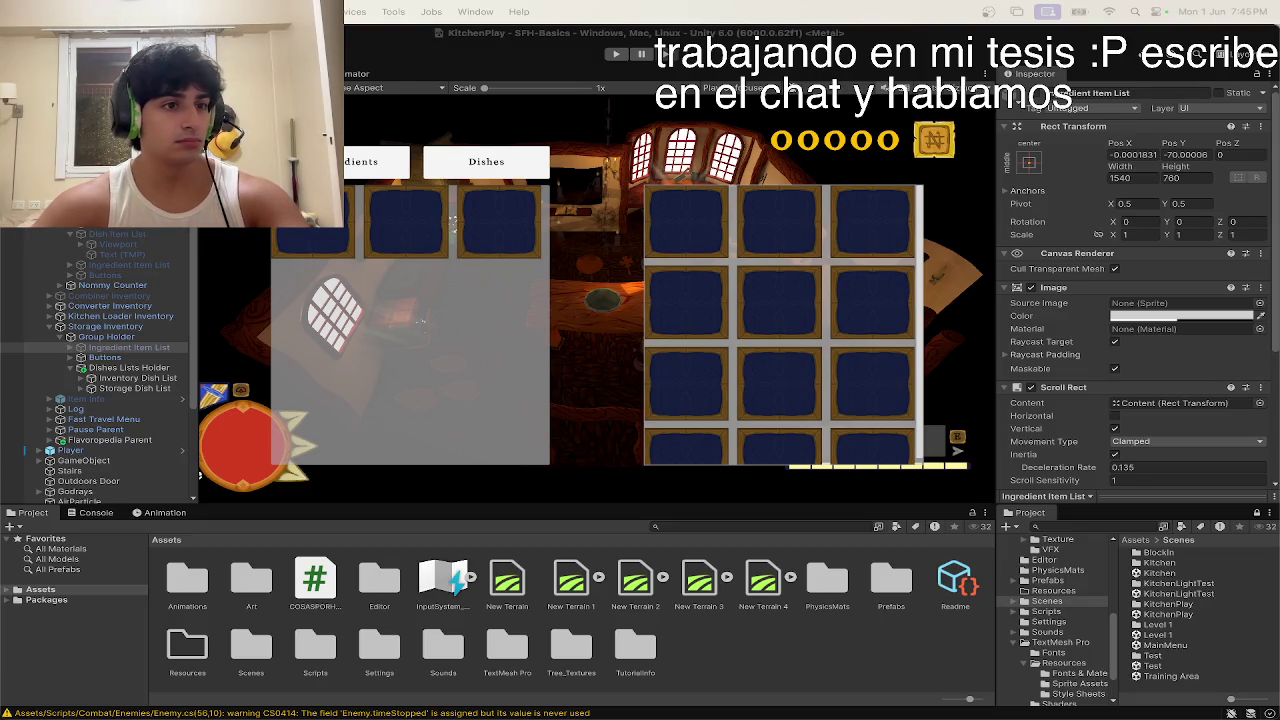
Step: Glance over all open windows, return to the Unity editor, then show them again
key(ctrl+Up)
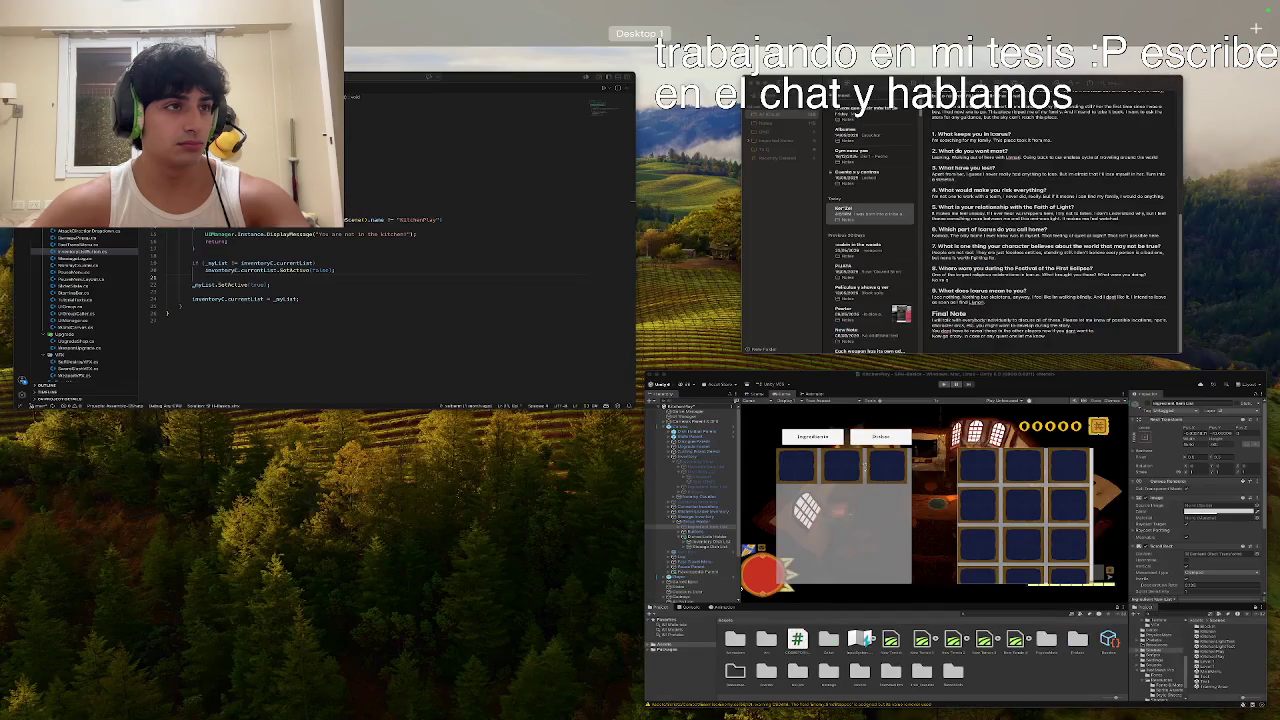
key(ctrl+Up)
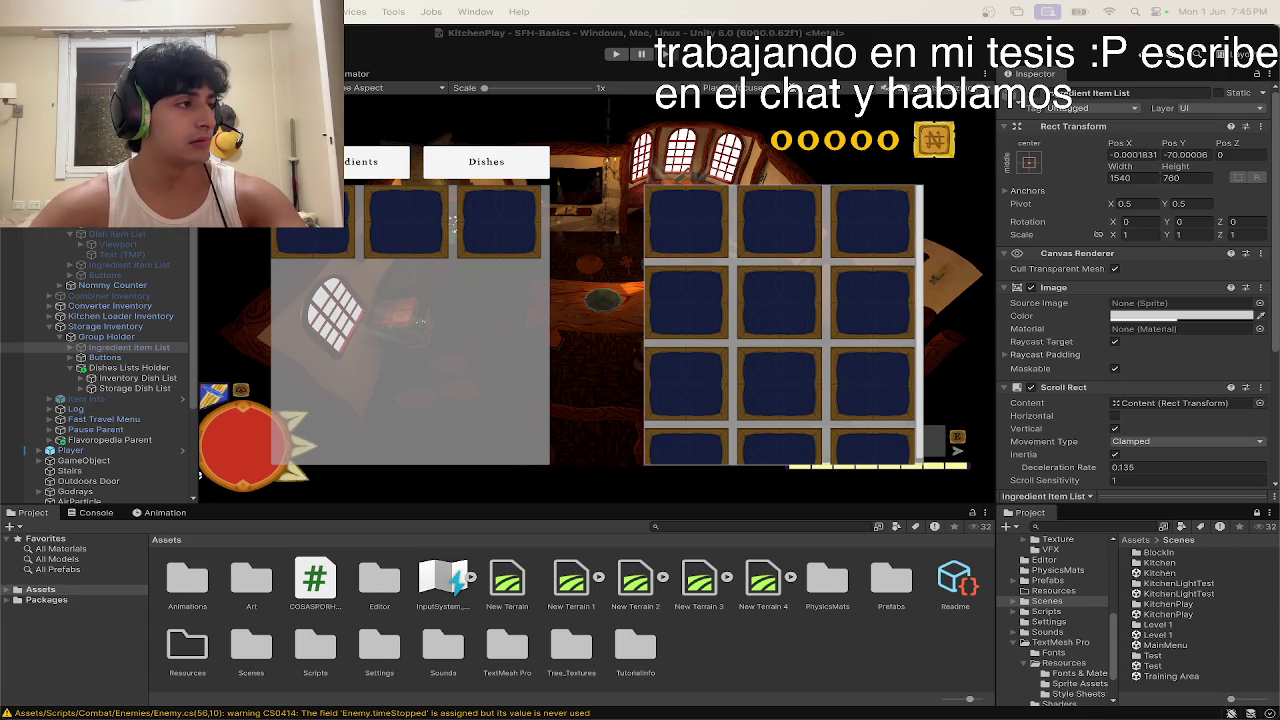
key(ctrl+Up)
key(ctrl+Up)
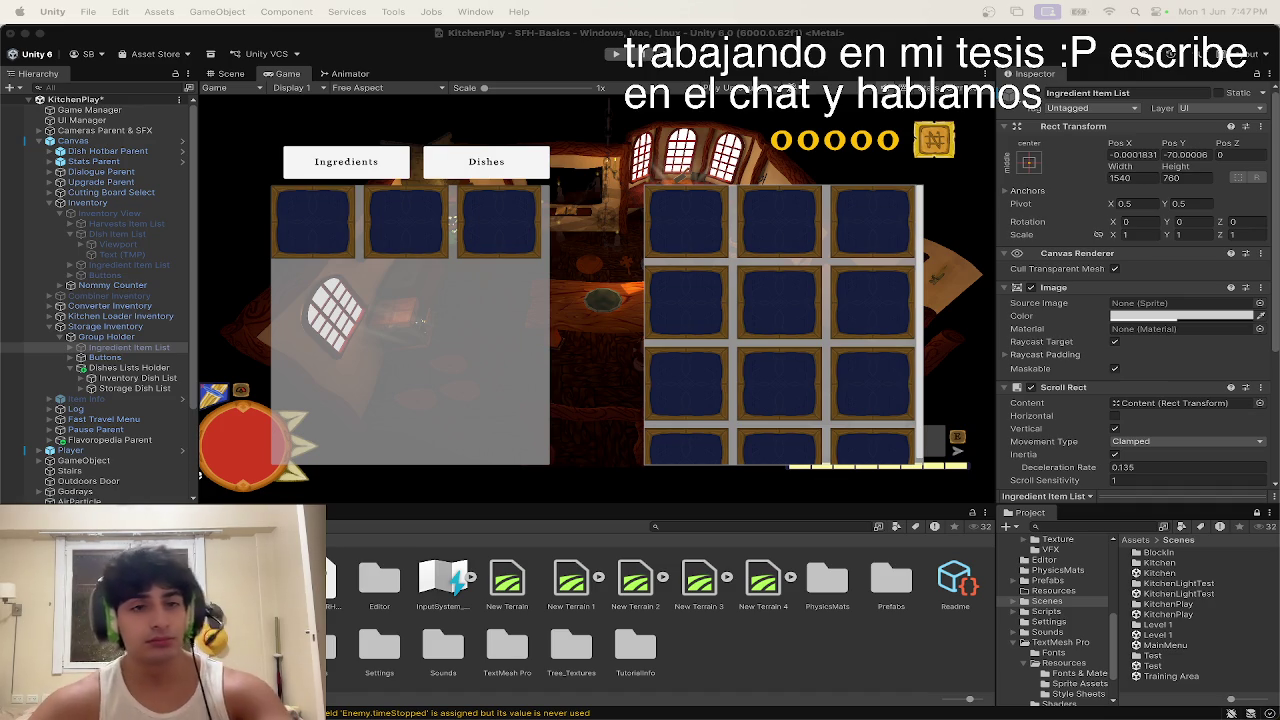
Step: Set the Buttons object's Rect Transform Pos X to -15, shifting the Ingredients/Dishes tabs left
click(105, 357)
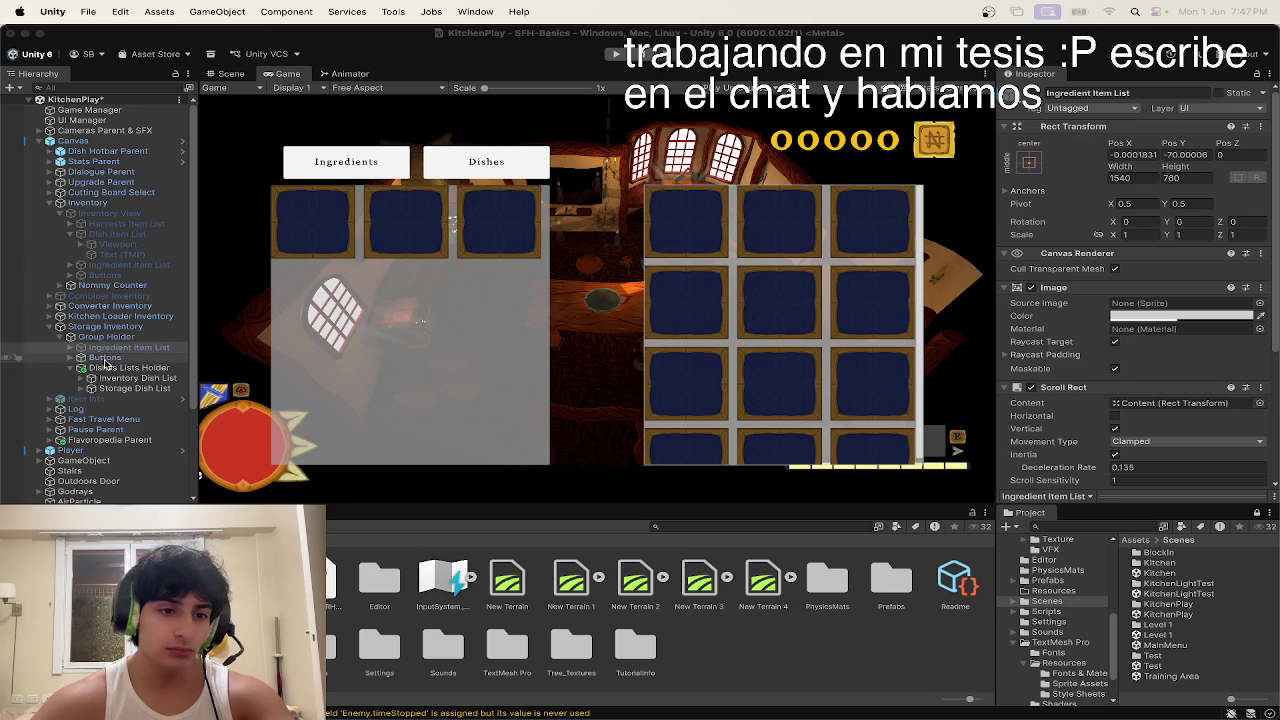
click(1140, 155)
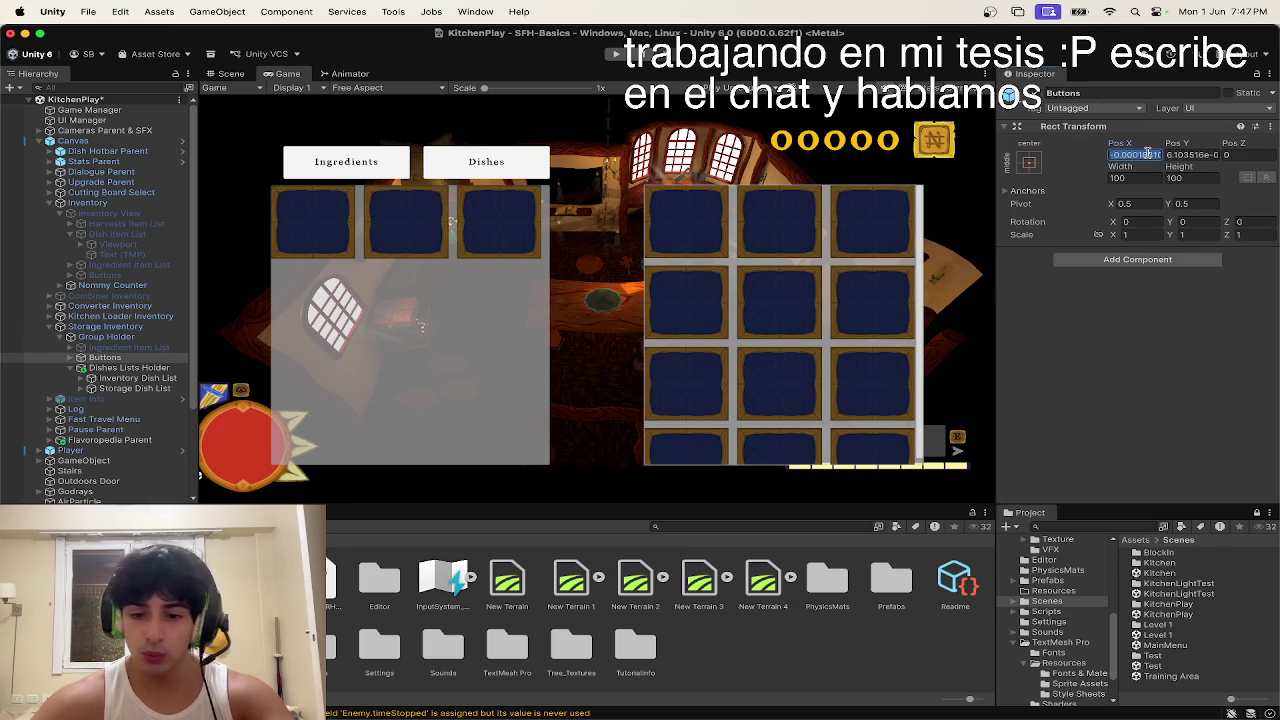
text(0)
drag(1135, 143, 1120, 145)
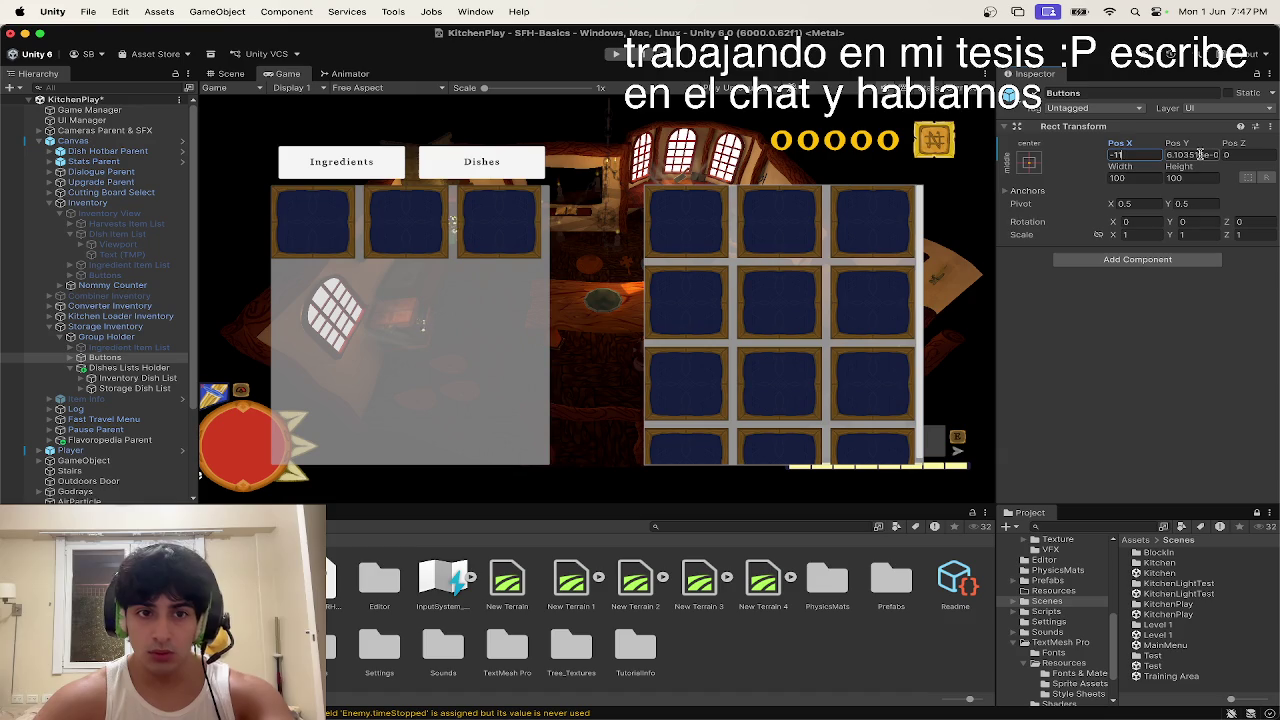
key(BackSpace)
text(5)
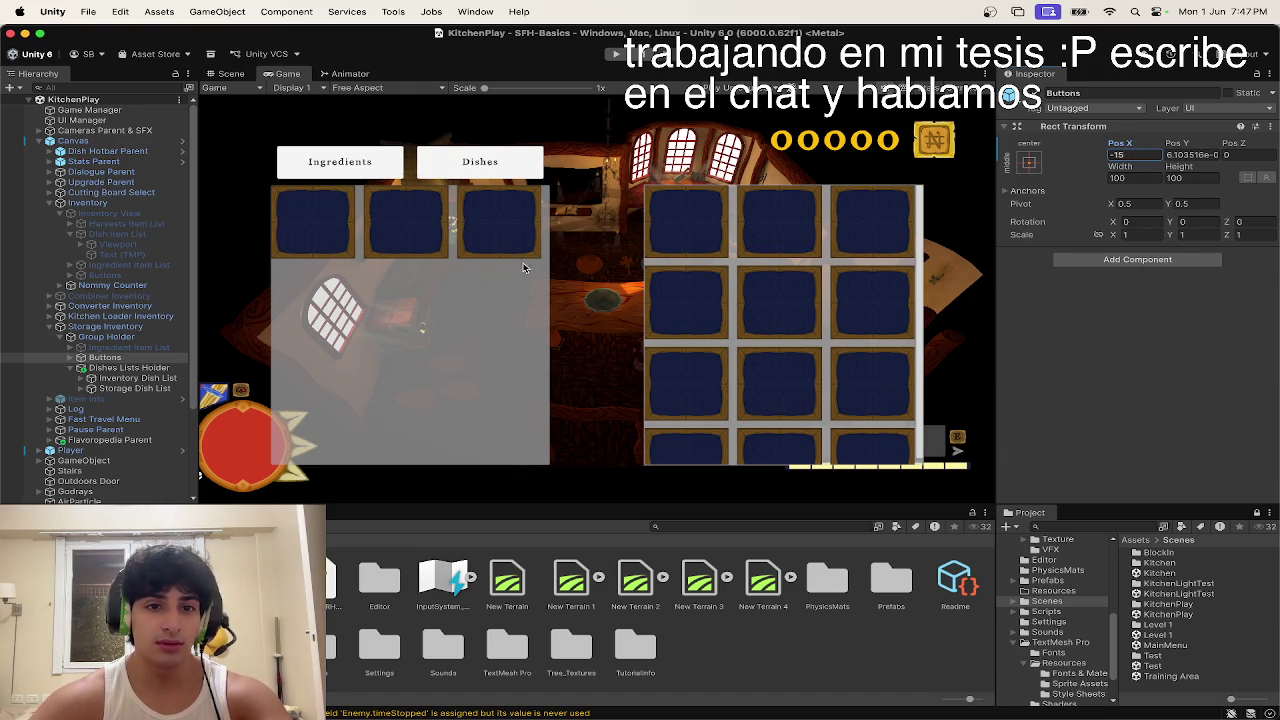
click(104, 357)
Step: Review Ingredient Item List, Storage Inventory, Kitchen Loader, Converter Inventory and Group Holder, then spread out all windows
click(105, 347)
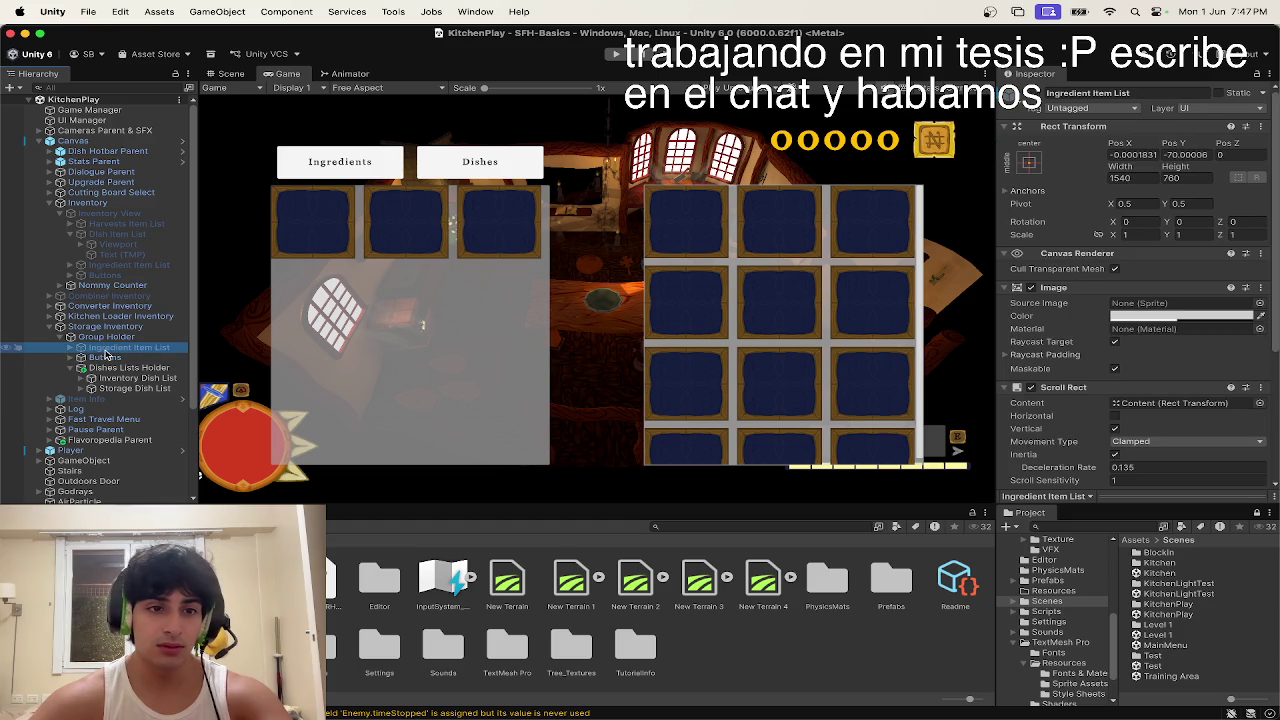
click(112, 328)
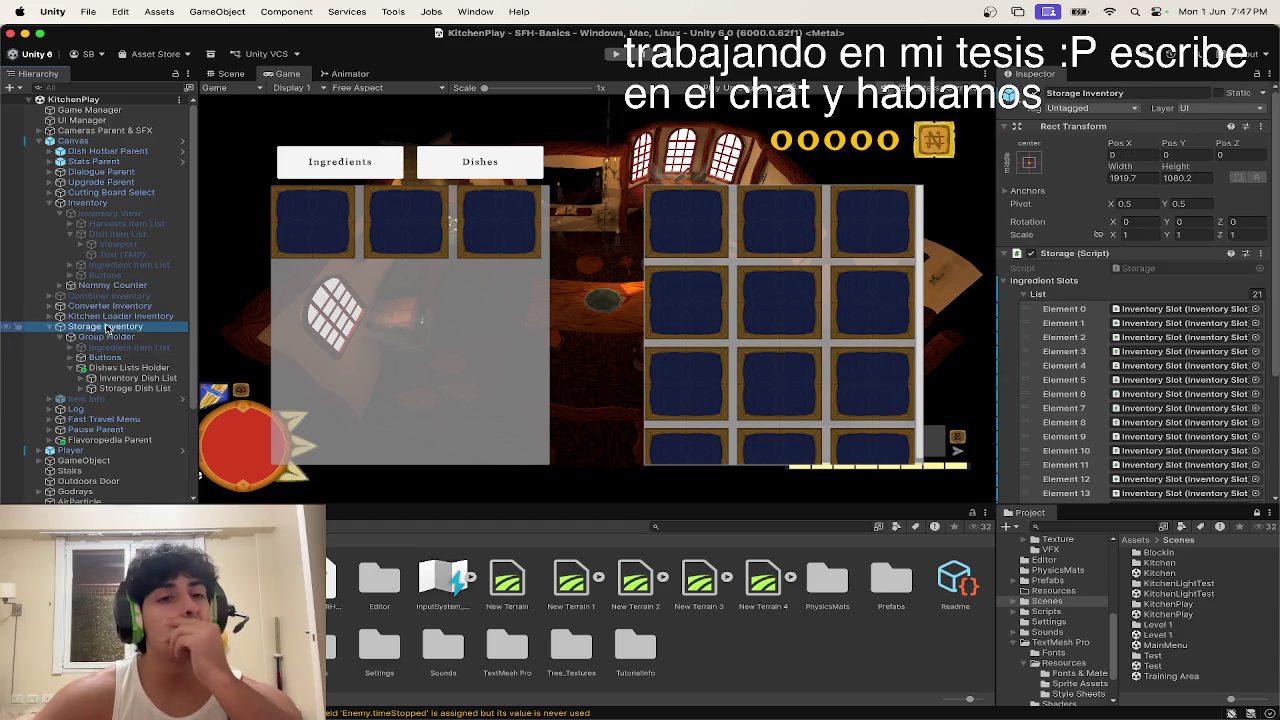
click(108, 316)
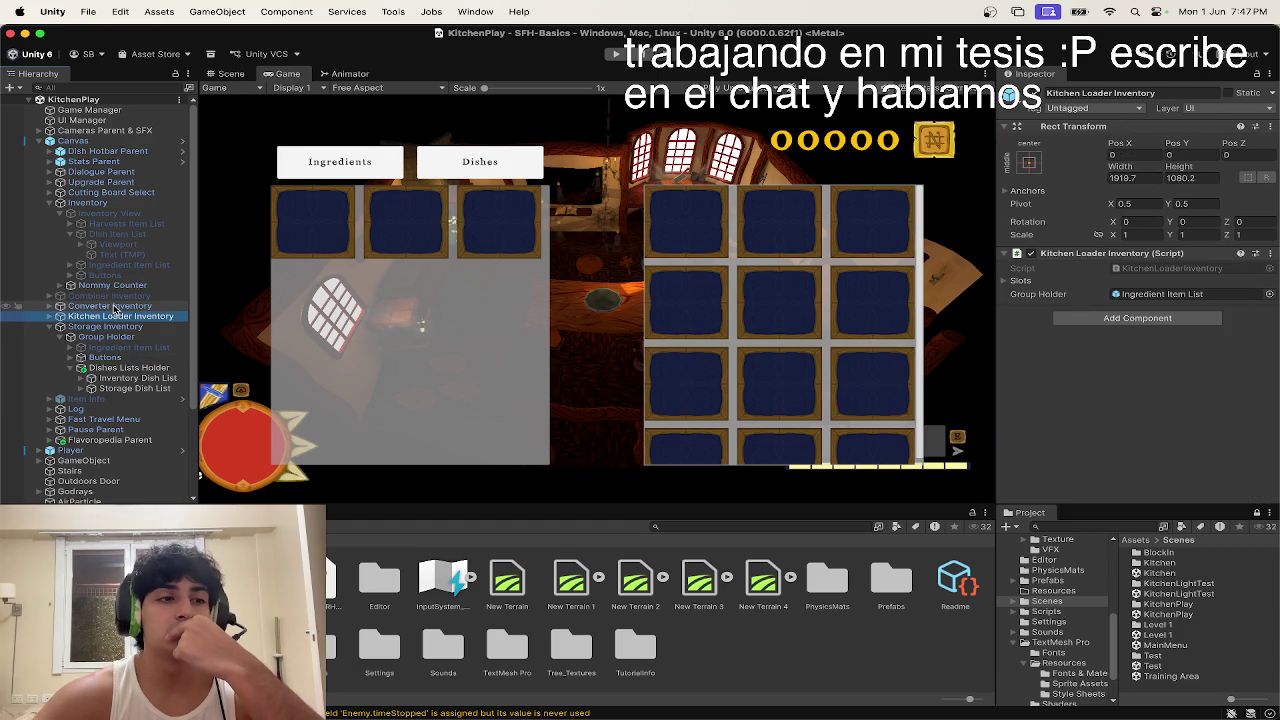
click(115, 306)
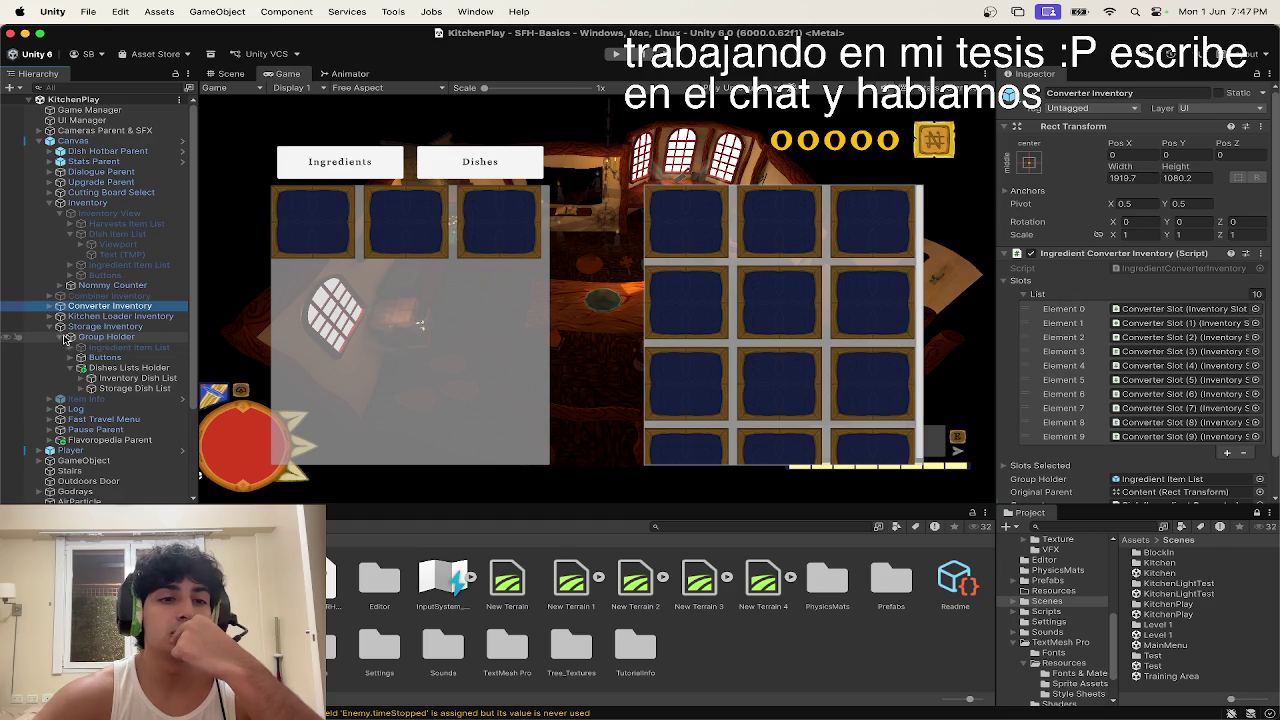
click(66, 339)
key(ctrl+Up)
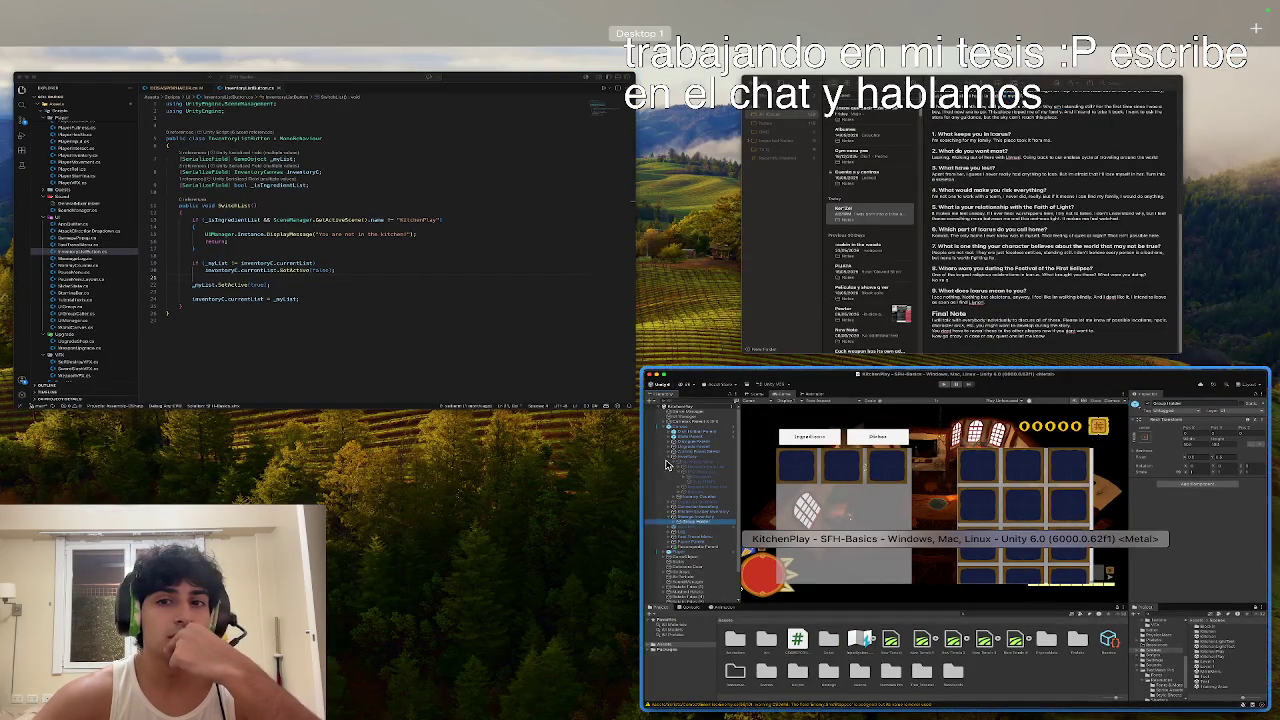
Step: Bring Notes forward, scroll the Ker'Zel note to its top, then switch back to Unity
click(803, 248)
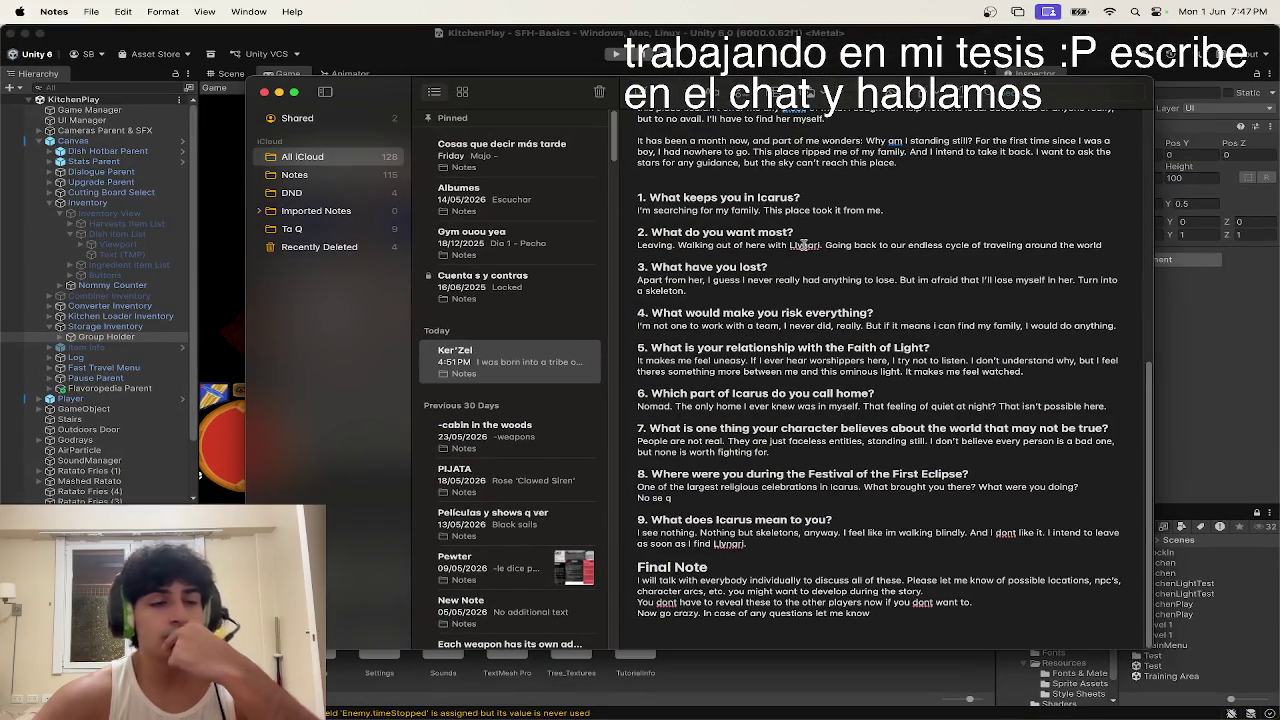
scroll(775, 232, up, 10)
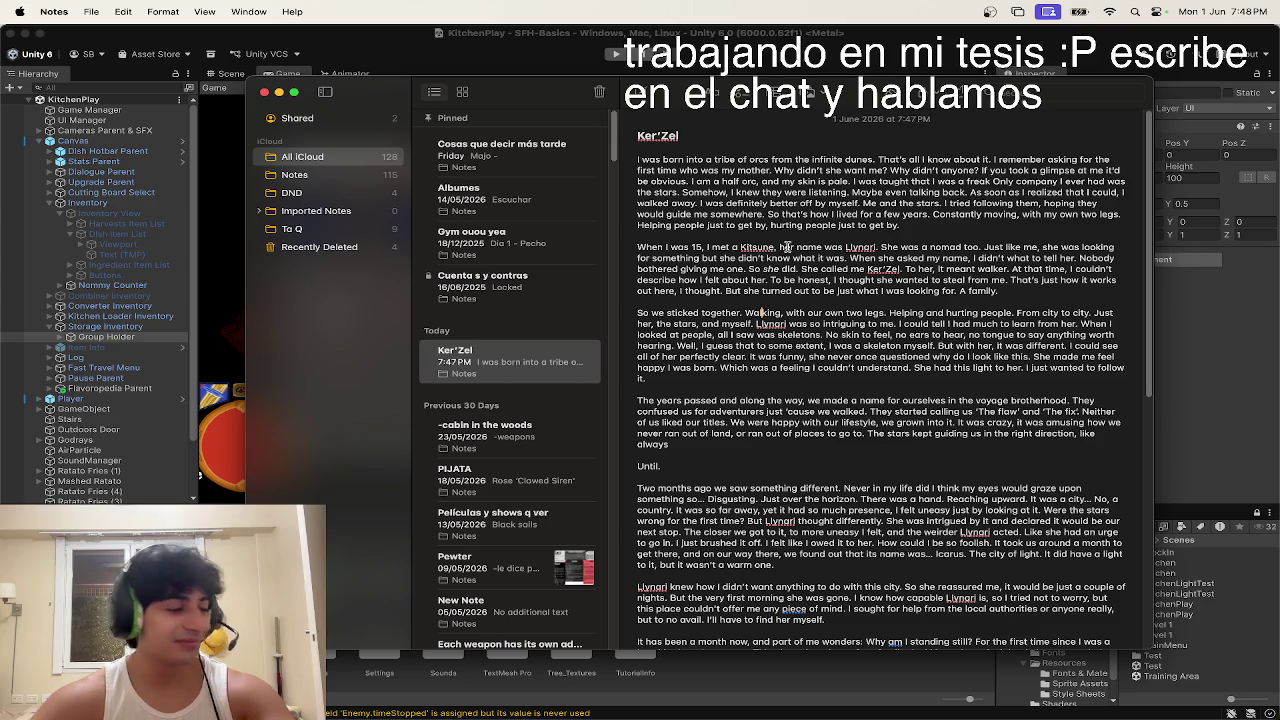
key(super+Tab)
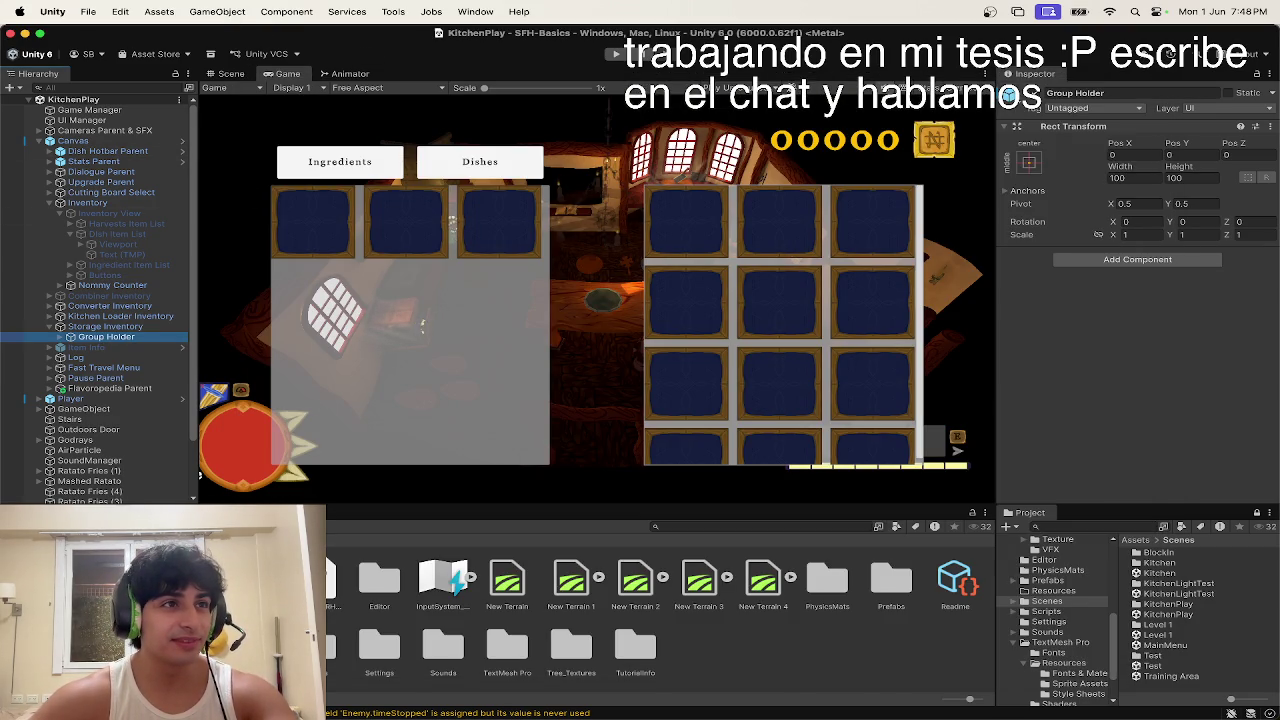
click(421, 326)
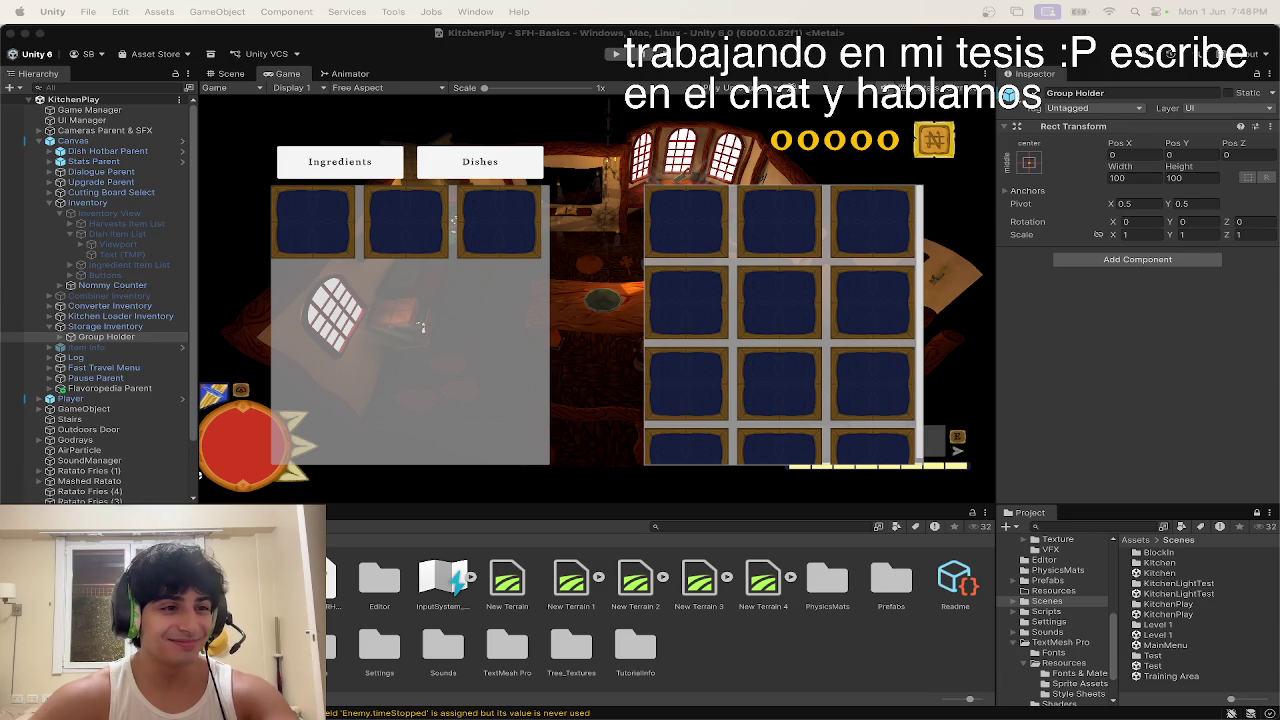
key(ctrl+Up)
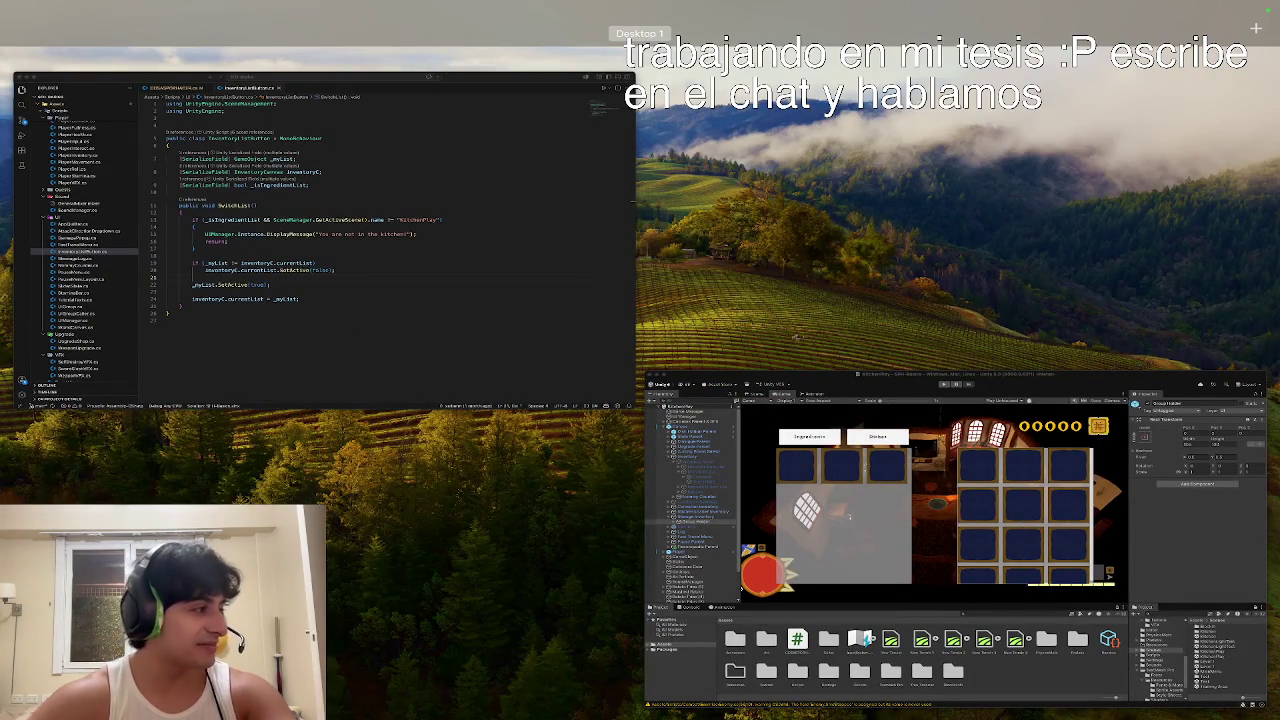
key(ctrl+Up)
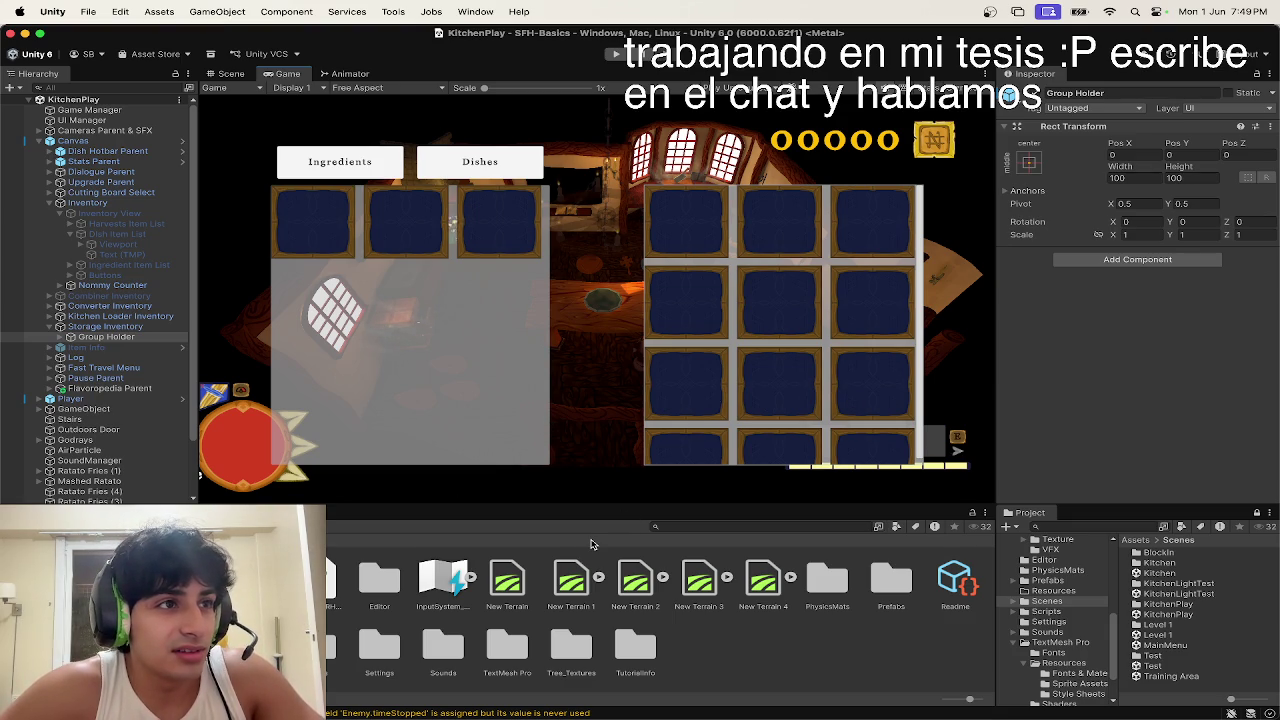
click(41, 6)
mouse_move(19, 10)
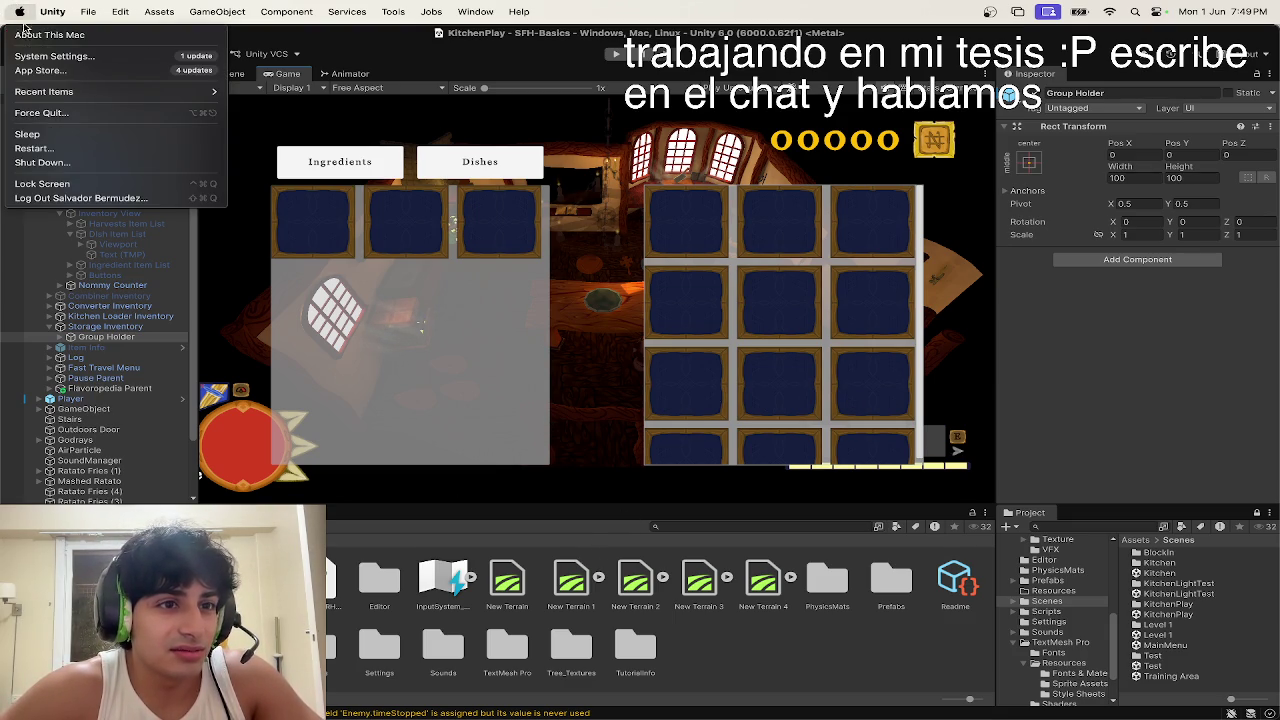
click(25, 38)
double_click(669, 280)
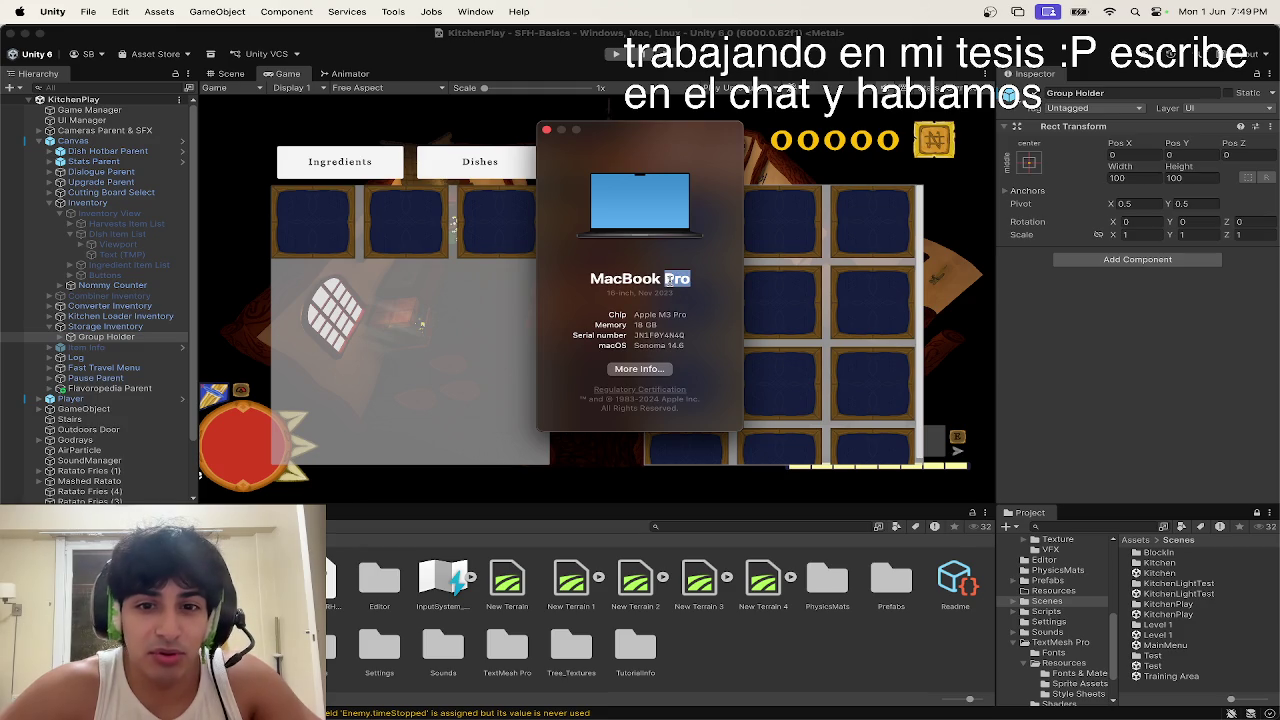
click(547, 131)
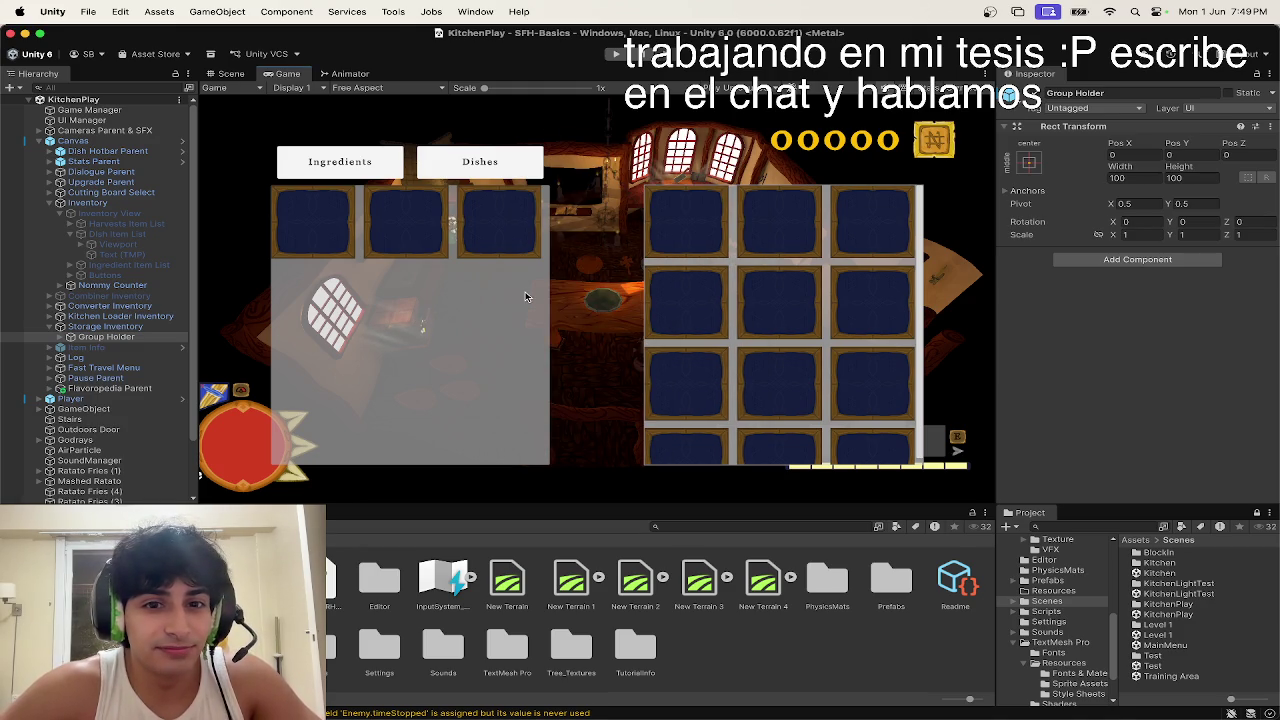
Step: Compare the Storage Inventory, Group Holder and Kitchen Loader Inventory settings in the Inspector
click(108, 326)
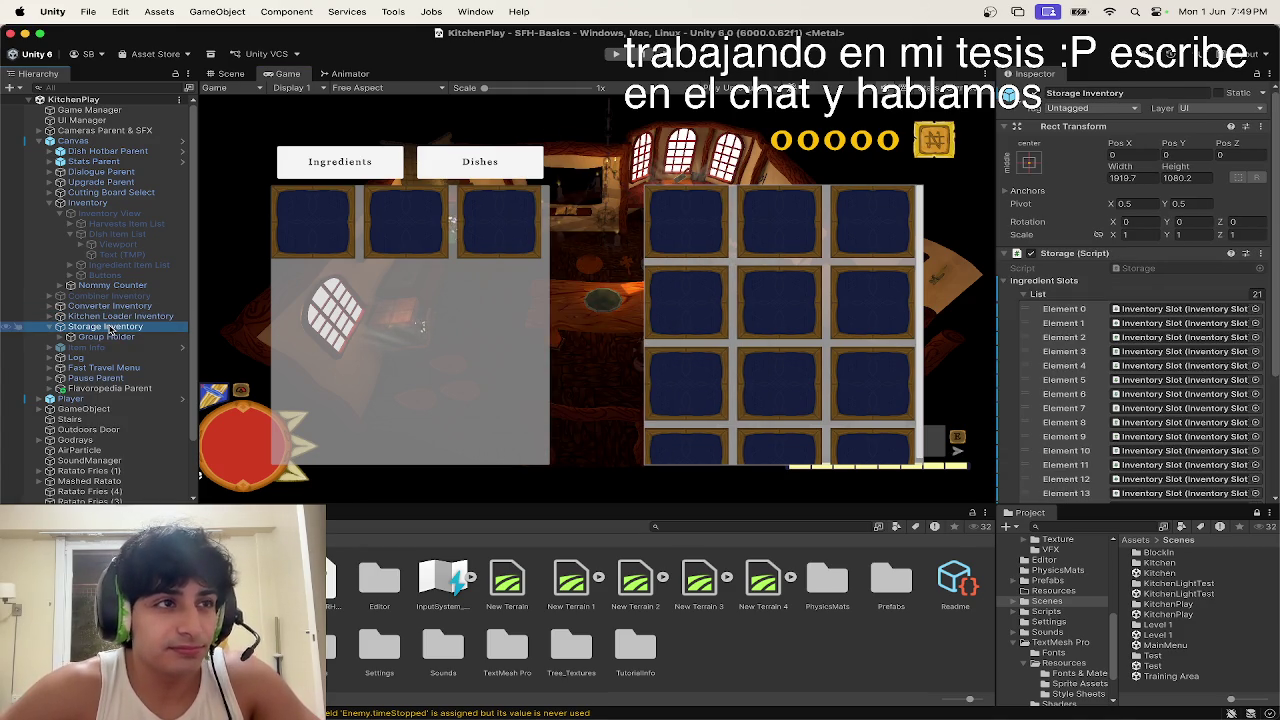
key(Down)
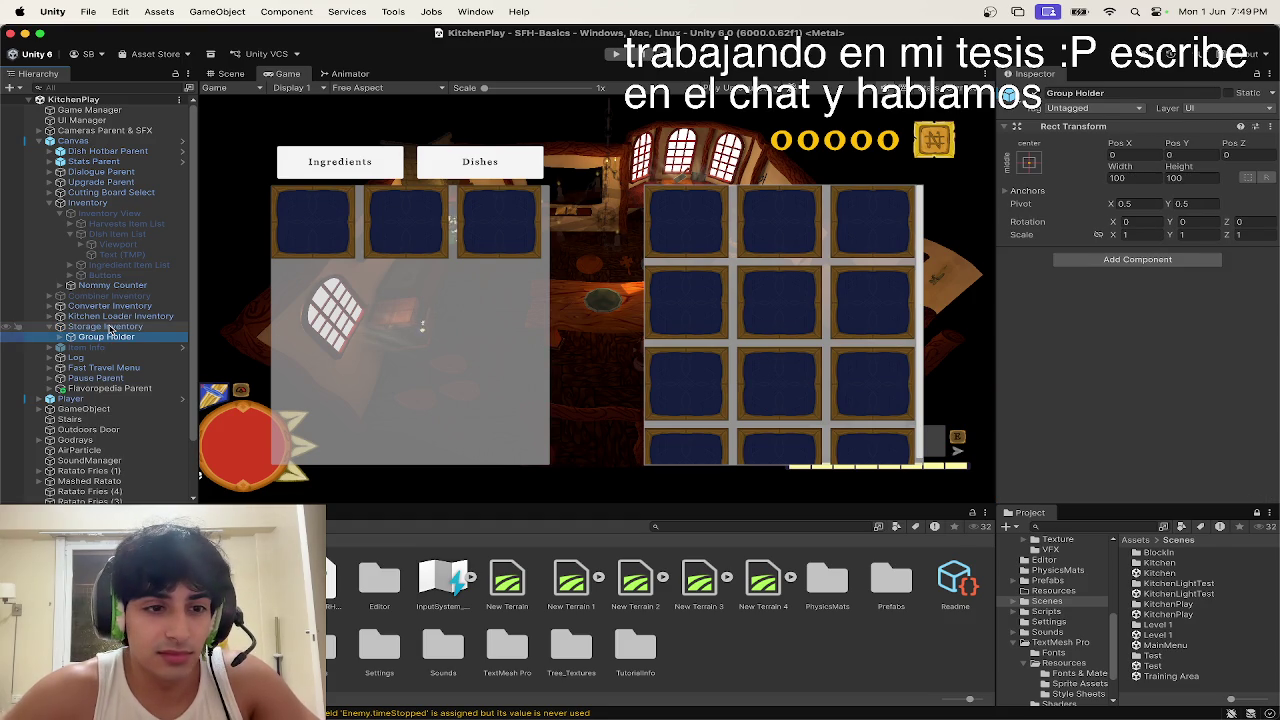
click(108, 326)
key(Down)
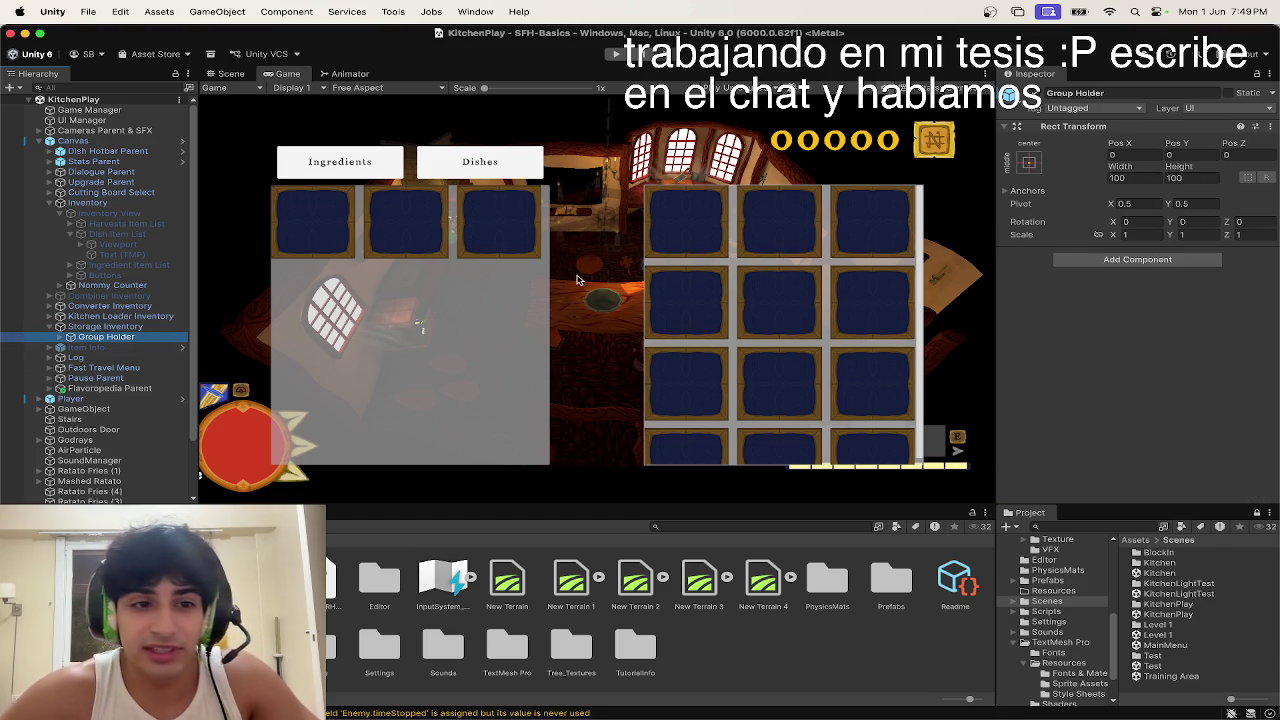
key(Up)
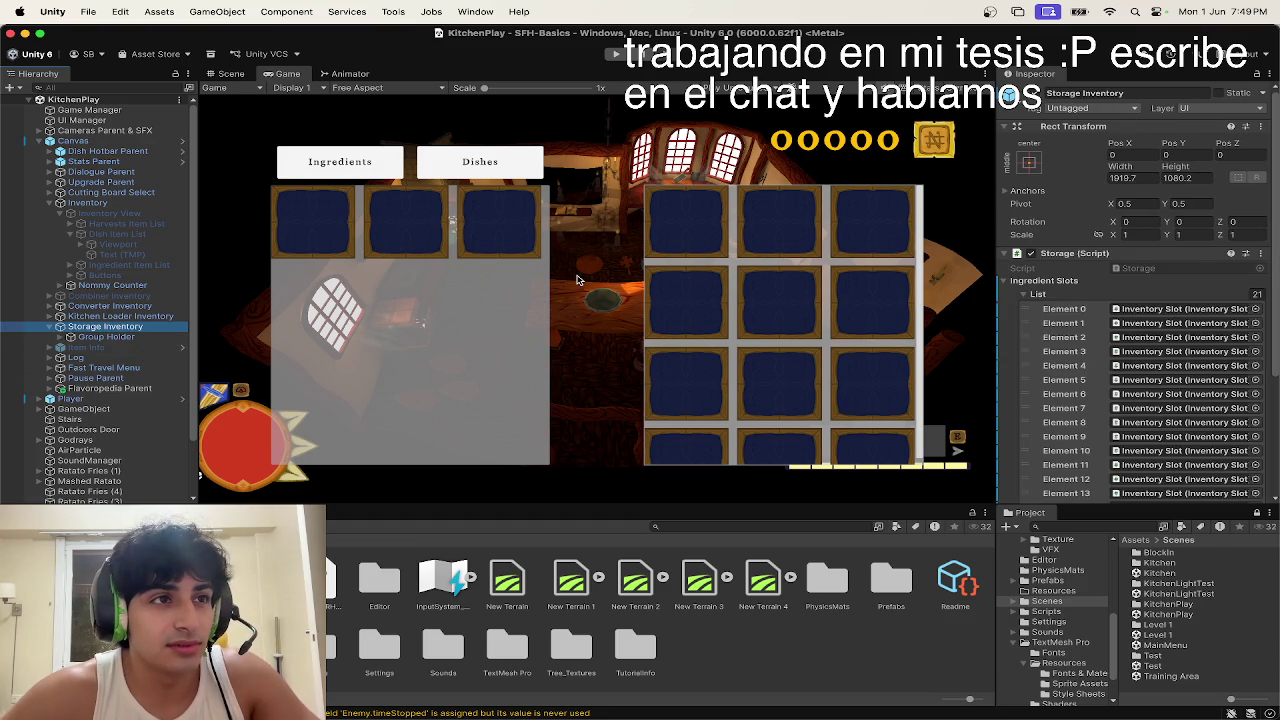
key(Up)
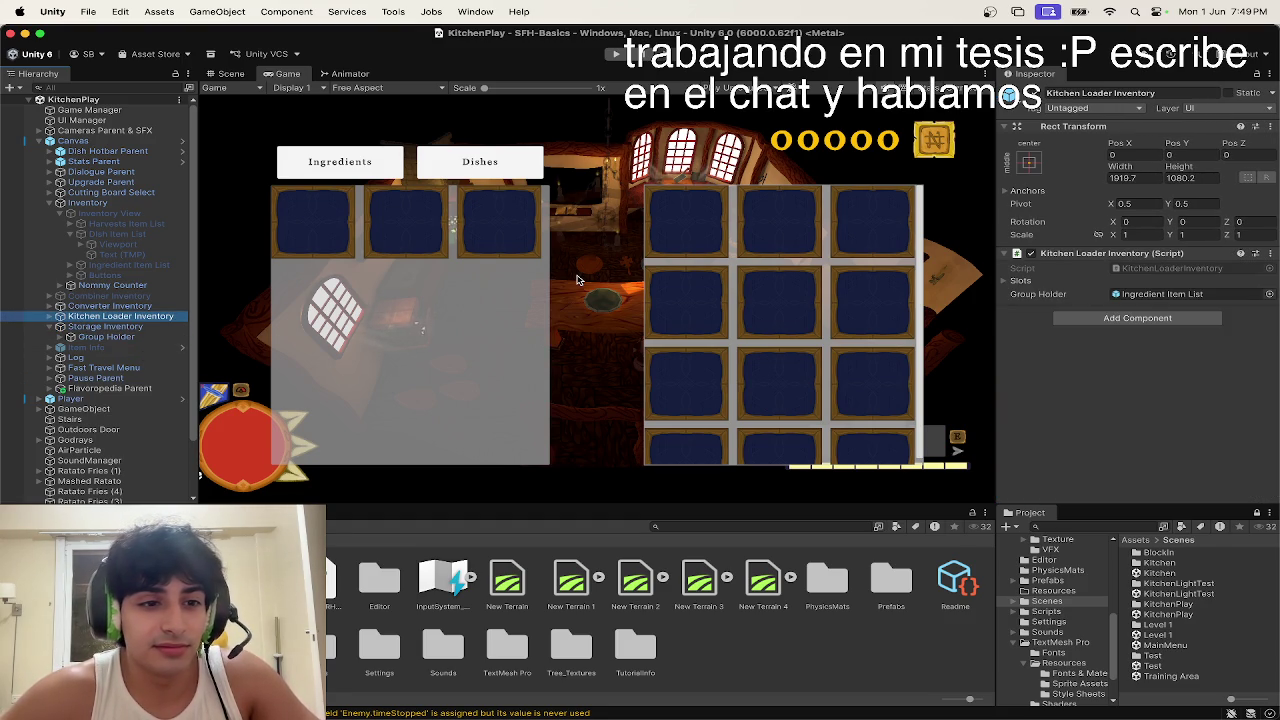
click(143, 328)
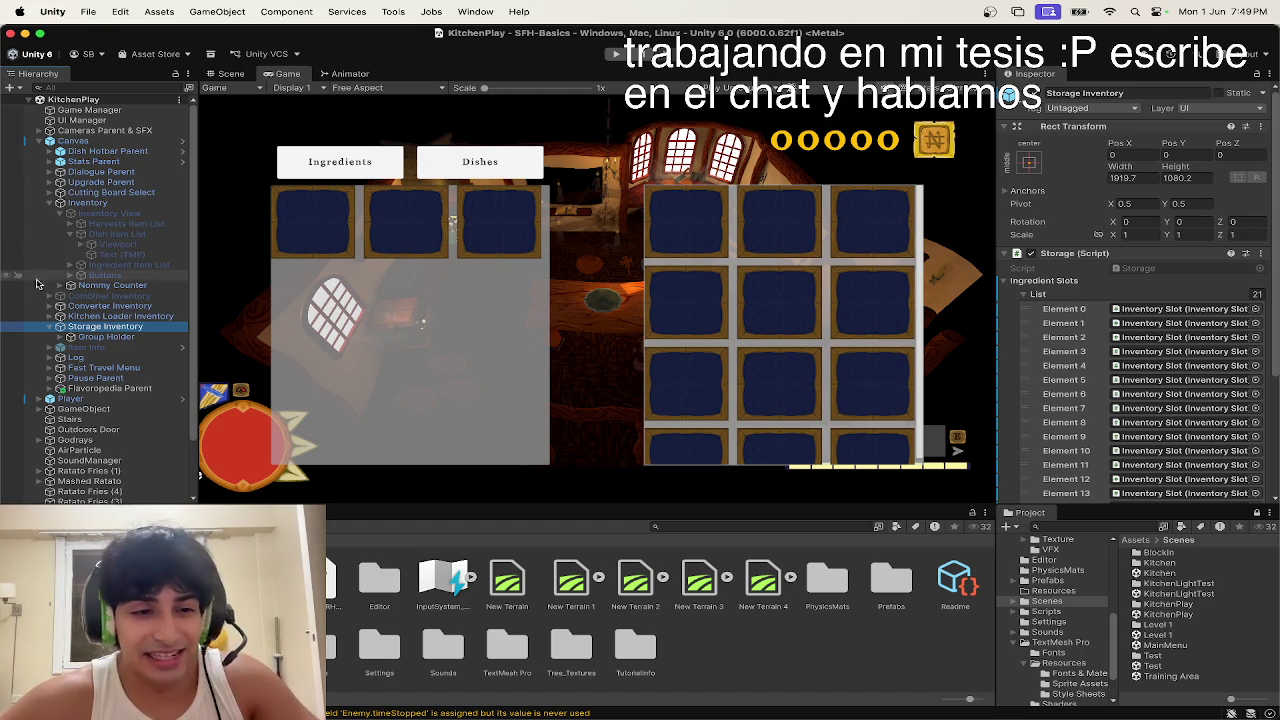
click(87, 336)
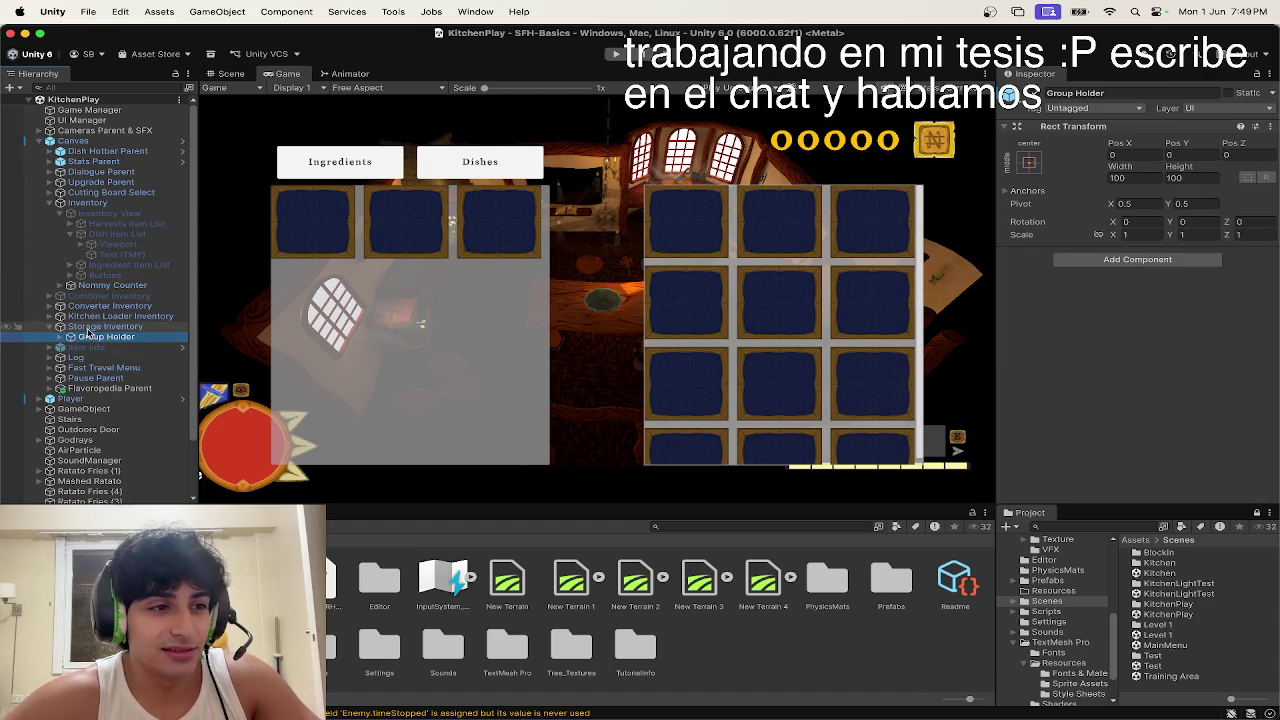
click(87, 328)
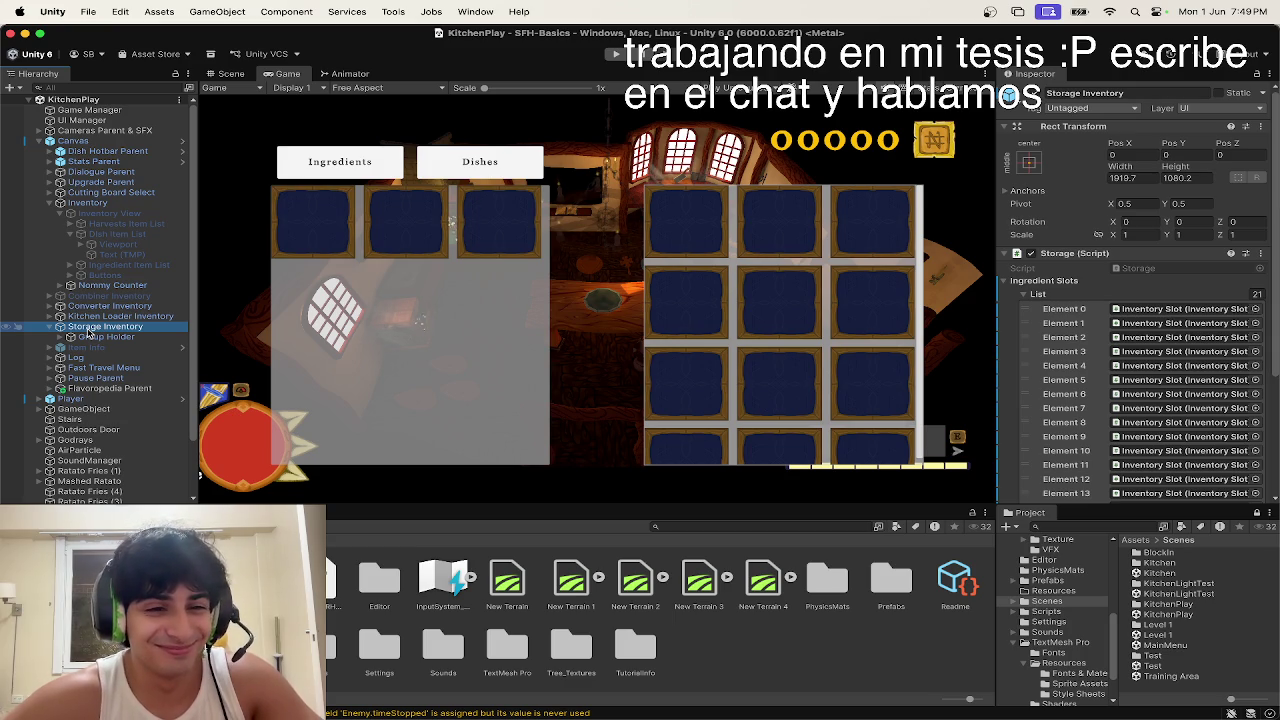
Step: Expand Group Holder > Dishes Lists Holder > Inventory Dish List and select its Viewport
click(98, 337)
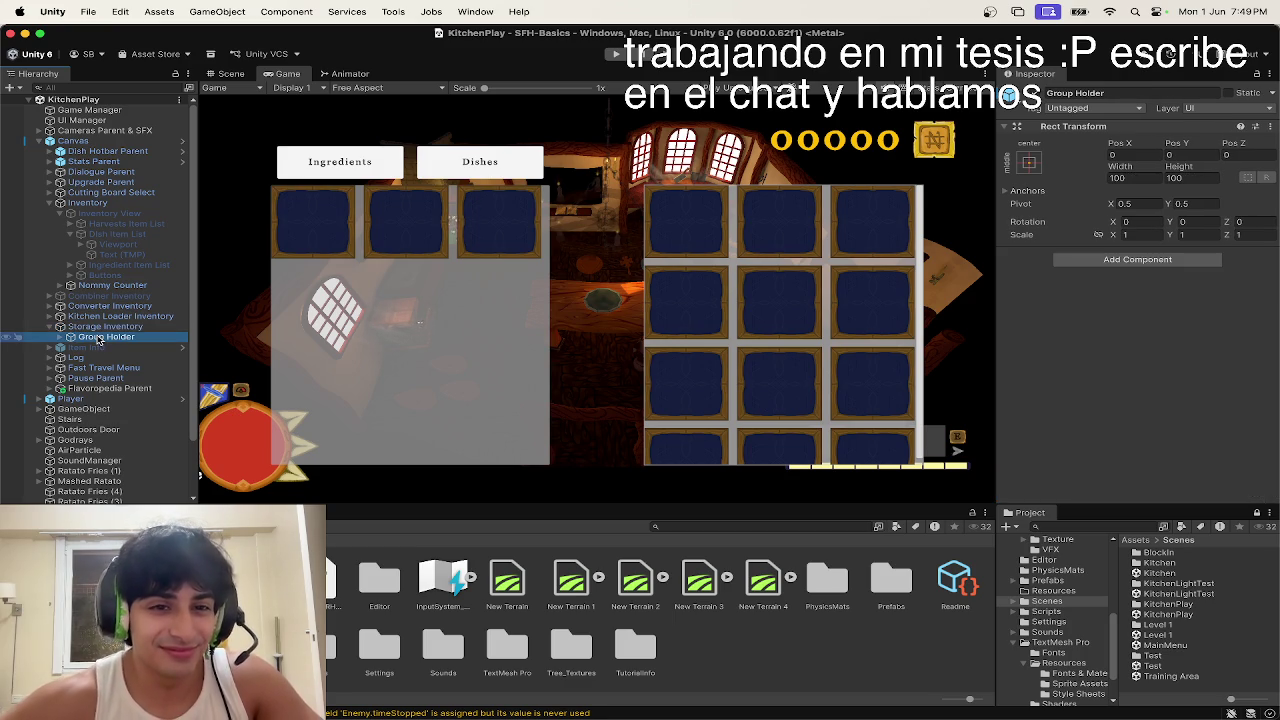
click(70, 337)
click(100, 347)
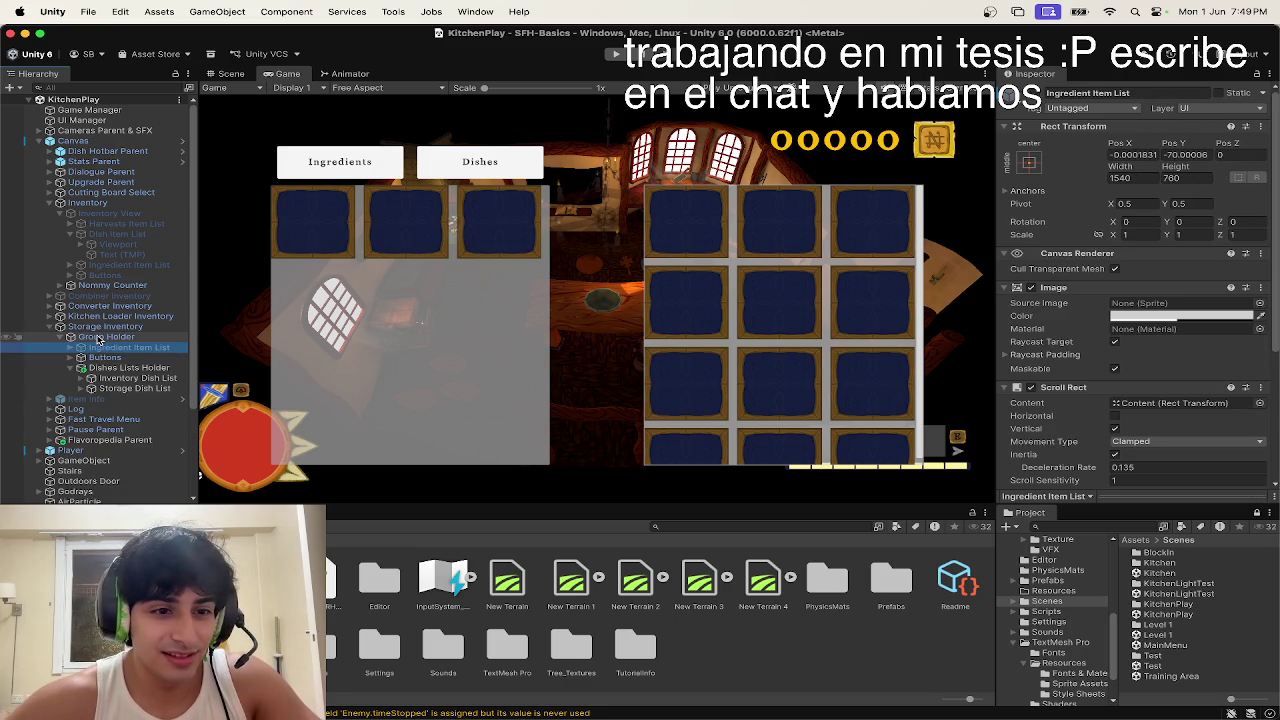
click(101, 368)
click(110, 378)
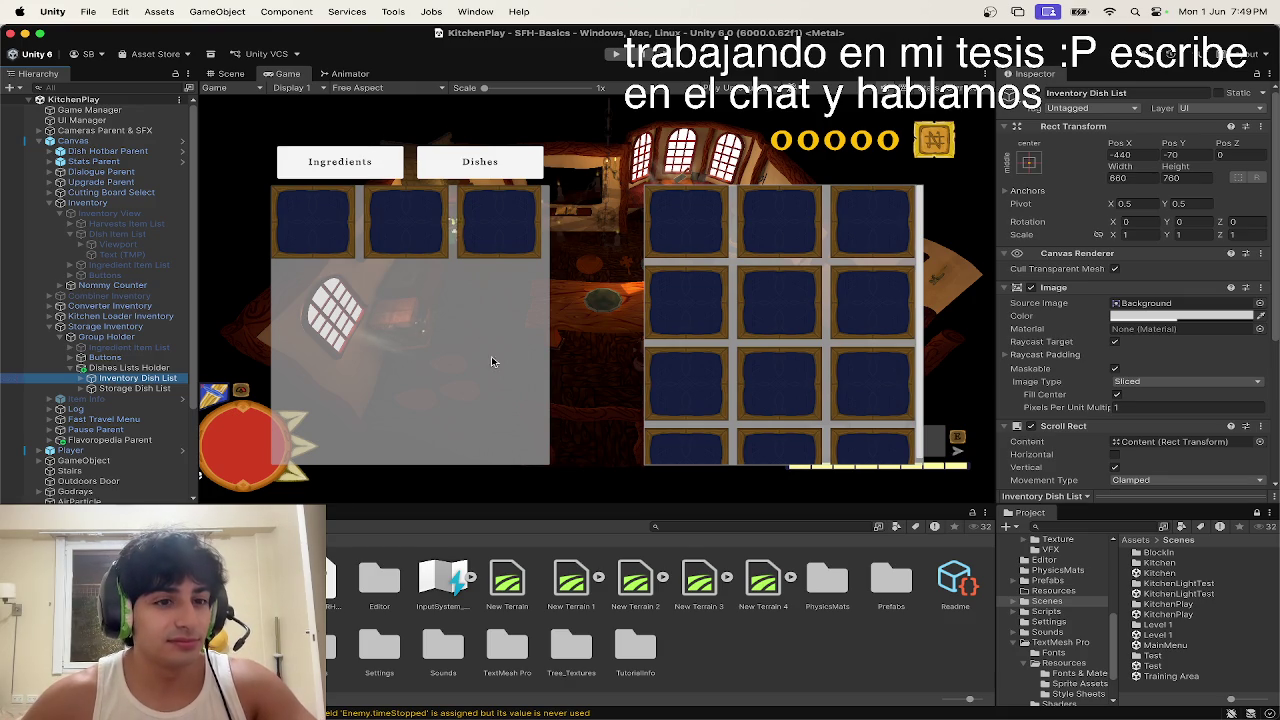
click(130, 388)
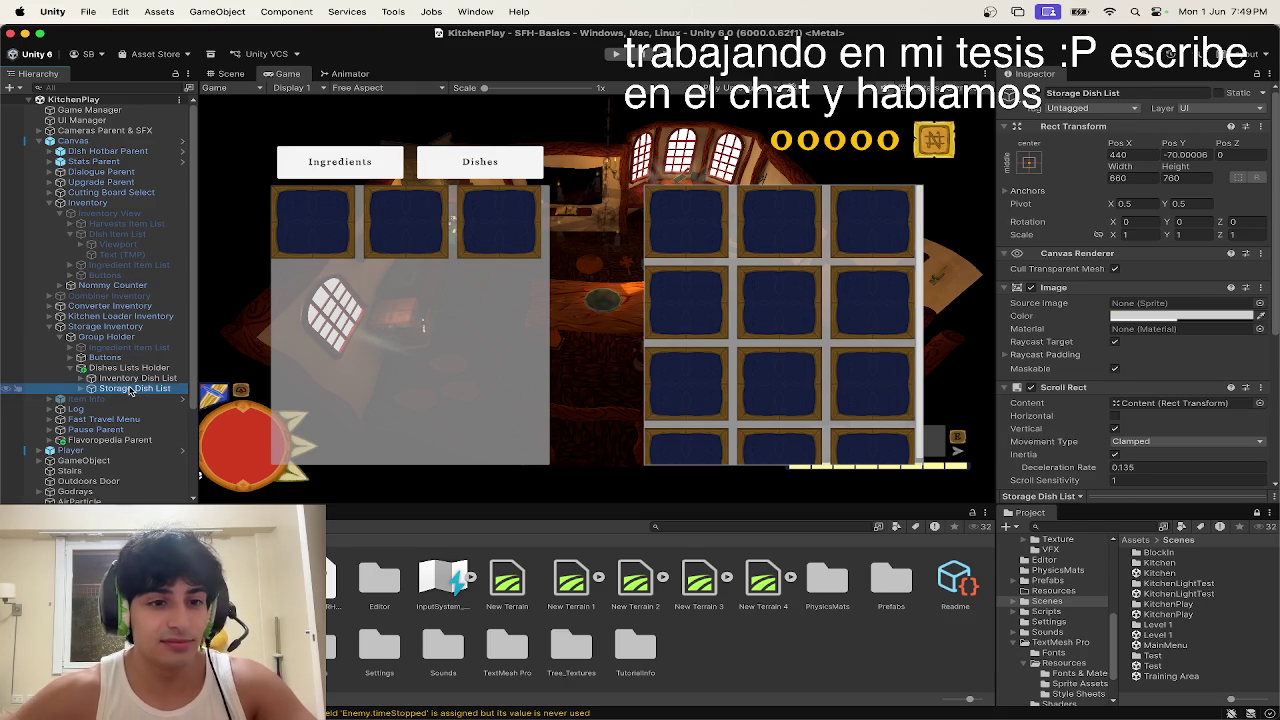
key(Up)
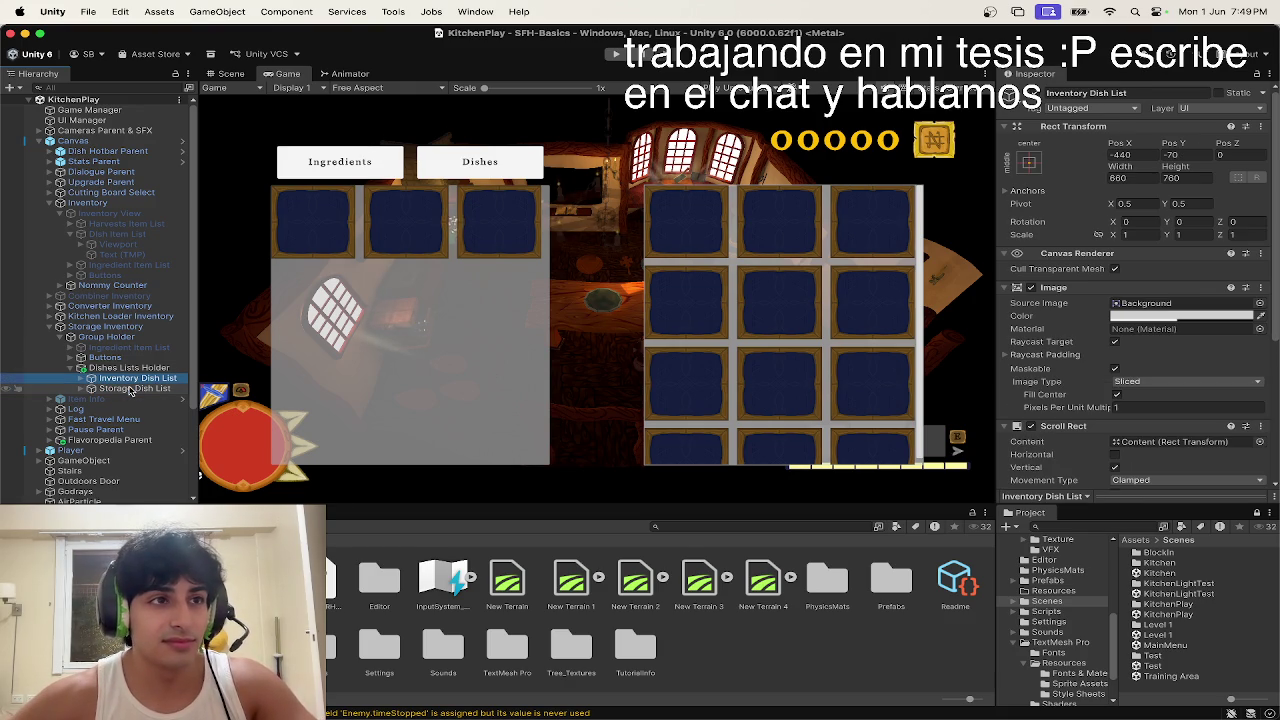
key(Right)
click(130, 389)
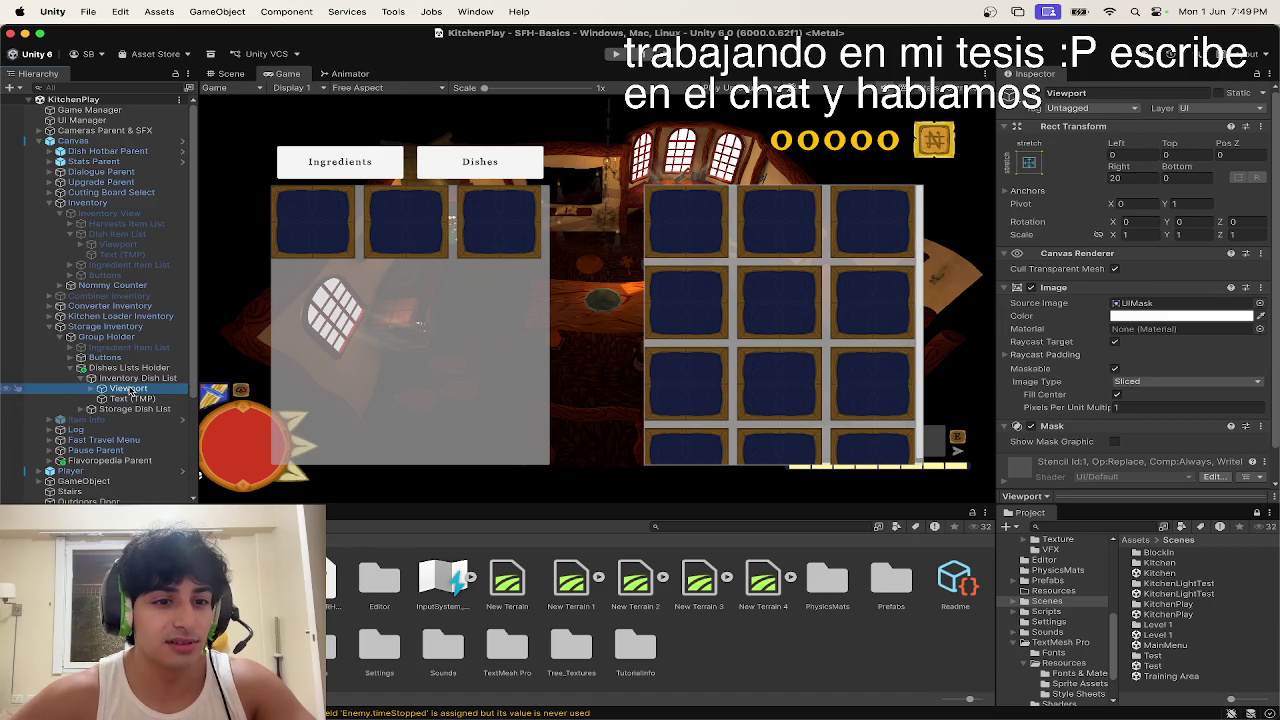
Step: Expand Viewport and Content, and zero the Content grid's Rect Transform offsets
key(Right)
click(130, 398)
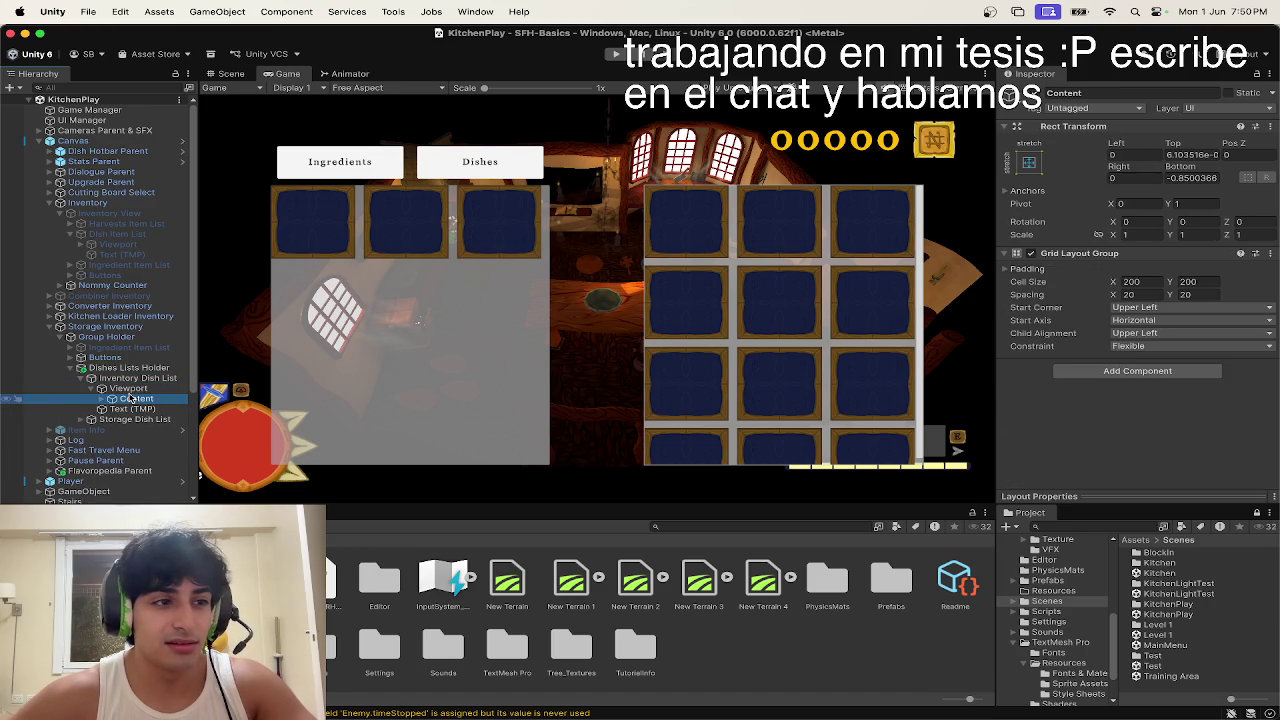
key(Right)
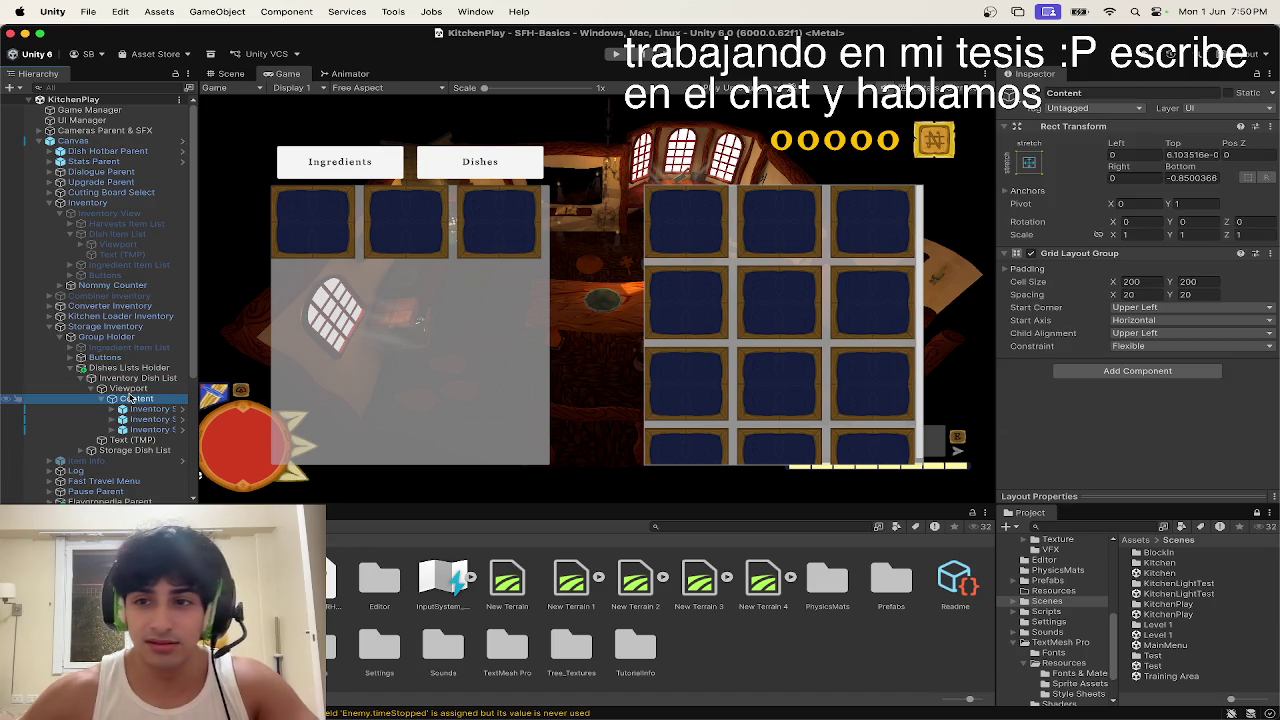
mouse_move(1127, 149)
mouse_down()
mouse_move(1205, 155)
mouse_move(1271, 180)
mouse_move(1196, 162)
mouse_move(1118, 169)
mouse_move(1190, 167)
mouse_move(1189, 190)
mouse_up()
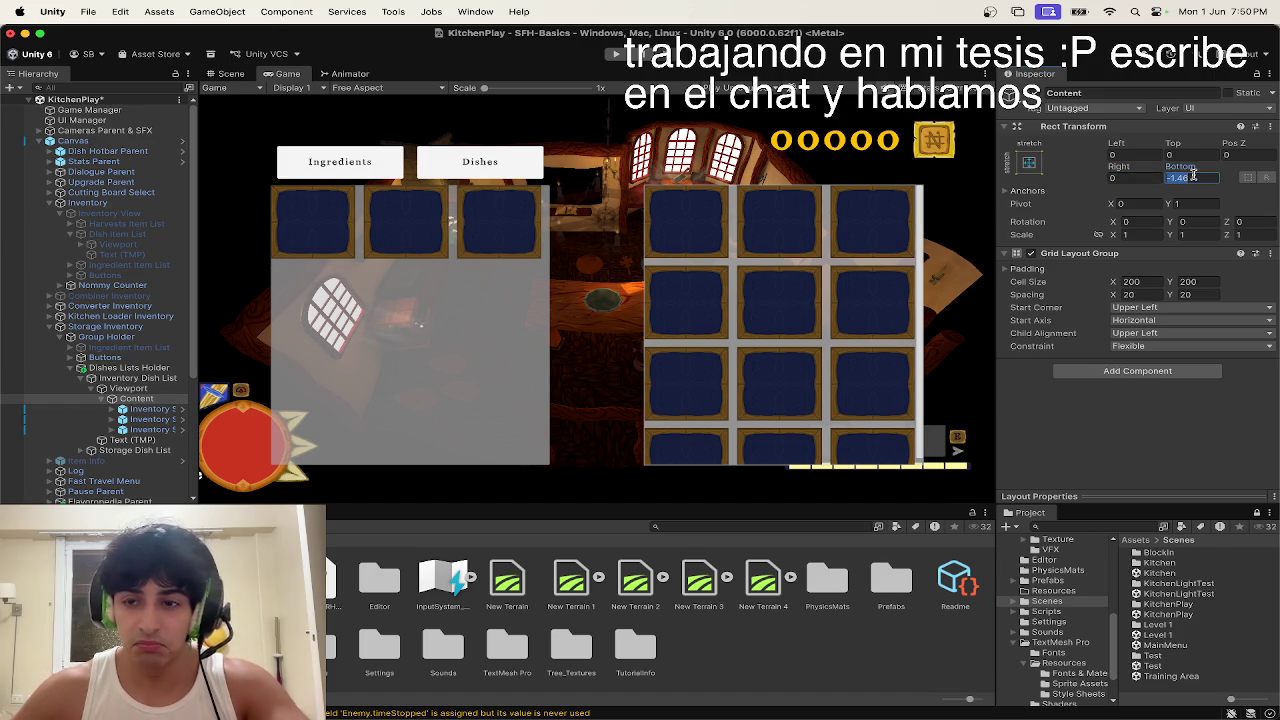
text(0)
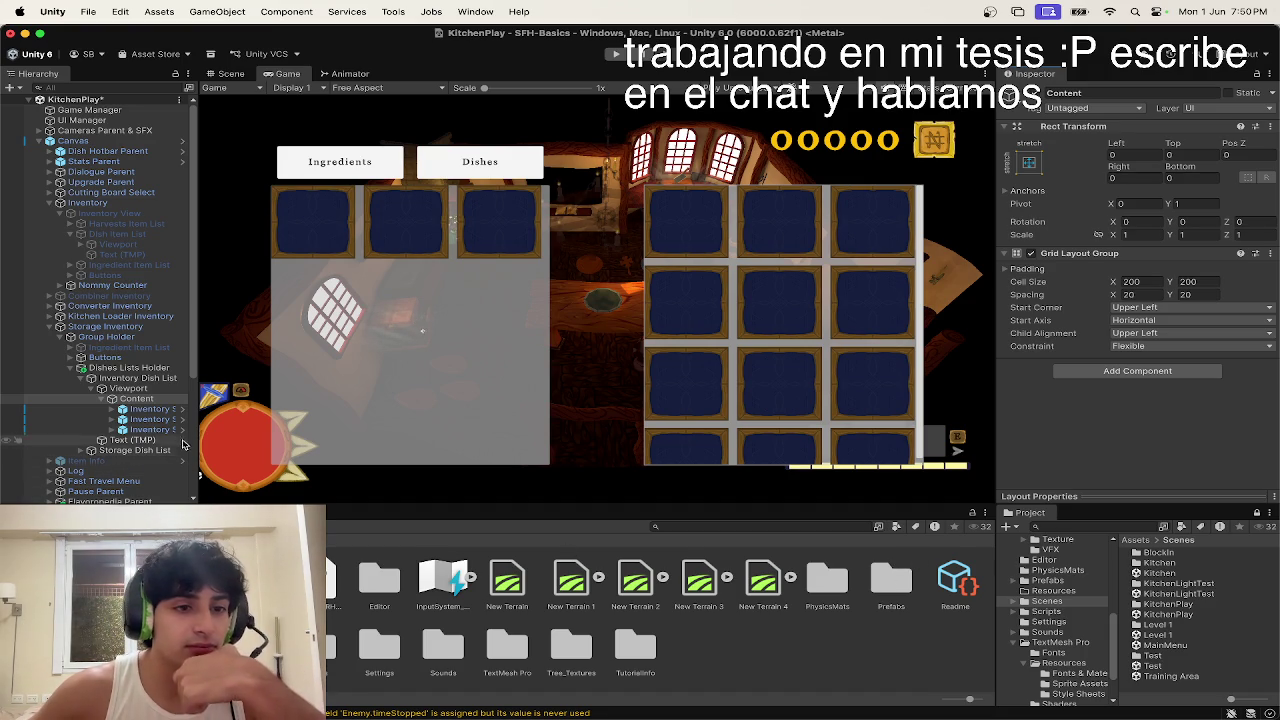
Step: Check the first Inventory Slot under Content, then reselect the Content grid
click(128, 388)
click(144, 400)
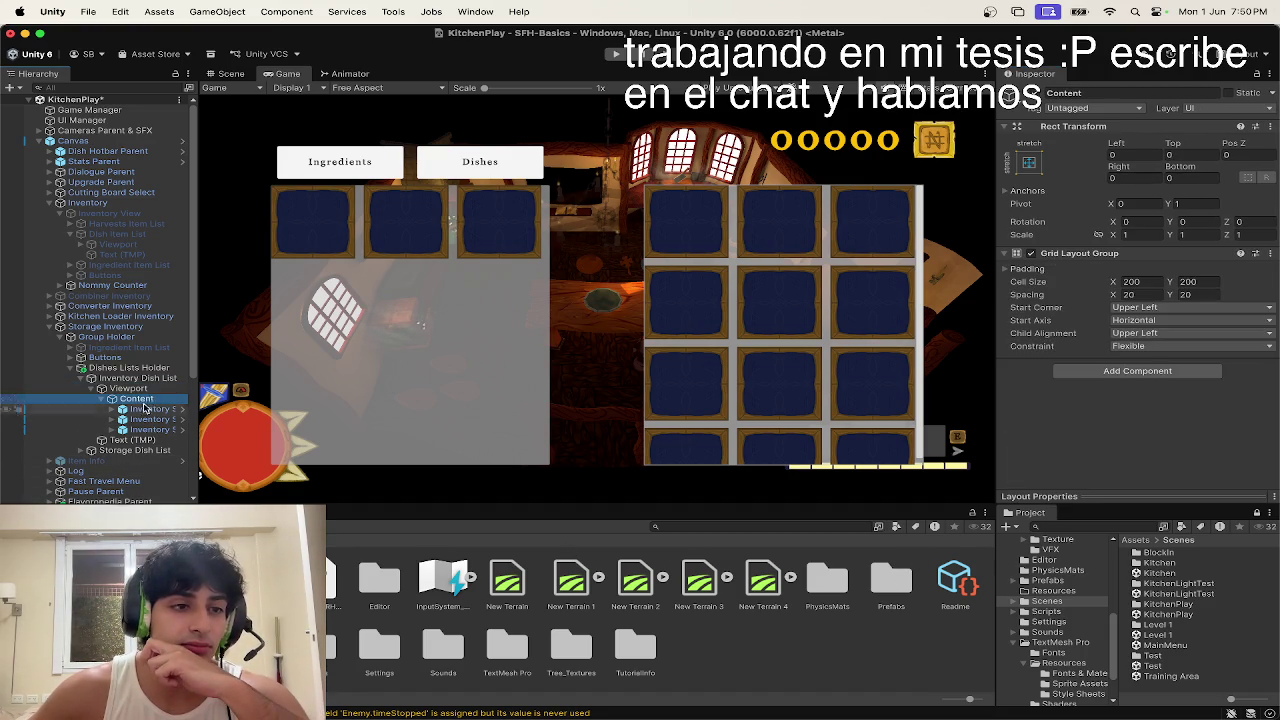
click(145, 410)
click(136, 399)
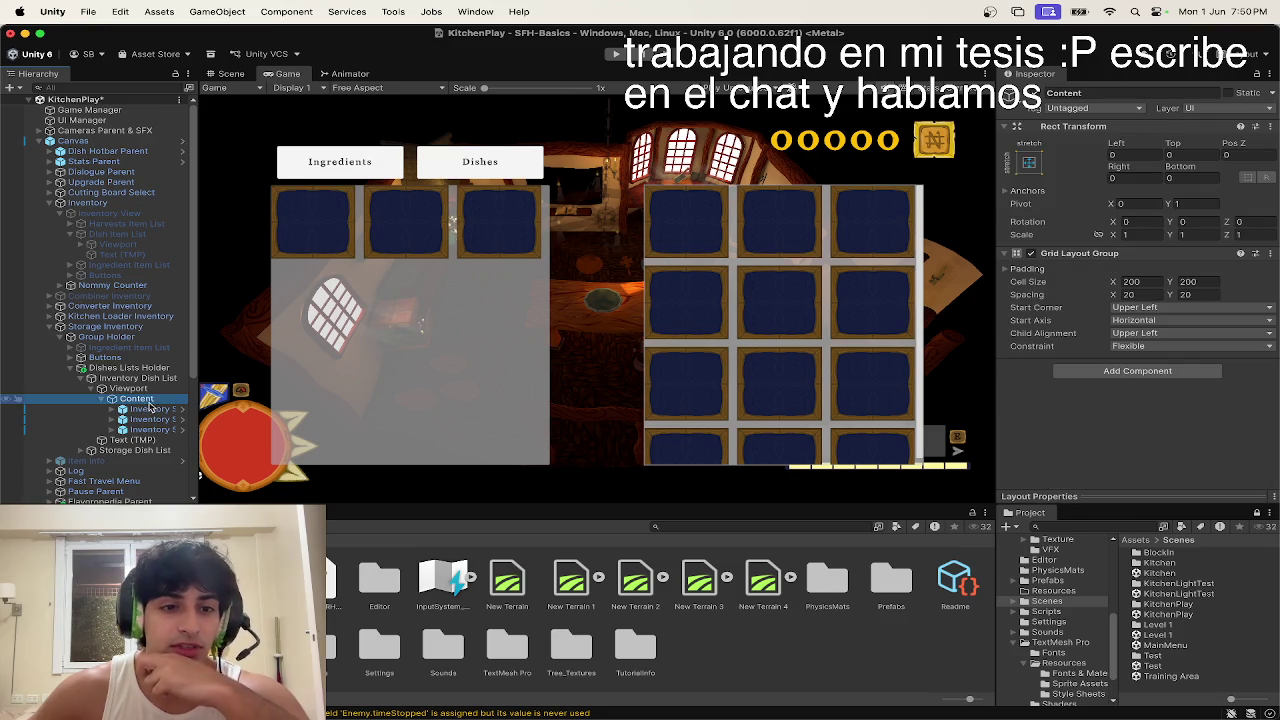
click(231, 73)
drag(428, 191, 439, 224)
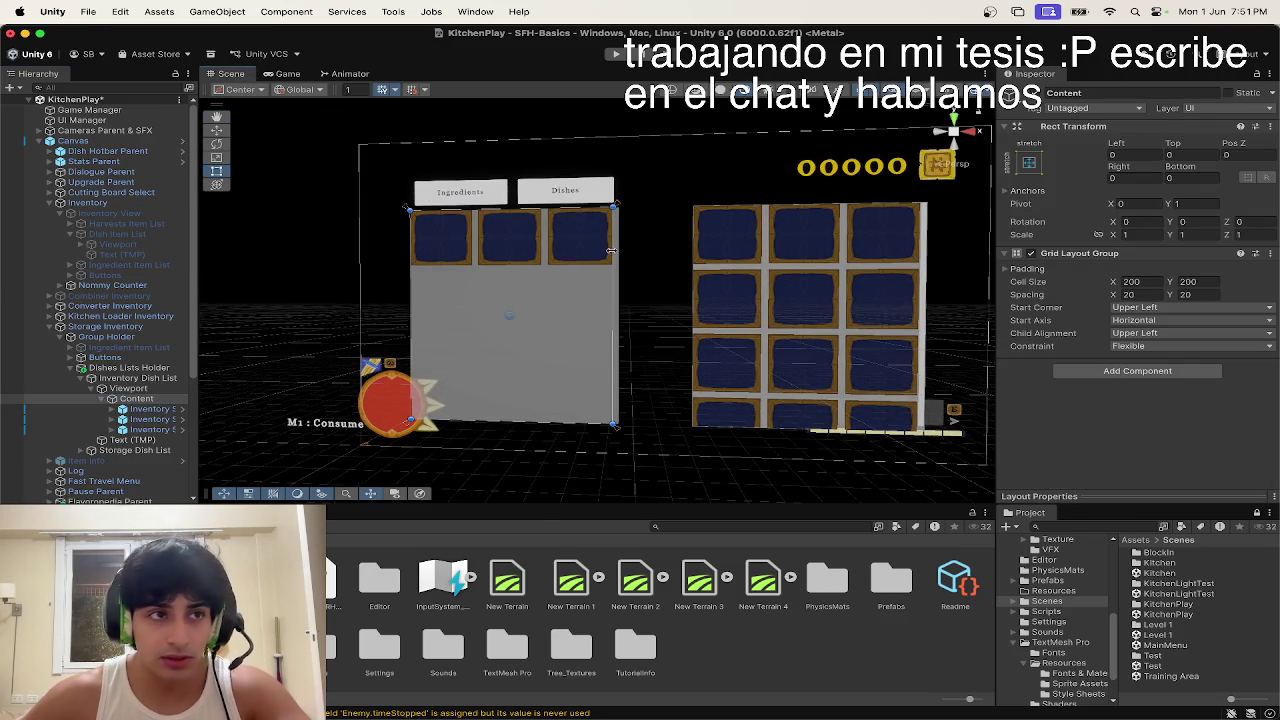
click(620, 260)
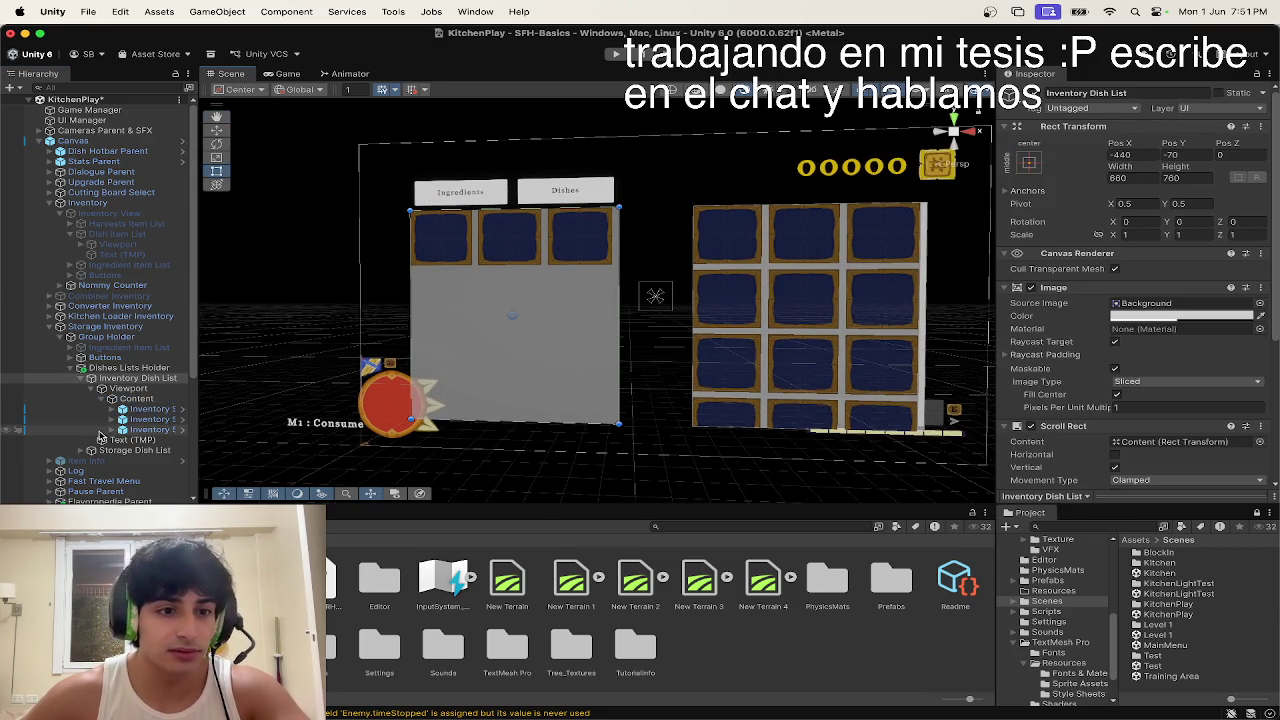
click(145, 390)
click(145, 379)
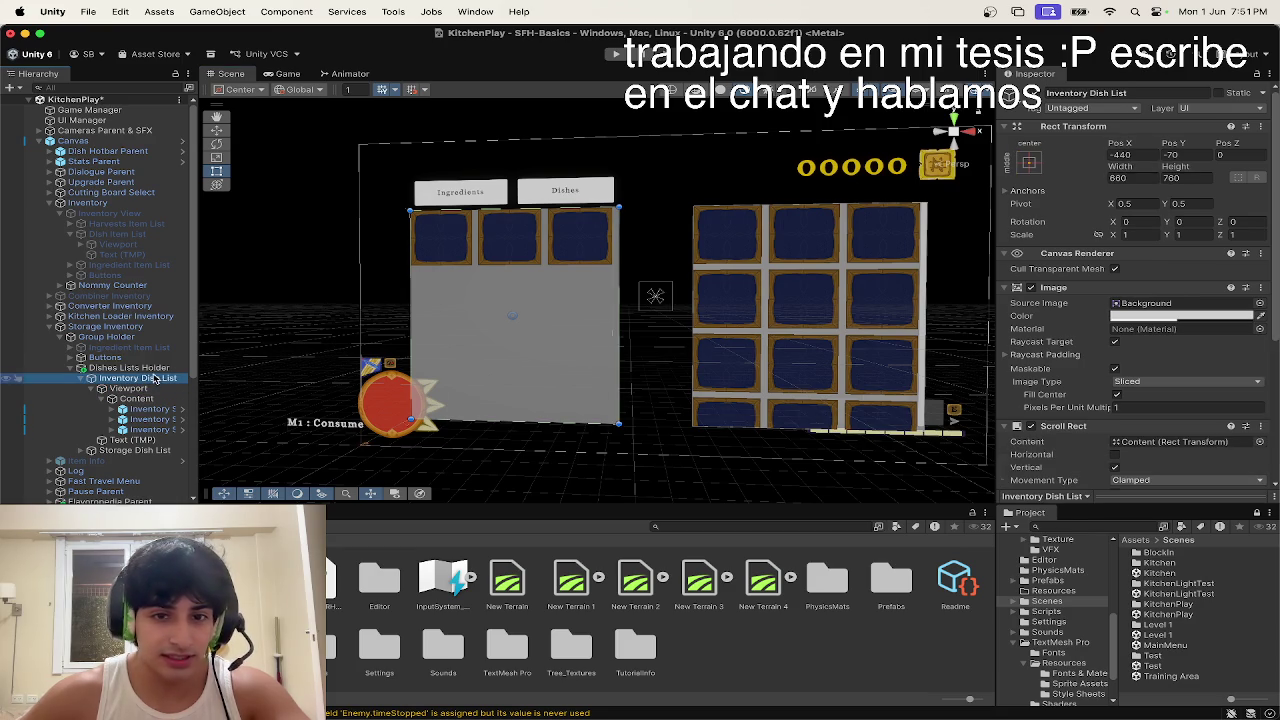
click(622, 305)
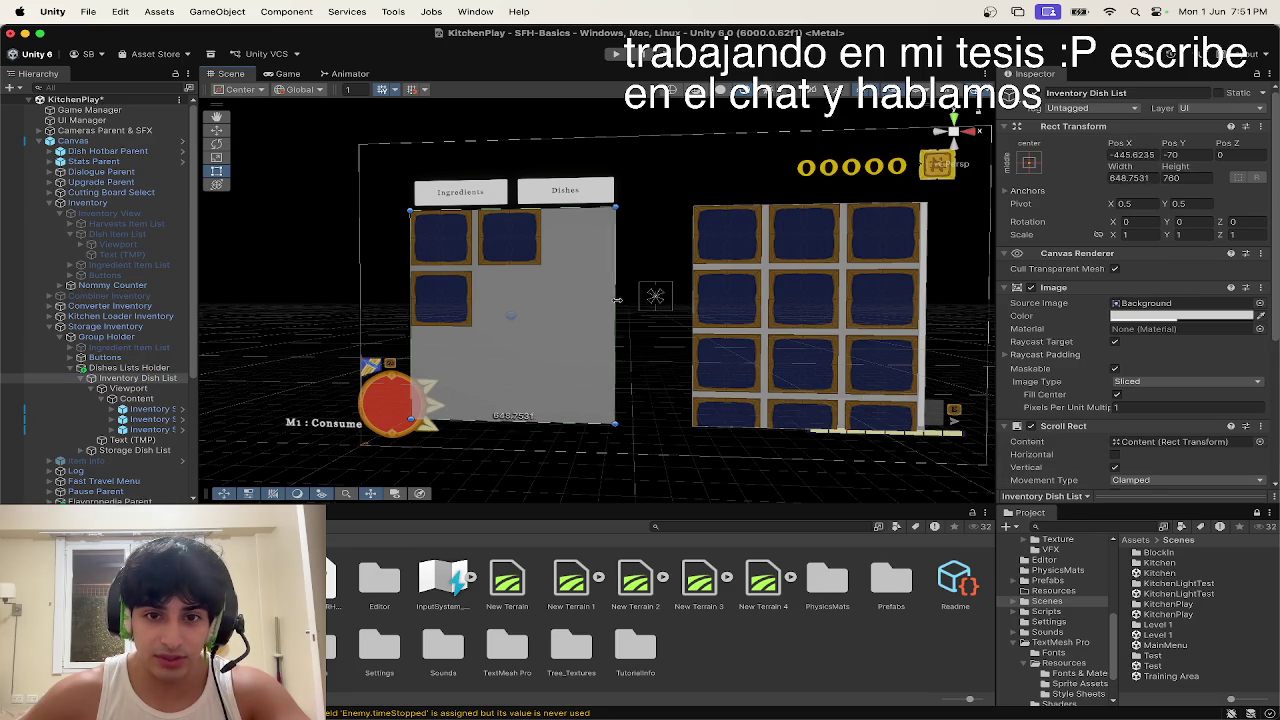
click(138, 388)
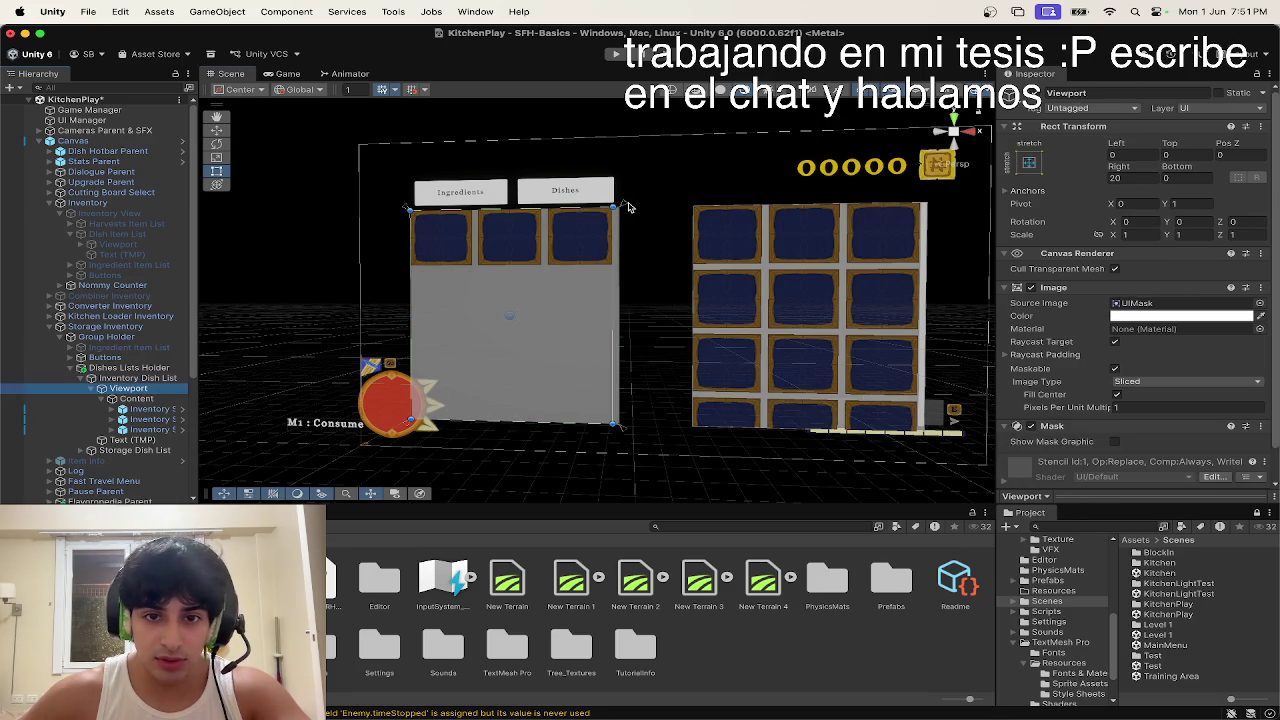
click(628, 208)
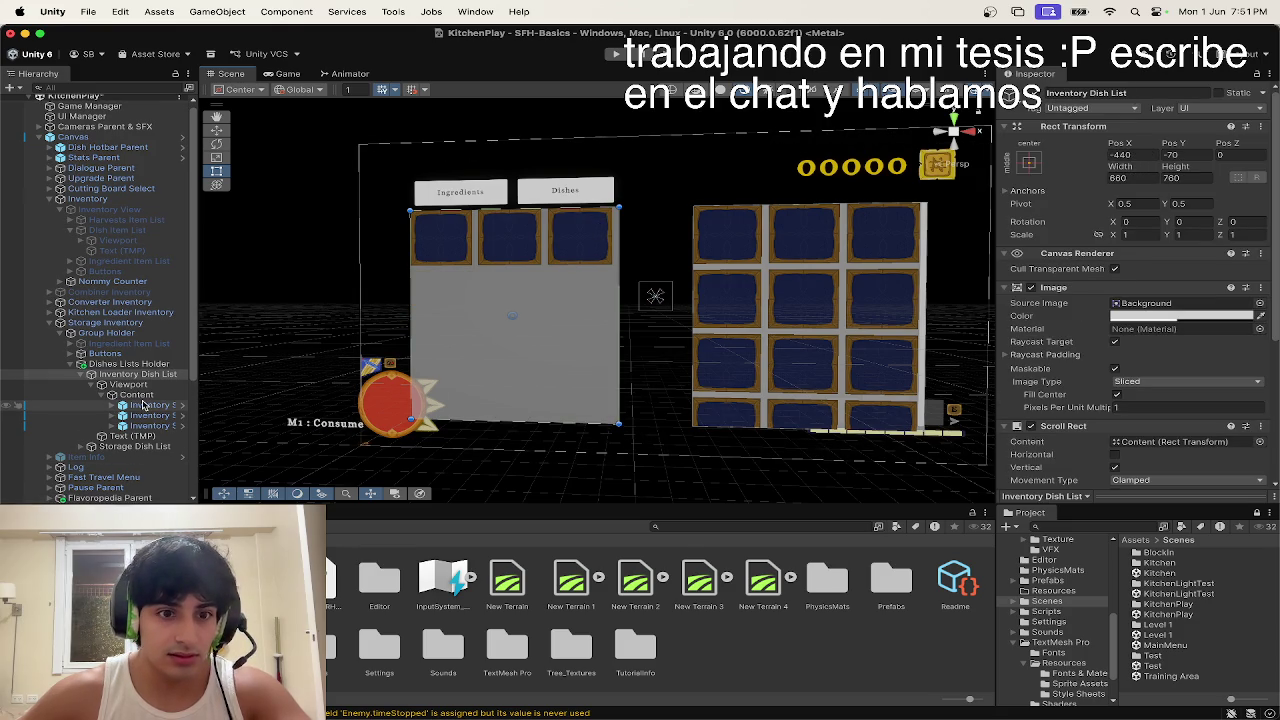
click(152, 386)
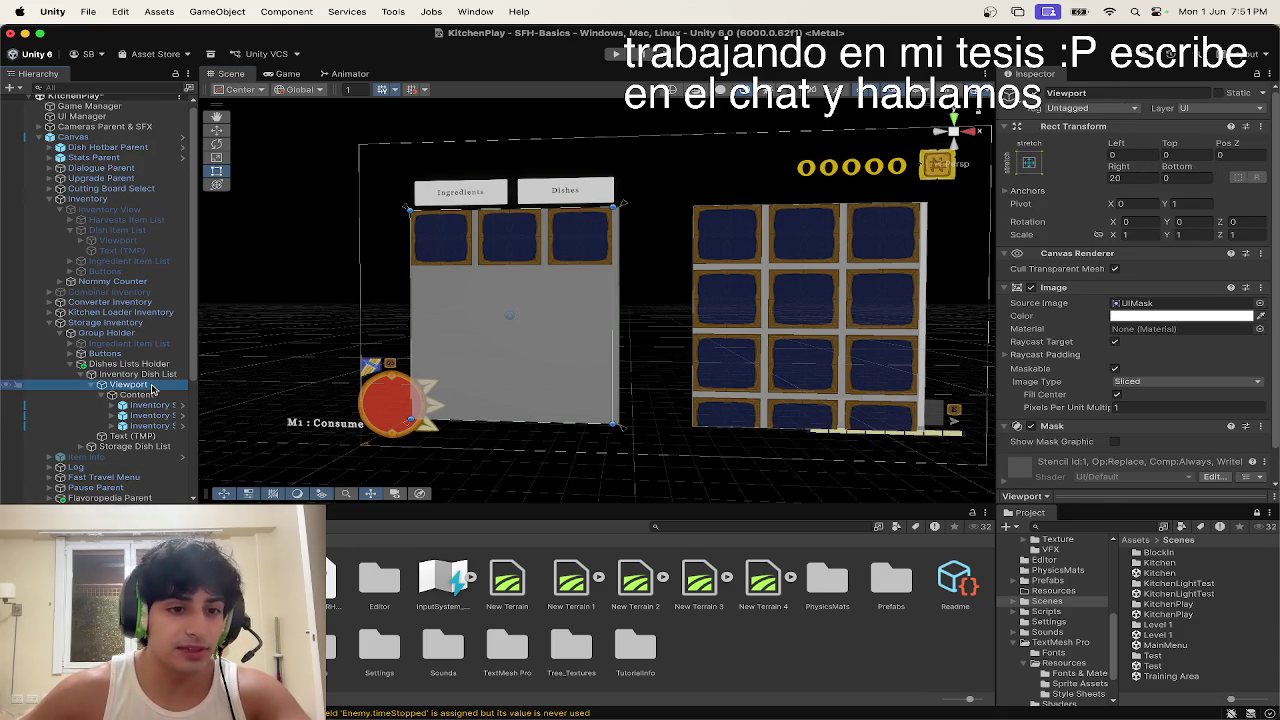
click(110, 364)
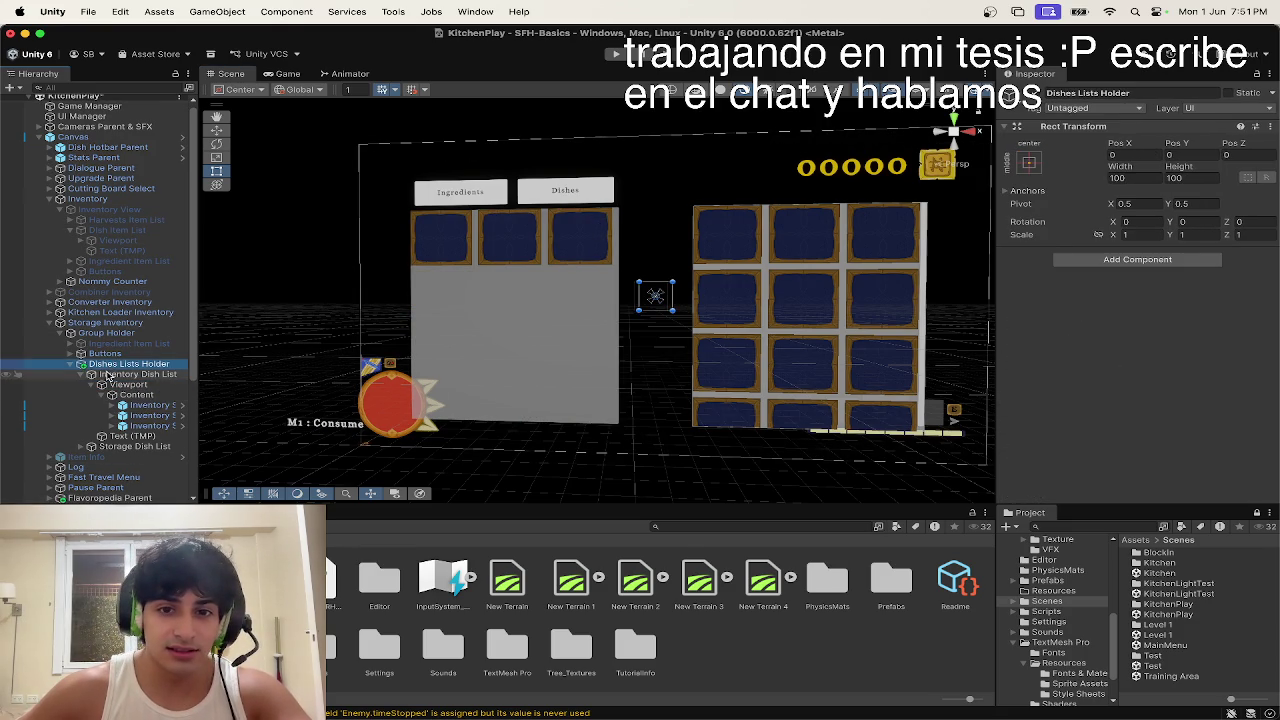
click(115, 376)
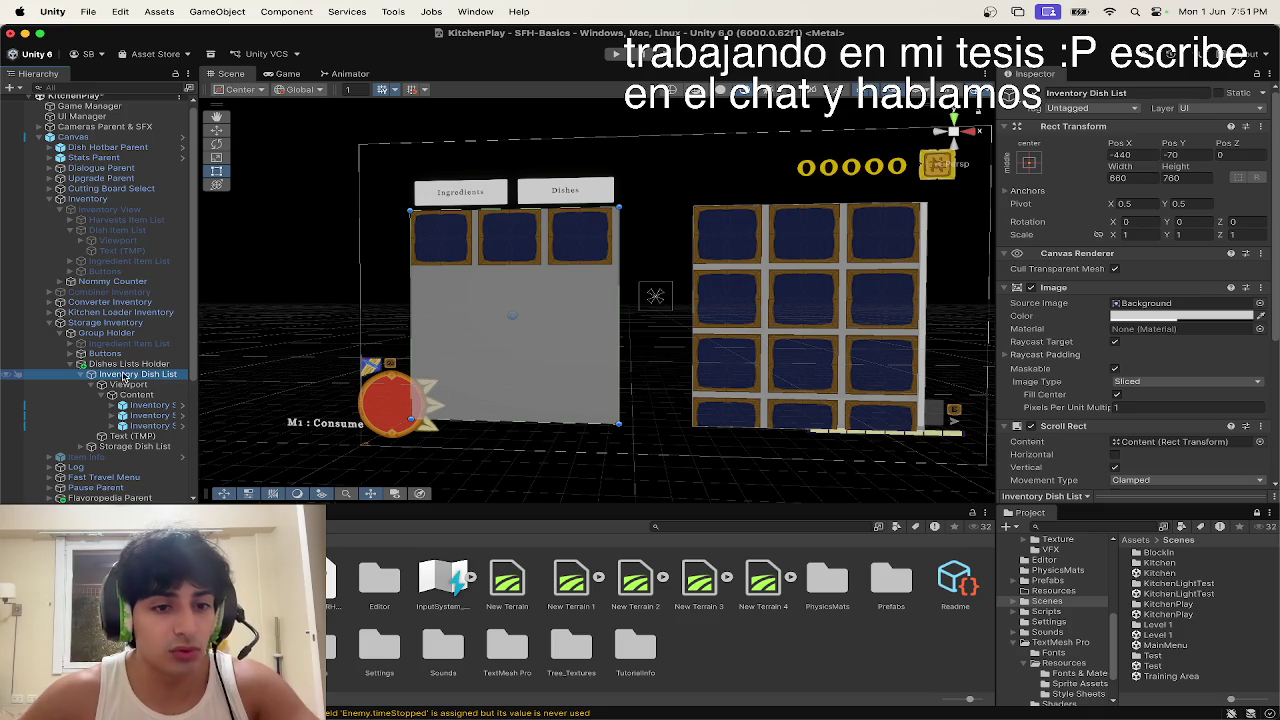
click(286, 73)
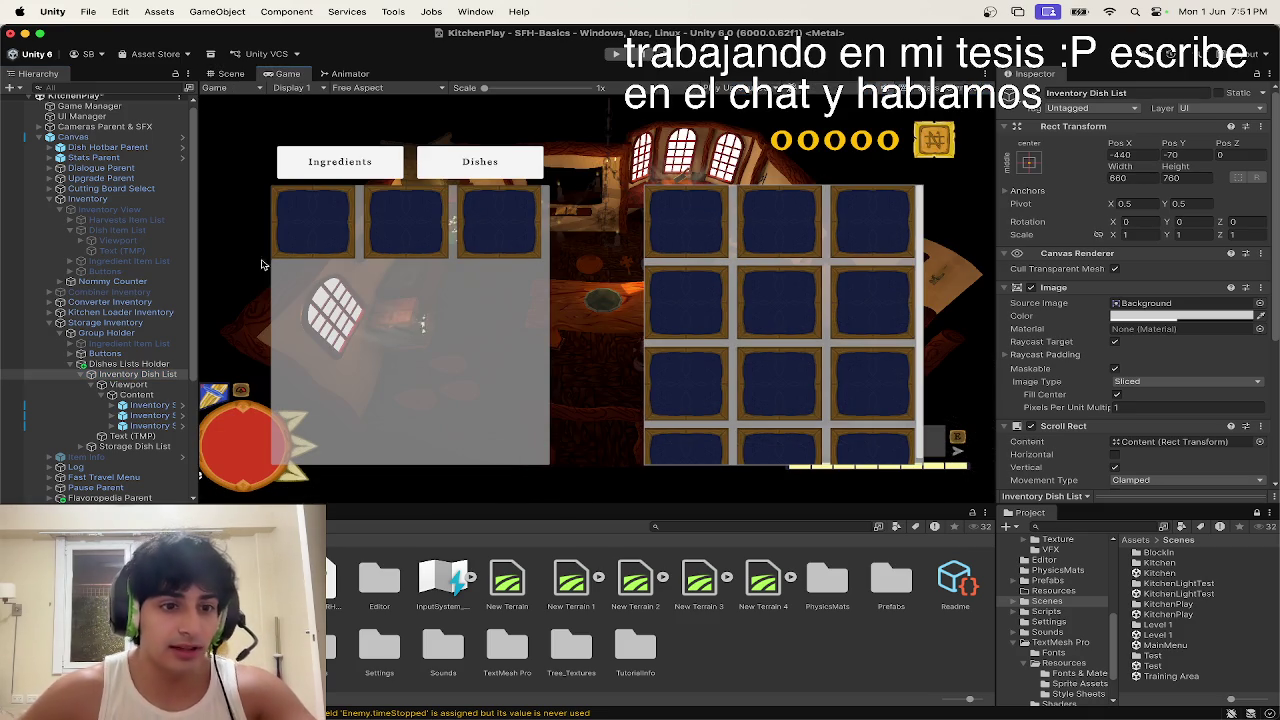
Step: Collapse Dishes Lists Holder, select Group Holder, close the storage panels, and stop play mode
click(150, 364)
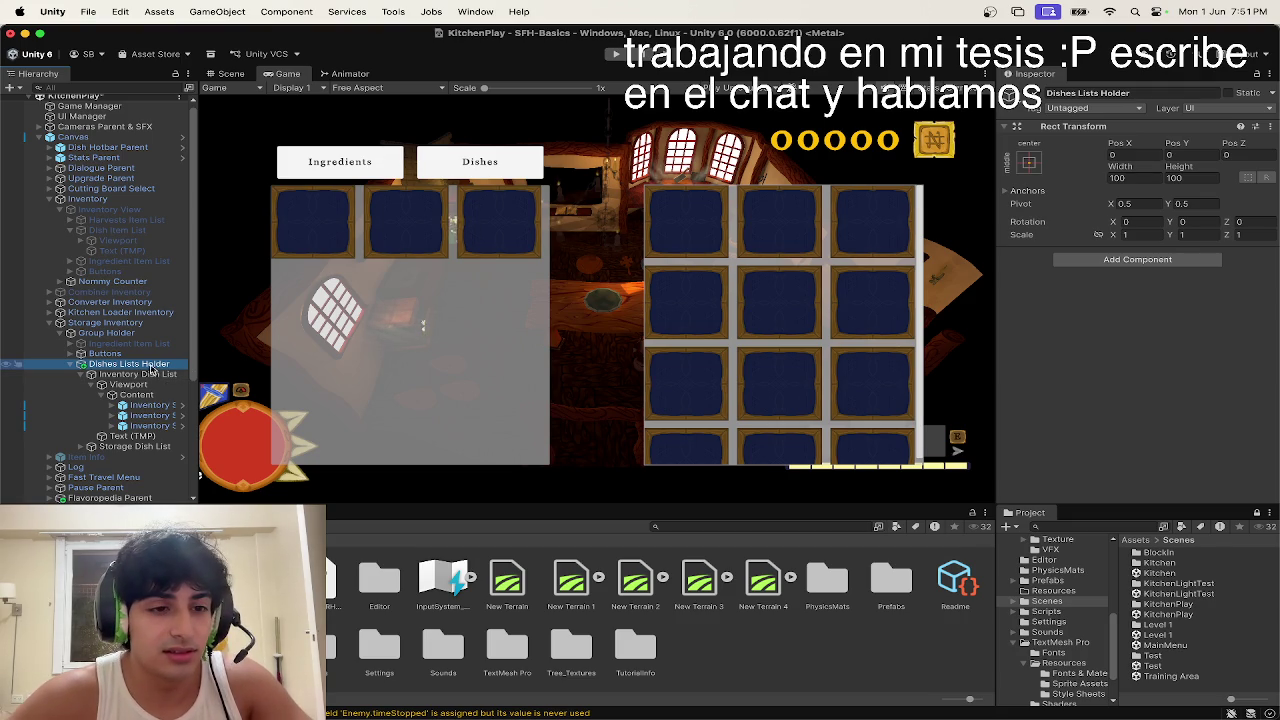
key(Left)
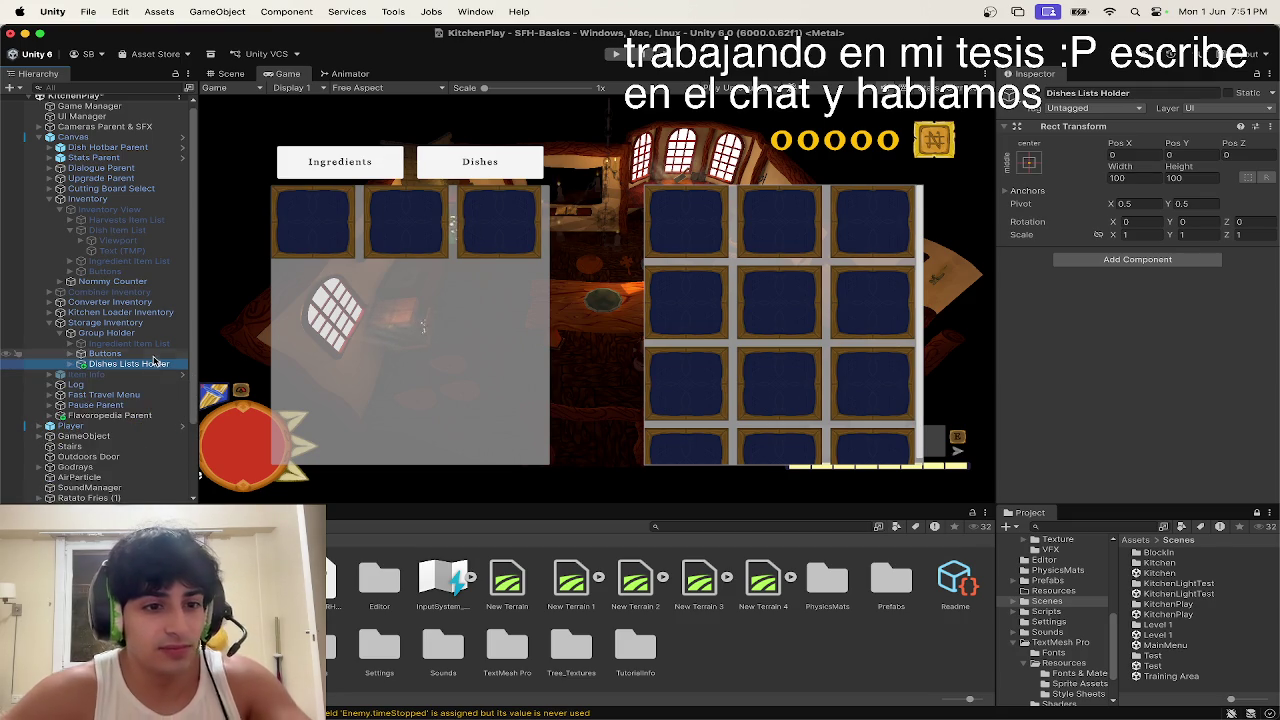
click(106, 332)
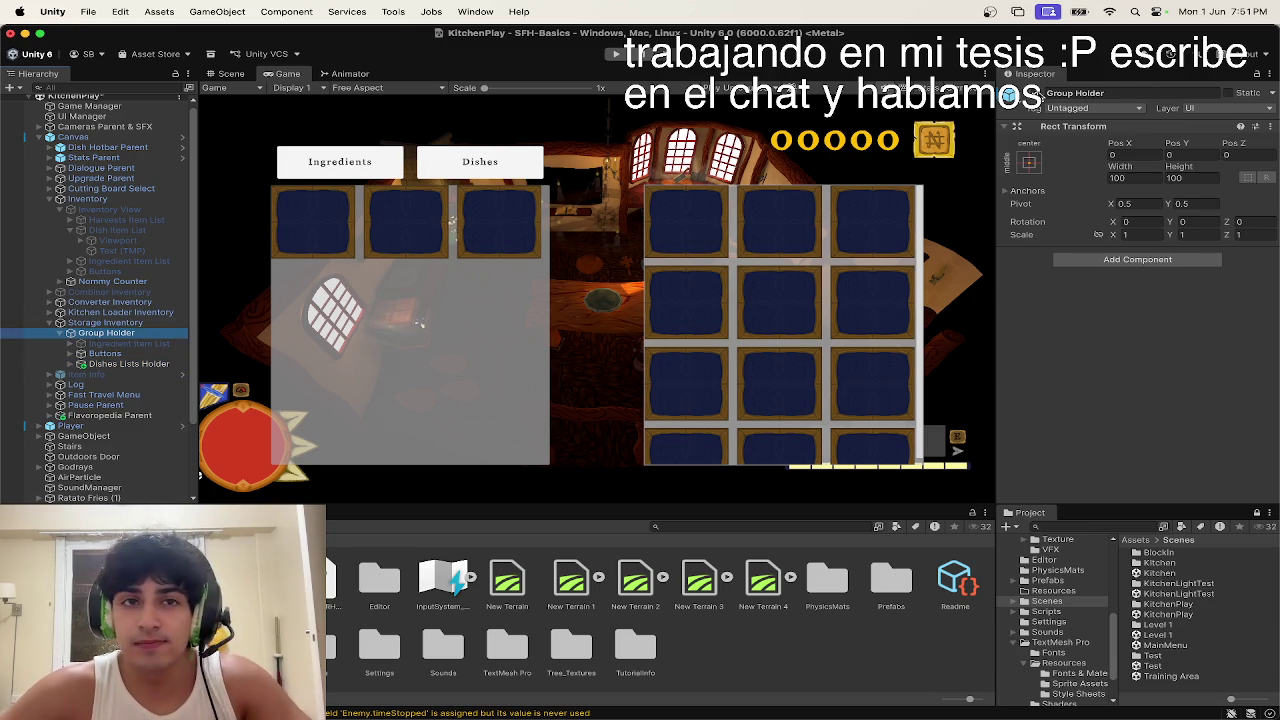
click(595, 155)
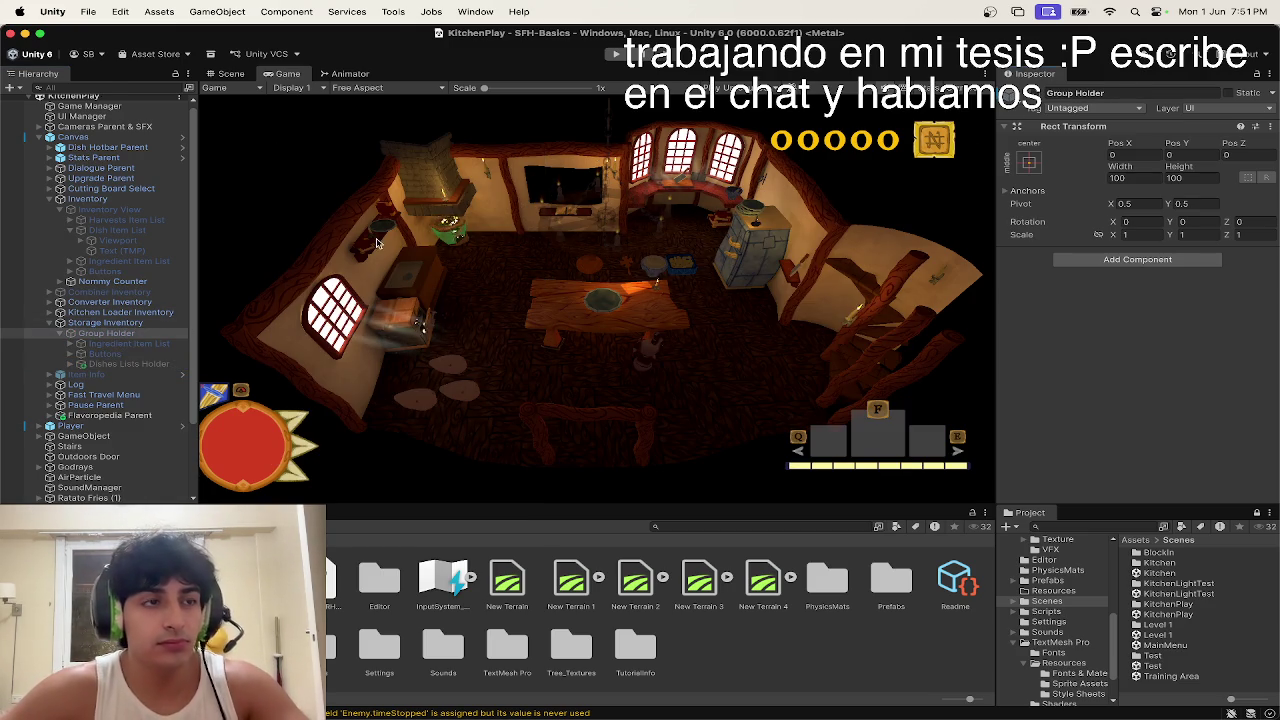
click(614, 53)
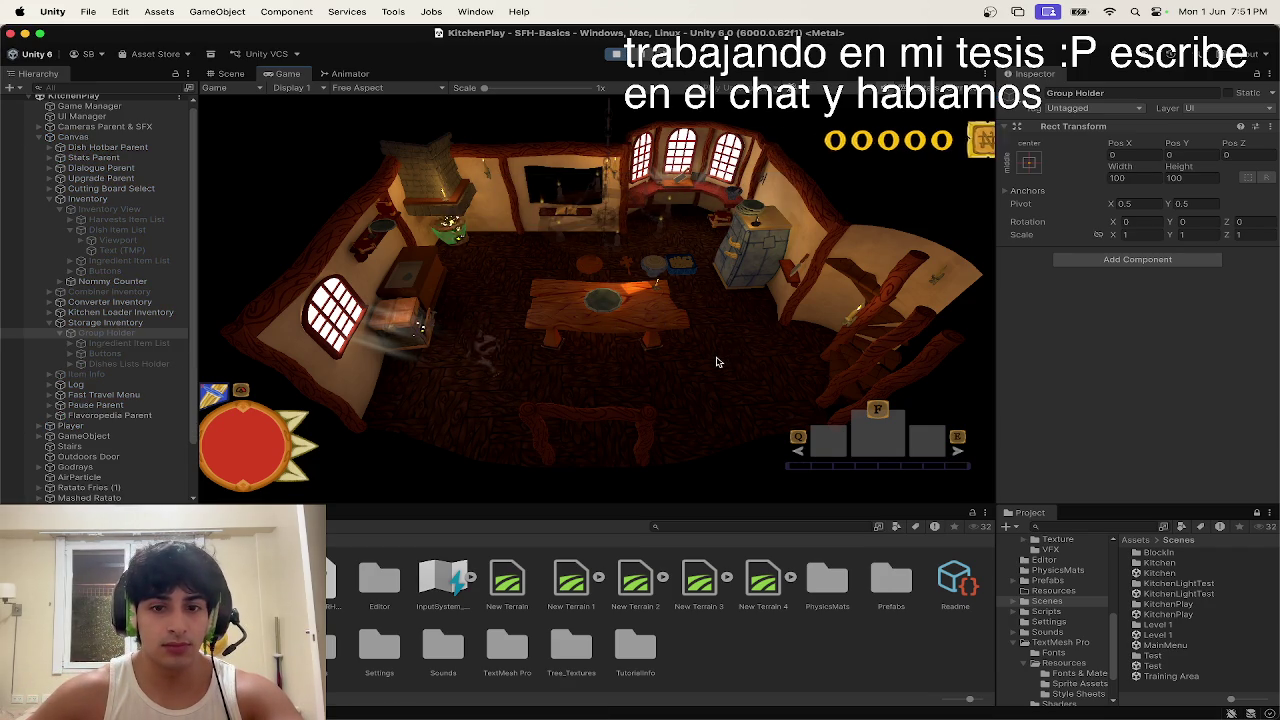
Step: Walk out to Level 1 and back into the kitchen, then open the storage inventory
key(e)
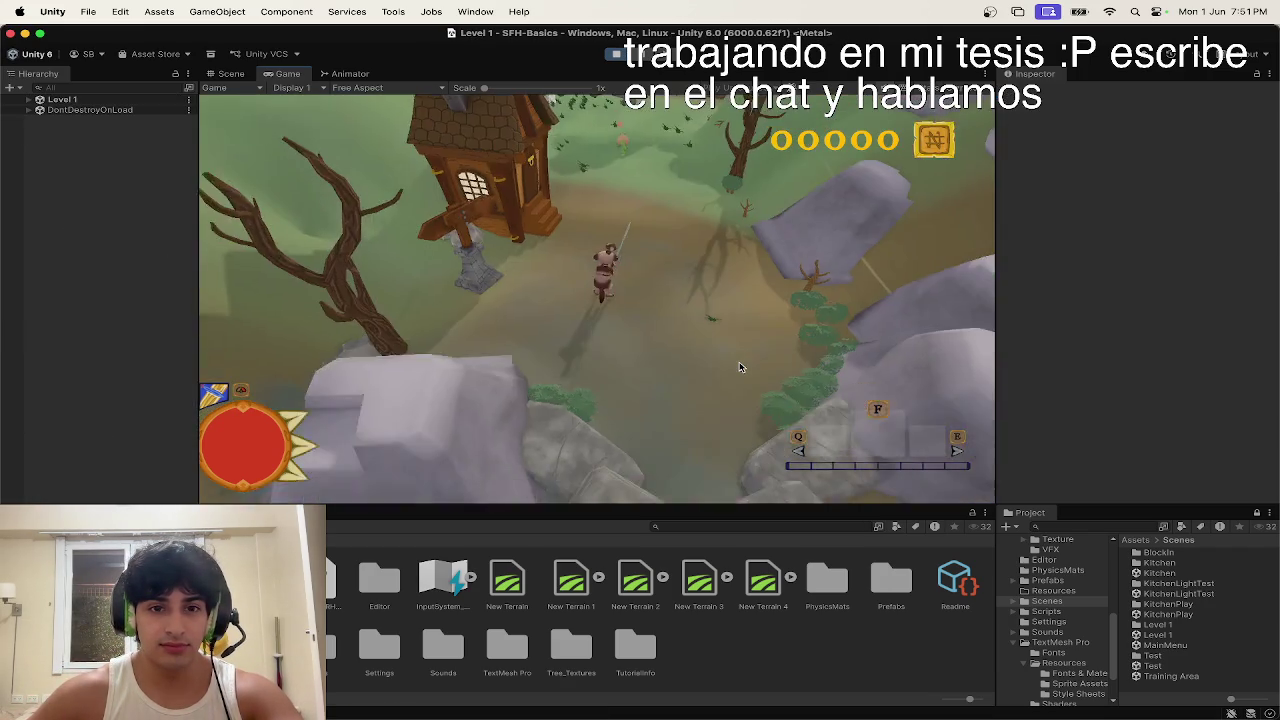
key(w)
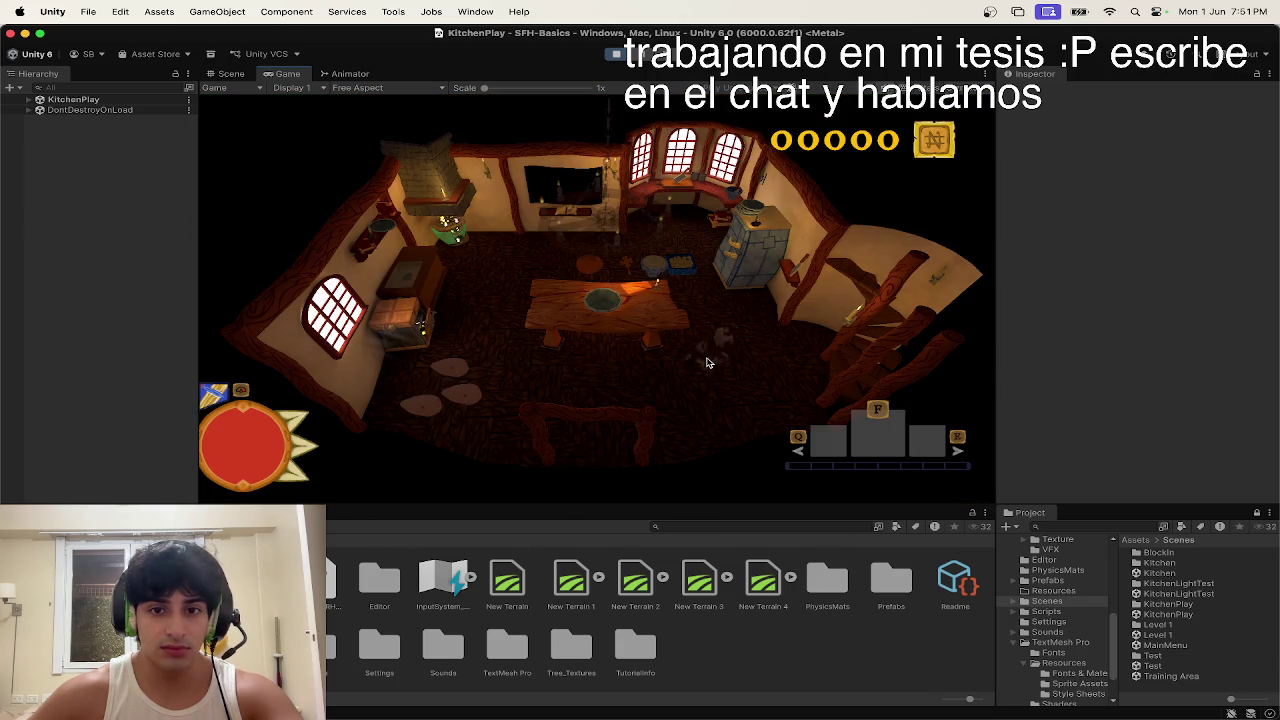
key(i)
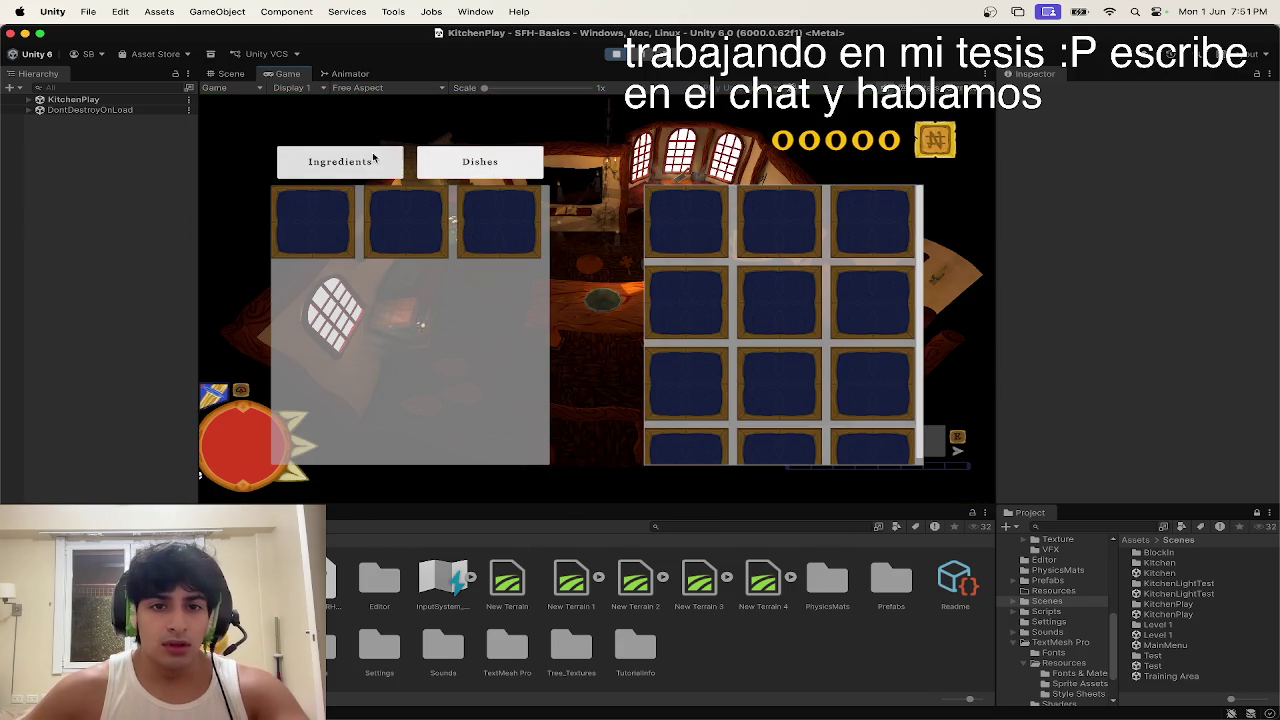
Step: Try the Dishes and Harvests inventory tabs, close the panel, and spread out all windows
click(499, 163)
click(459, 165)
click(391, 170)
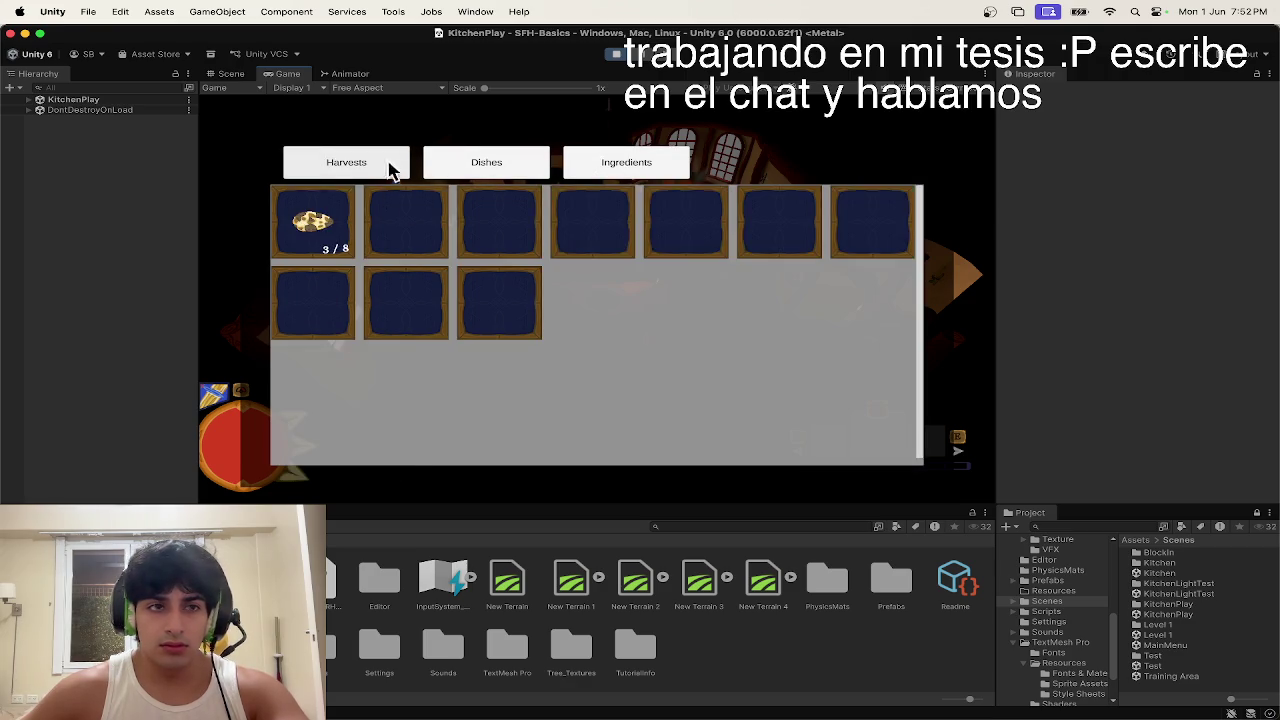
click(388, 163)
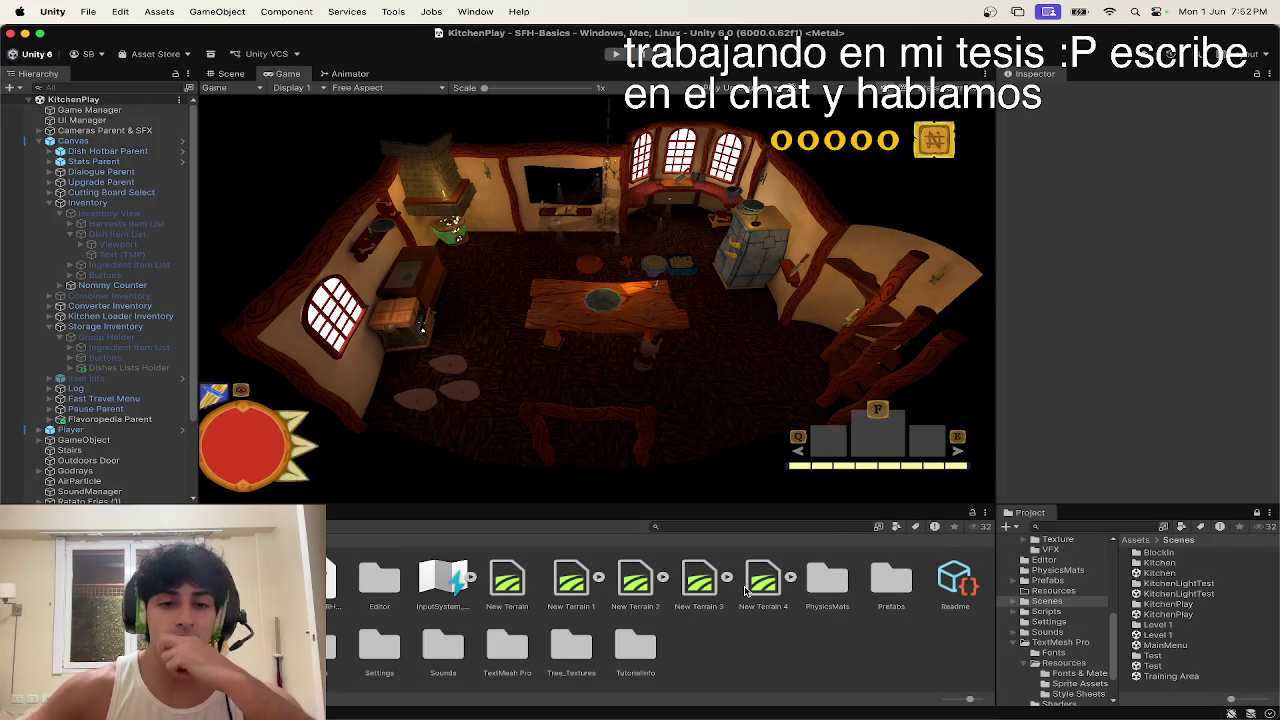
key(ctrl+Up)
Step: Bring VS Code full screen and Quick Open InventoryCanvas.cs via 'invent'
click(477, 331)
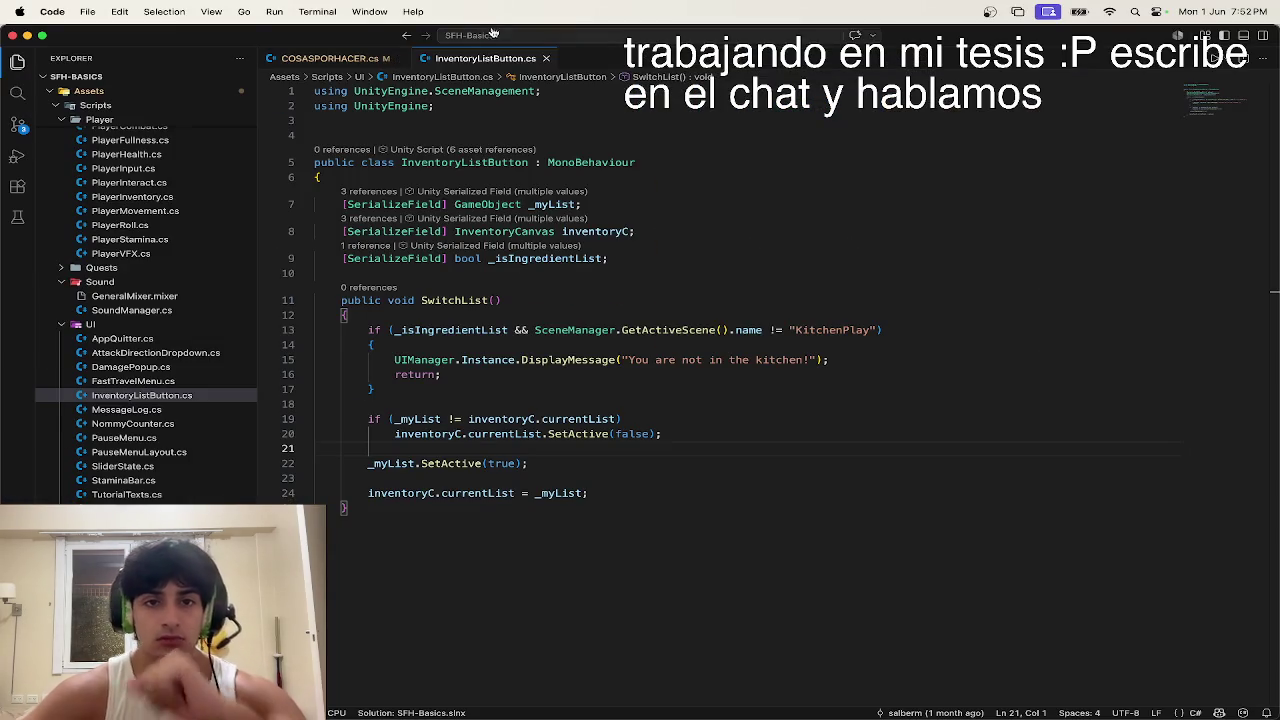
click(491, 30)
text(invent)
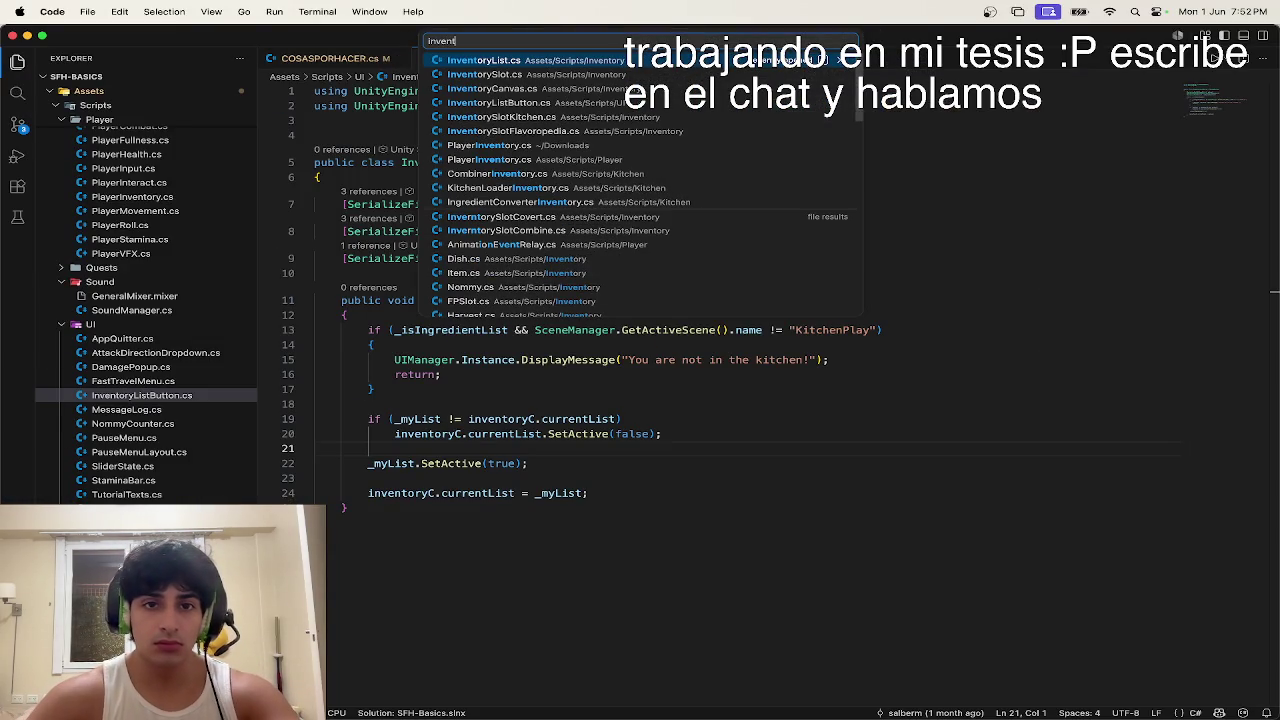
key(Down)
key(Down)
key(Return)
scroll(473, 170, up, 15)
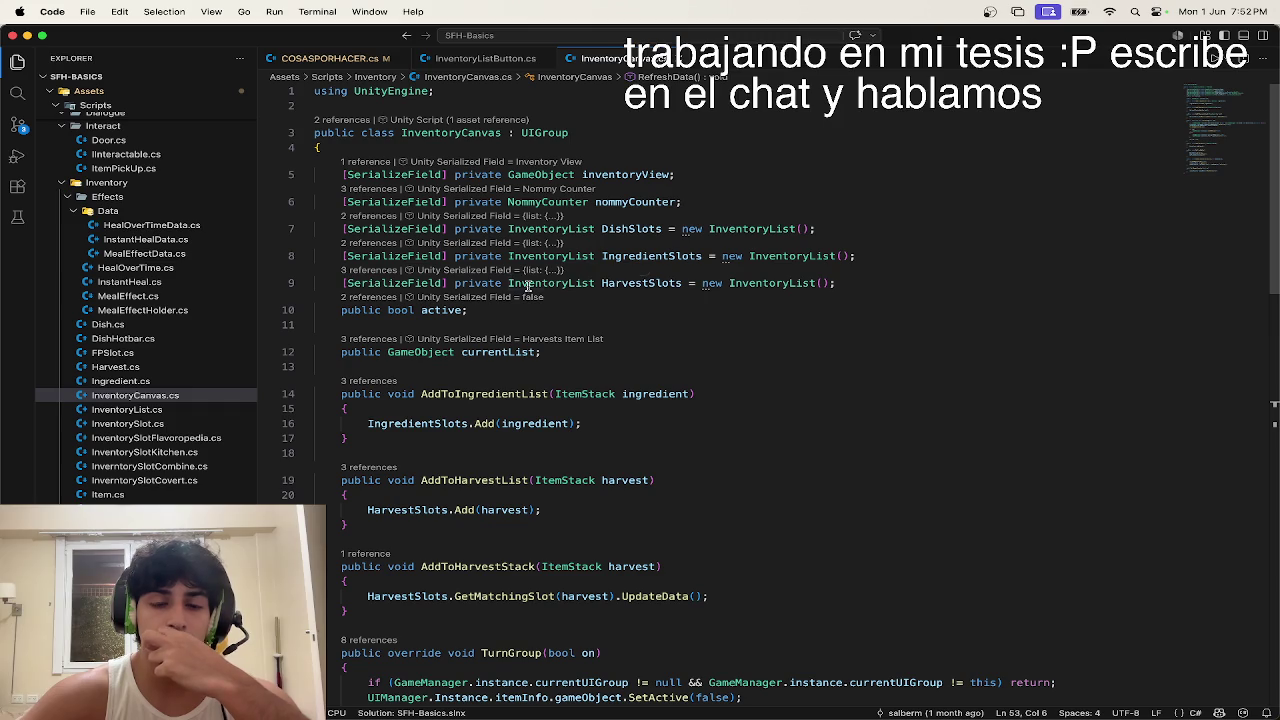
Step: Select the SwitchList body in InventoryListButton.cs, then place the cursor after TurnGroup in InventoryCanvas.cs
click(480, 77)
click(478, 60)
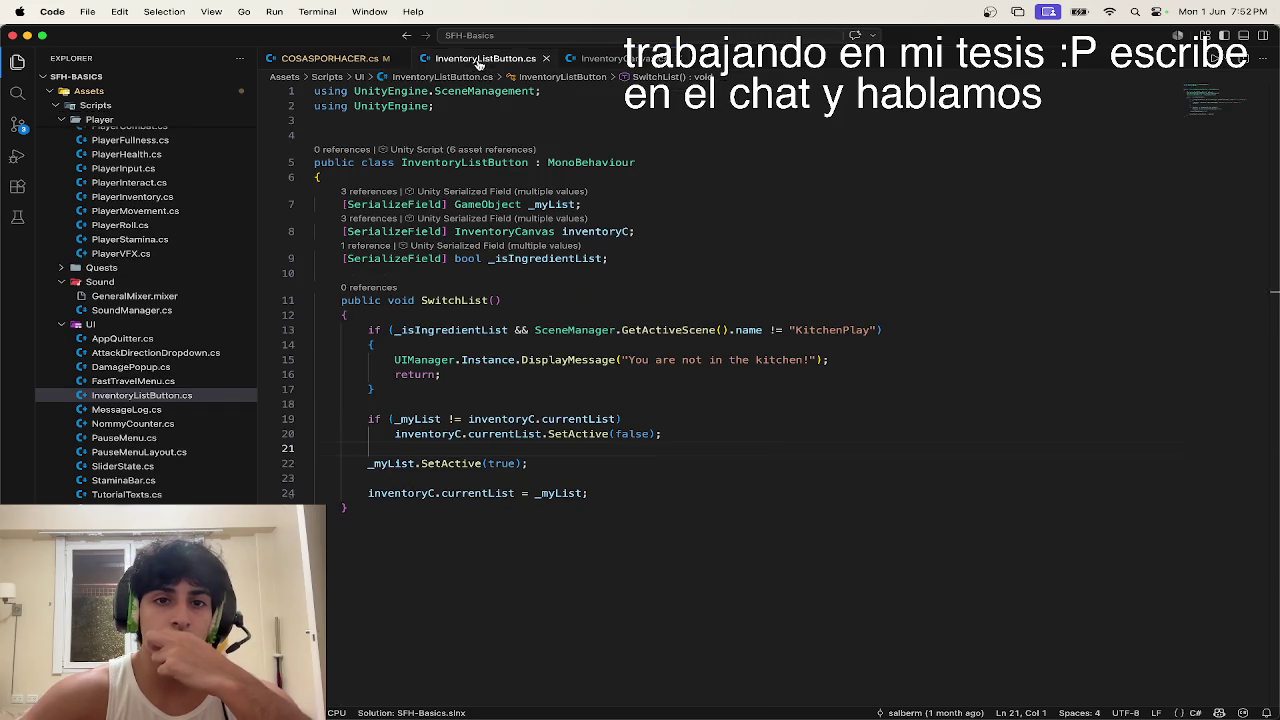
drag(370, 512, 291, 318)
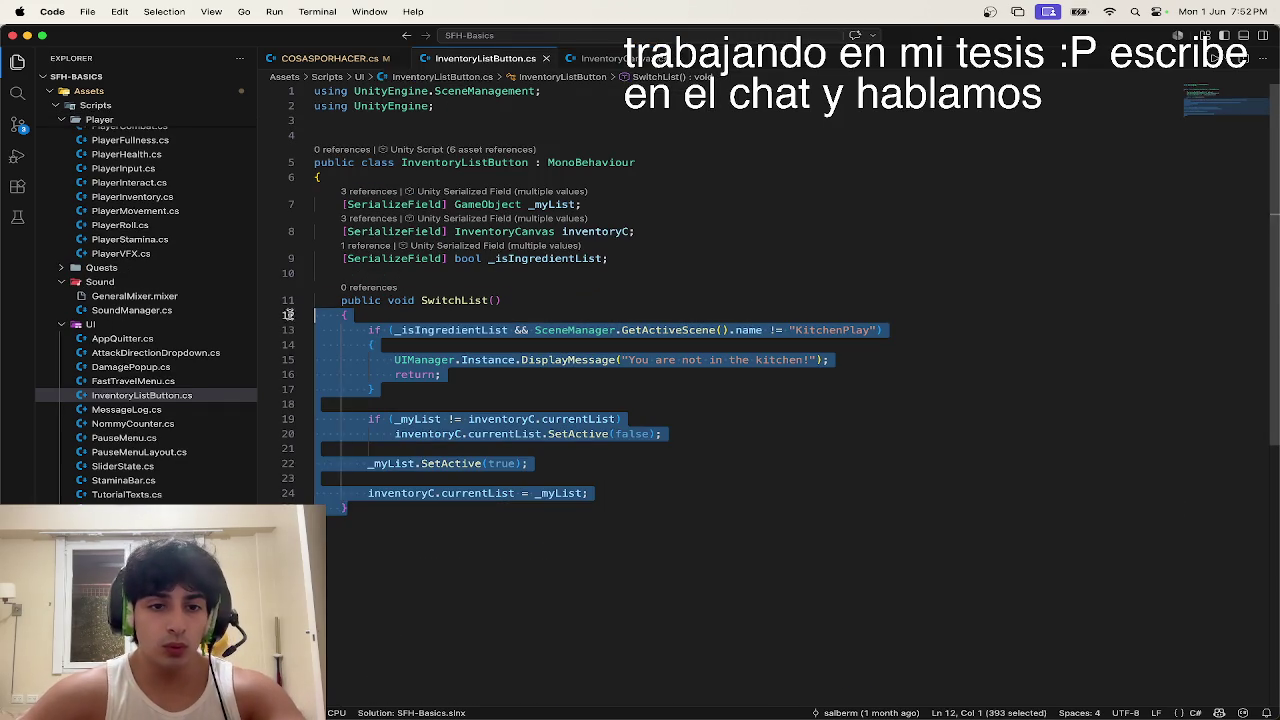
click(600, 60)
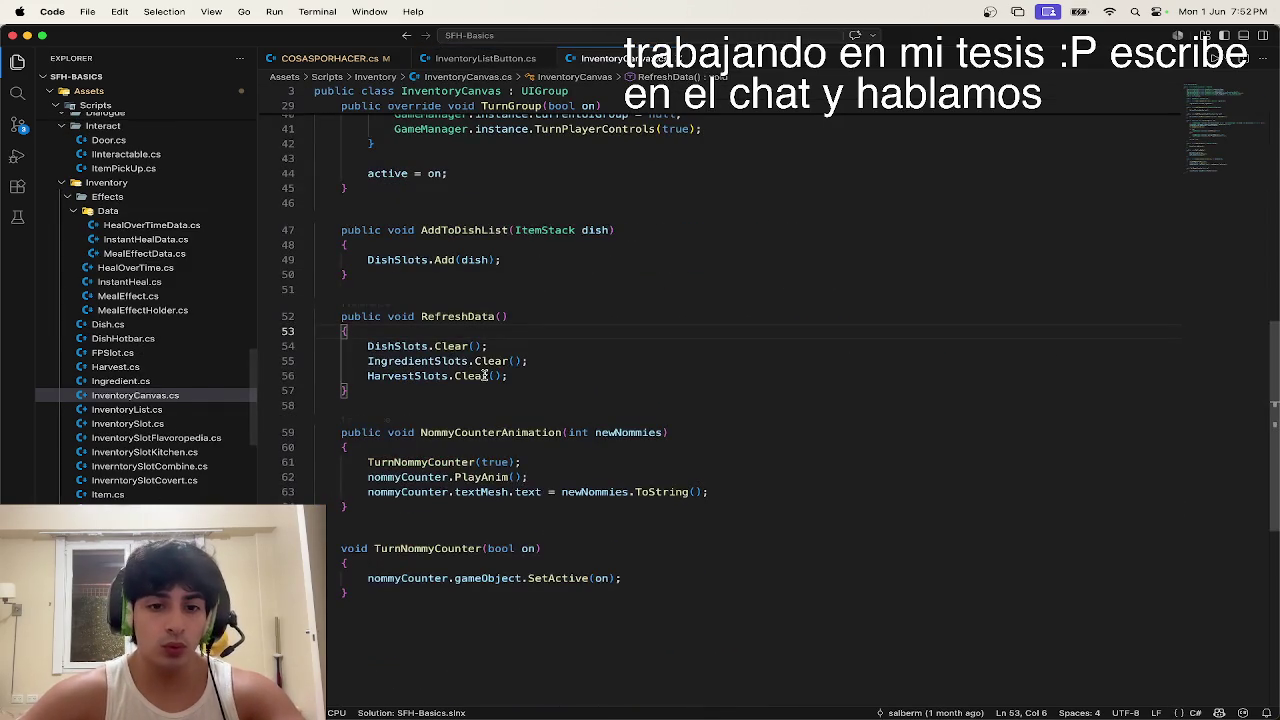
scroll(411, 393, up, 3)
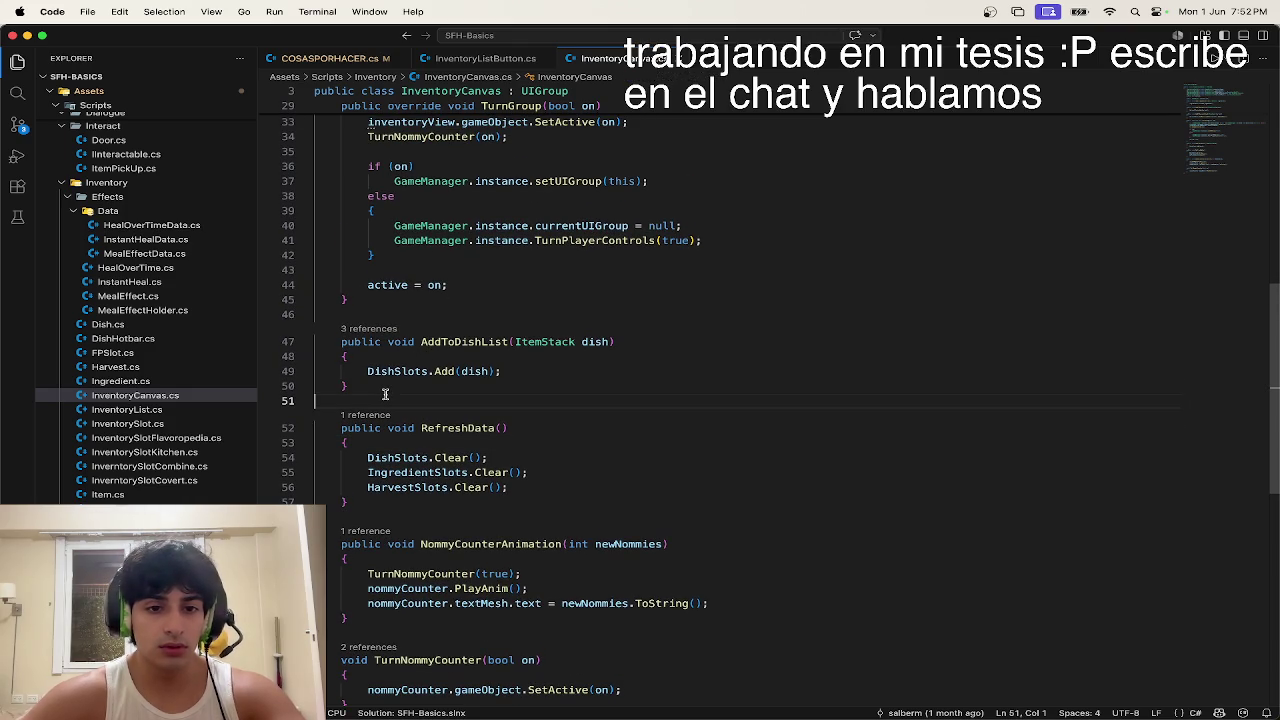
click(367, 311)
key(ctrl+Up)
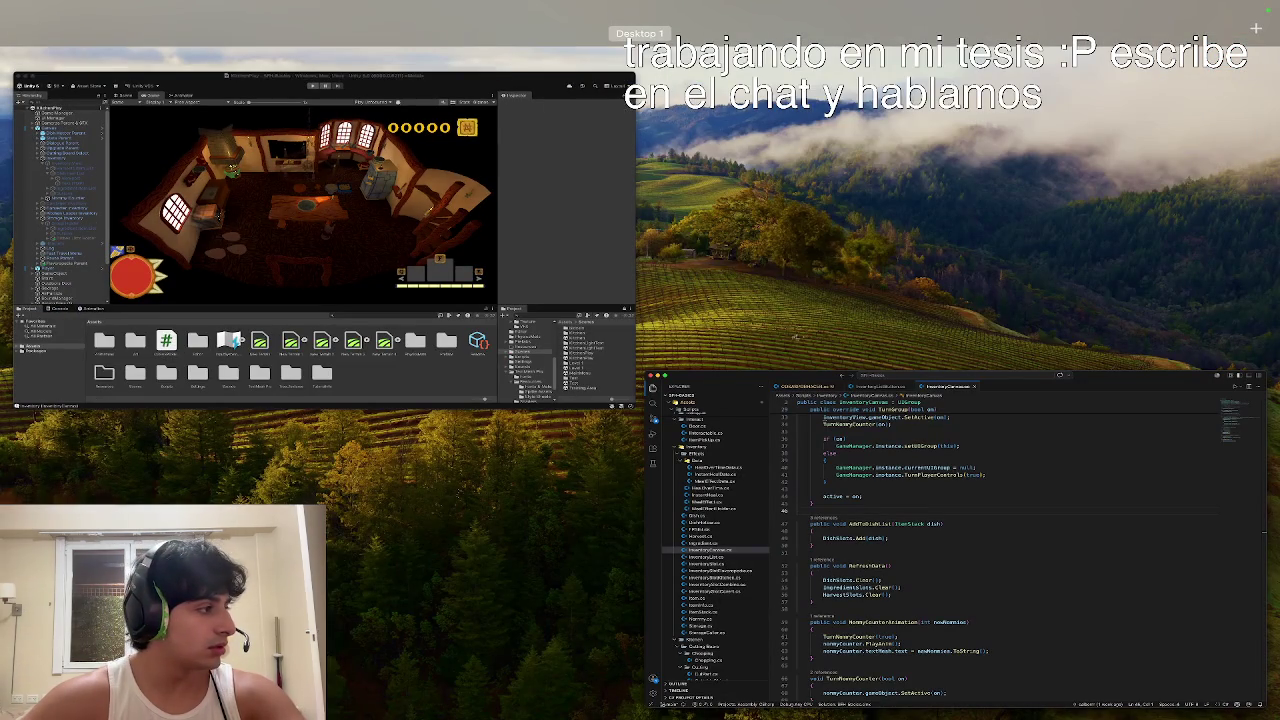
Step: Exit Mission Control back to full-screen VS Code with InventoryCanvas.cs
key(ctrl+Up)
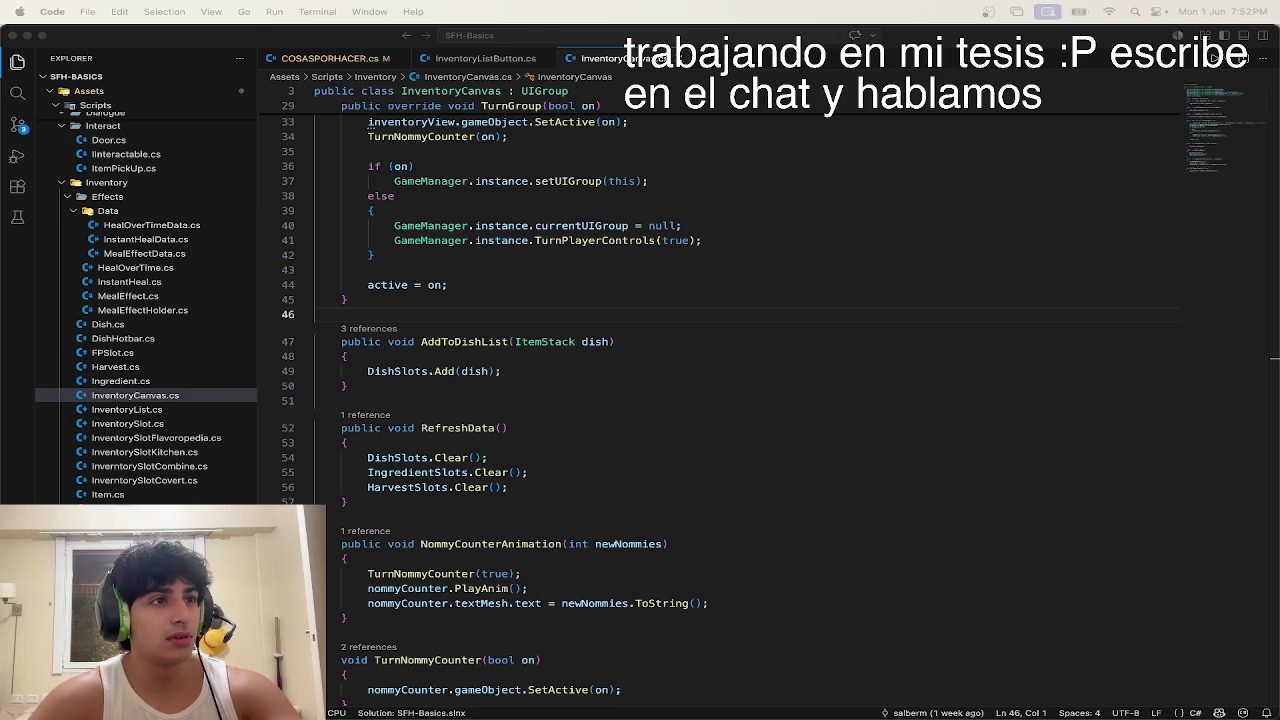
key(ctrl+Up)
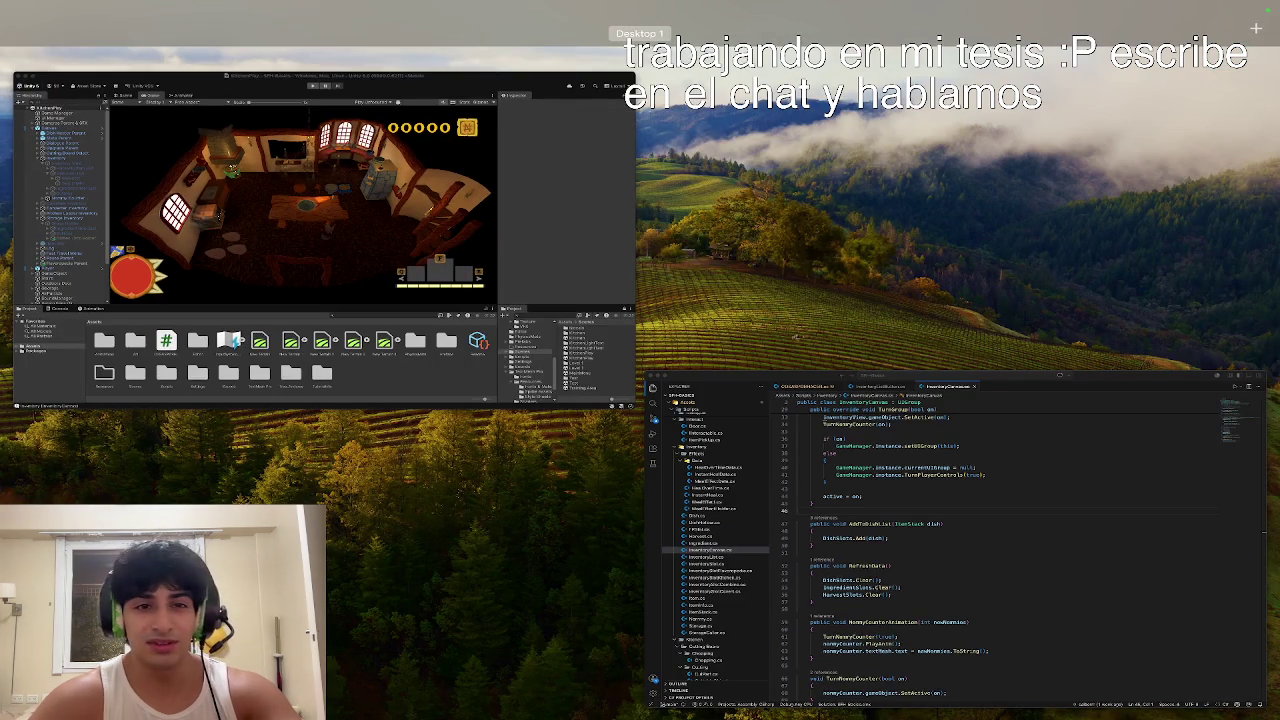
key(ctrl+Up)
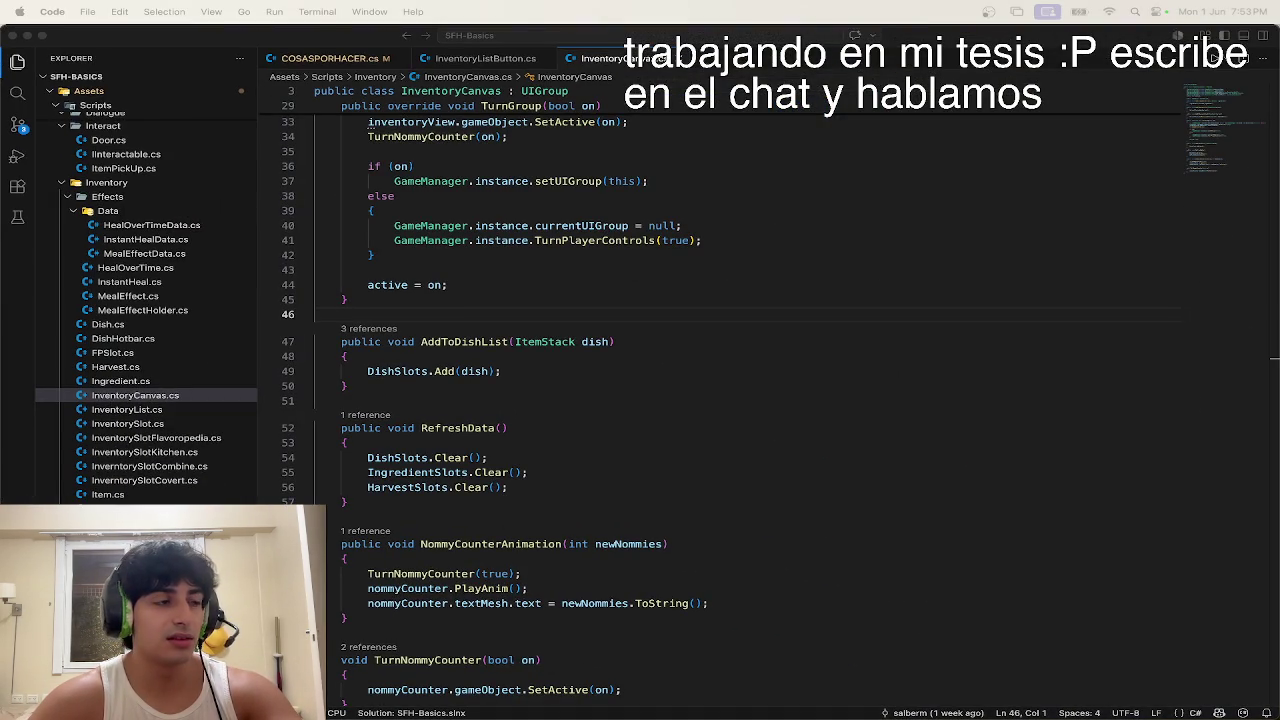
key(ctrl+Up)
key(ctrl+Up)
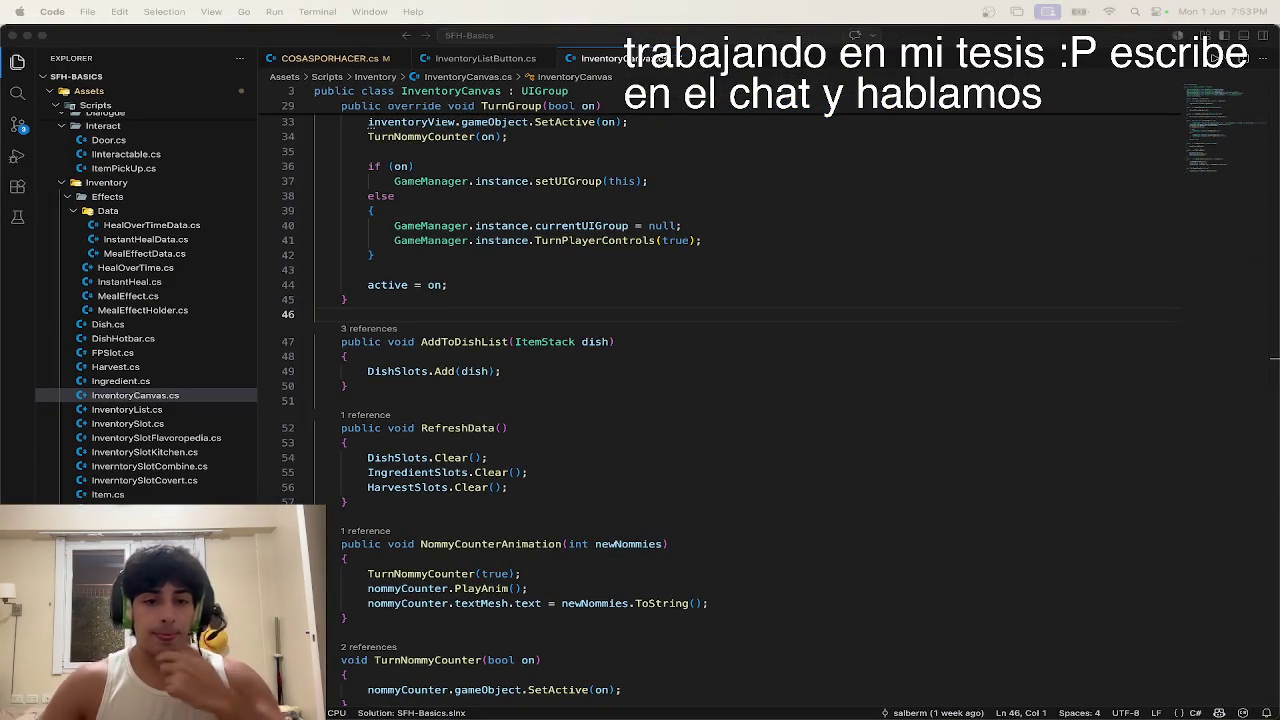
scroll(610, 530, down, 5)
scroll(618, 564, up, 5)
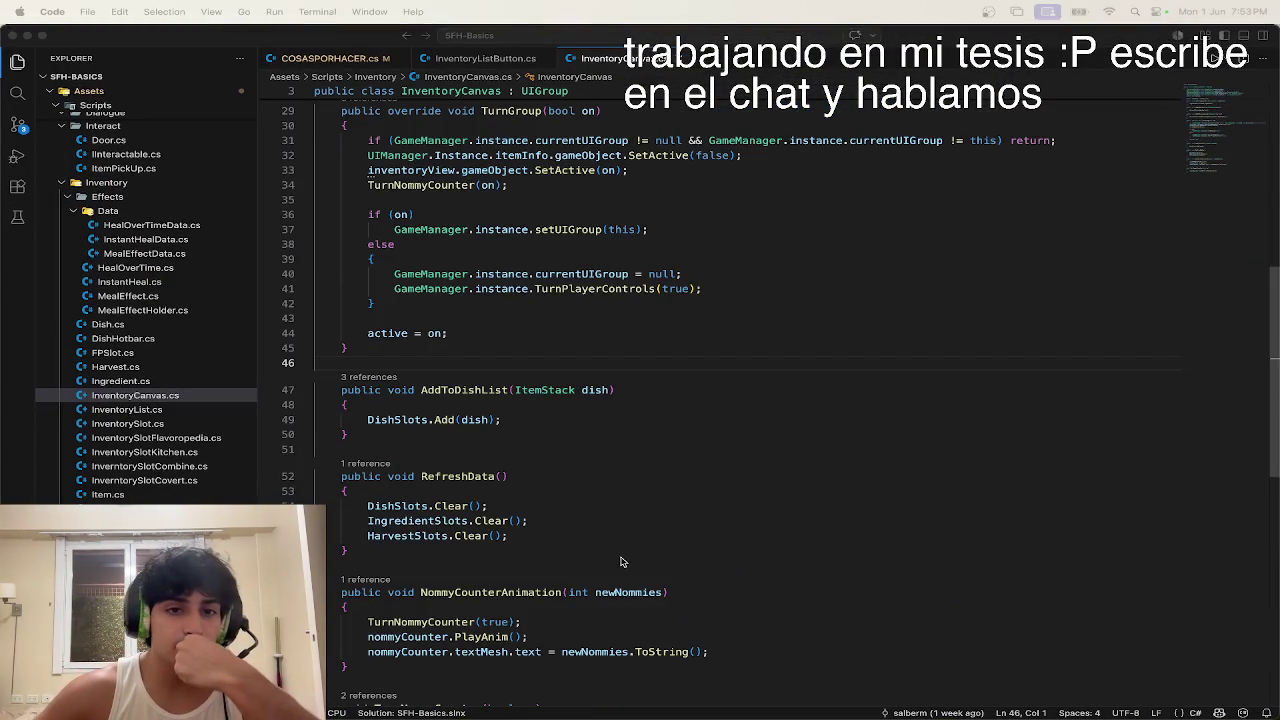
scroll(618, 566, up, 5)
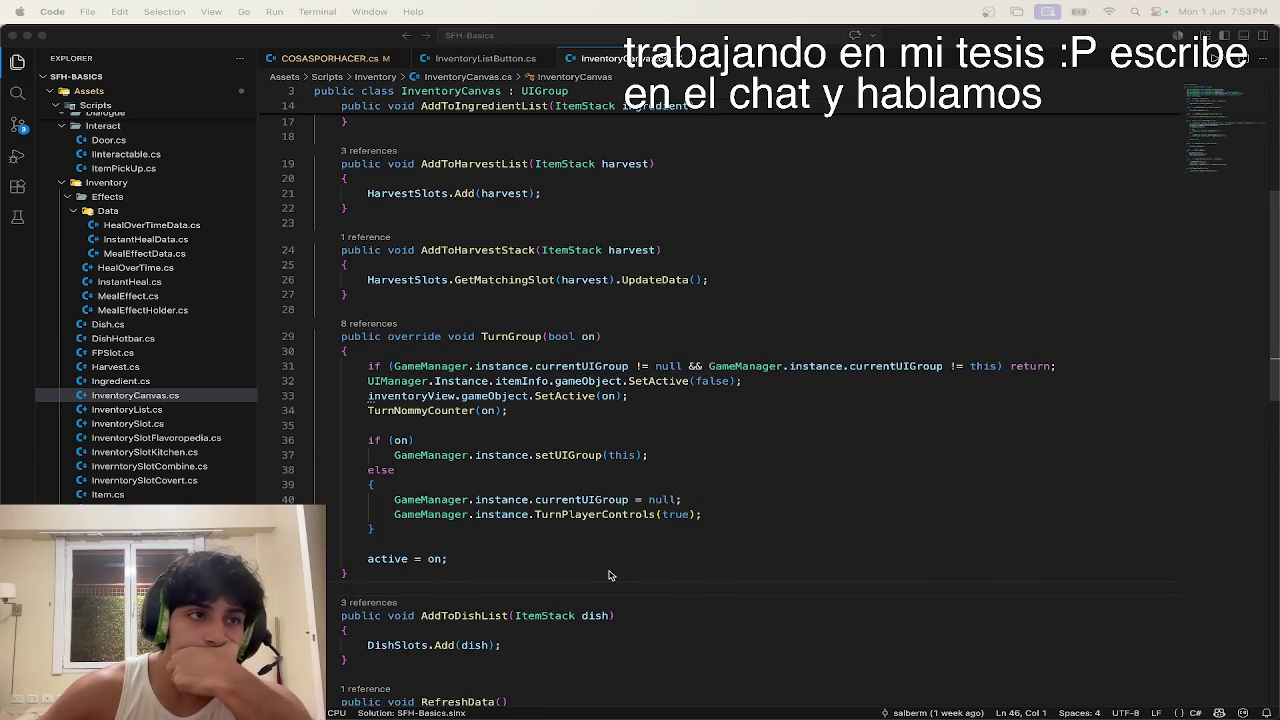
scroll(608, 578, down, 1)
scroll(608, 578, up, 4)
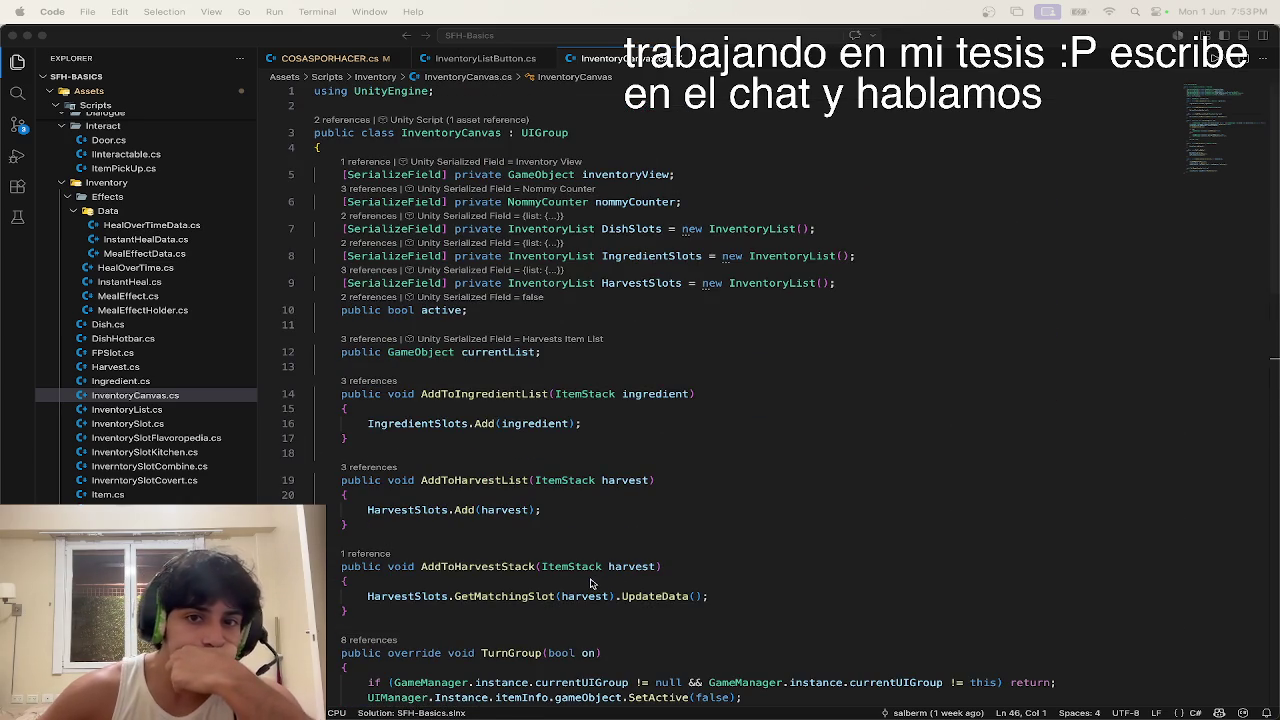
scroll(591, 580, down, 3)
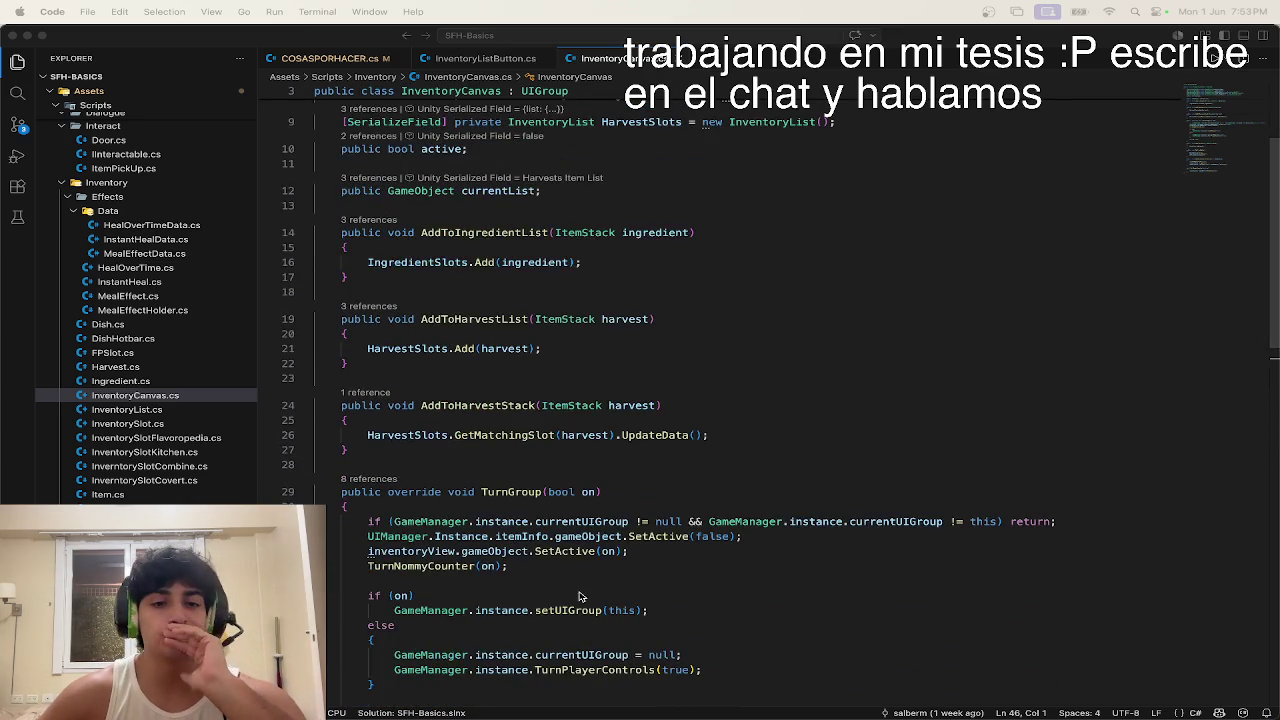
scroll(580, 597, down, 2)
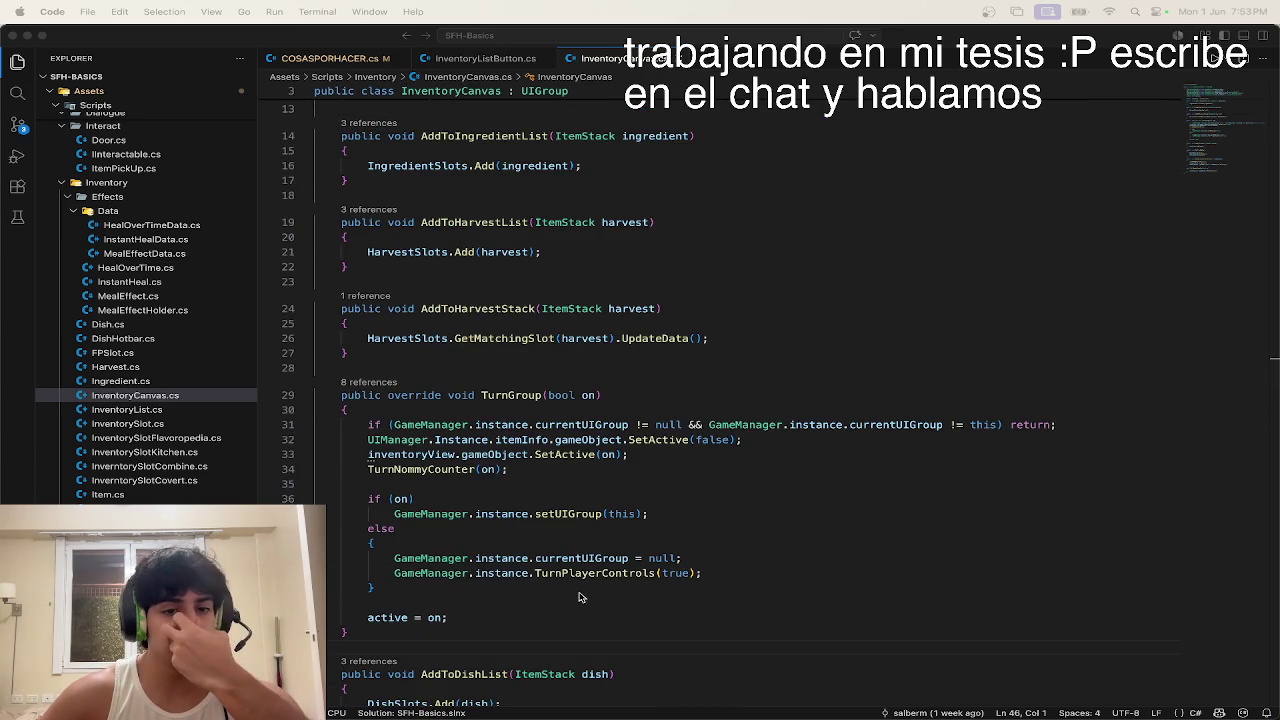
scroll(578, 592, down, 3)
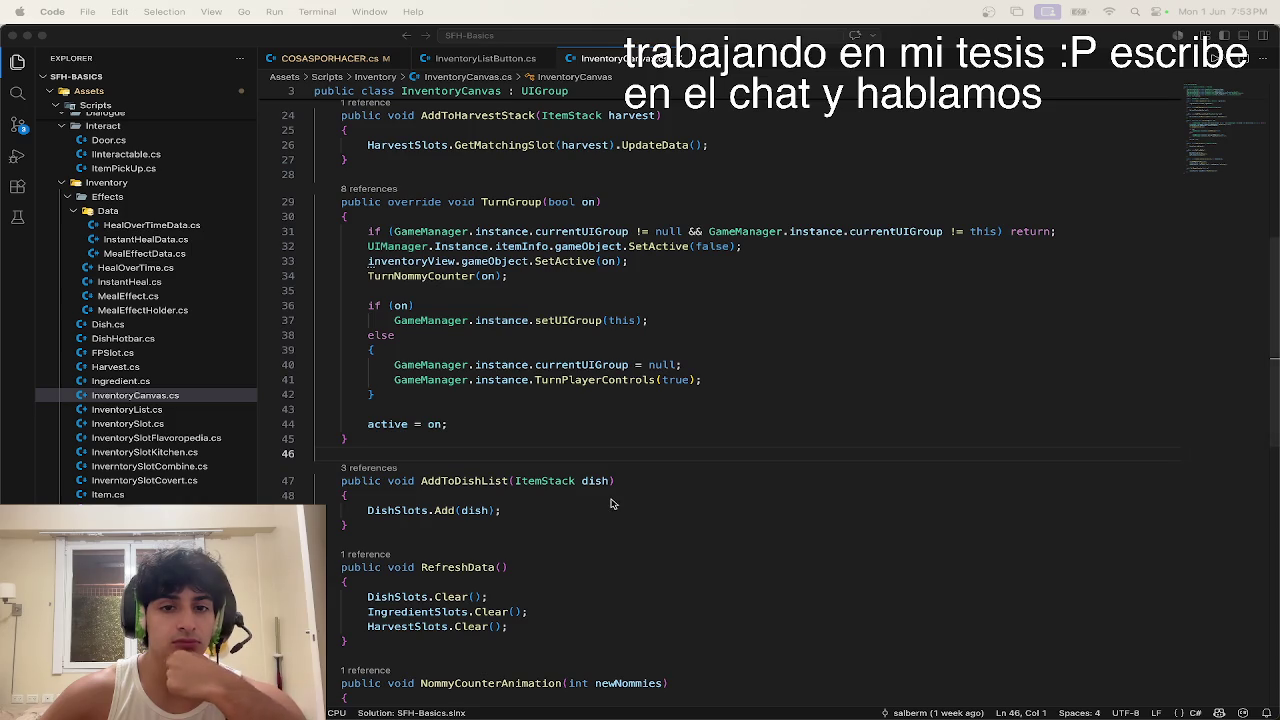
click(413, 306)
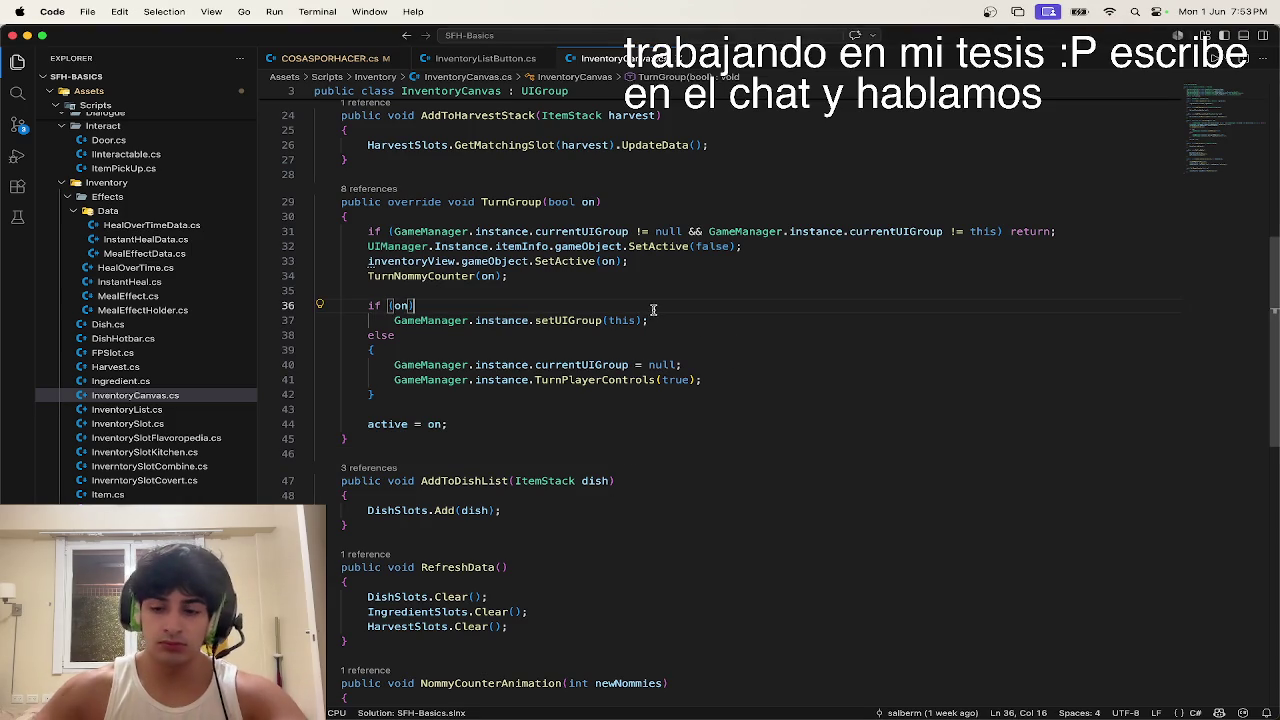
Step: Wrap the setUIGroup call in braces under if (on) and start typing a Switch call
key(Return)
text({)
key(Return)
key(Down)
key(Down)
key(alt+Up)
key(alt+Up)
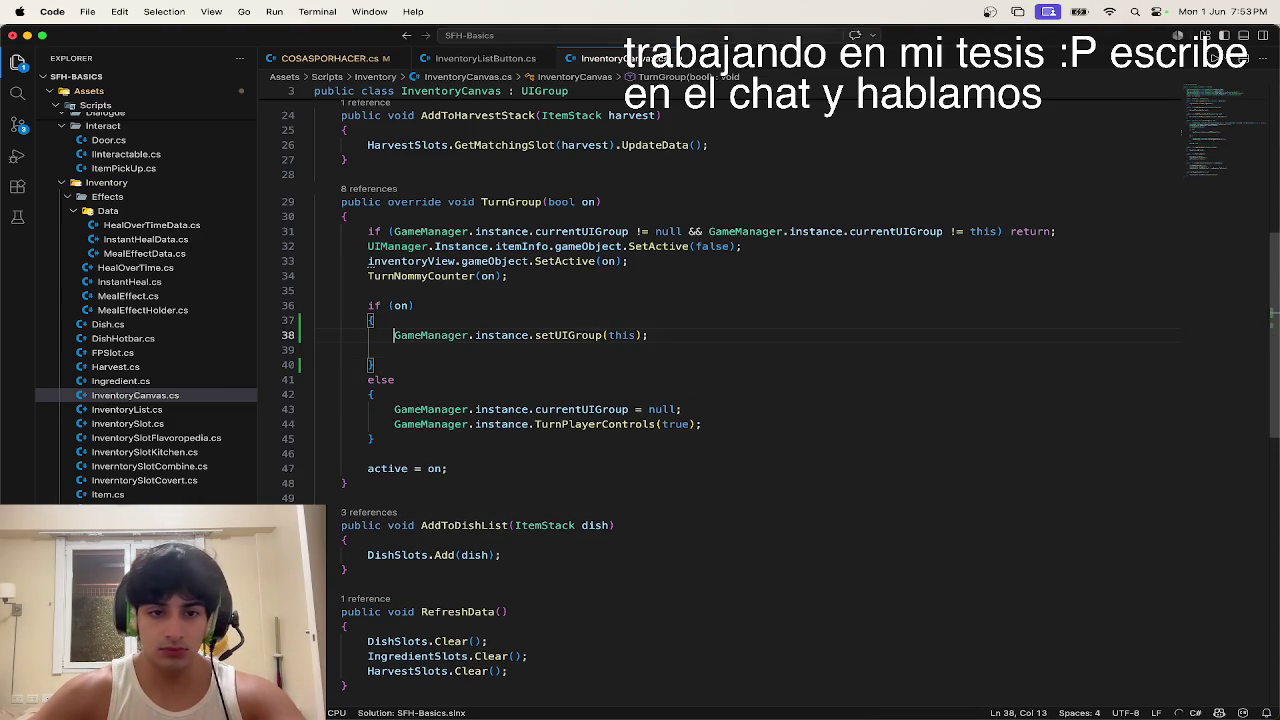
click(429, 352)
text(Switch)
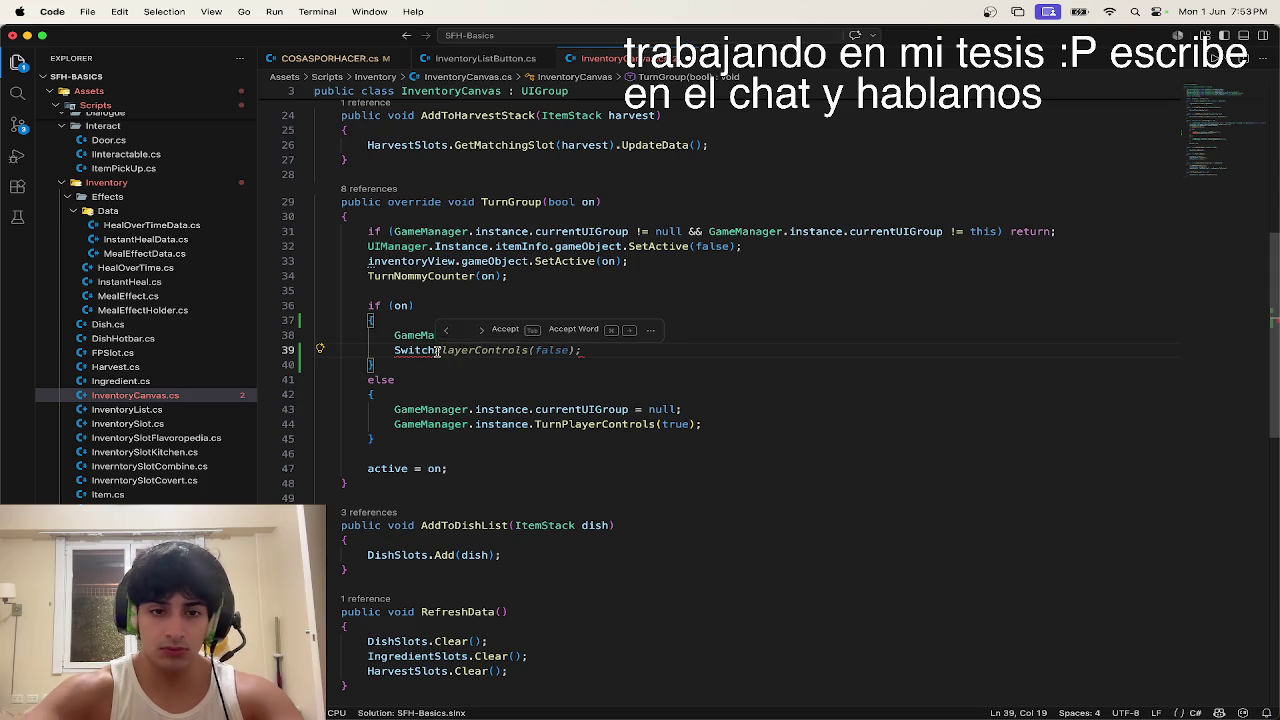
Step: Paste the SwitchList method below RefreshData and outdent its declaration
scroll(453, 536, down, 8)
scroll(453, 536, up, 14)
scroll(453, 536, down, 11)
click(360, 656)
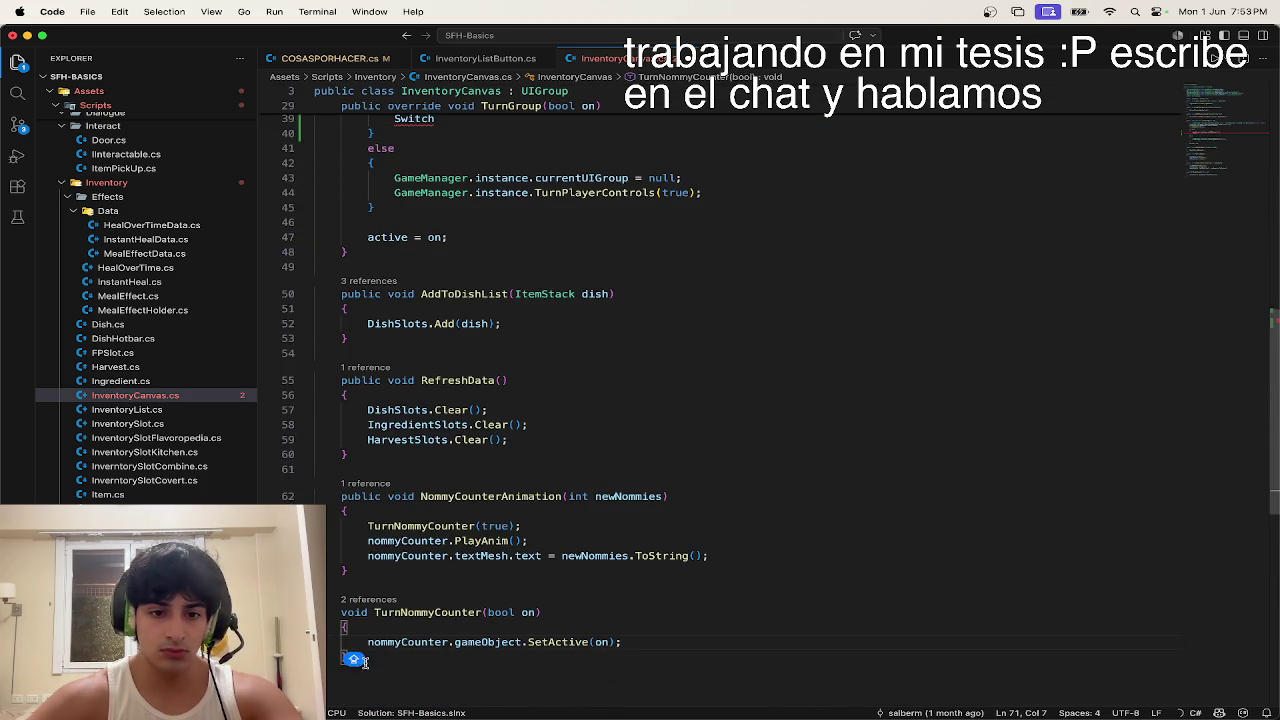
click(385, 467)
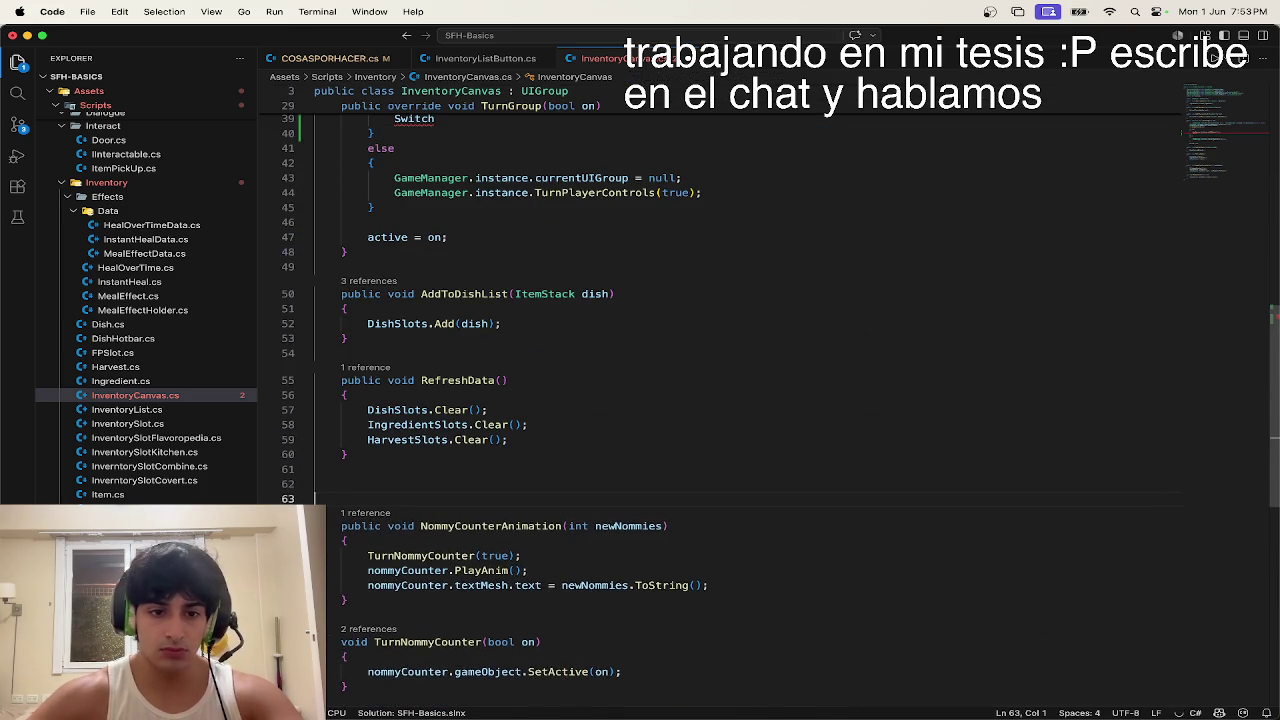
text(public void SwitchList()     {         if (_isIngredientList && SceneManager.GetActiveScene().name != "KitchenPlay")         {             UIManager.Instance.DisplayMessage("You are not in the kitchen!");             return;         }          if (_myList != inventoryC.currentList)             inventoryC.currentList.SetActive(false);          _myList.SetActive(true);          inventoryC.currentList = _myList;     })
click(367, 428)
key(BackSpace)
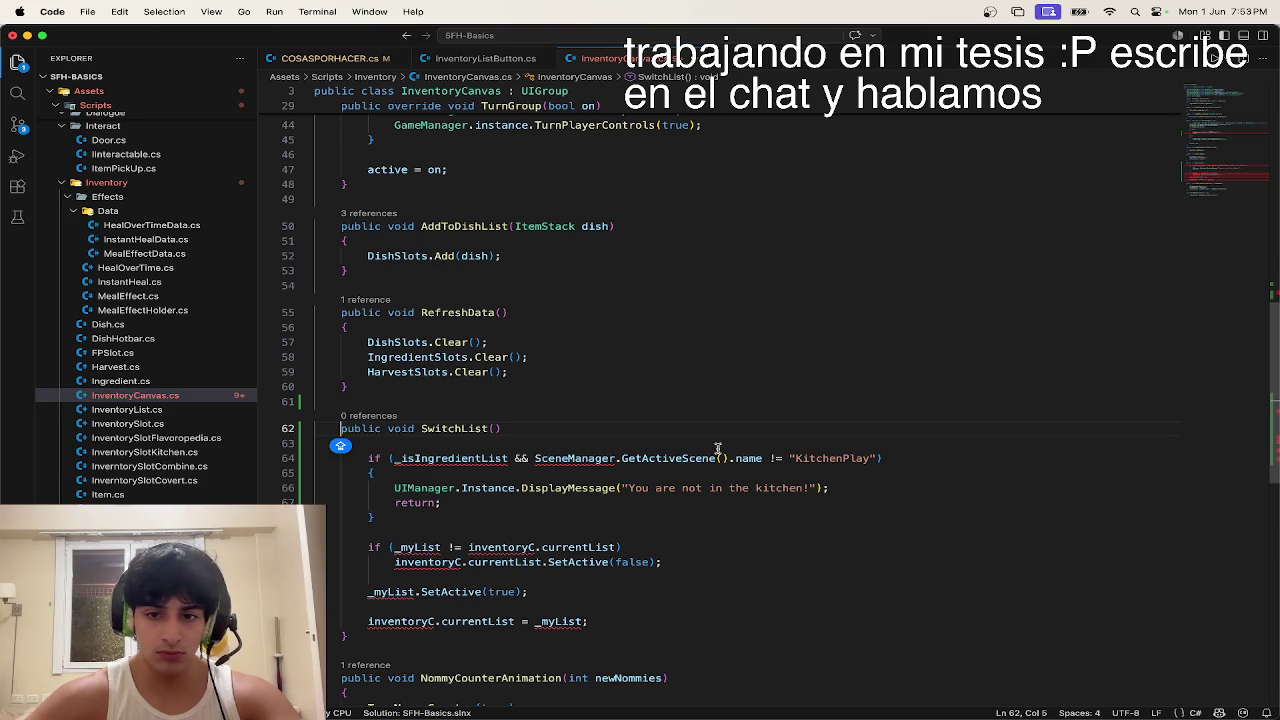
Step: Delete the kitchen-scene check block and the surrounding blank lines from SwitchList
drag(876, 458, 366, 458)
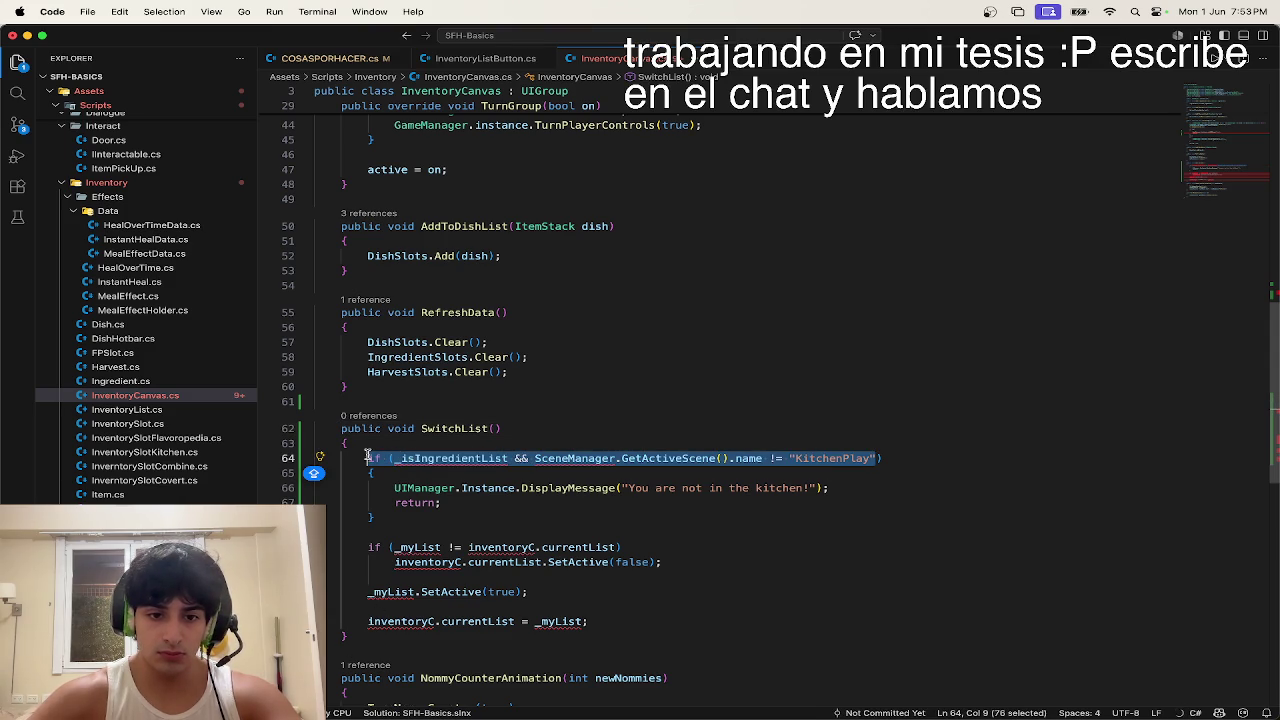
drag(423, 520, 291, 459)
key(BackSpace)
key(Delete)
key(BackSpace)
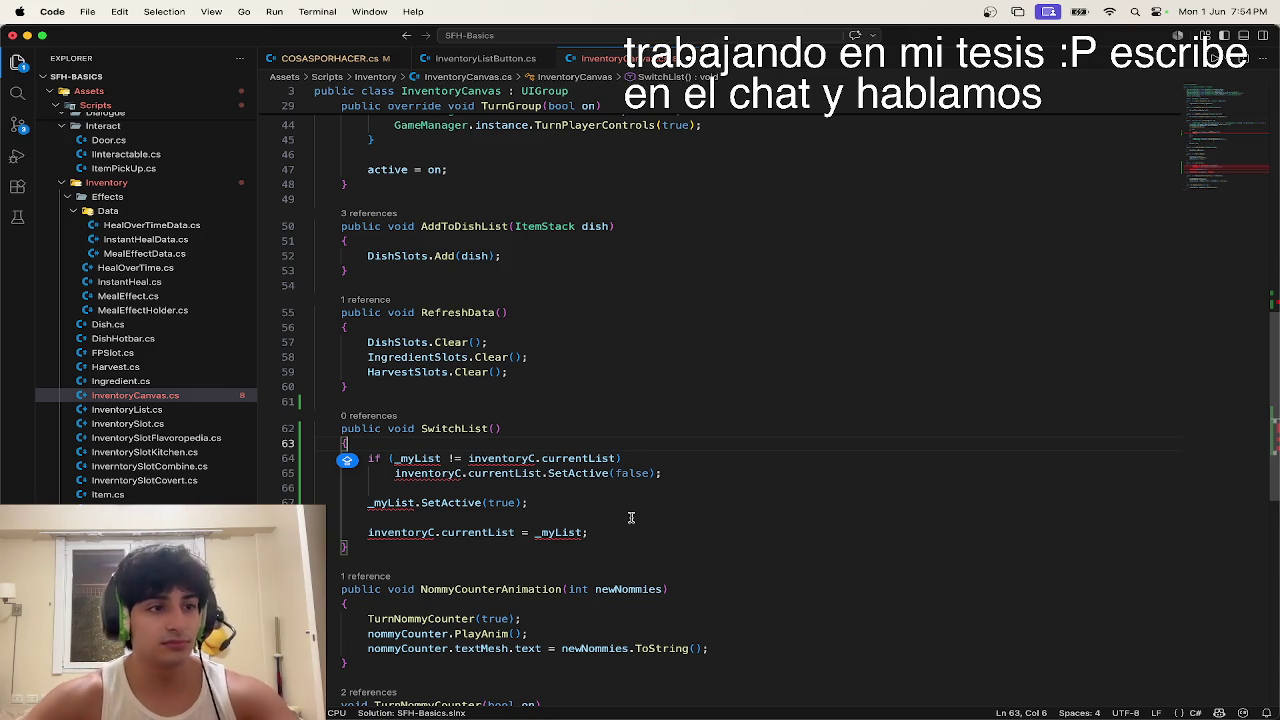
Step: Delete the leftover old SwitchList body and scroll back toward the top of the file
mouse_move(630, 516)
mouse_down()
mouse_move(316, 458)
mouse_move(420, 503)
mouse_move(316, 458)
mouse_up()
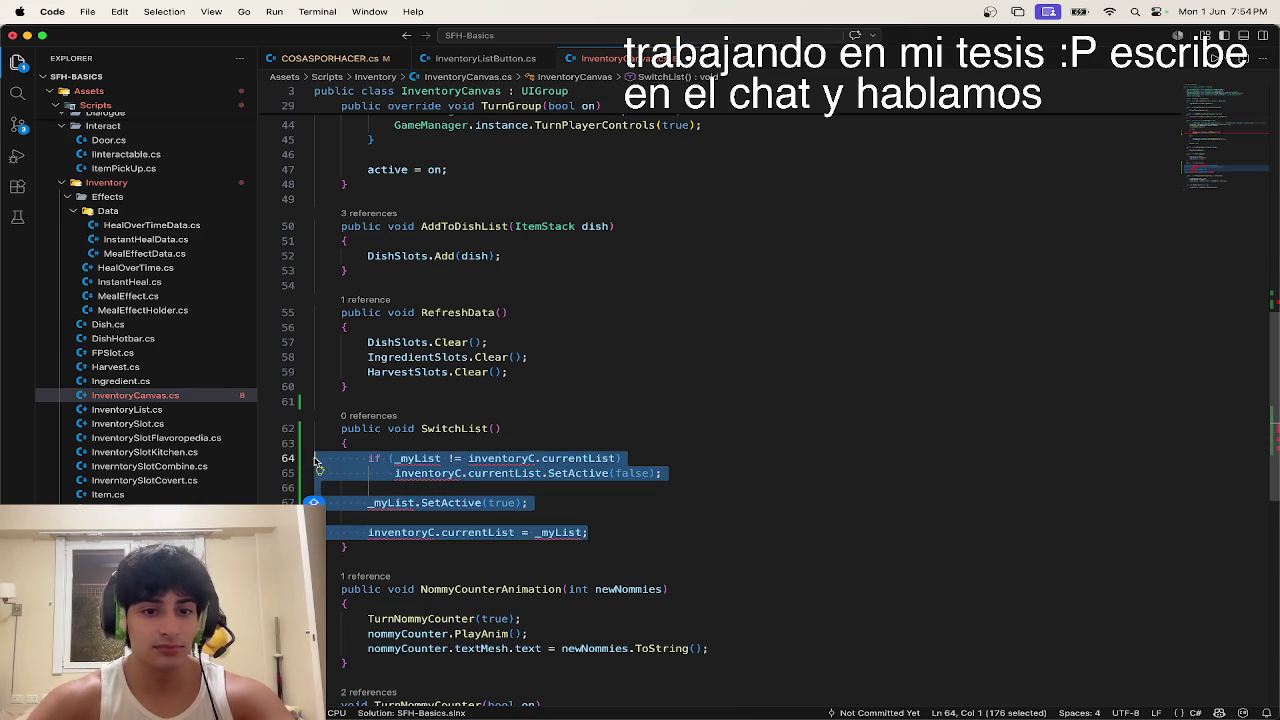
key(BackSpace)
key(Caps_Lock)
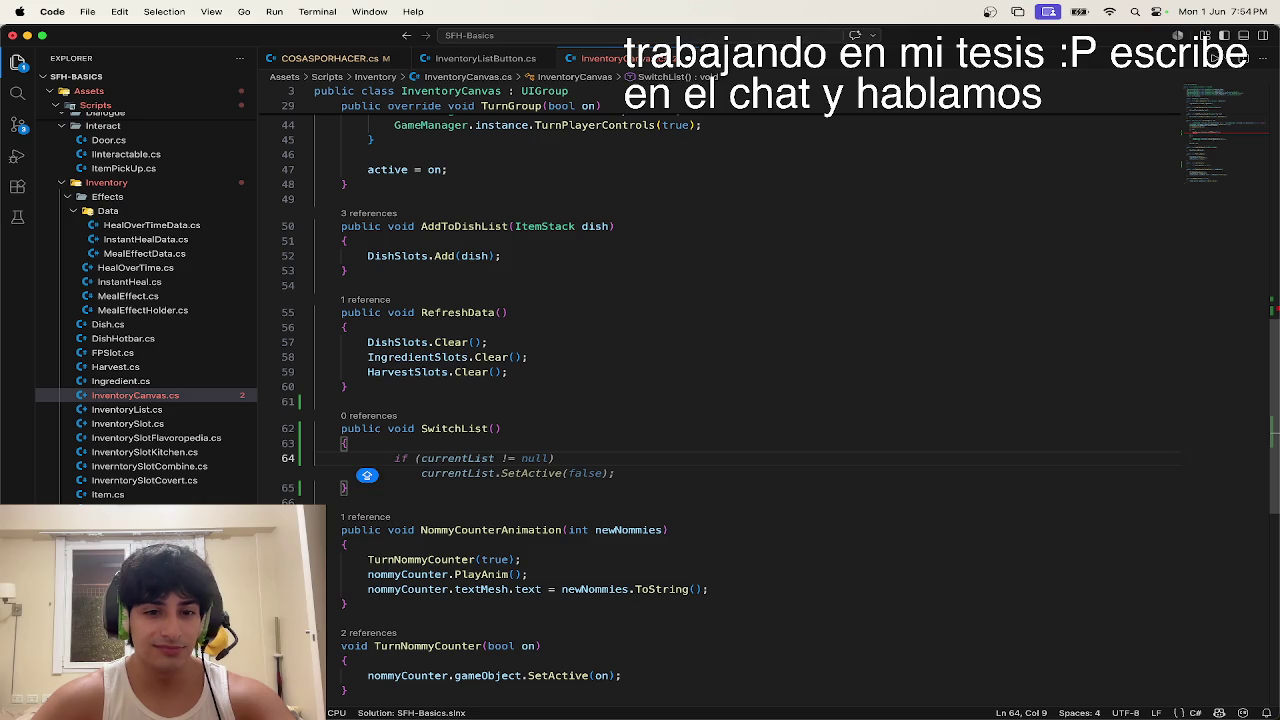
scroll(494, 346, up, 5)
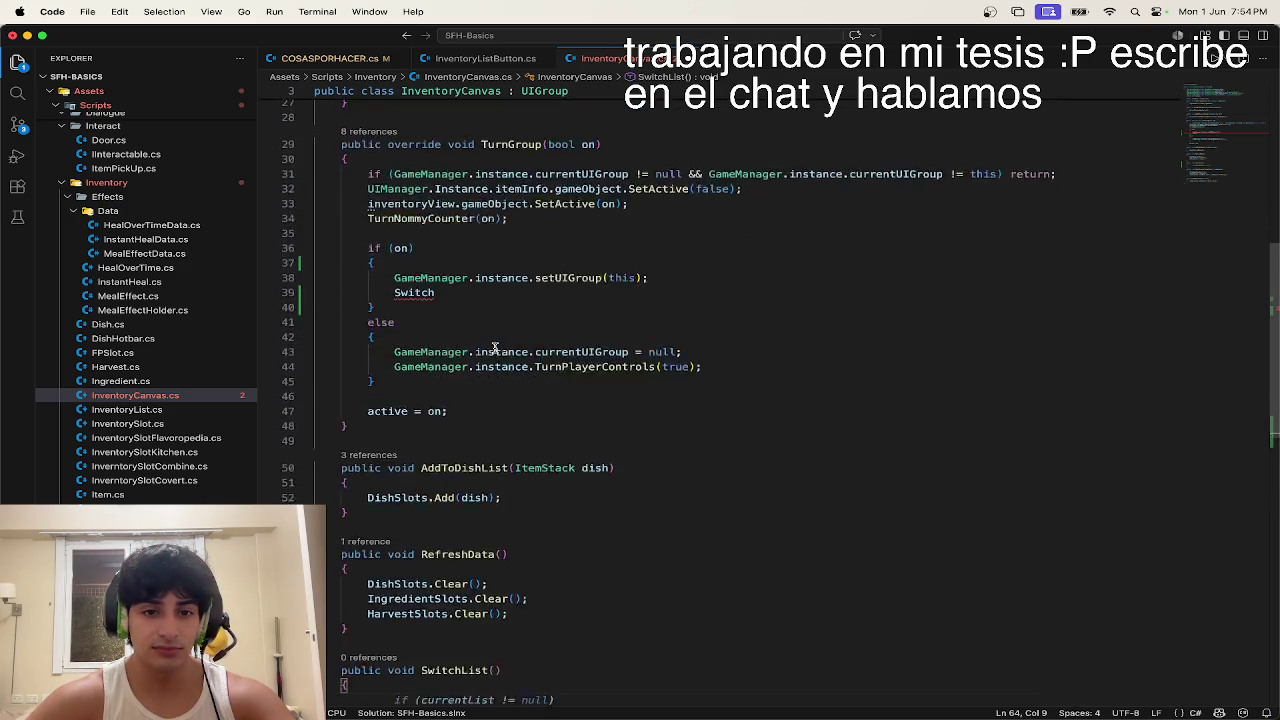
scroll(494, 346, down, 5)
scroll(494, 346, down, 1)
key(Caps_Lock)
key(Left)
key(Left)
key(Left)
scroll(494, 346, up, 10)
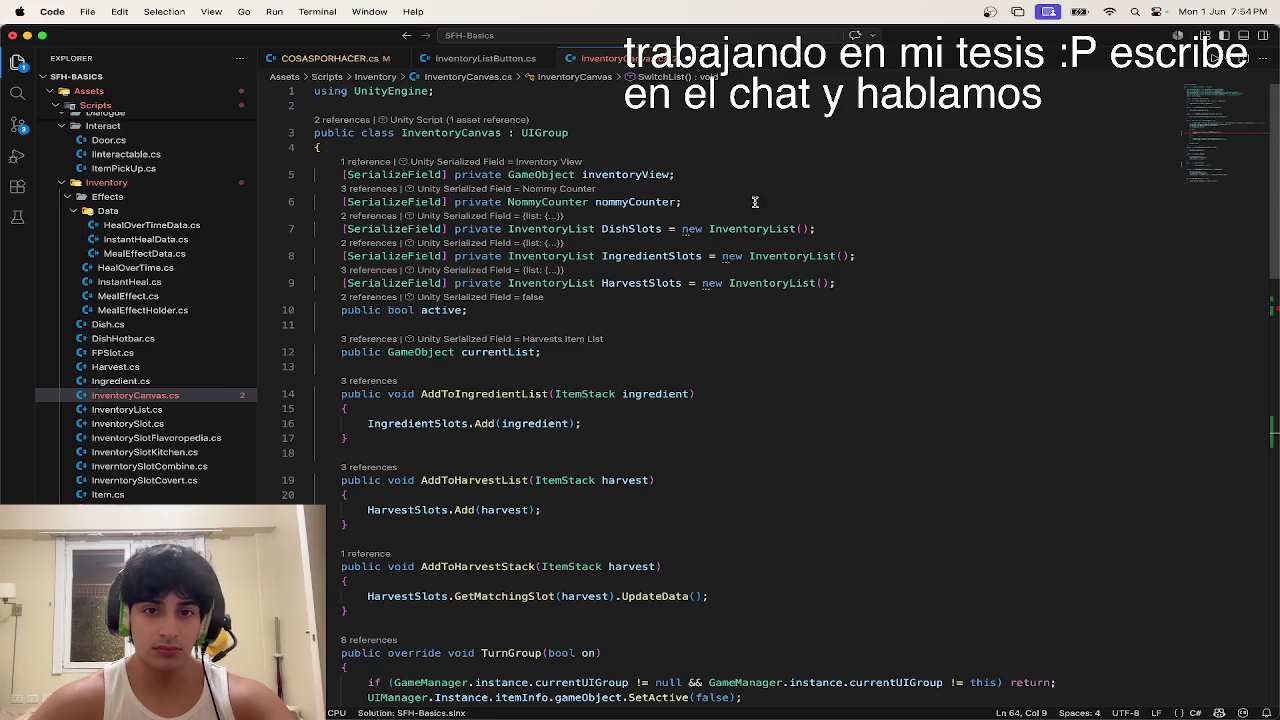
Step: Duplicate the public GameObject currentList declaration onto line 13 and select the copied name
click(719, 174)
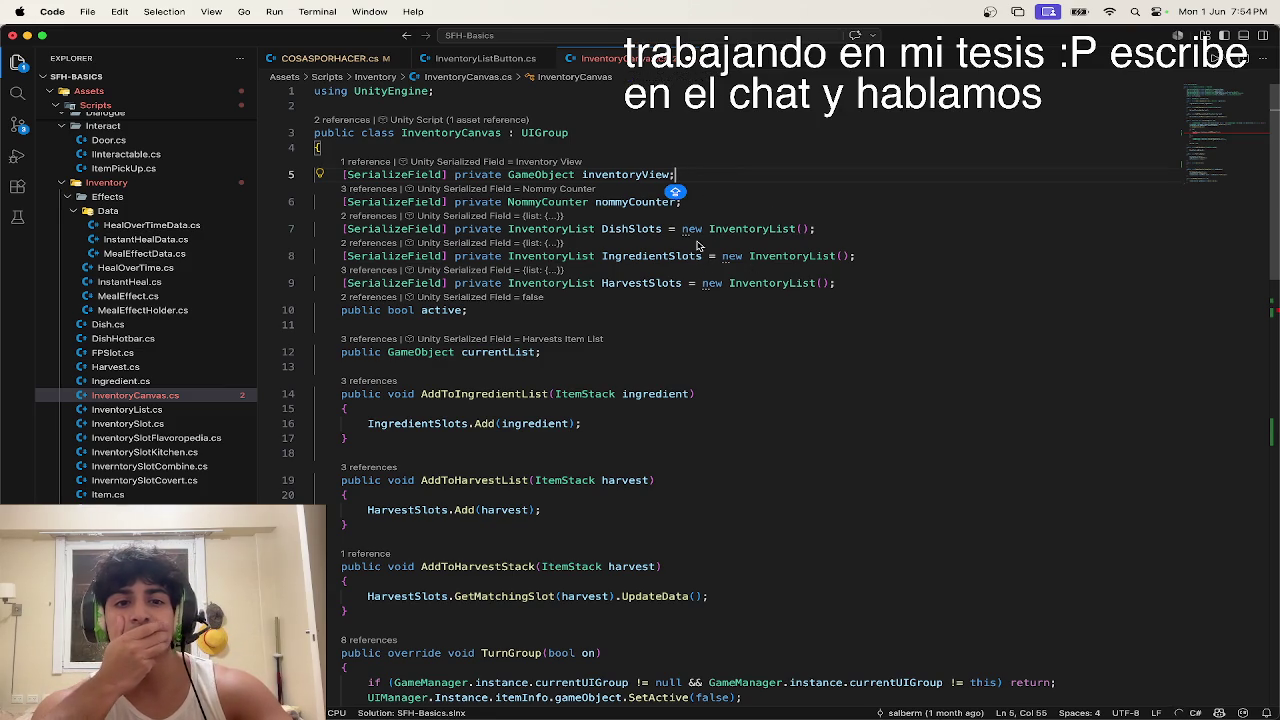
click(562, 357)
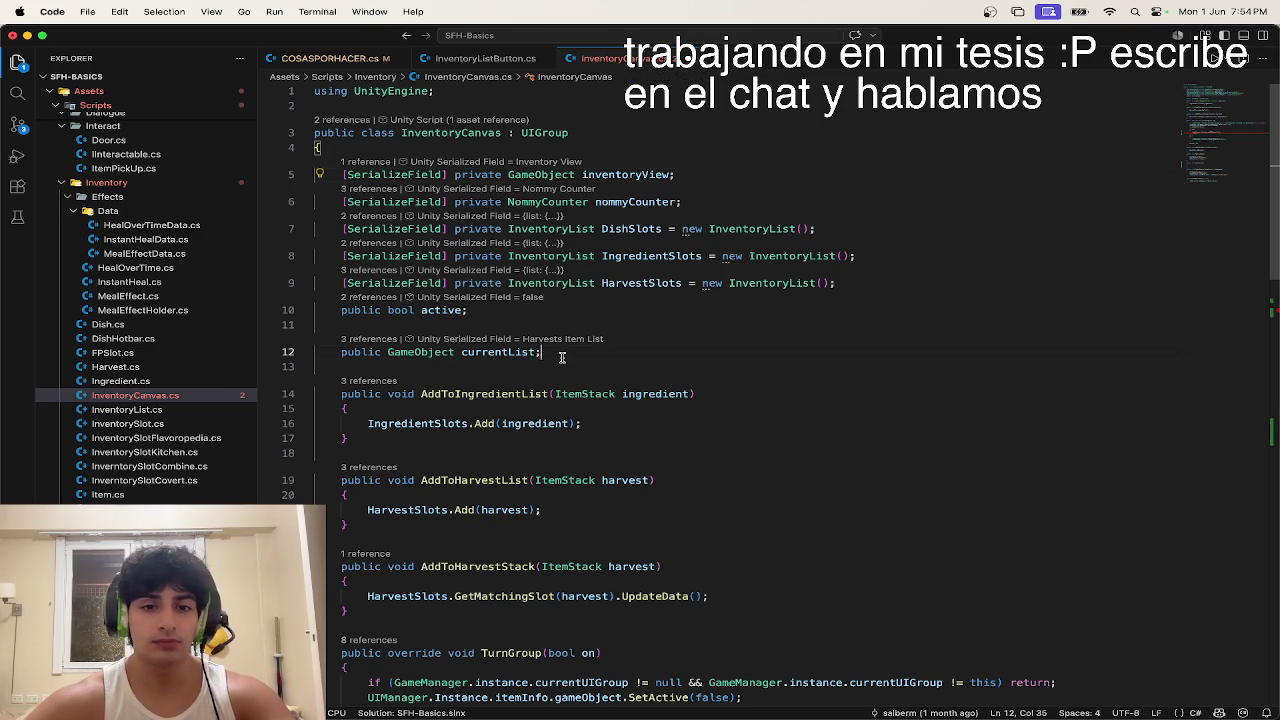
key(shift+alt+Down)
double_click(497, 379)
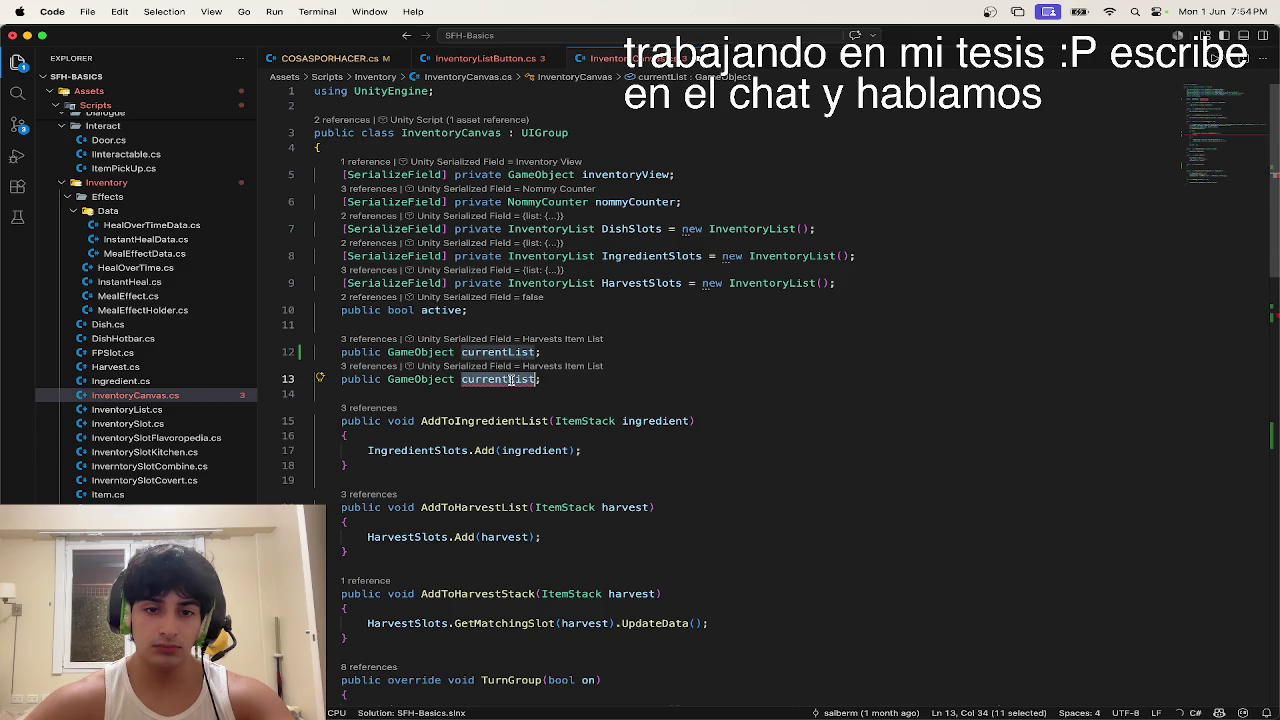
Step: Rename the duplicated field in InventoryCanvas.cs to defaultList
text(DefaultList)
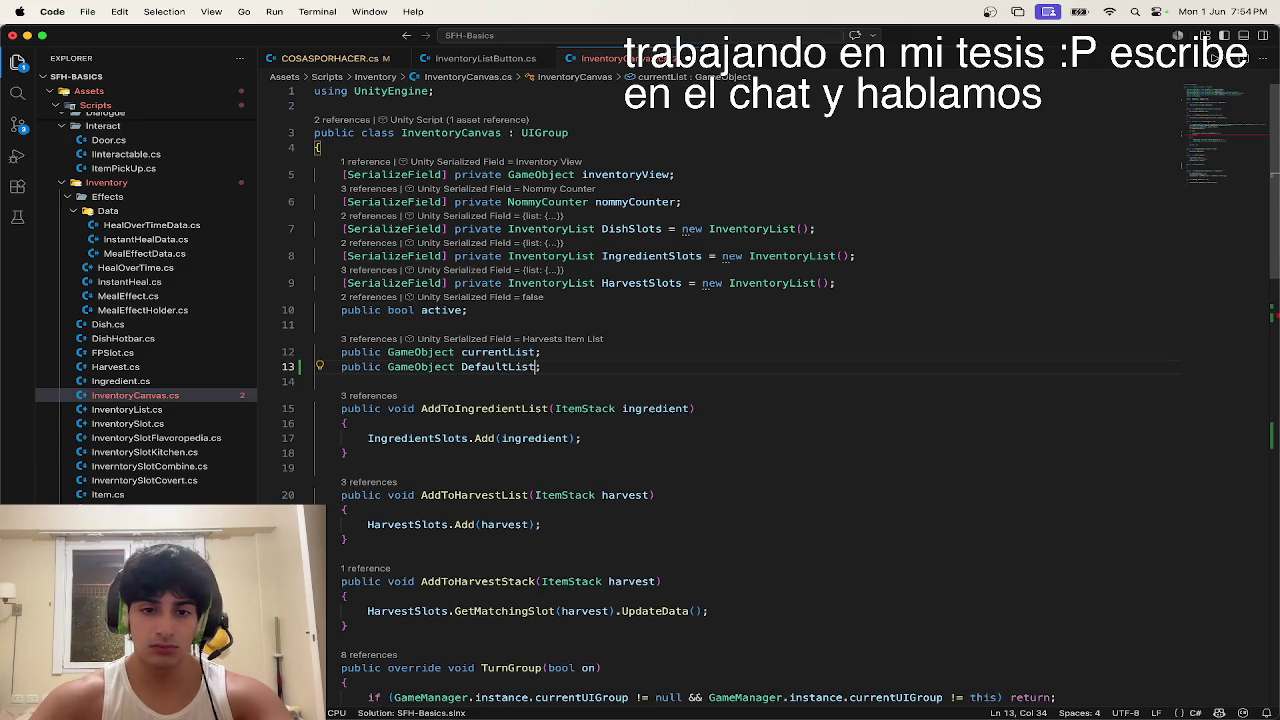
key(alt+Left)
key(Right)
key(BackSpace)
text(d)
click(632, 410)
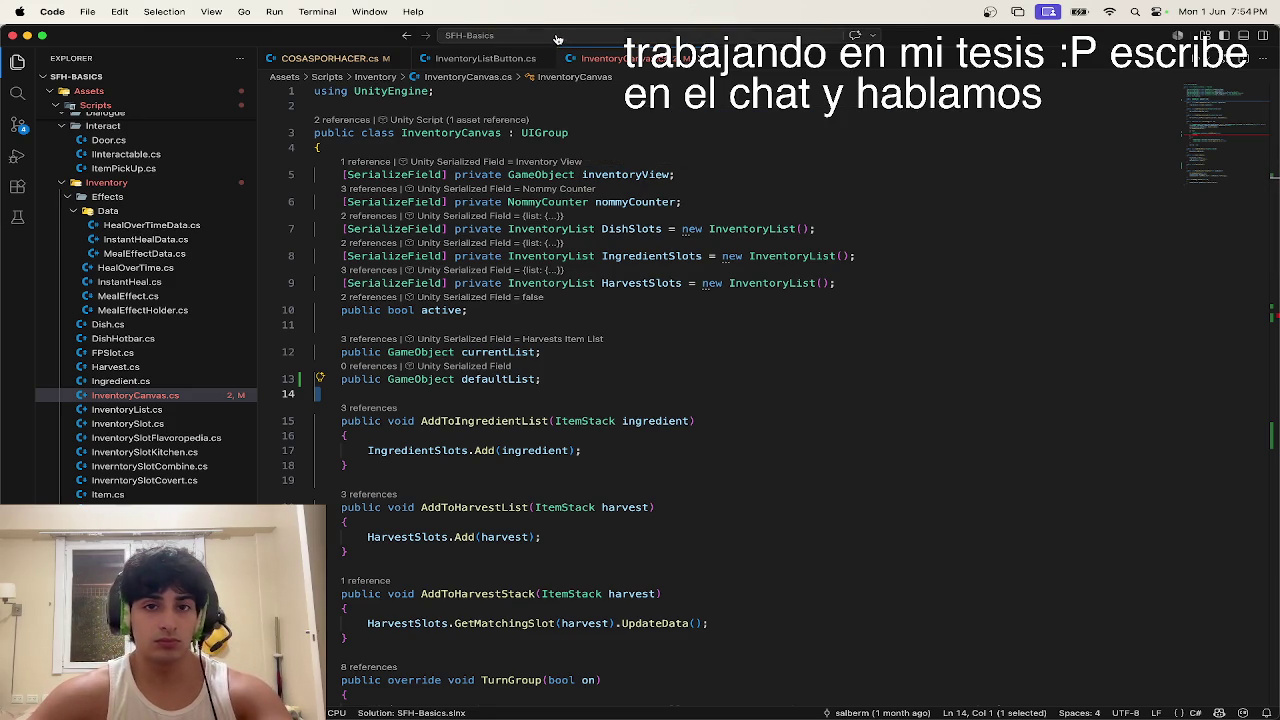
Step: Open Storage.cs through quick file search using 'stor'
key(super+p)
text(stor)
key(Return)
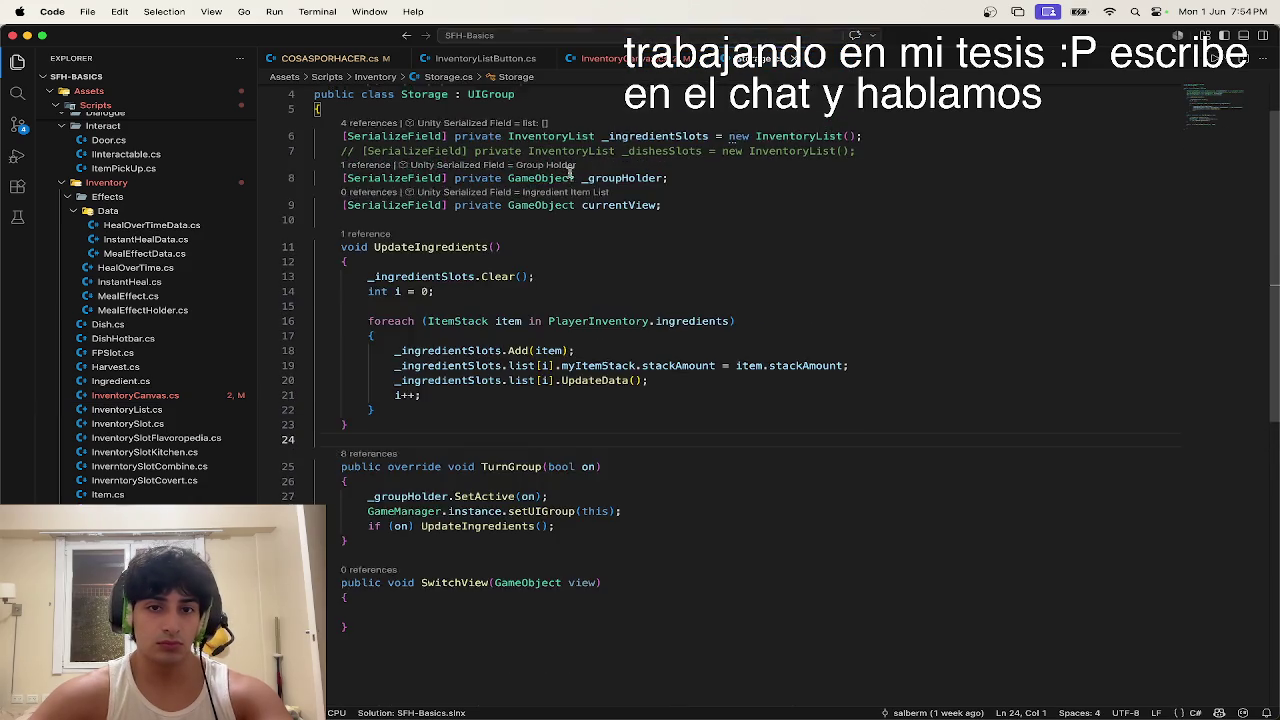
scroll(569, 172, up, 1)
scroll(569, 172, down, 2)
click(395, 583)
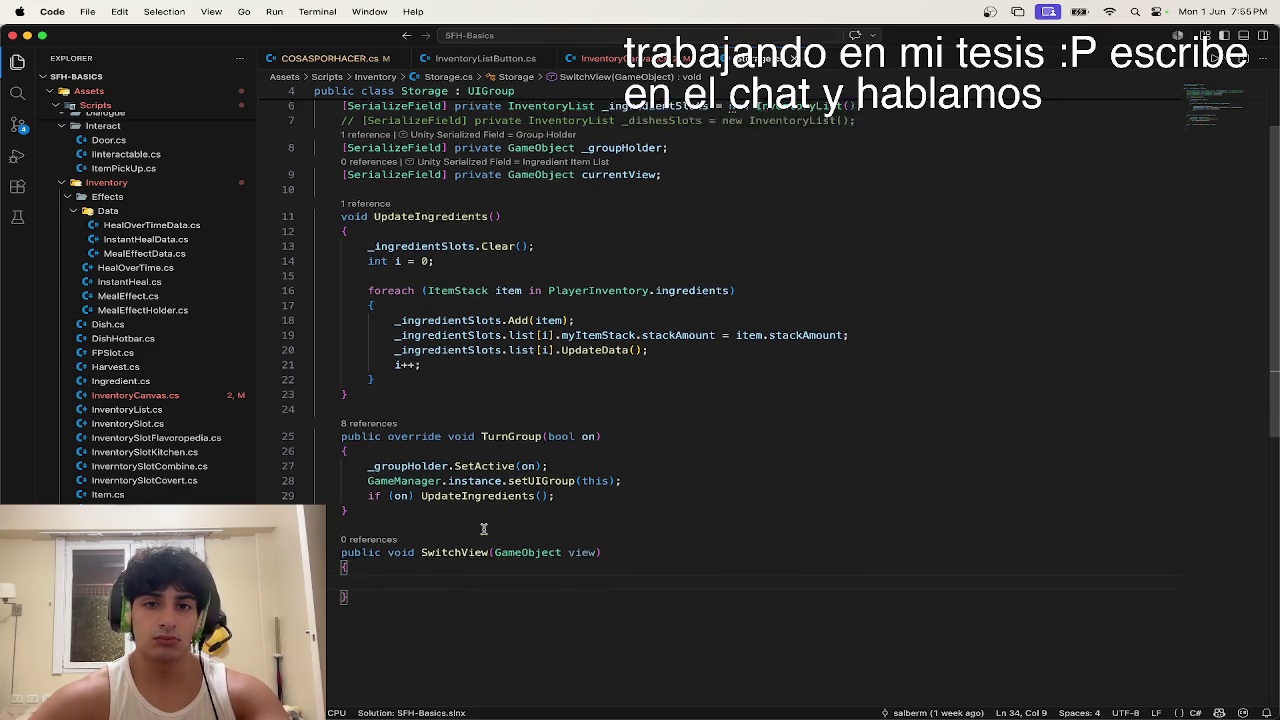
Step: In InventoryCanvas.cs, undo the SwitchList method and its leftover blank line
click(615, 60)
scroll(537, 453, down, 10)
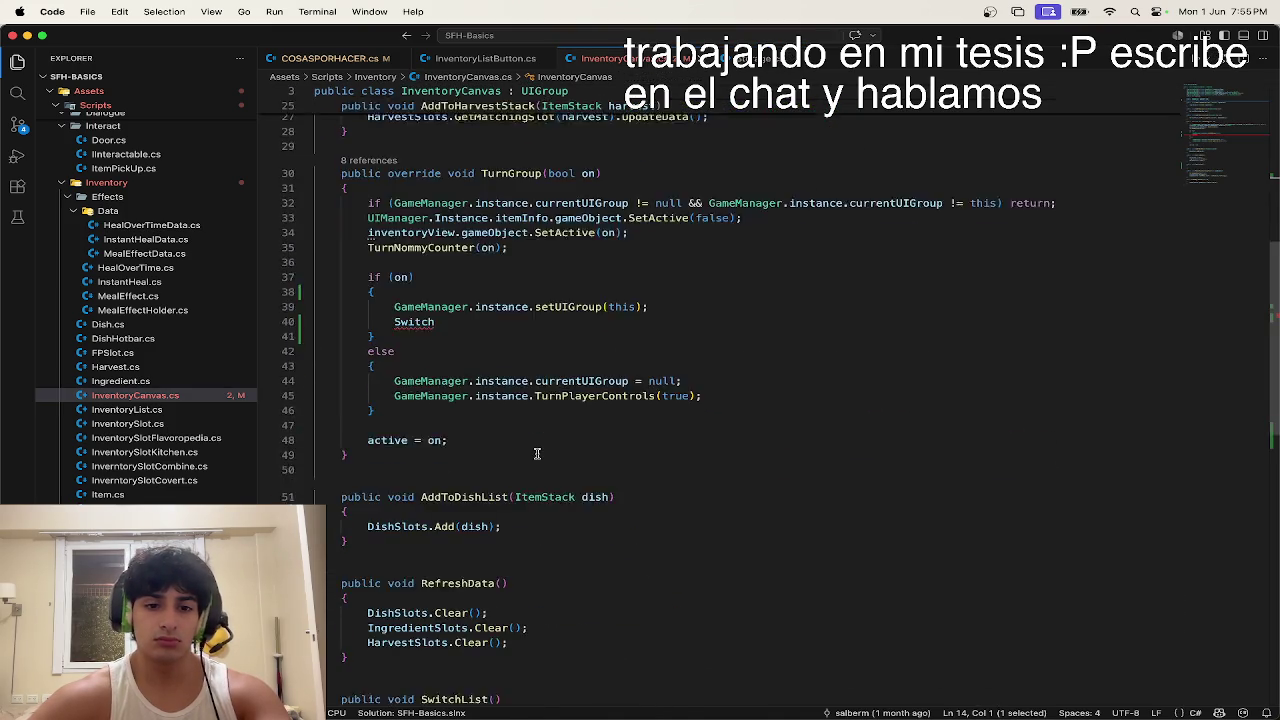
scroll(537, 453, up, 3)
scroll(537, 453, up, 5)
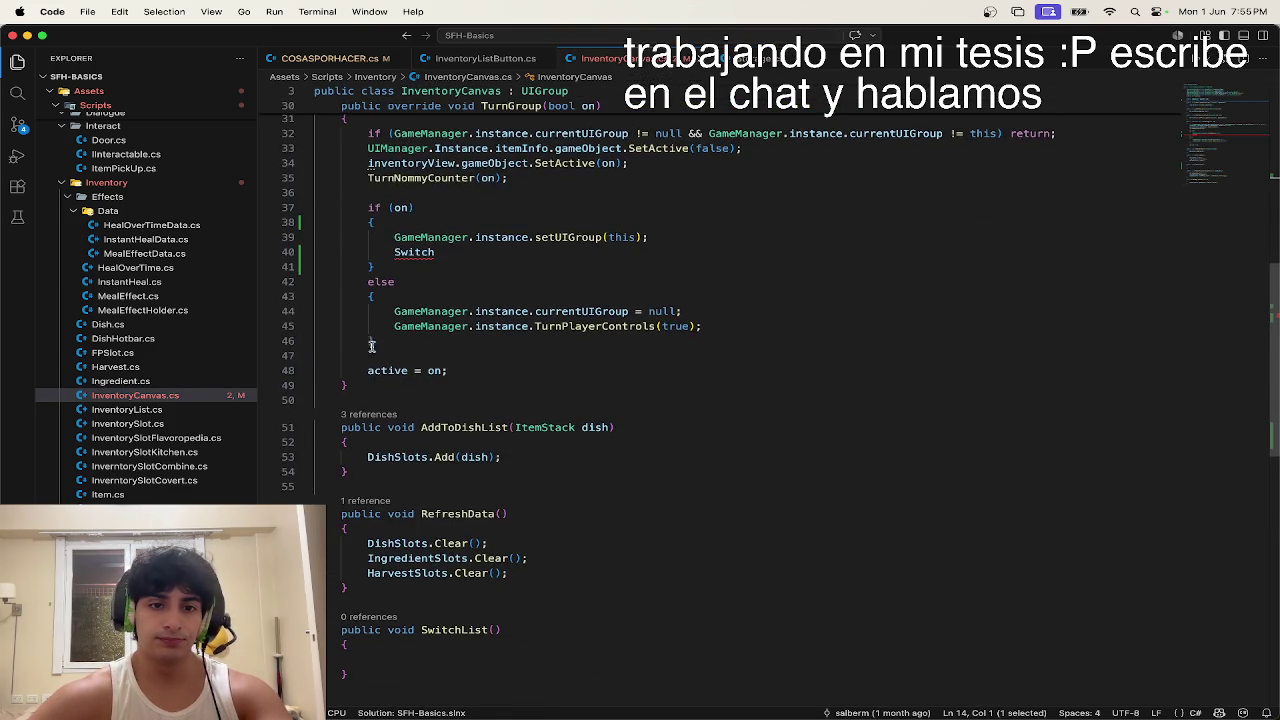
key(super+z)
key(super+z)
key(super+z)
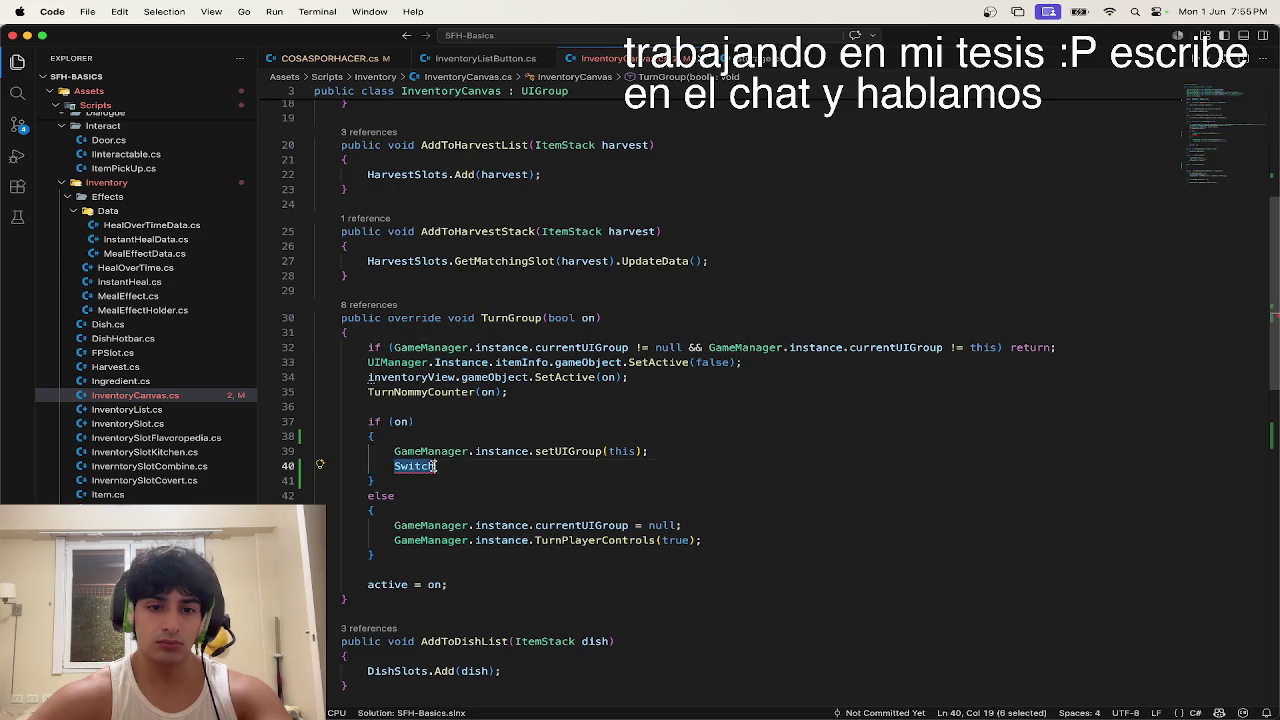
key(super+z)
key(super+z)
key(super+z)
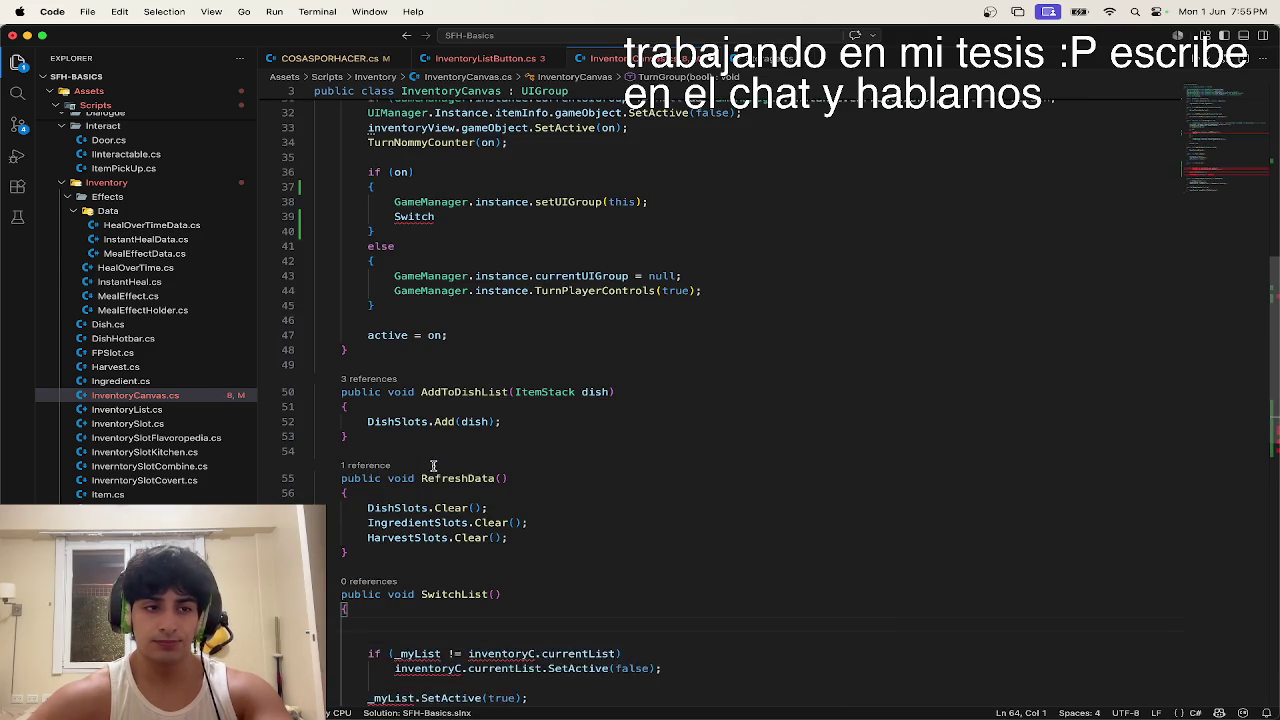
scroll(433, 466, down, 2)
key(super+z)
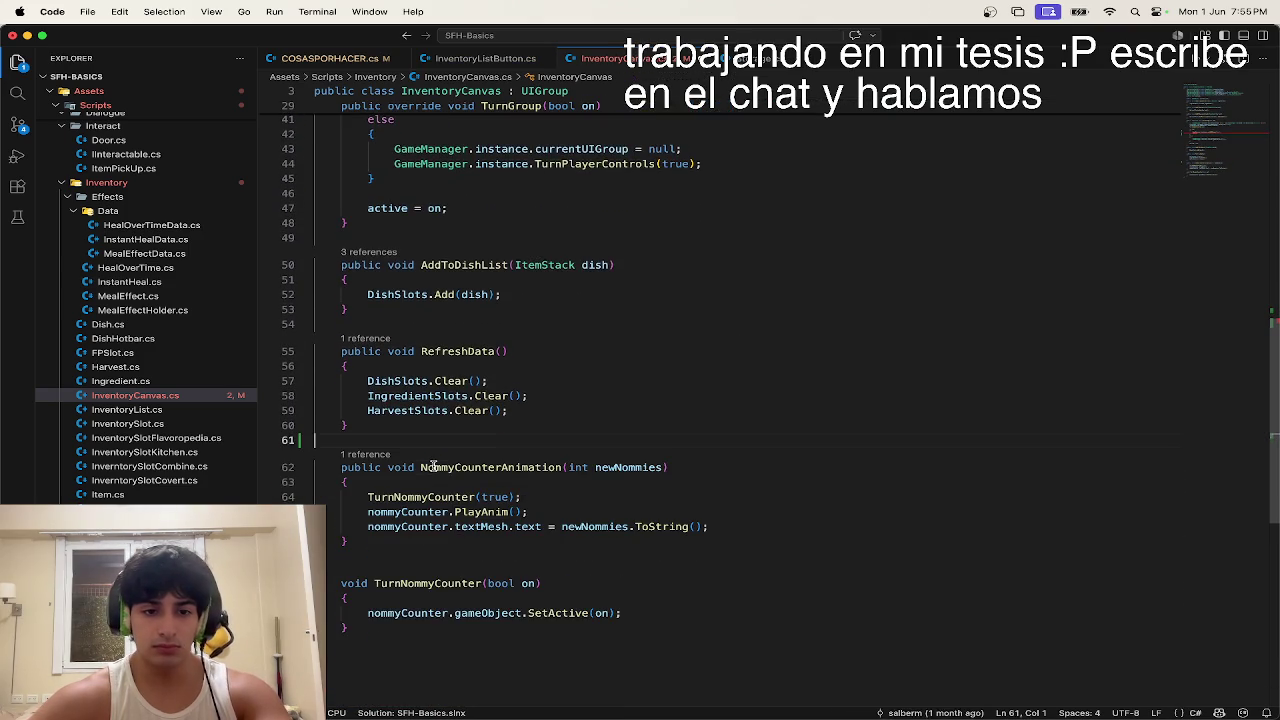
Step: Undo the half-written Switch call and defaultList field, then return to Storage.cs
scroll(433, 466, up, 5)
key(super+z)
key(super+z)
key(super+z)
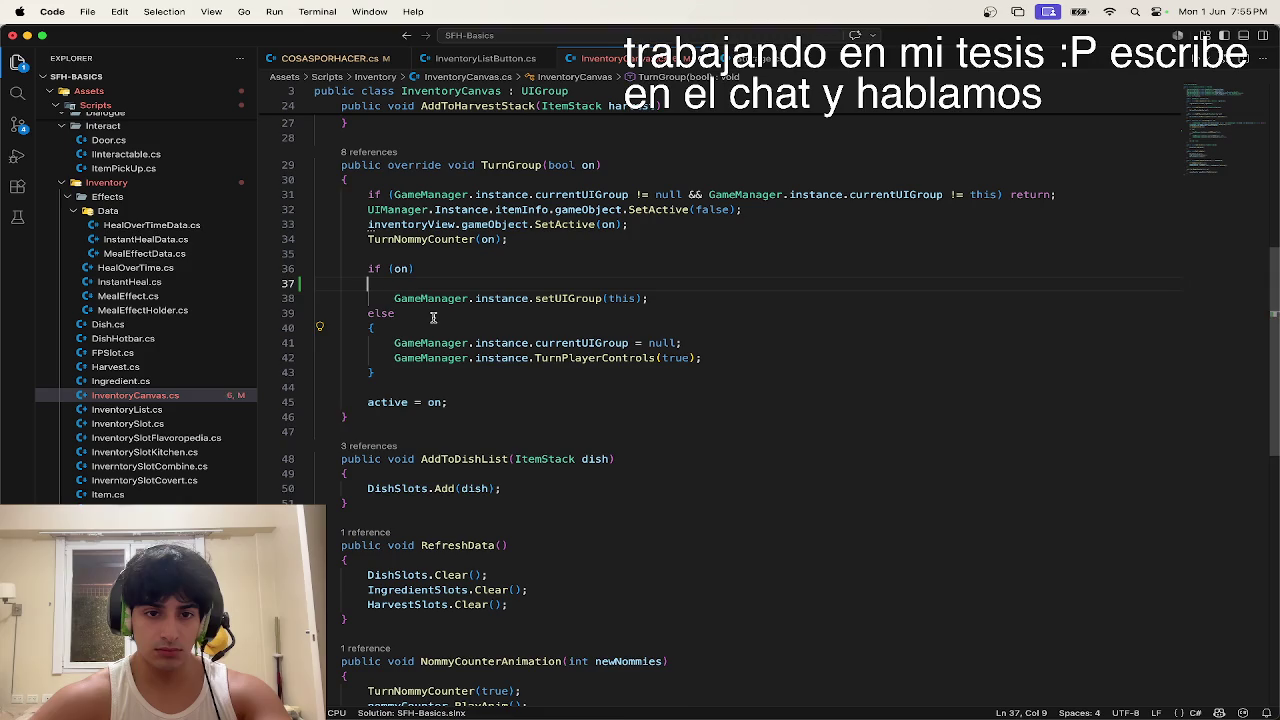
key(super+z)
scroll(433, 317, up, 10)
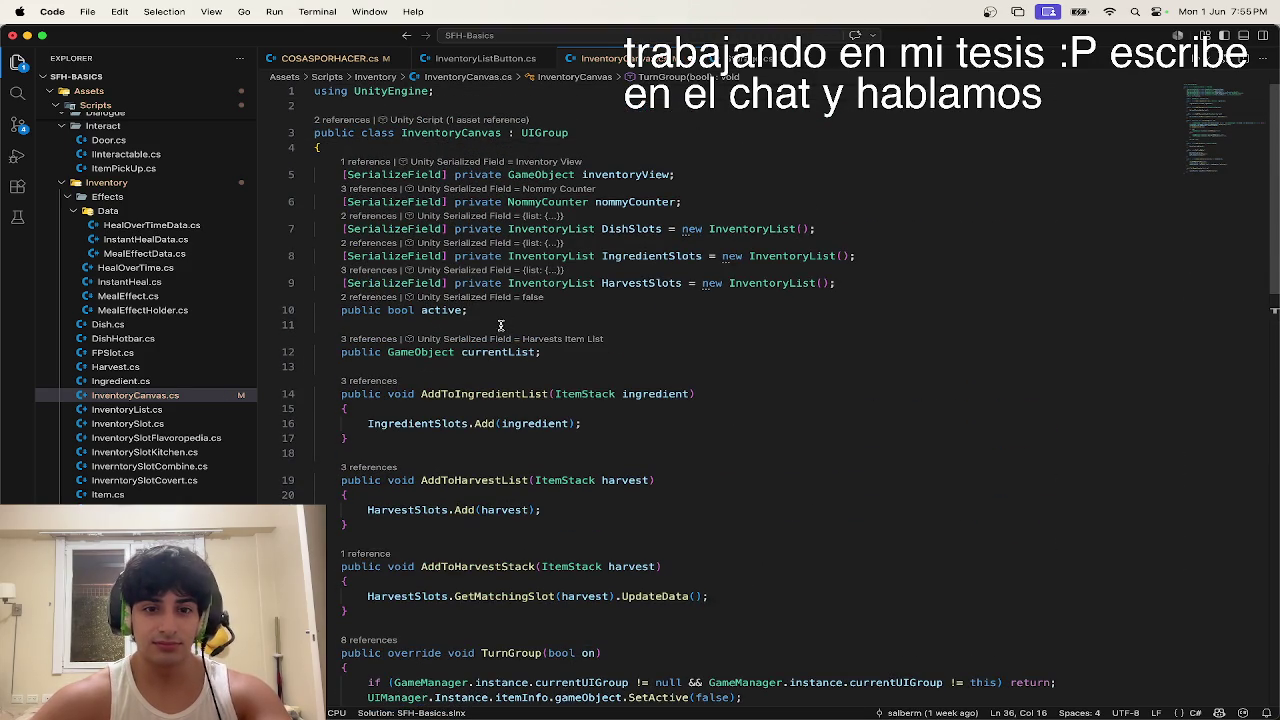
scroll(498, 335, down, 5)
scroll(495, 347, up, 3)
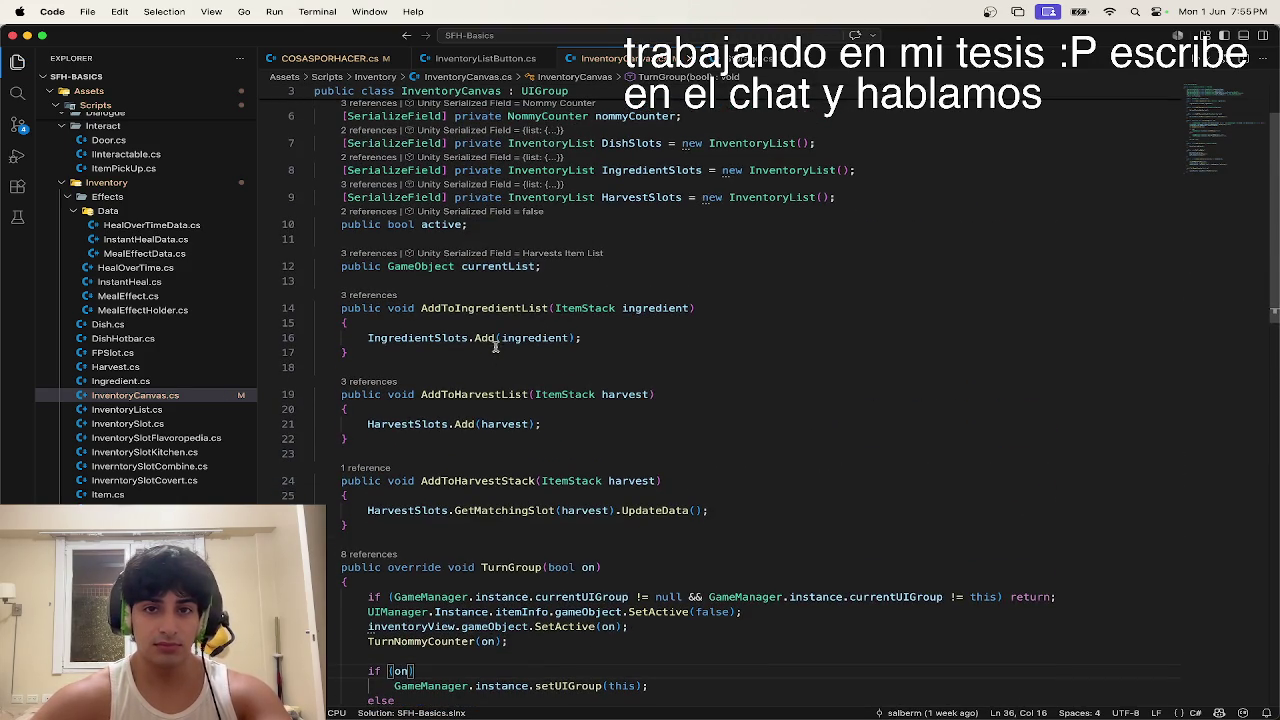
key(ctrl+Tab)
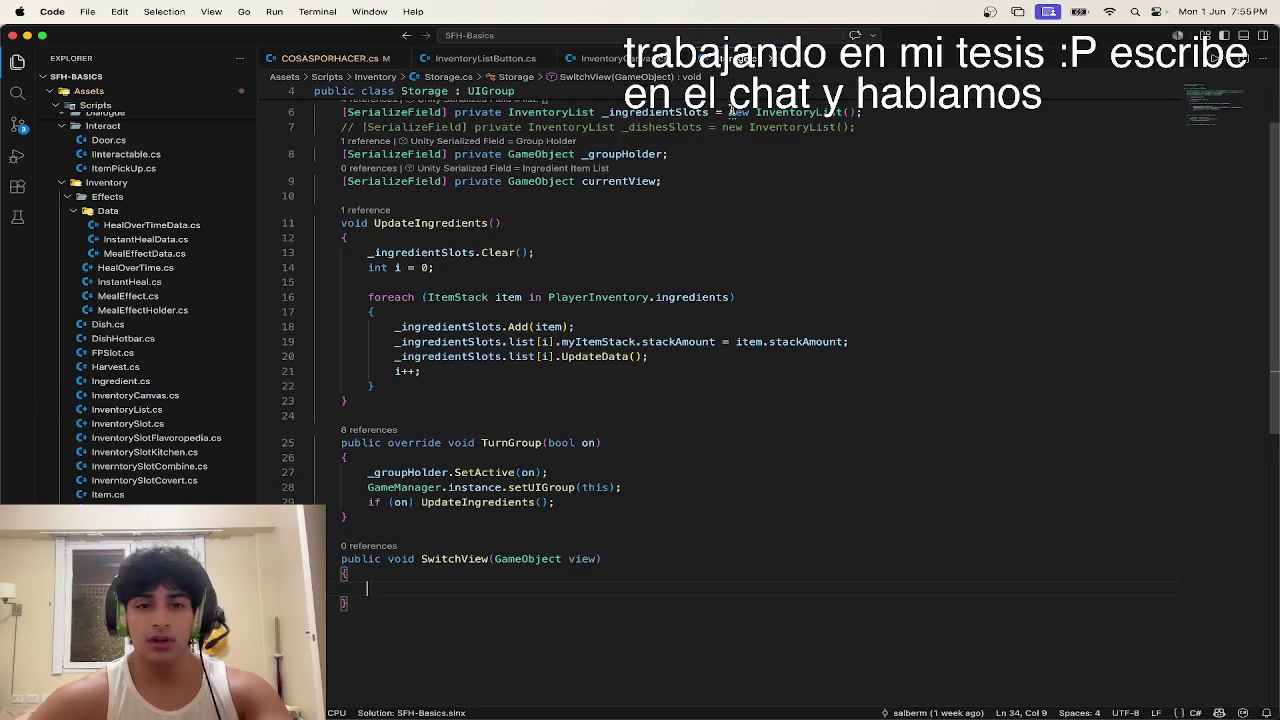
Step: Back in Unity, activate Group Holder under Storage Inventory to show the storage panels
key(ctrl+Up)
click(560, 320)
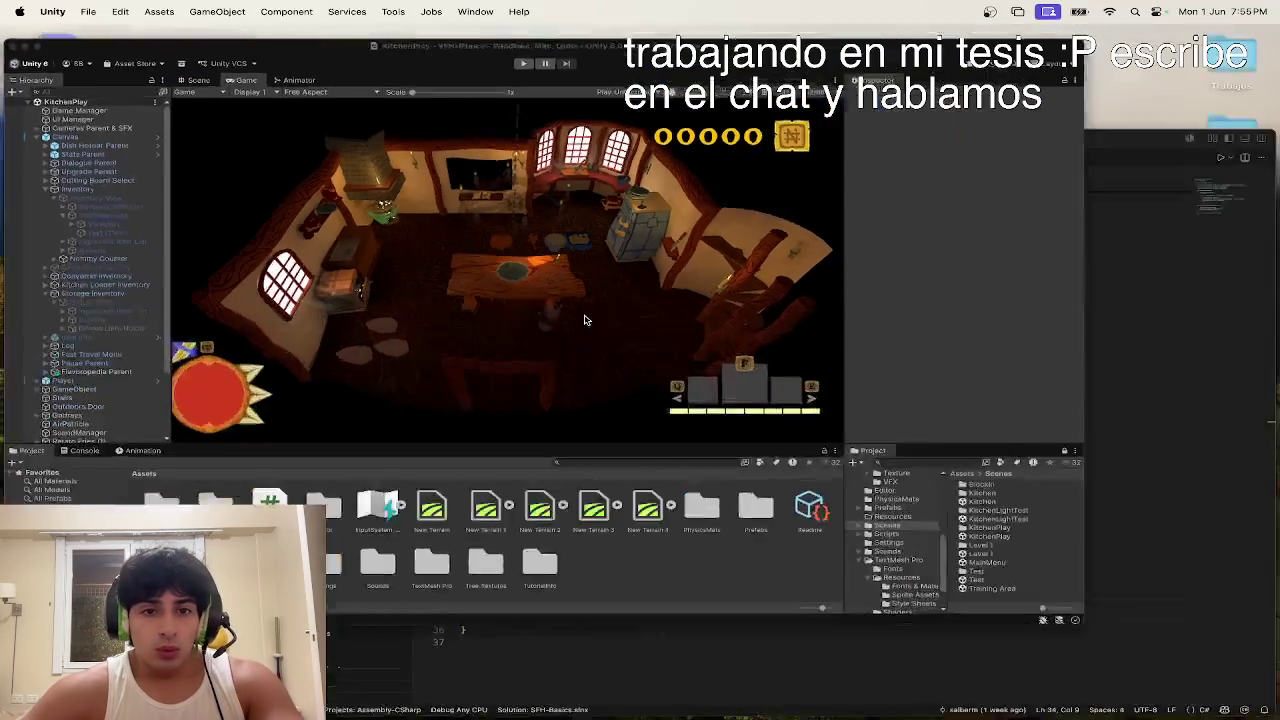
click(117, 192)
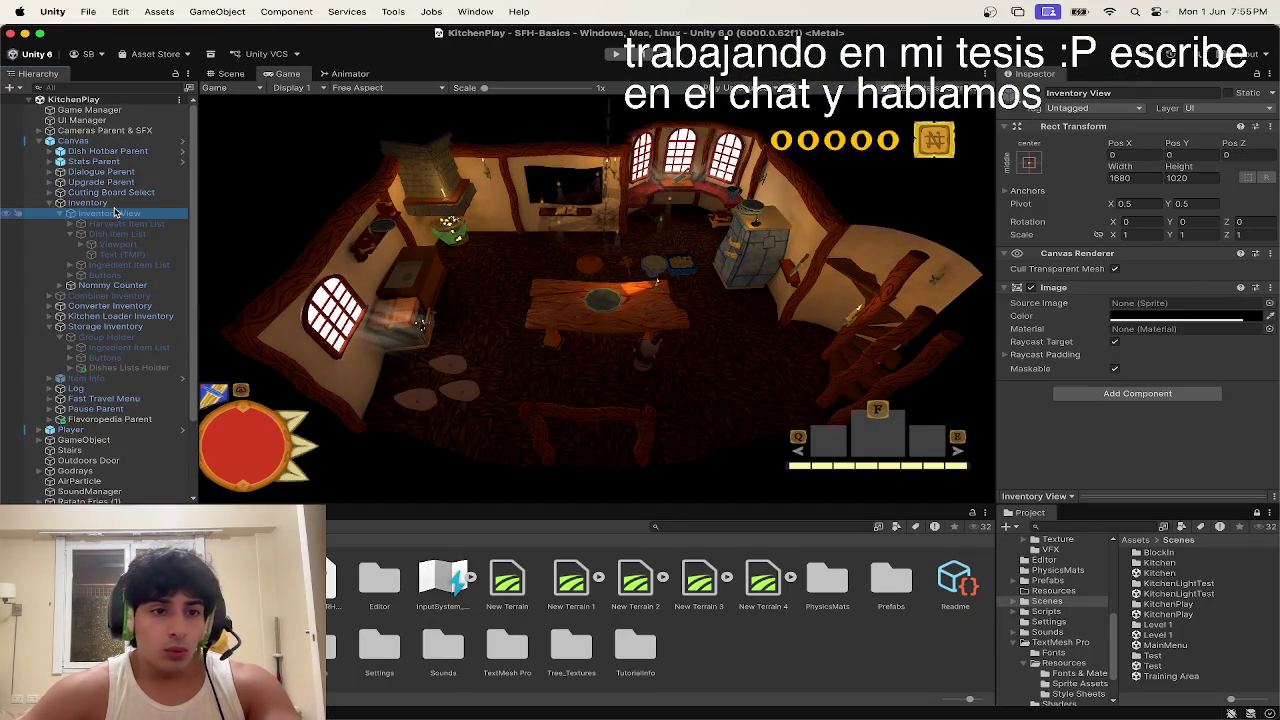
click(120, 203)
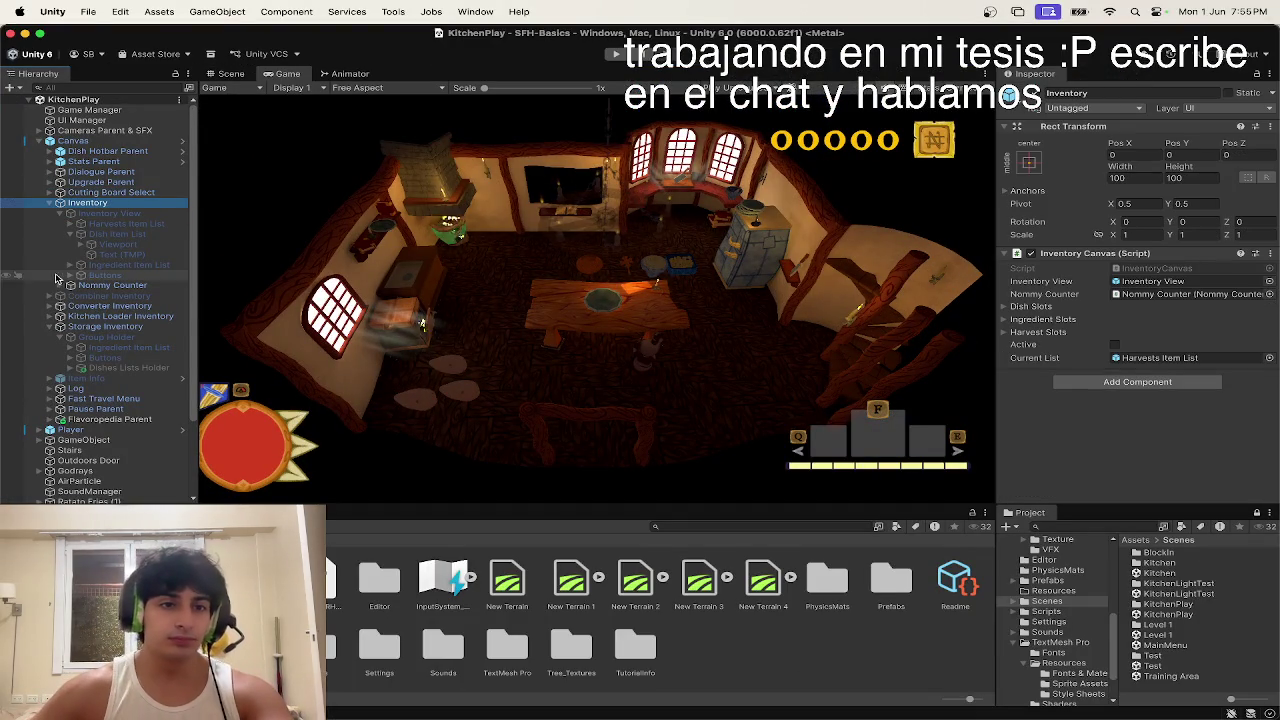
click(50, 203)
click(93, 254)
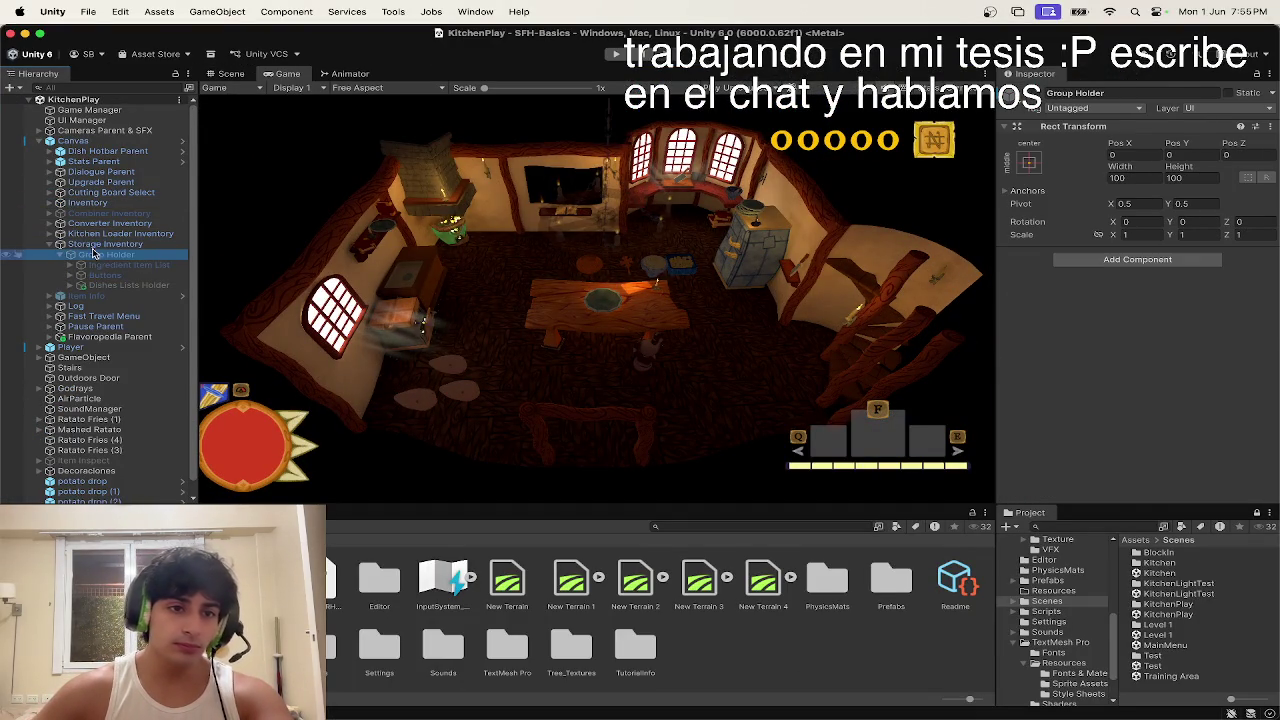
click(1041, 93)
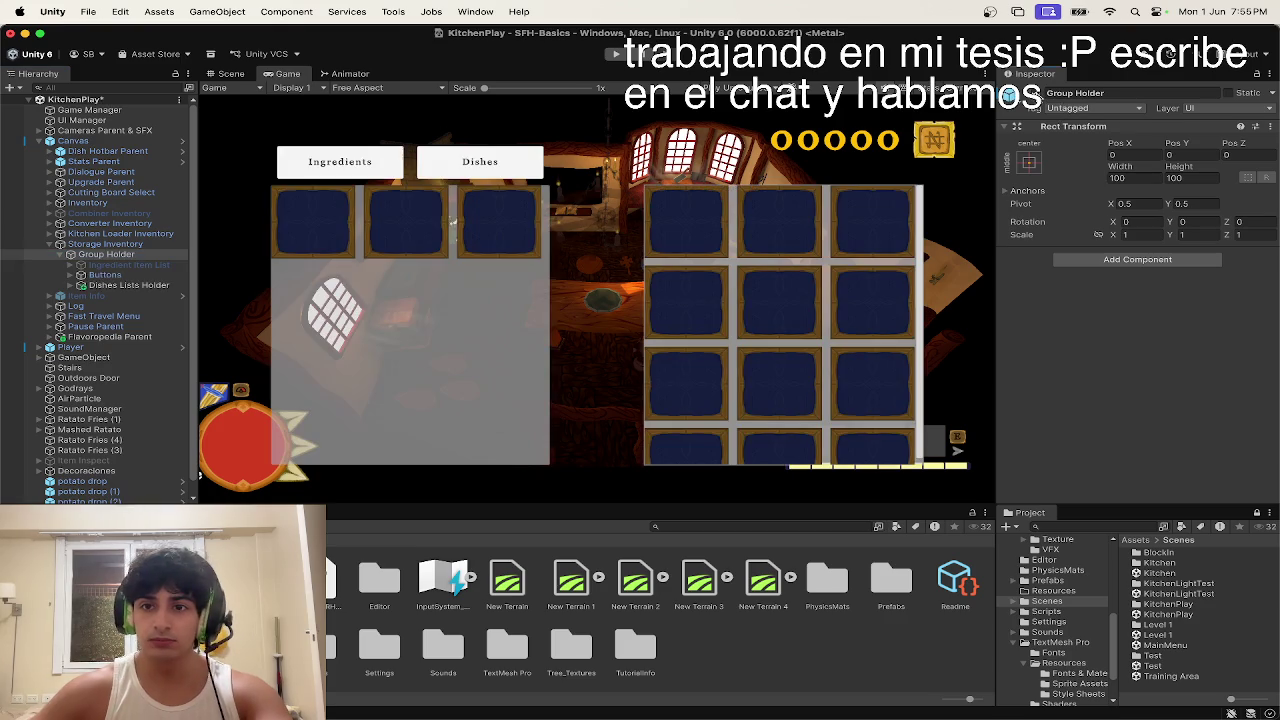
Step: Move Buttons below Dishes Lists Holder, cancel the prefab warning, and expand Buttons
click(133, 284)
click(138, 276)
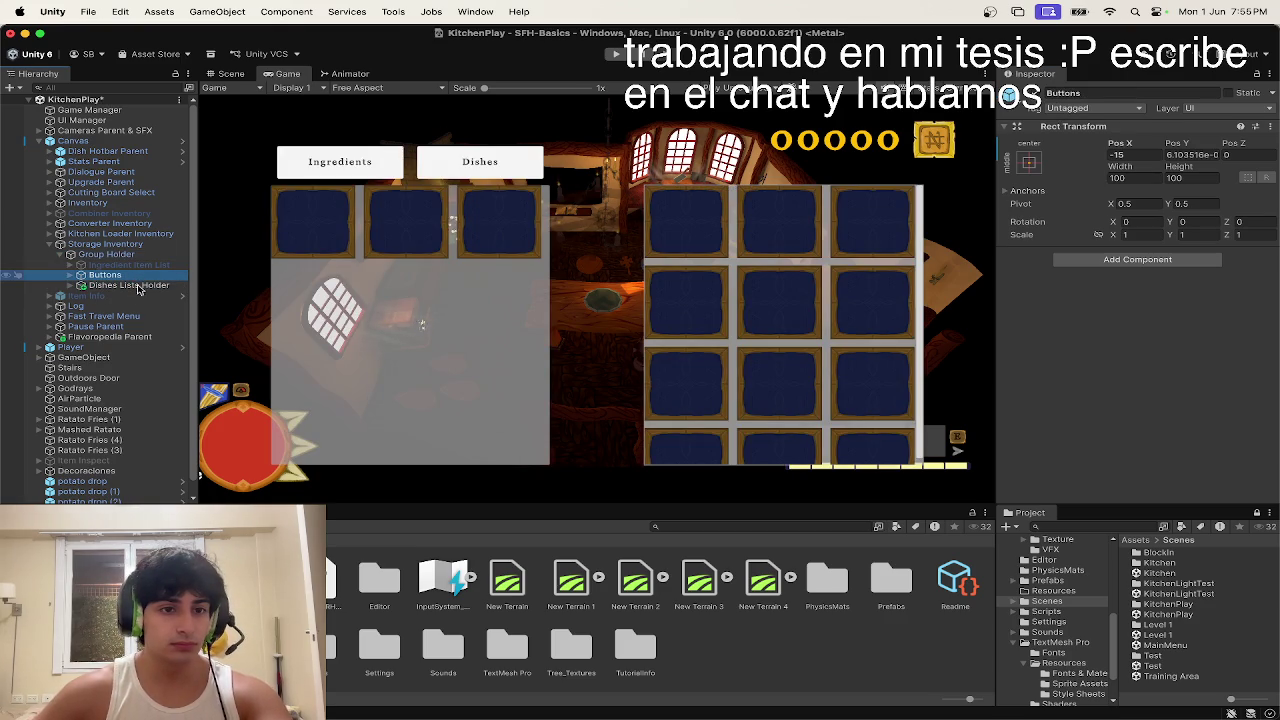
drag(88, 294, 88, 296)
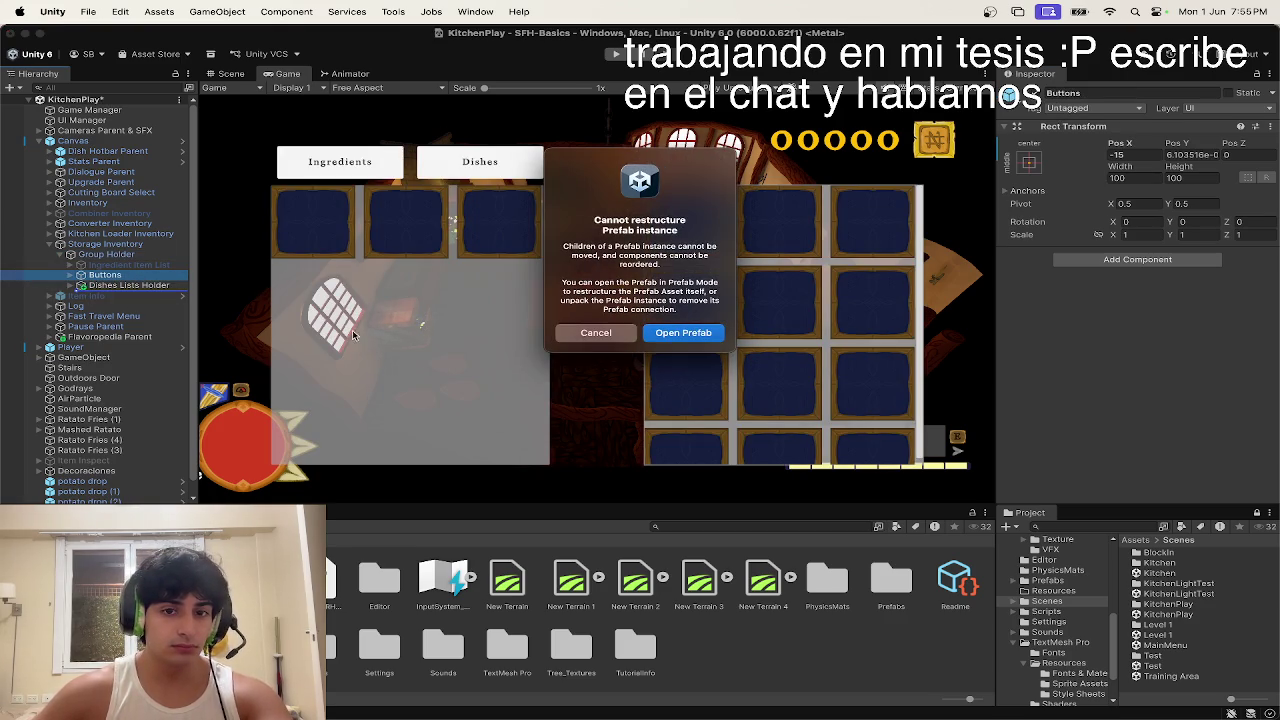
click(632, 334)
click(124, 275)
click(112, 287)
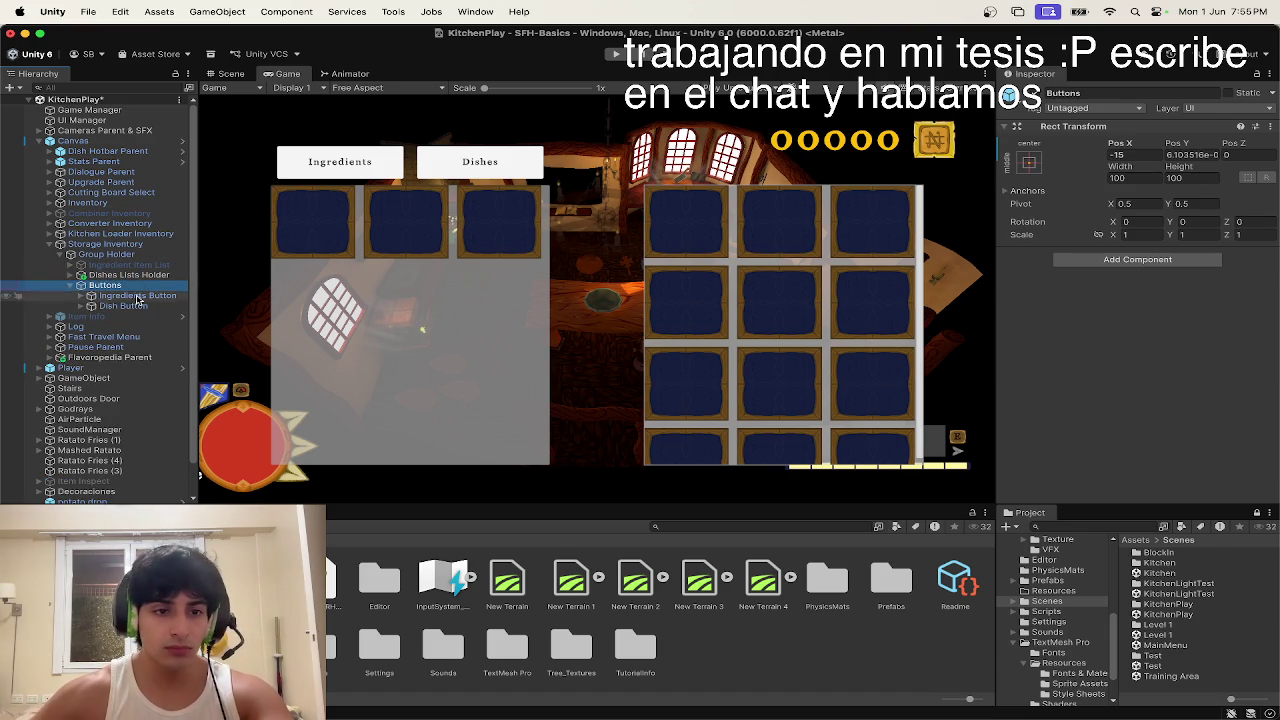
key(Right)
click(125, 304)
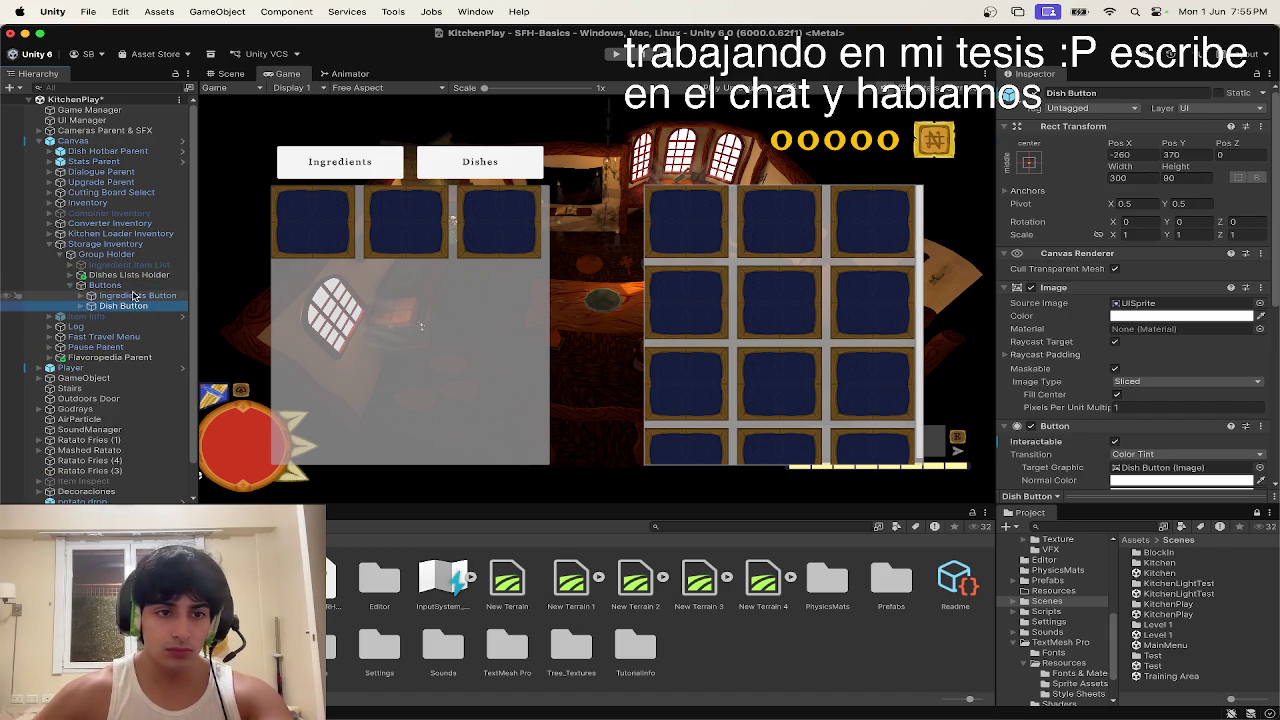
key(Left)
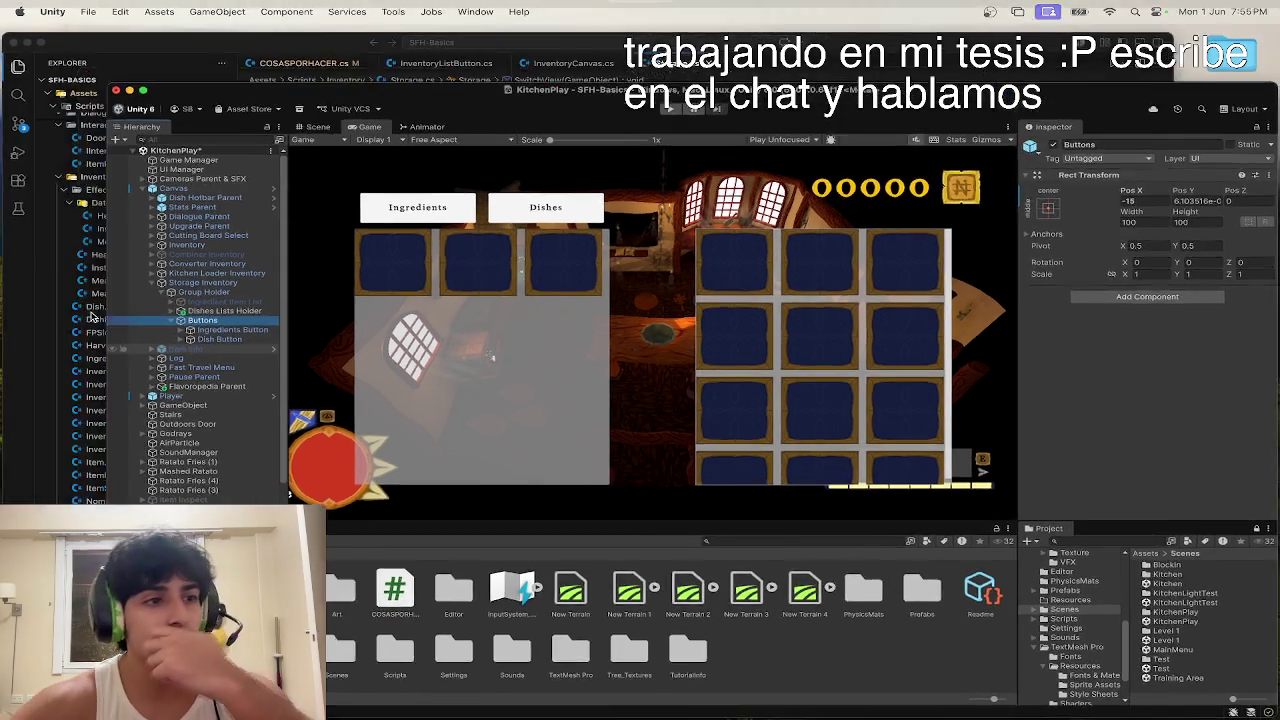
Step: Compare Storage.cs's empty SwitchView(GameObject view) method with Unity's storage-panel Game view
key(ctrl+Up)
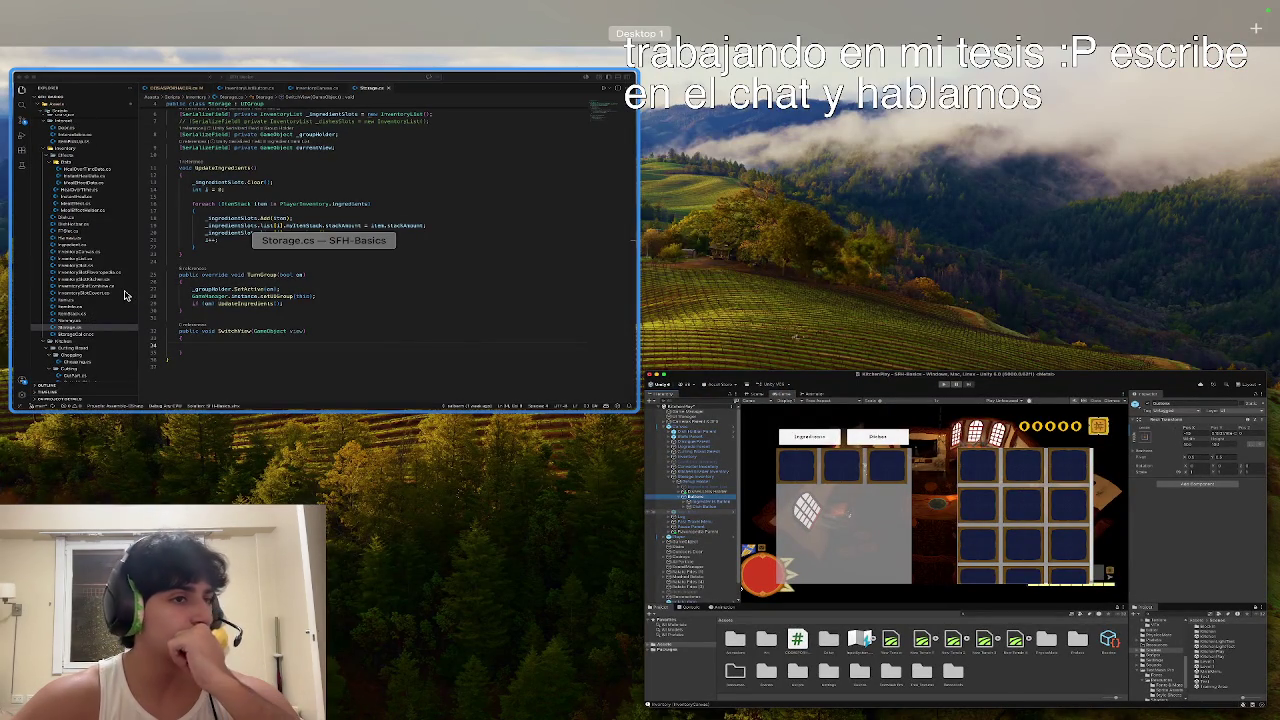
click(157, 325)
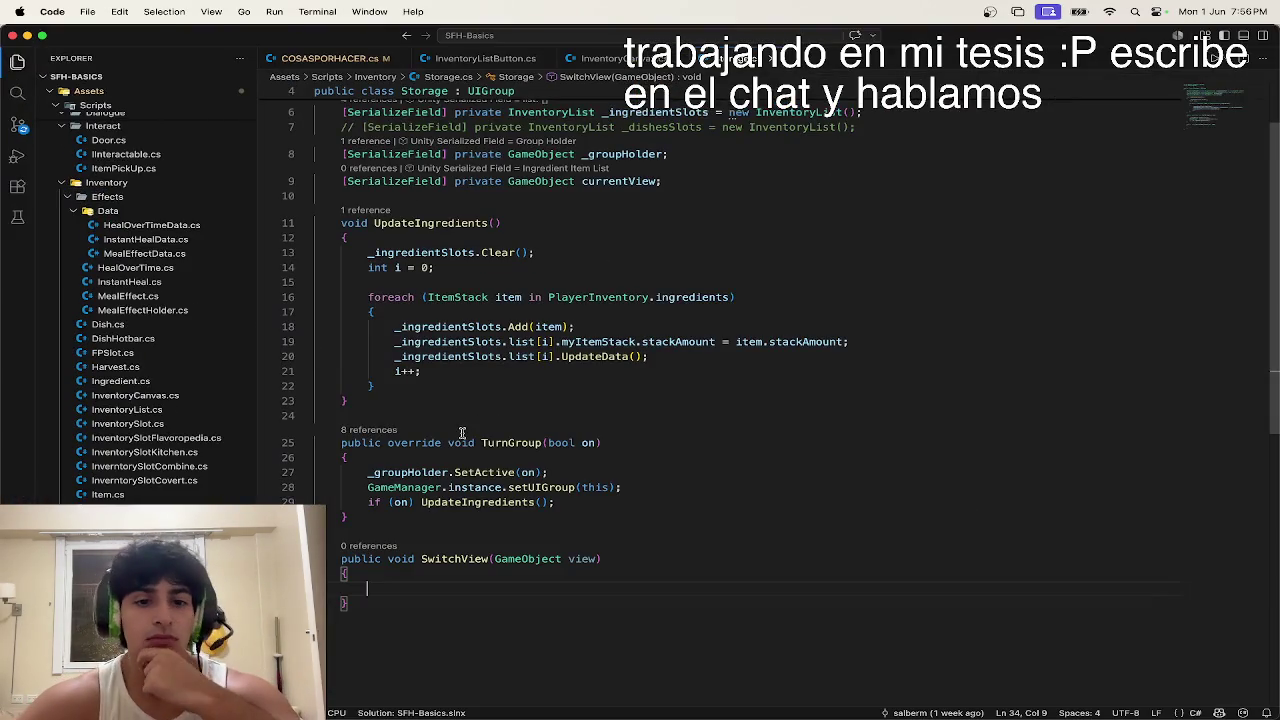
scroll(612, 524, up, 2)
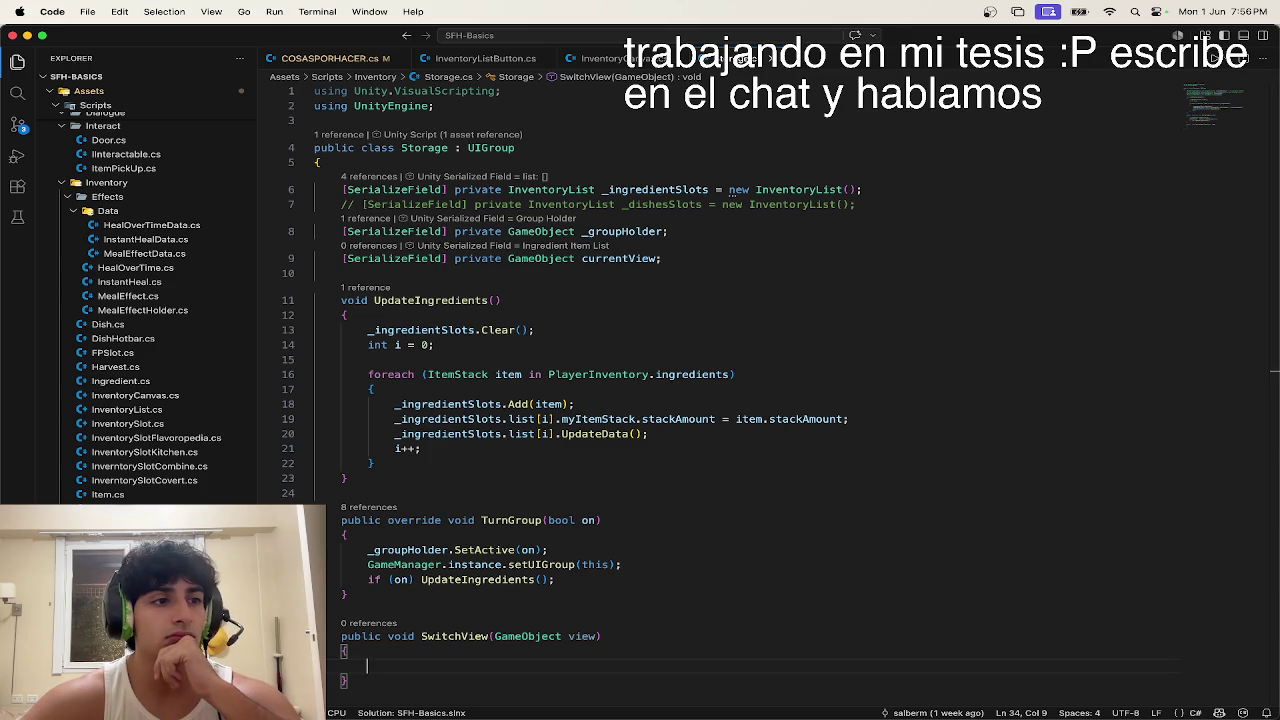
key(super+space)
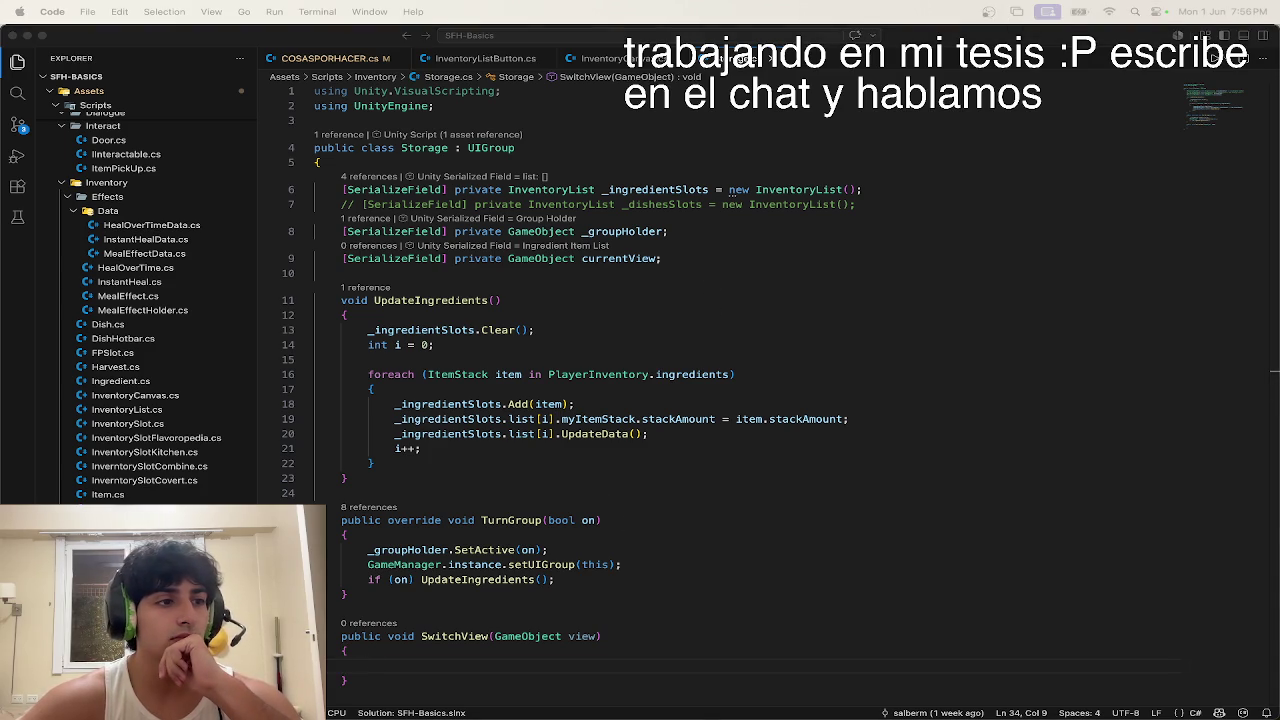
key(ctrl+Up)
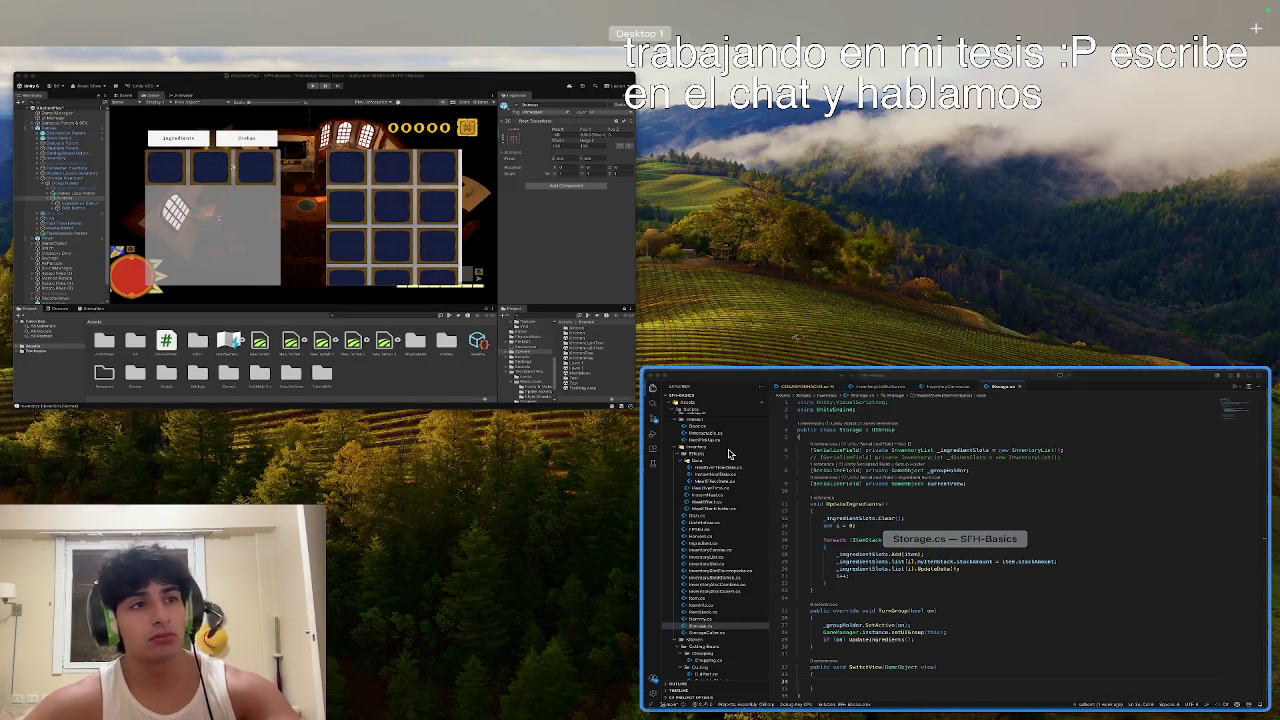
click(766, 457)
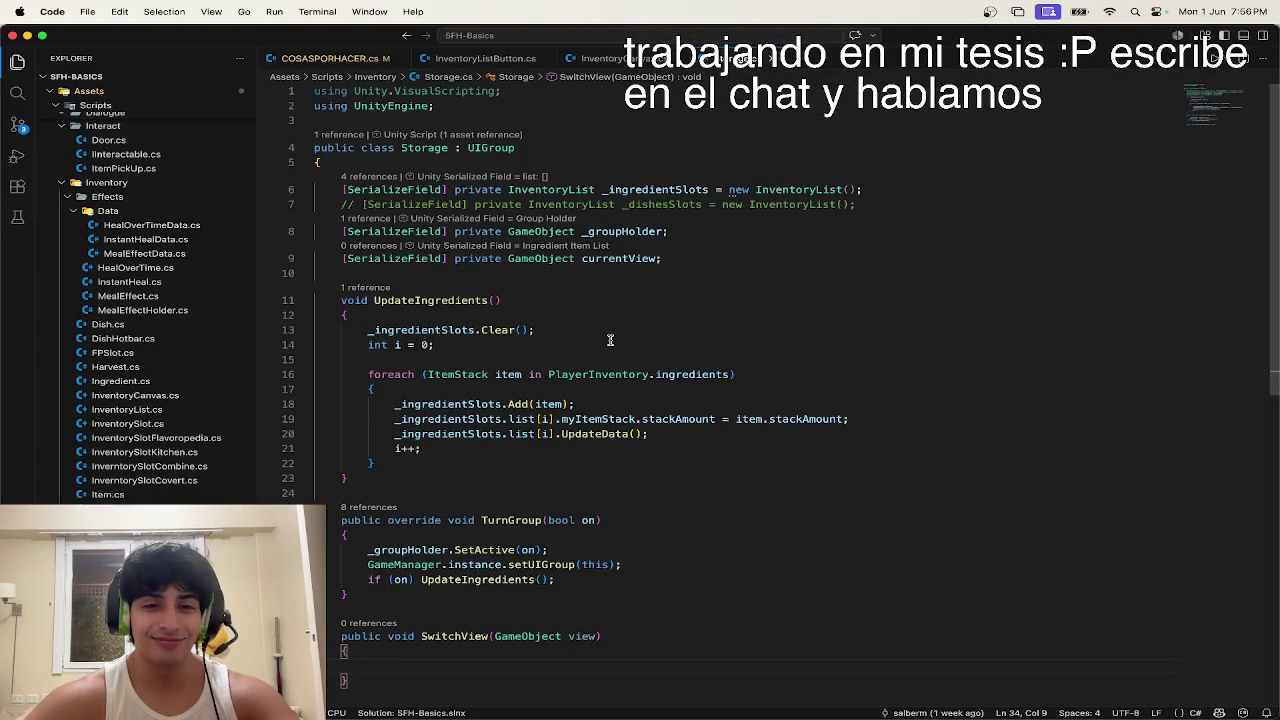
Step: Rename the SwitchView parameter to newView
scroll(610, 340, down, 3)
scroll(457, 433, down, 5)
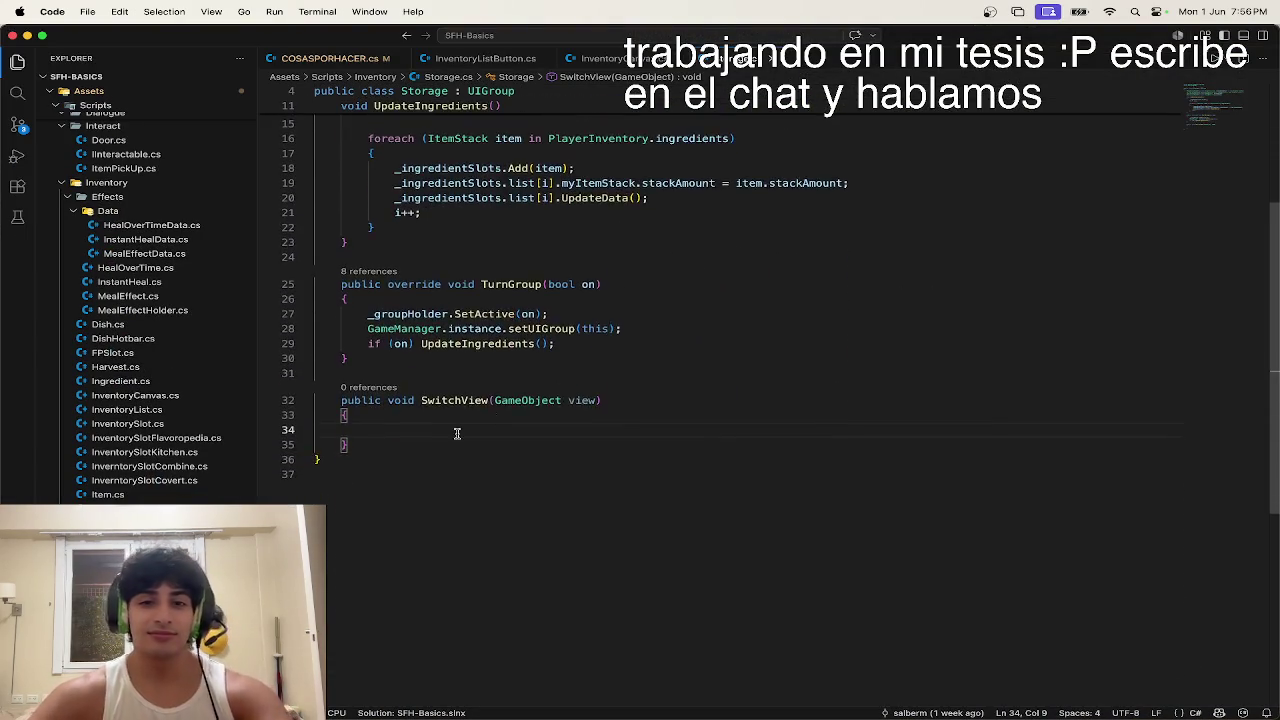
scroll(457, 433, up, 5)
click(577, 598)
key(BackSpace)
text(newV)
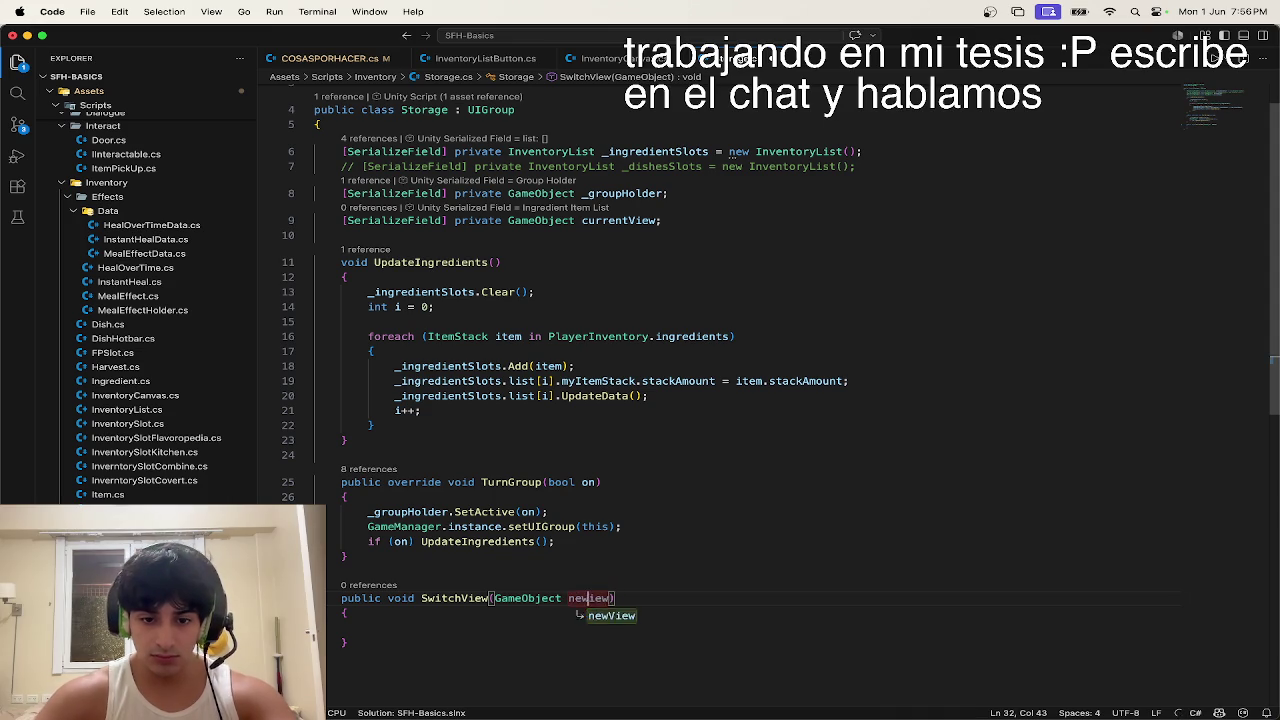
Step: Add an early return when newView equals currentView
click(489, 622)
click(490, 628)
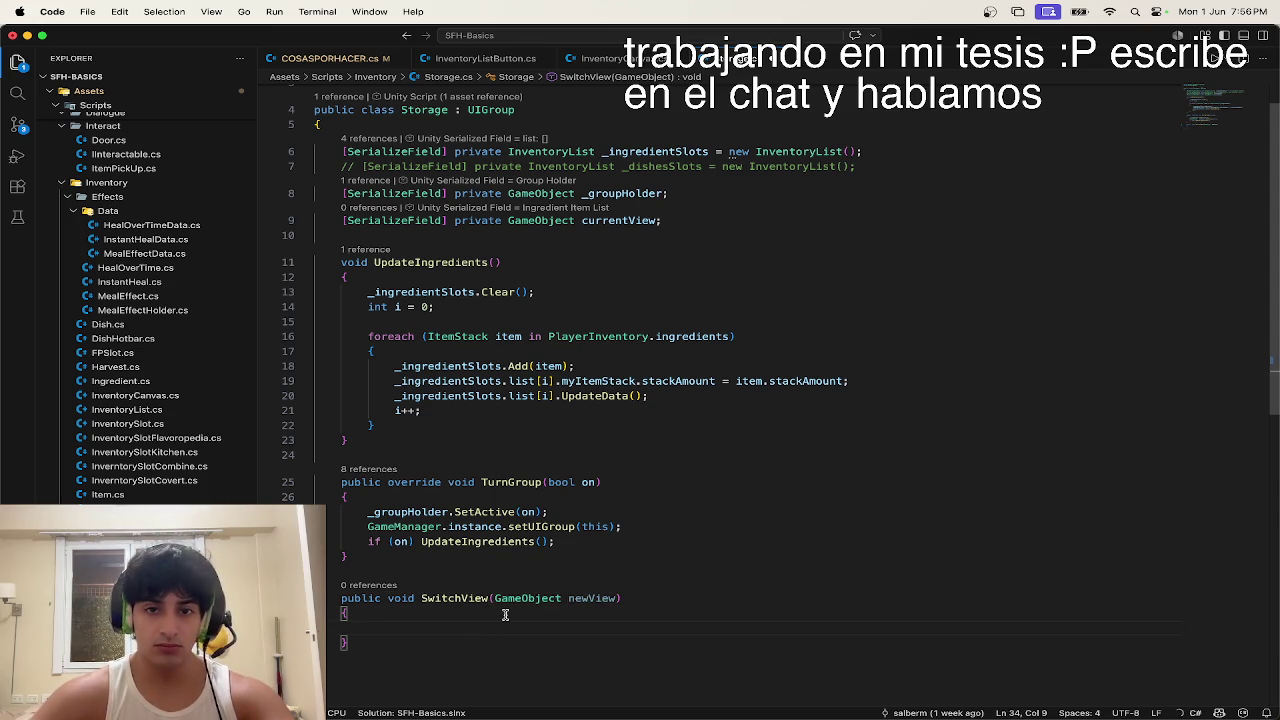
text(if ()
text(cu)
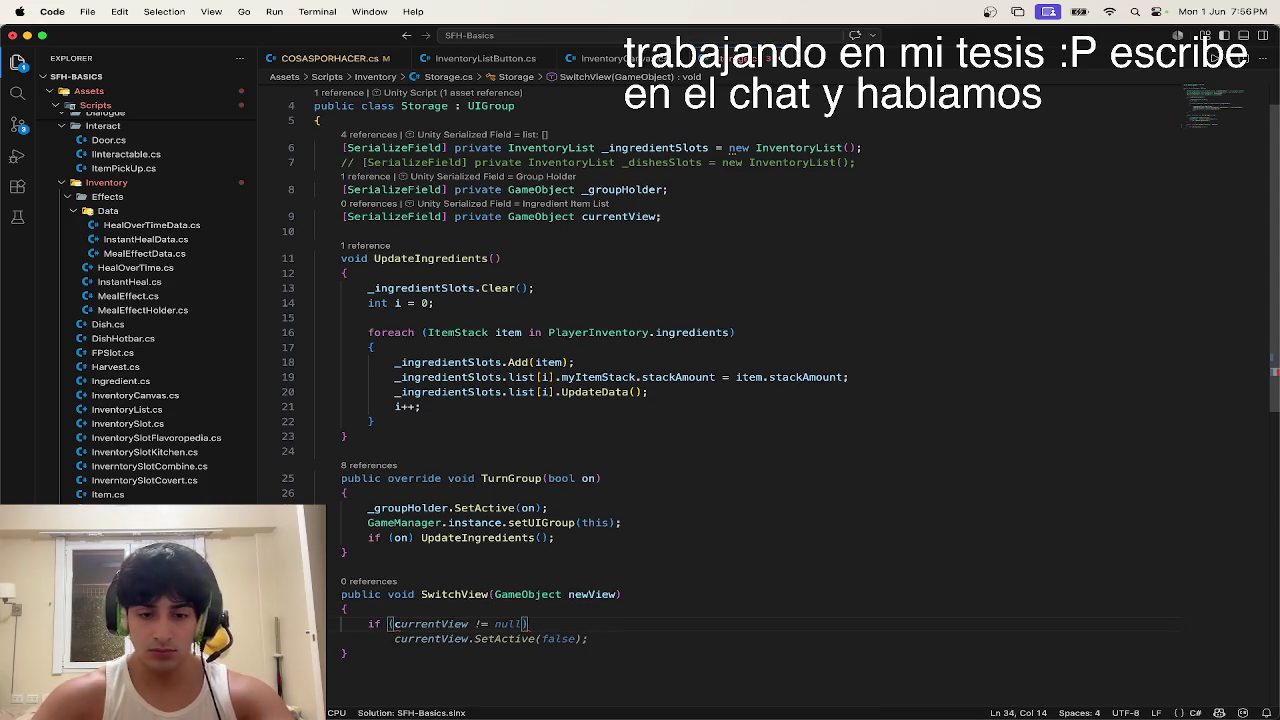
key(Tab)
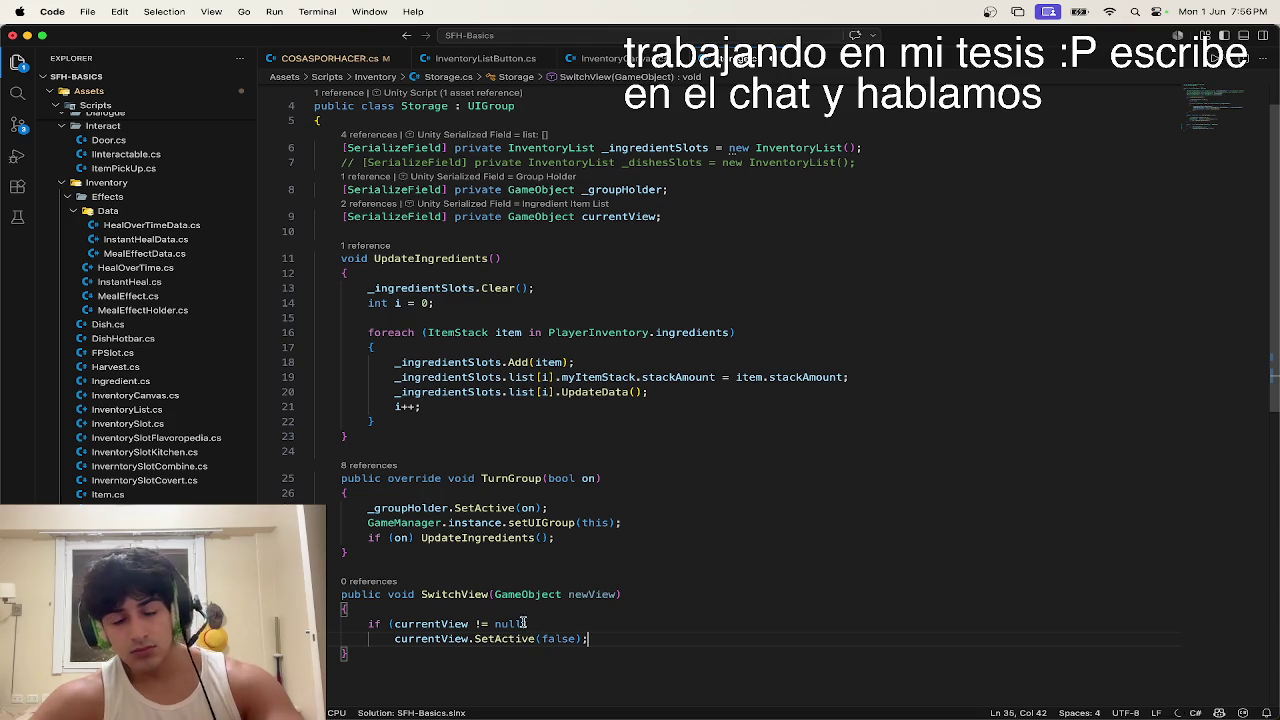
click(483, 623)
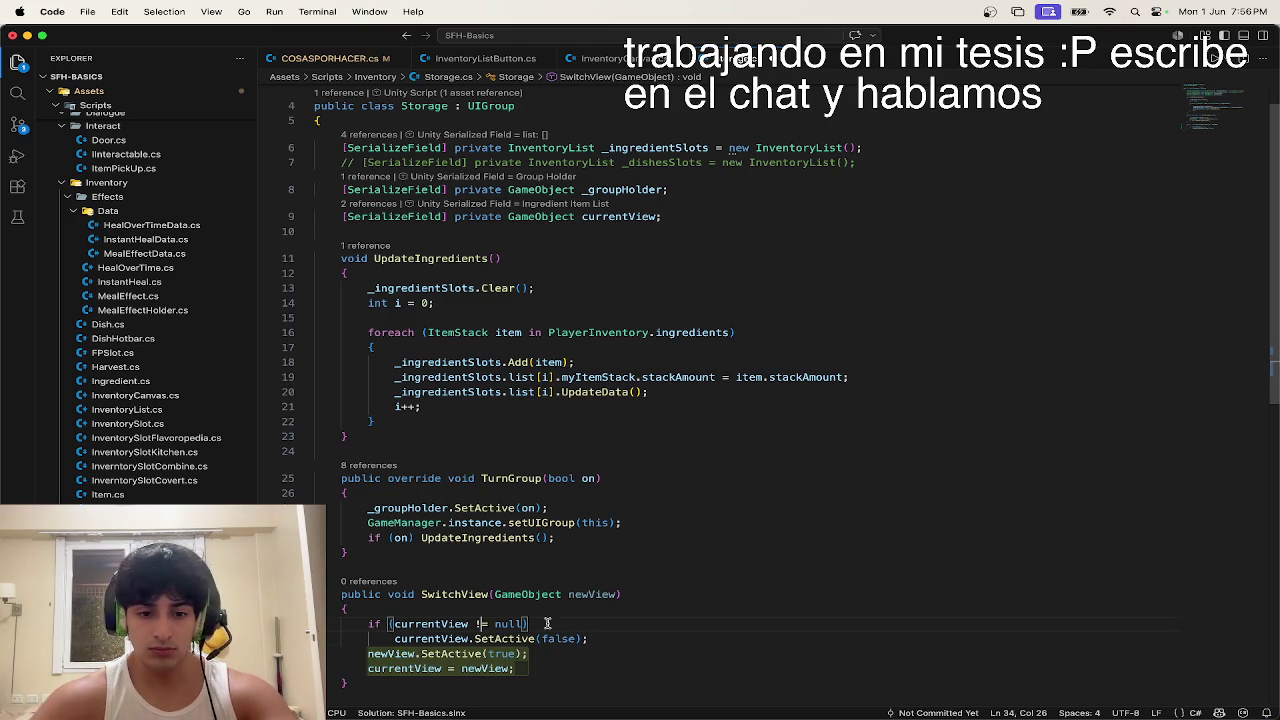
key(Right)
key(Right)
key(Right)
key(BackSpace)
key(BackSpace)
key(BackSpace)
key(BackSpace)
key(BackSpace)
key(BackSpace)
key(Tab)
Step: Hide currentView with SetActive(false), then assign currentView = newView
click(620, 641)
key(shift+Home)
key(shift+Home)
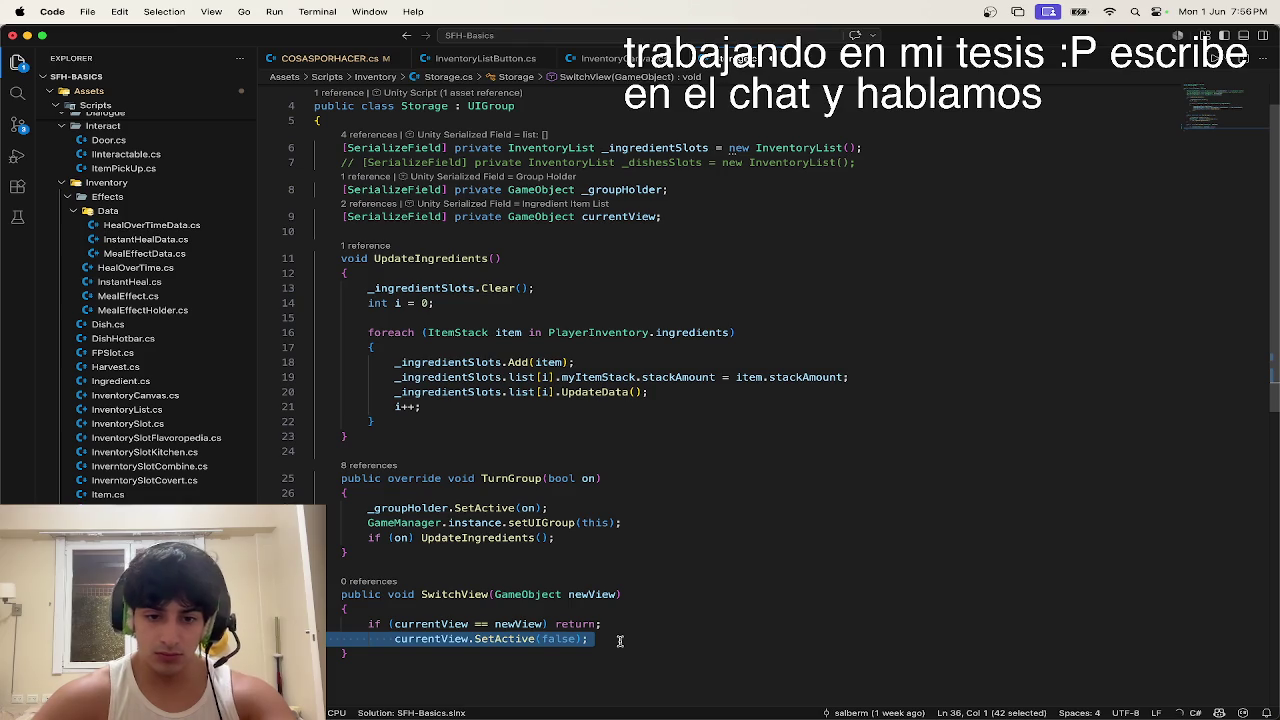
key(BackSpace)
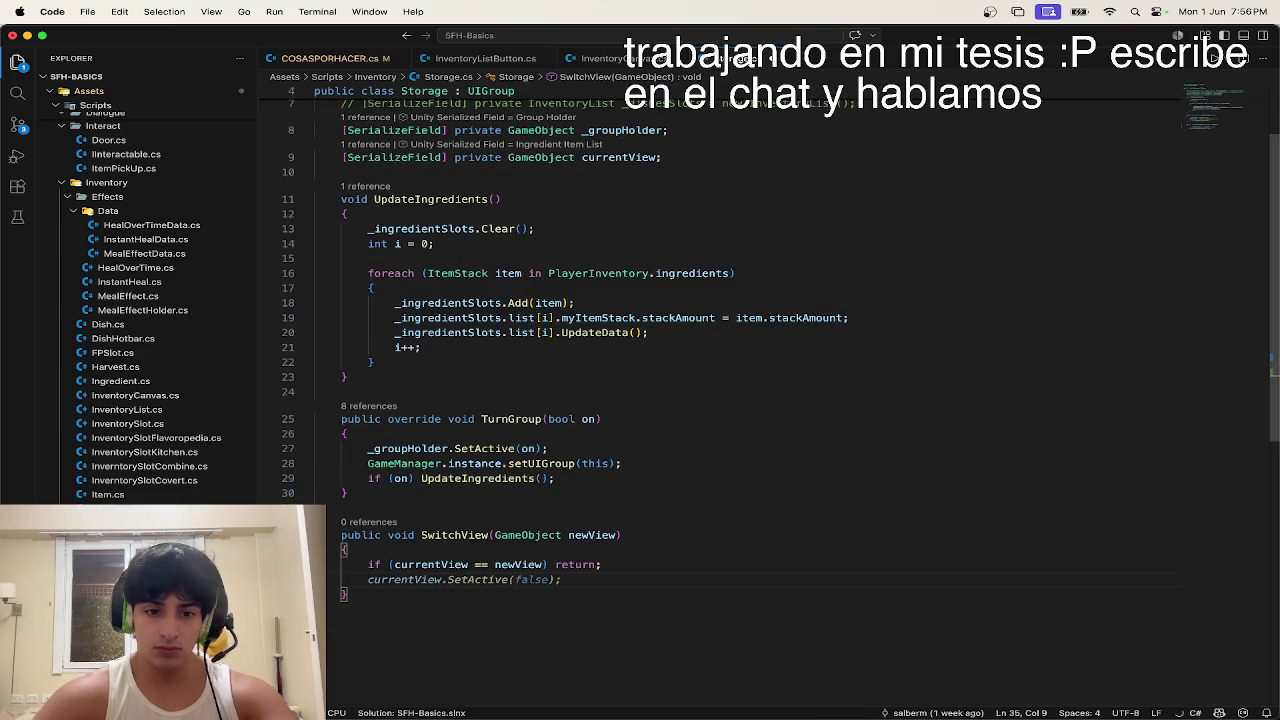
key(Return)
key(Tab)
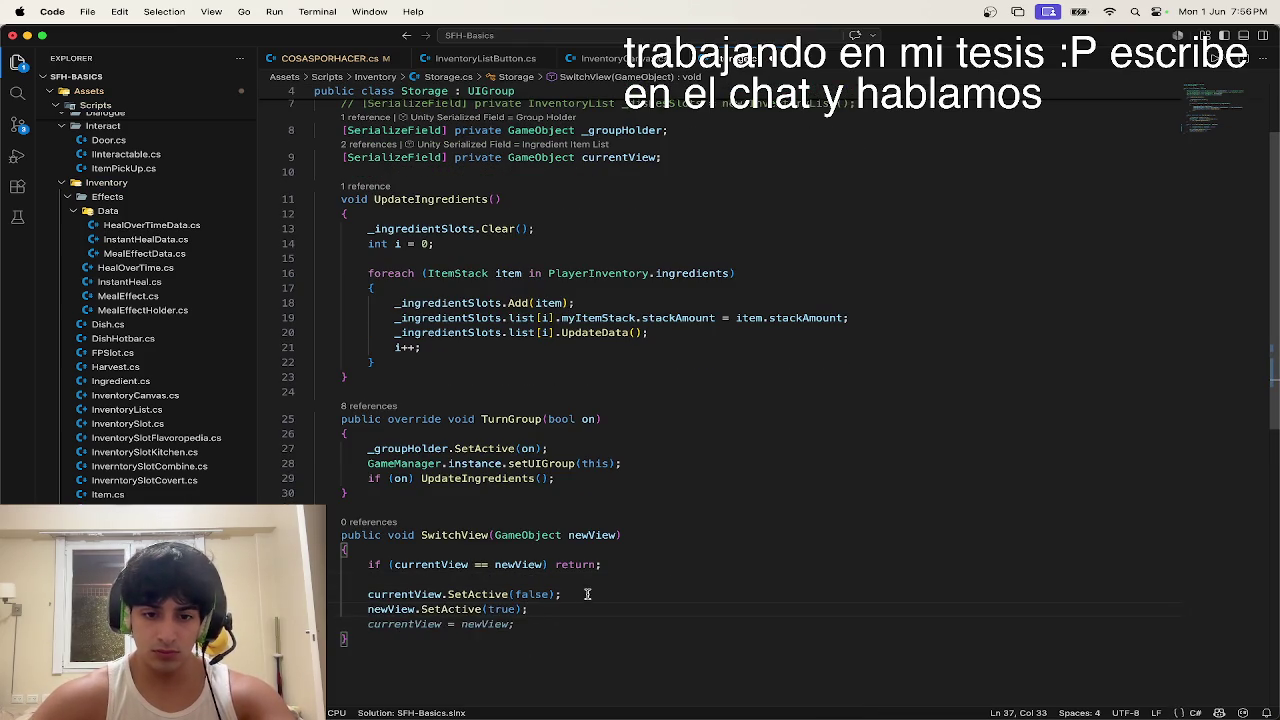
key(Return)
key(Tab)
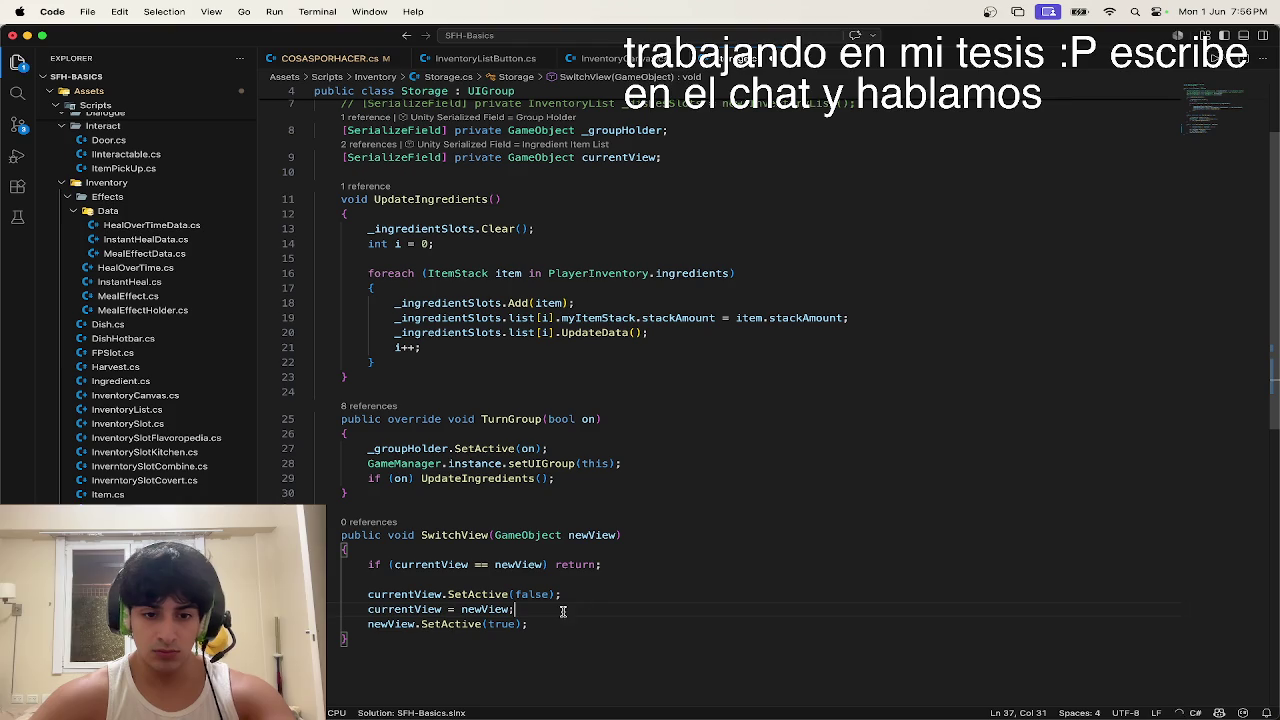
Step: Make the final SetActive(true) line activate currentView, then bring Unity to the front
click(405, 655)
double_click(403, 609)
key(ctrl+c)
double_click(397, 622)
key(ctrl+v)
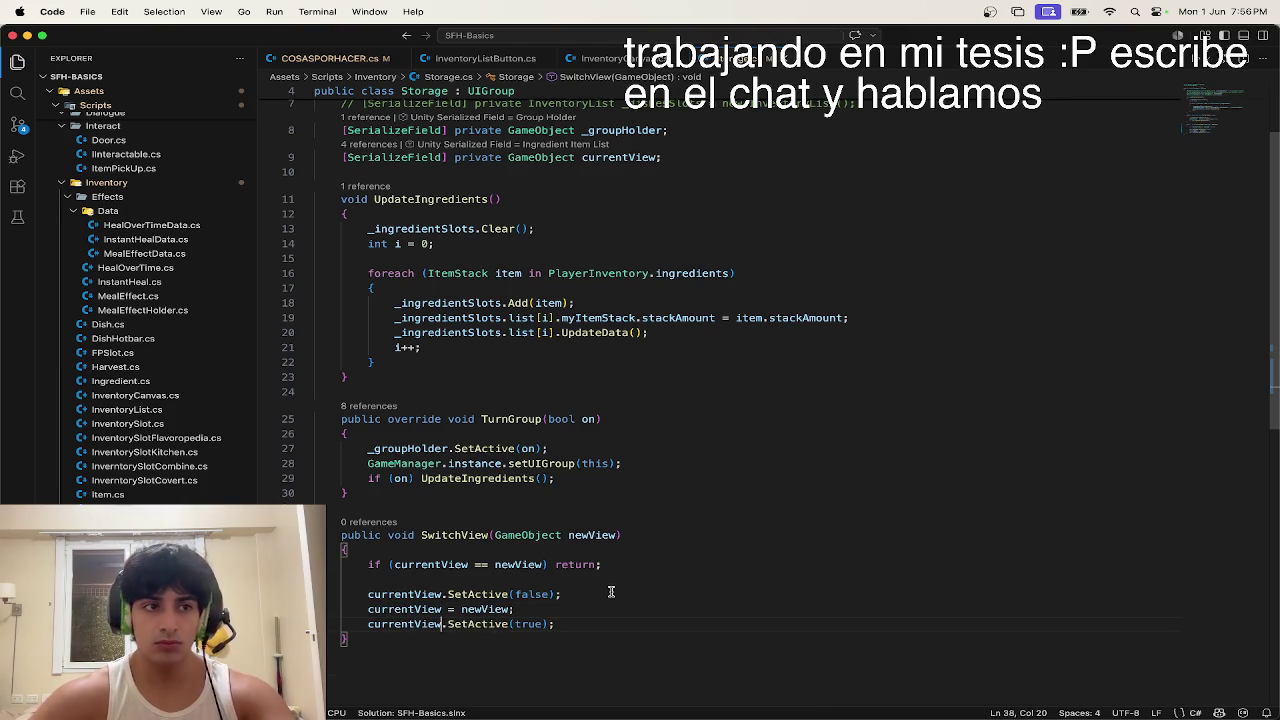
key(ctrl+Up)
click(552, 209)
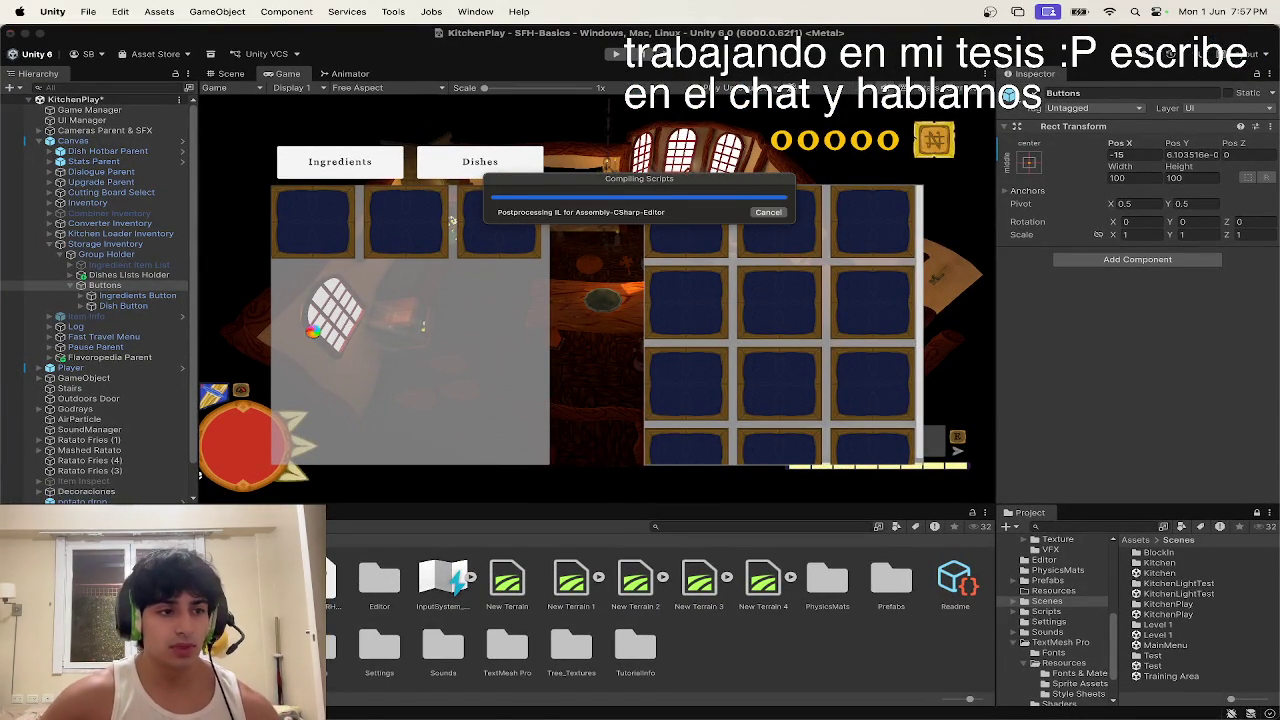
Step: Remove the Inventory List Button script from Dish Button
click(121, 306)
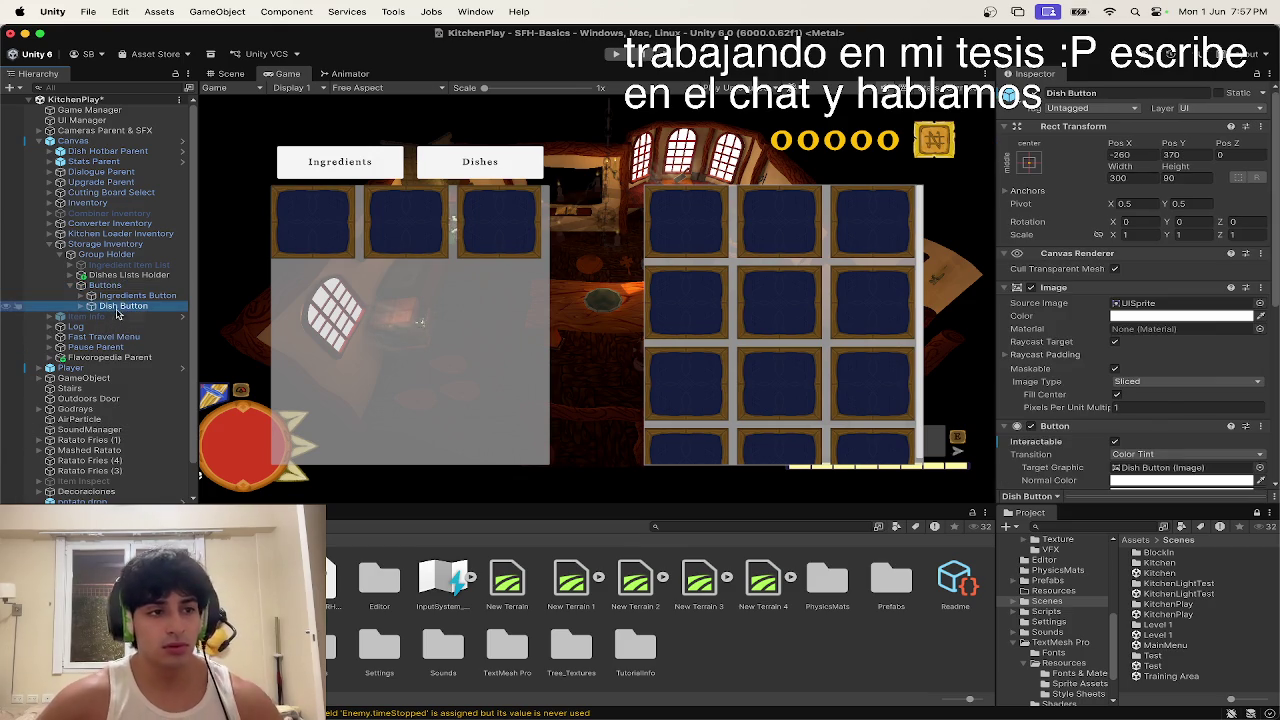
right_click(126, 308)
click(124, 307)
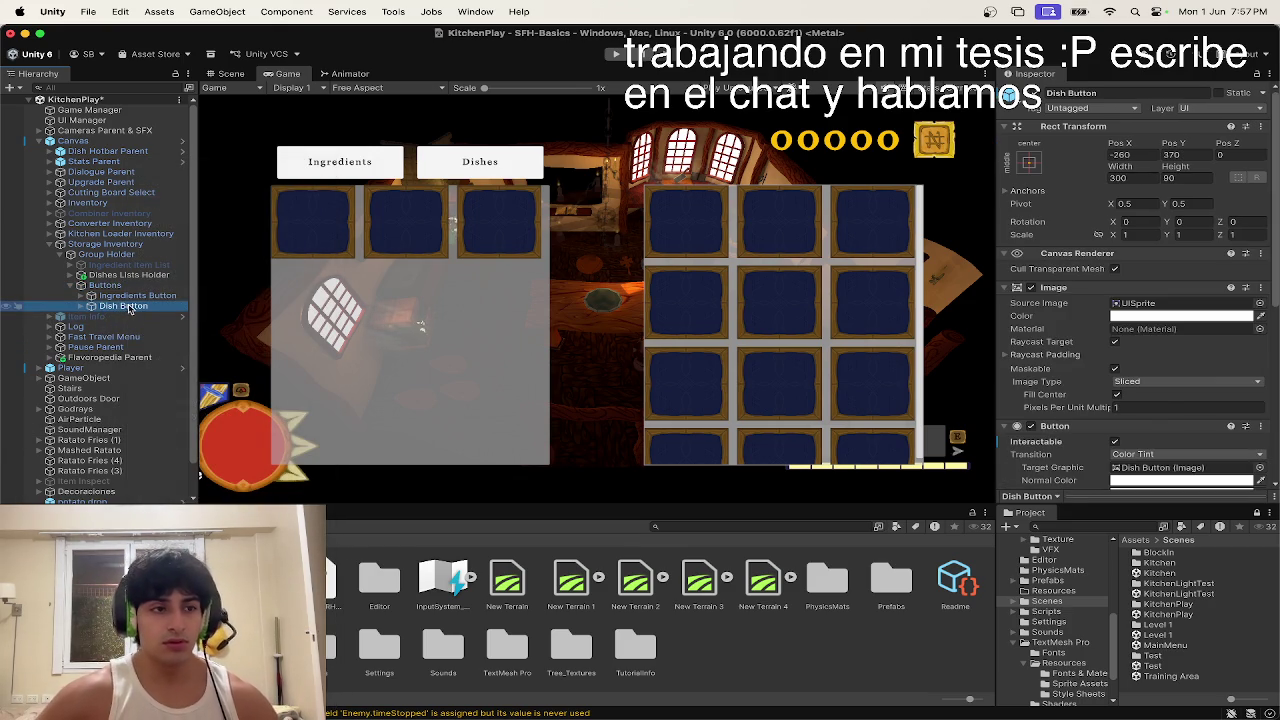
key(Right)
key(Down)
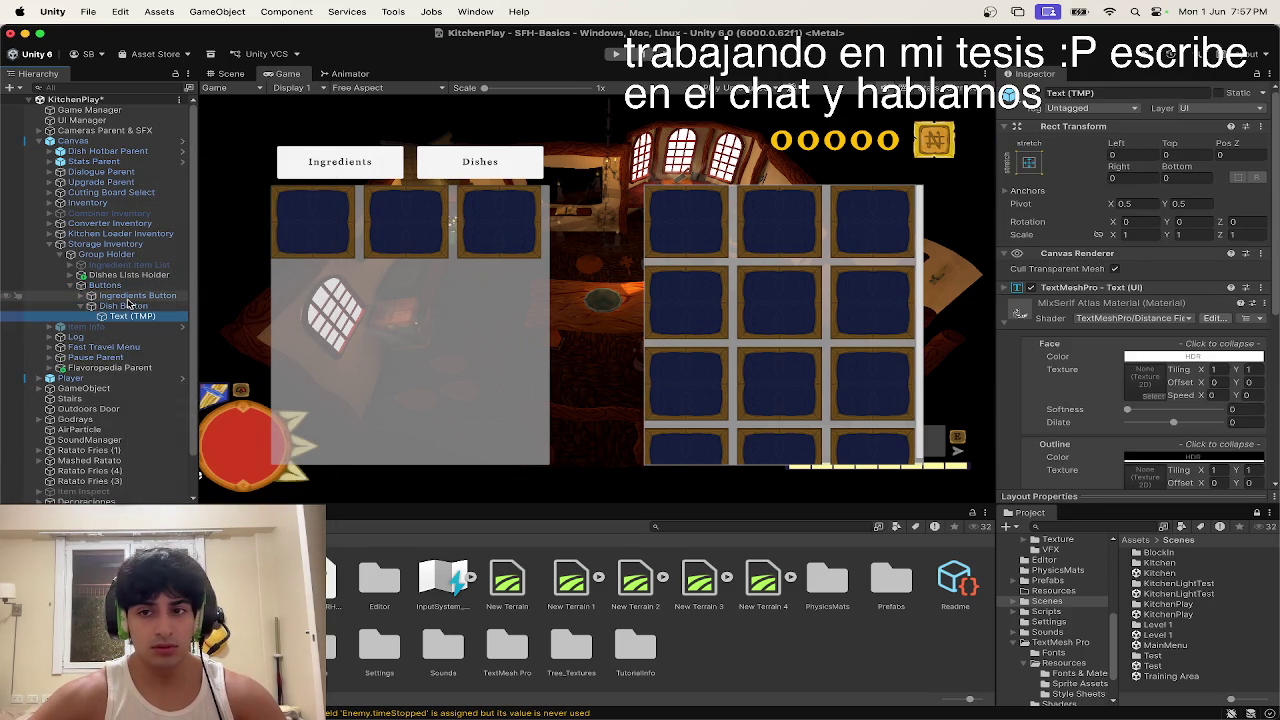
key(Left)
key(Left)
key(Up)
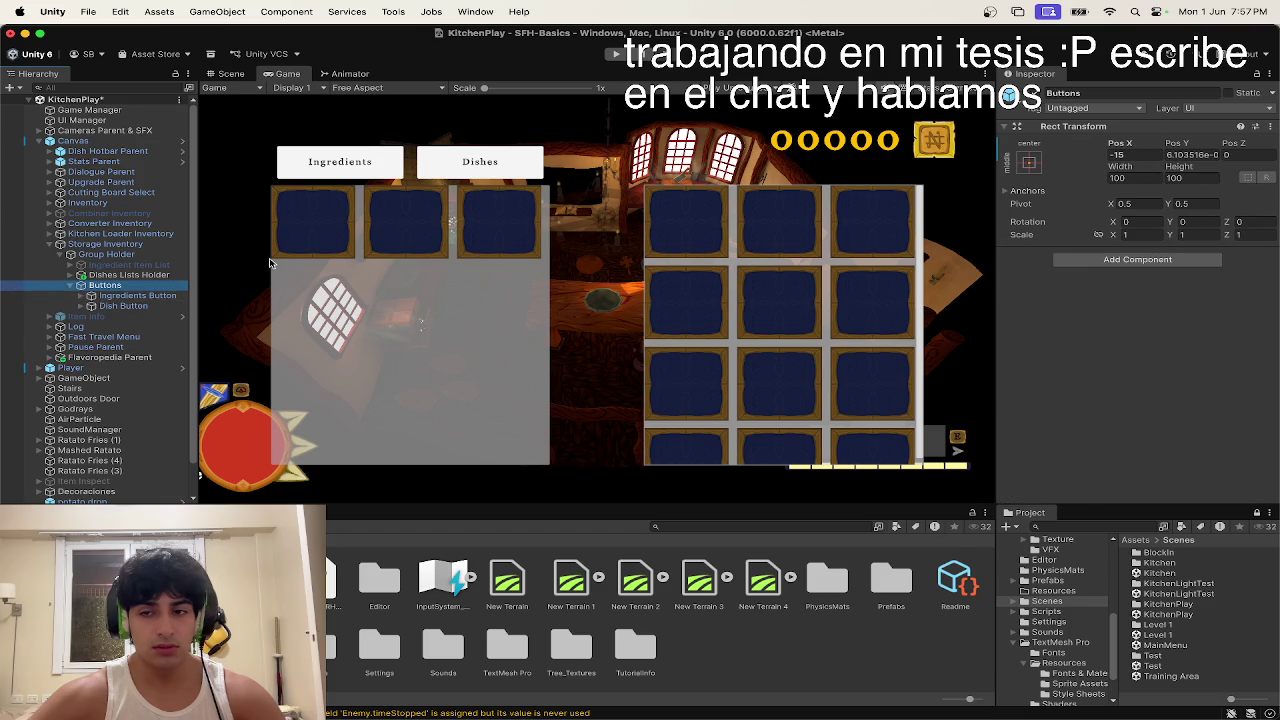
scroll(1098, 369, down, 5)
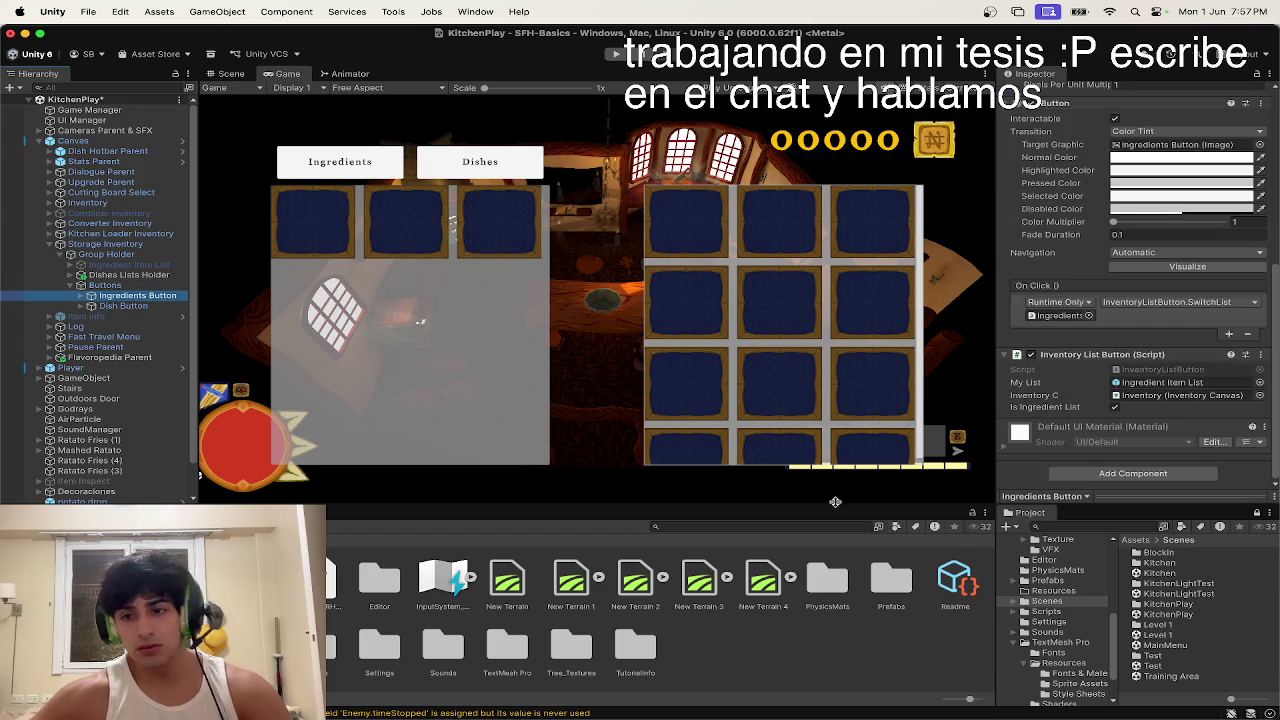
right_click(1098, 369)
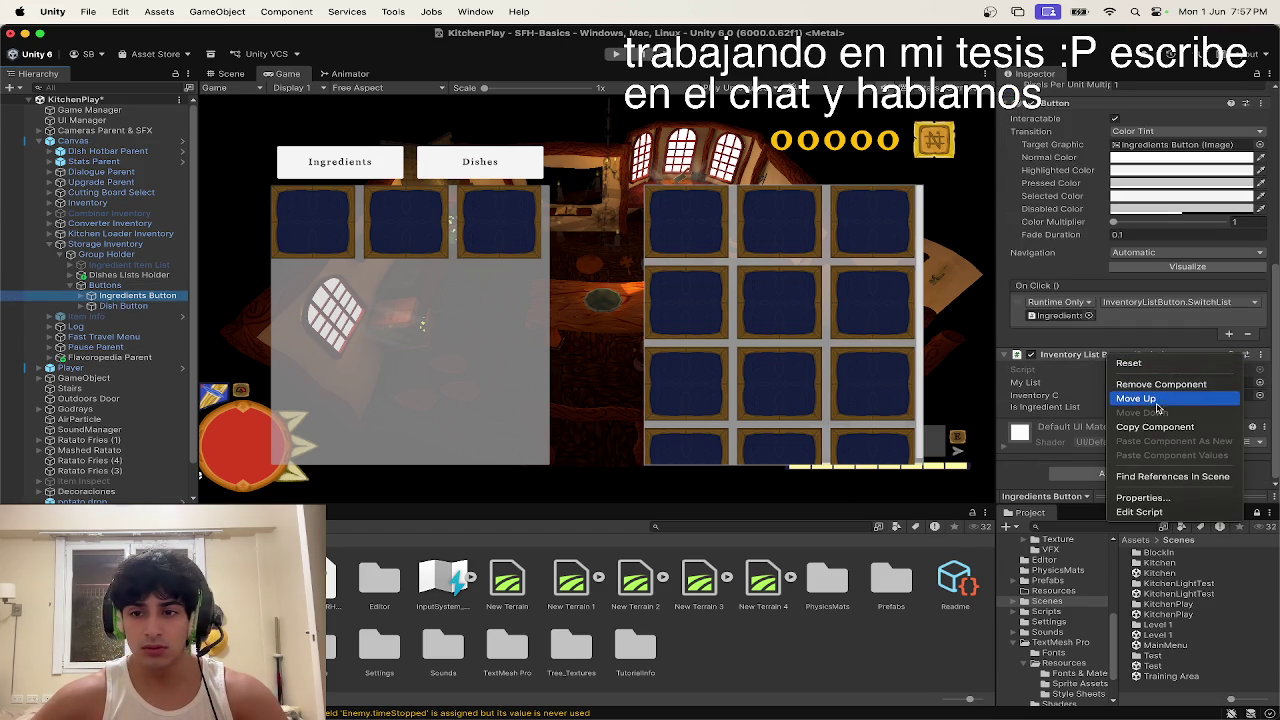
click(686, 356)
key(Down)
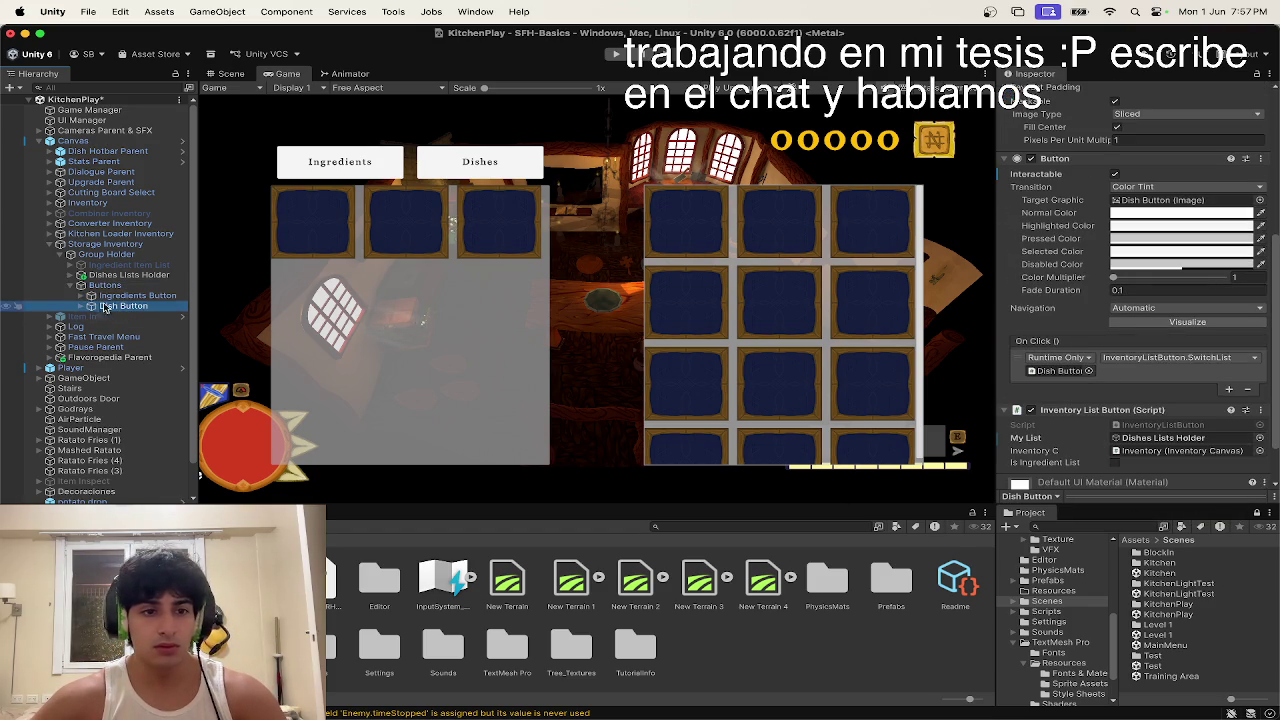
right_click(1030, 408)
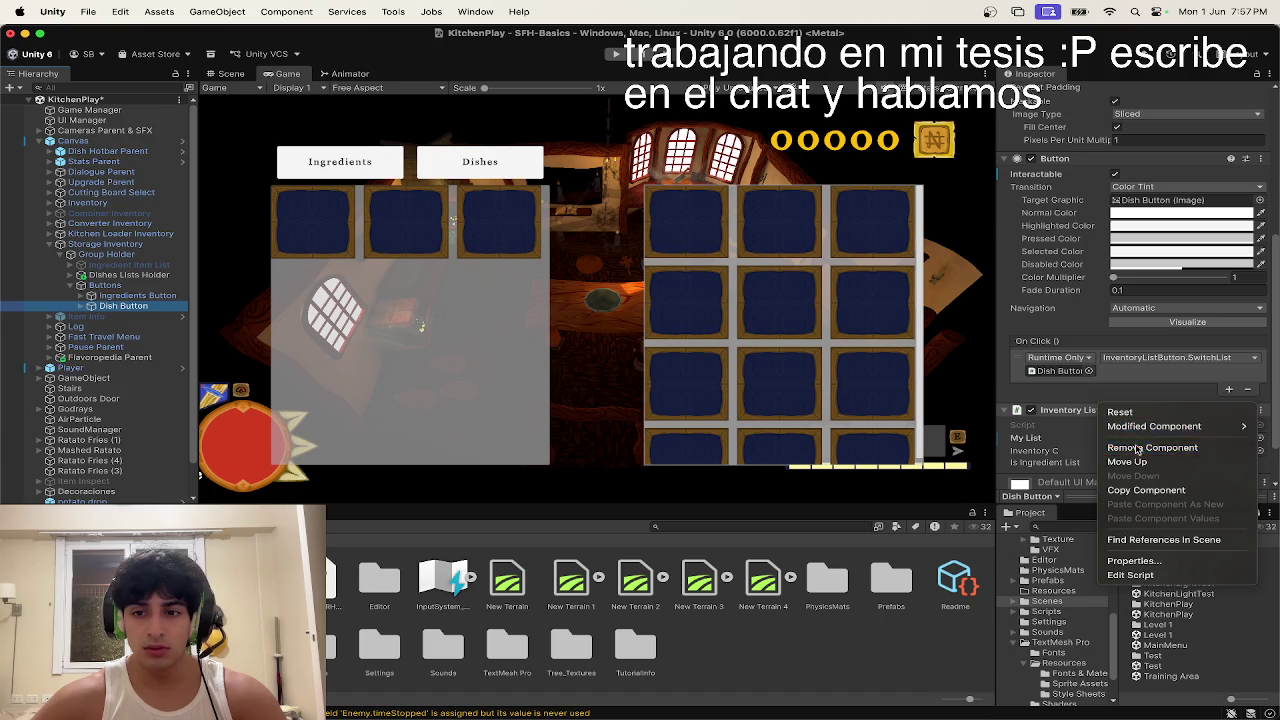
click(1070, 443)
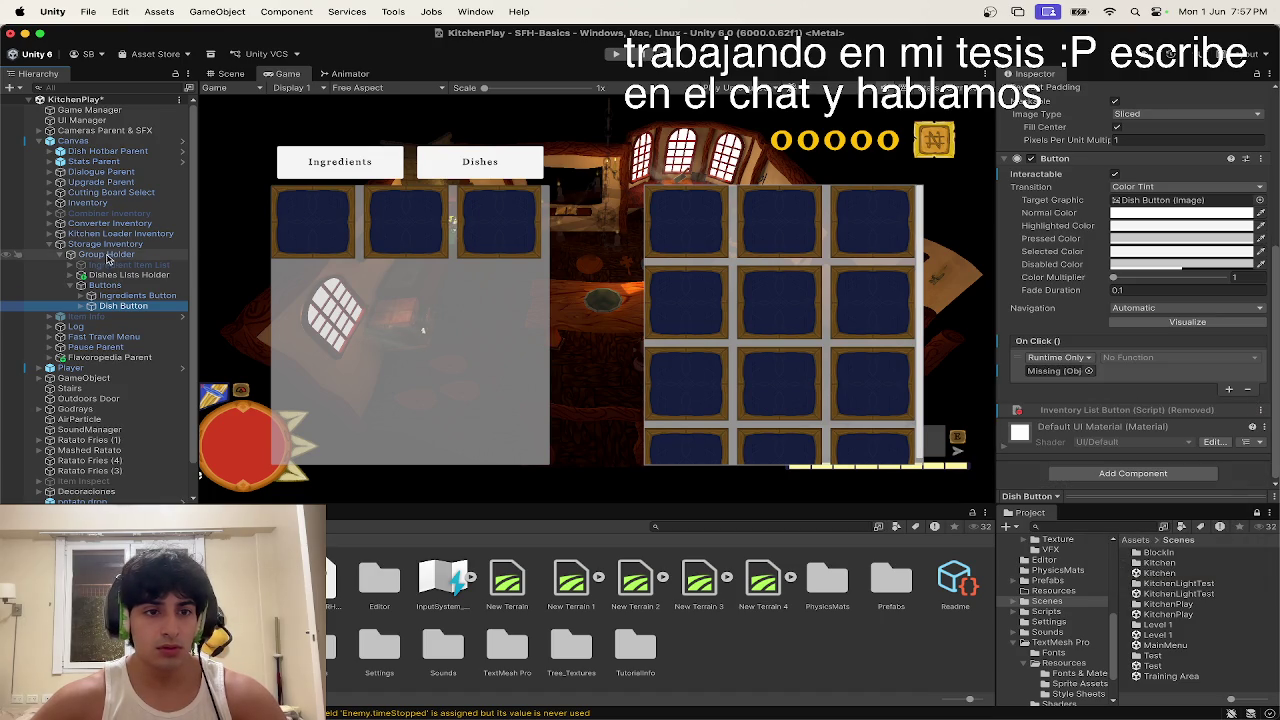
Step: Set Dish Button's On Click to Storage.SwitchView on Storage Inventory with Dishes Lists Holder
mouse_move(115, 247)
mouse_down()
mouse_move(1140, 388)
mouse_move(1058, 370)
mouse_up()
click(1150, 357)
mouse_move(1151, 431)
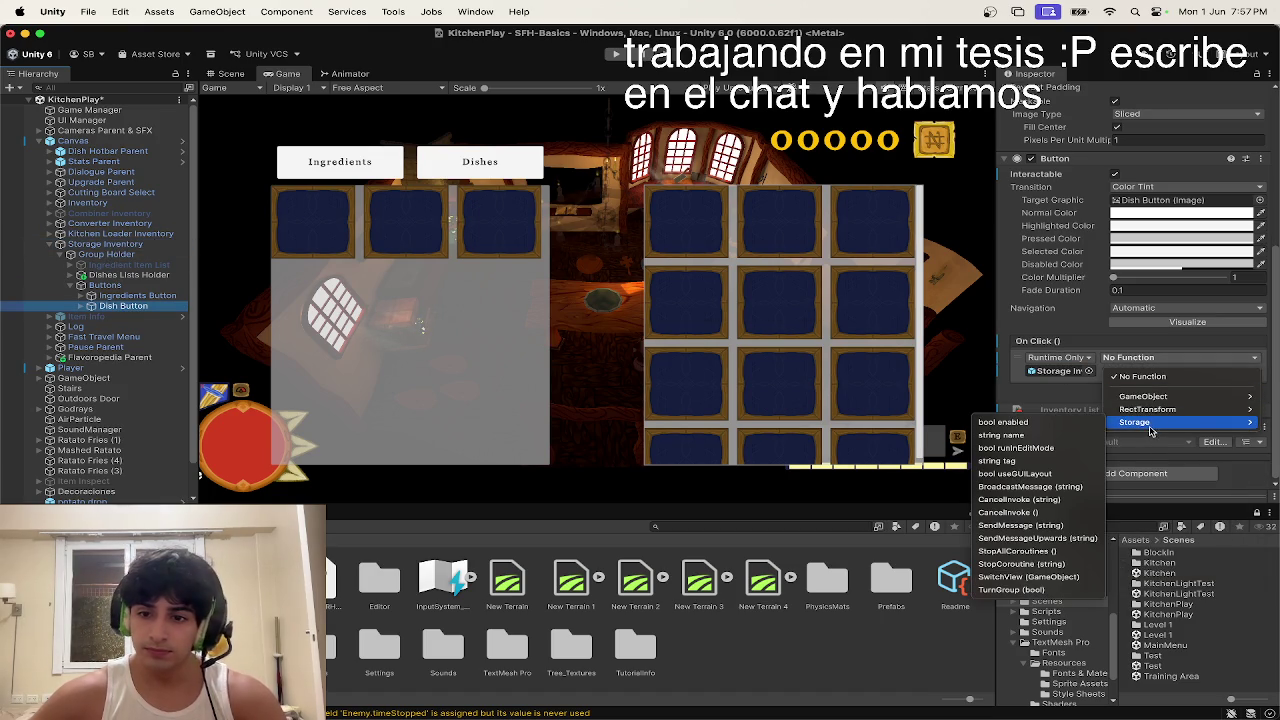
click(1028, 577)
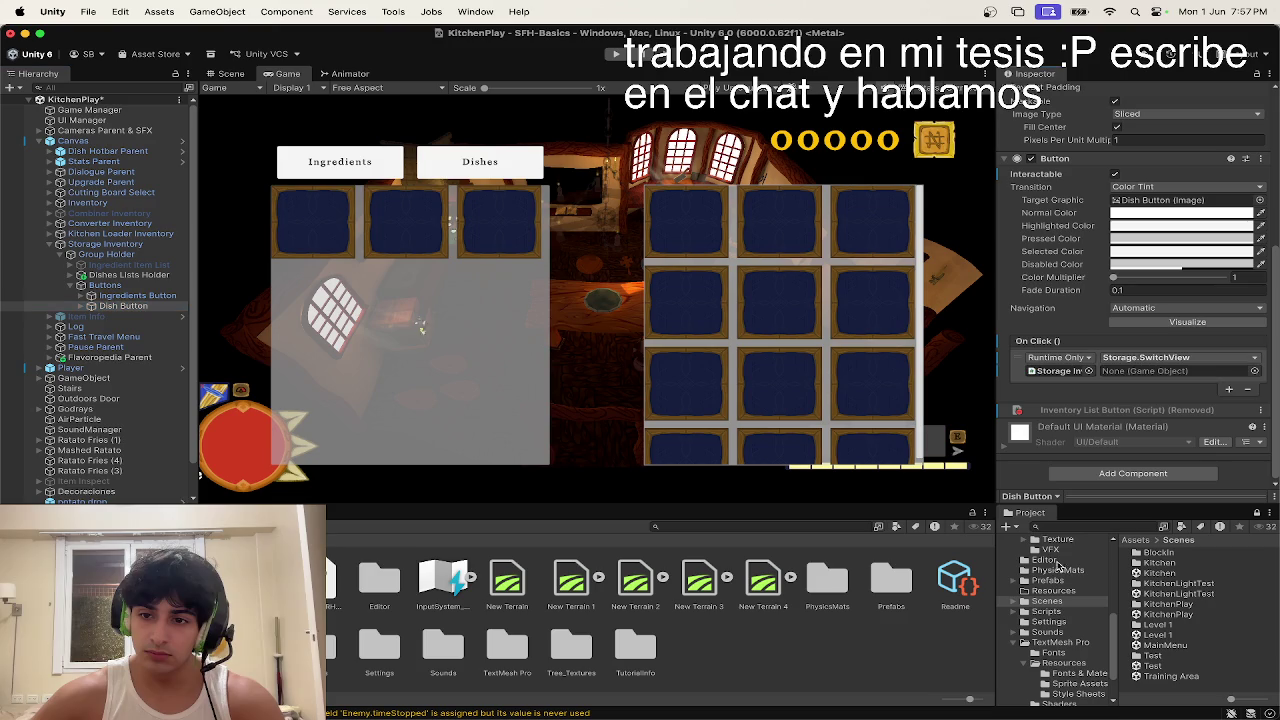
drag(130, 275, 1180, 371)
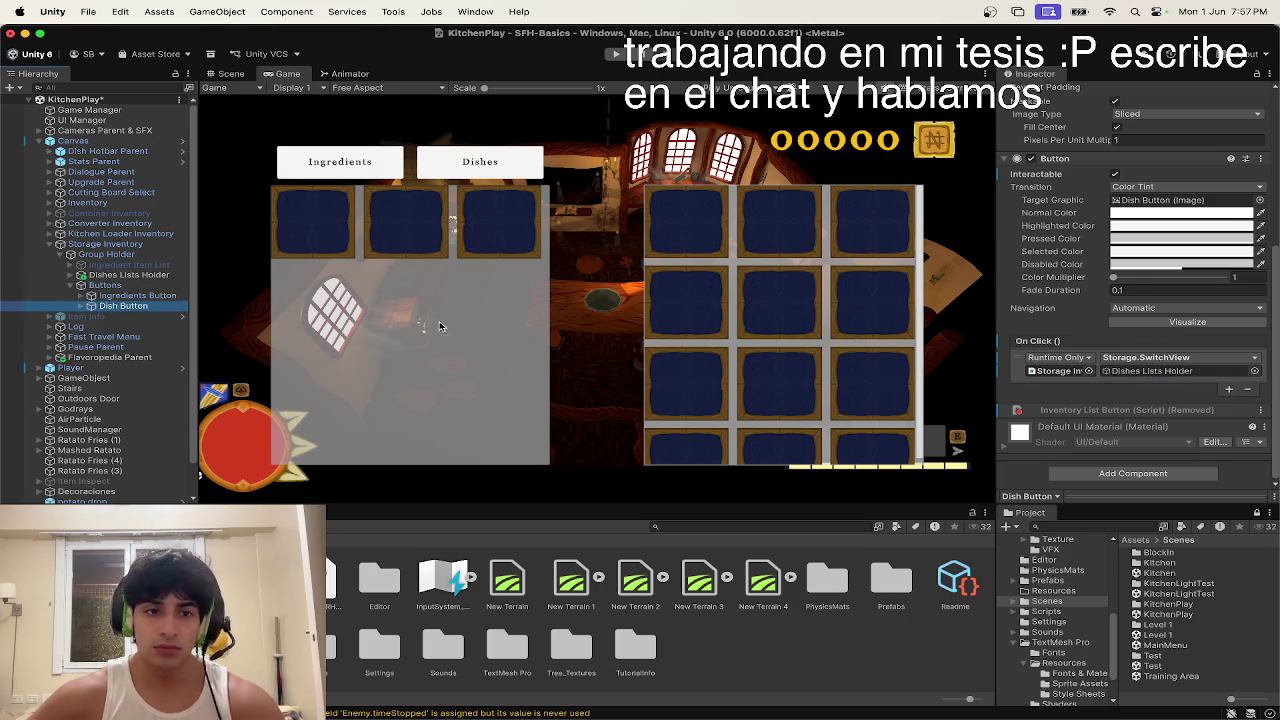
click(167, 297)
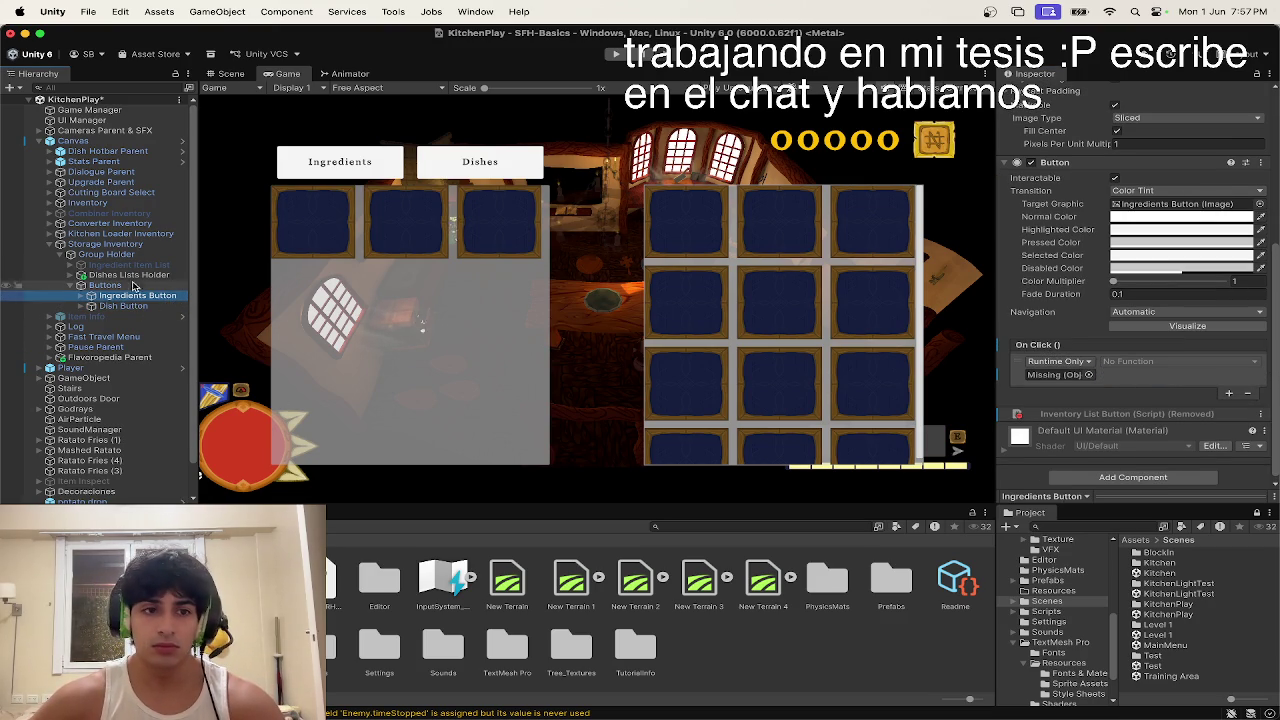
Step: Point Ingredients Button's On Click at Storage Inventory's Storage.SwitchView, passing Ingredient Item List
drag(108, 246, 1060, 374)
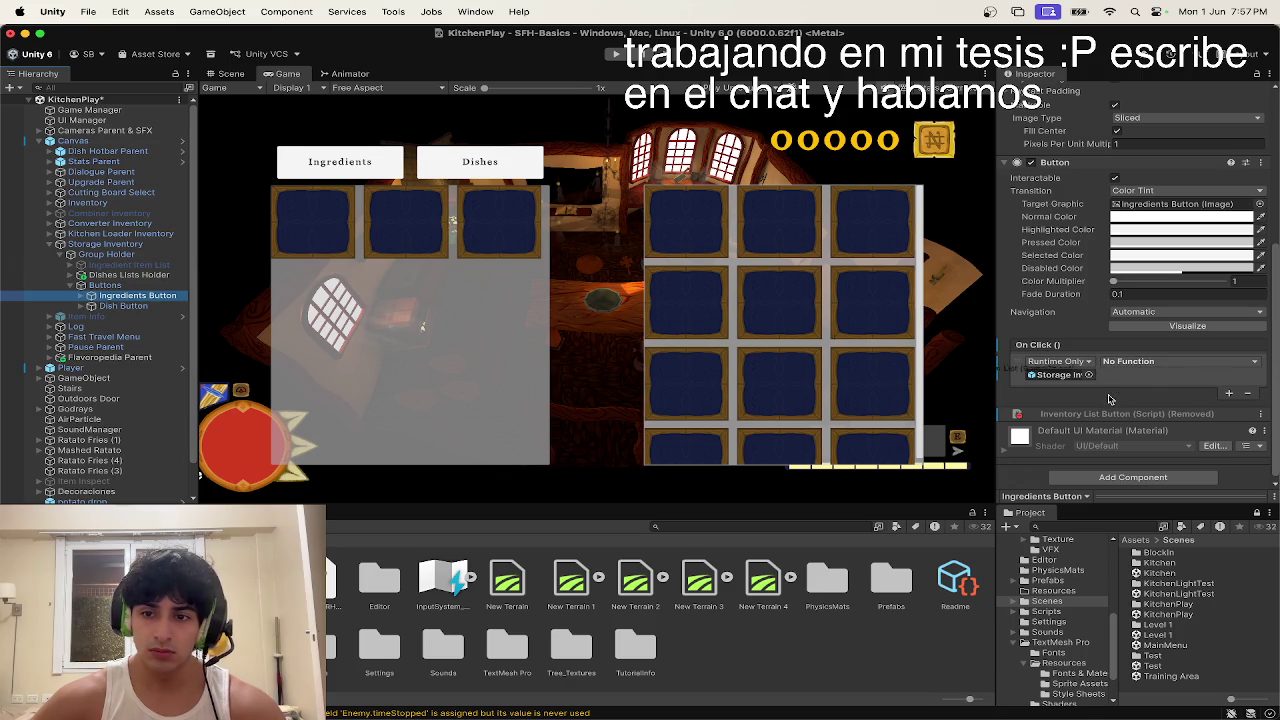
click(1137, 362)
mouse_move(1147, 428)
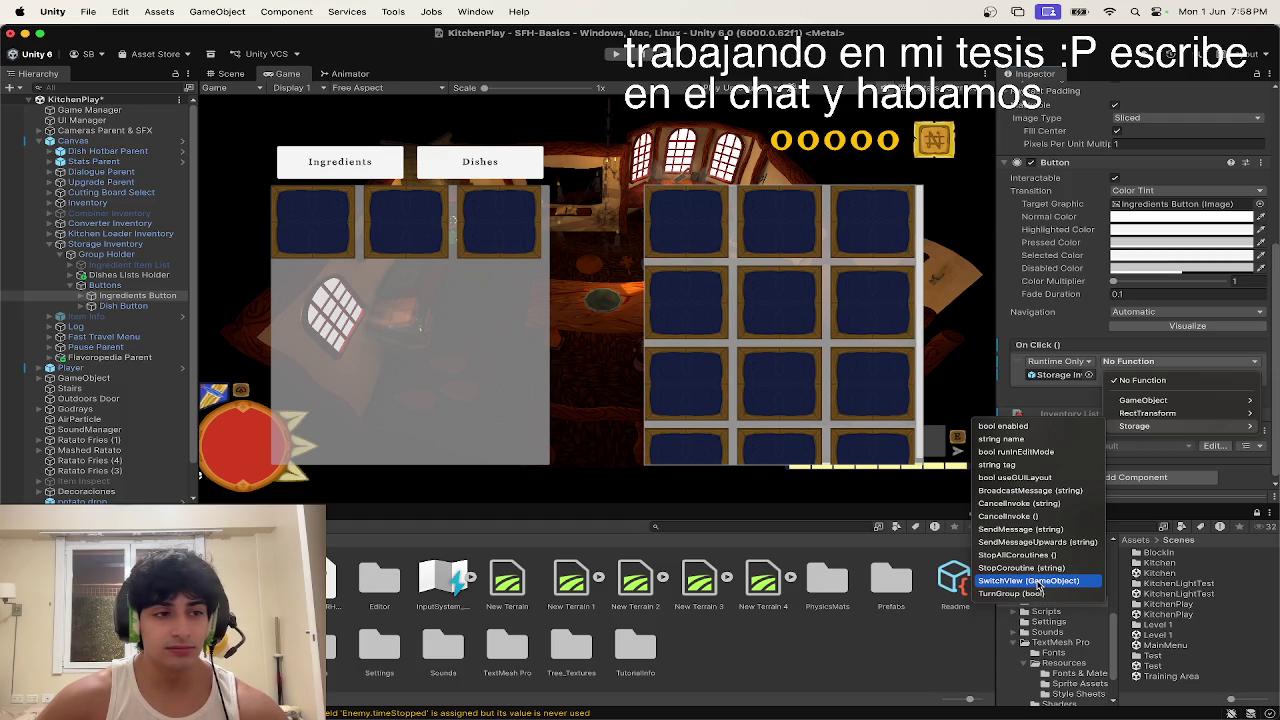
click(1040, 581)
mouse_move(137, 295)
mouse_down()
mouse_move(771, 336)
mouse_move(1150, 372)
mouse_move(1150, 388)
mouse_up()
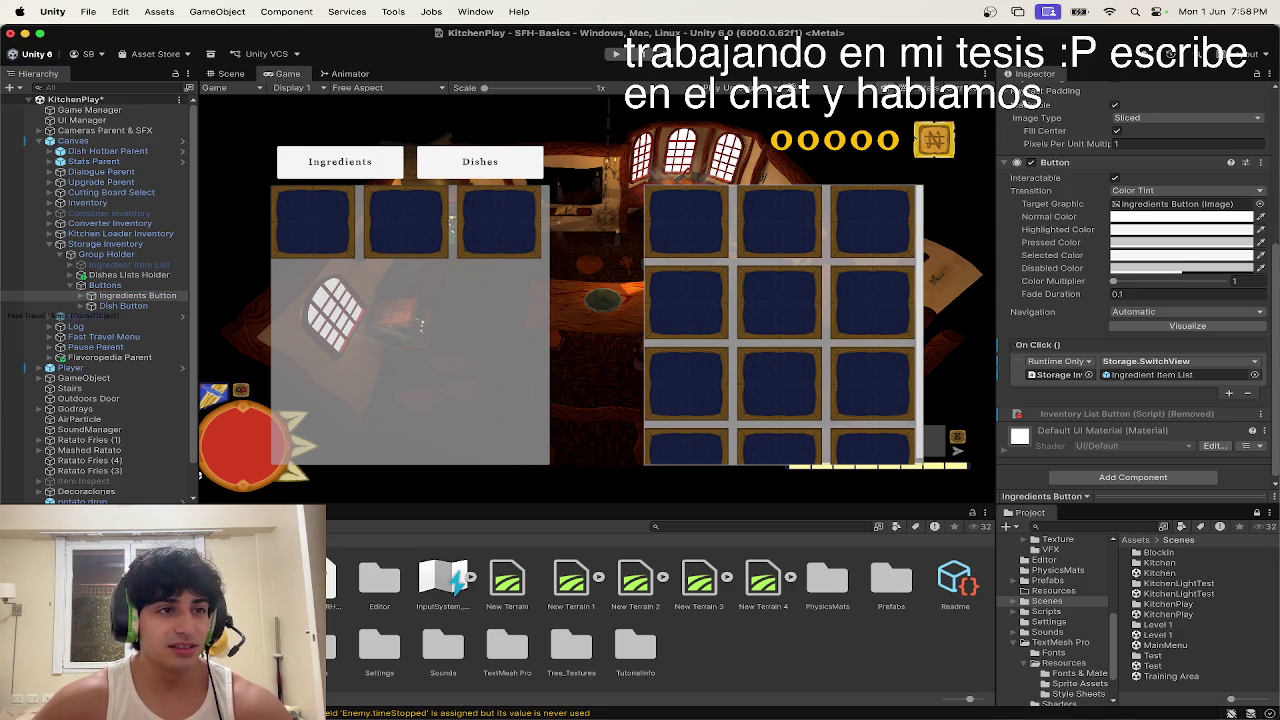
click(40, 336)
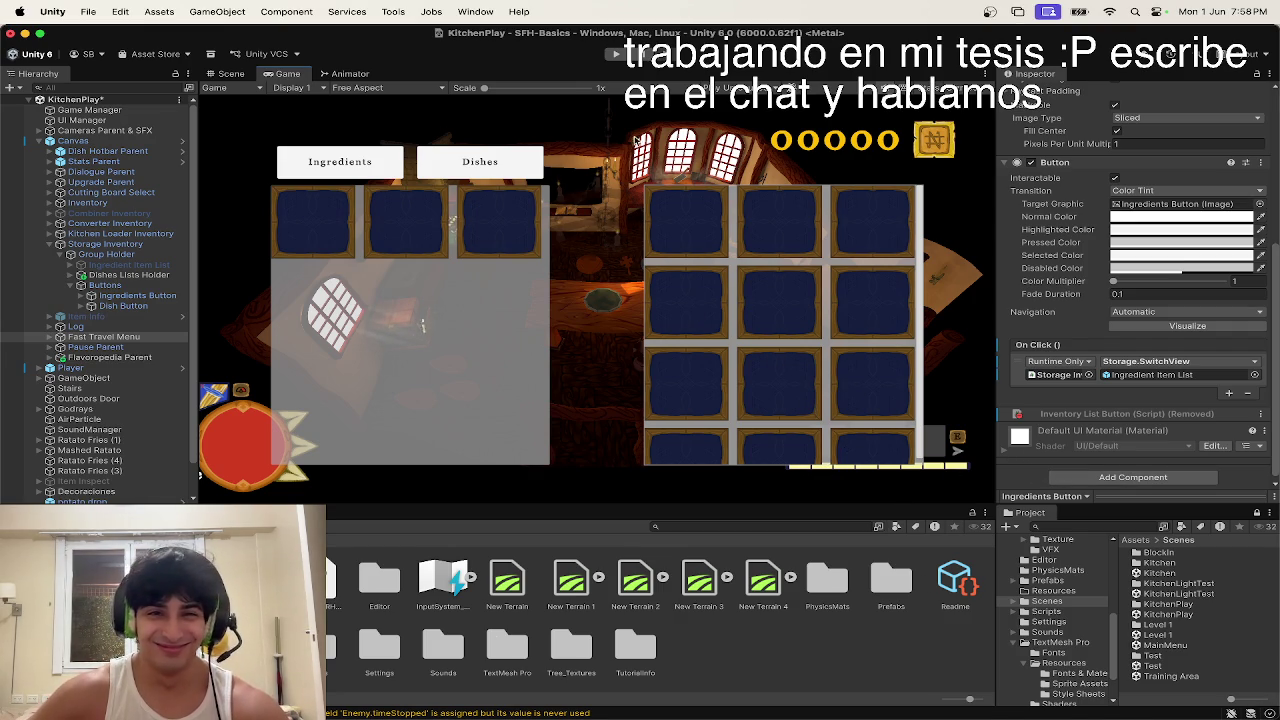
Step: Run the KitchenPlay scene in play mode
click(615, 58)
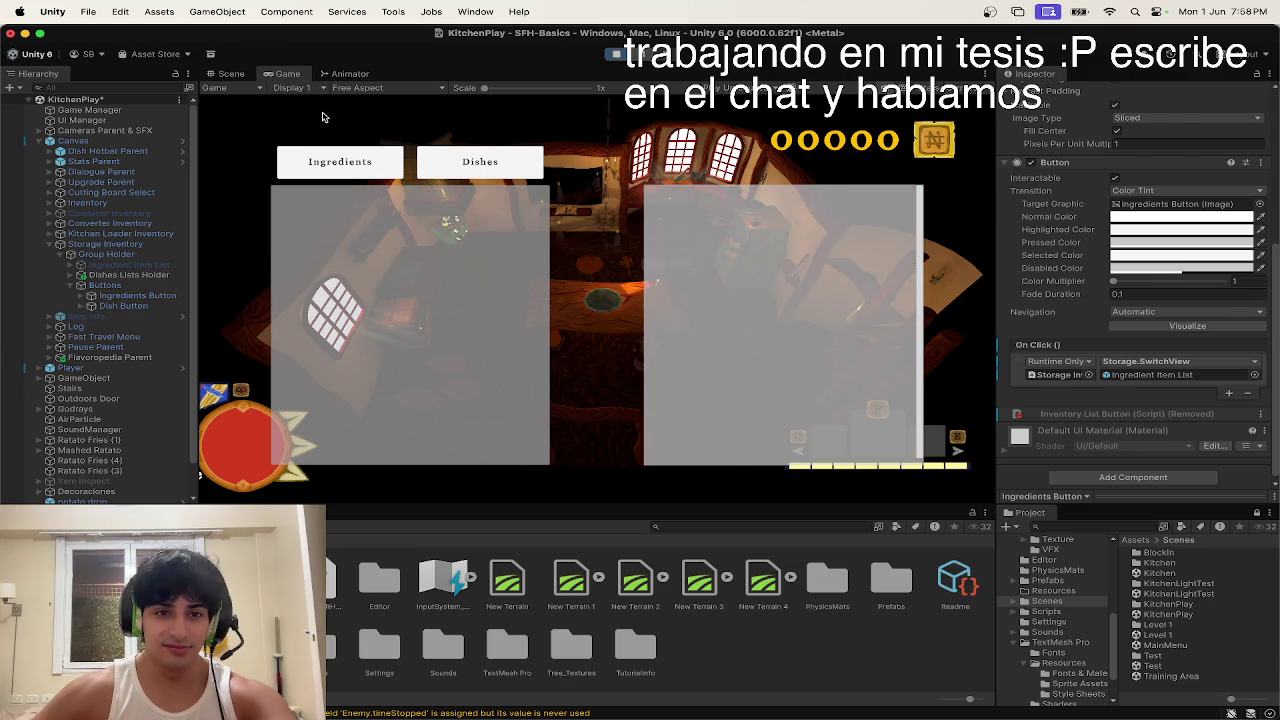
Step: Try the Dishes tab, then deactivate Group Holder to hide the storage panels
click(432, 165)
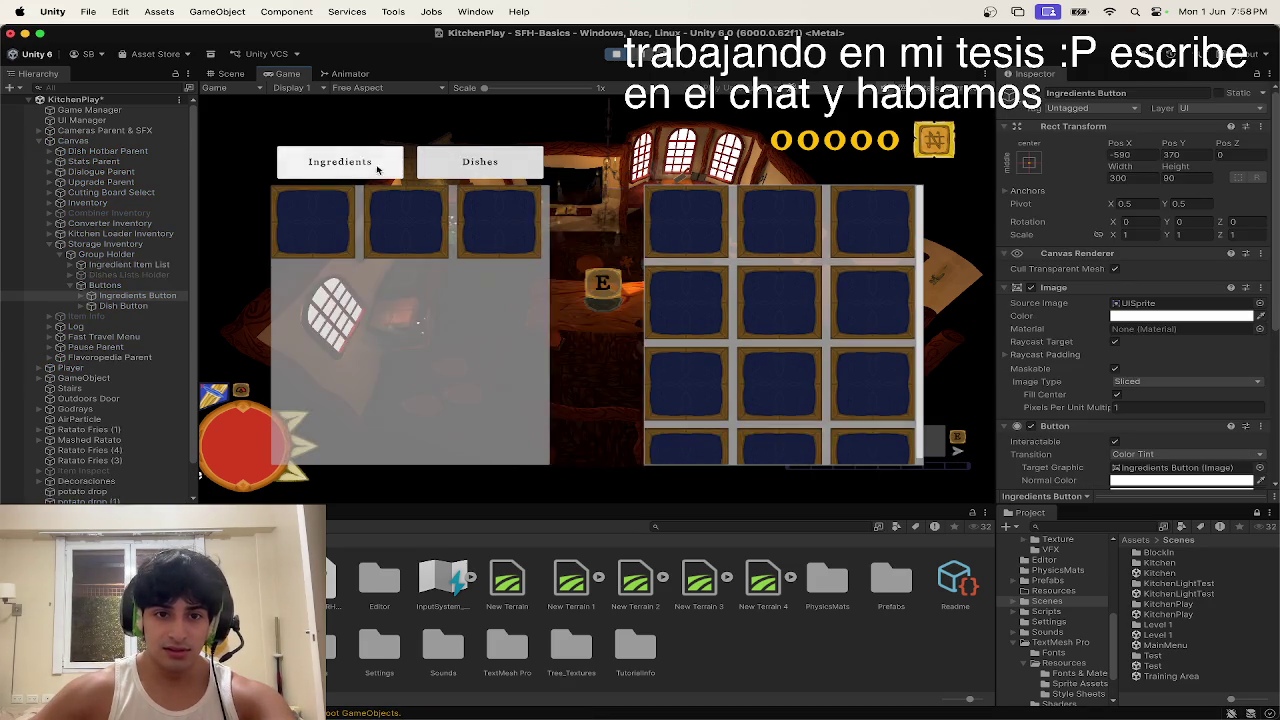
key(Escape)
key(Escape)
click(432, 167)
click(145, 253)
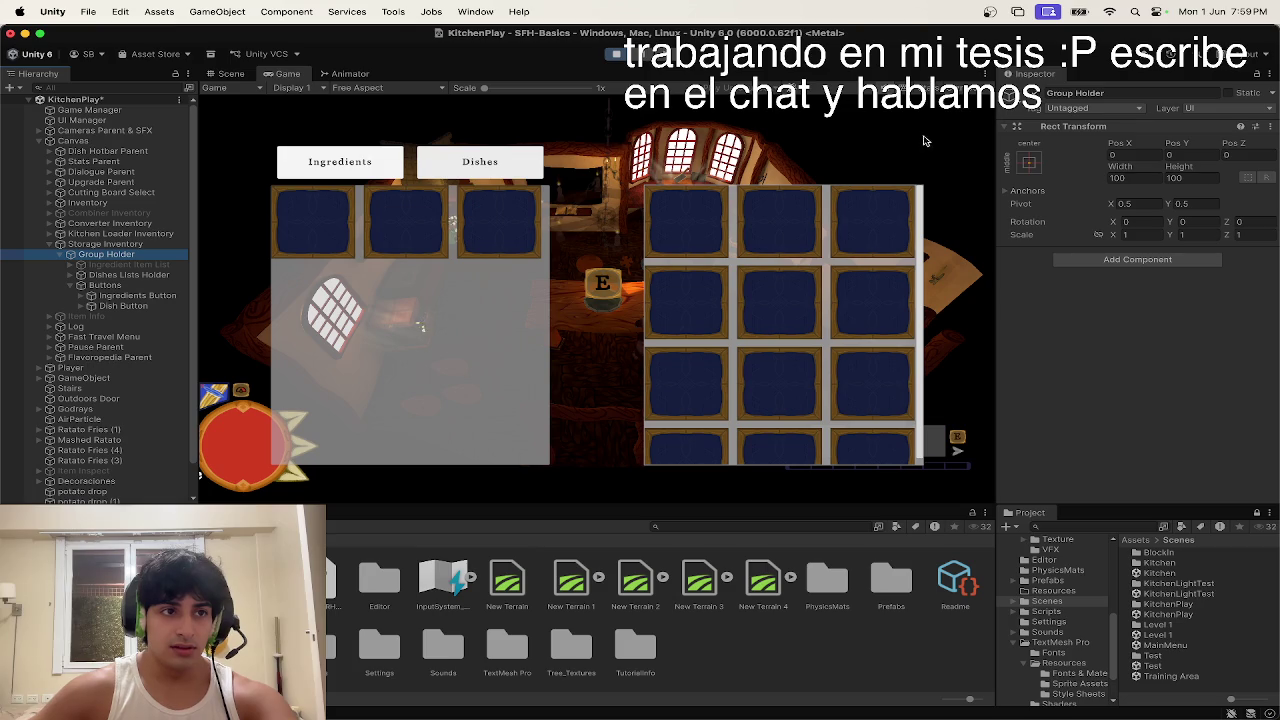
click(1037, 92)
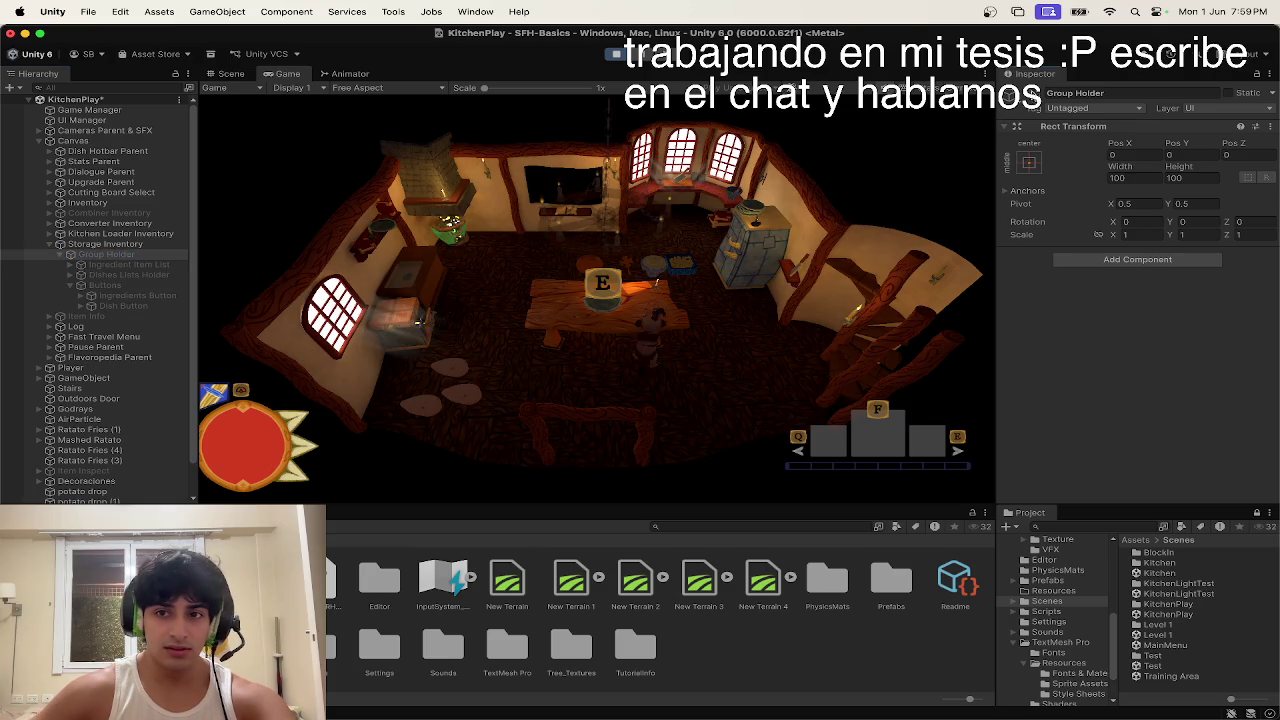
Step: Walk to the cleaning station and clean the Dirty Ratato stack
key(w)
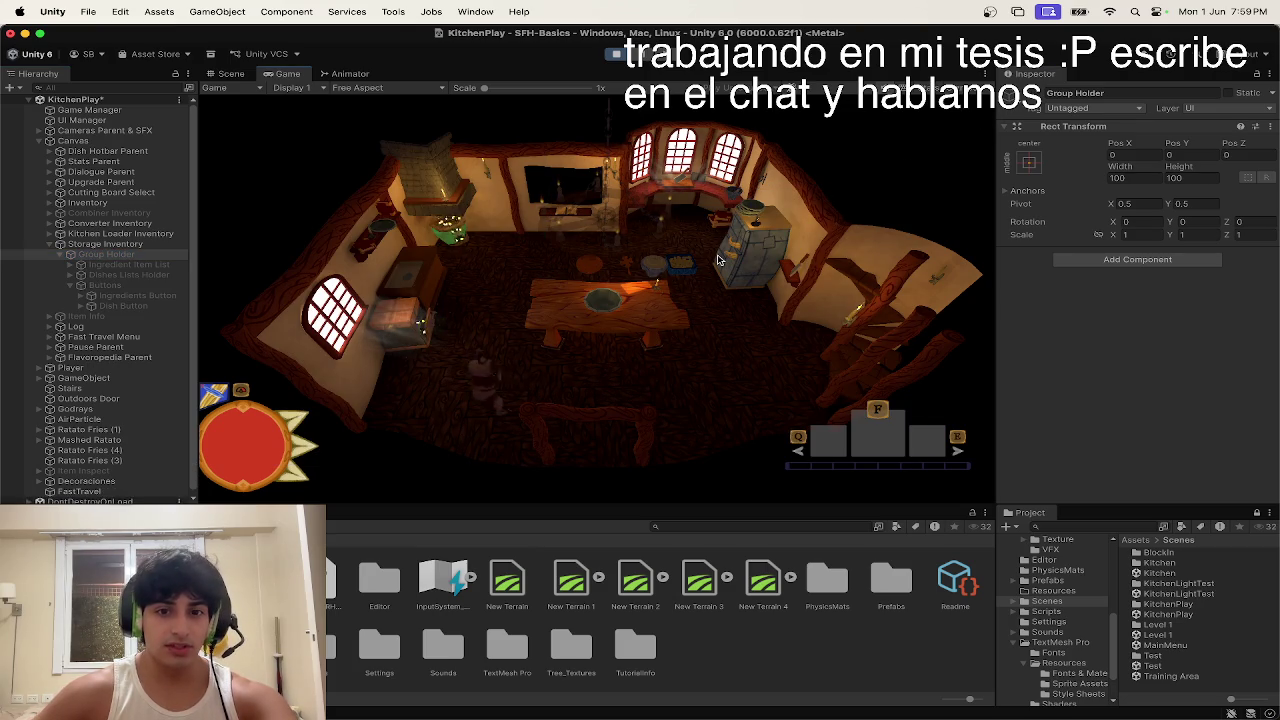
key(e)
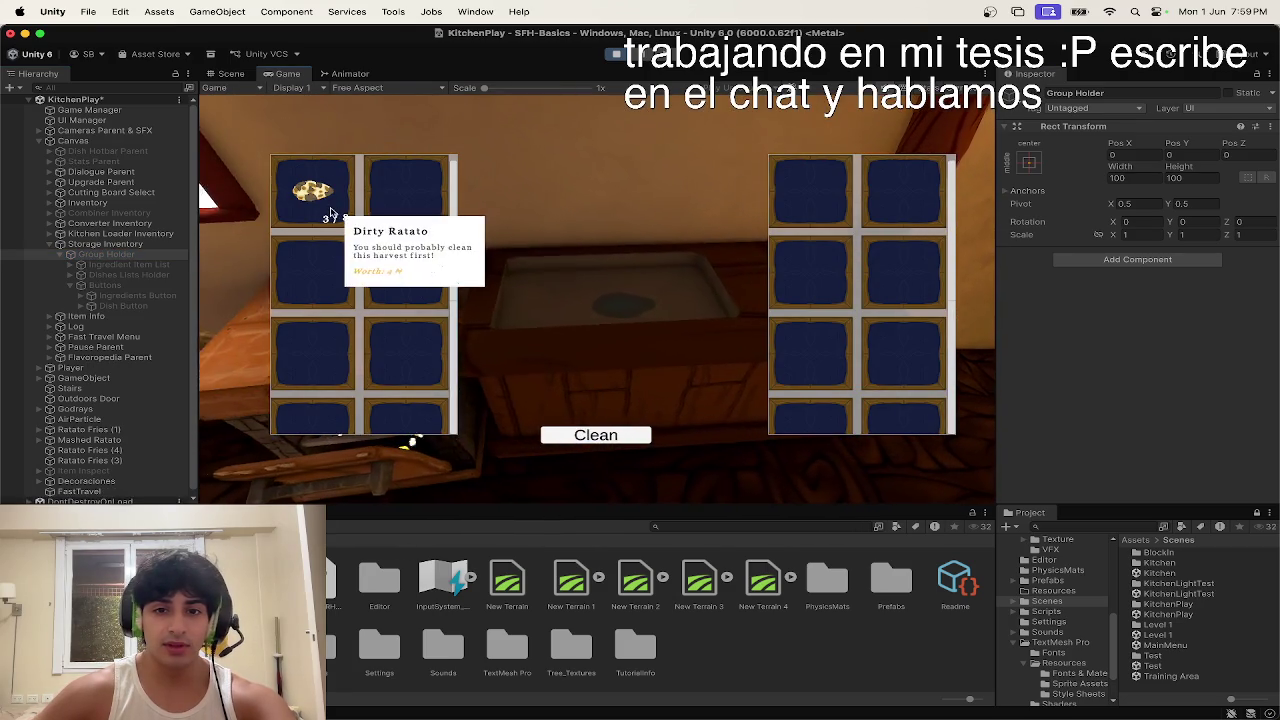
click(312, 195)
click(620, 436)
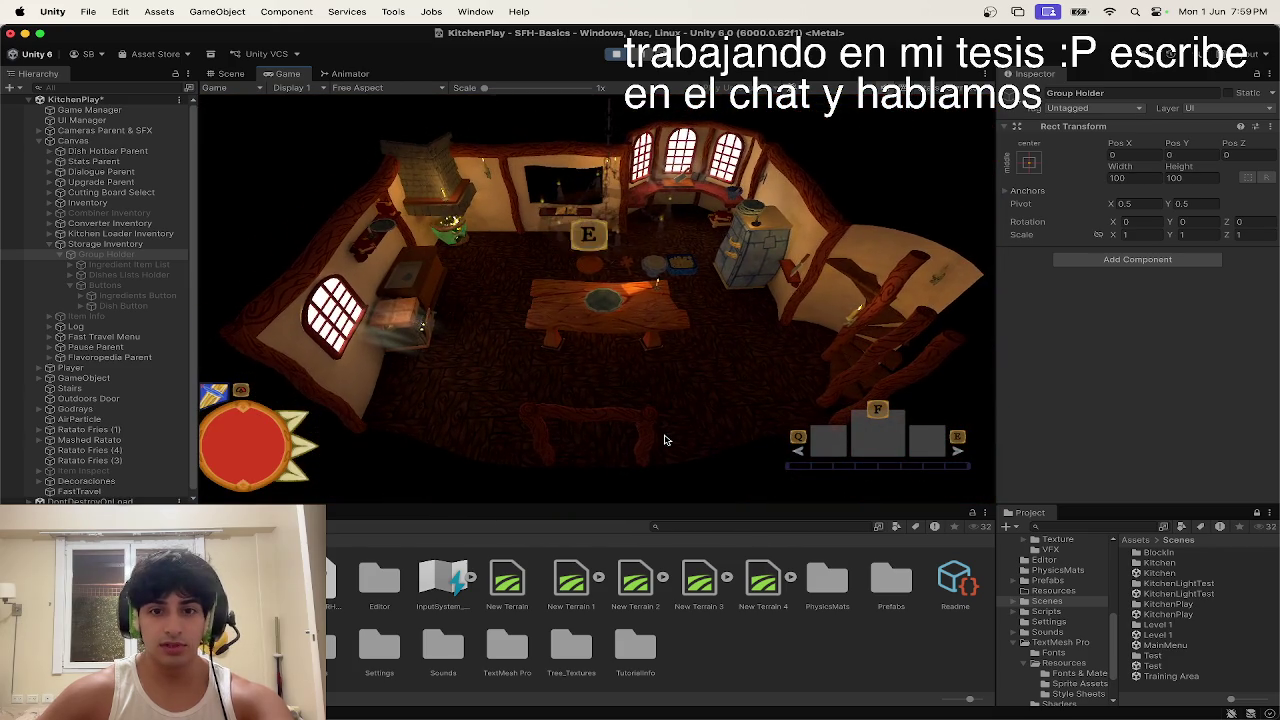
Step: Open the storage with E, switch between Ingredients and Dishes, and pick up a dish
key(d)
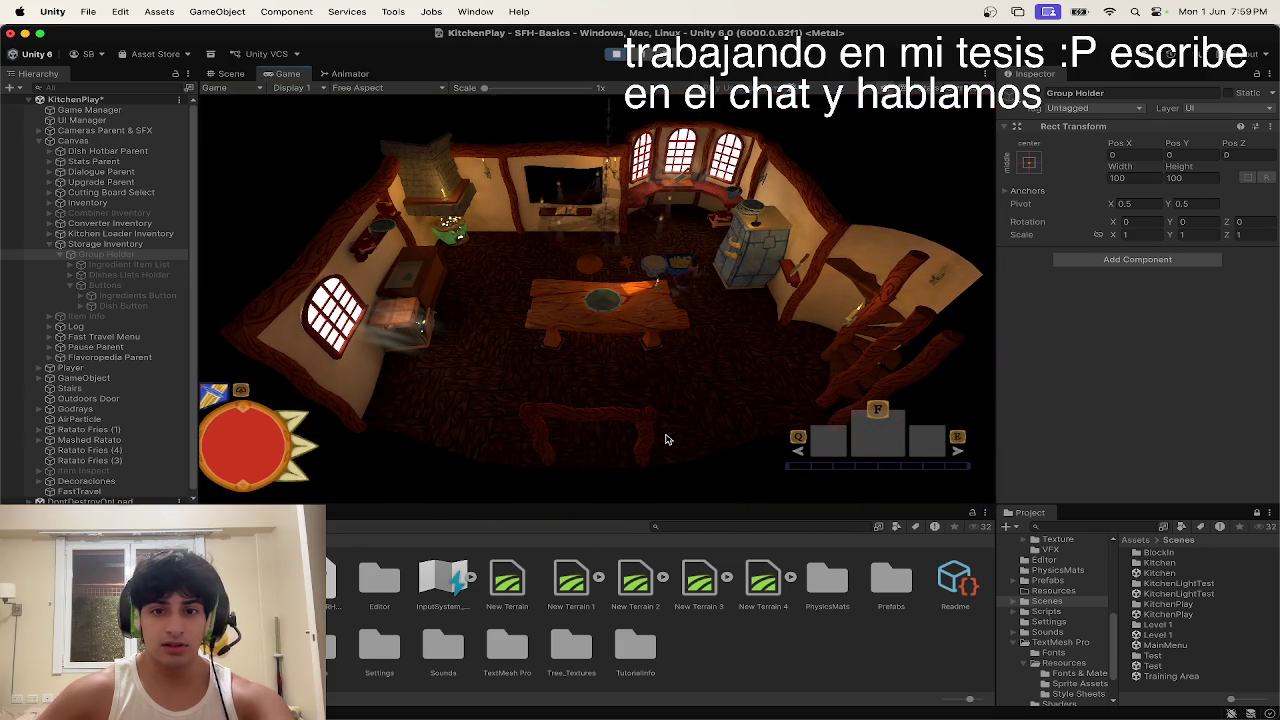
key(e)
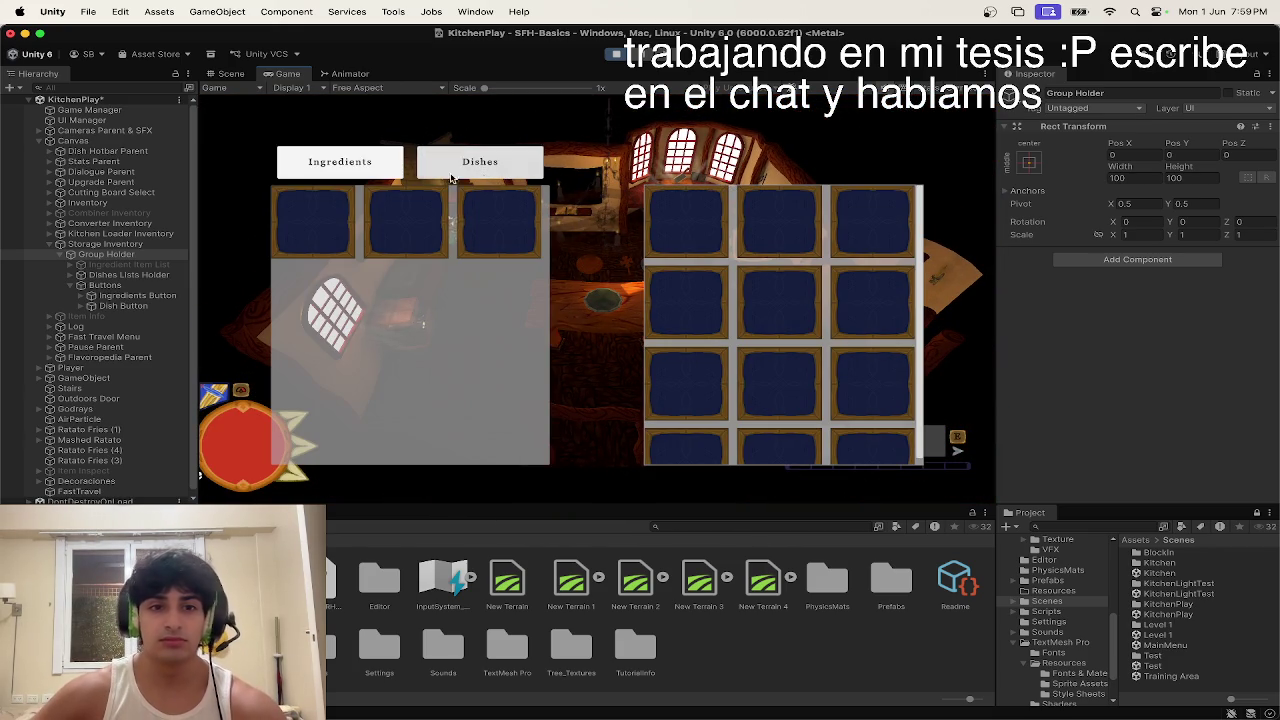
click(484, 177)
click(401, 167)
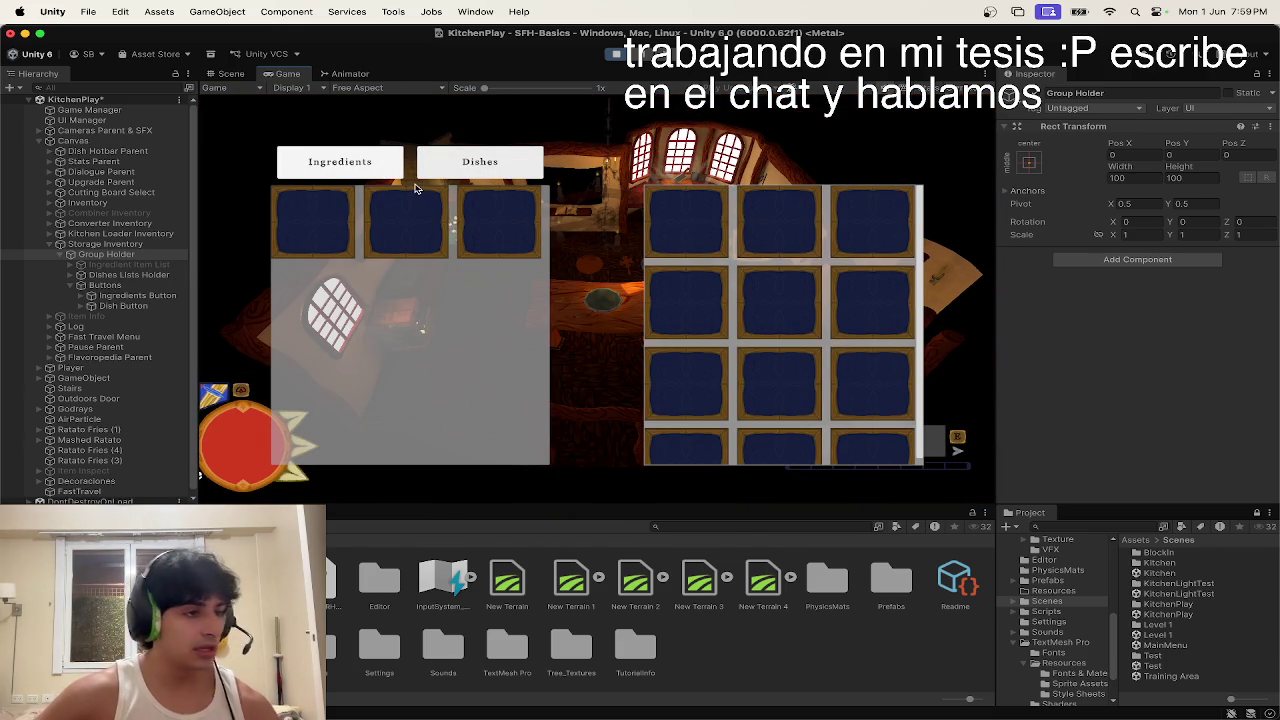
key(e)
key(a)
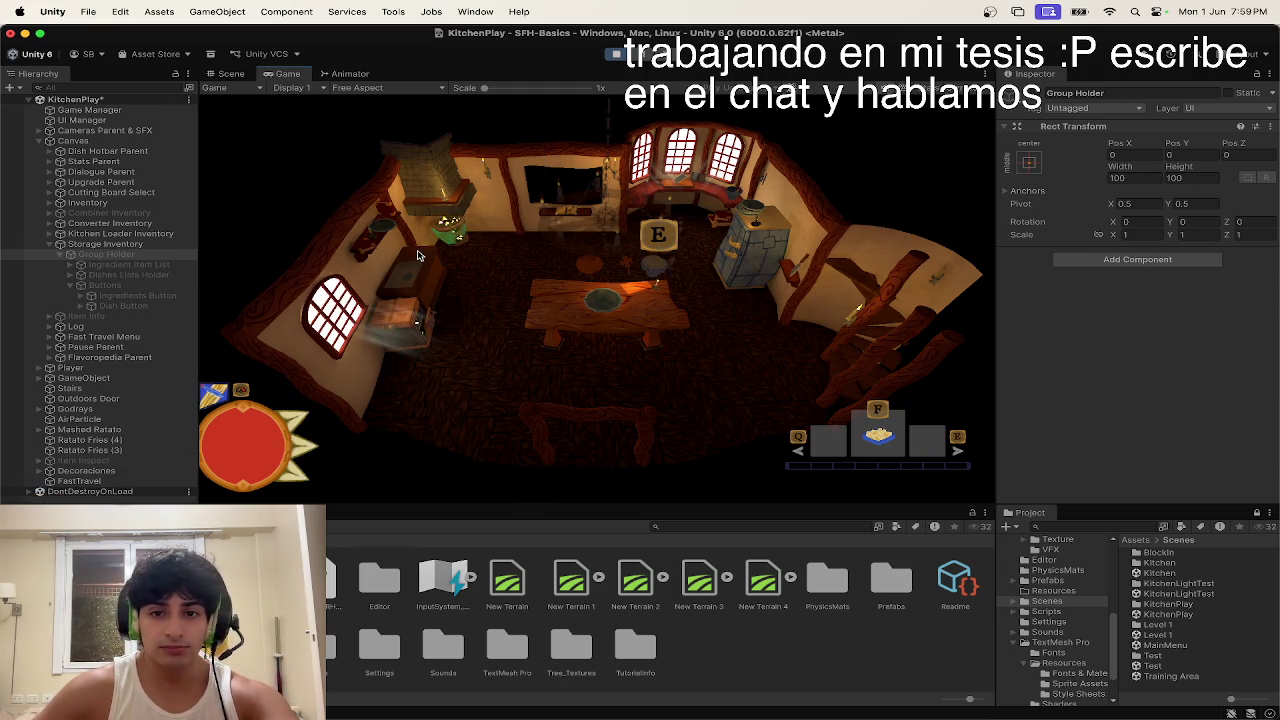
key(e)
click(400, 171)
key(e)
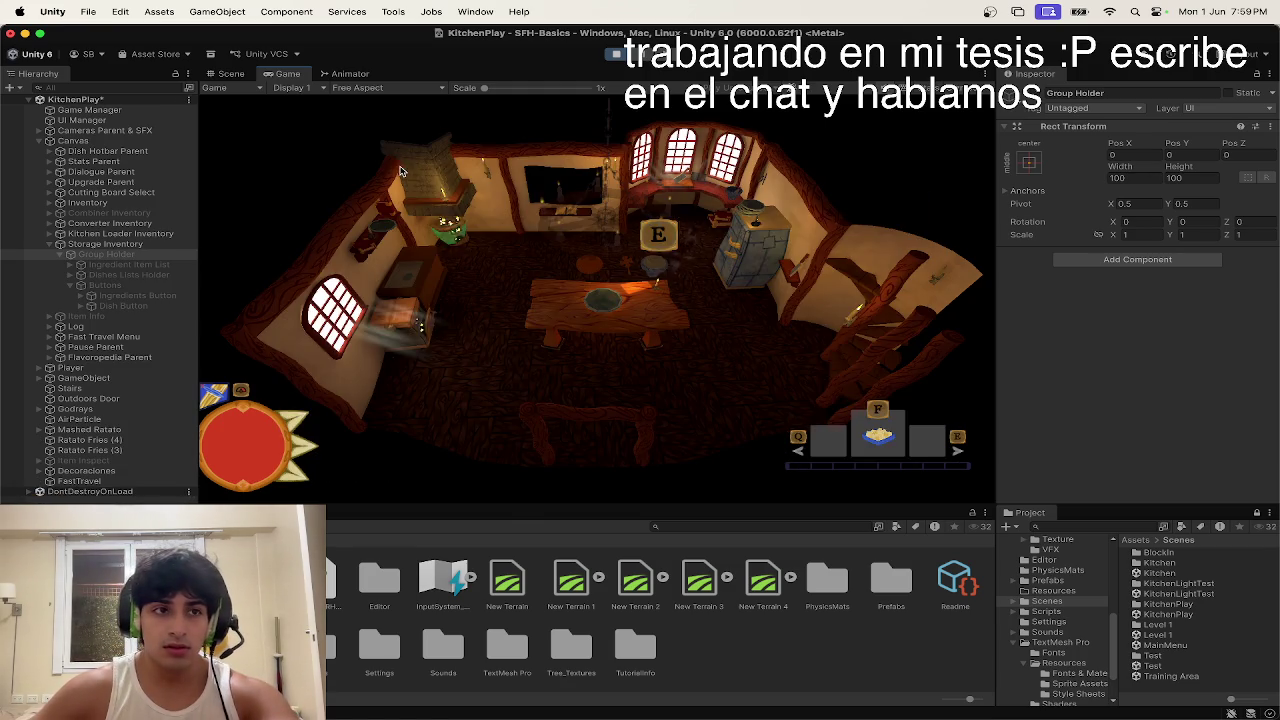
key(e)
key(e)
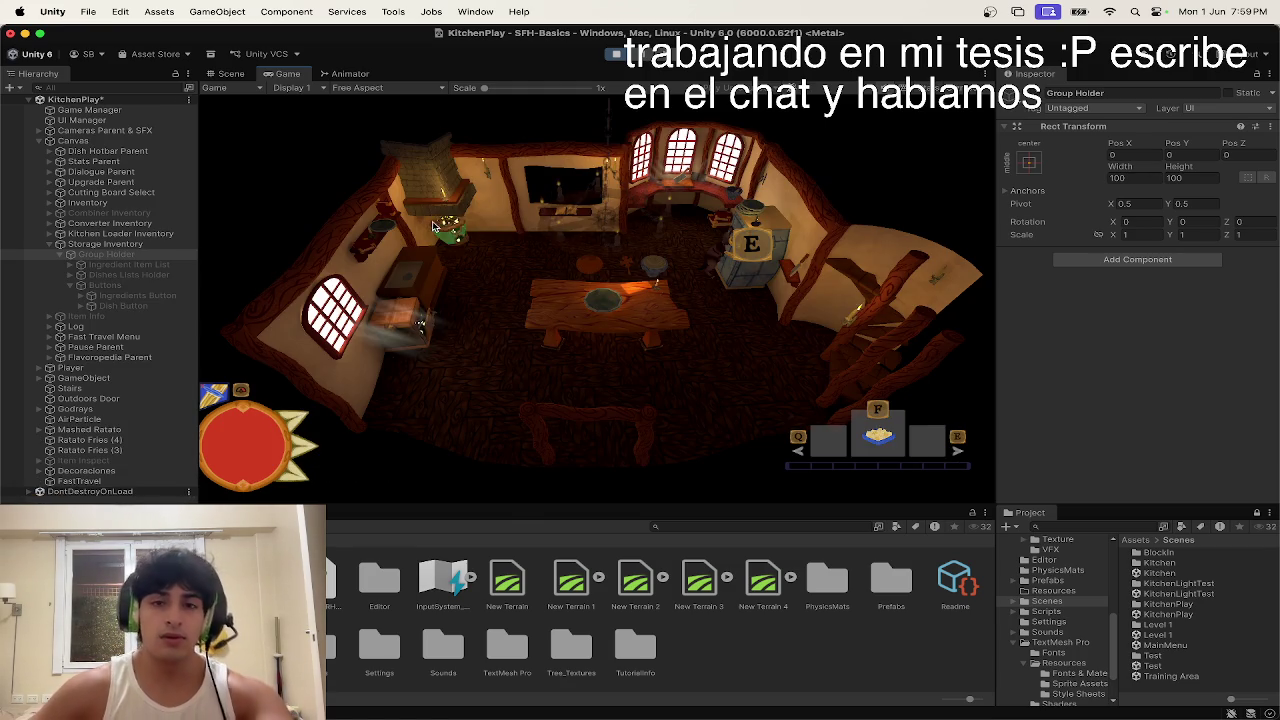
key(e)
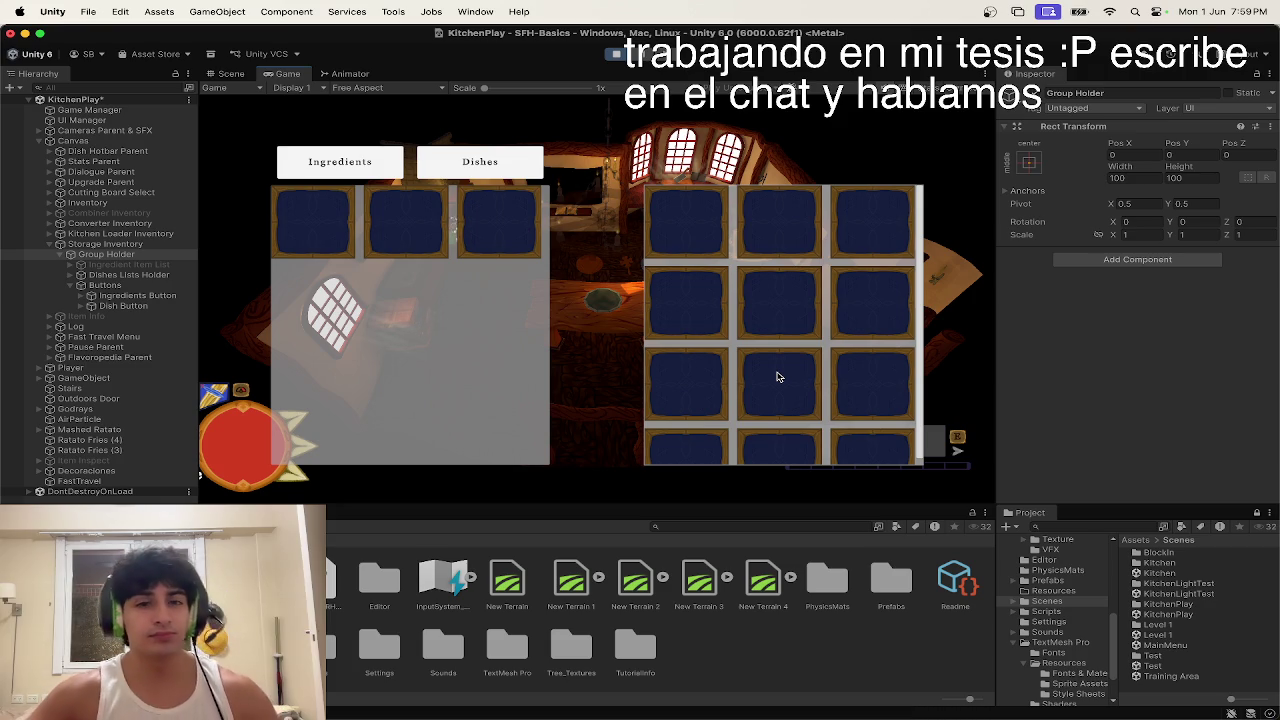
Step: Toggle Ingredients and Dishes repeatedly, open and close the storage, then stop play mode
click(340, 162)
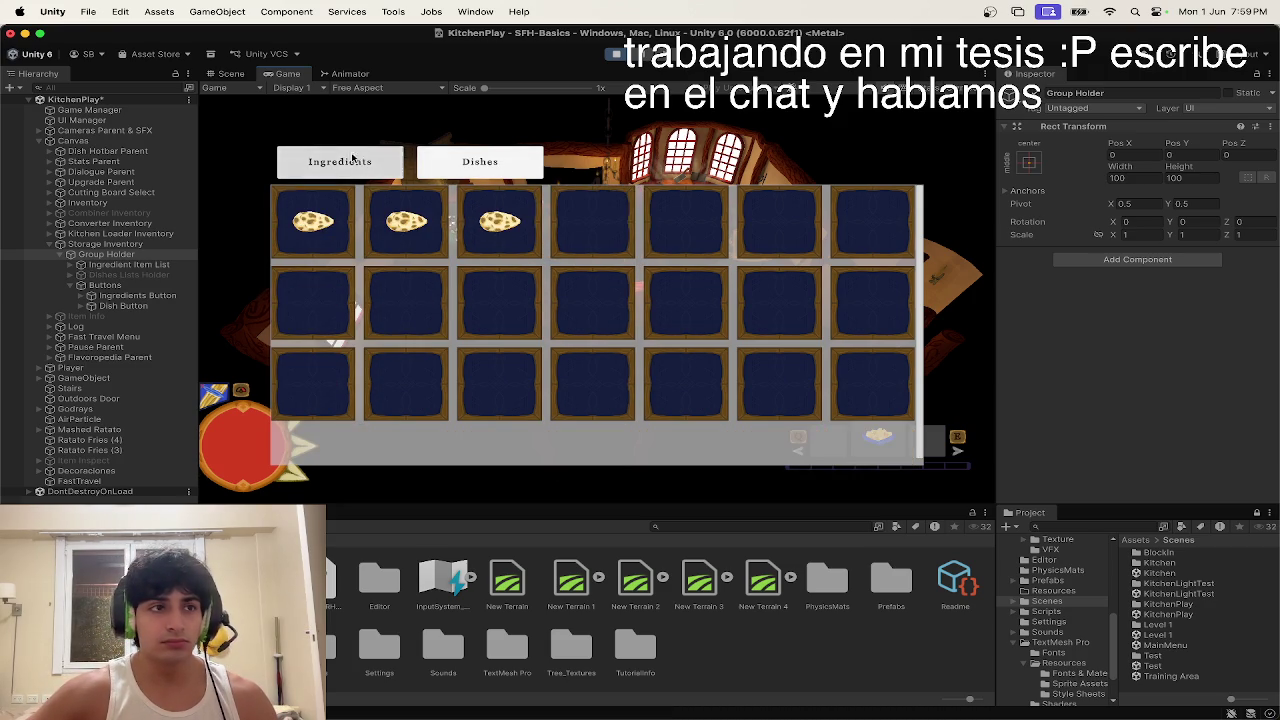
click(436, 152)
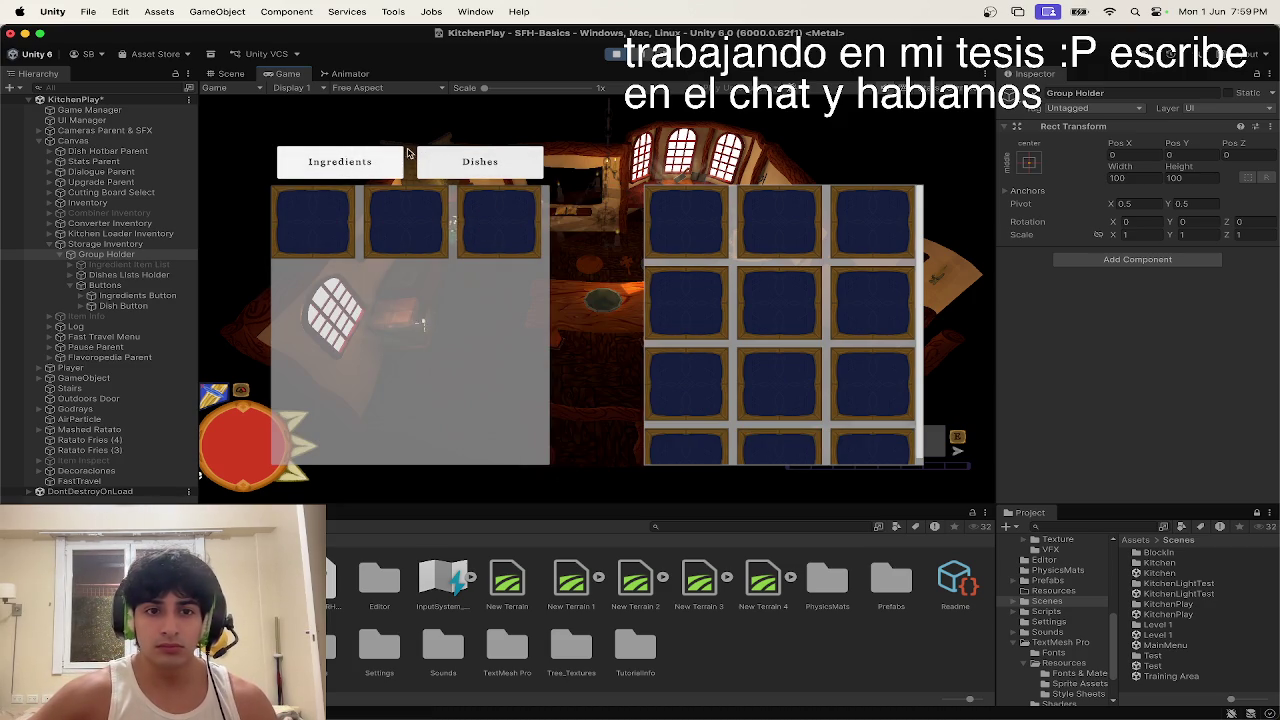
click(390, 157)
click(425, 161)
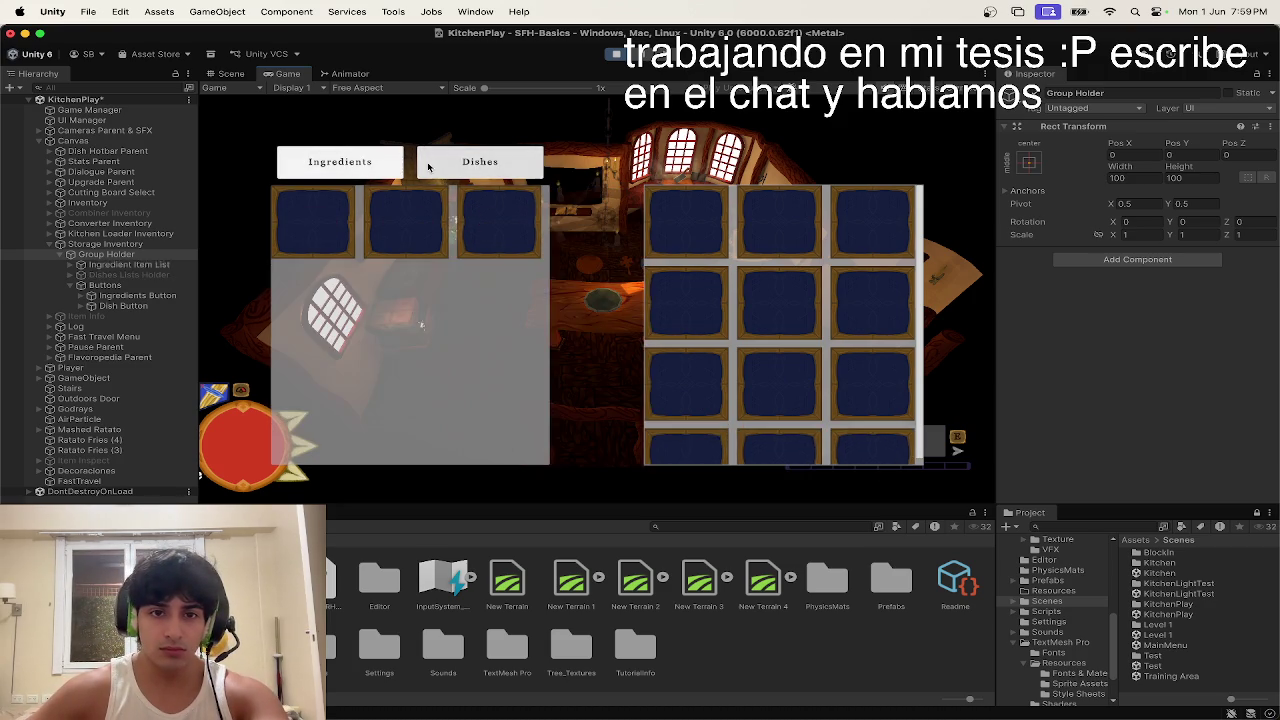
key(Escape)
key(e)
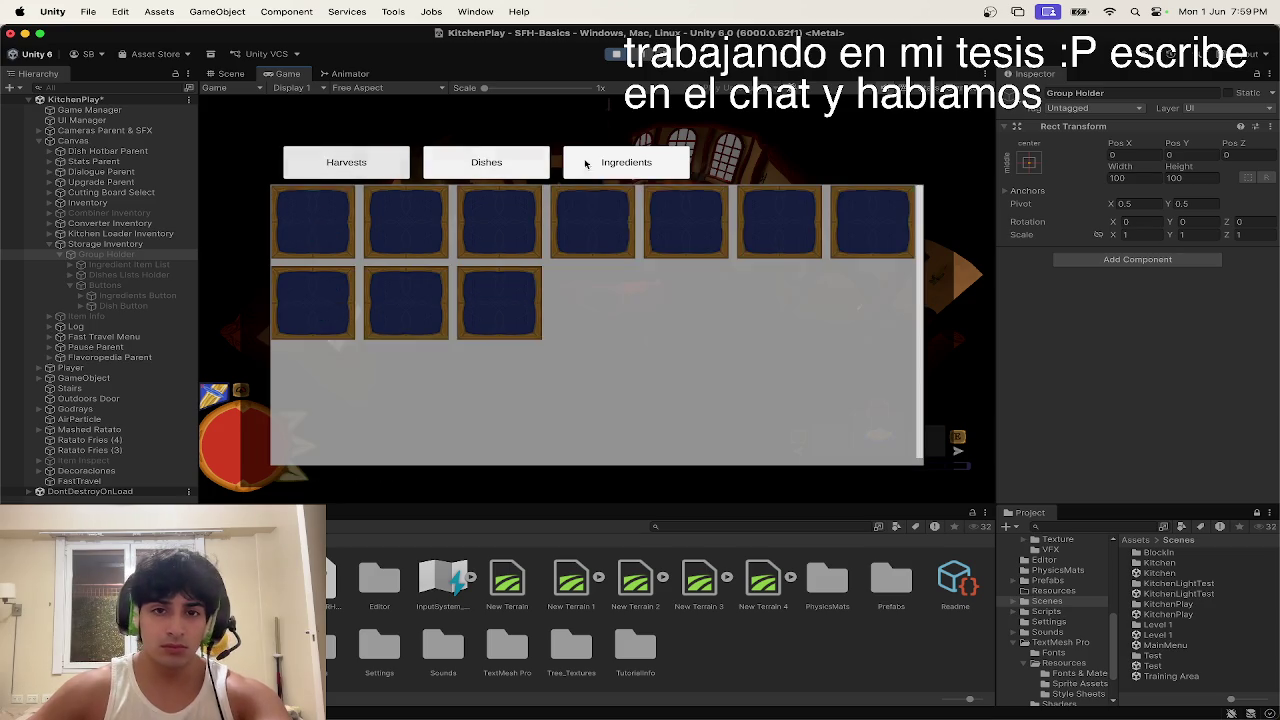
key(Escape)
key(e)
key(Escape)
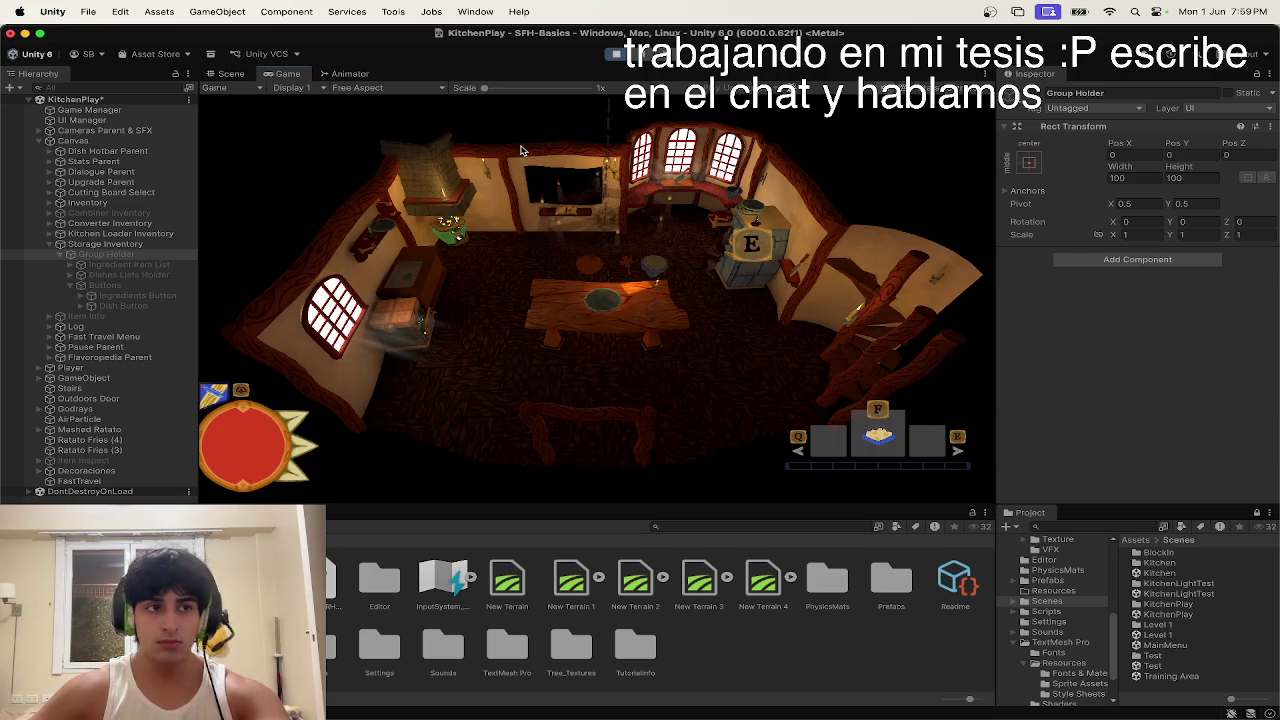
click(614, 55)
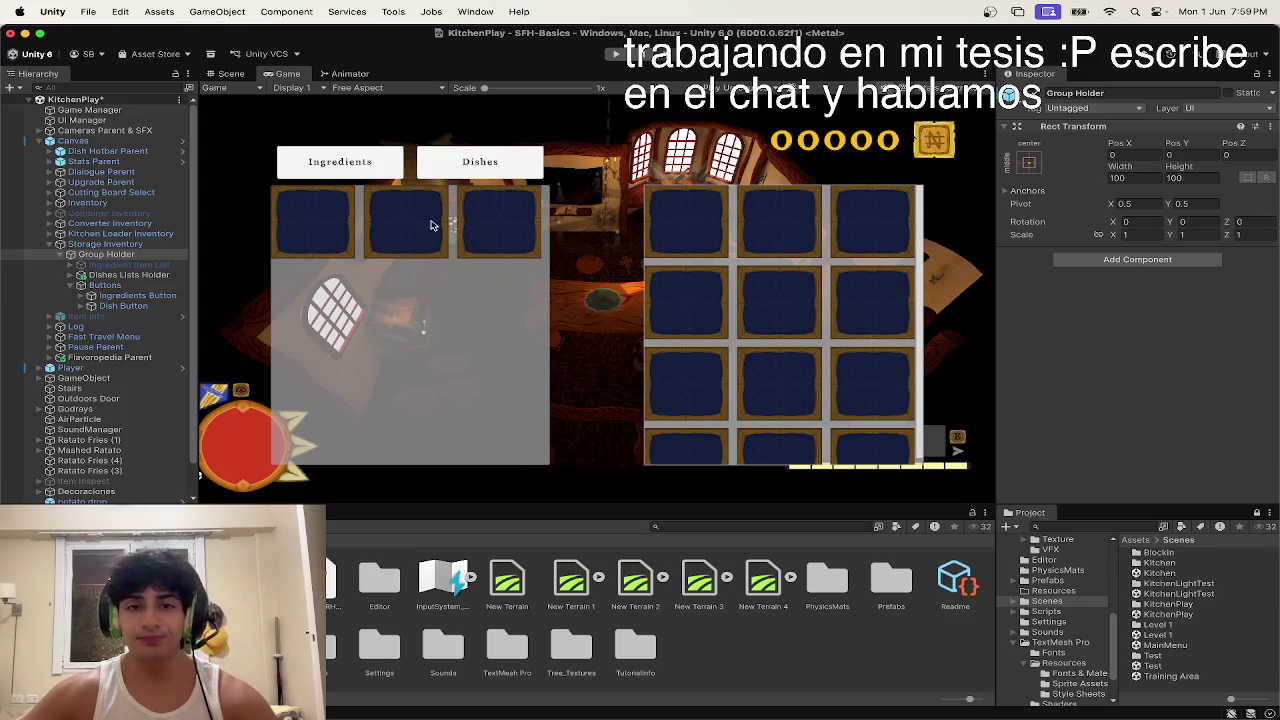
click(100, 276)
click(108, 286)
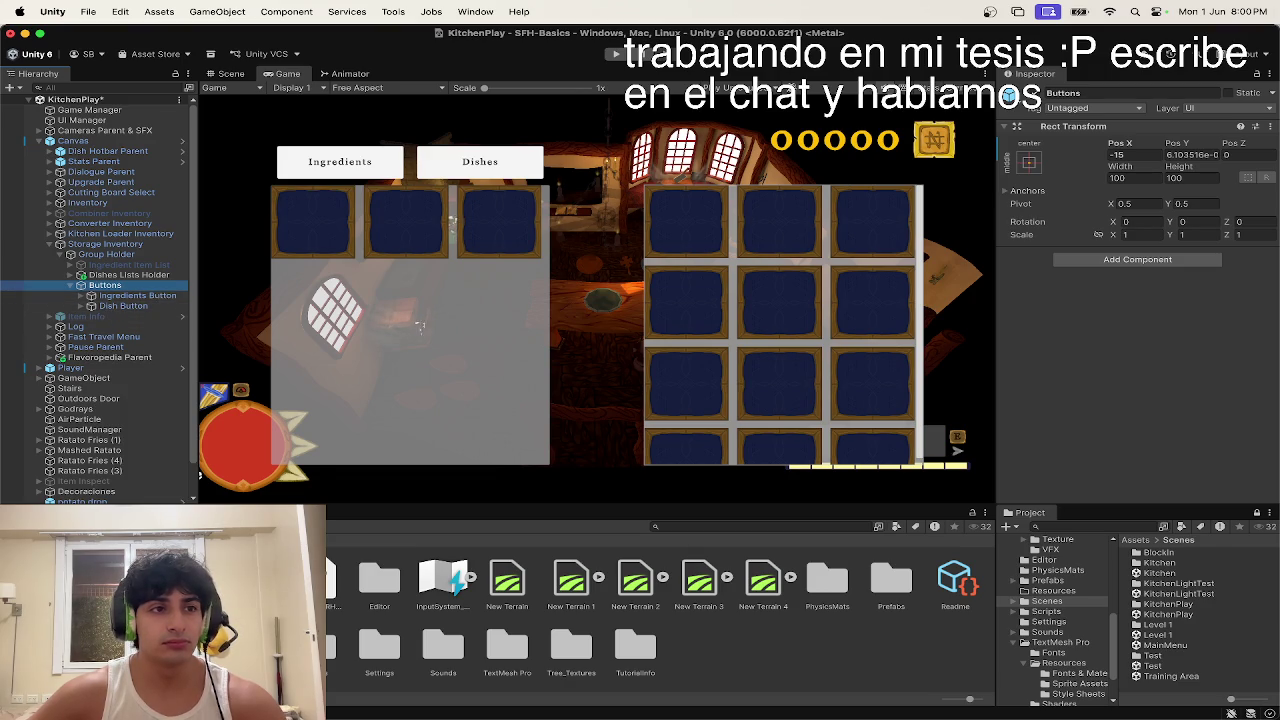
click(145, 297)
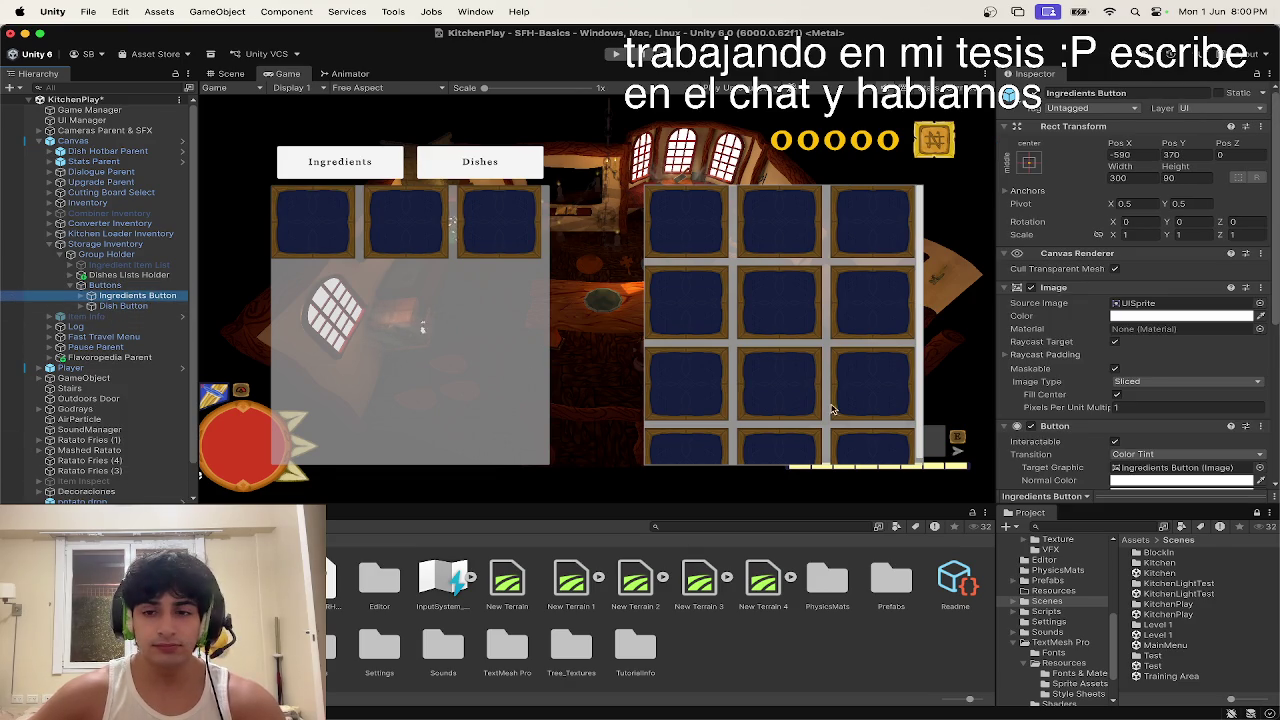
scroll(1186, 424, down, 1)
scroll(1186, 424, down, 3)
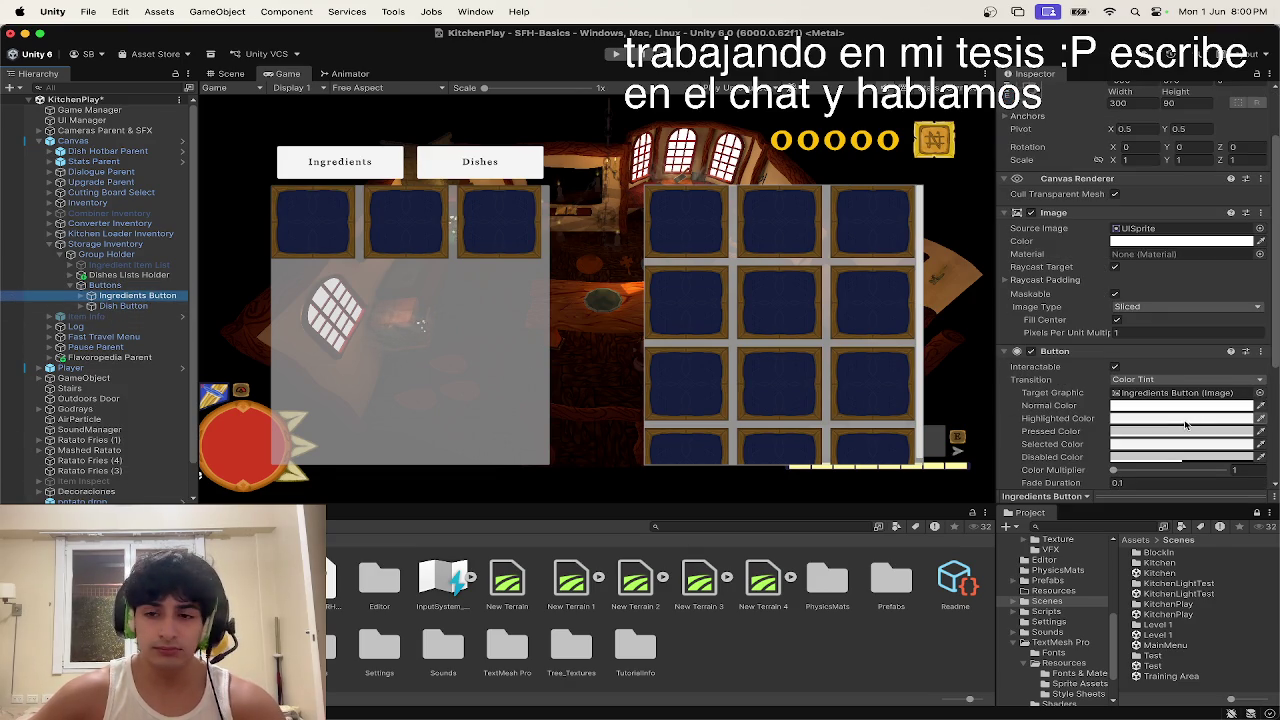
scroll(1140, 410, down, 2)
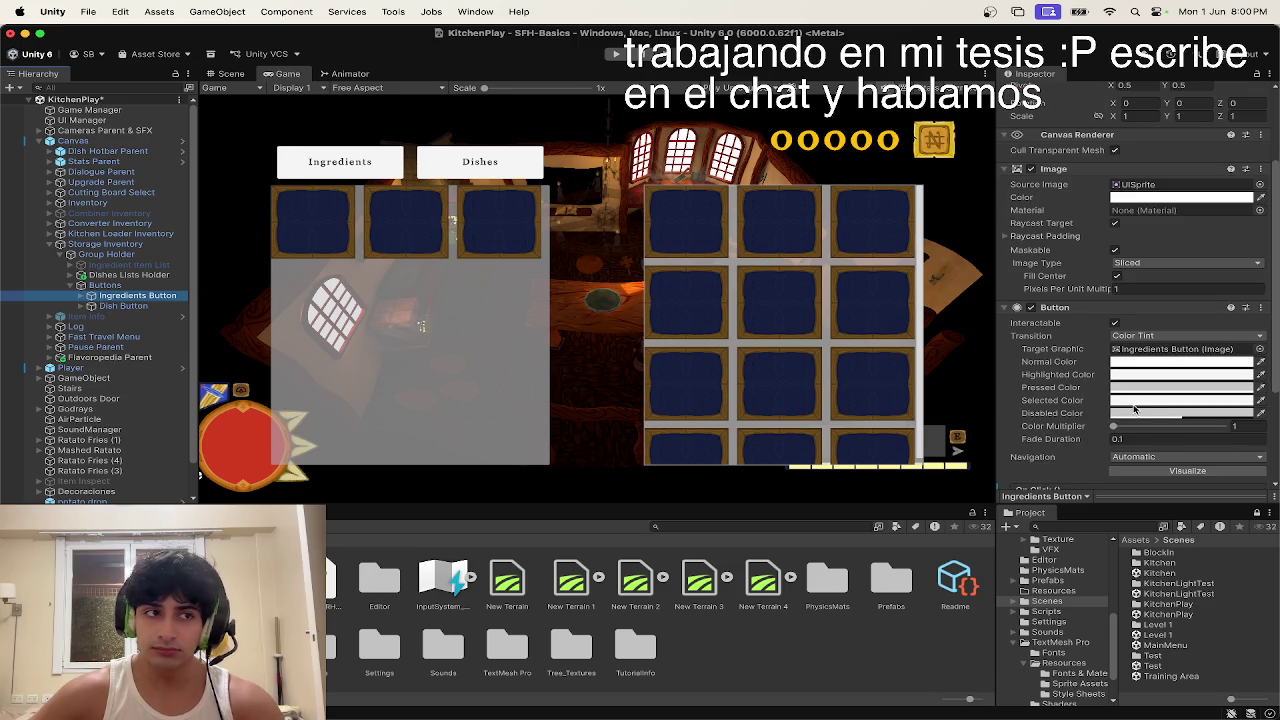
scroll(1136, 408, down, 4)
scroll(1137, 409, down, 2)
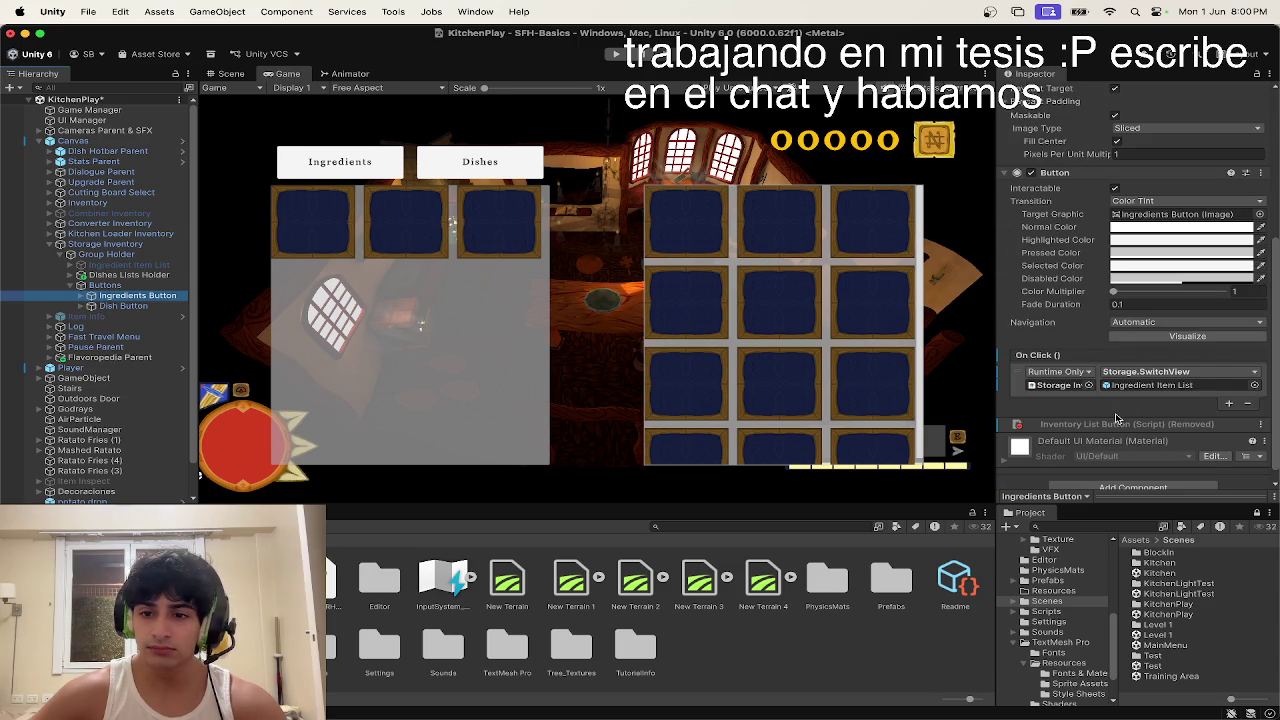
click(106, 285)
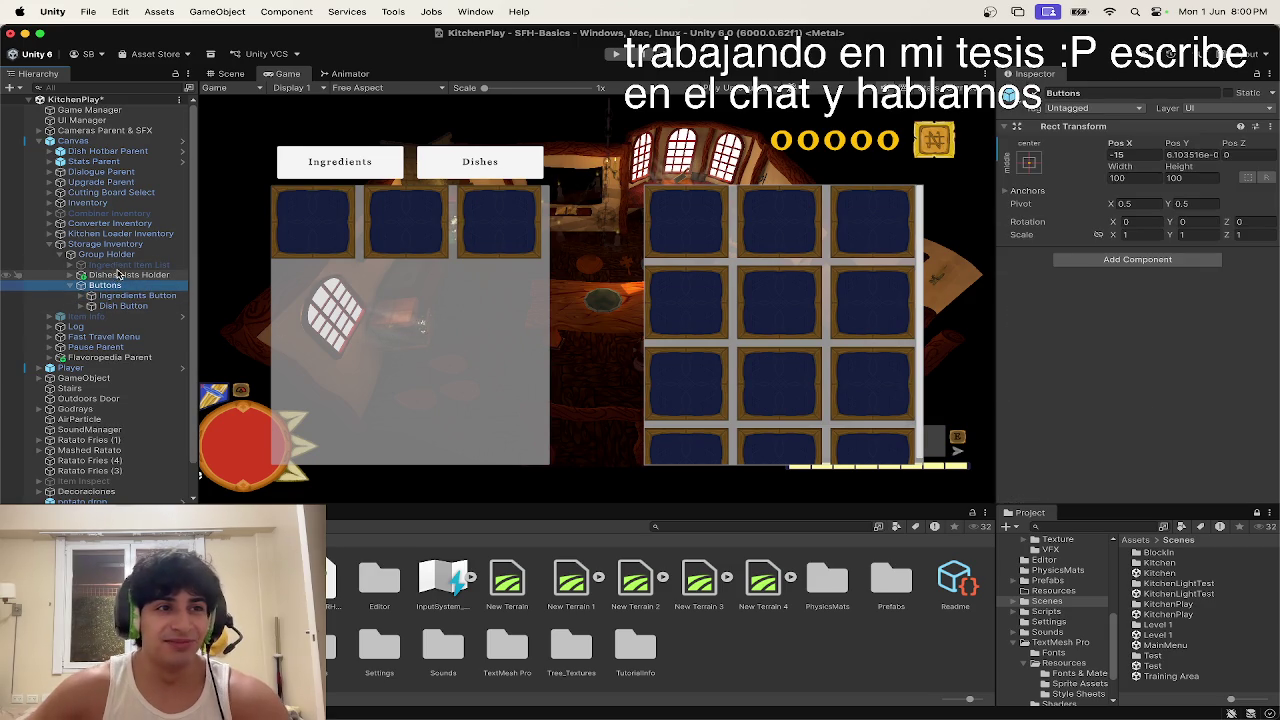
right_click(121, 287)
click(101, 288)
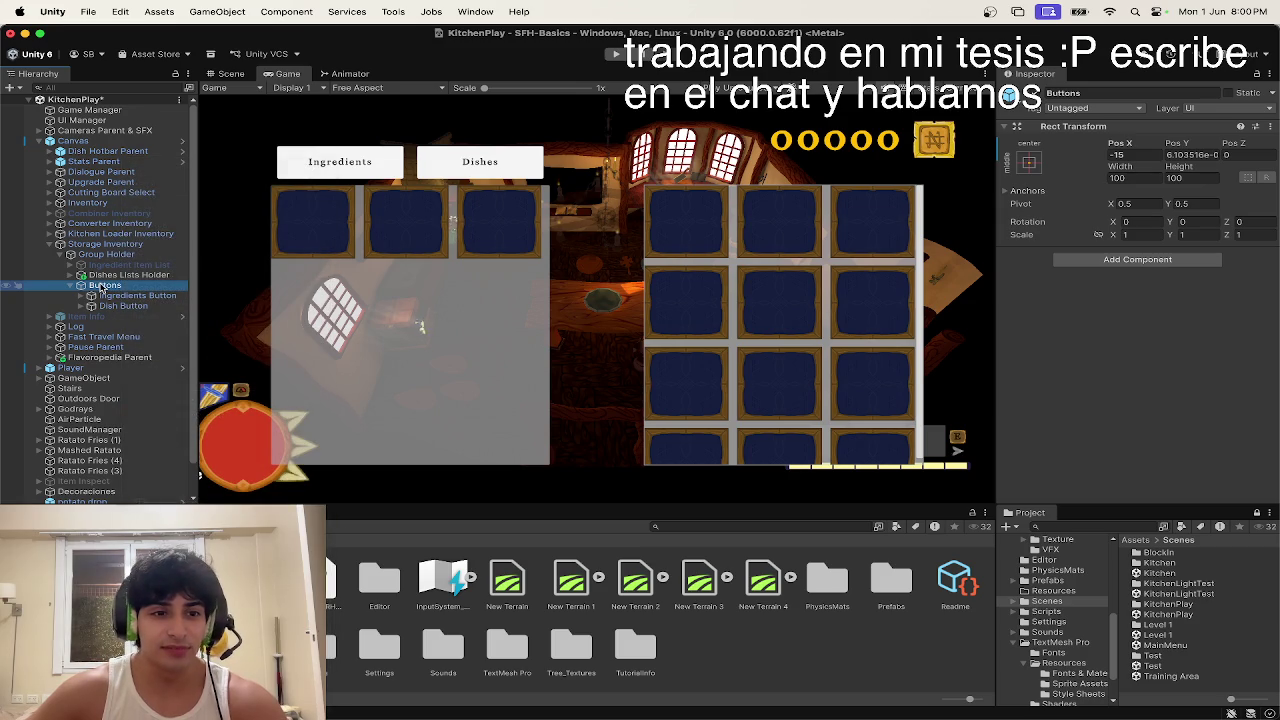
click(120, 305)
click(120, 288)
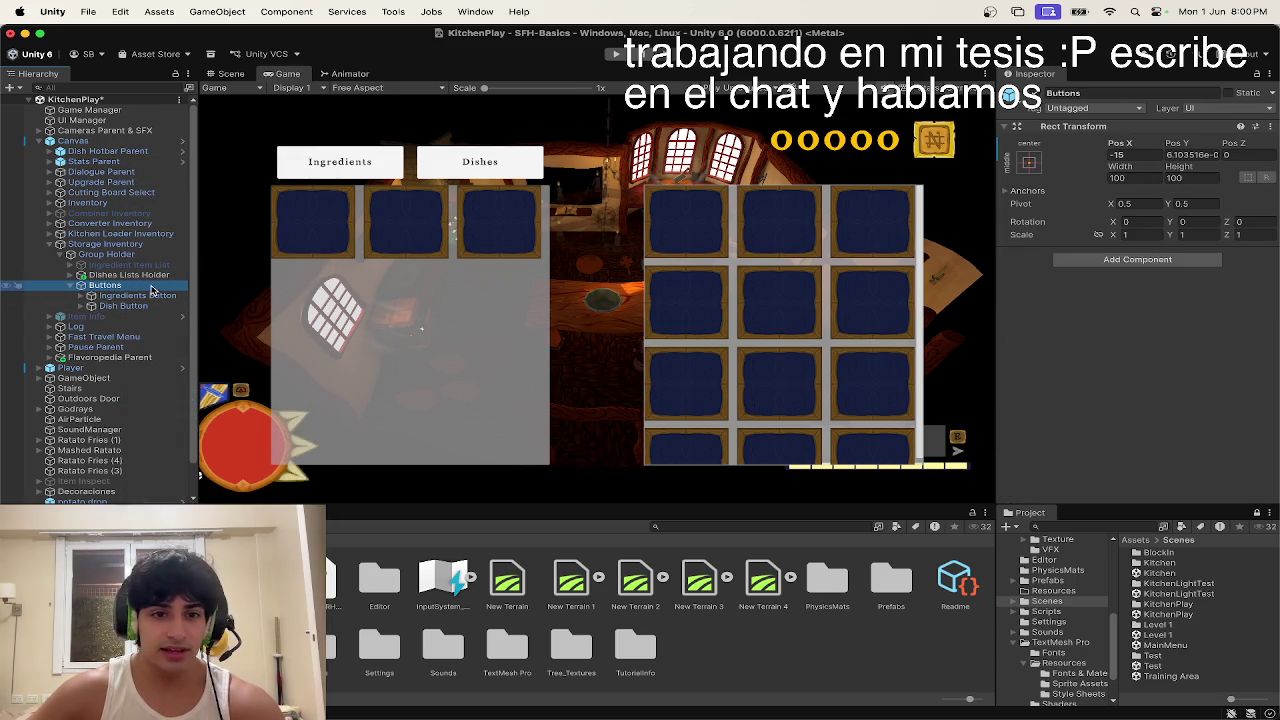
click(137, 295)
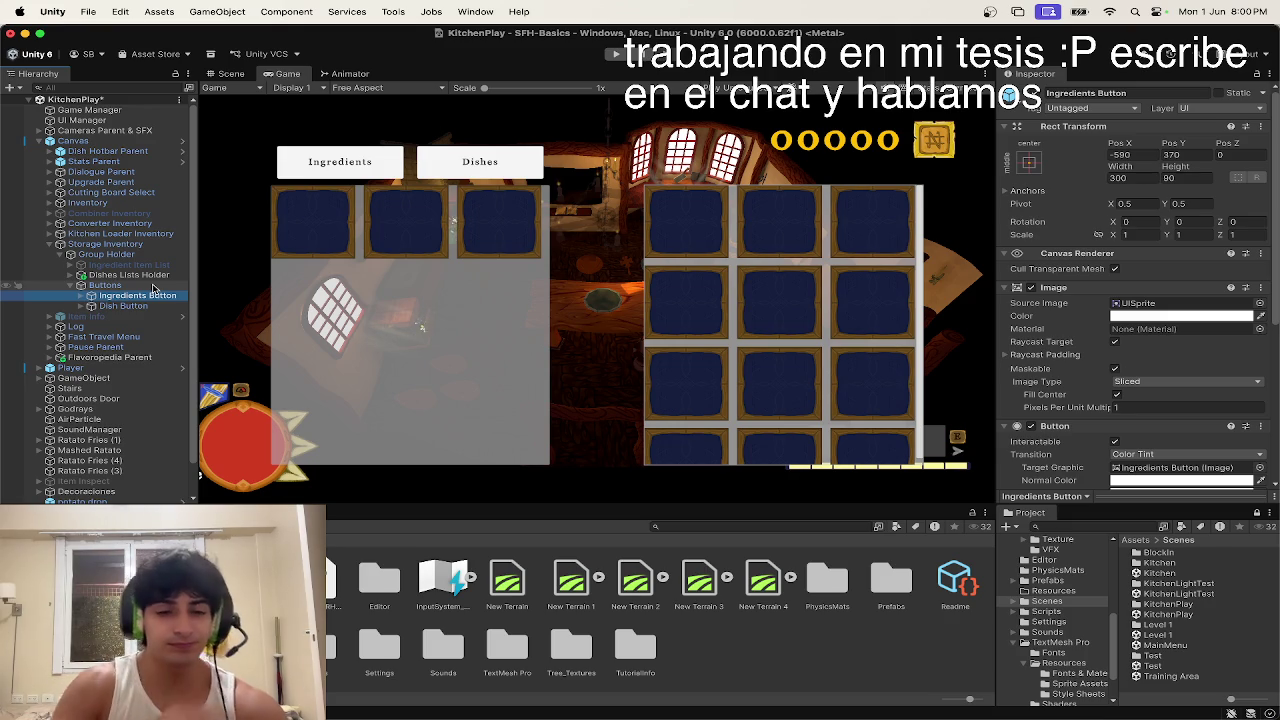
click(152, 286)
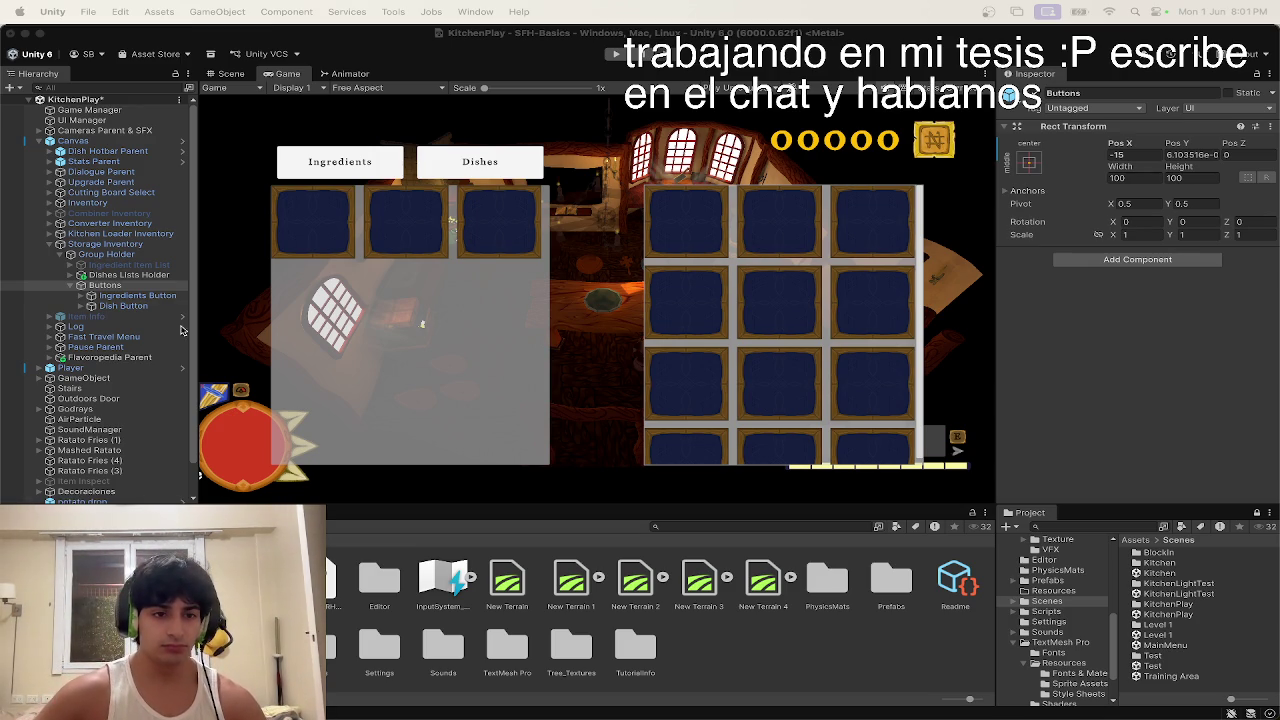
Step: Deactivate Group Holder under Storage Inventory and collapse its Hierarchy branches
click(115, 317)
click(105, 285)
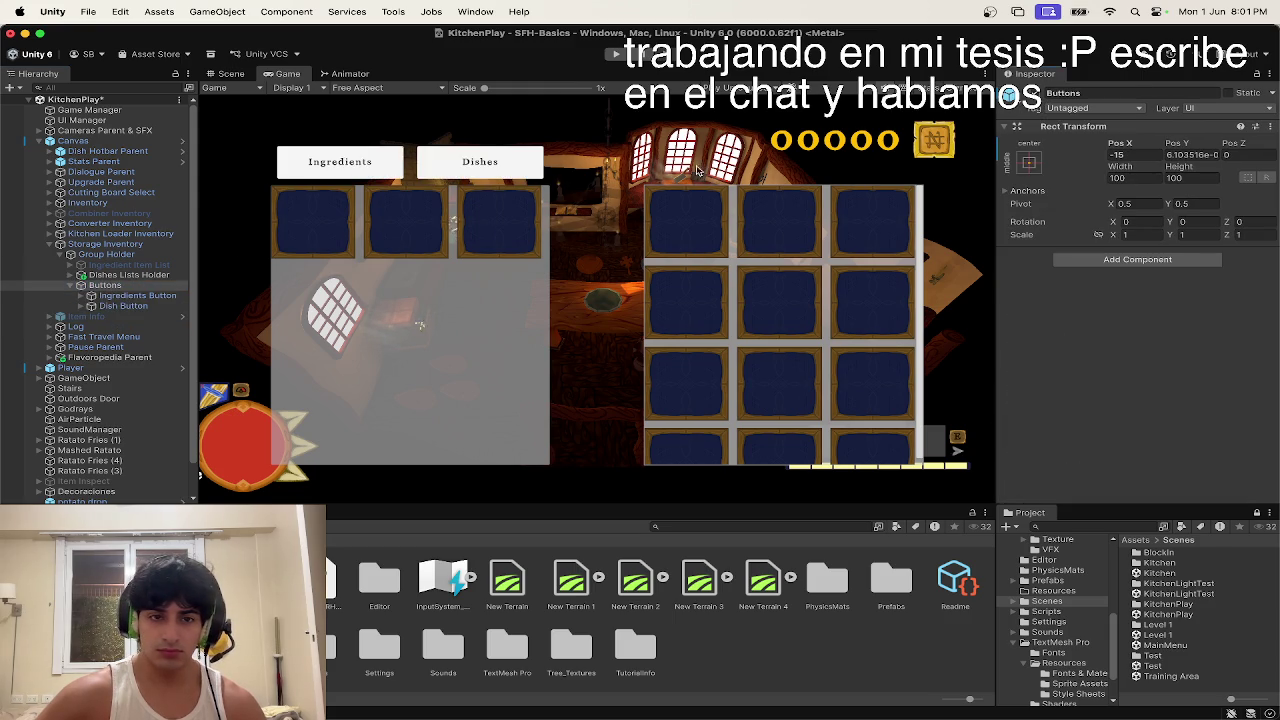
click(117, 275)
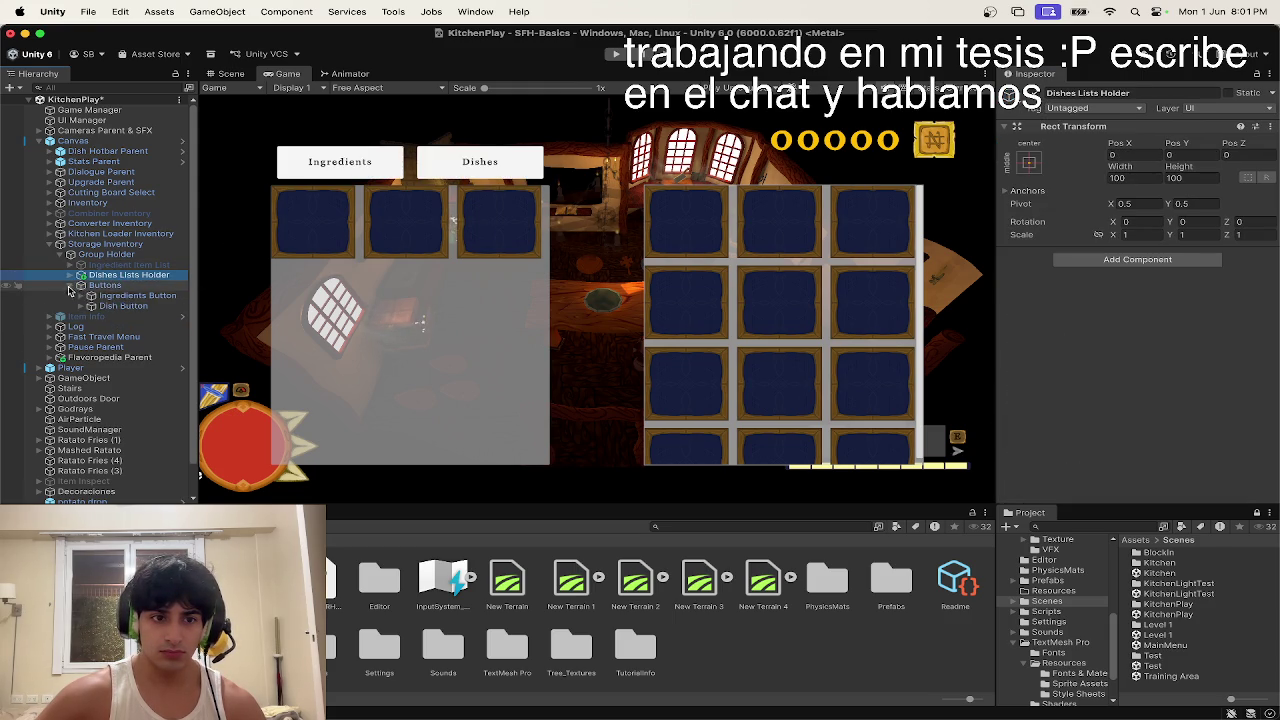
click(69, 255)
click(100, 254)
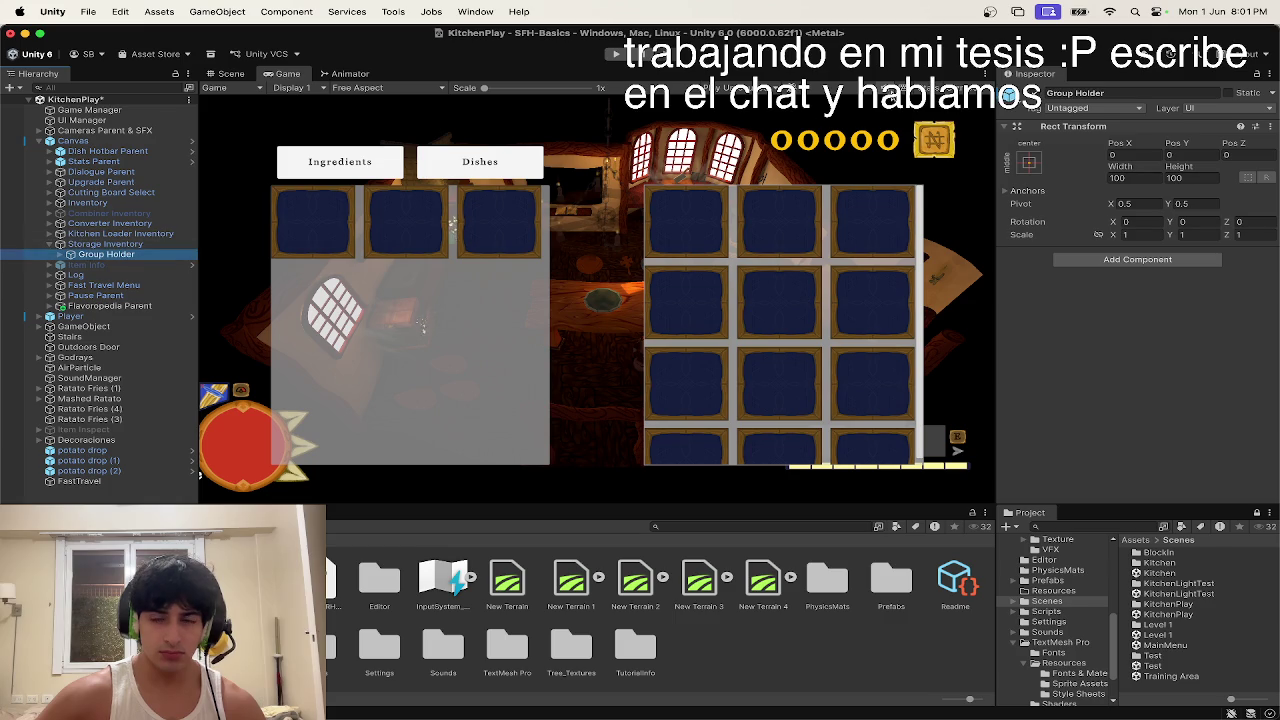
click(1034, 99)
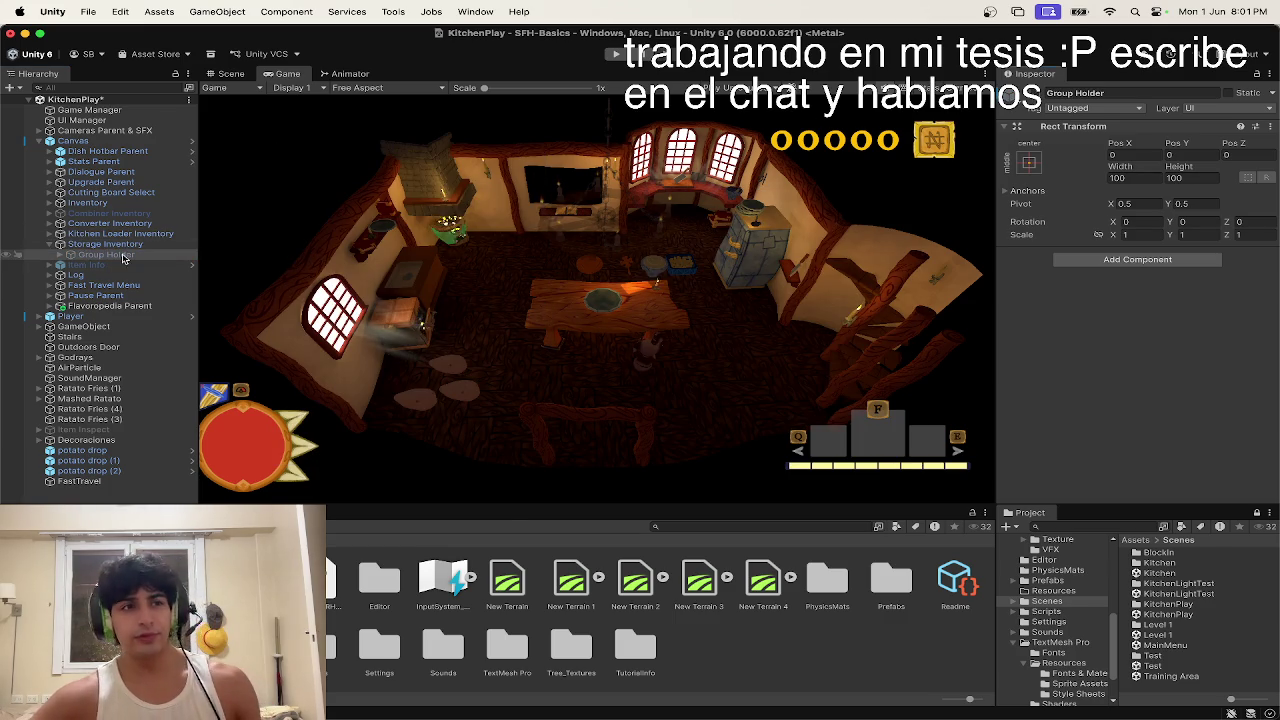
click(49, 244)
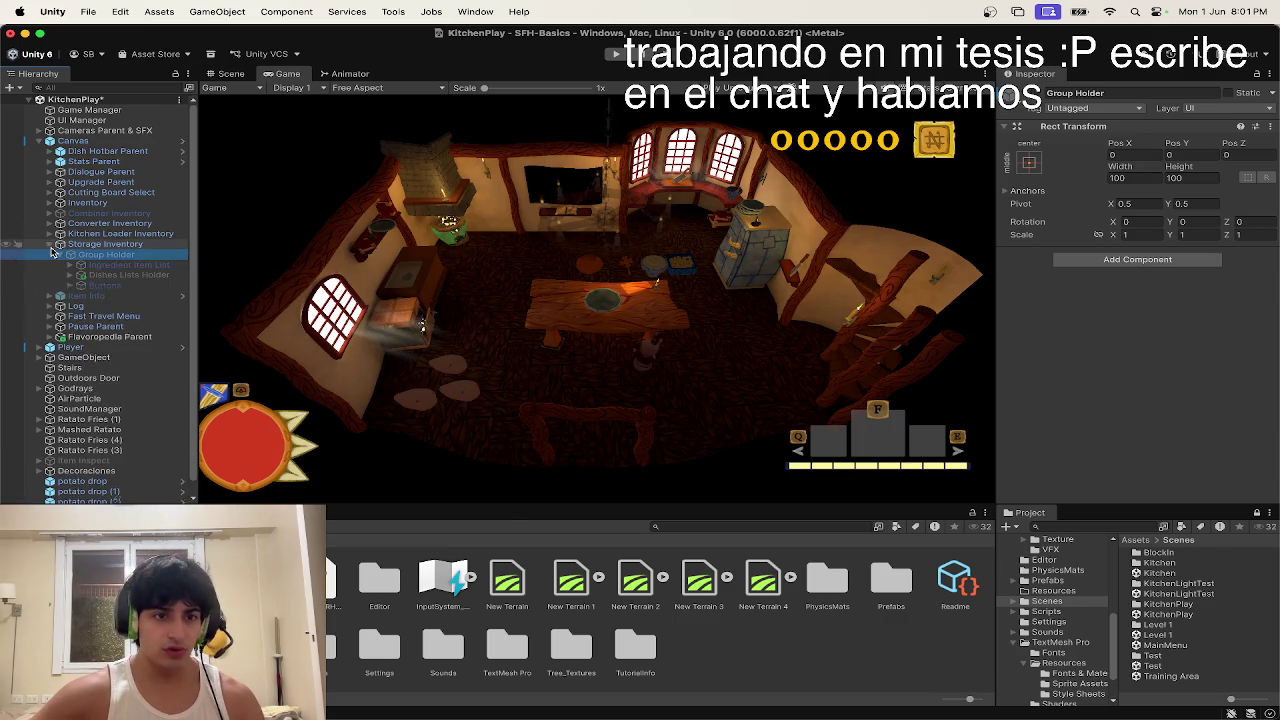
key(ctrl+Up)
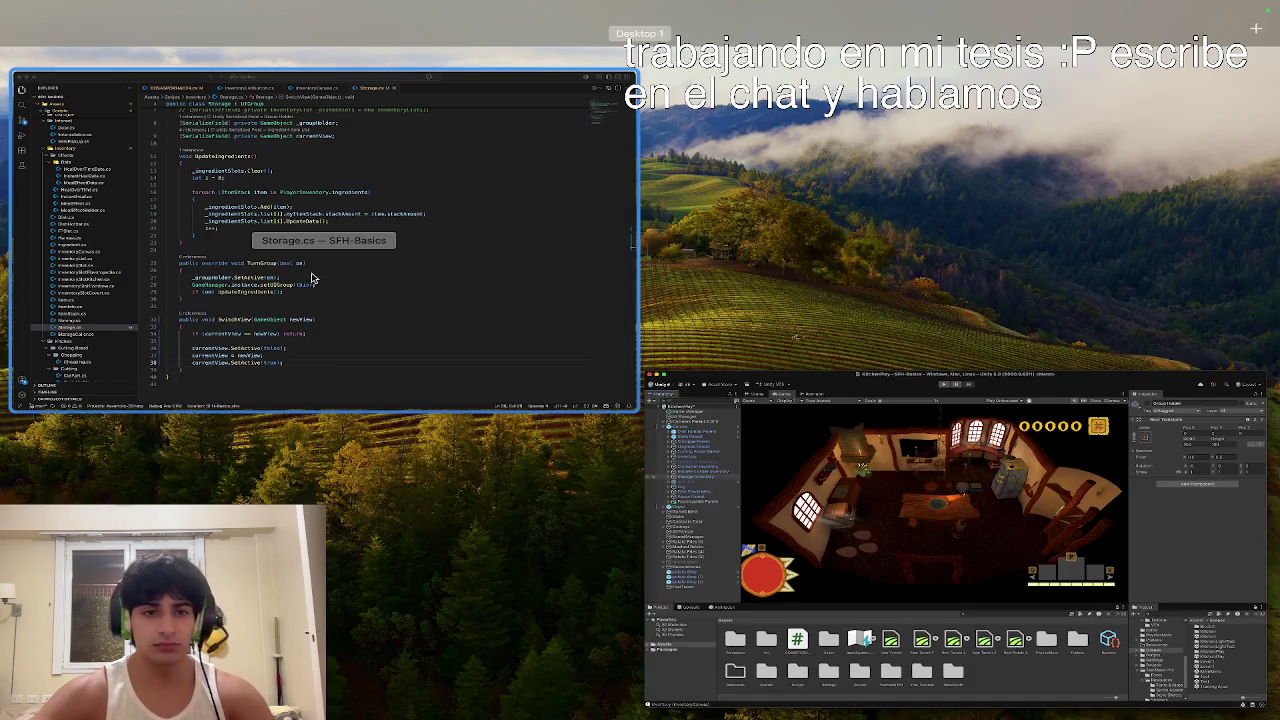
Step: Back in Unity, expand Storage Inventory and reactivate the inactive Group Holder
click(312, 278)
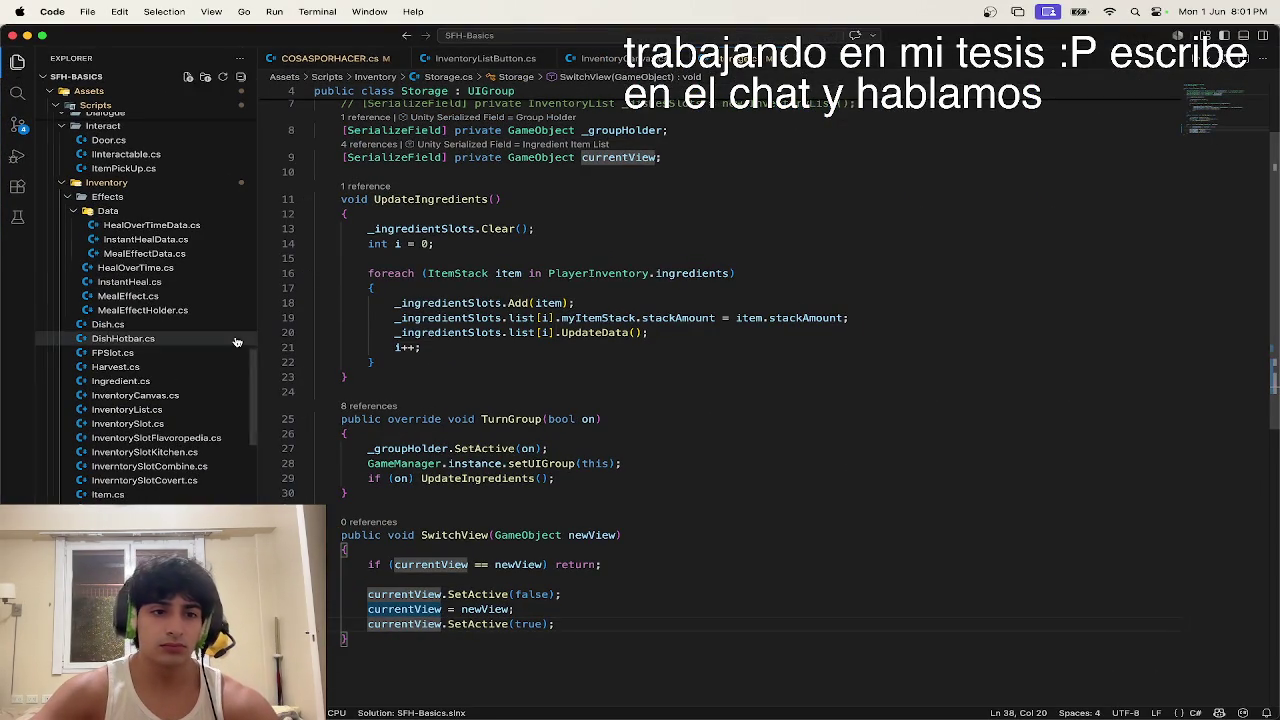
key(ctrl+Up)
click(580, 289)
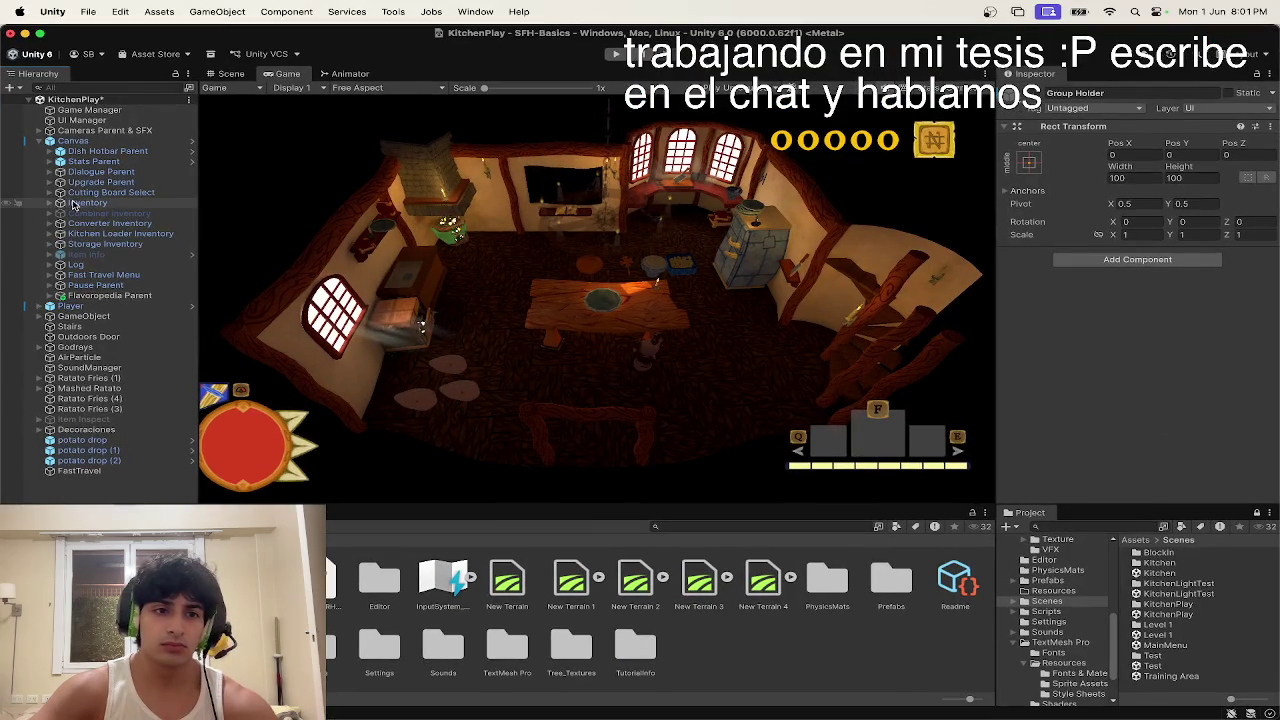
key(Up)
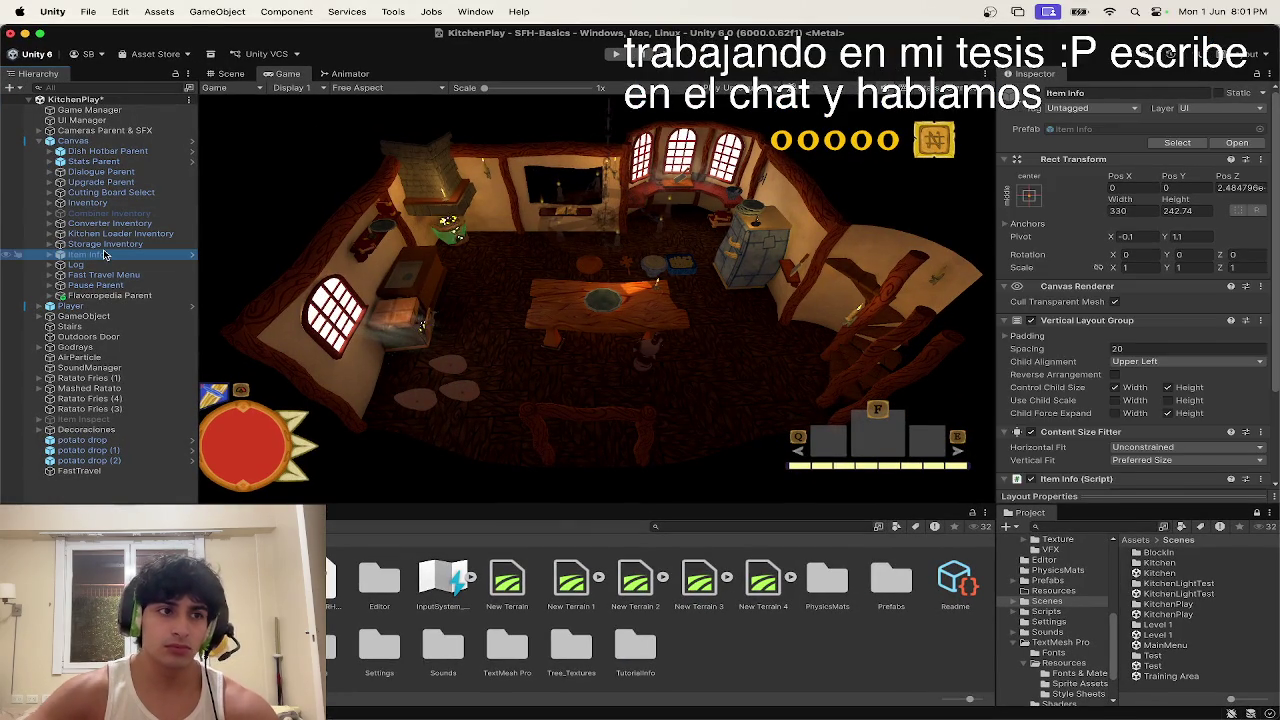
key(Right)
click(104, 254)
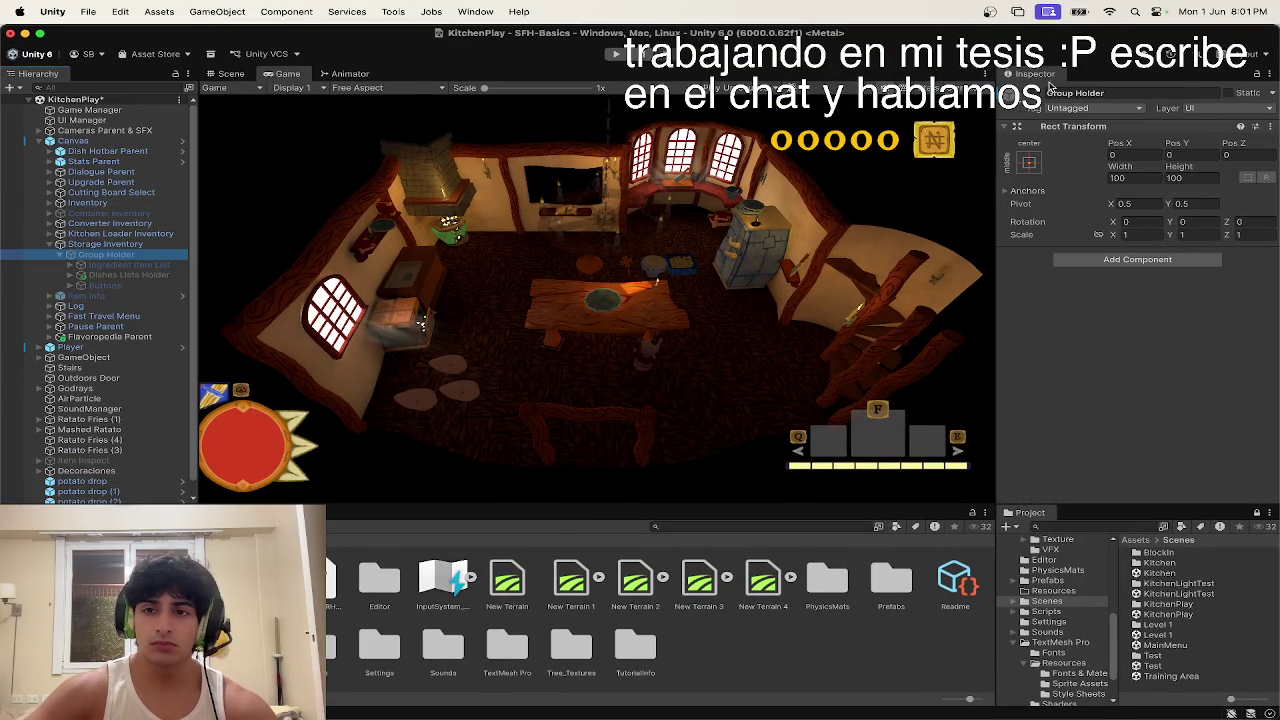
click(1031, 93)
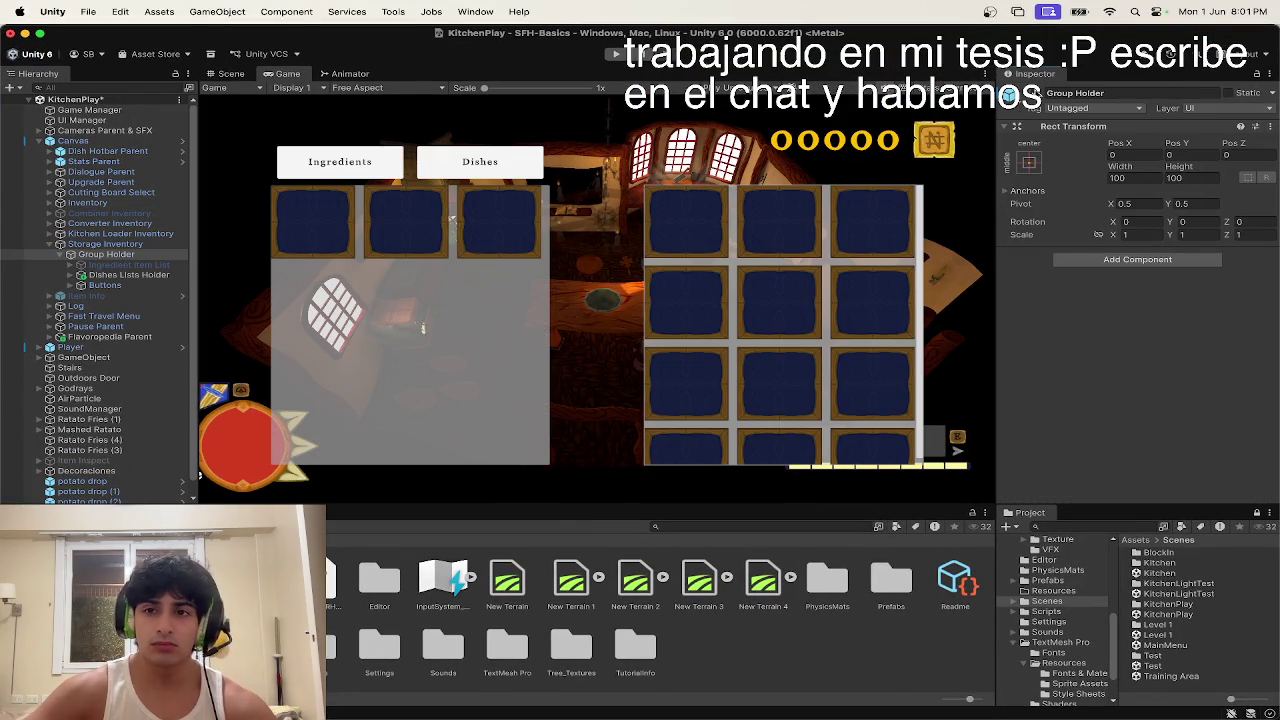
Step: Expand the Dishes Lists Holder and the Inventory Dish List to reveal their child objects
click(124, 276)
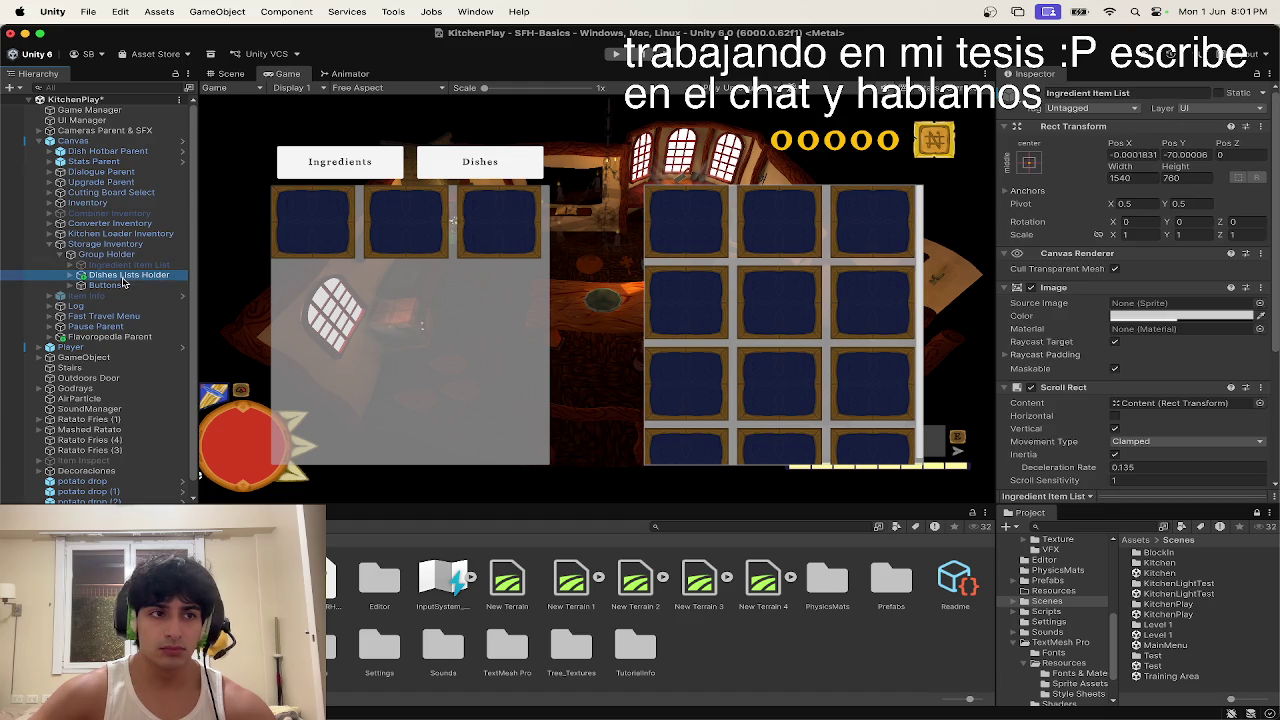
key(Right)
click(128, 295)
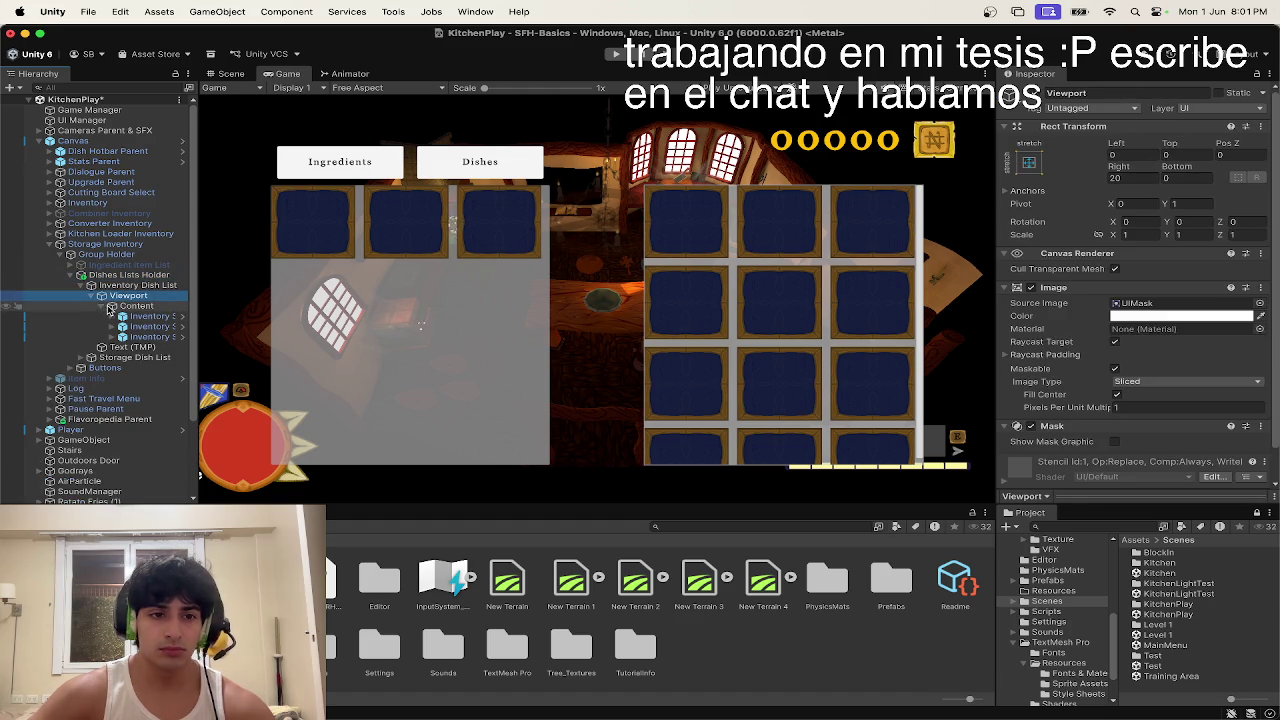
click(130, 305)
click(112, 306)
key(Left)
key(Left)
key(Left)
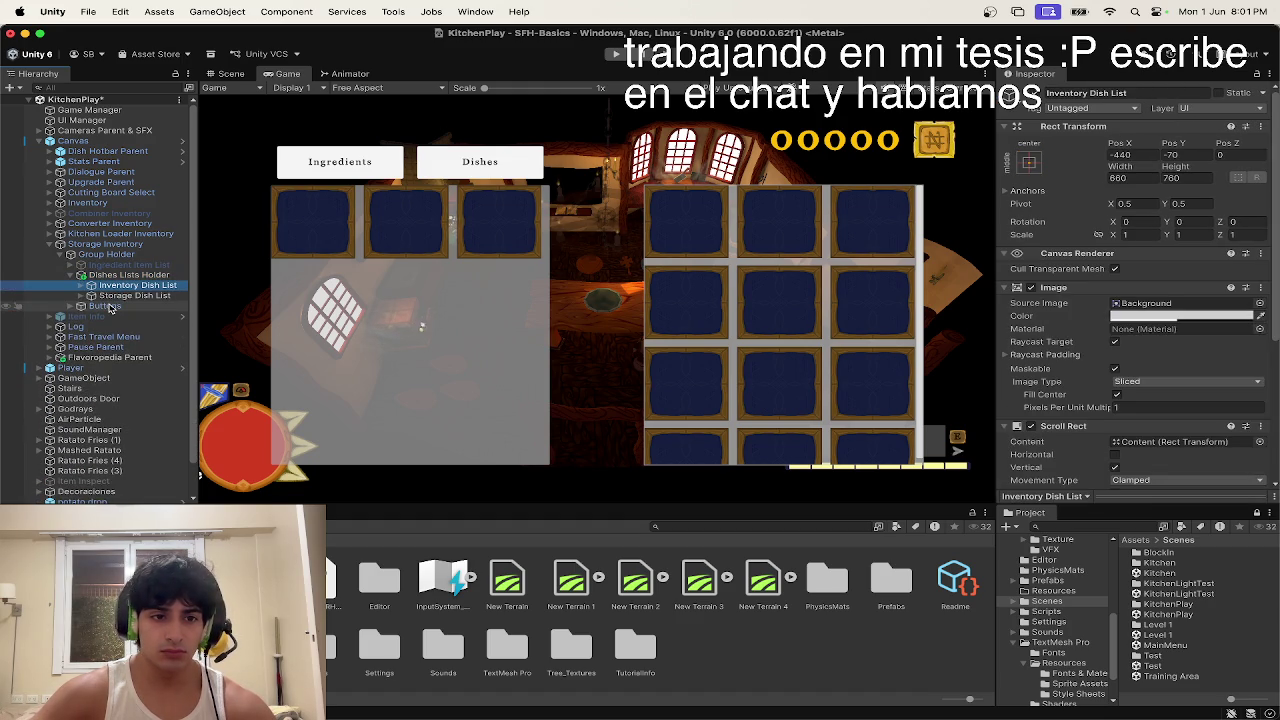
key(Right)
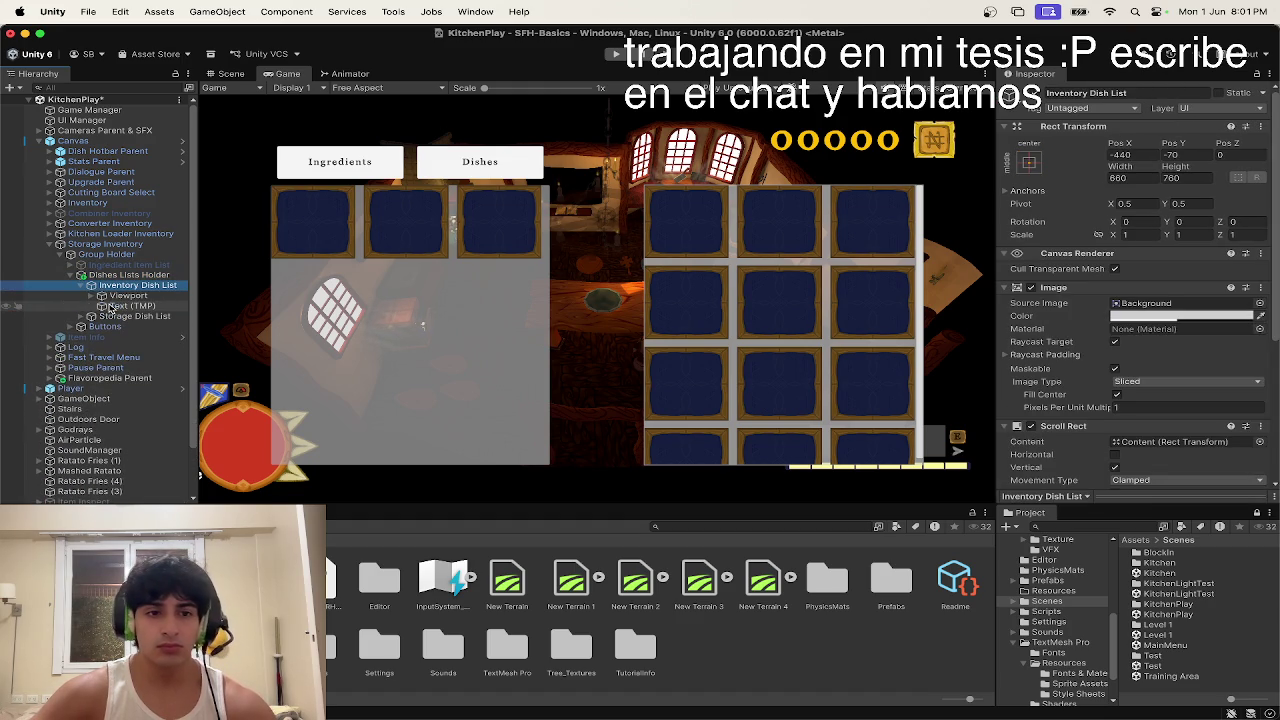
scroll(1057, 300, down, 5)
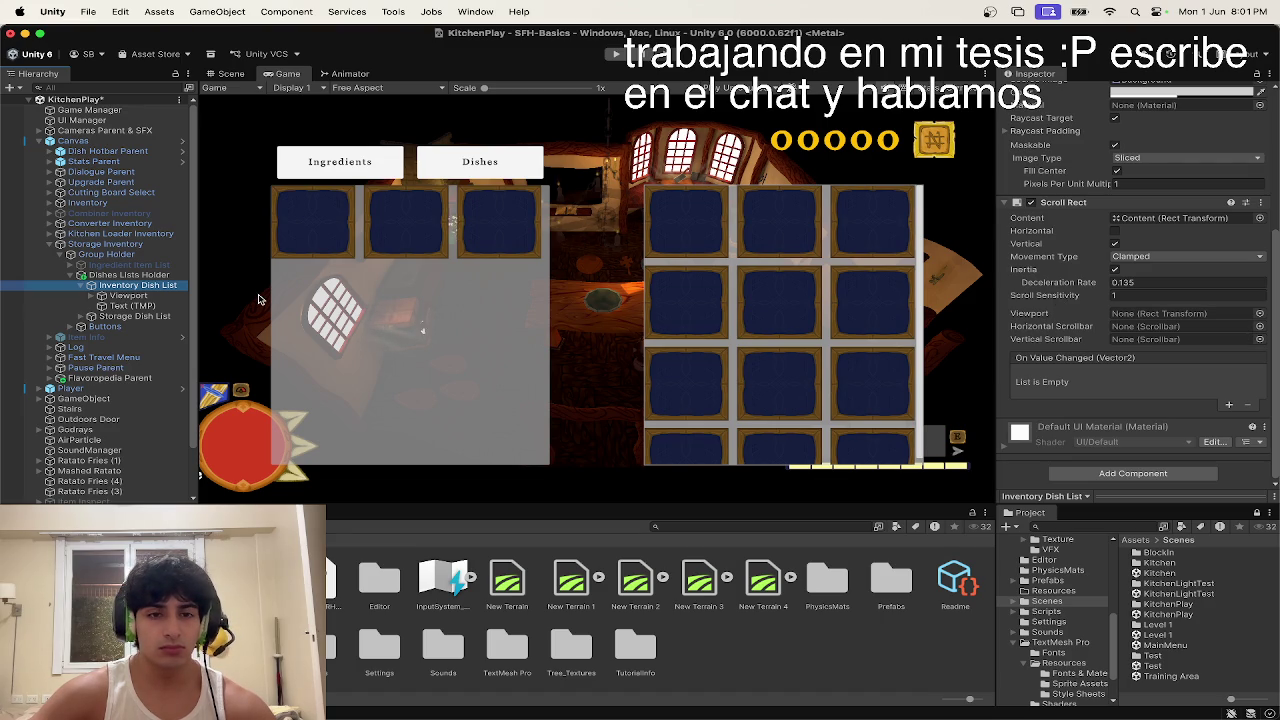
key(ctrl+Up)
Step: In VS Code, open the InventoryCanvas.cs script via the InventoryListButton.cs tab
click(316, 318)
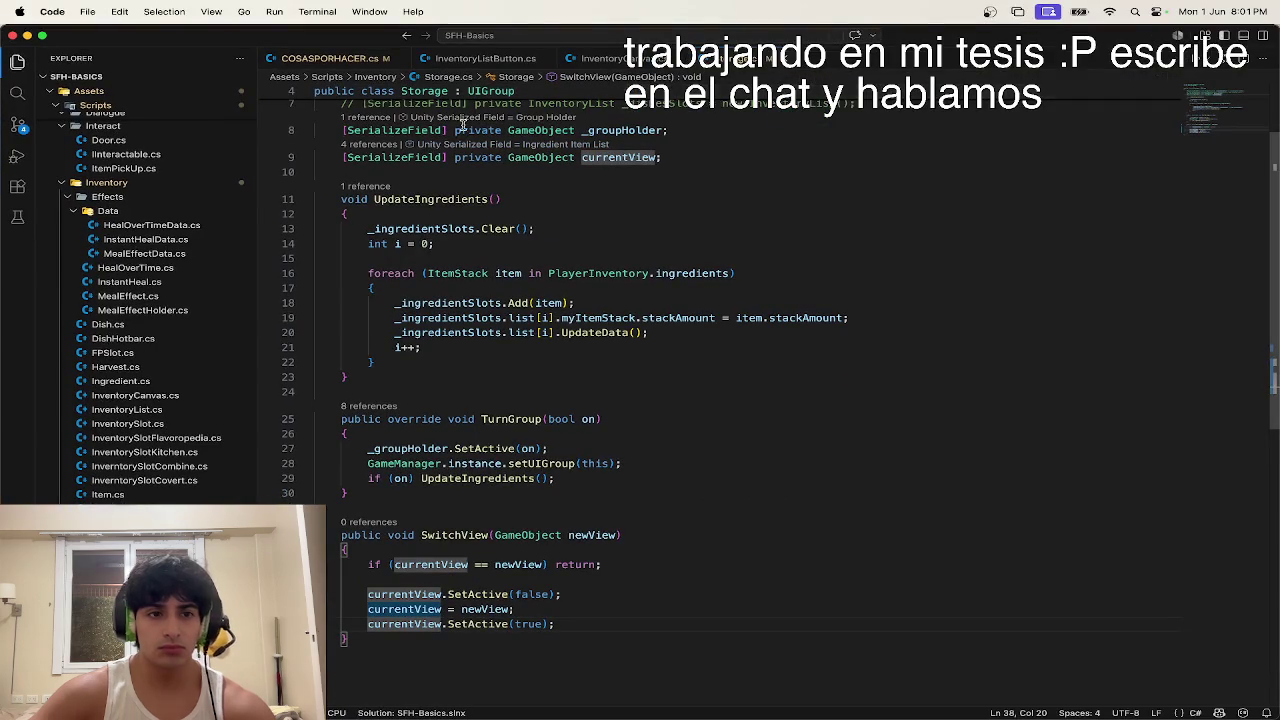
click(462, 60)
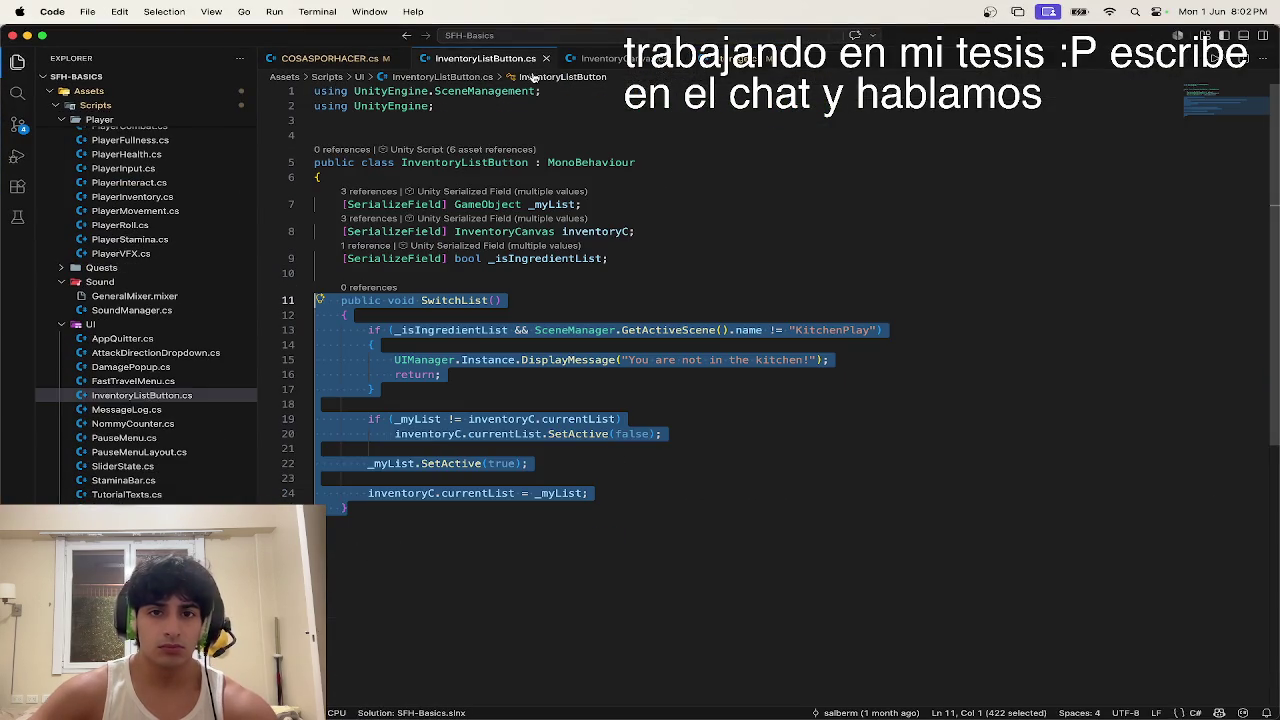
click(612, 55)
Step: Scroll through InventoryCanvas.cs reviewing its DishSlots, IngredientSlots and HarvestSlots lists and add methods
scroll(527, 331, down, 5)
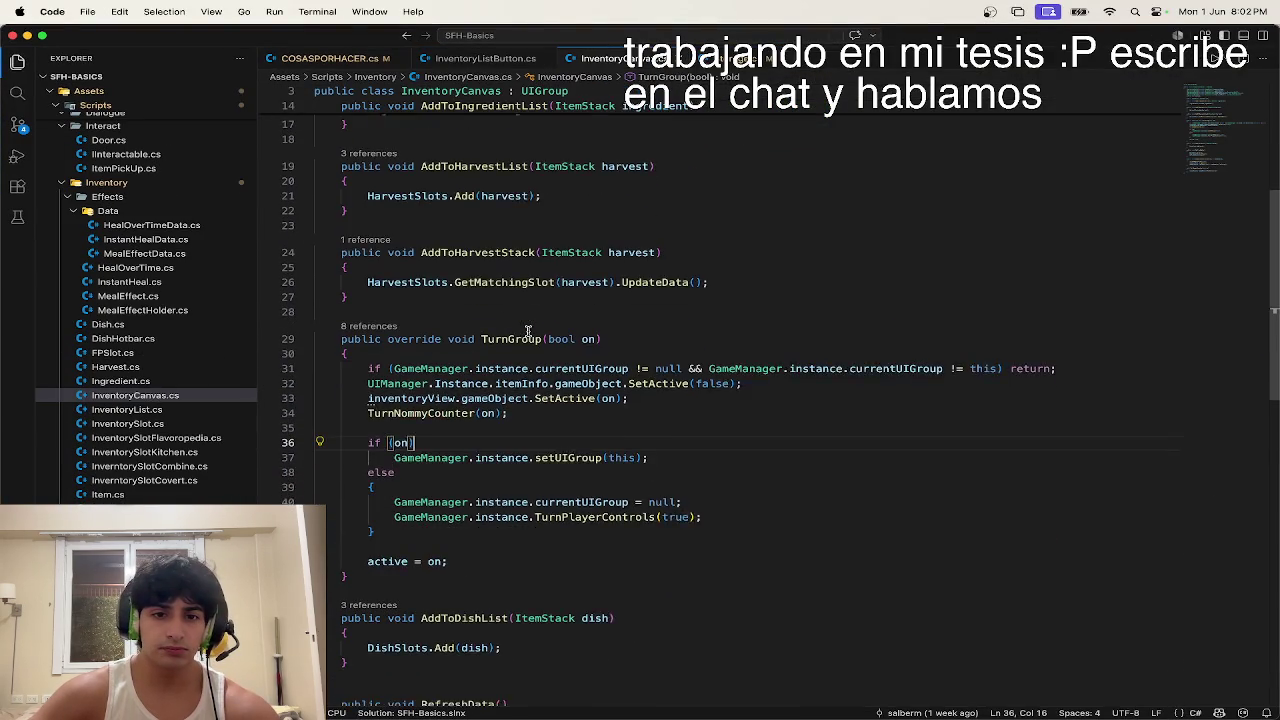
scroll(527, 331, down, 5)
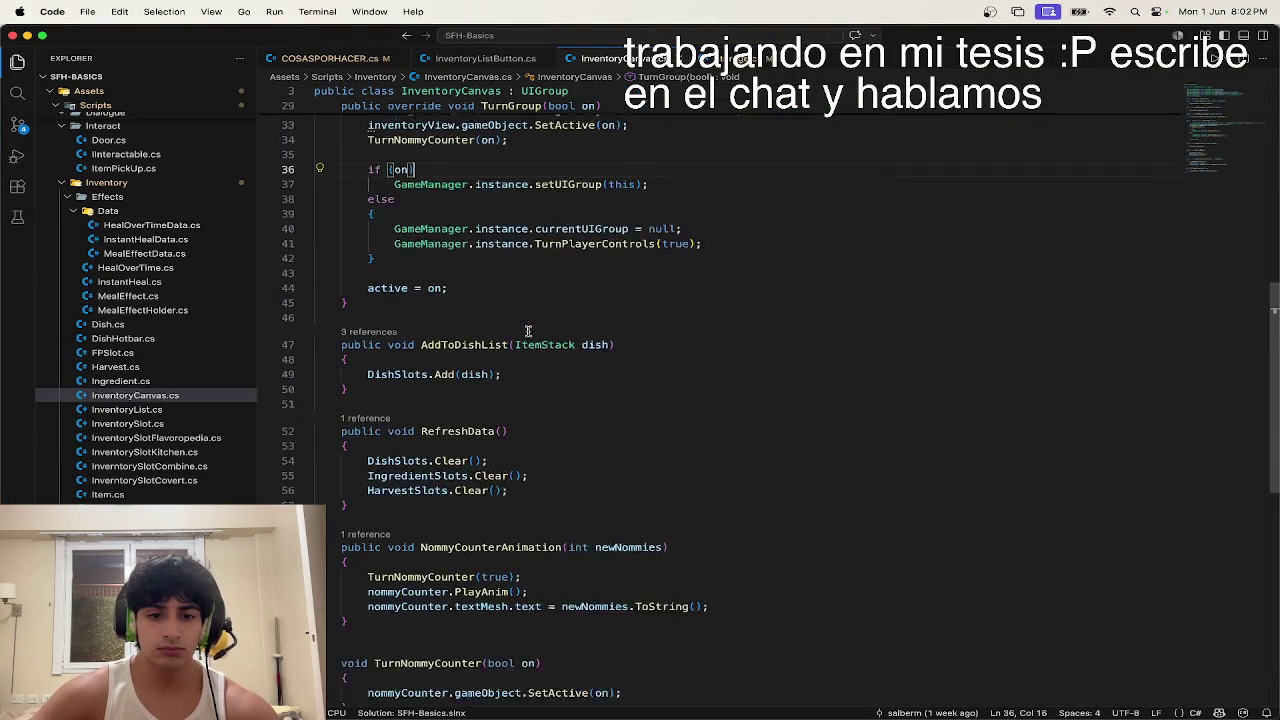
scroll(527, 331, down, 3)
scroll(527, 331, up, 3)
scroll(527, 331, up, 5)
scroll(528, 331, up, 3)
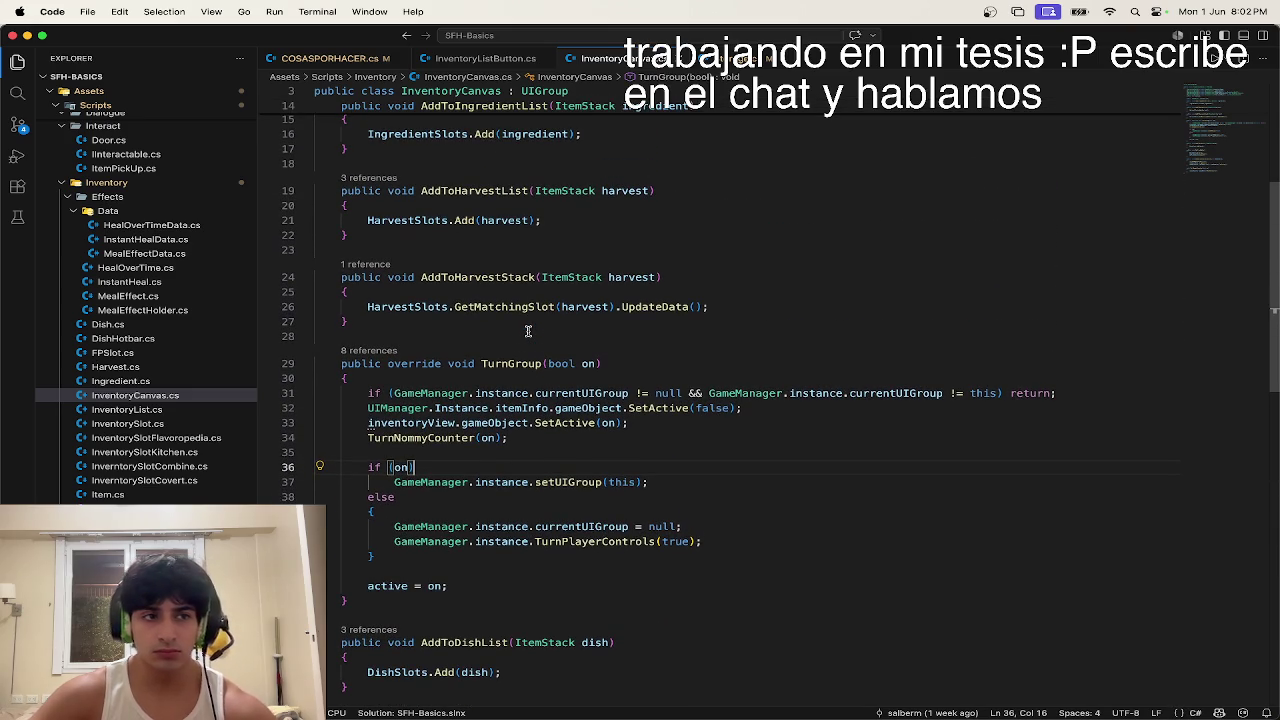
scroll(527, 331, up, 2)
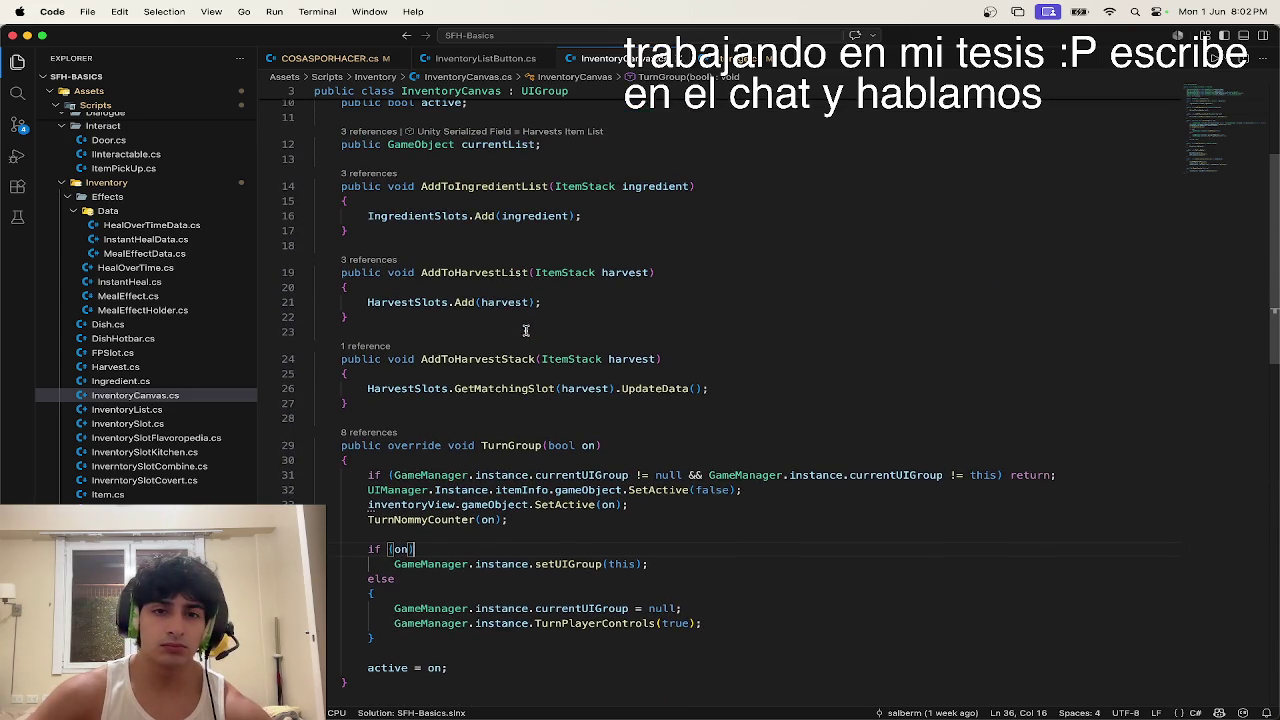
scroll(526, 331, up, 1)
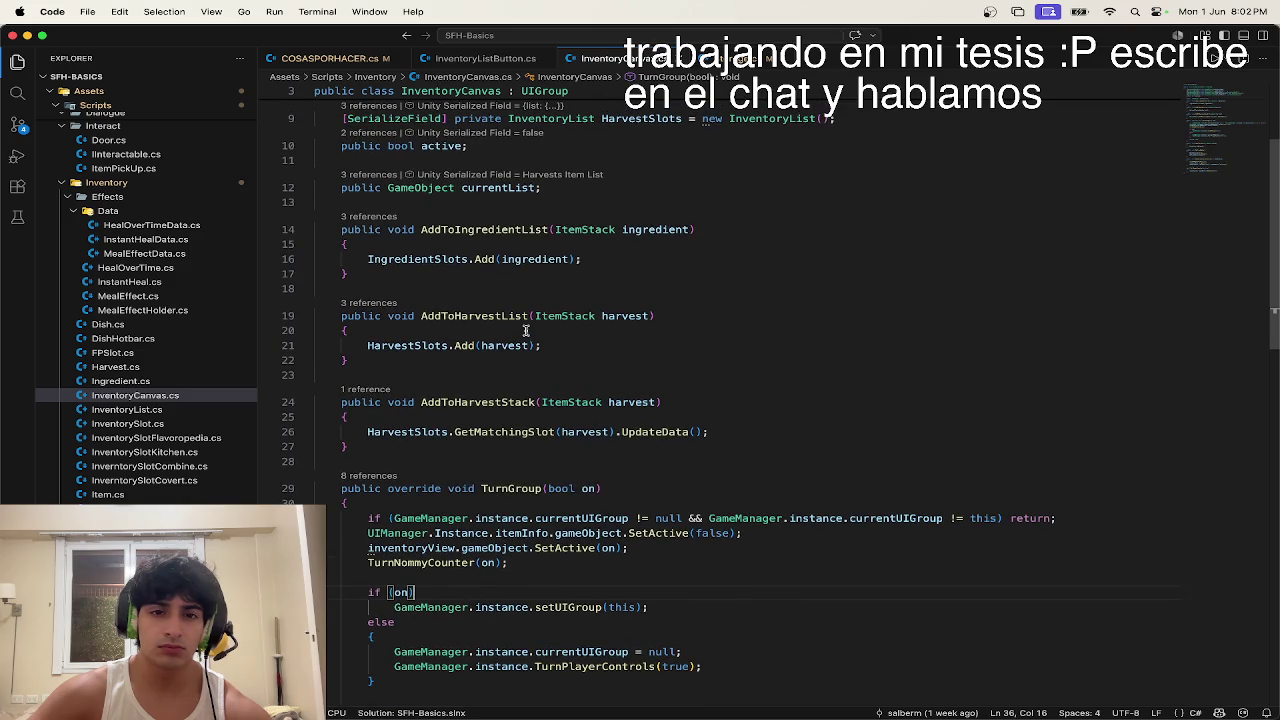
scroll(526, 331, up, 3)
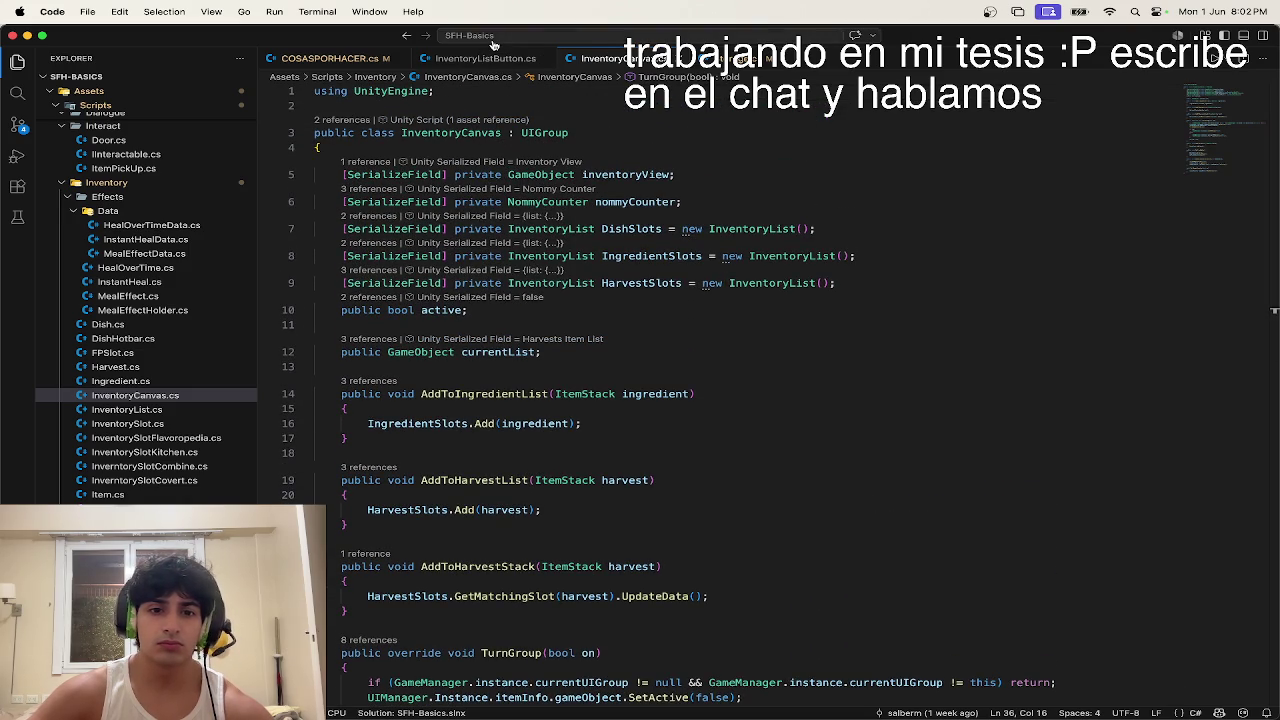
scroll(511, 133, down, 1)
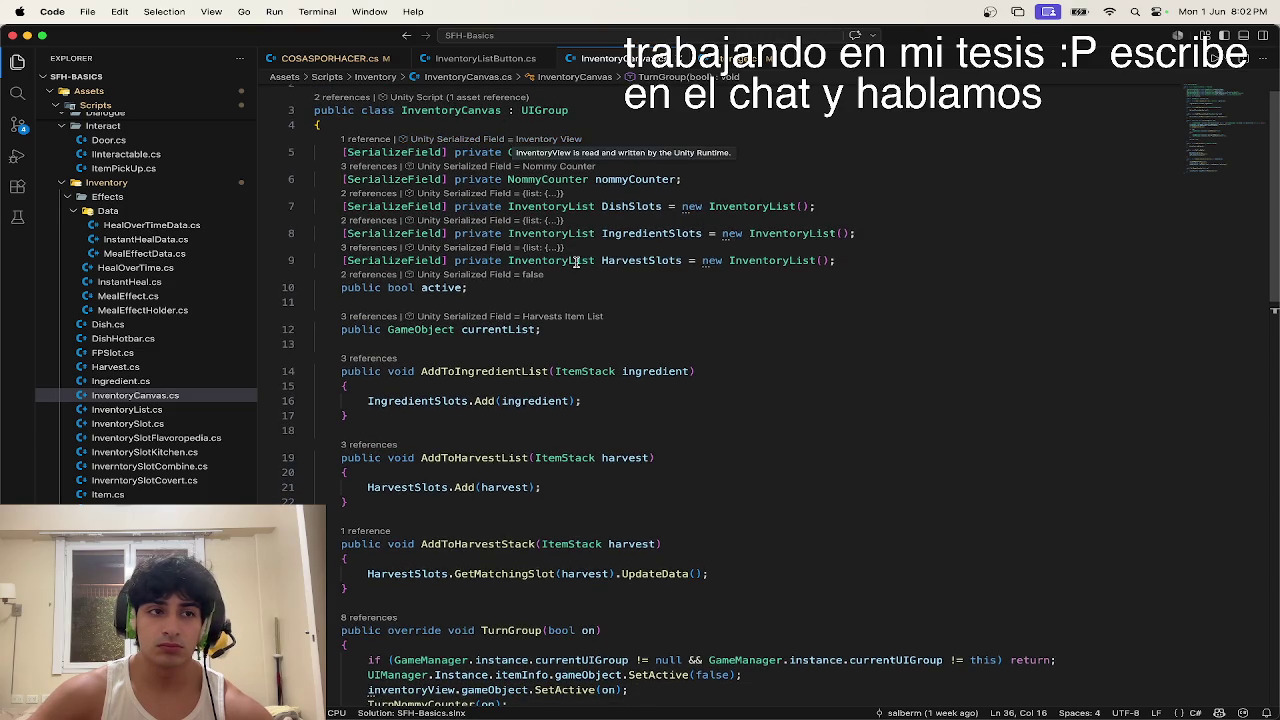
scroll(576, 262, down, 3)
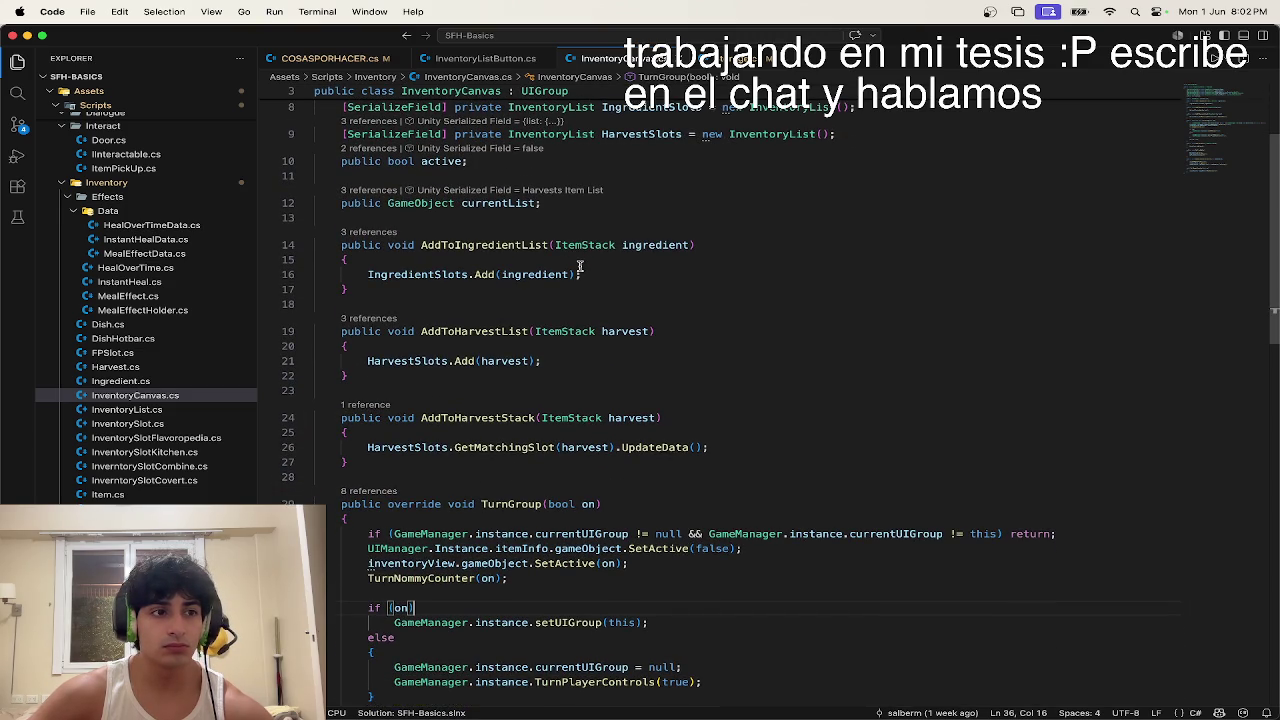
key(ctrl+Left)
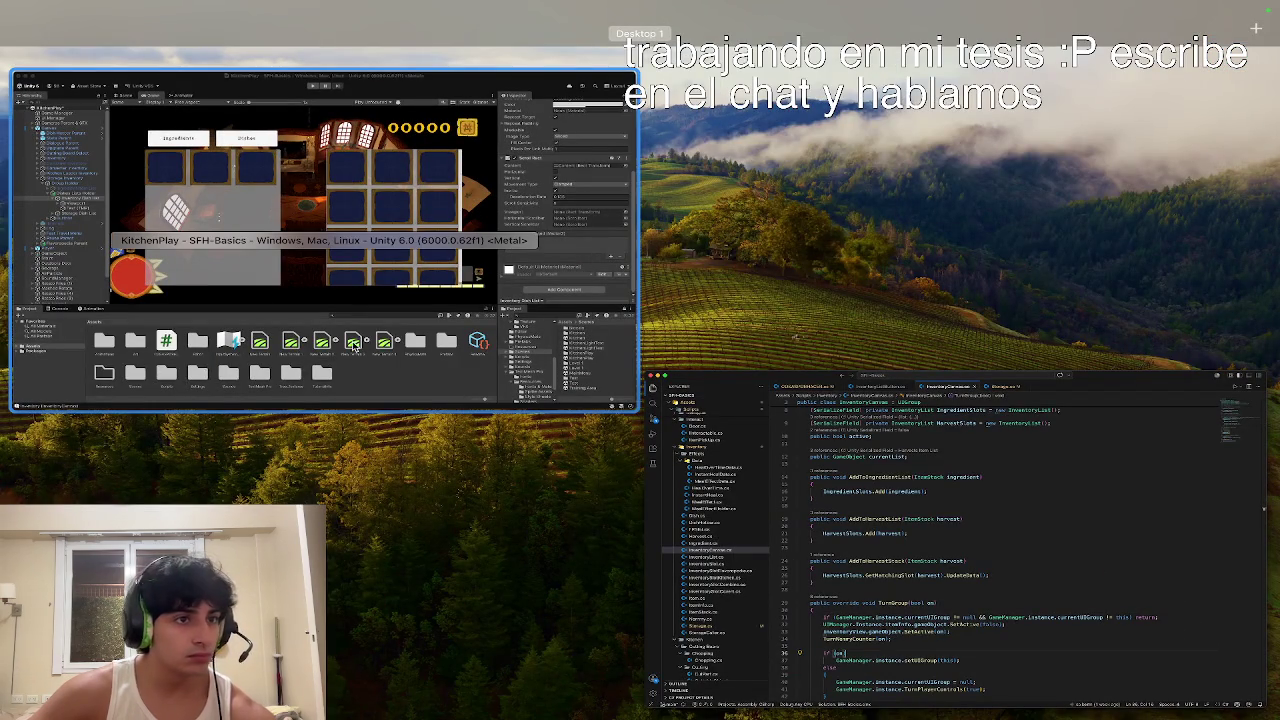
Step: Return to the full-screen InventoryCanvas.cs view with its slot lists and Add methods
key(ctrl+Right)
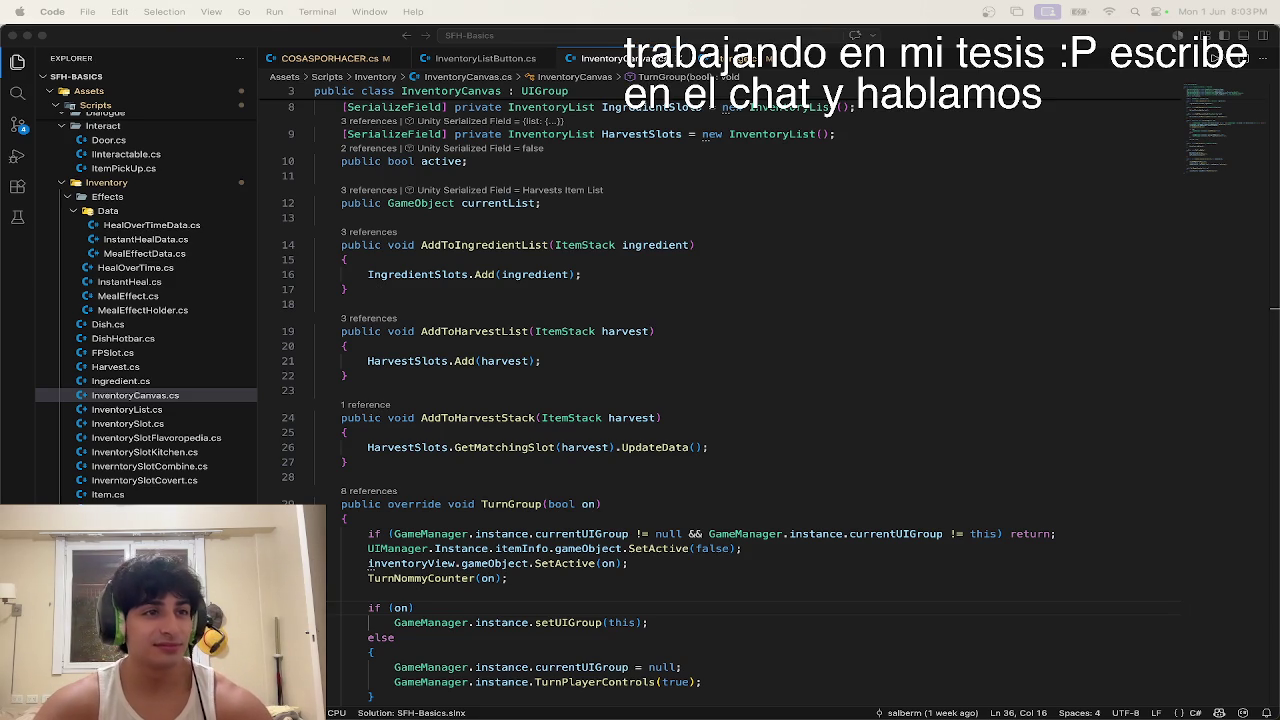
Step: Scroll through InventoryCanvas.cs to review its remaining methods
click(609, 479)
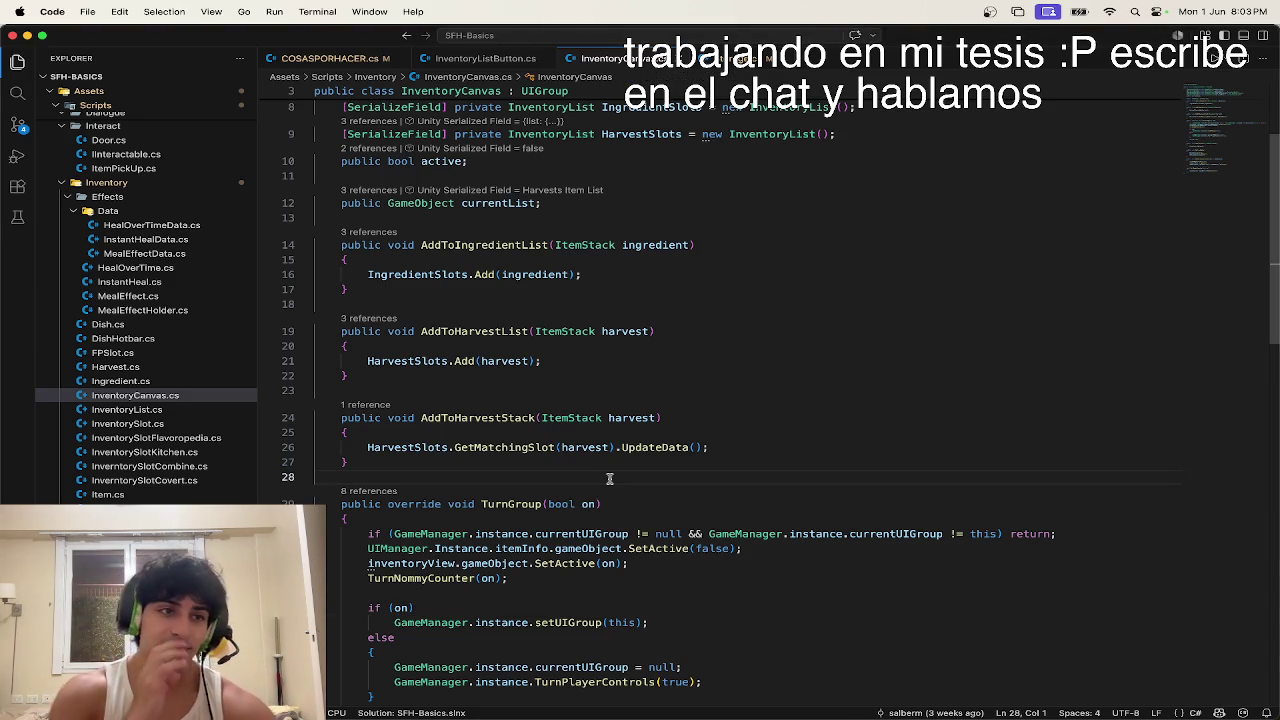
scroll(609, 479, down, 5)
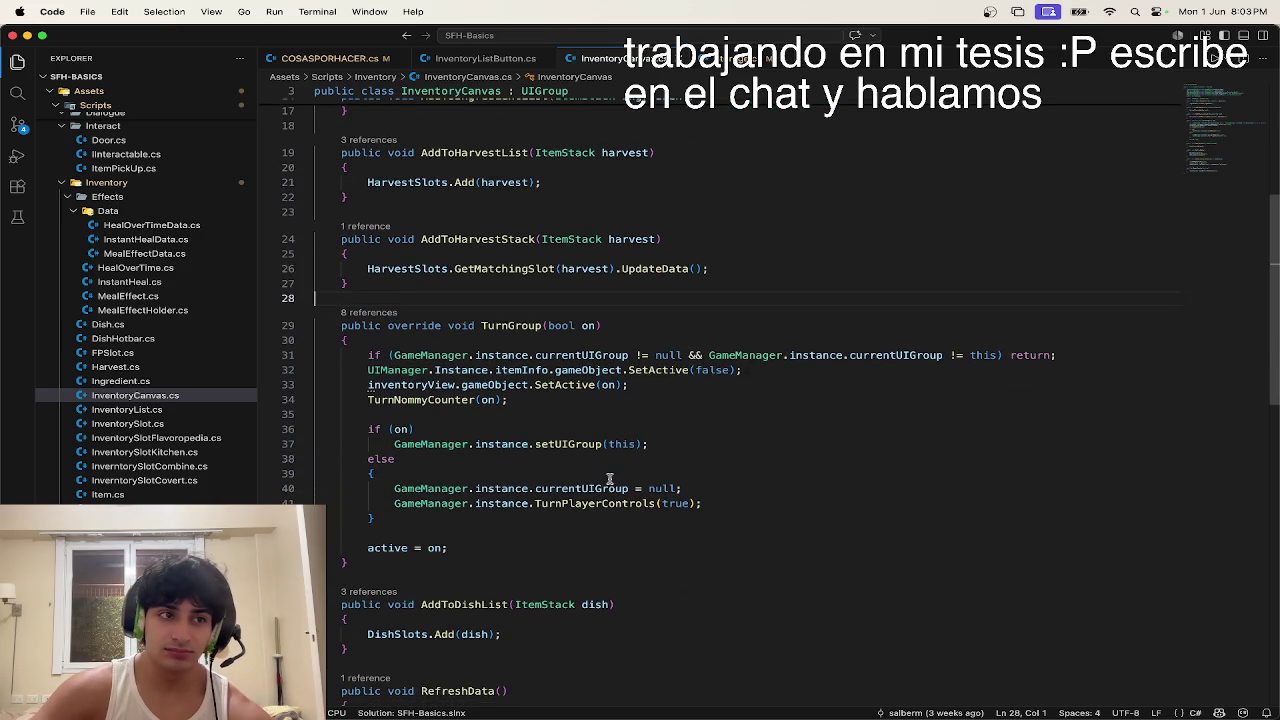
scroll(609, 479, down, 5)
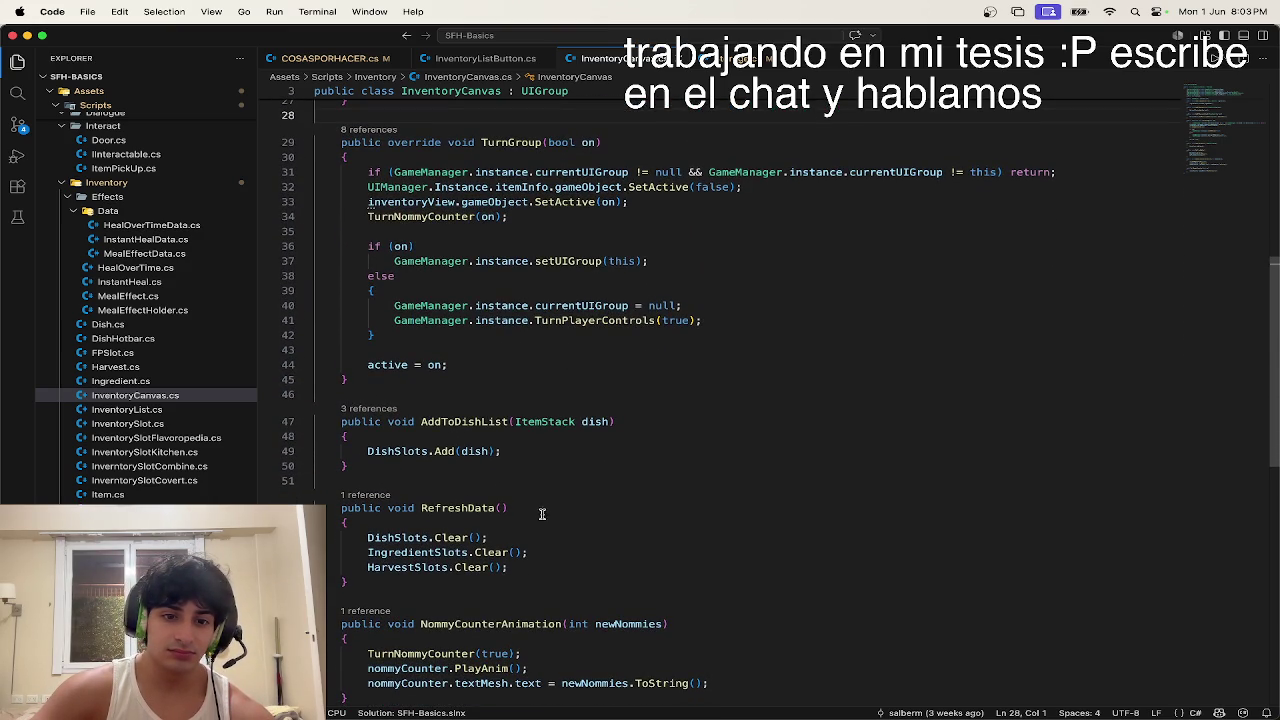
scroll(531, 515, down, 4)
scroll(531, 515, up, 12)
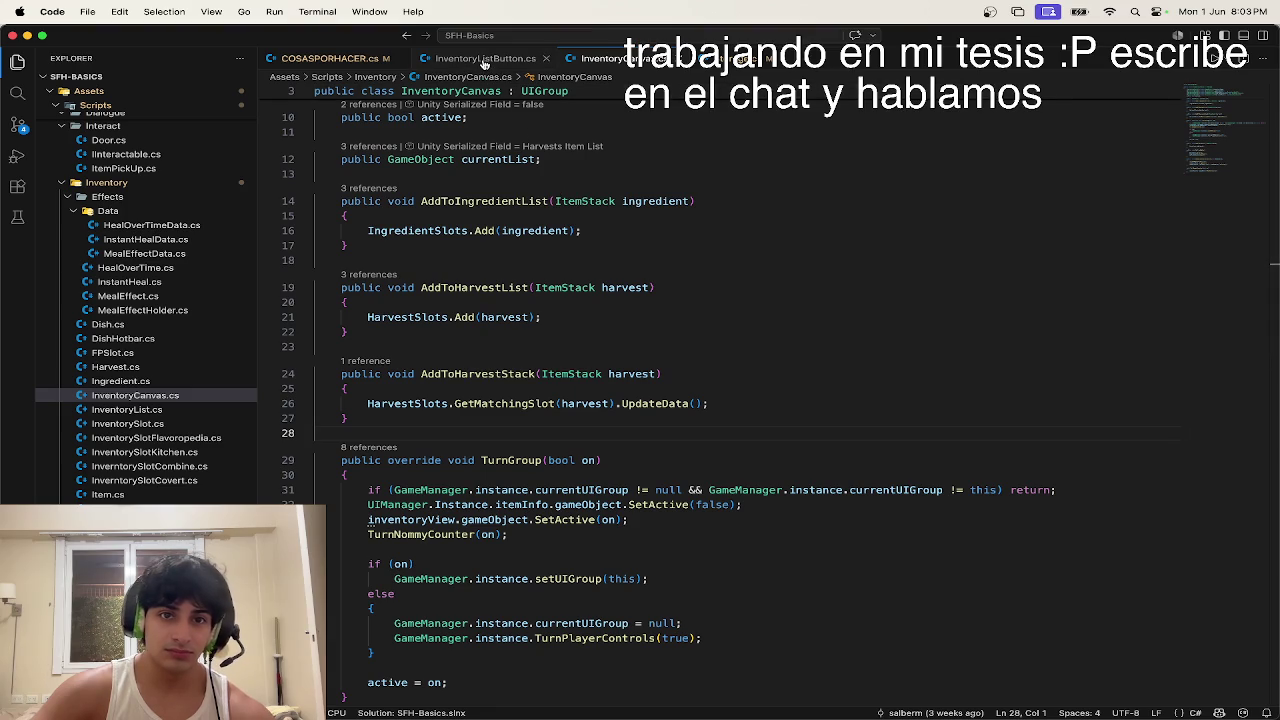
Step: Review the SwitchList code in InventoryListButton.cs, then bring the Unity editor forward
click(466, 59)
click(463, 162)
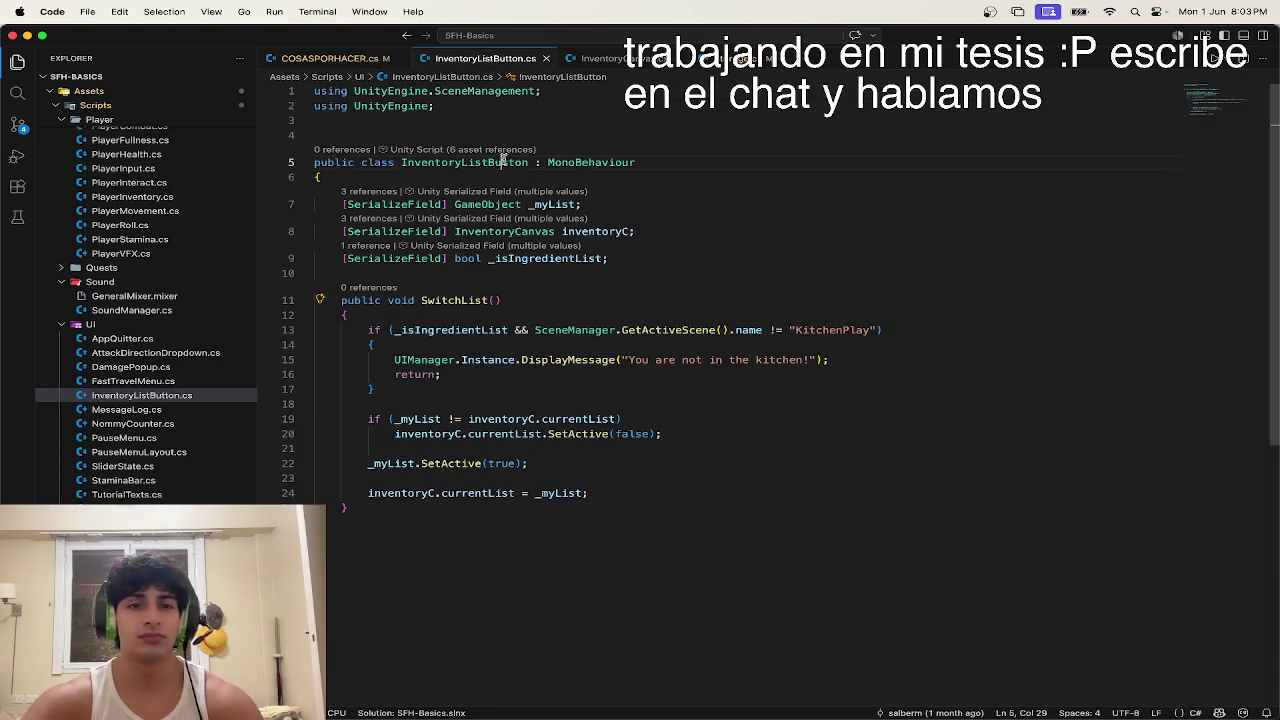
key(ctrl+Up)
click(553, 267)
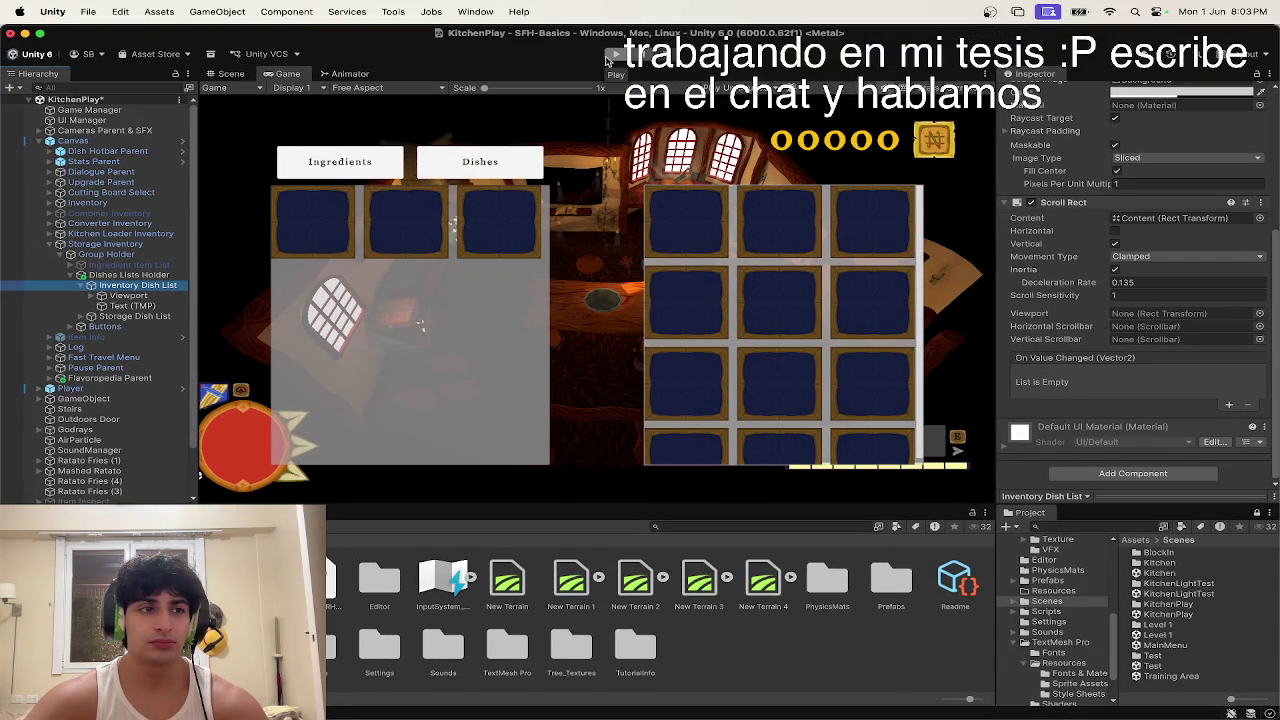
Step: Select Inventory in the Hierarchy and expand its three Dish Slots in the Inspector
click(491, 182)
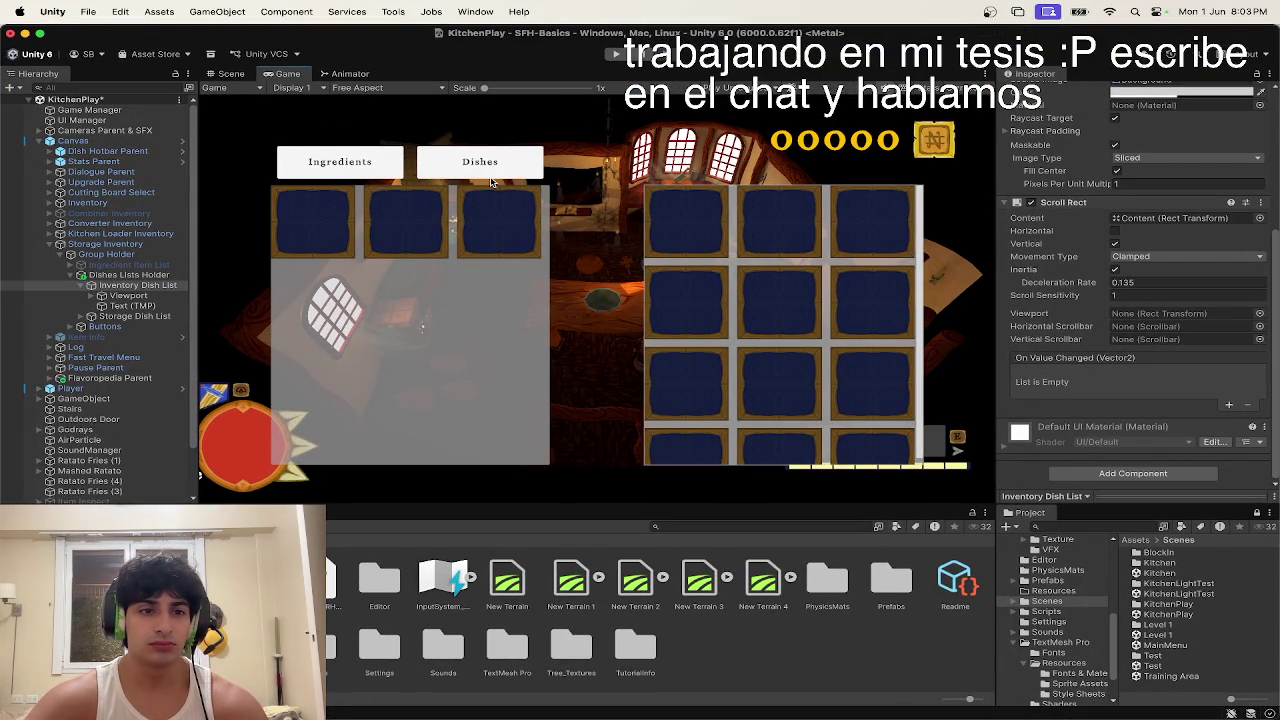
click(158, 275)
click(142, 254)
click(130, 244)
click(120, 204)
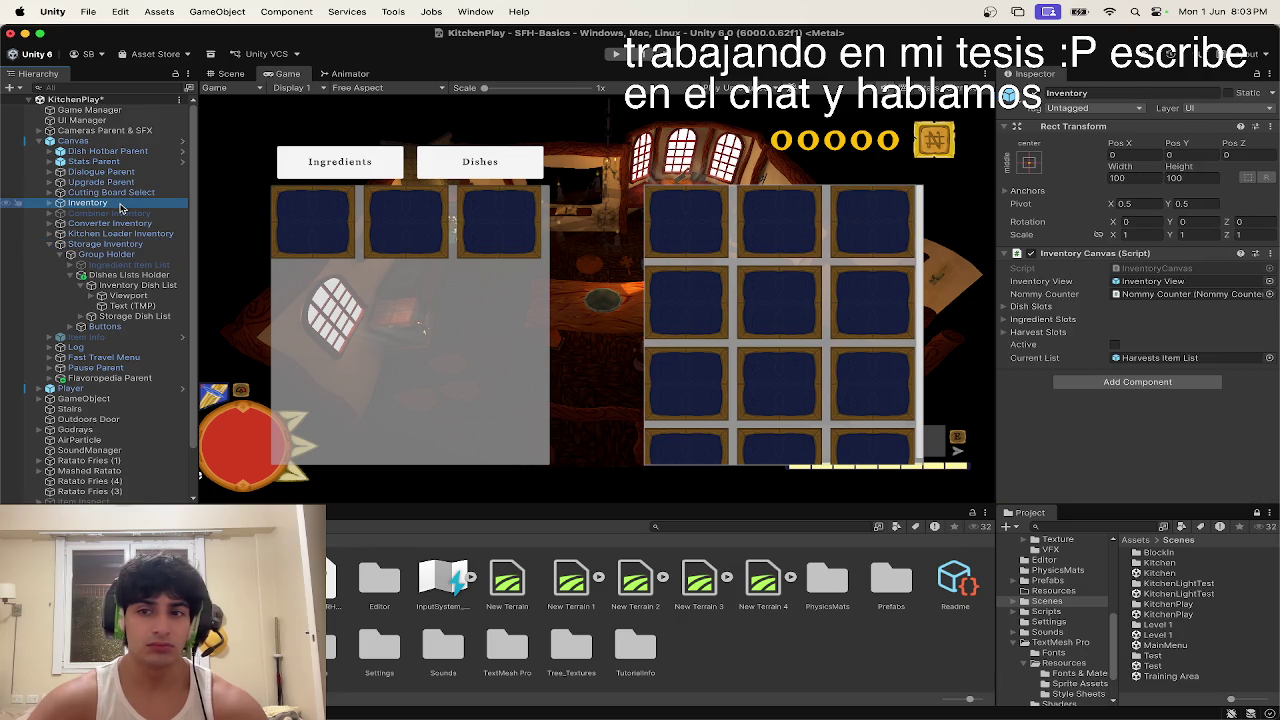
click(1040, 305)
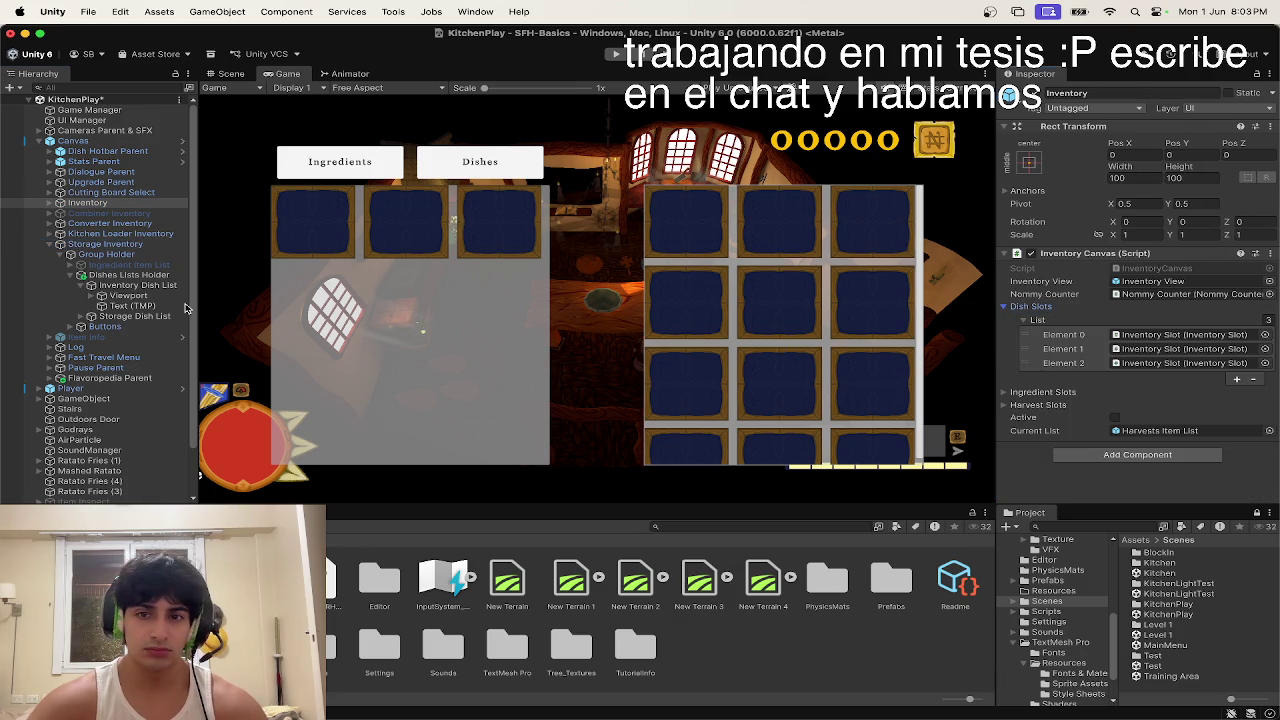
Step: Check Storage Inventory's 21 Ingredient Slots, then return to VS Code
click(130, 245)
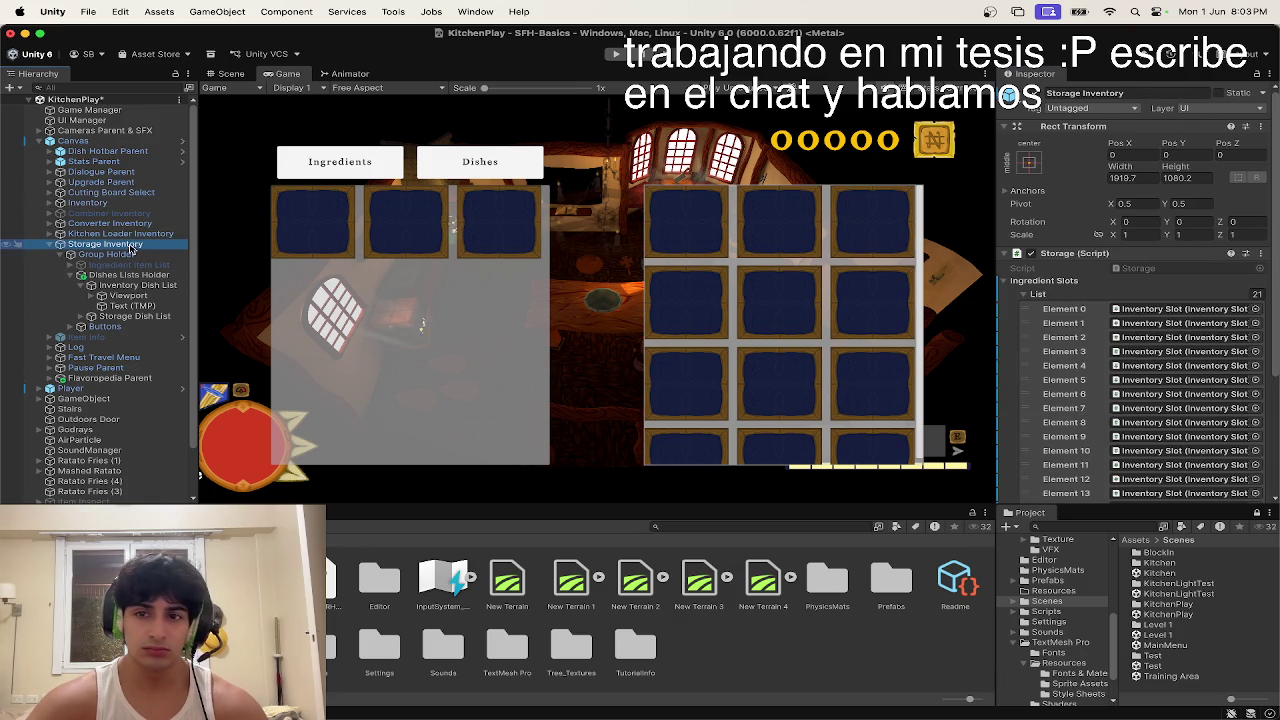
click(1040, 281)
key(ctrl+Up)
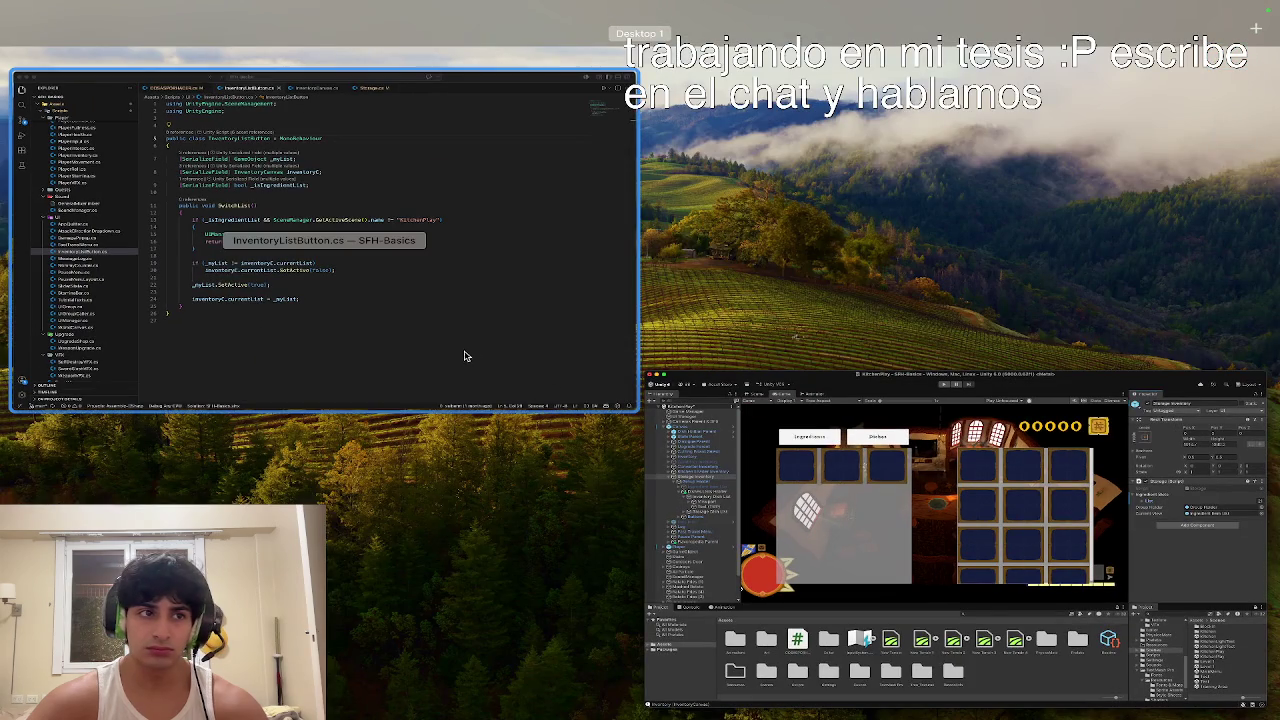
click(470, 350)
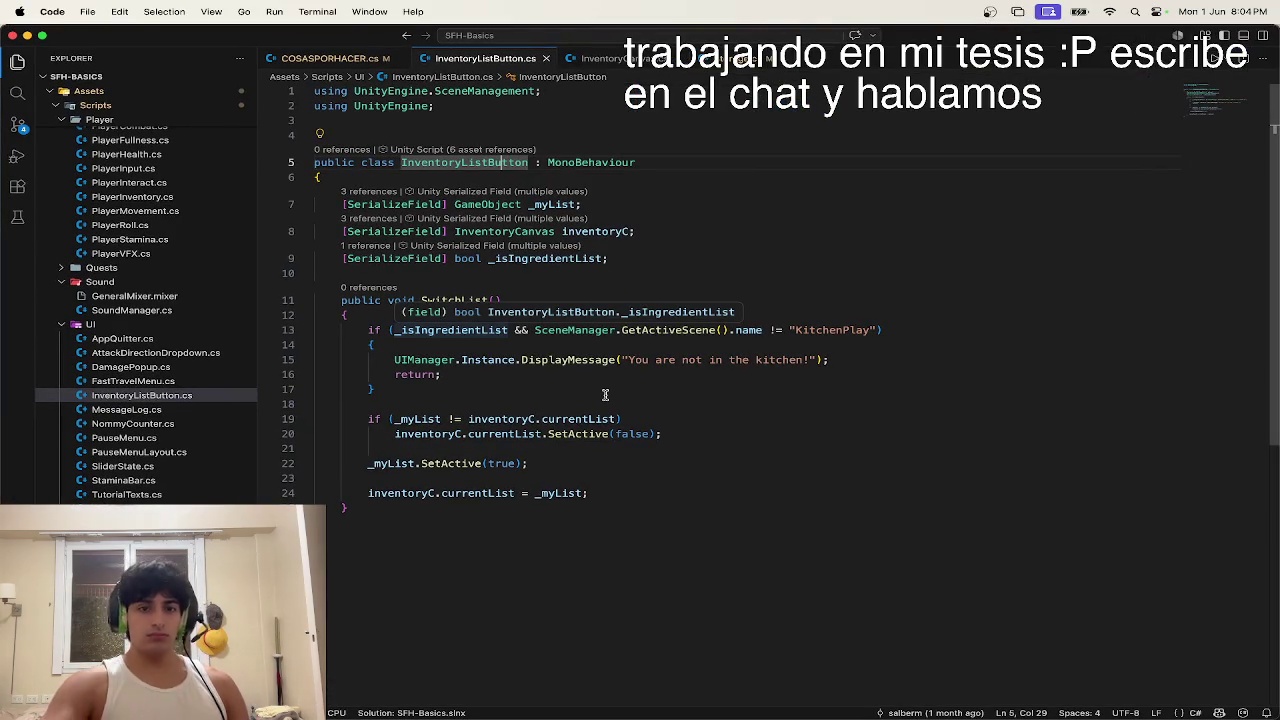
Step: Remove the blank line after the usings in InventoryListButton.cs and save it
click(543, 120)
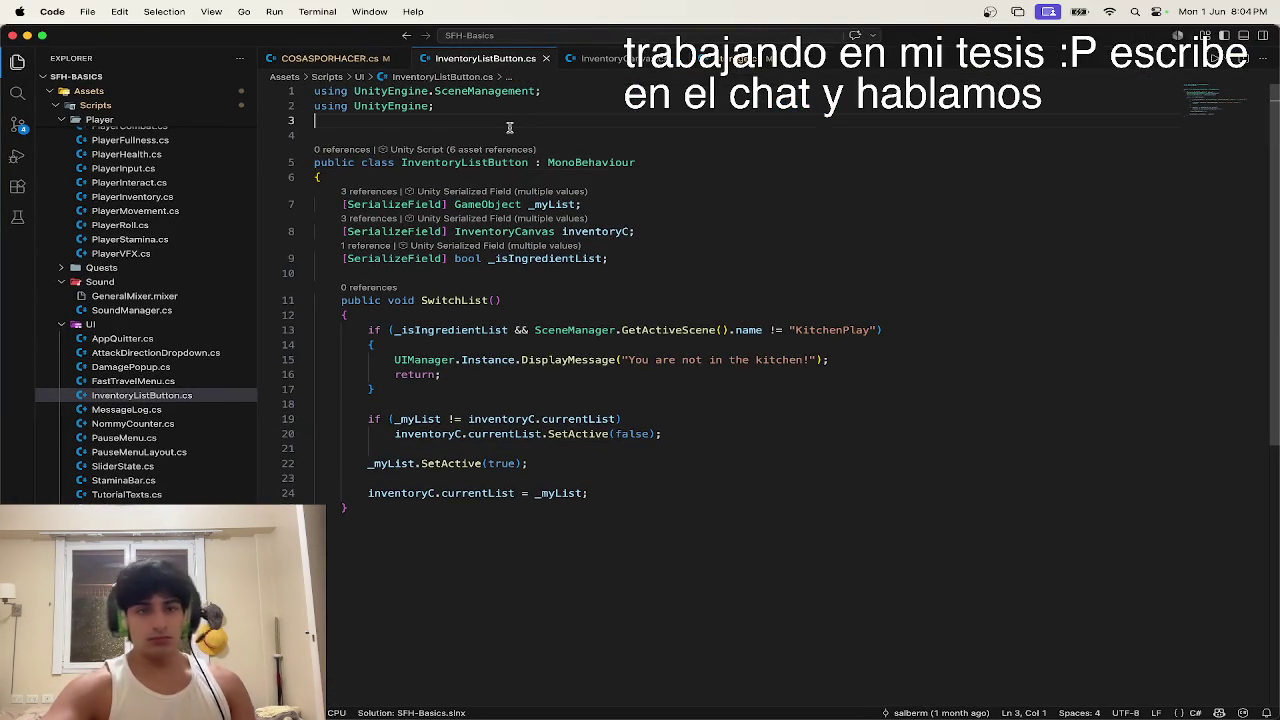
key(BackSpace)
key(BackSpace)
text(;)
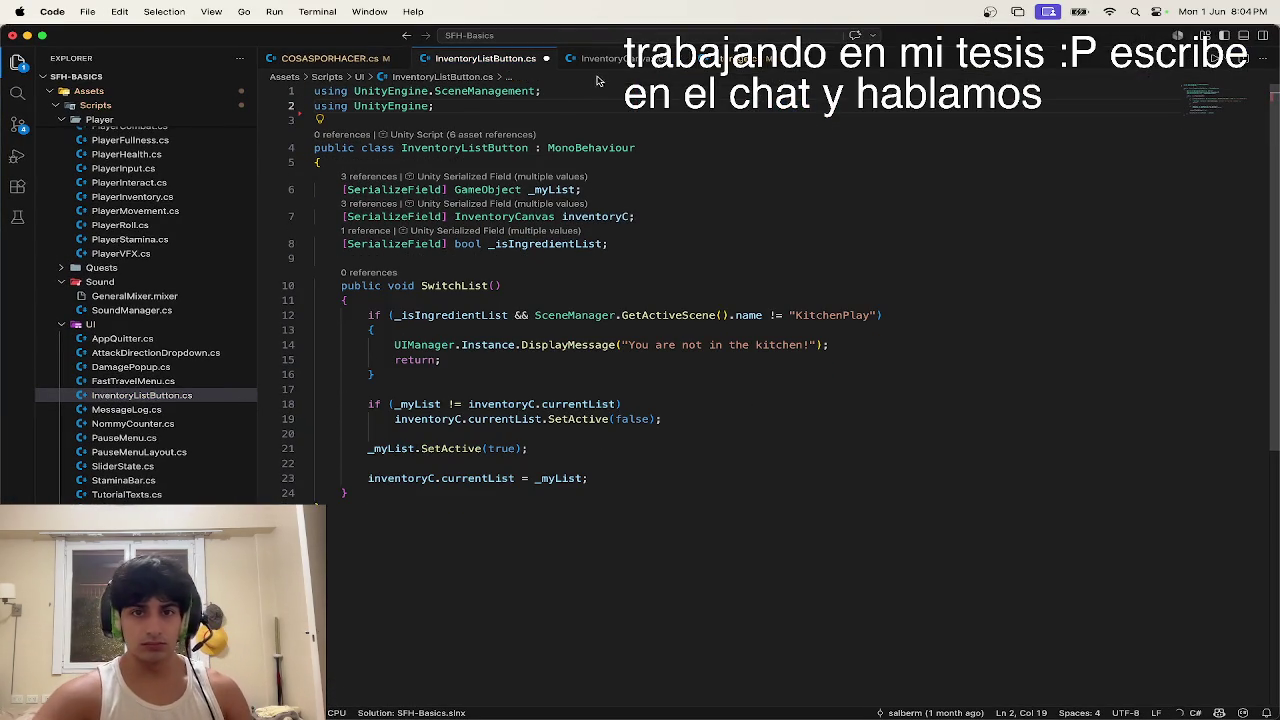
key(cmd+s)
Step: In Storage.cs, uncomment the _dishesSlots field declaration
click(614, 59)
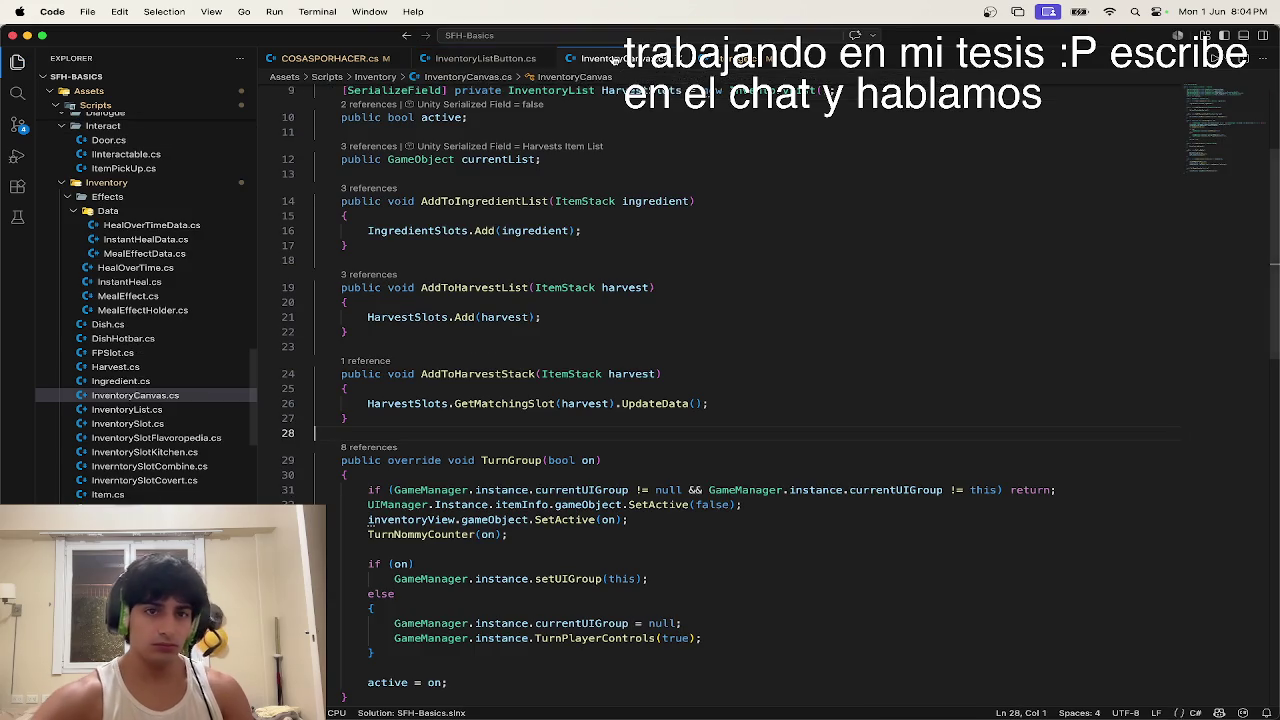
scroll(622, 133, up, 2)
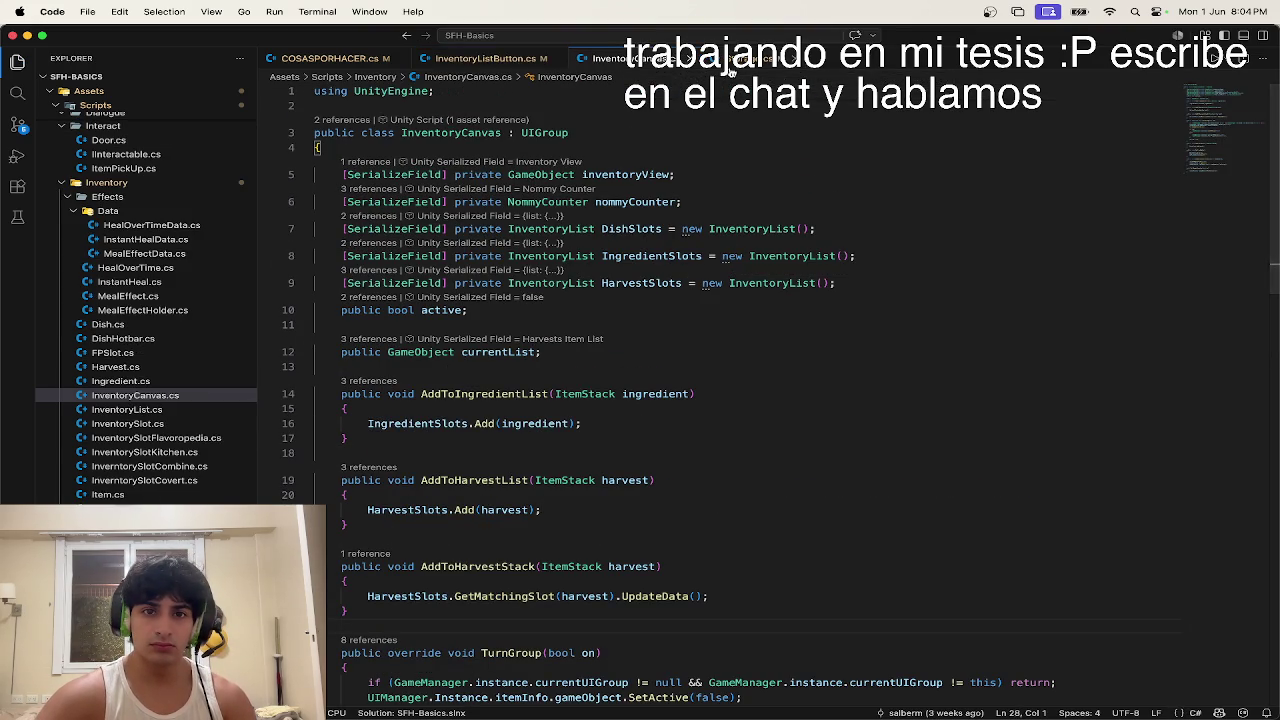
key(ctrl+minus)
click(868, 189)
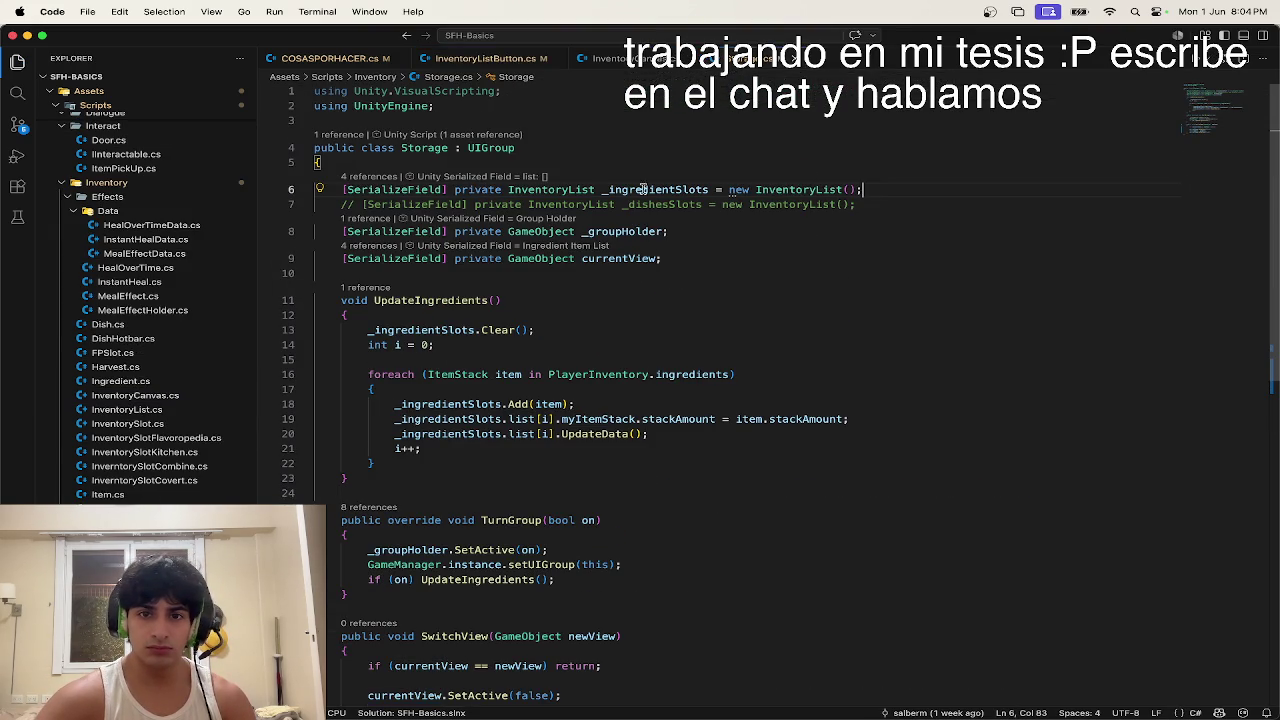
click(354, 202)
key(BackSpace)
key(BackSpace)
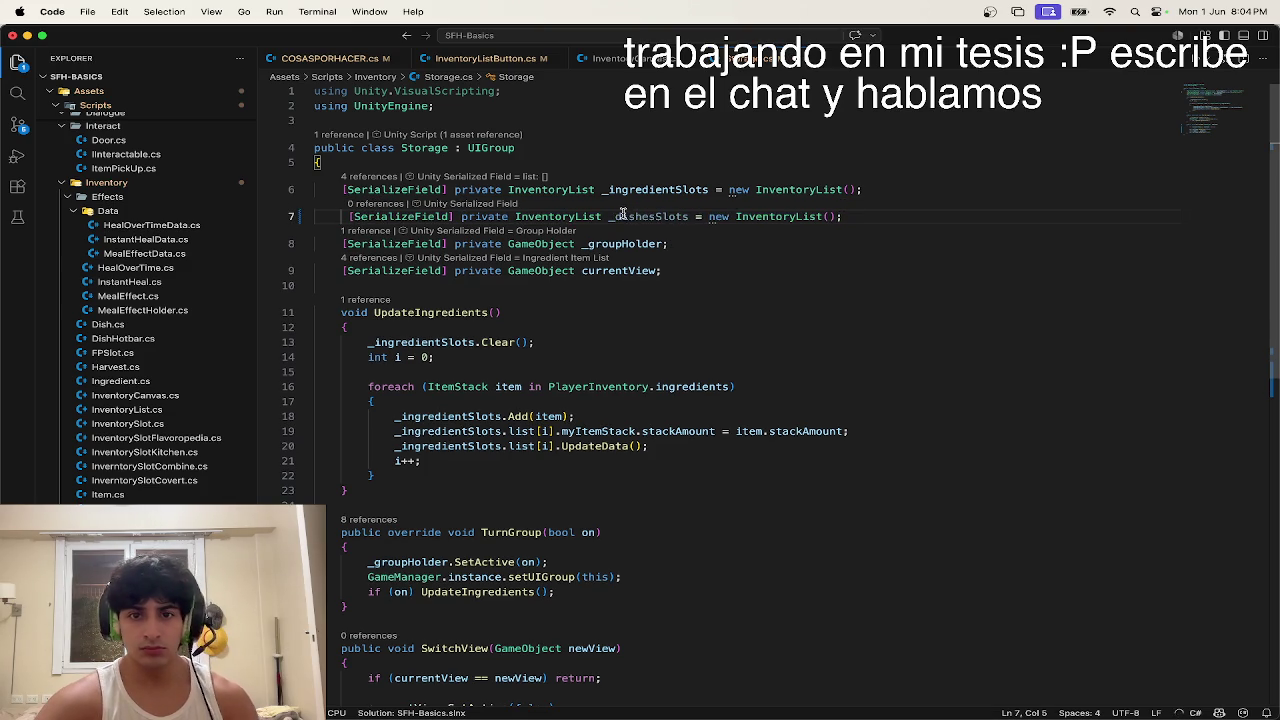
Step: Rename the field _inventoryDishSlots, duplicate it as _storageDishSlots, and fix their indentation
click(613, 216)
text(inventory)
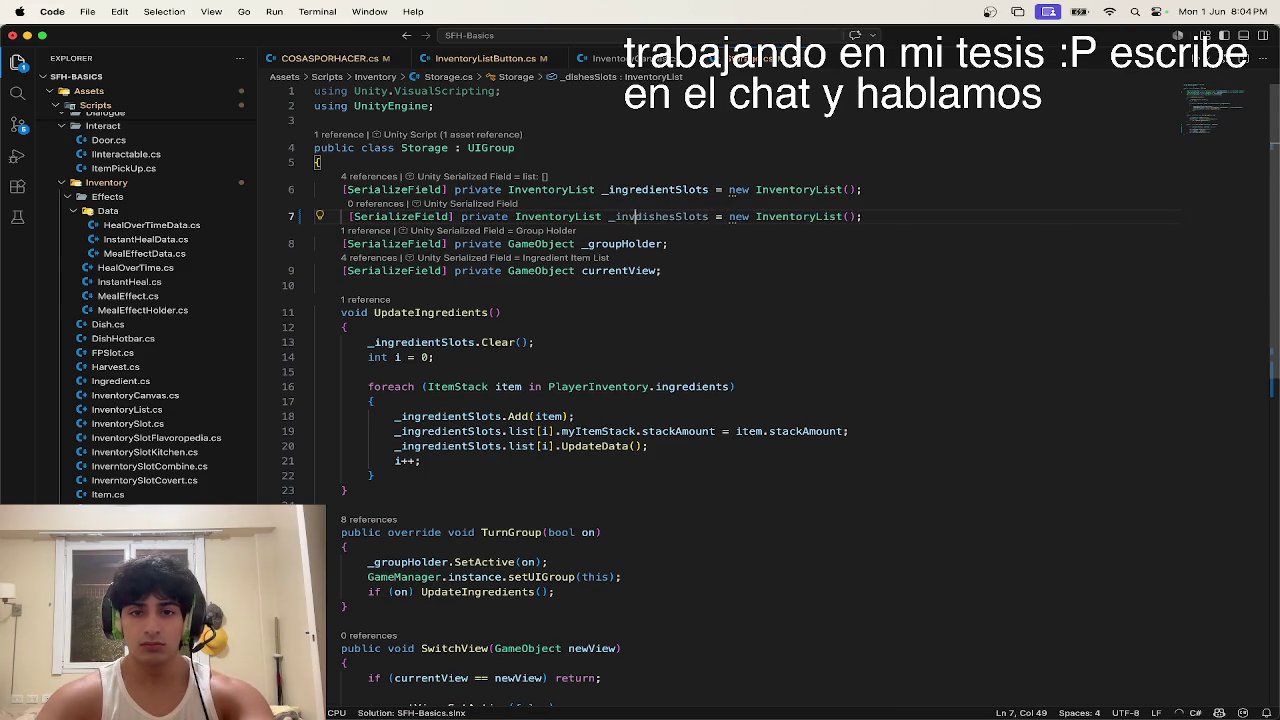
key(Tab)
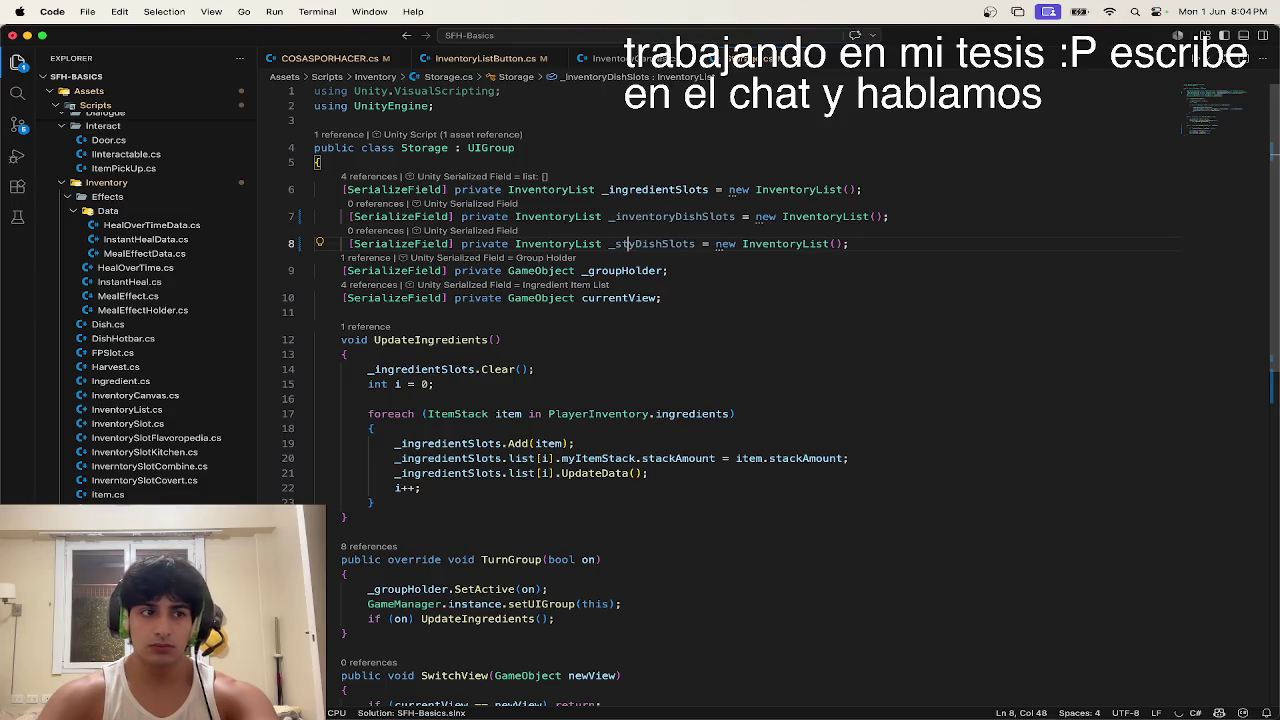
text(torage)
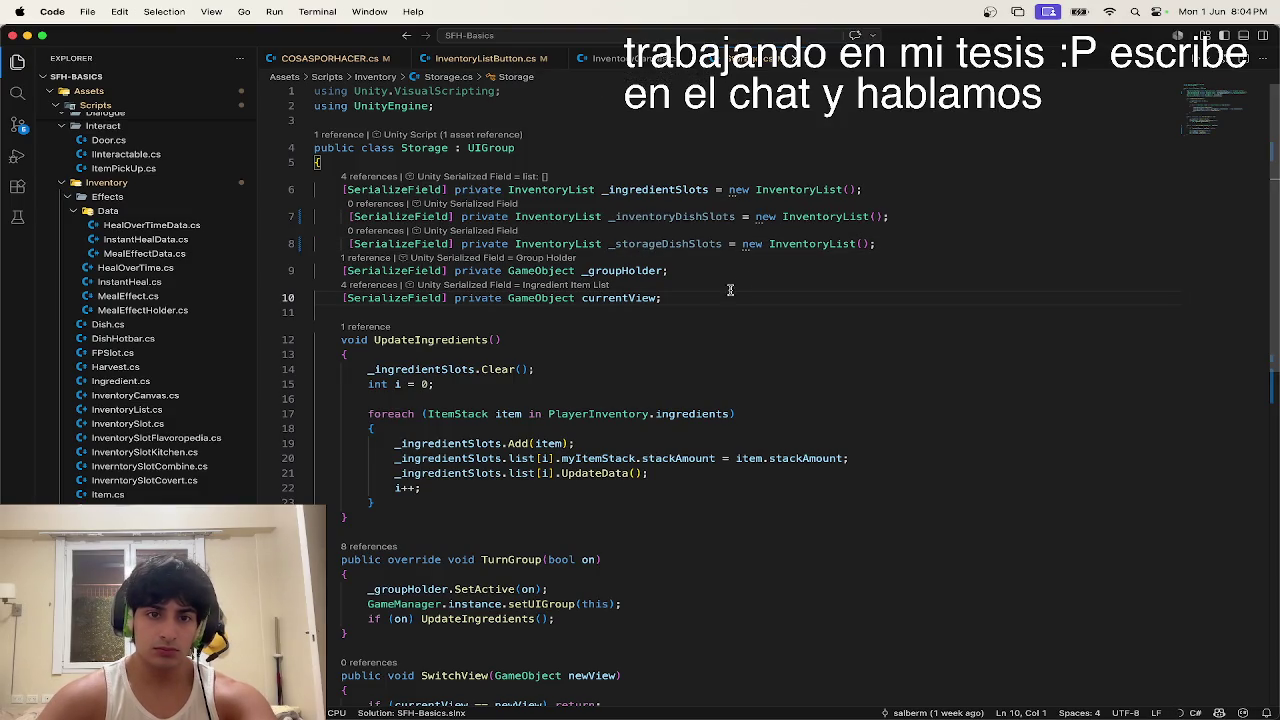
click(349, 243)
key(BackSpace)
click(349, 216)
key(BackSpace)
click(389, 354)
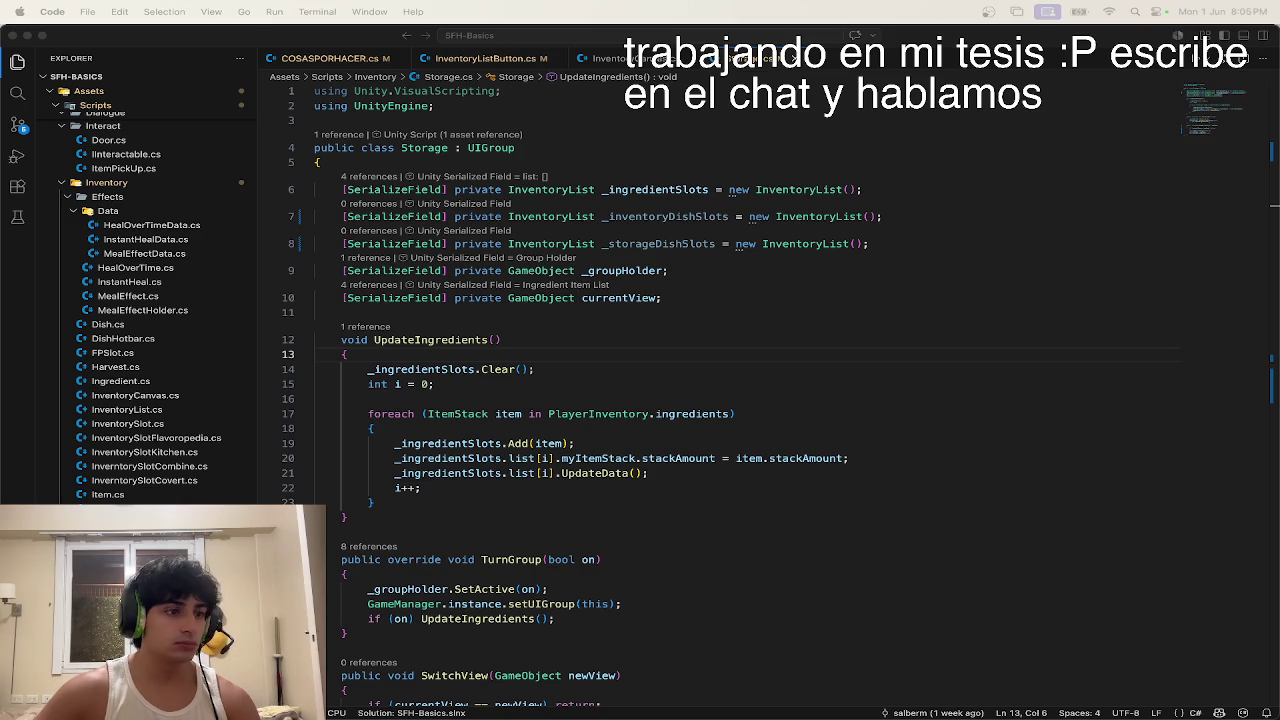
key(ctrl+Up)
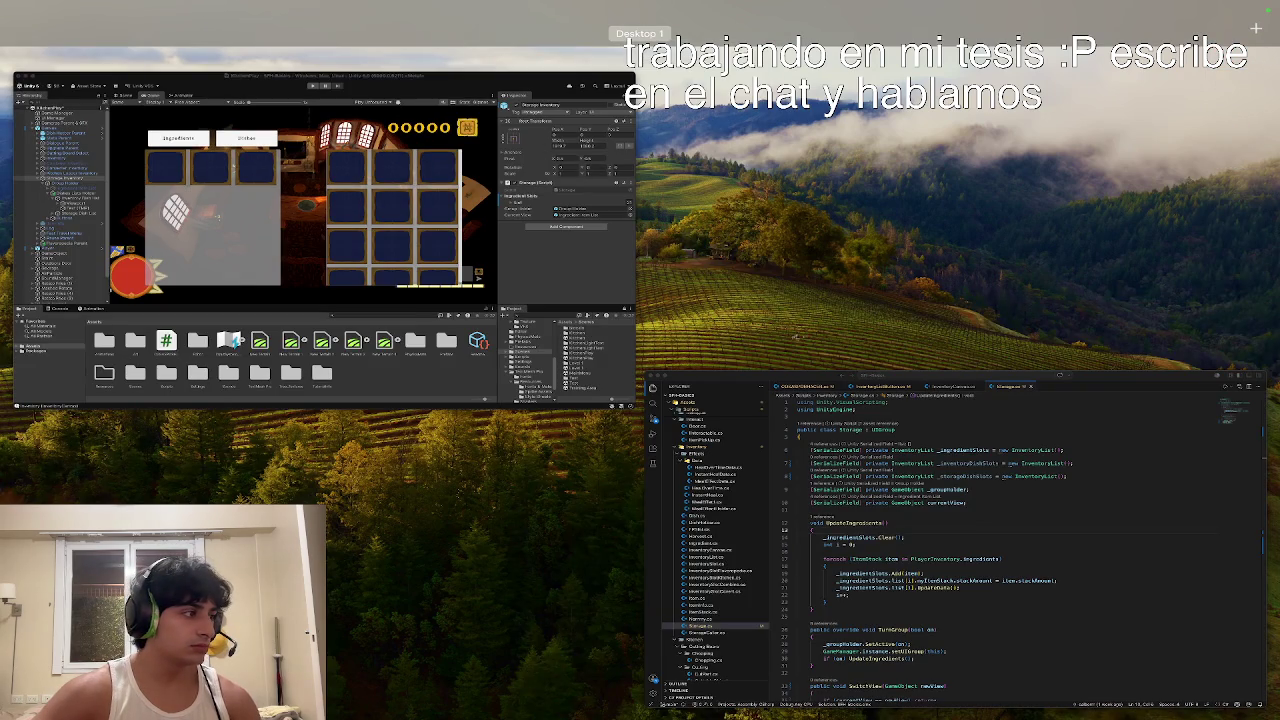
key(ctrl+Up)
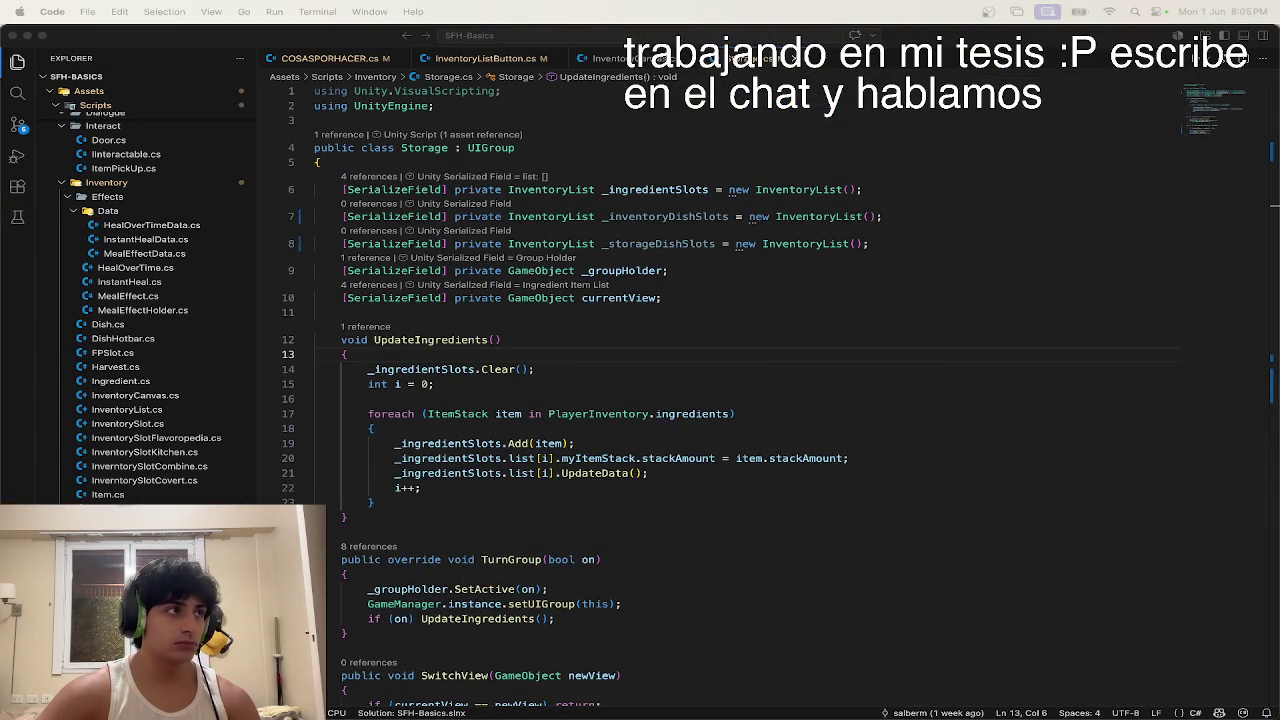
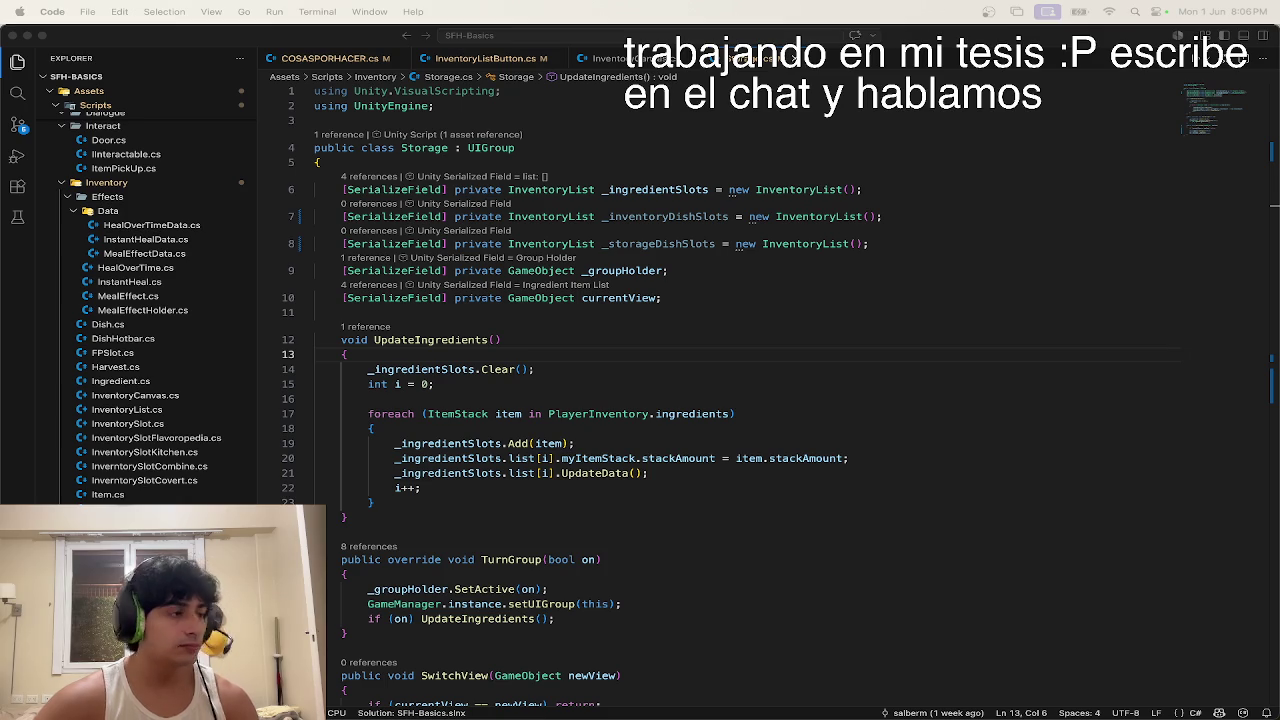
Step: Look over Storage.cs's UpdateIngredients method, then show both Unity and VS Code in Mission Control
key(ctrl+Up)
key(ctrl+Up)
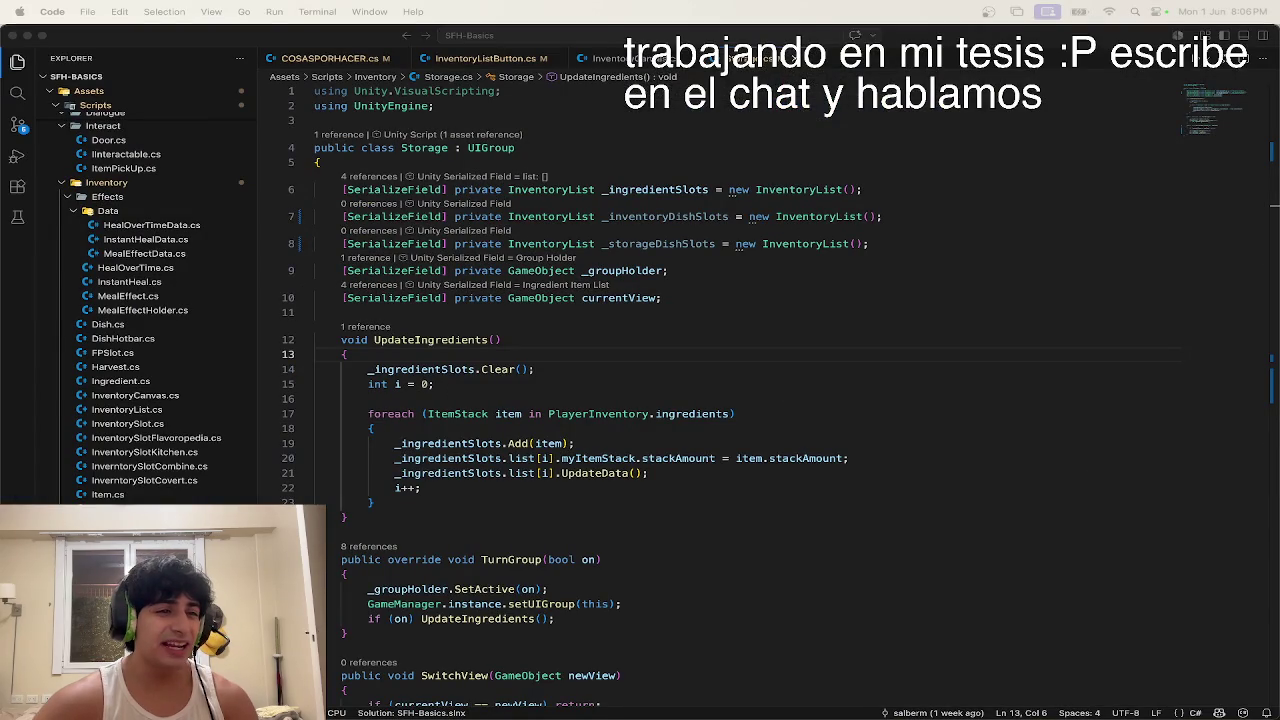
key(ctrl+Up)
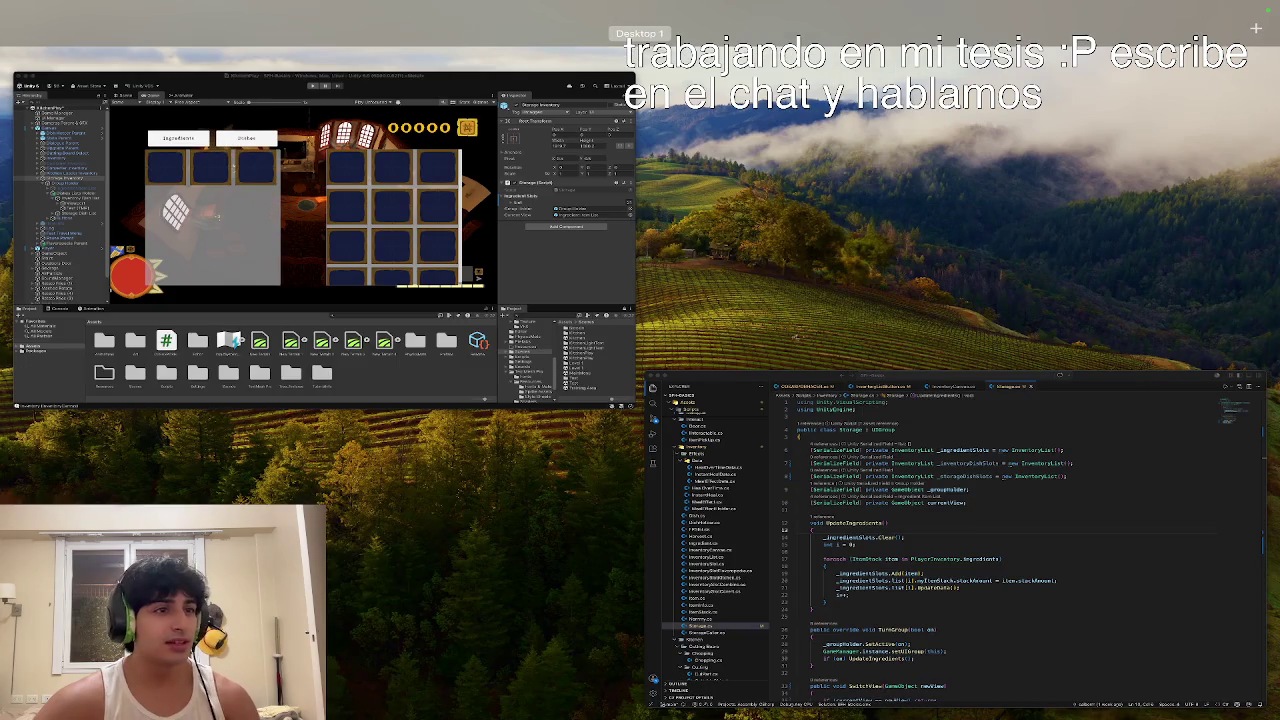
key(ctrl+Up)
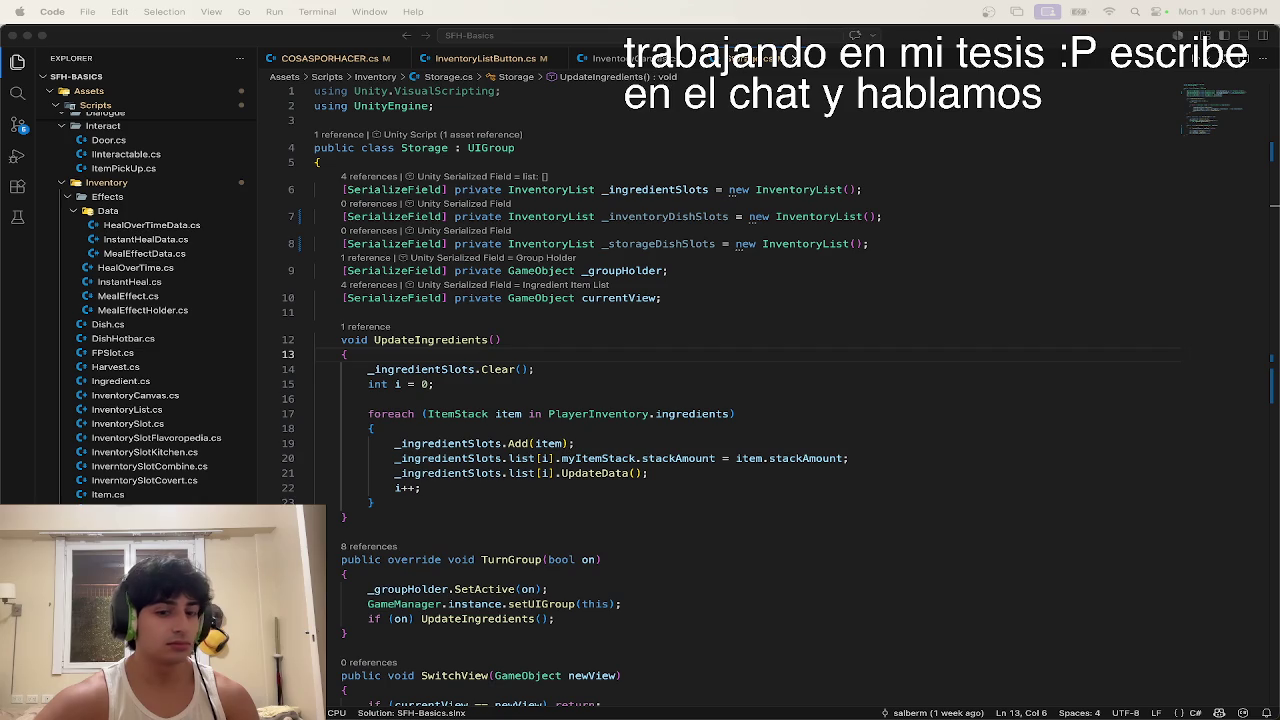
key(XF86AudioMute)
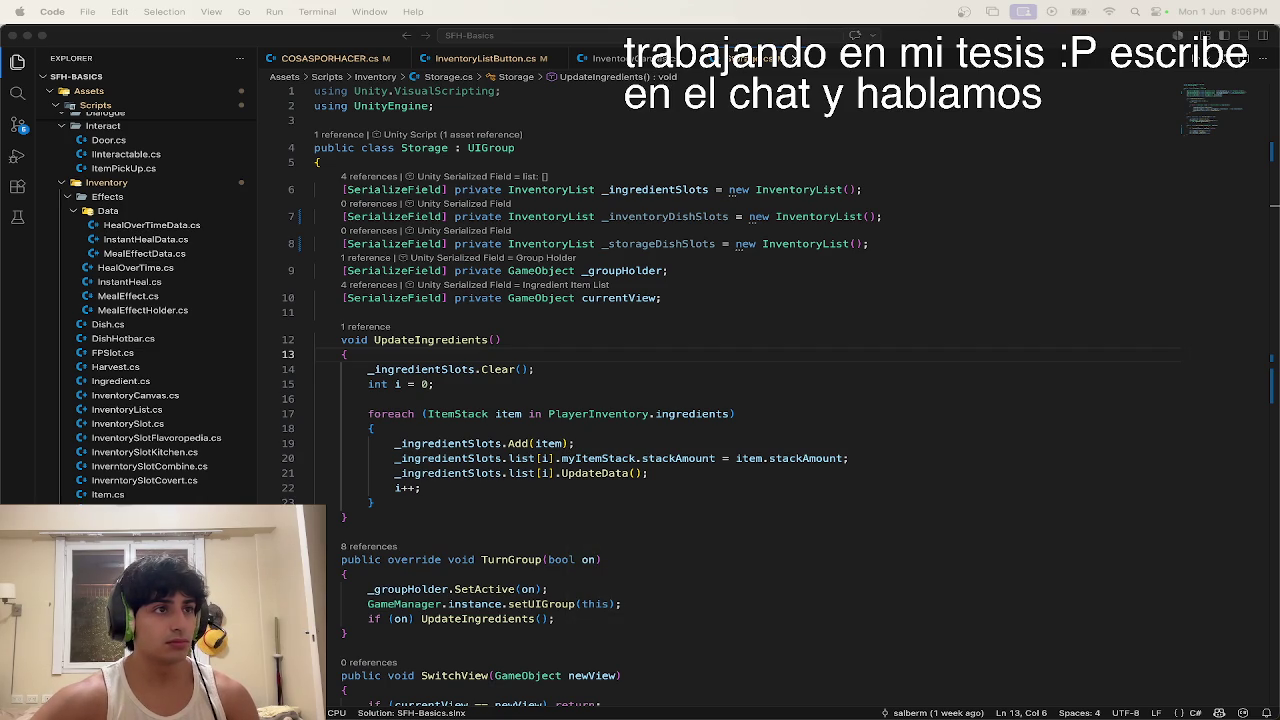
key(XF86AudioMute)
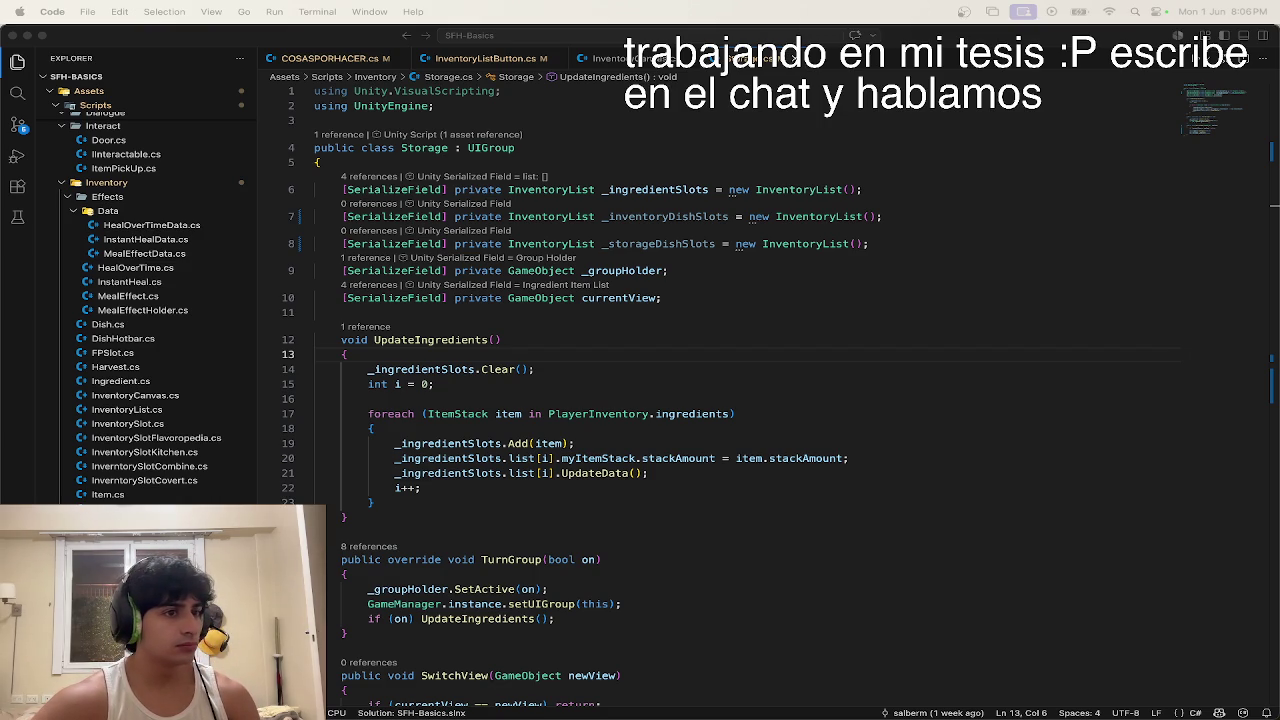
key(ctrl+Up)
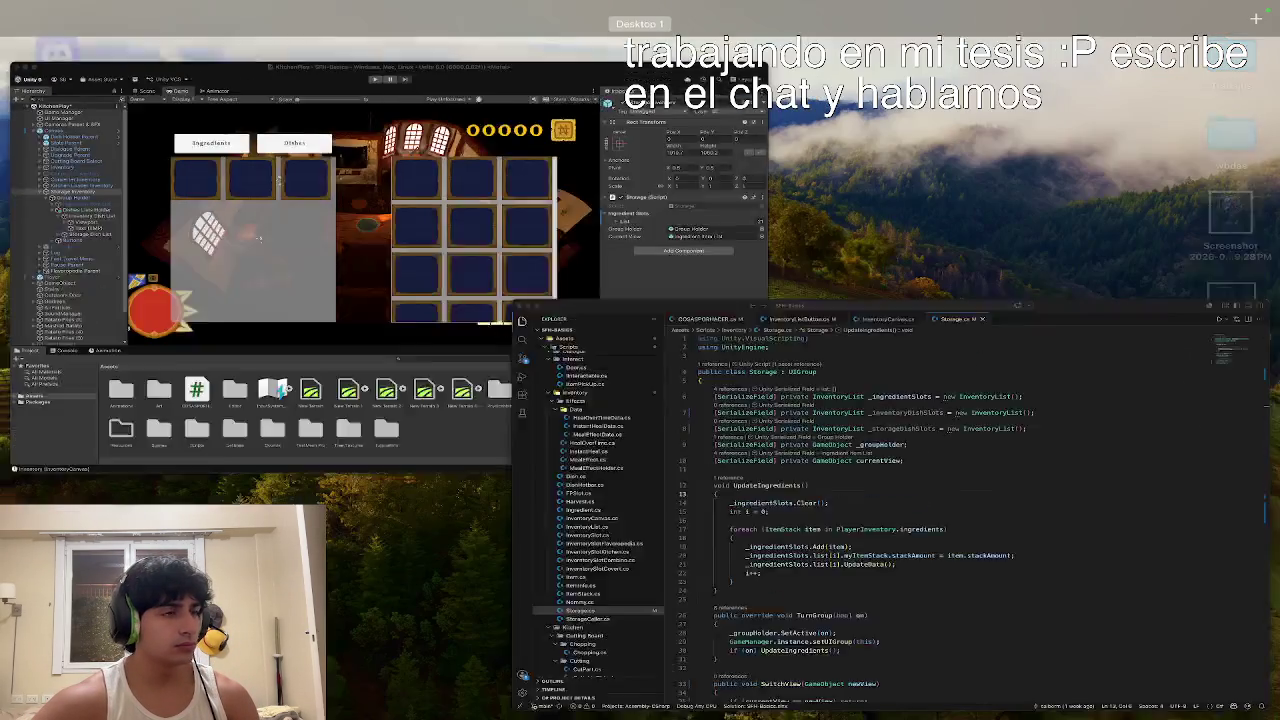
Step: In Unity, expand Inventory Dish Slots and switch to a tilted Scene view
click(407, 335)
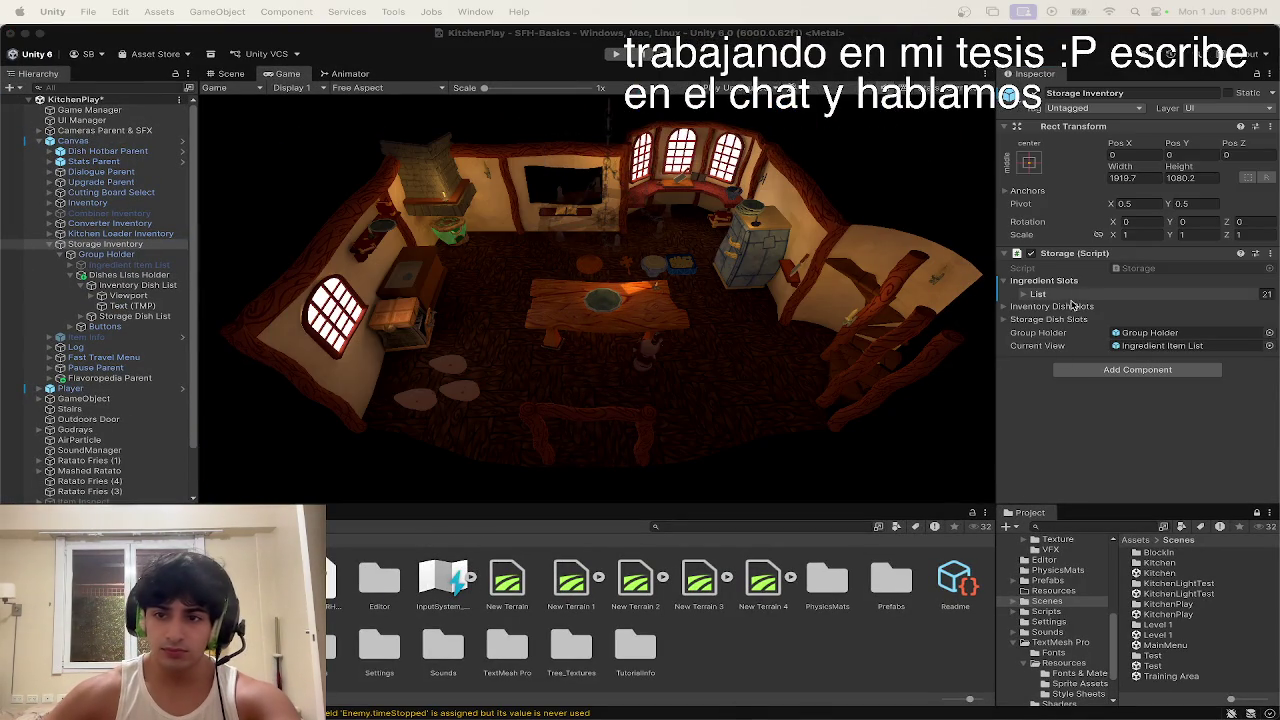
click(1044, 280)
click(1050, 293)
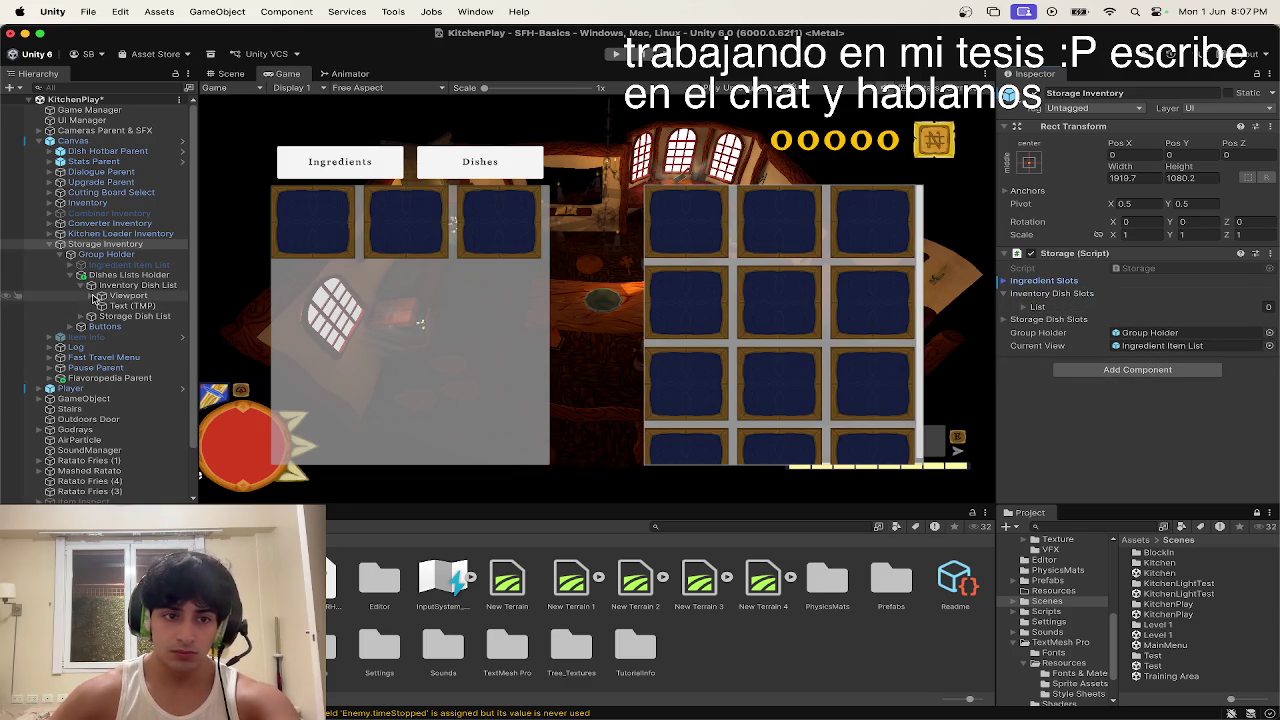
click(120, 275)
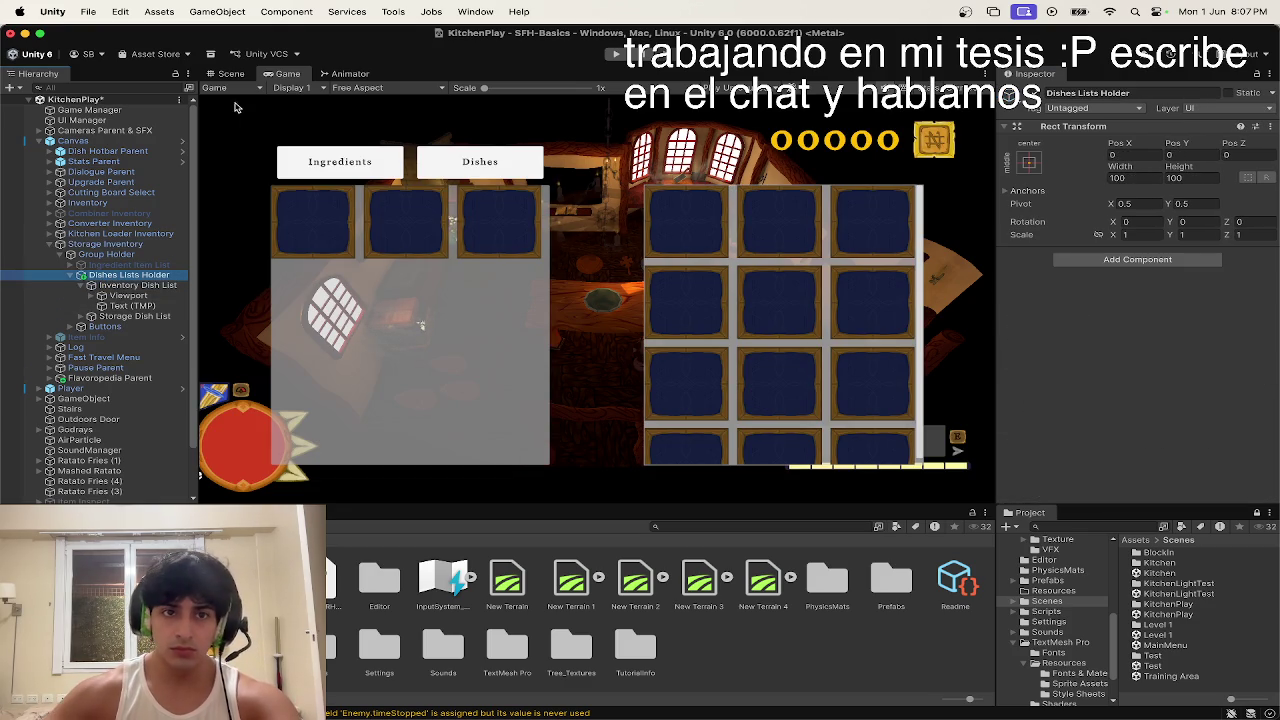
click(228, 73)
drag(540, 262, 597, 251)
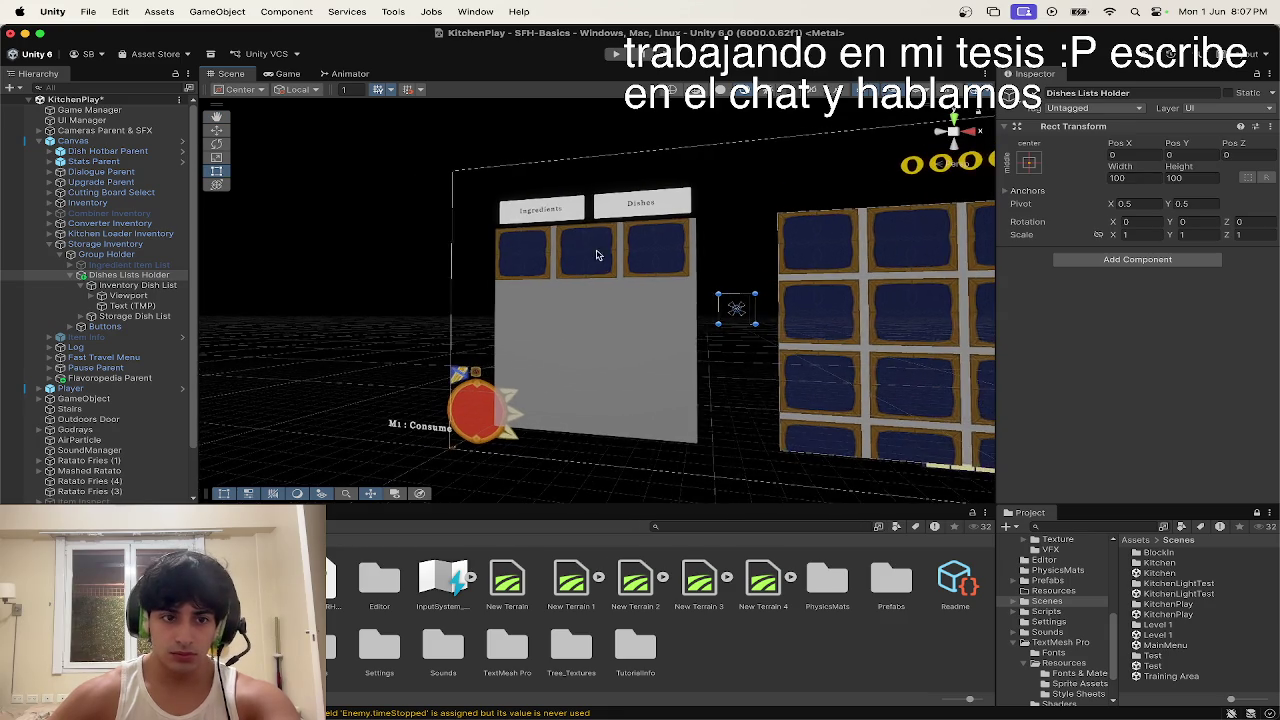
Step: Expand Viewport and Content in the Hierarchy and select the three dish slots
click(91, 296)
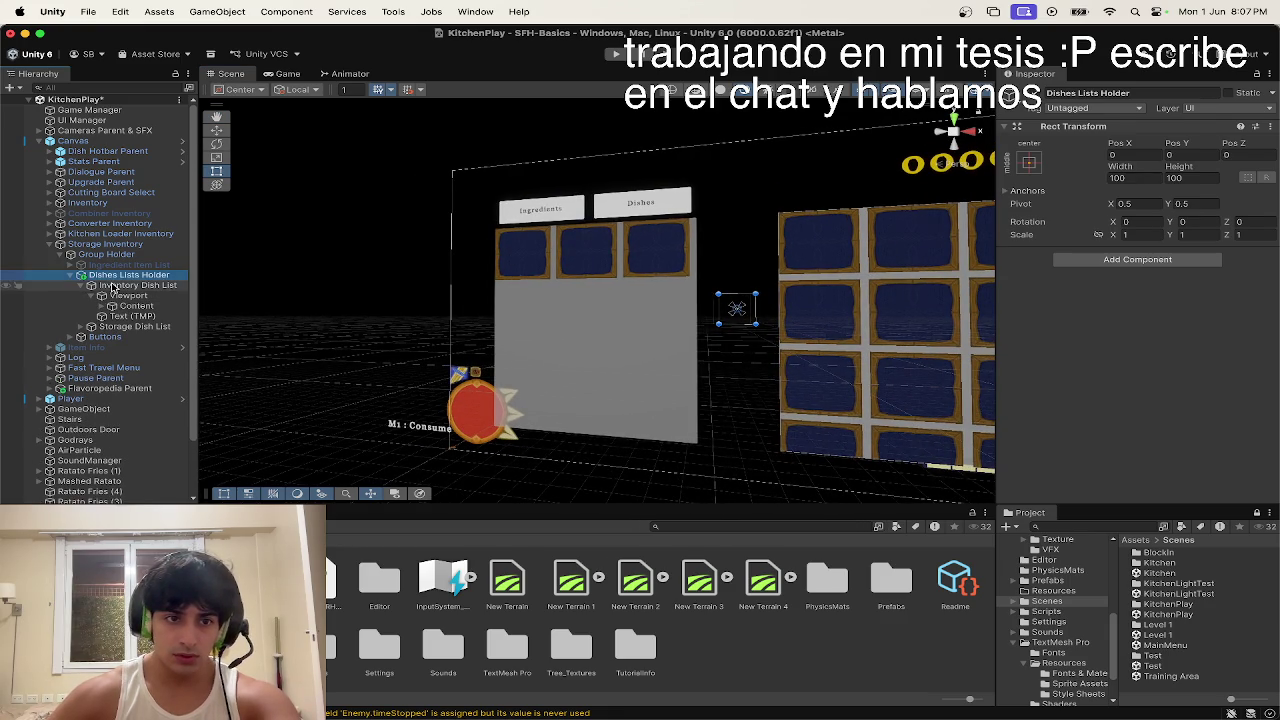
click(112, 285)
click(127, 296)
click(106, 306)
click(123, 316)
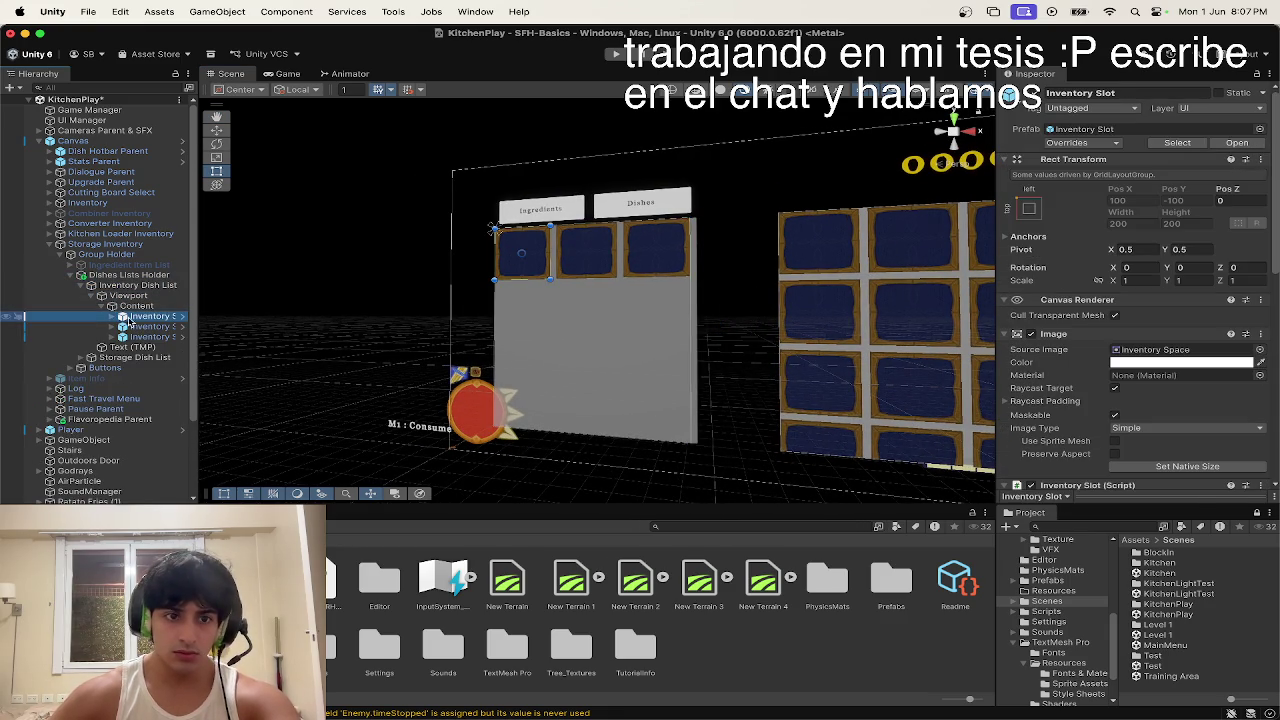
shift+click(150, 336)
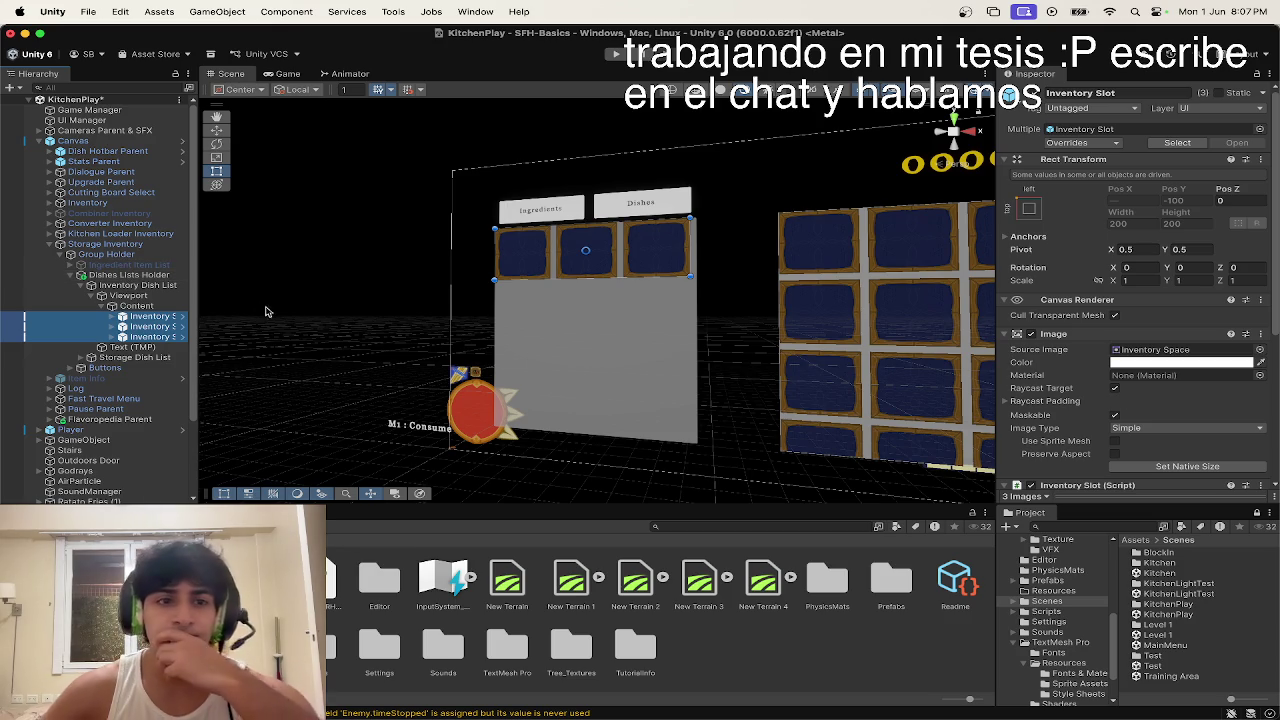
Step: Select Storage Inventory and lock the Inspector on its properties
click(137, 285)
click(141, 275)
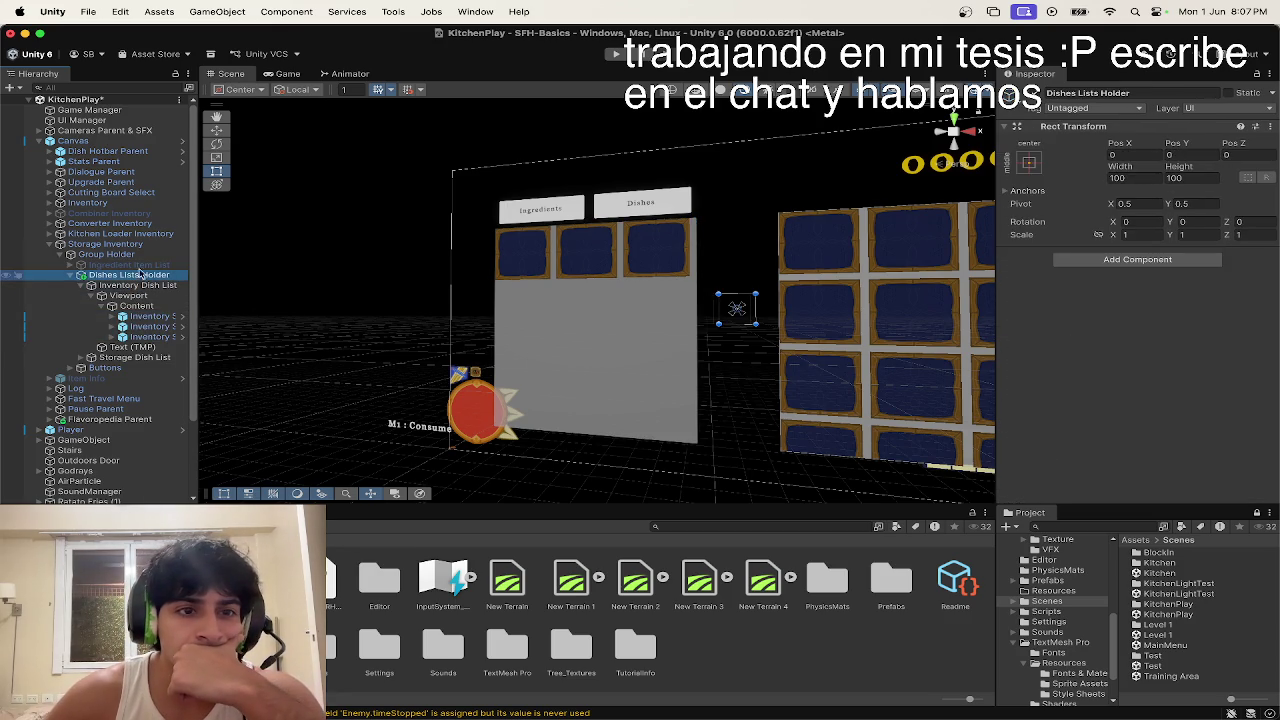
click(135, 244)
click(1229, 92)
key(Return)
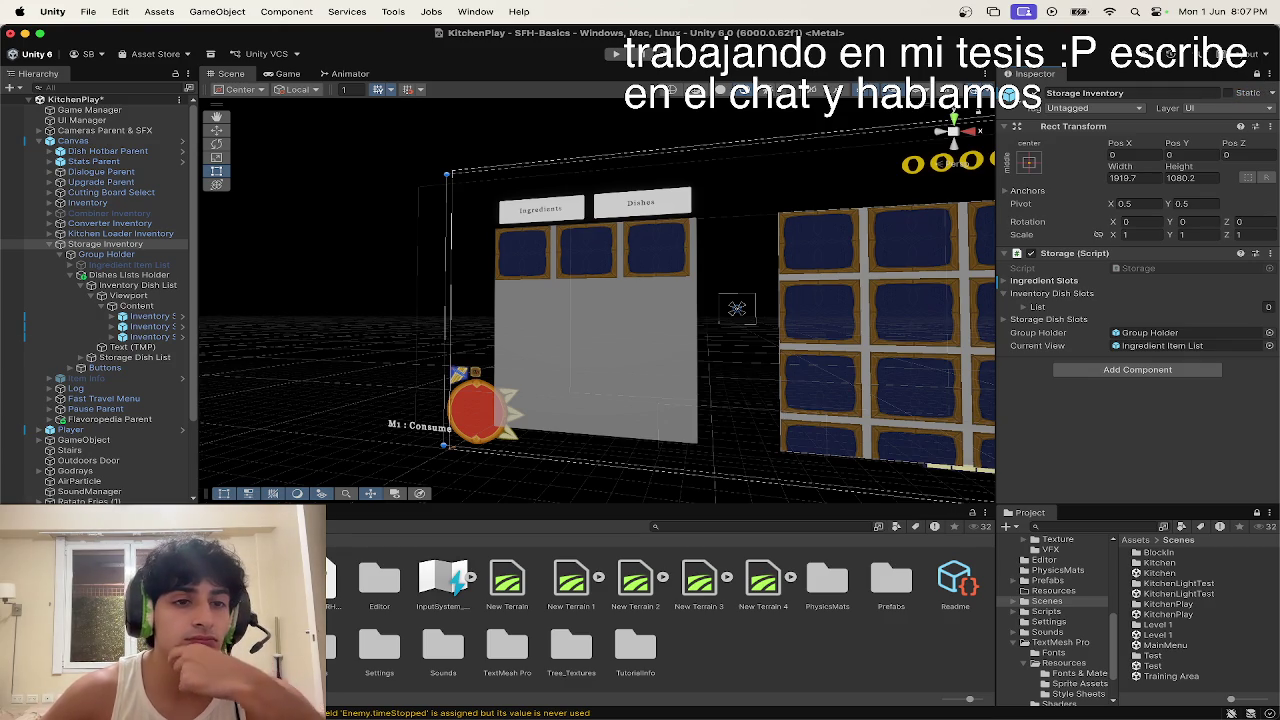
Step: Select the three dish inventory slots and expand the empty Inventory Dish Slots list
click(148, 316)
shift+click(150, 326)
shift+click(155, 337)
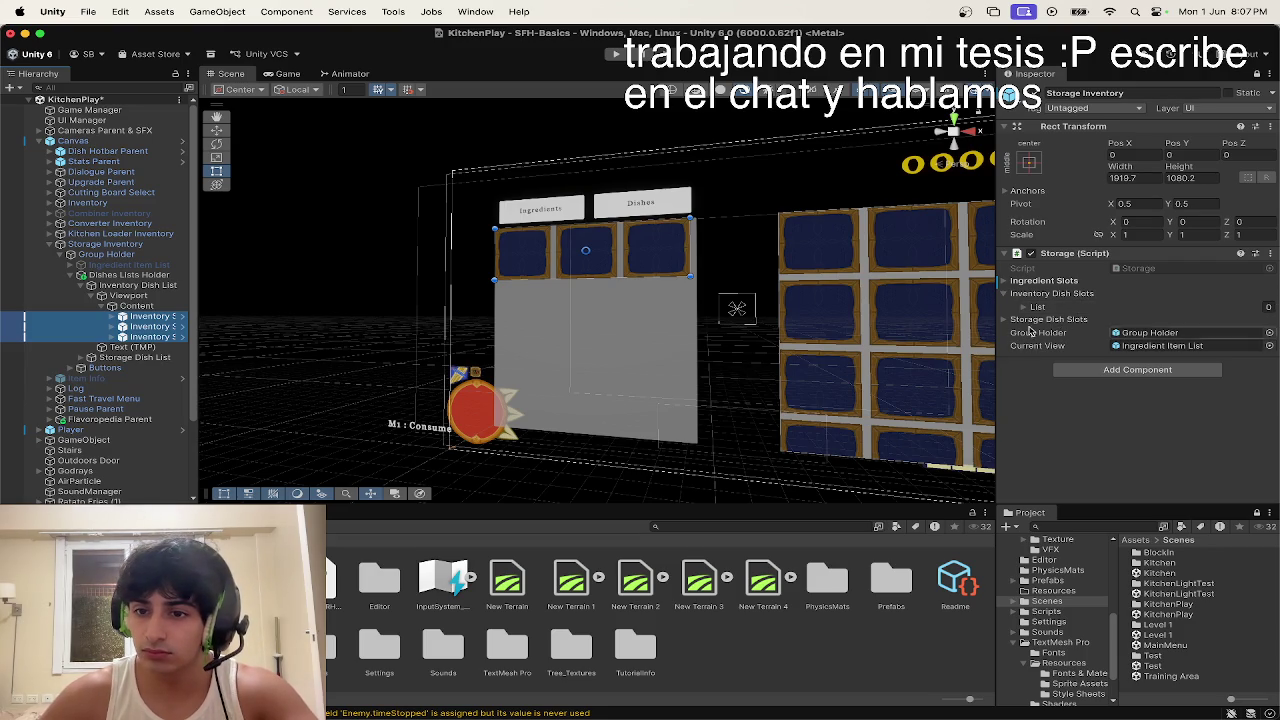
click(1026, 306)
Step: Drag the three dish slots into Inventory Dish Slots and collapse the list
mouse_move(150, 326)
mouse_down()
mouse_move(1203, 297)
mouse_move(1145, 308)
mouse_up()
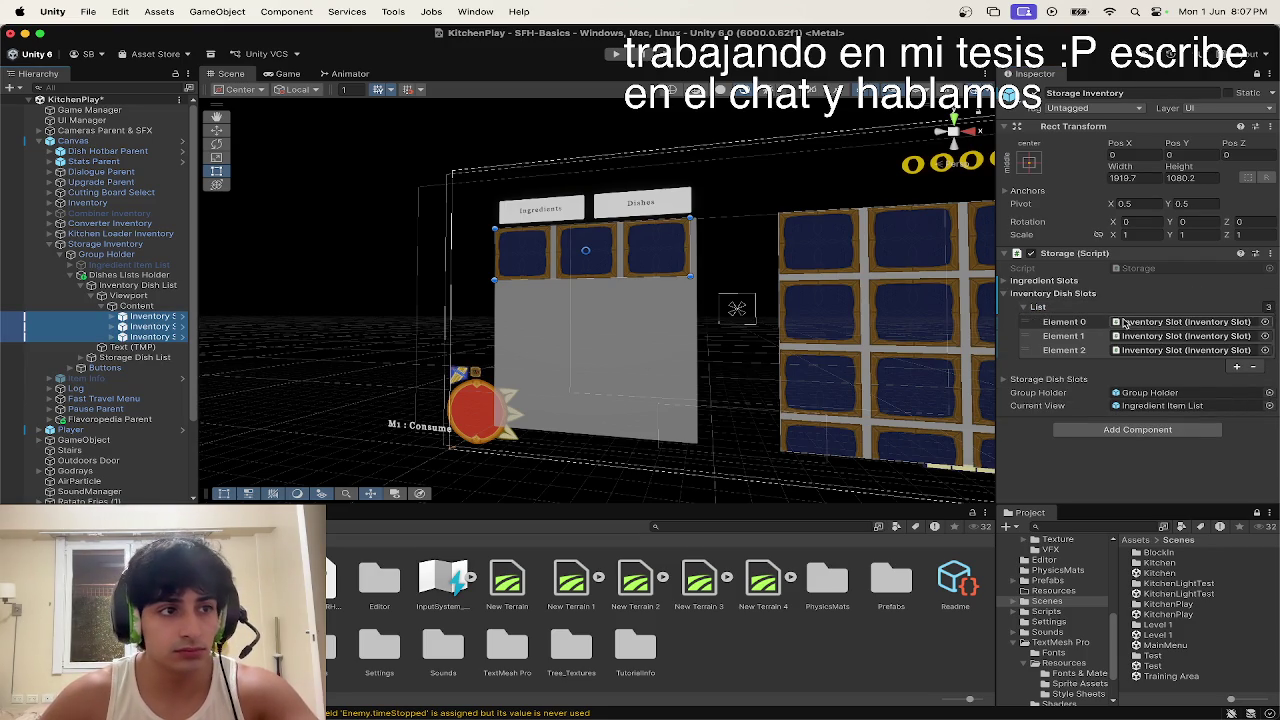
click(1068, 306)
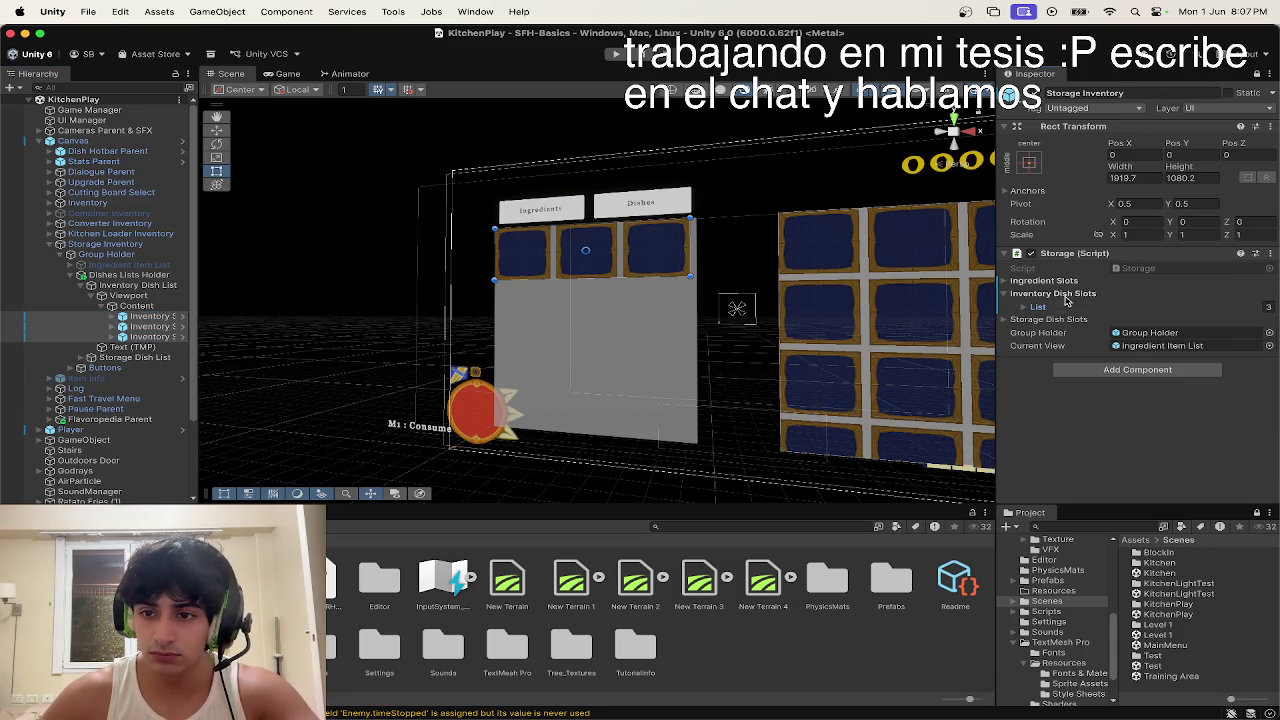
click(1065, 295)
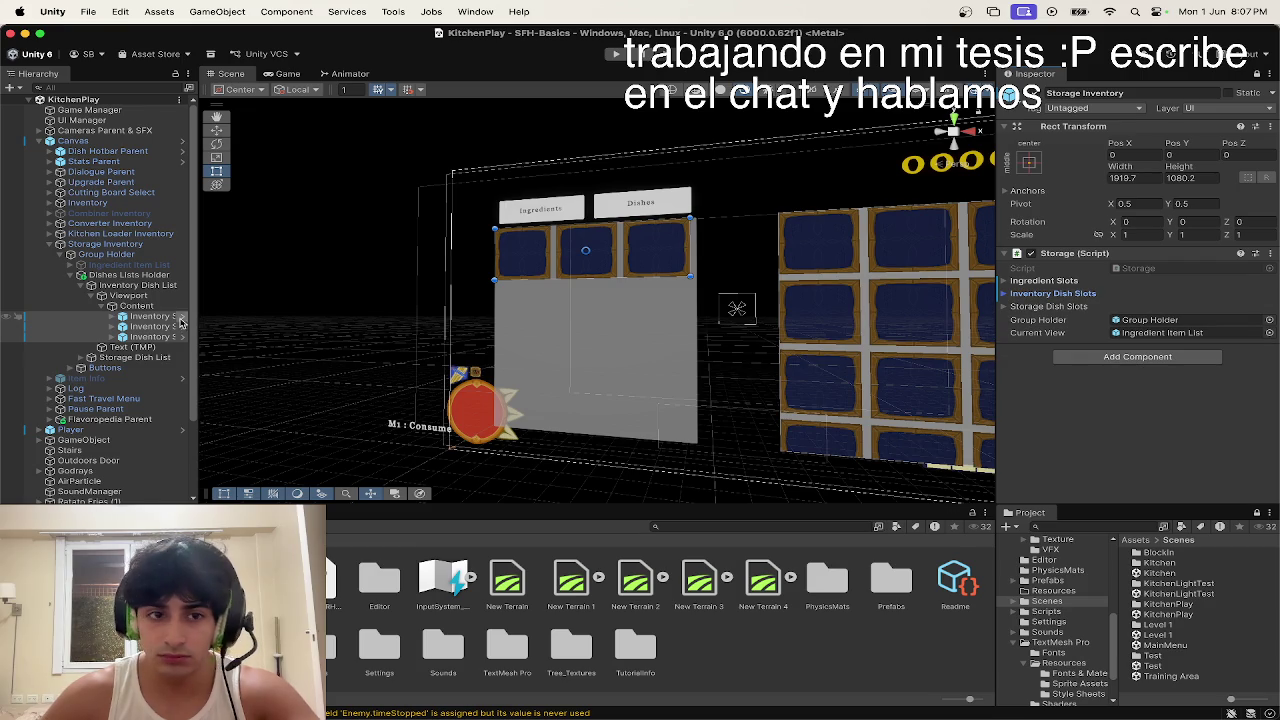
Step: Select the Consume text object under Content and delete it
click(115, 306)
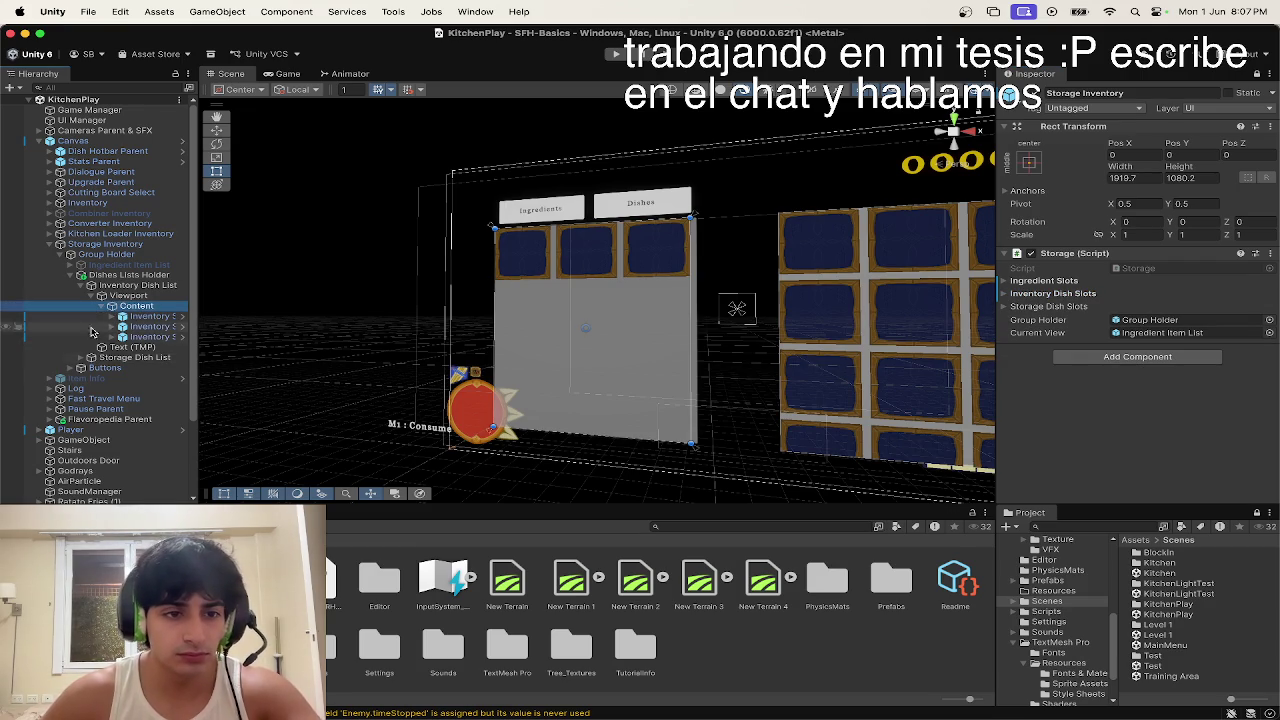
click(130, 346)
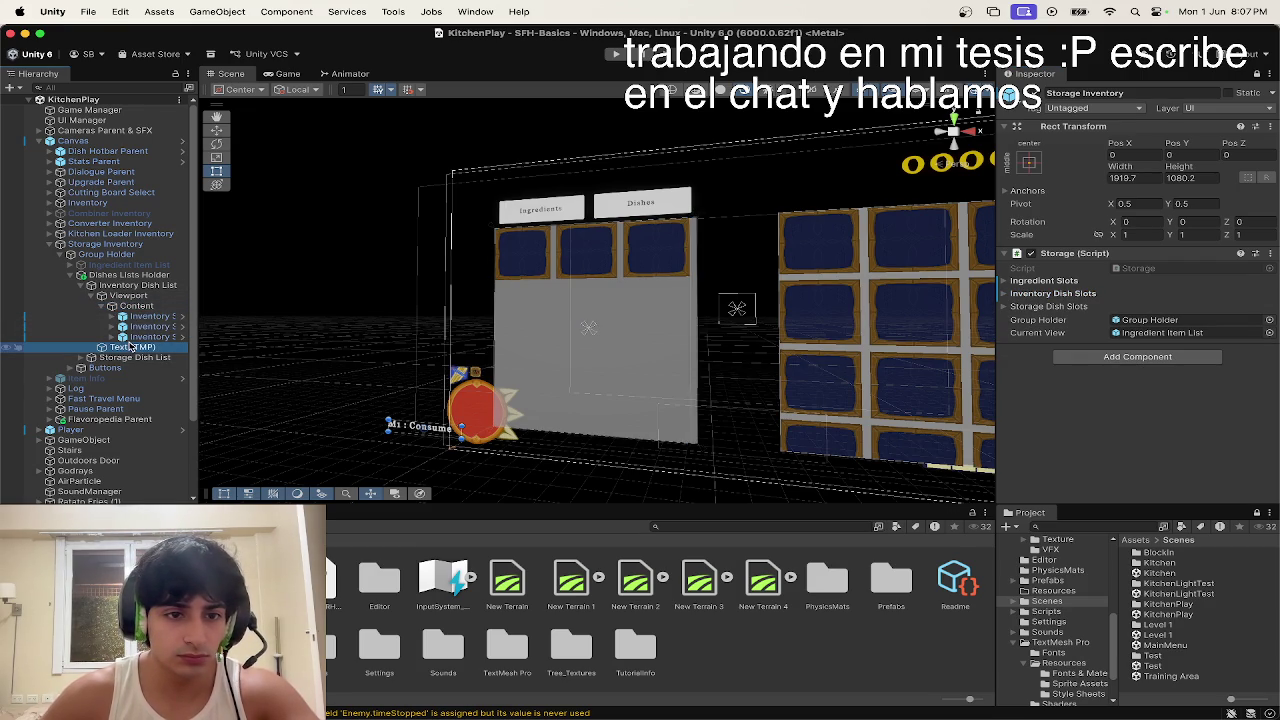
click(286, 74)
click(232, 74)
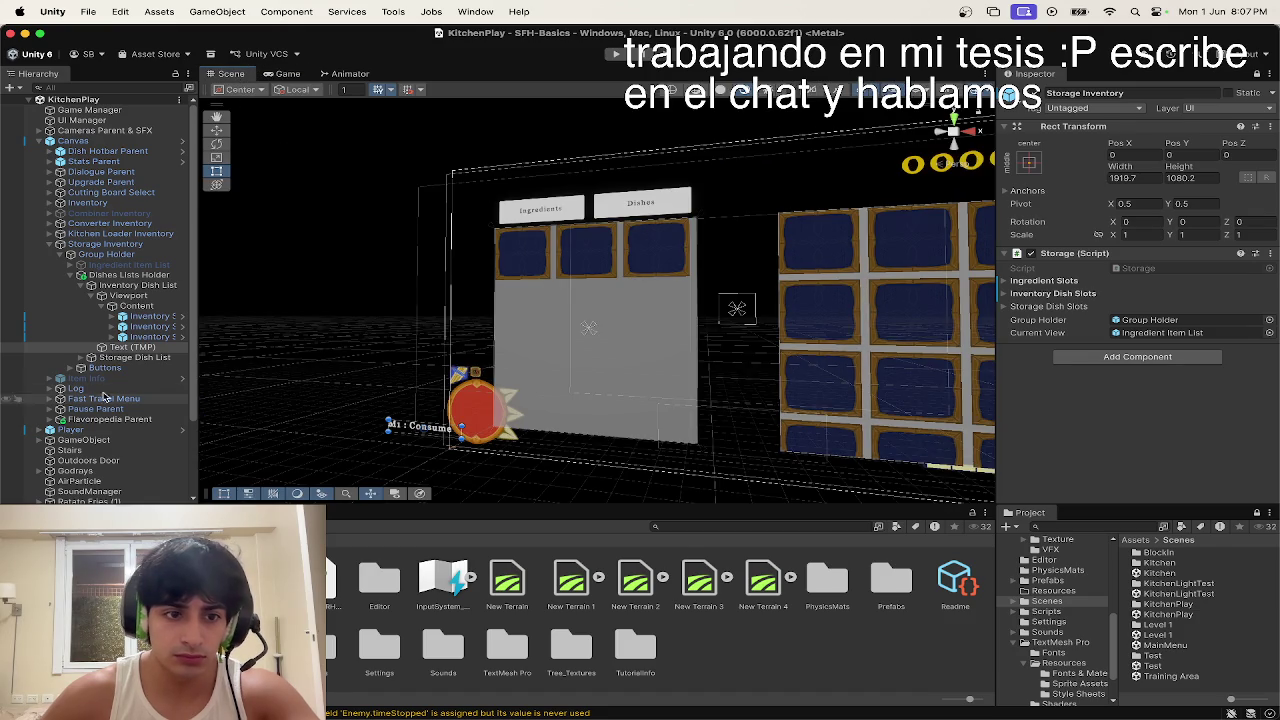
key(super+BackSpace)
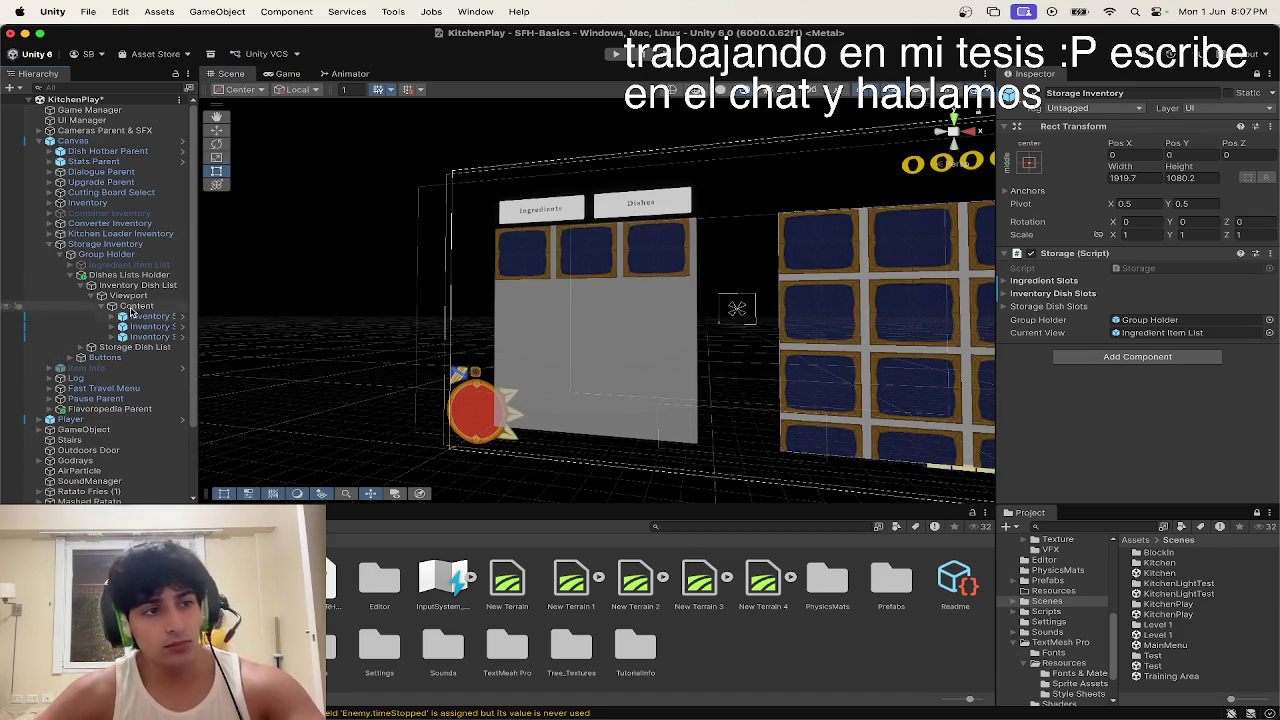
Step: Toggle the clickable option on the first dish inventory slot
click(168, 318)
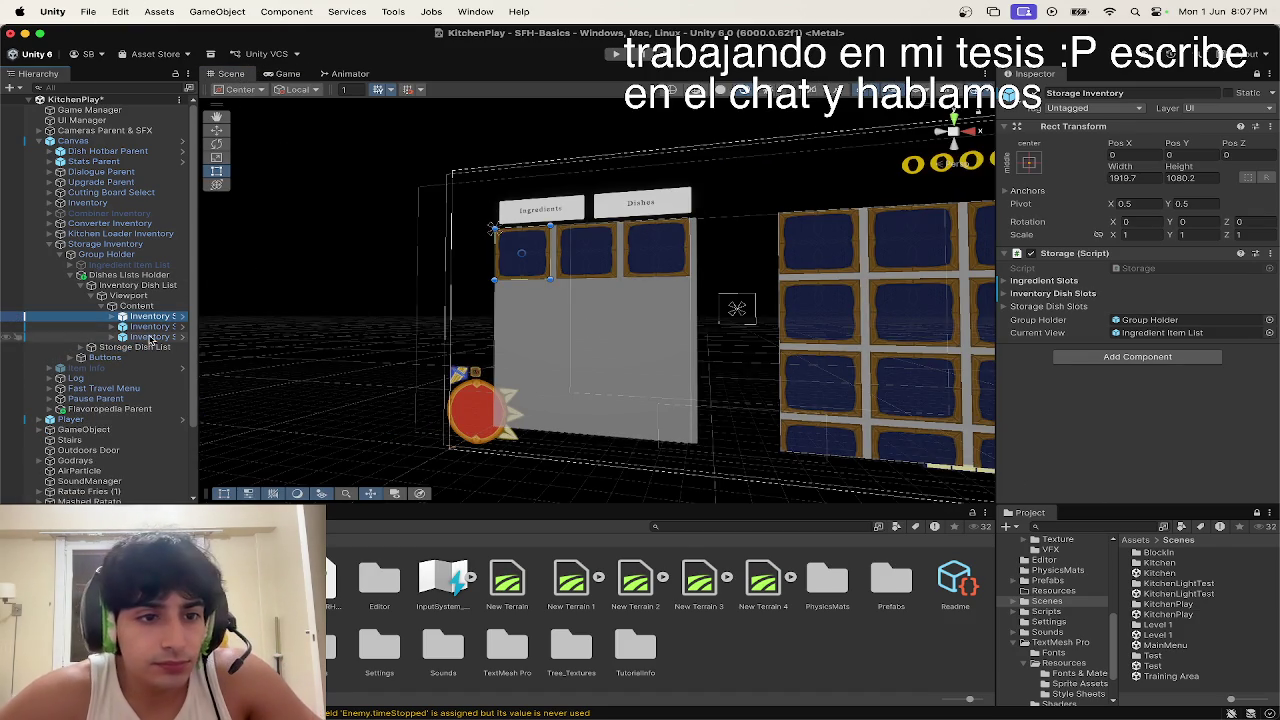
click(1257, 74)
scroll(1148, 433, down, 5)
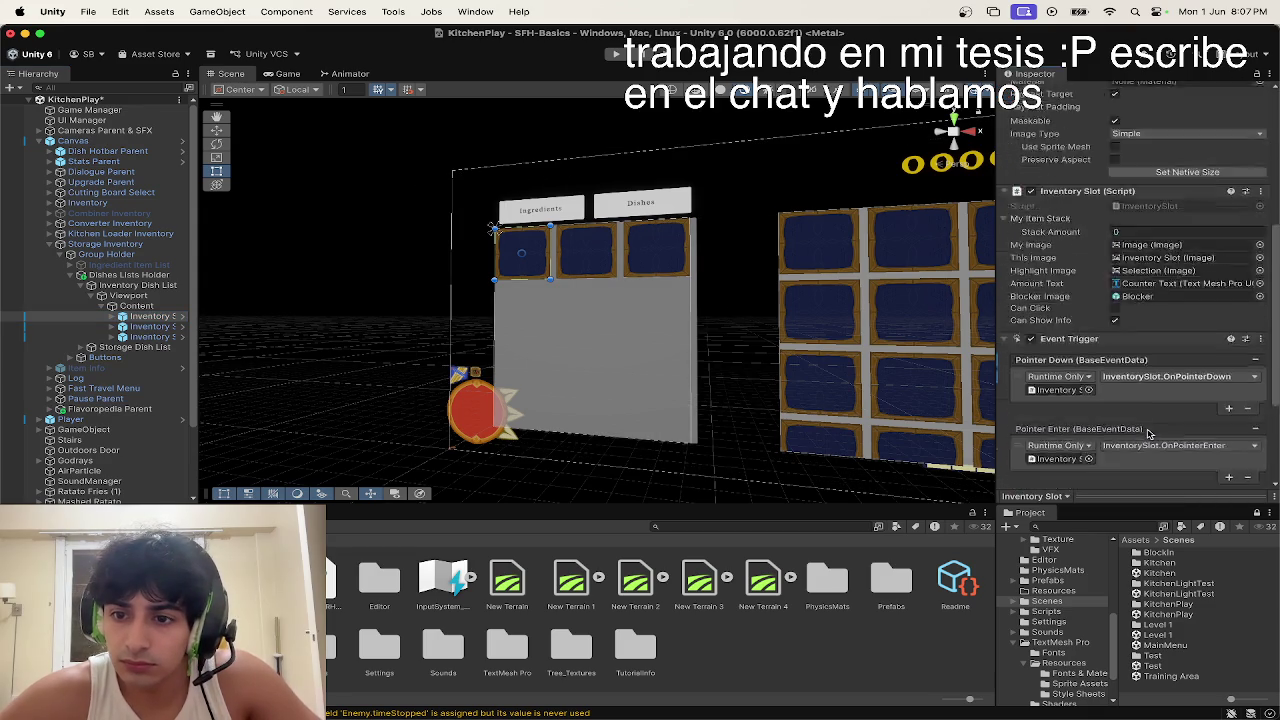
click(1115, 235)
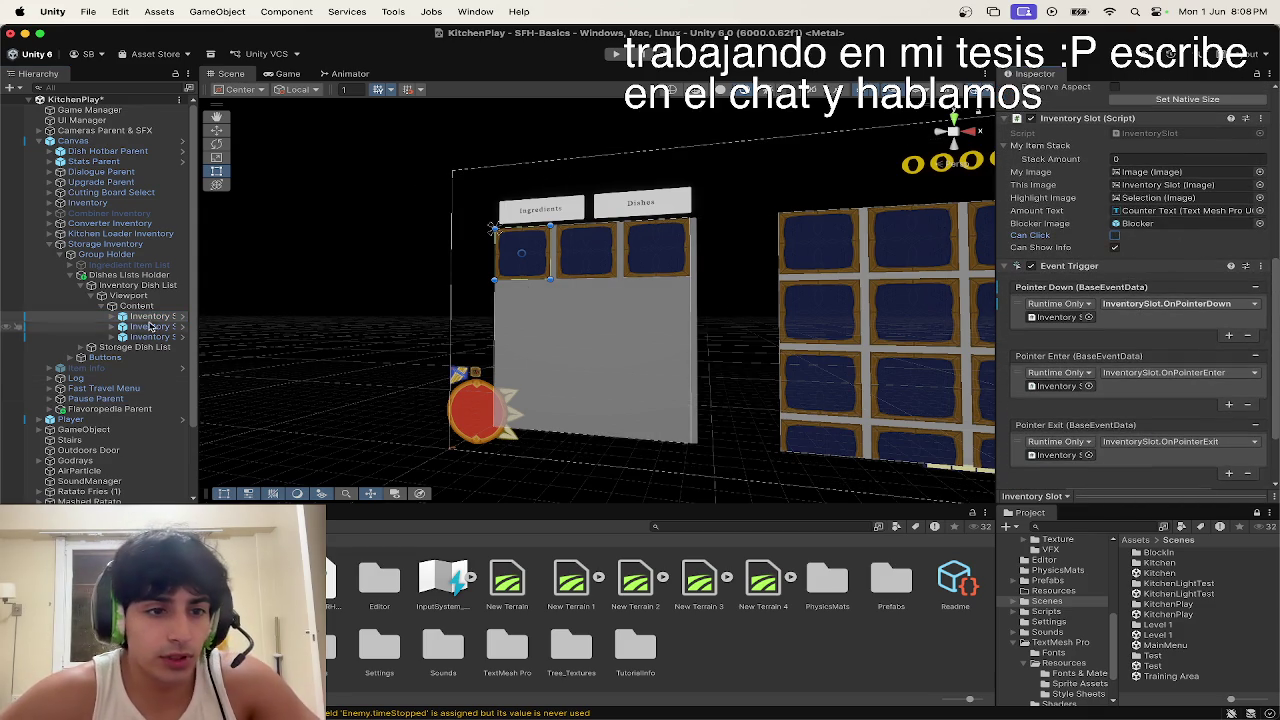
Step: Collapse Dishes Lists Holder and expand Storage Dish List down to its slots
click(91, 285)
click(80, 274)
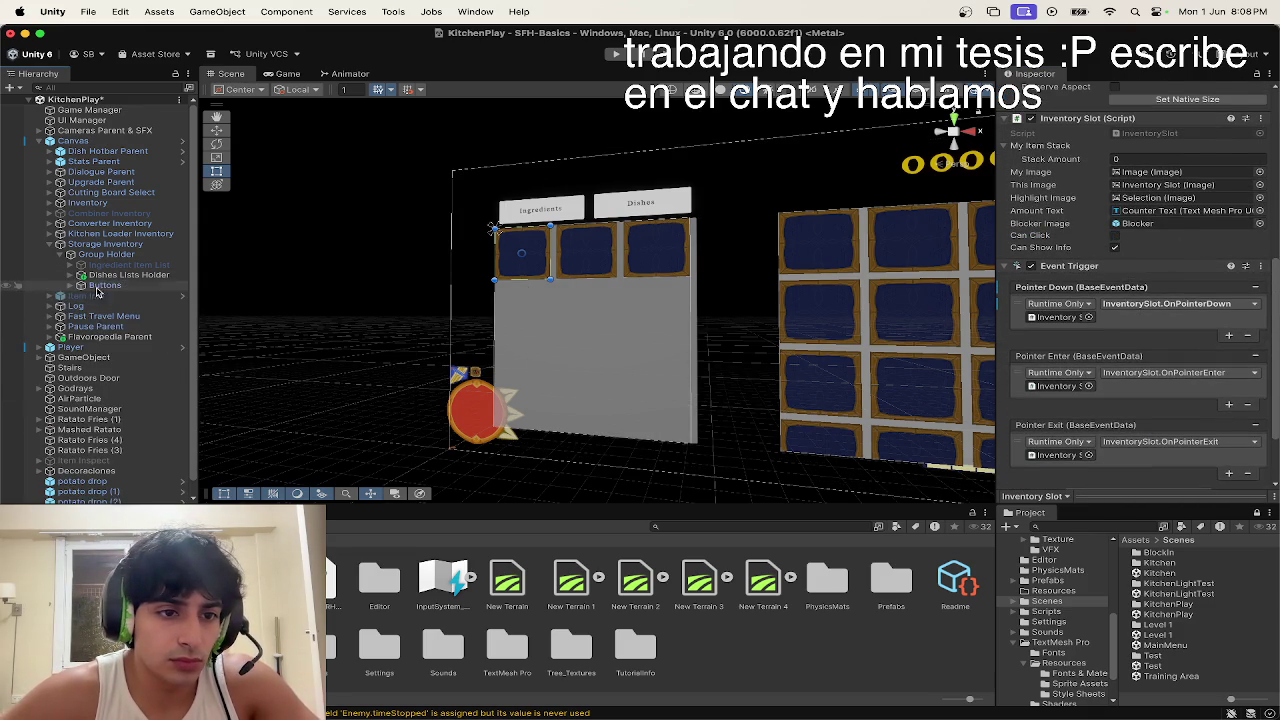
click(100, 275)
key(Right)
key(Down)
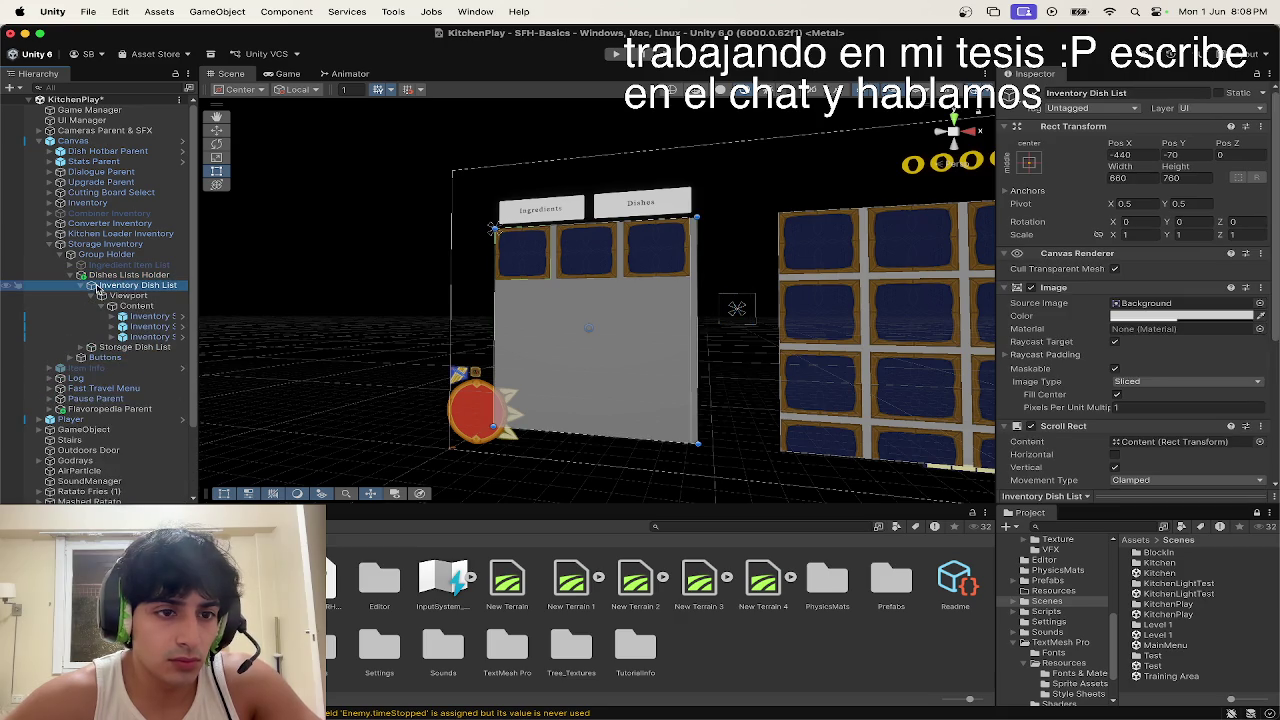
key(Down)
key(Right)
key(Down)
key(Right)
key(Down)
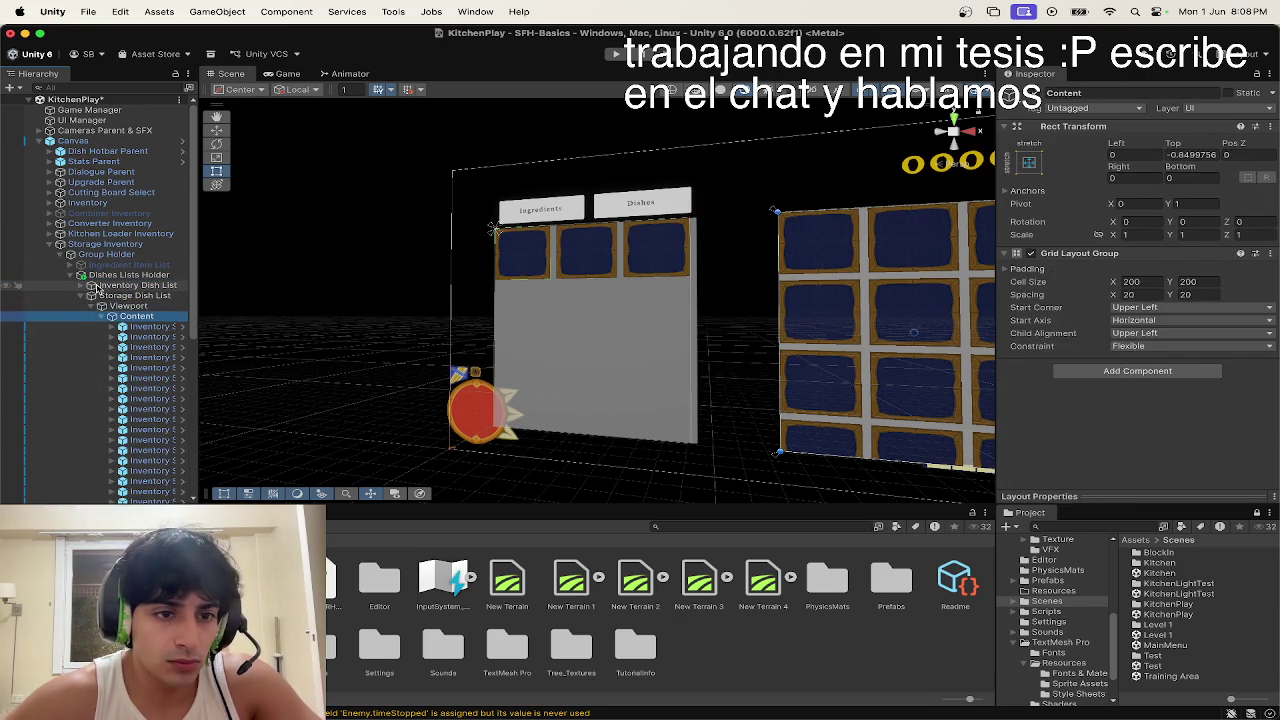
key(Right)
key(Down)
scroll(136, 391, down, 3)
scroll(136, 391, up, 2)
Step: With Storage Inventory locked, select all storage dish slots and expand then collapse Storage Dish Slots
click(105, 158)
click(1255, 78)
click(150, 241)
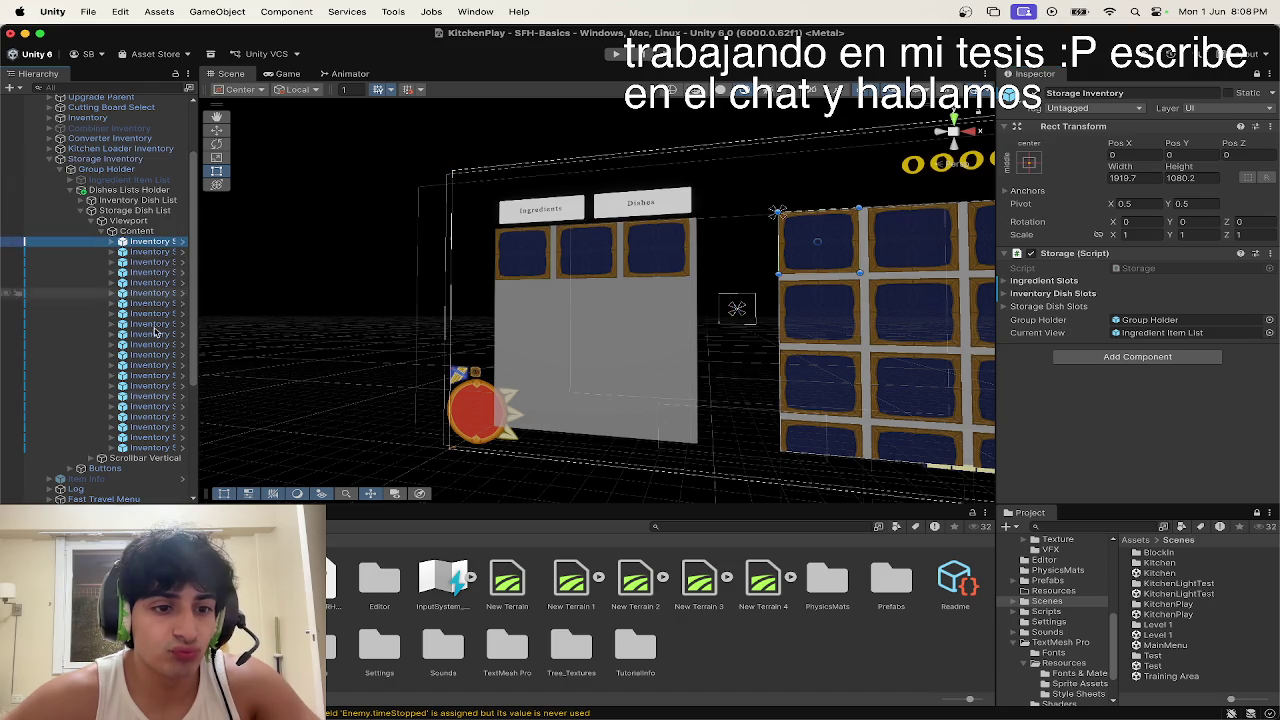
shift+click(150, 447)
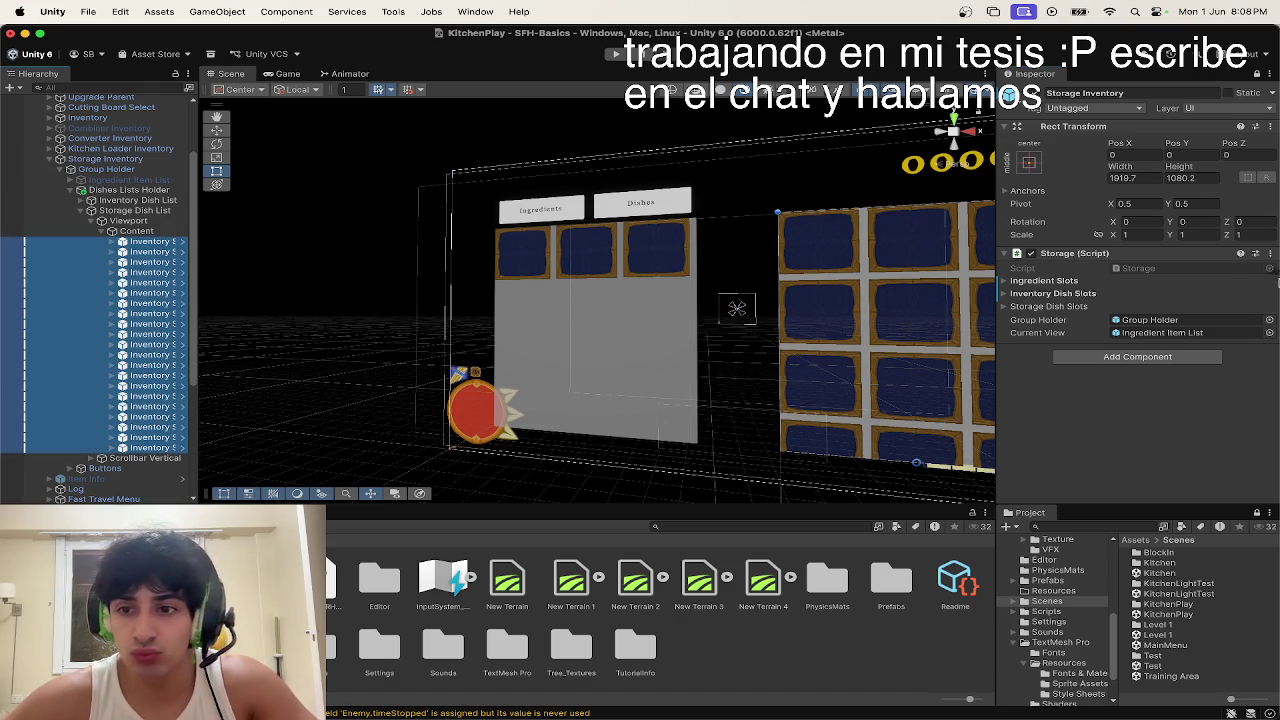
click(1046, 300)
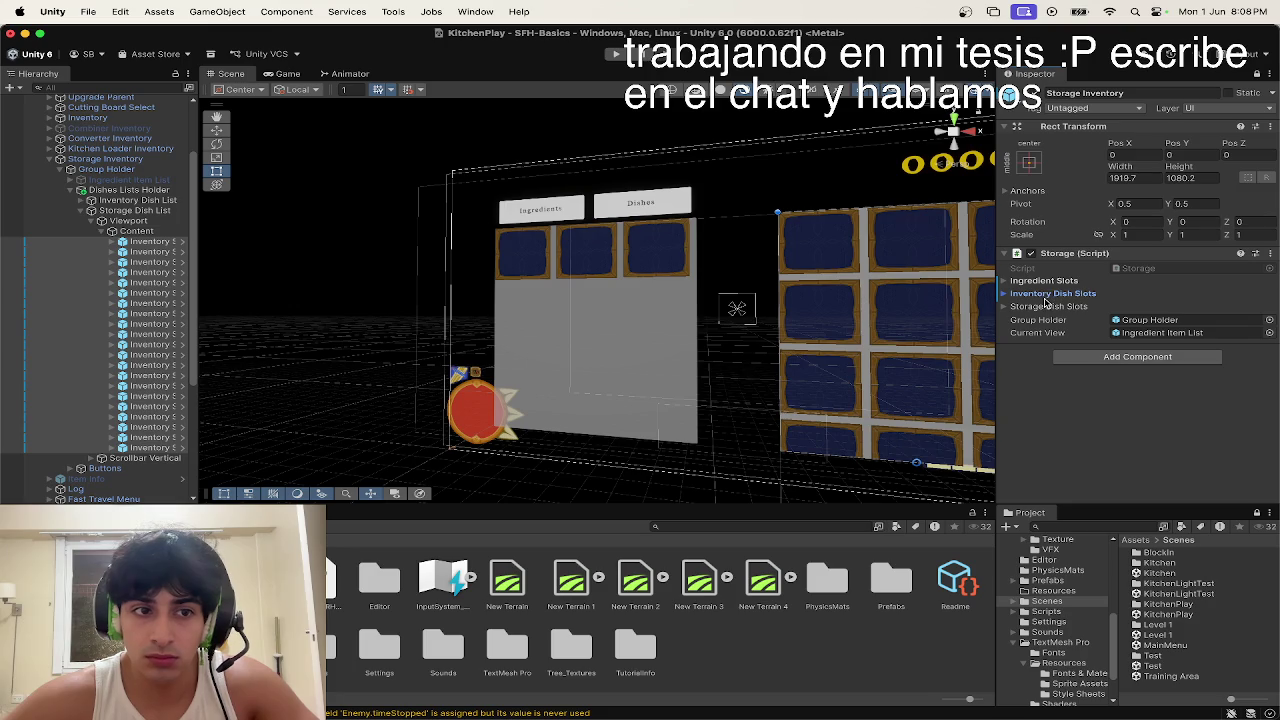
click(1040, 306)
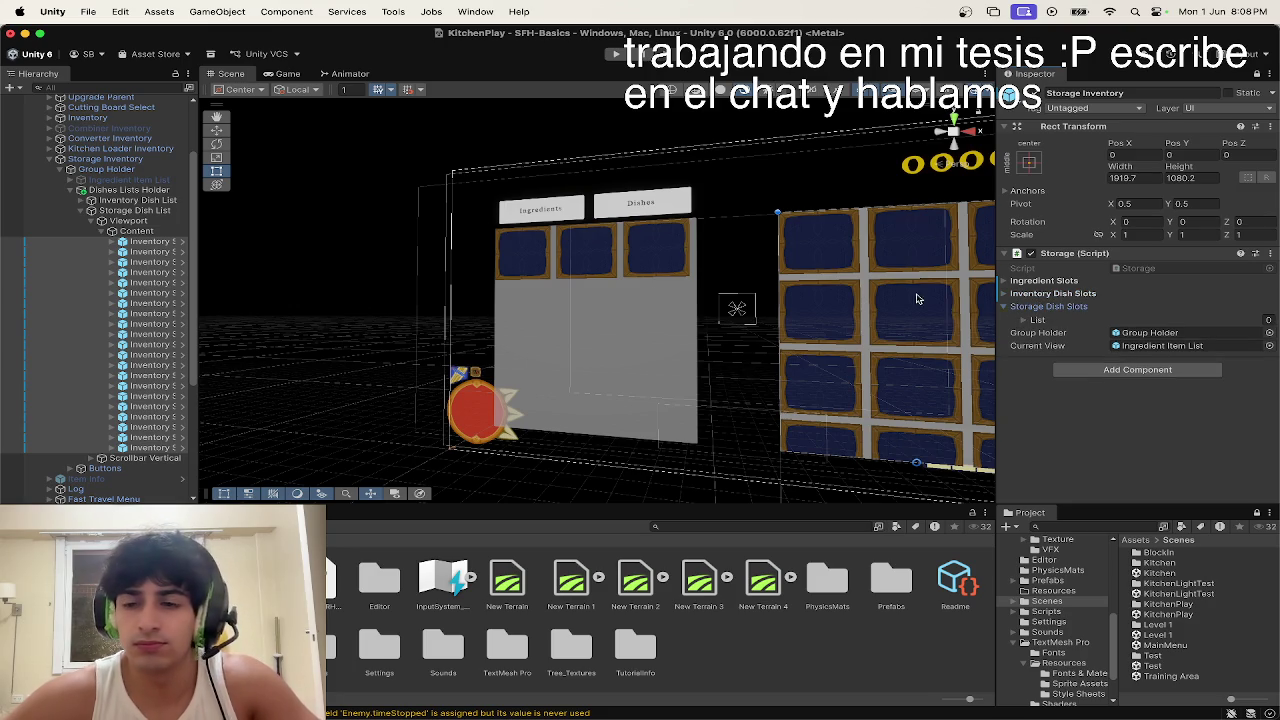
mouse_move(103, 338)
mouse_down()
mouse_move(258, 330)
mouse_move(1195, 360)
mouse_move(1118, 325)
mouse_up()
click(1060, 307)
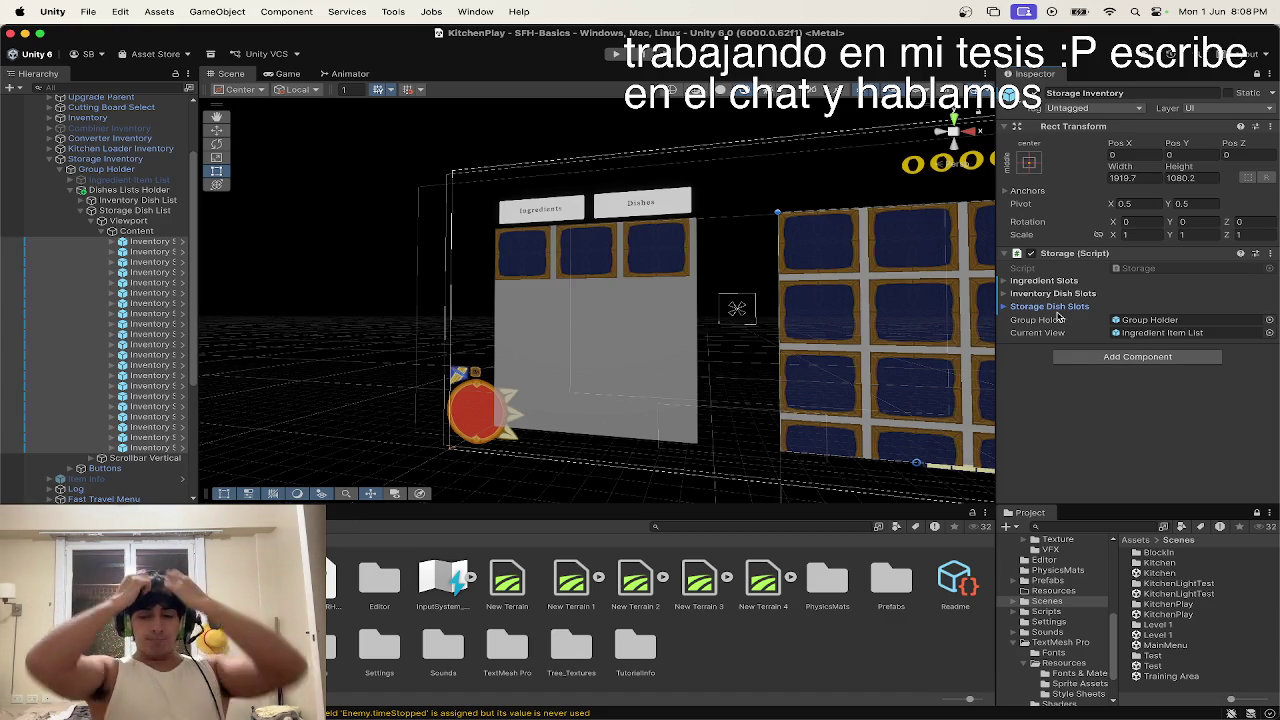
key(ctrl+Up)
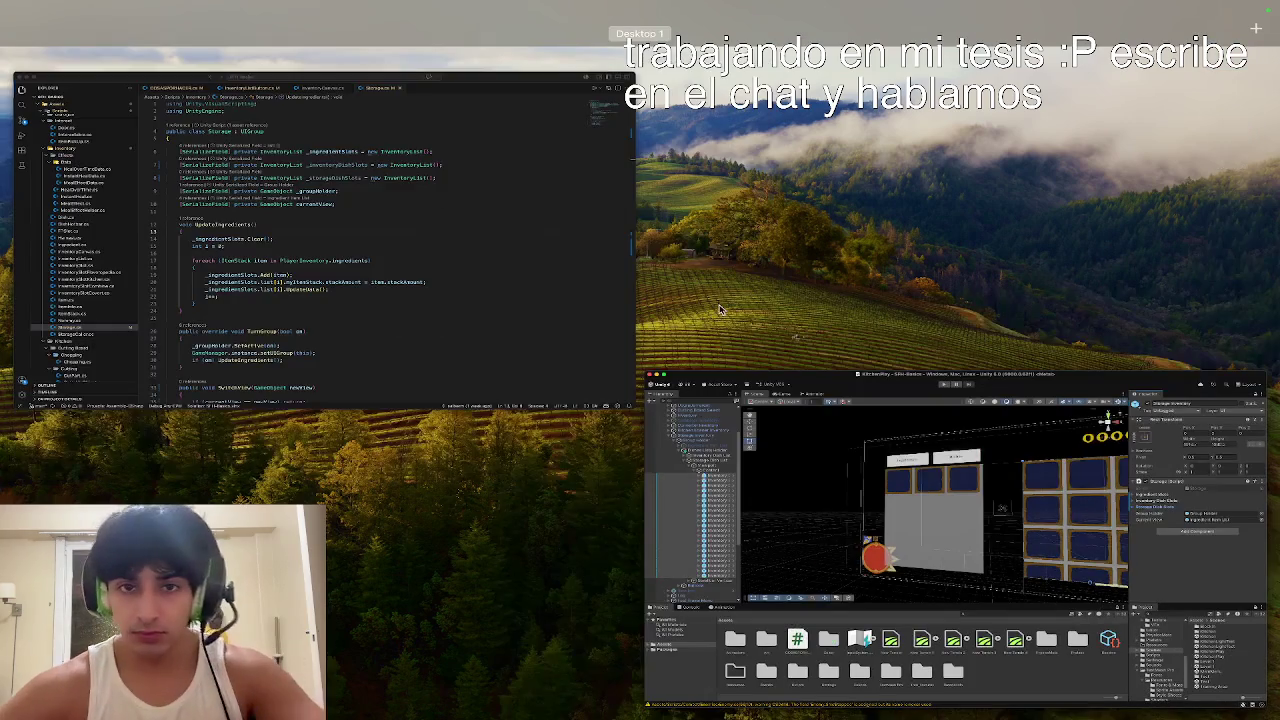
Step: Rename the UpdateIngredients method to UpdateData in Storage.cs
click(464, 340)
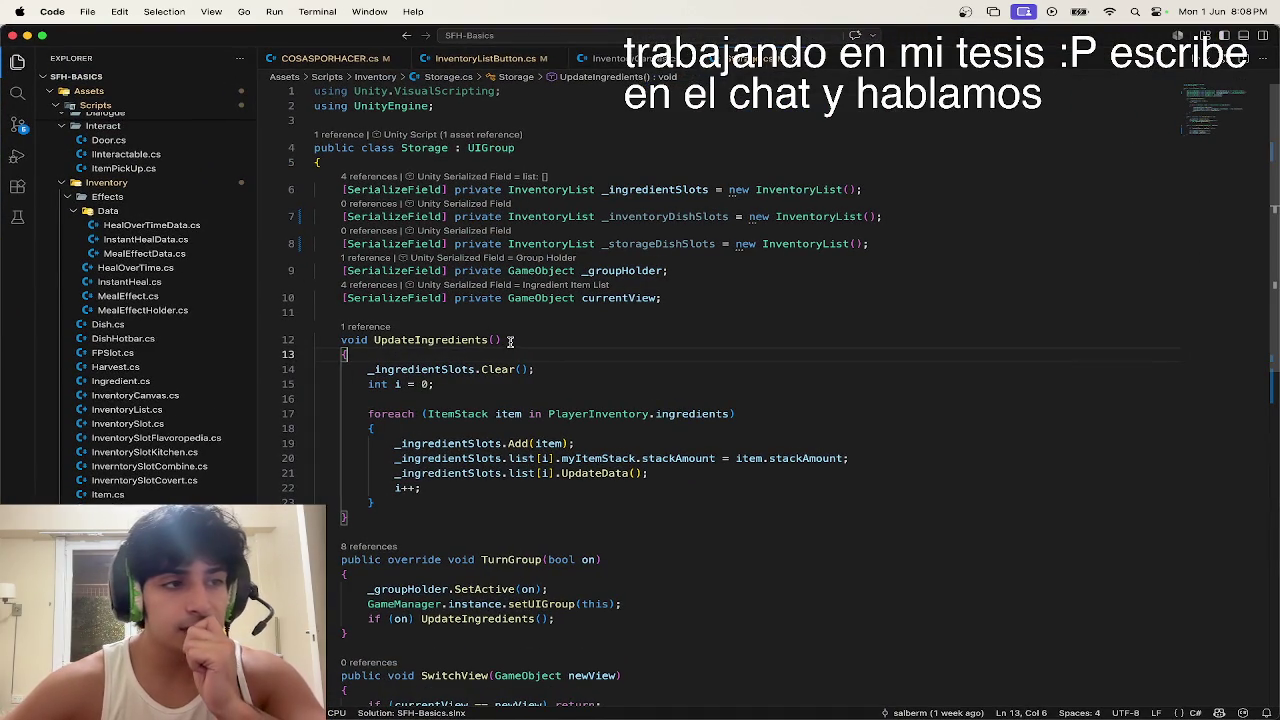
scroll(510, 341, down, 2)
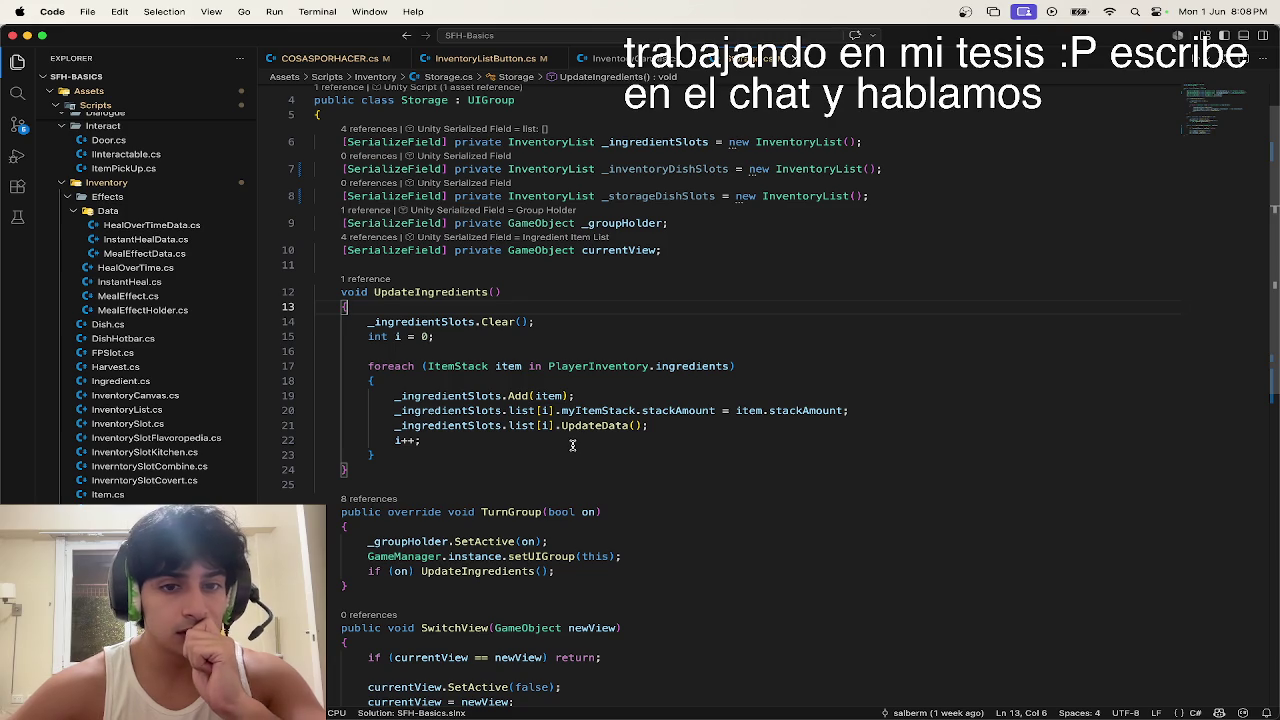
scroll(572, 445, down, 3)
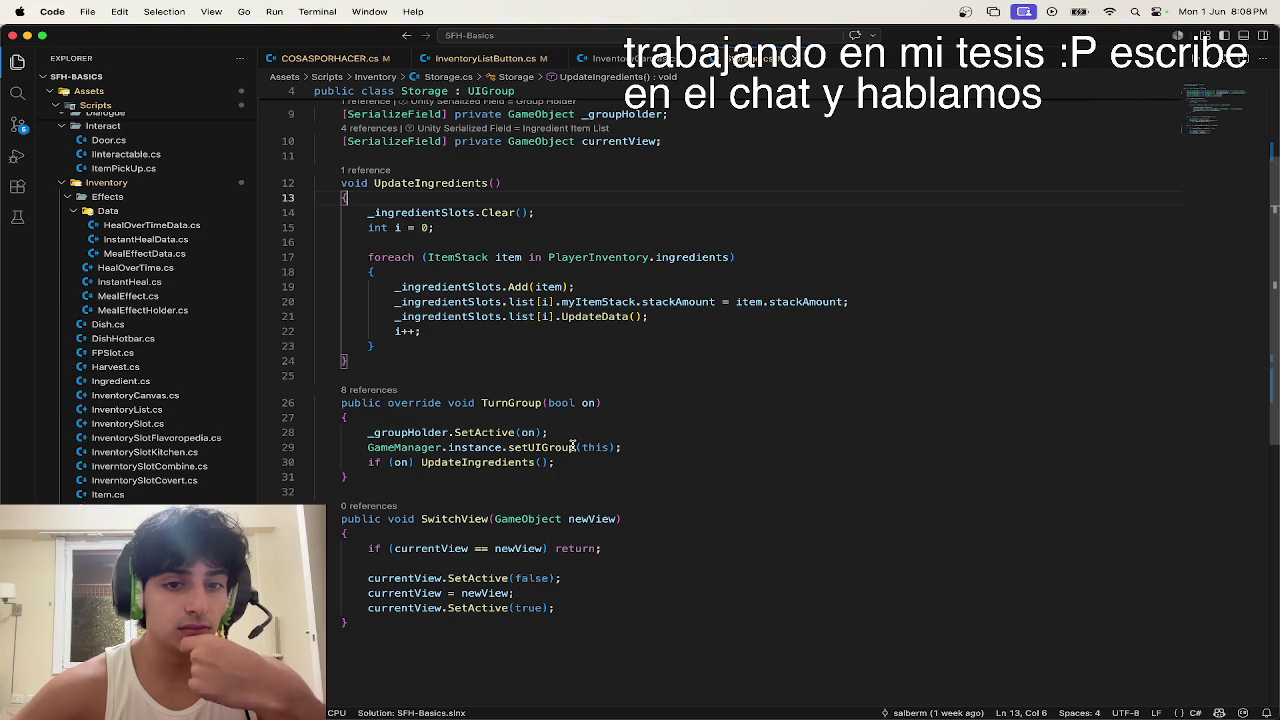
scroll(573, 445, up, 1)
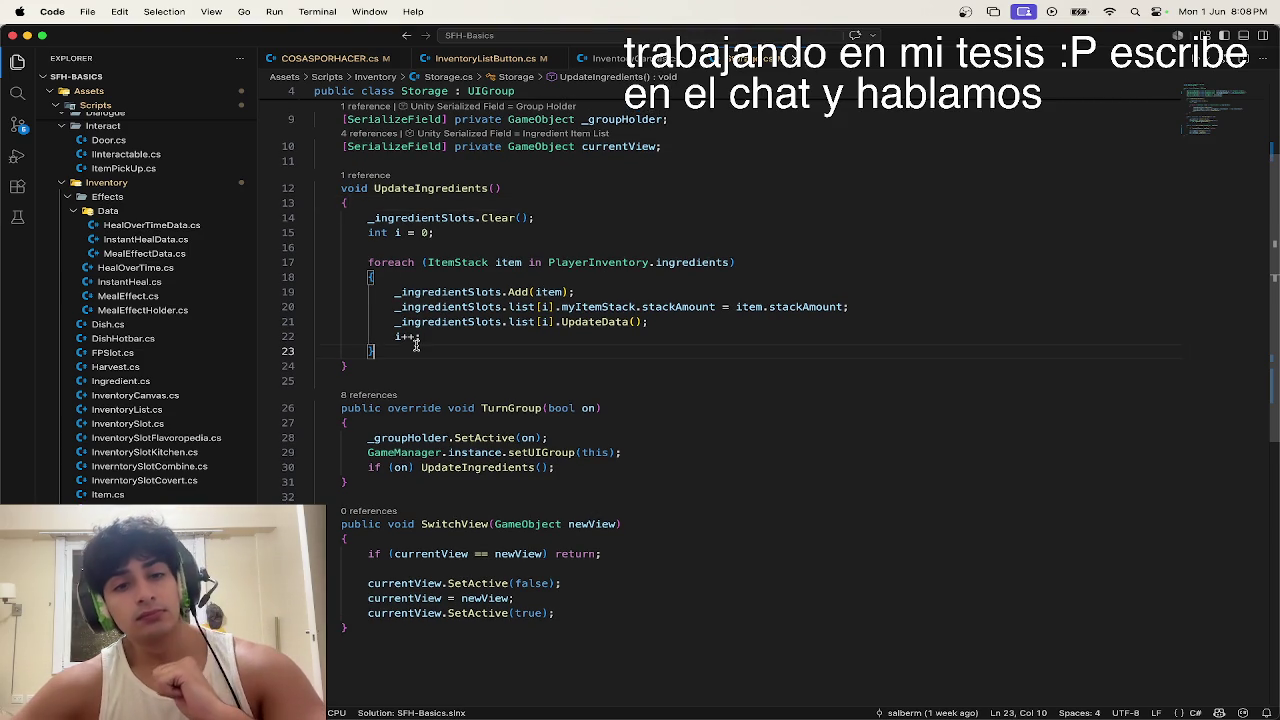
click(488, 188)
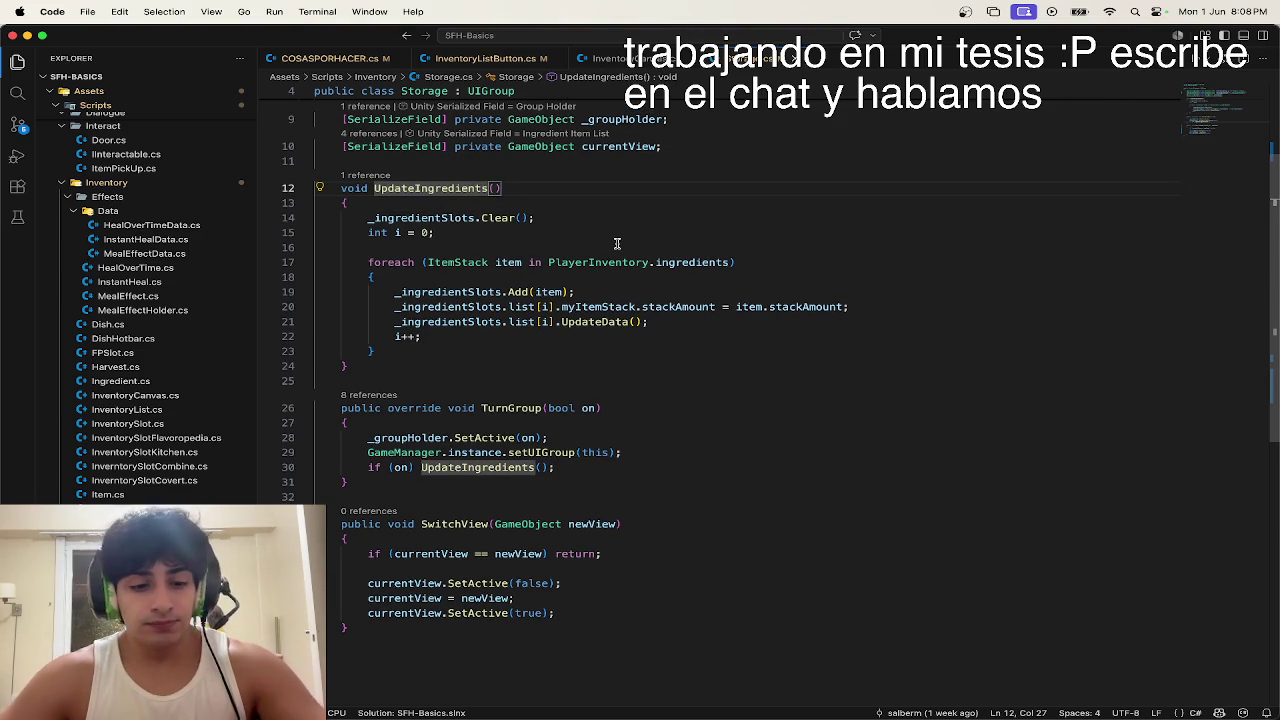
key(F2)
key(Right)
key(BackSpace)
key(BackSpace)
key(BackSpace)
text(atas)
key(Return)
key(F2)
key(BackSpace)
key(Return)
Step: Add _inventoryDishSlots.Clear(); after the ingredient-slots clear call
click(414, 351)
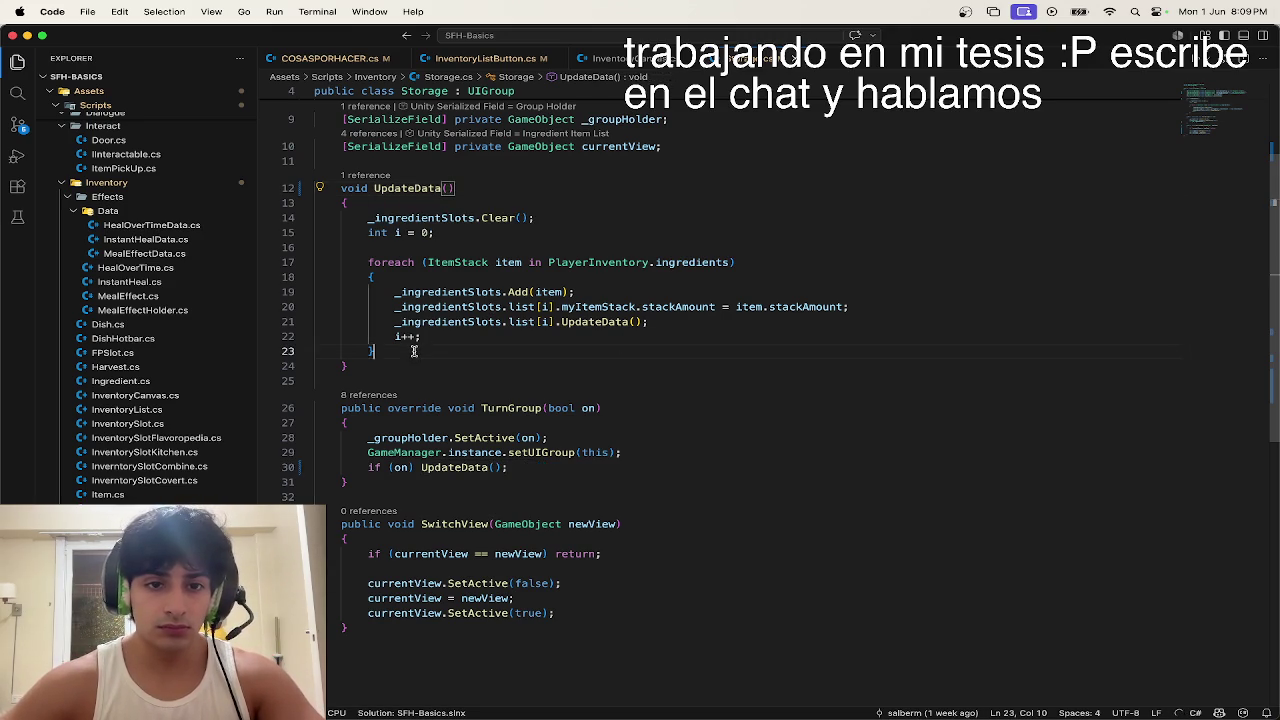
key(Return)
key(super+z)
click(544, 216)
key(Return)
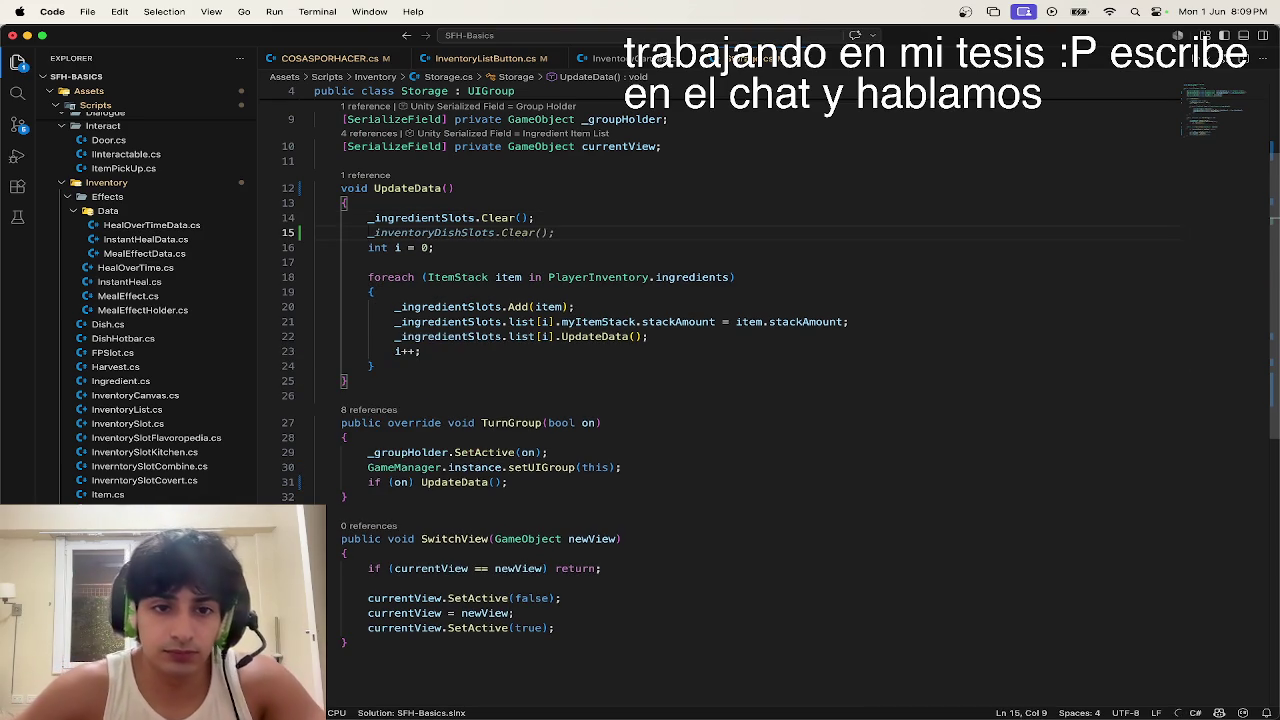
key(Tab)
key(Return)
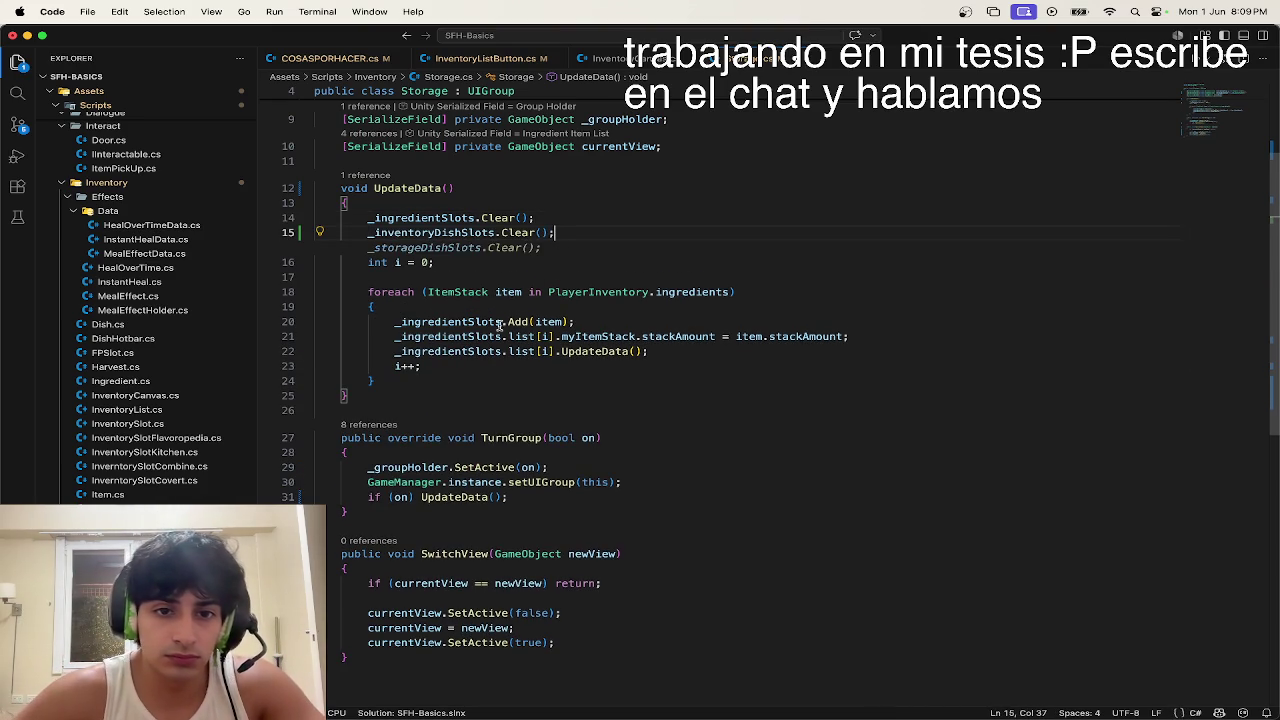
key(BackSpace)
Step: Insert 'i = 0;' after the ingredients loop, preceded by a blank line
click(420, 366)
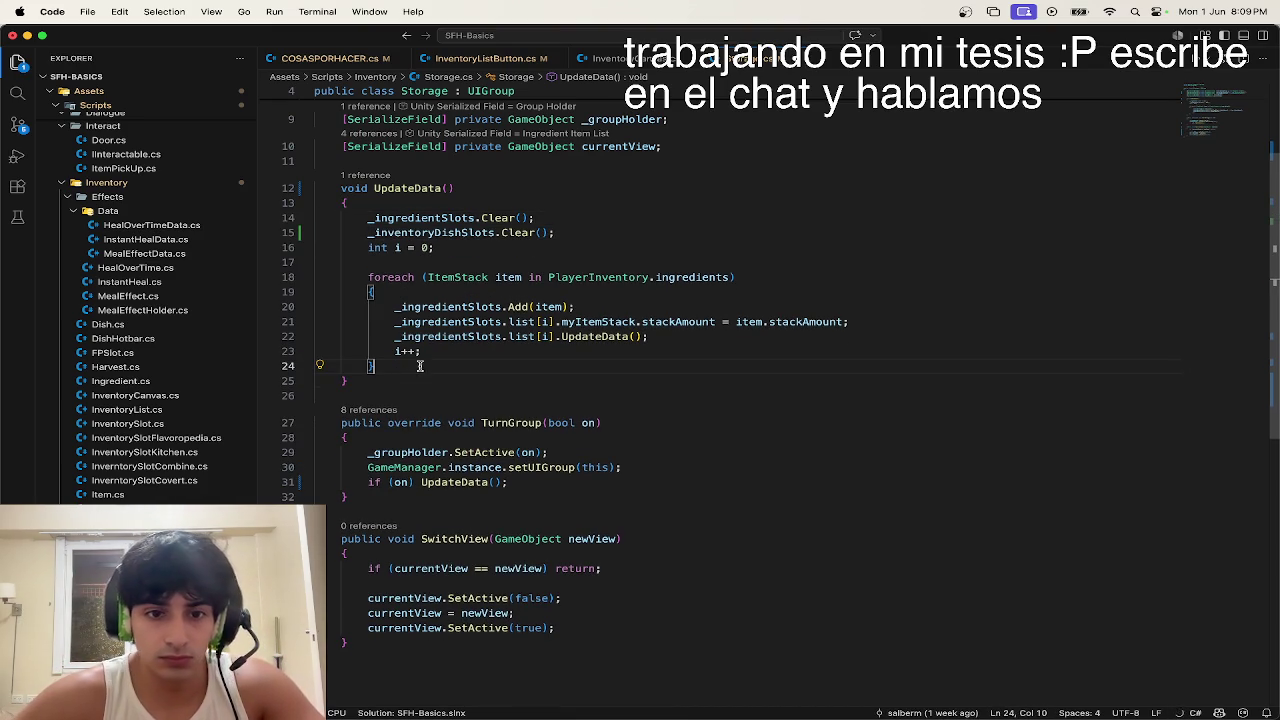
key(Return)
text(i = 0;)
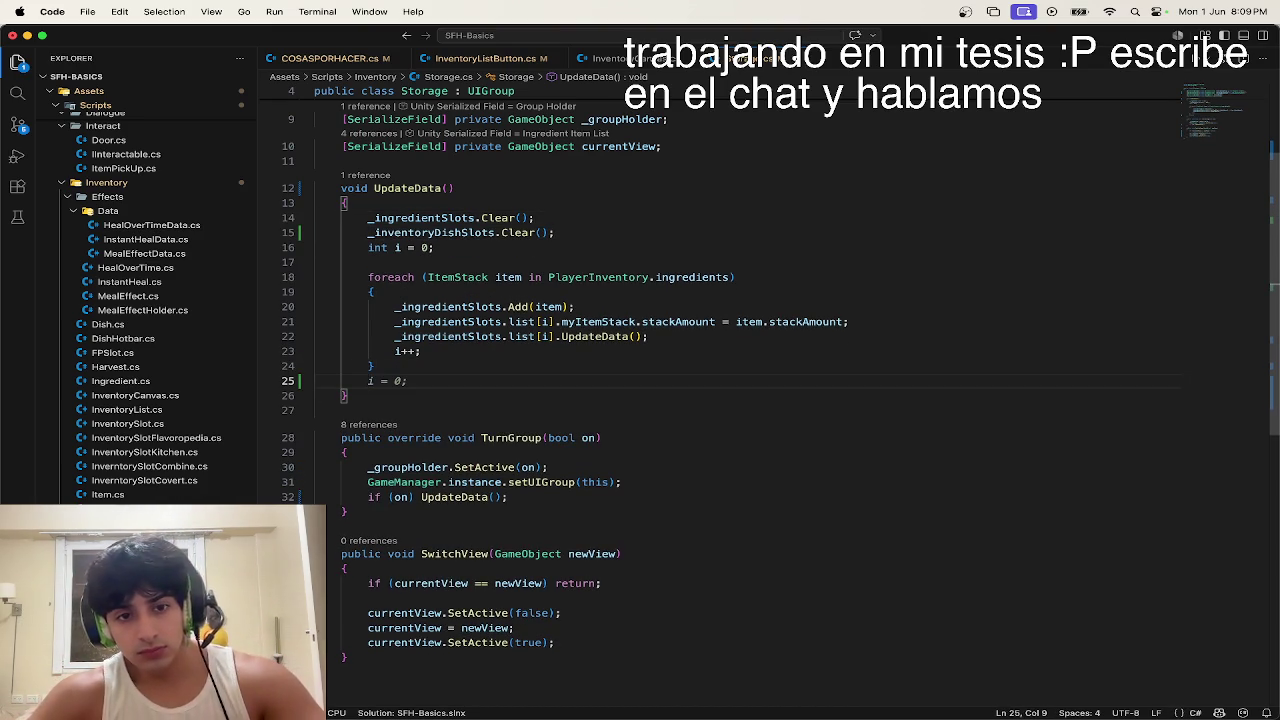
key(Return)
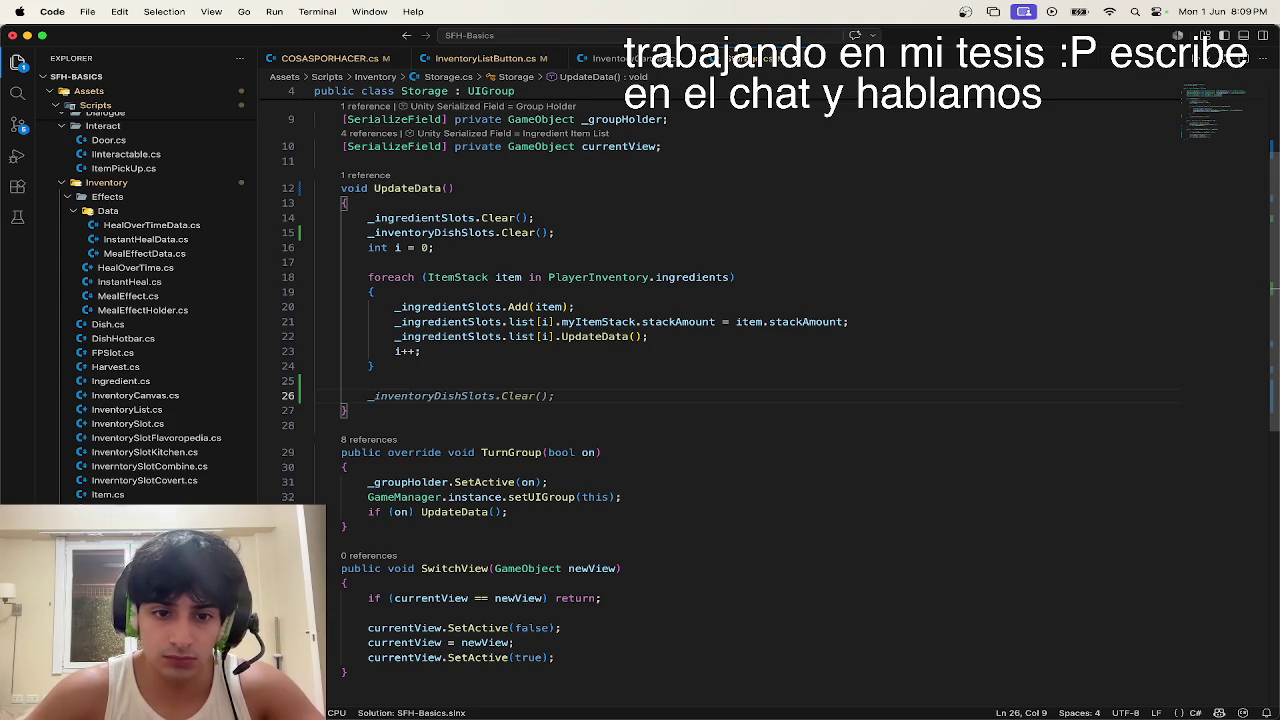
key(BackSpace)
key(BackSpace)
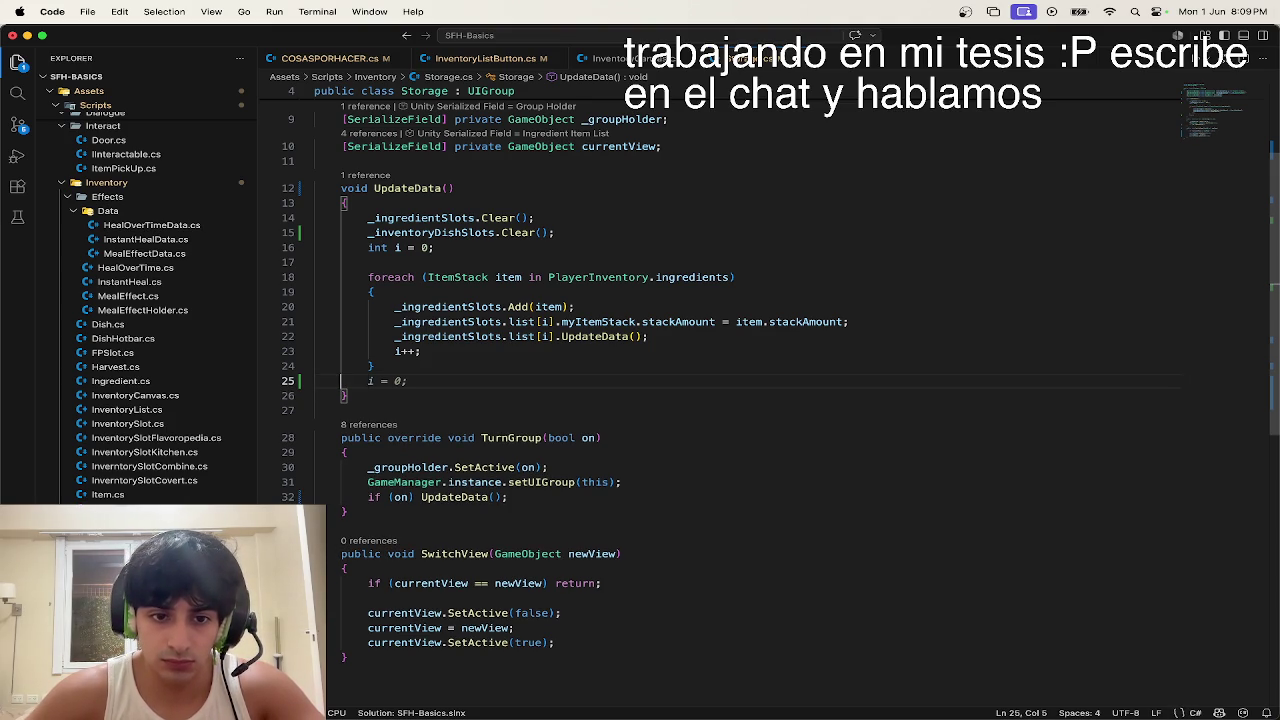
key(Tab)
key(super+shift+Return)
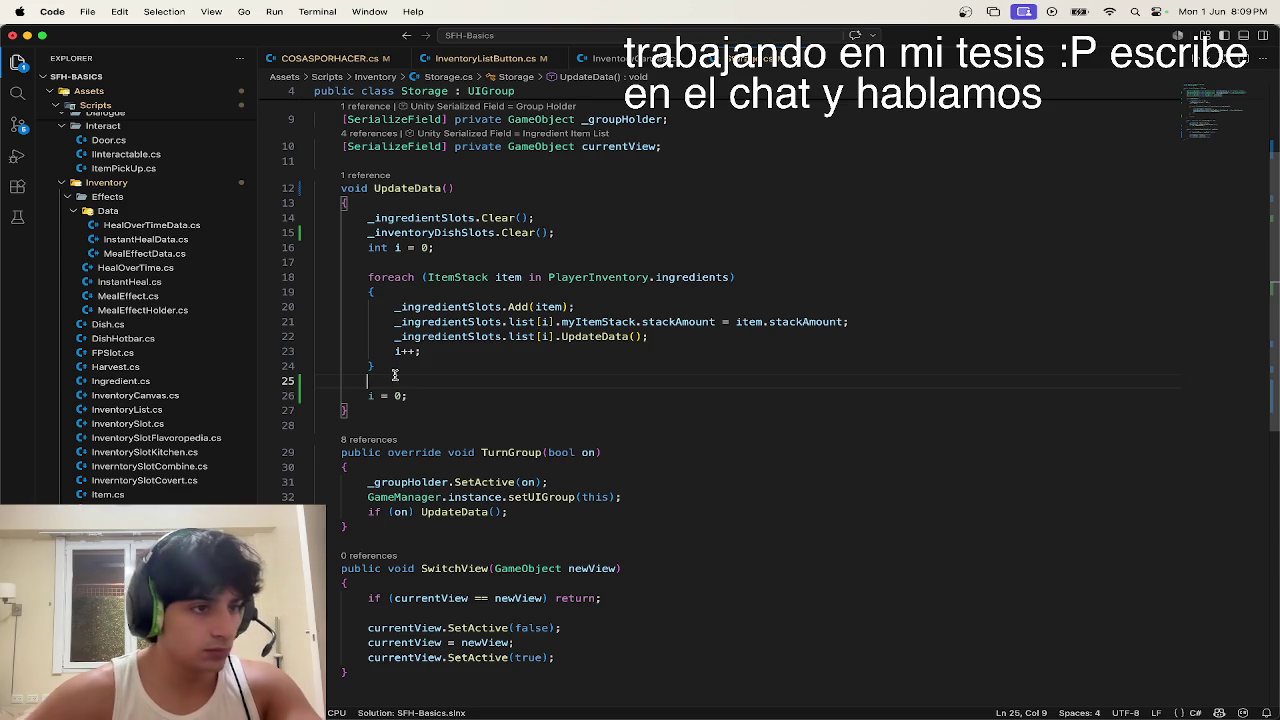
key(ctrl+Up)
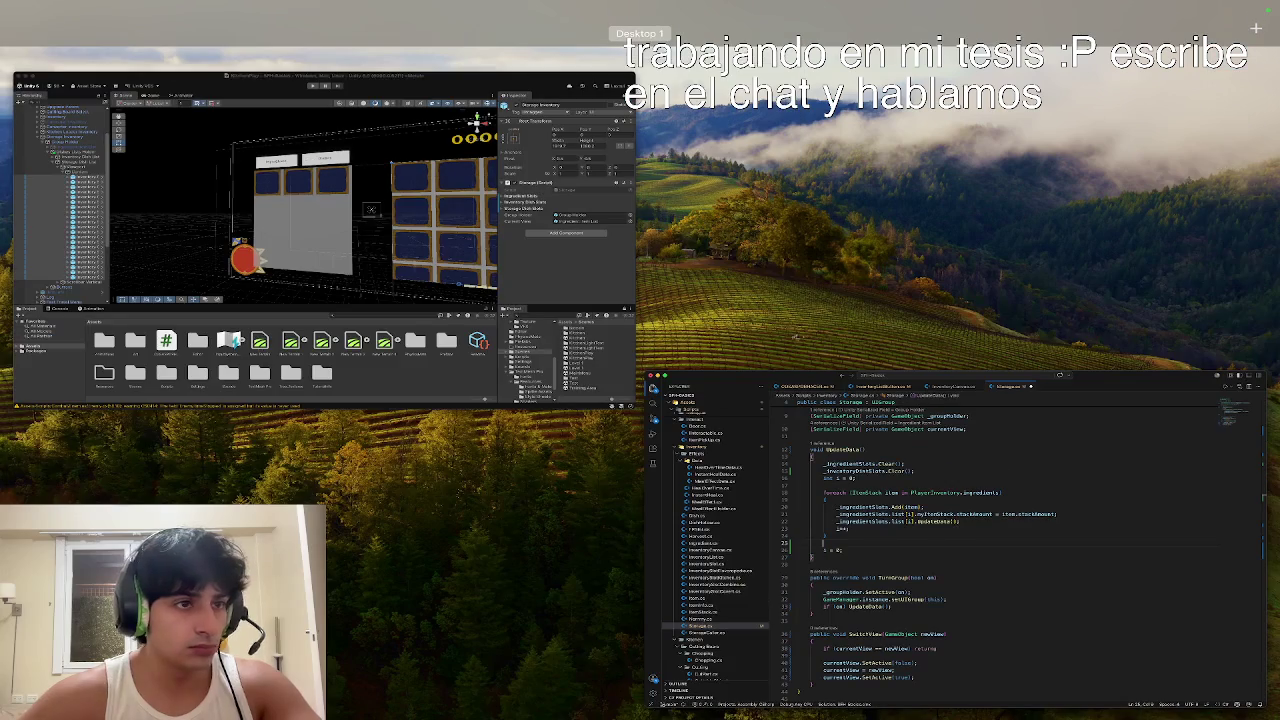
key(ctrl+Right)
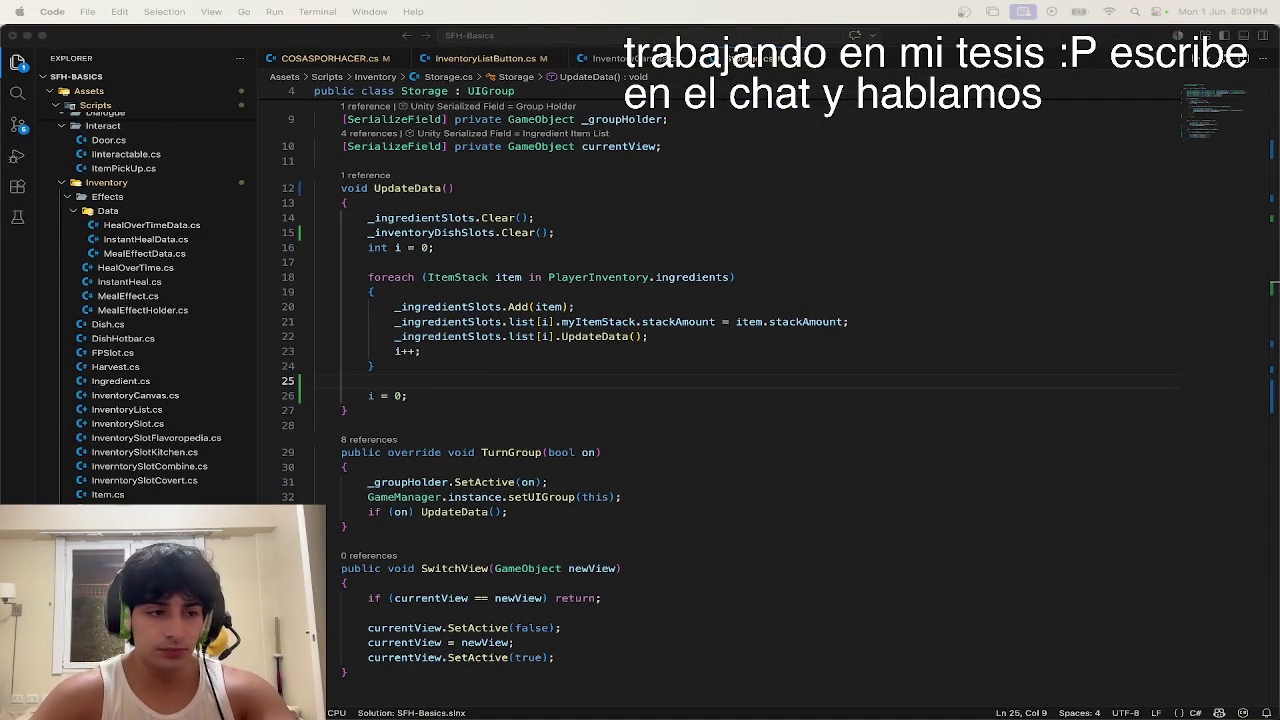
key(XF86AudioLowerVolume)
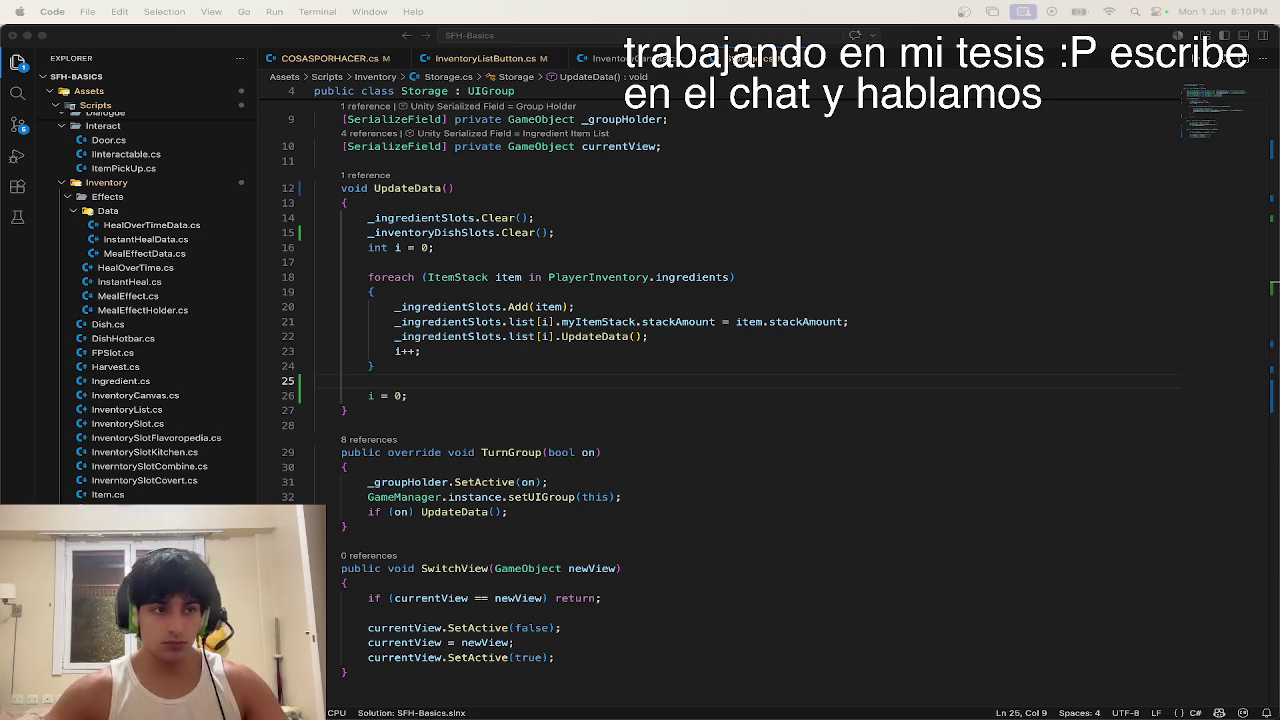
click(410, 396)
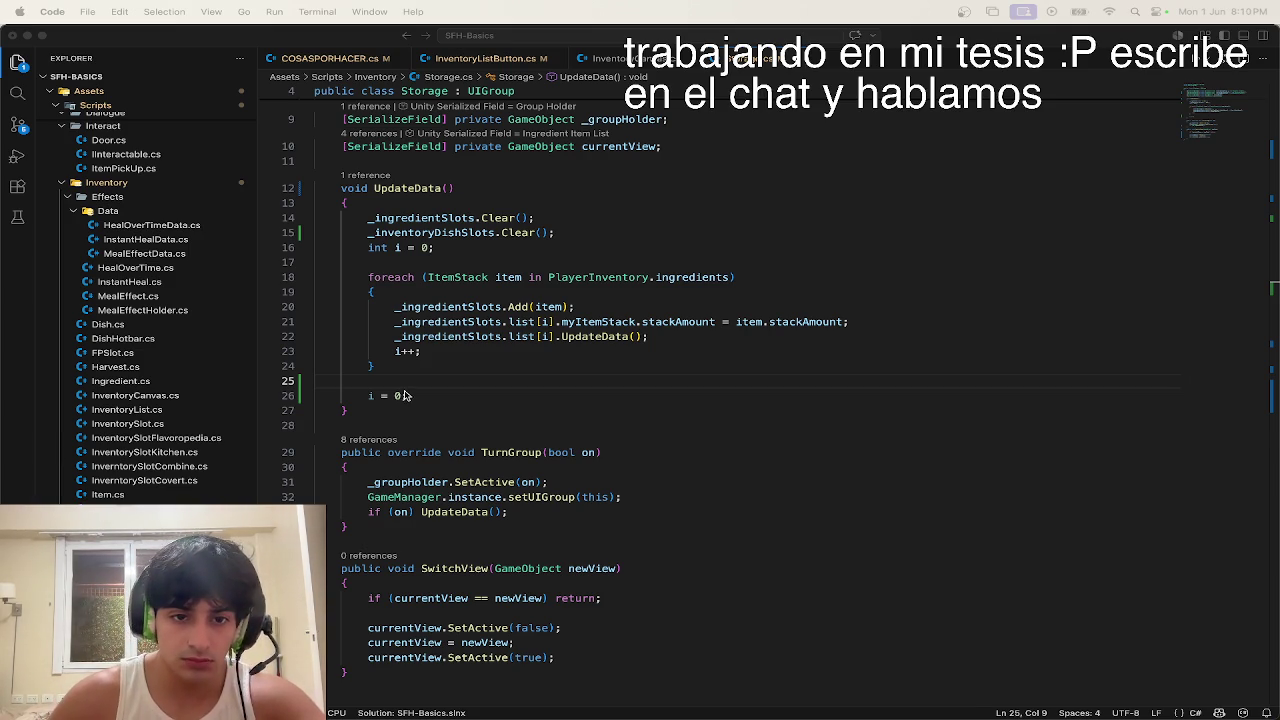
Step: Add a foreach over PlayerInventory.dishes filling _inventoryDishSlots with stack amounts, then return to Unity
key(Return)
text(for)
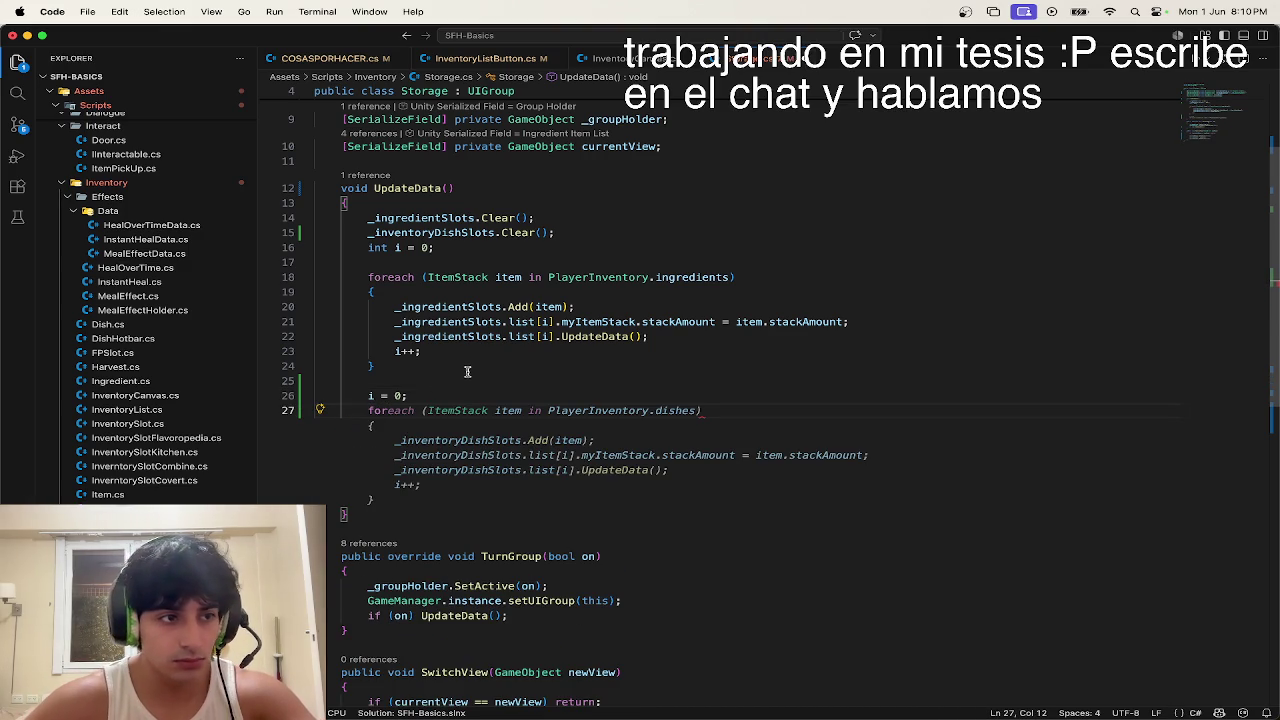
key(Tab)
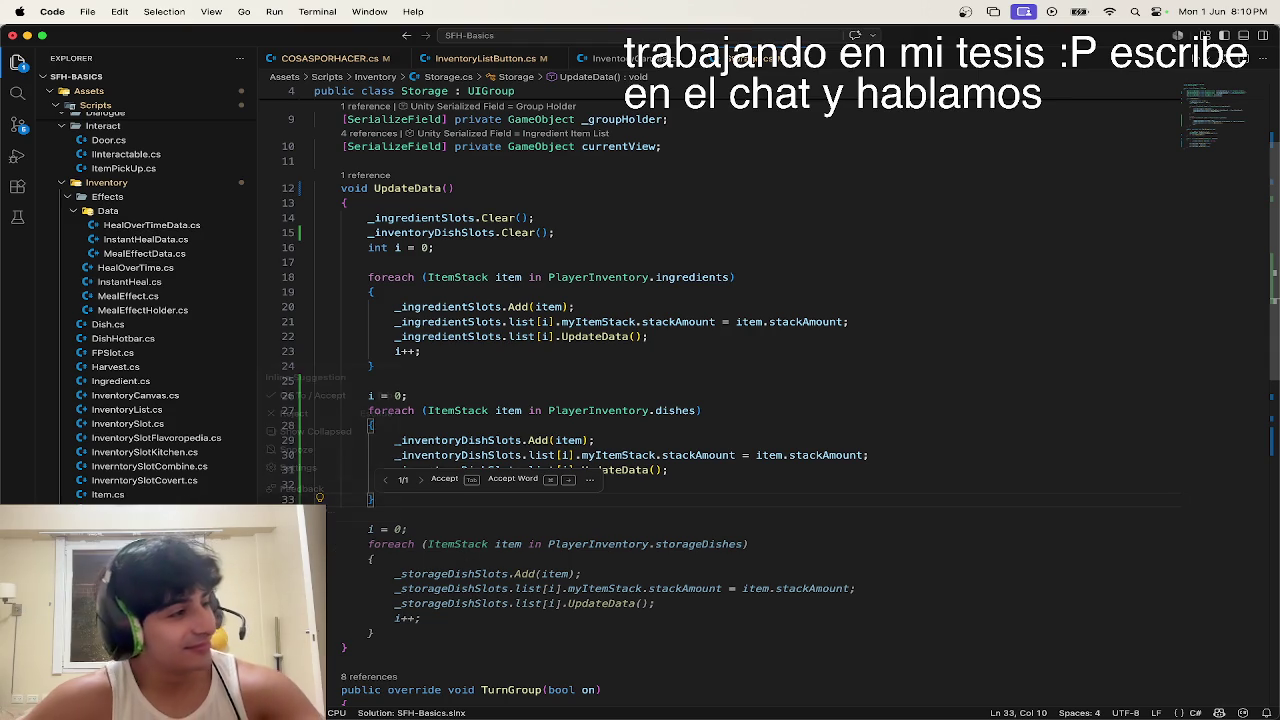
key(Tab)
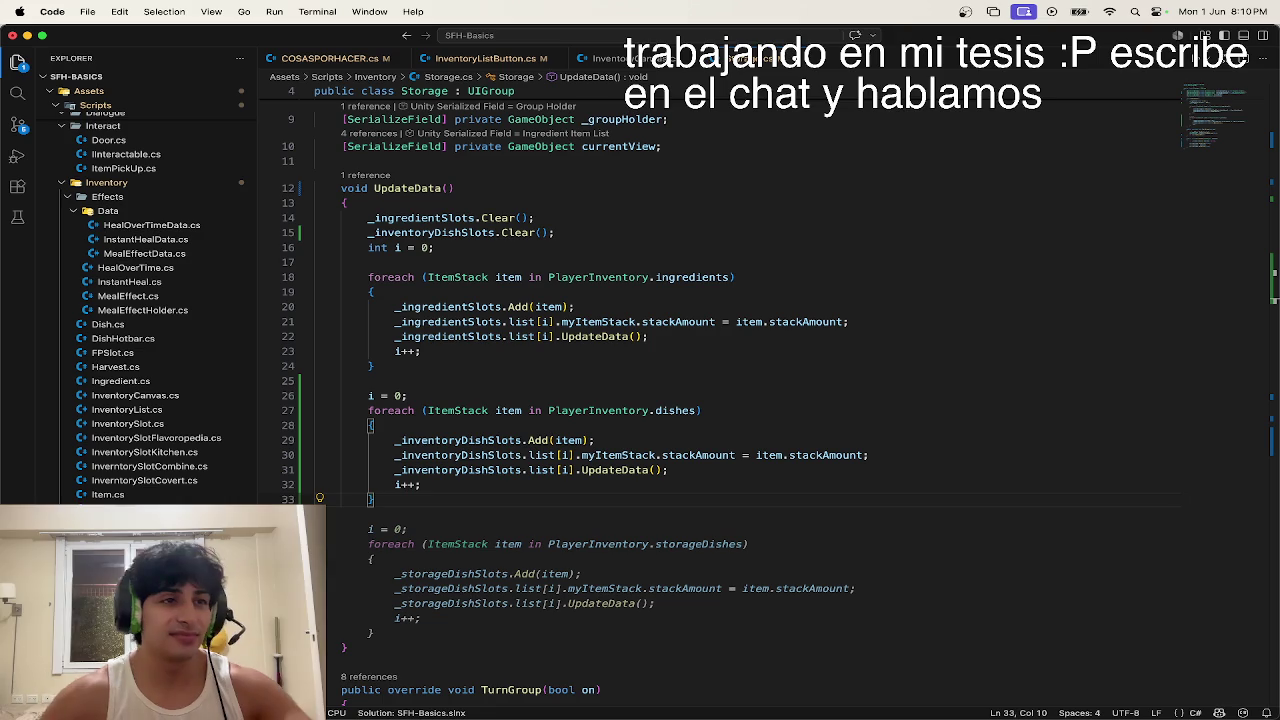
key(Escape)
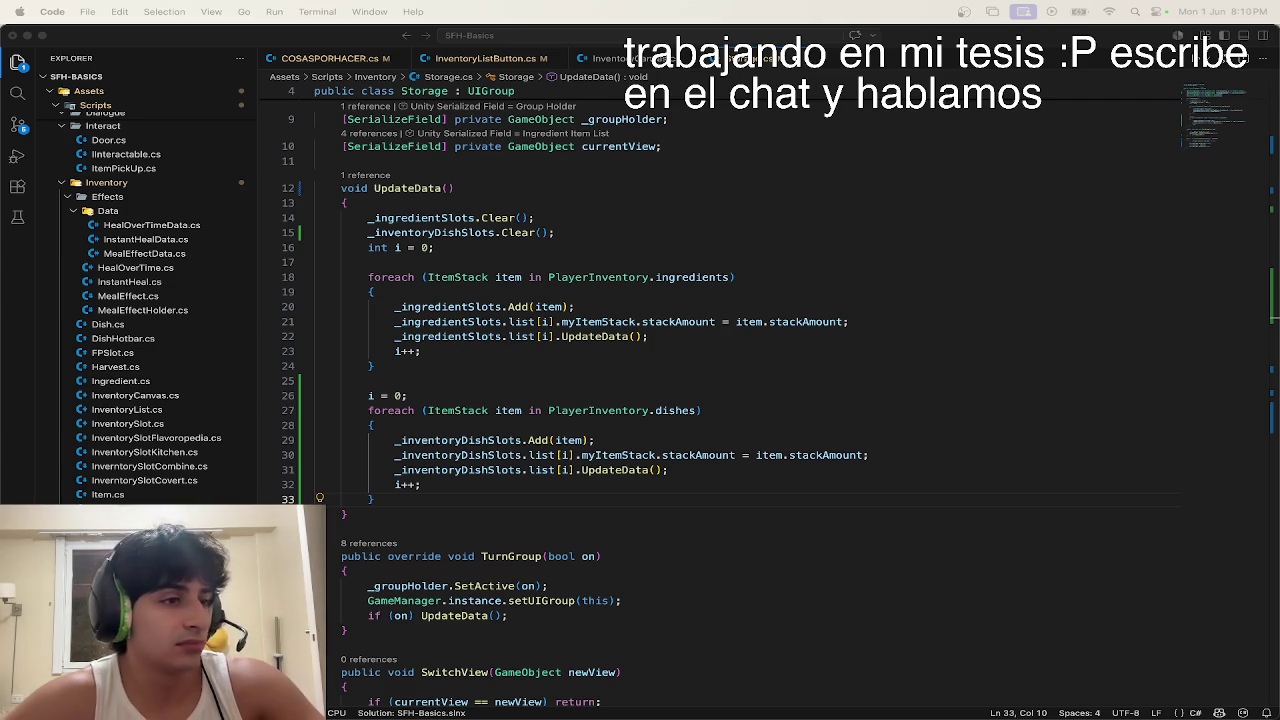
click(500, 392)
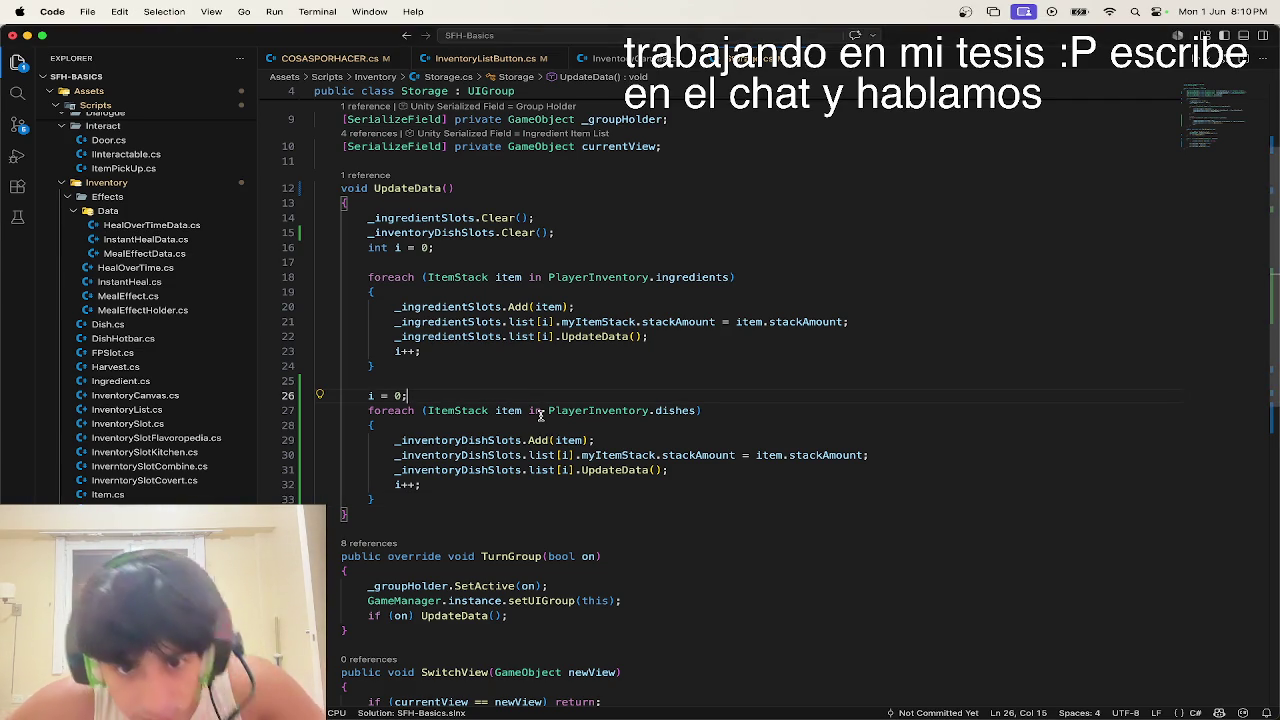
key(ctrl+Up)
click(563, 236)
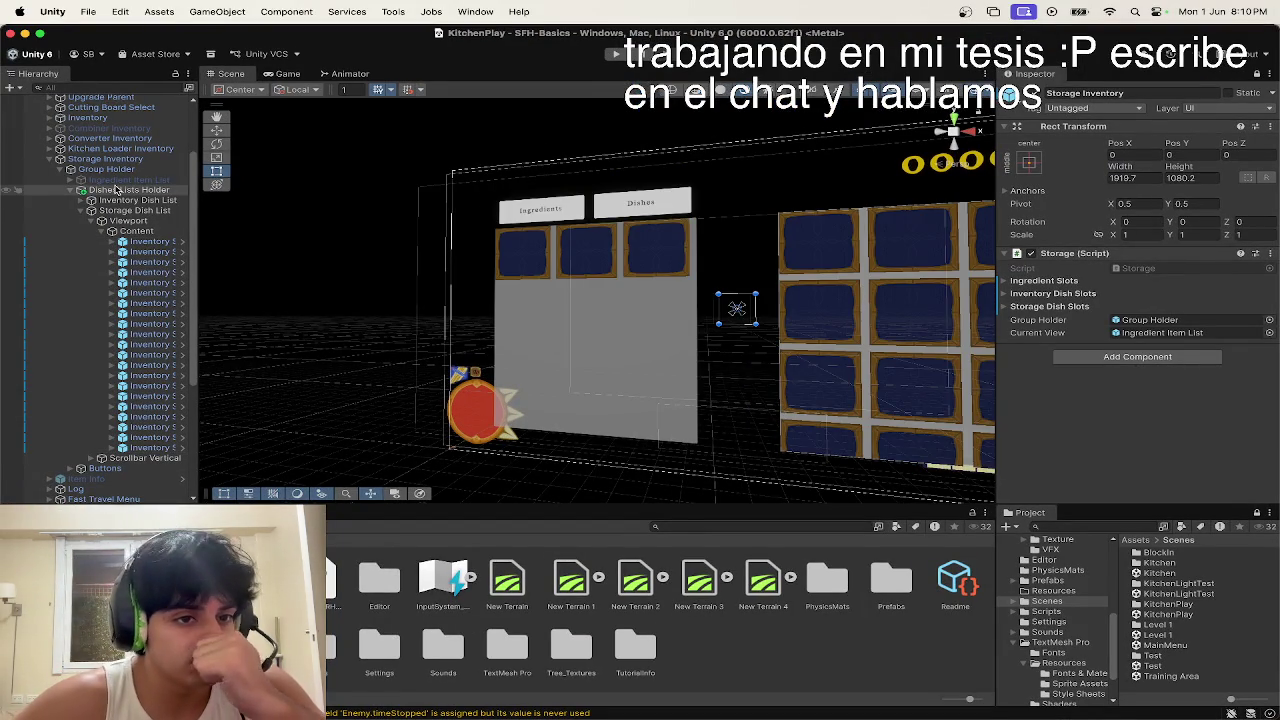
Step: Collapse the Storage Dish List hierarchy and start Play mode in the Game view
click(104, 210)
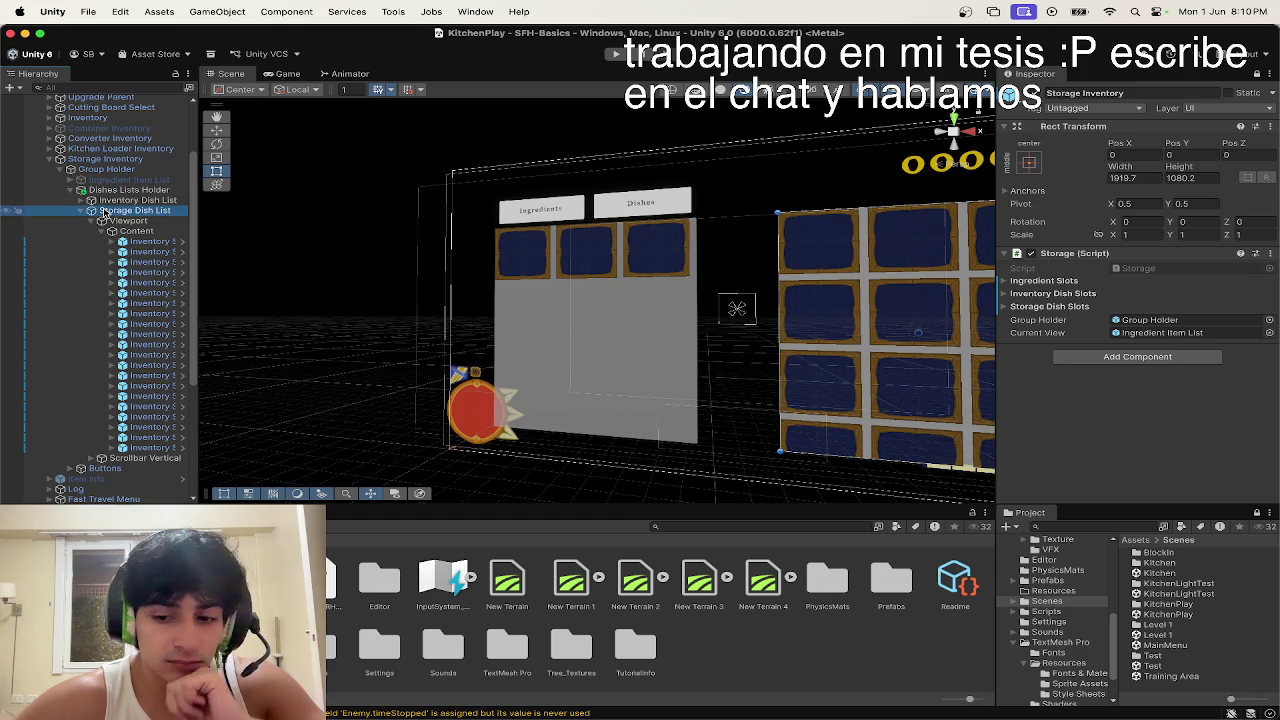
key(Left)
key(Left)
key(Left)
key(Left)
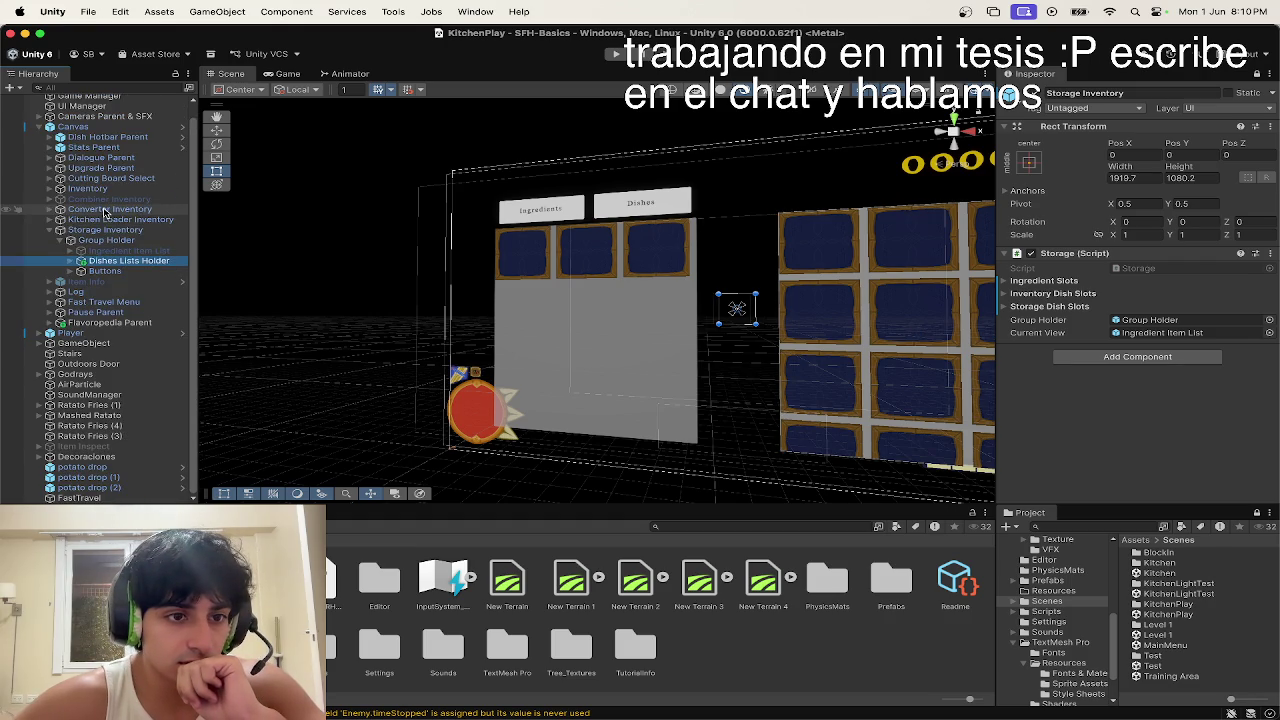
key(Left)
key(Left)
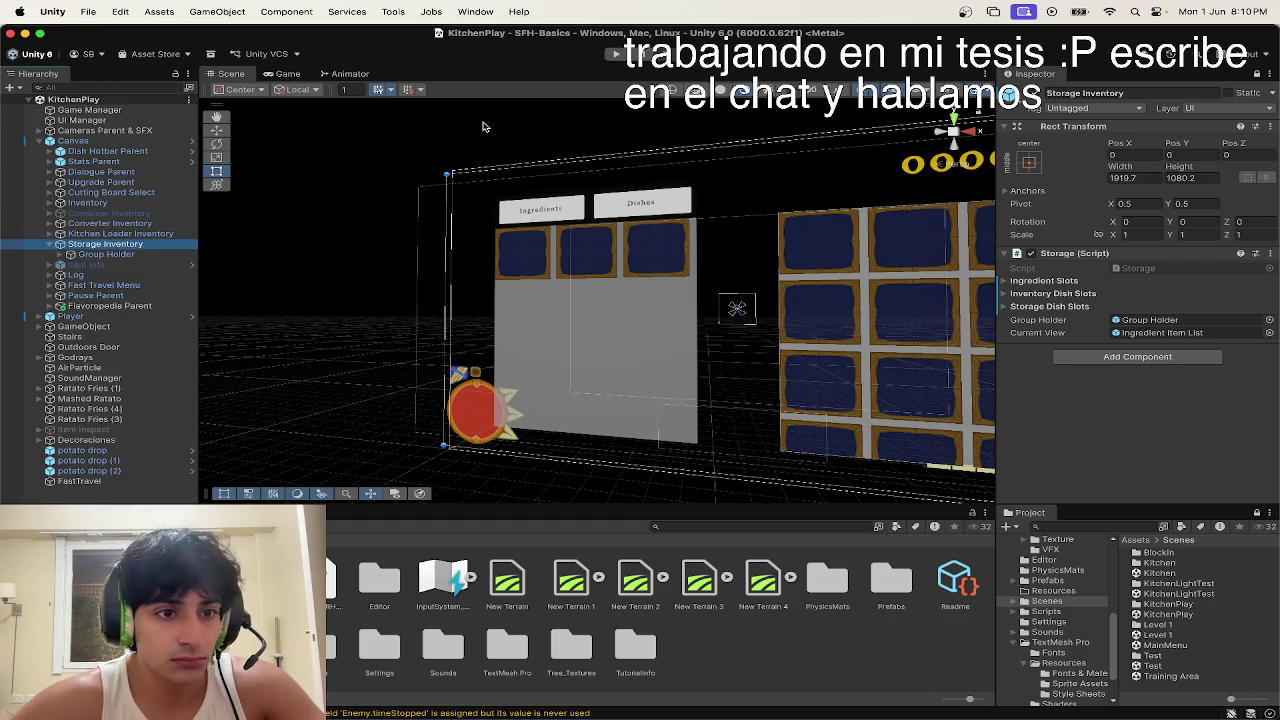
click(614, 53)
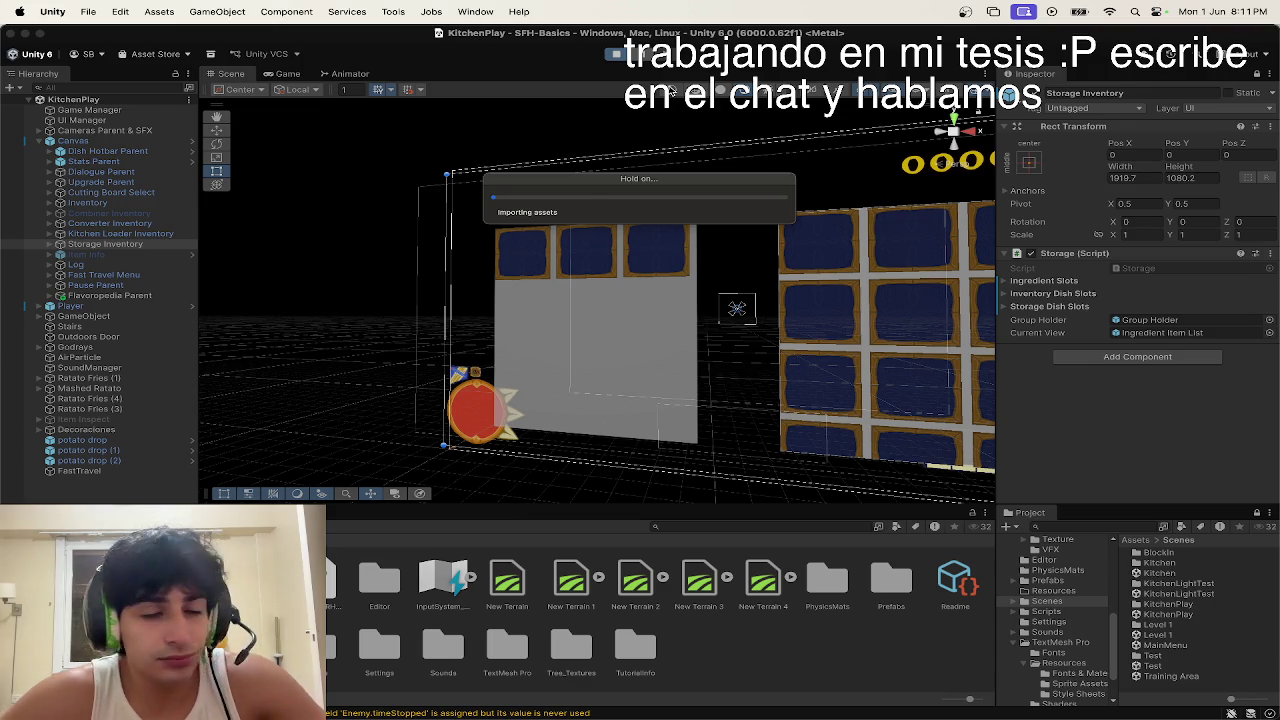
click(283, 73)
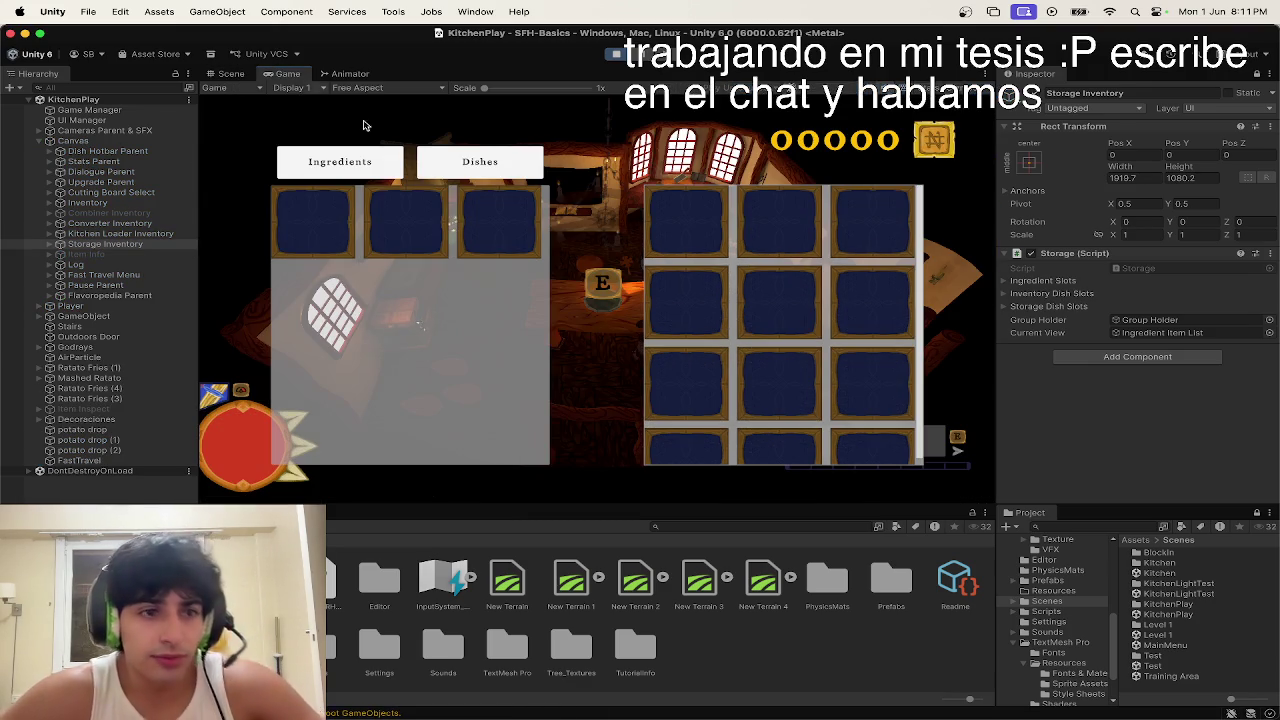
Step: Expand Storage Inventory > Group Holder in the Hierarchy and close the in-game storage panels
click(132, 246)
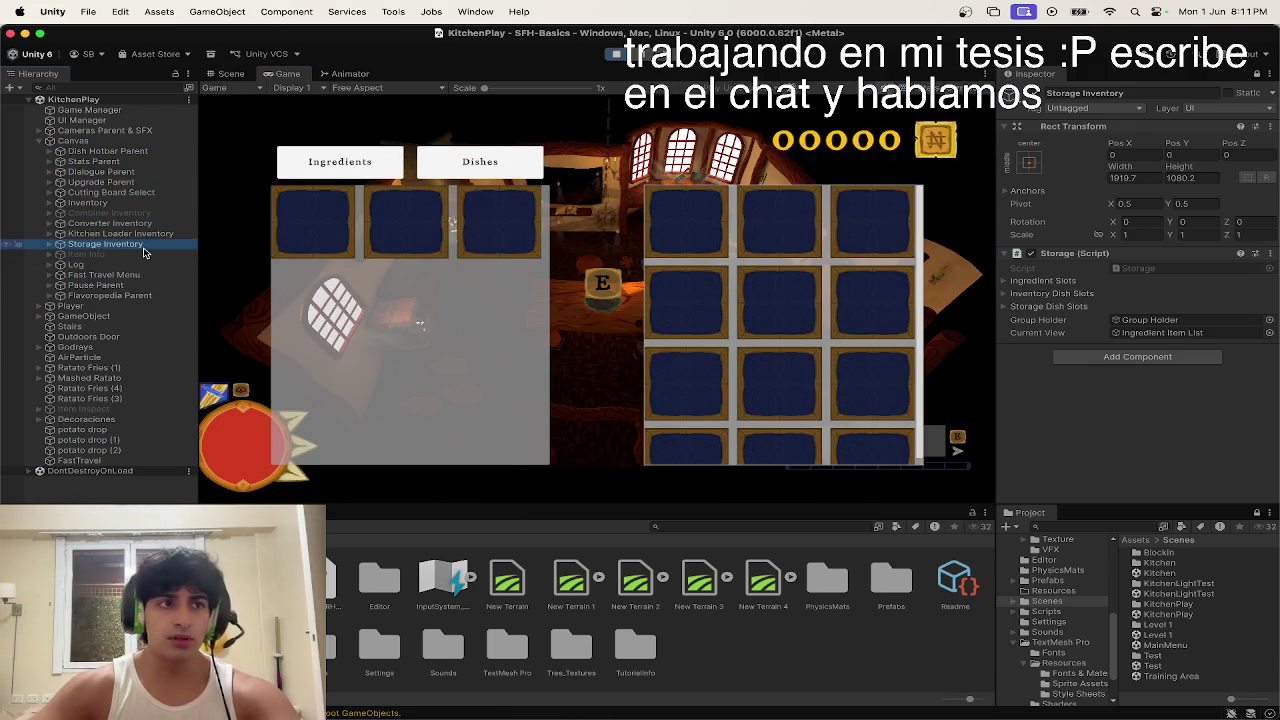
key(Right)
click(143, 254)
key(Right)
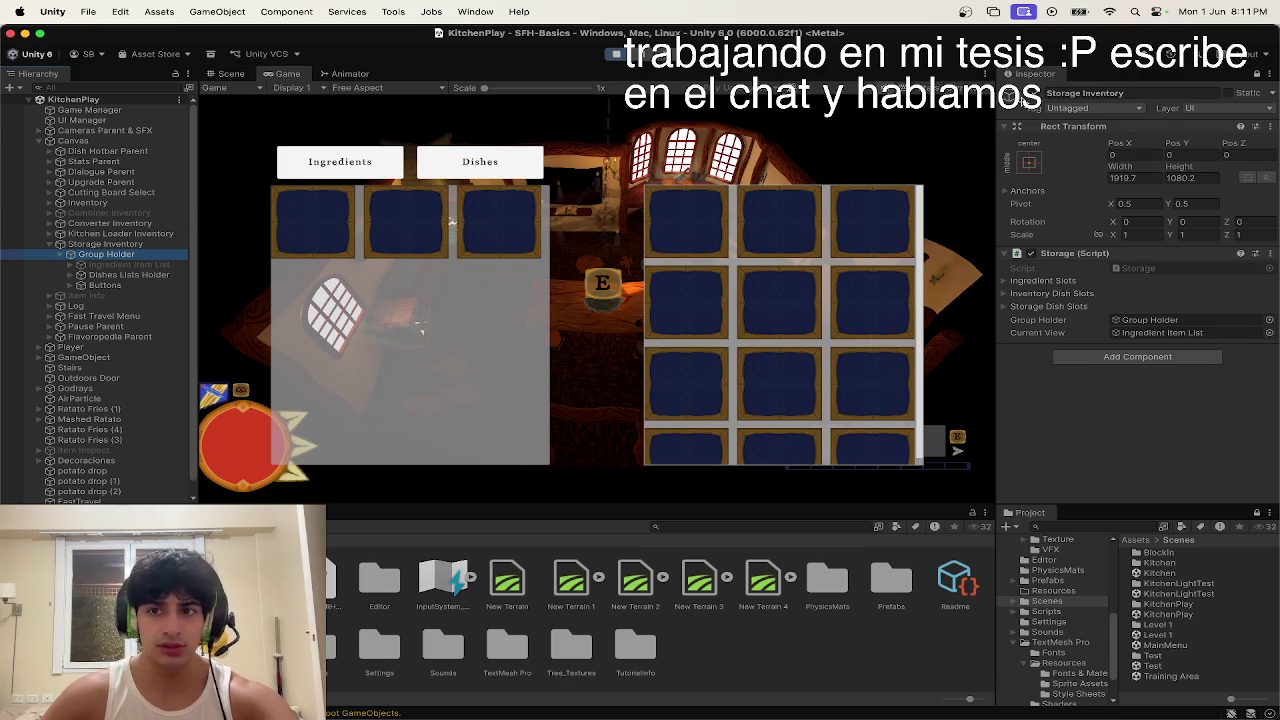
click(594, 226)
Step: Walk to the storage cabinet and open and close the storage inventory twice with E
key(w)
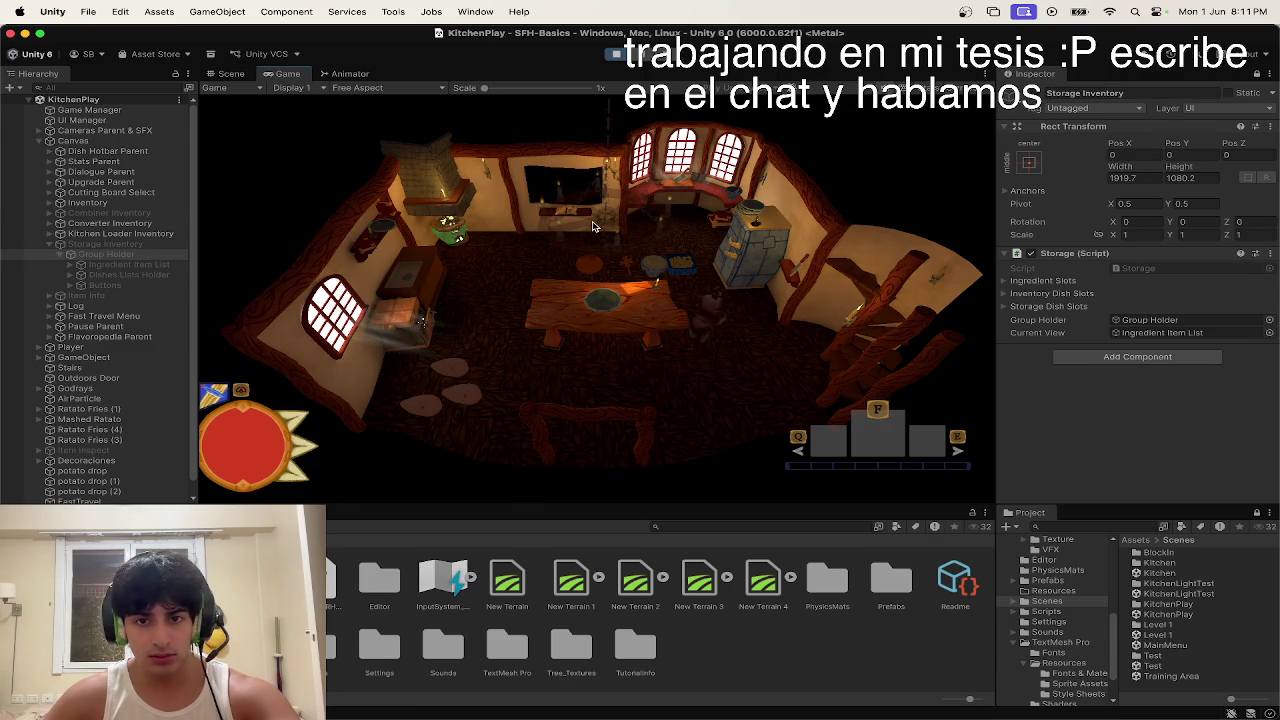
key(e)
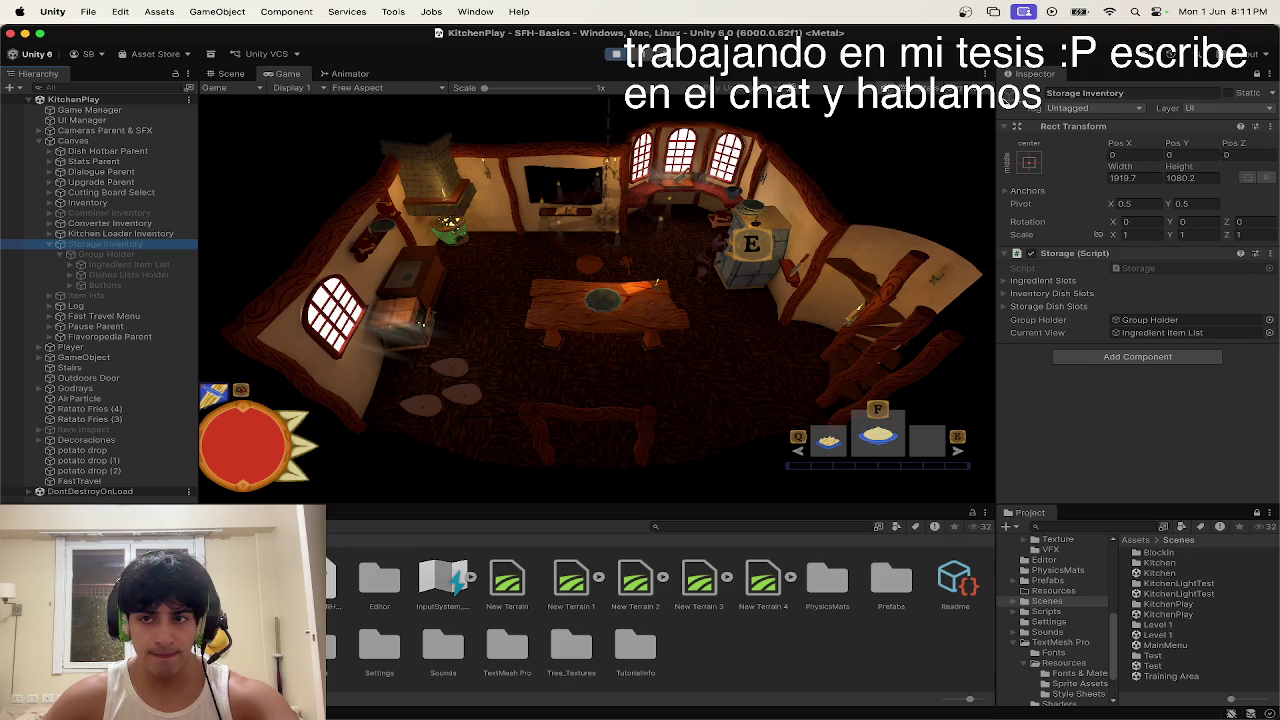
key(e)
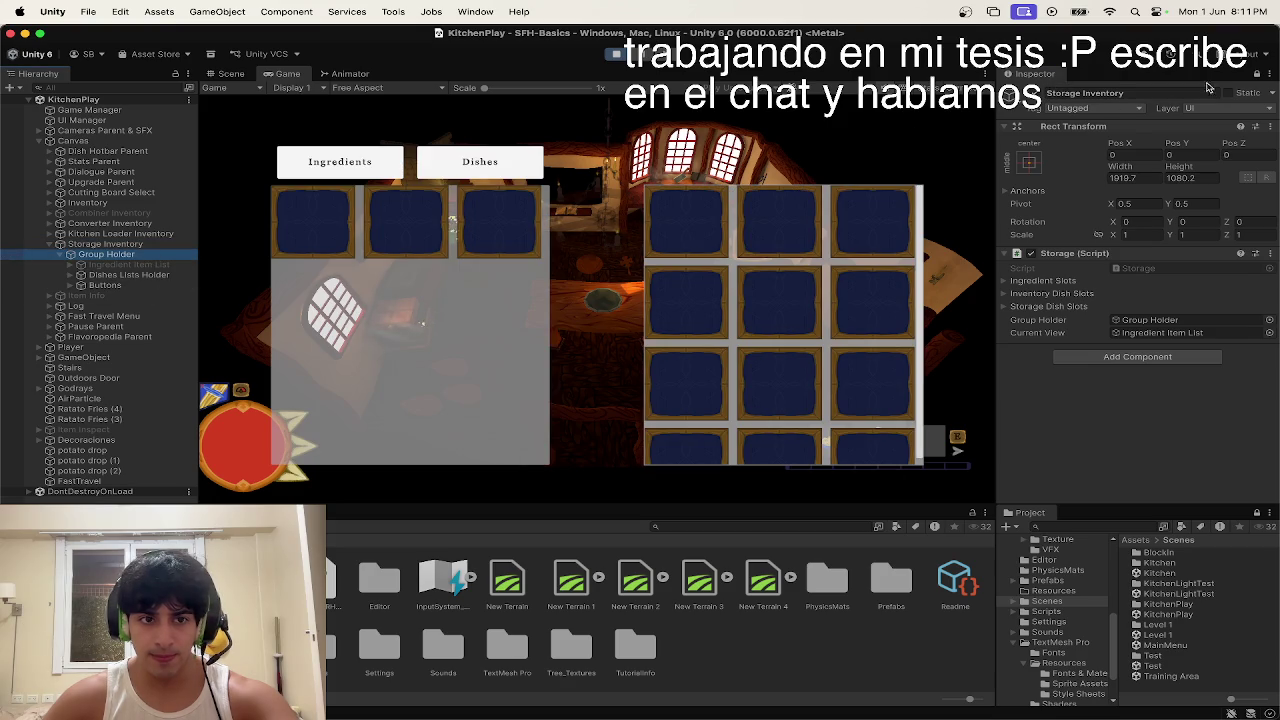
key(e)
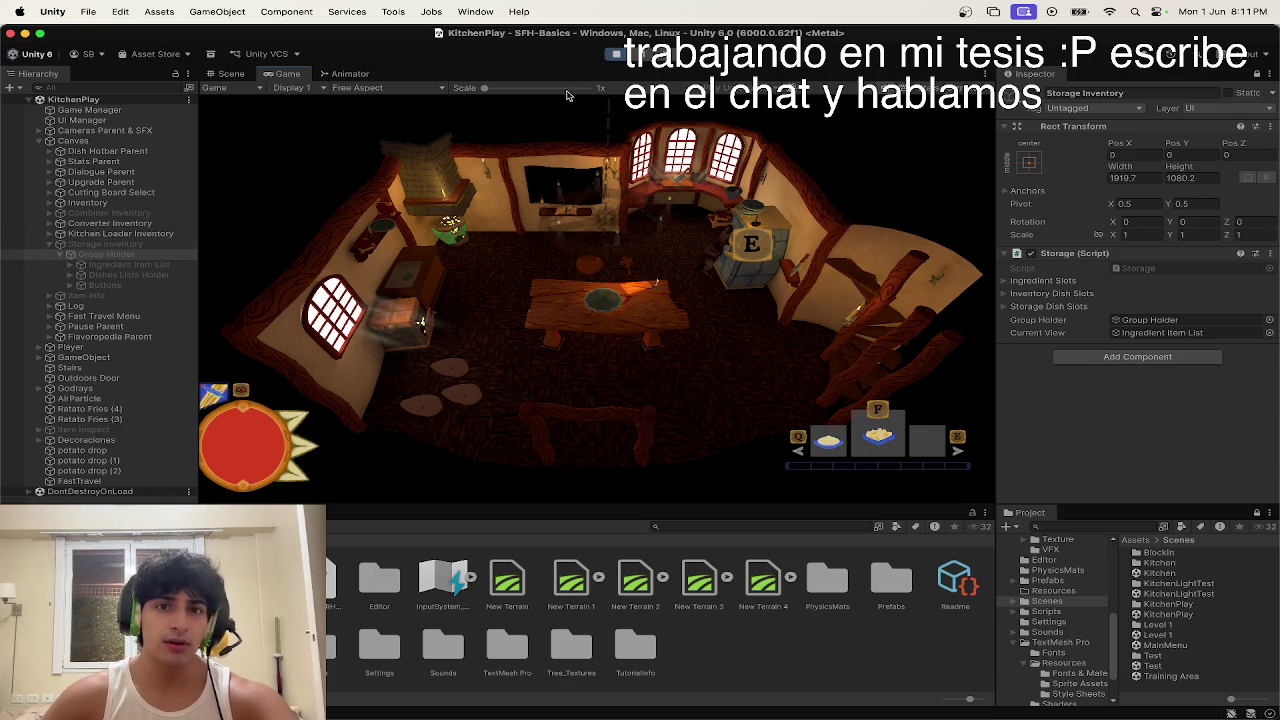
key(e)
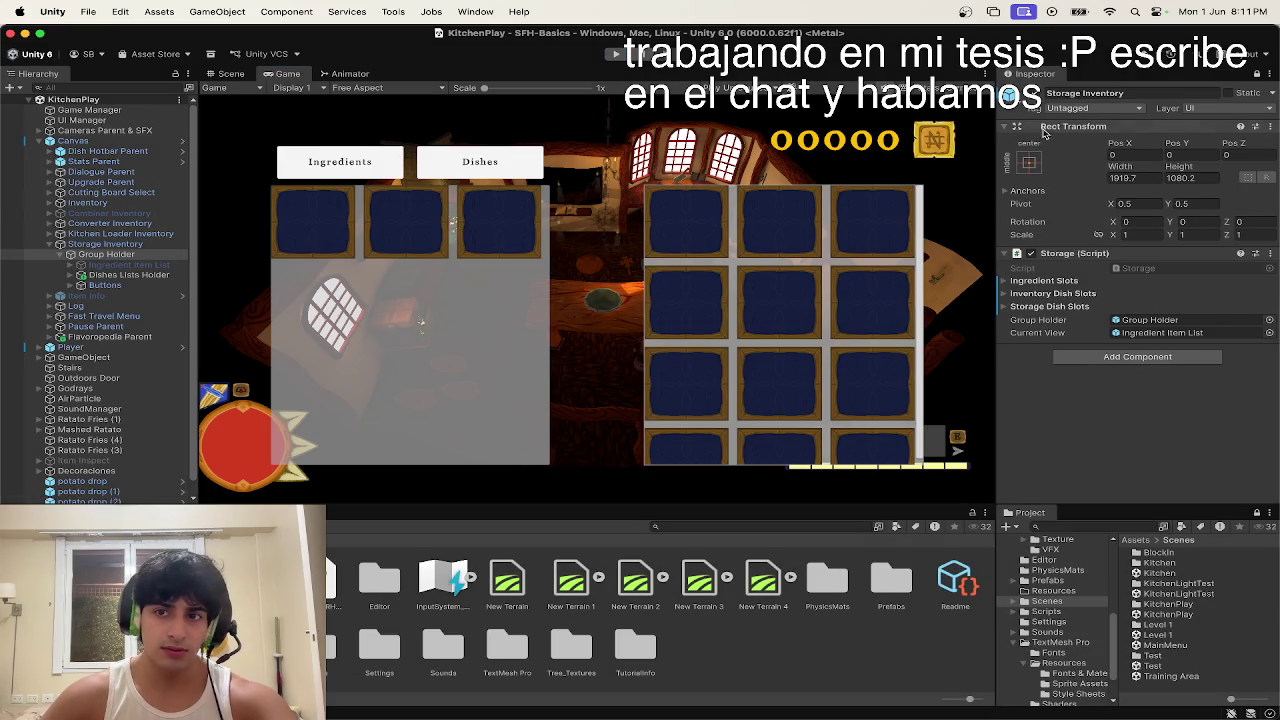
key(e)
Step: Restart the game, walk to the storage shelf, and switch to VS Code
click(616, 55)
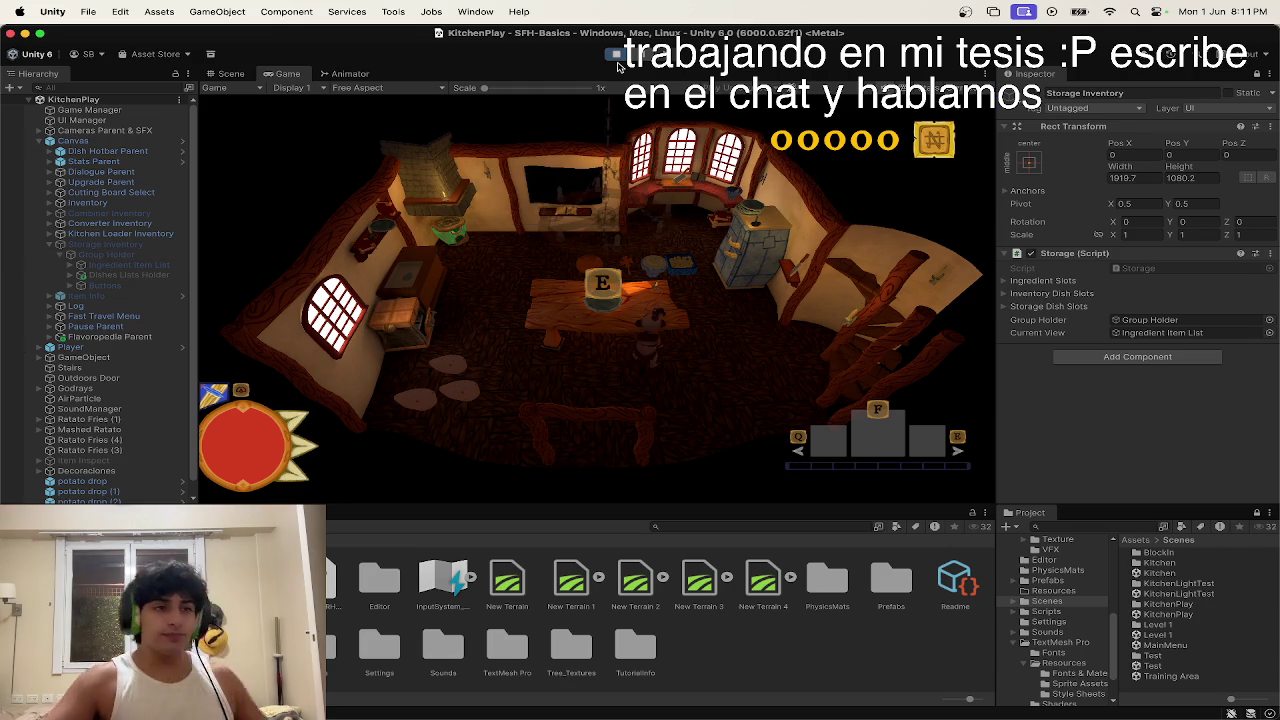
key(d)
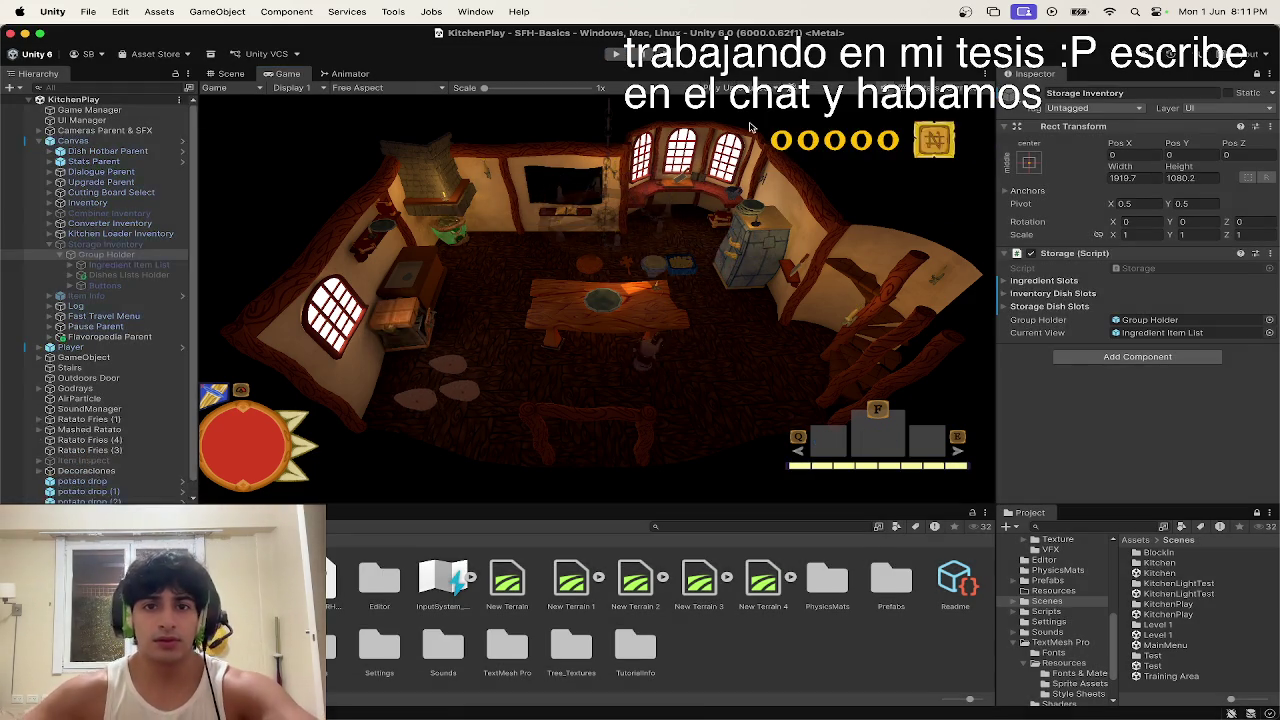
key(ctrl+Up)
click(560, 369)
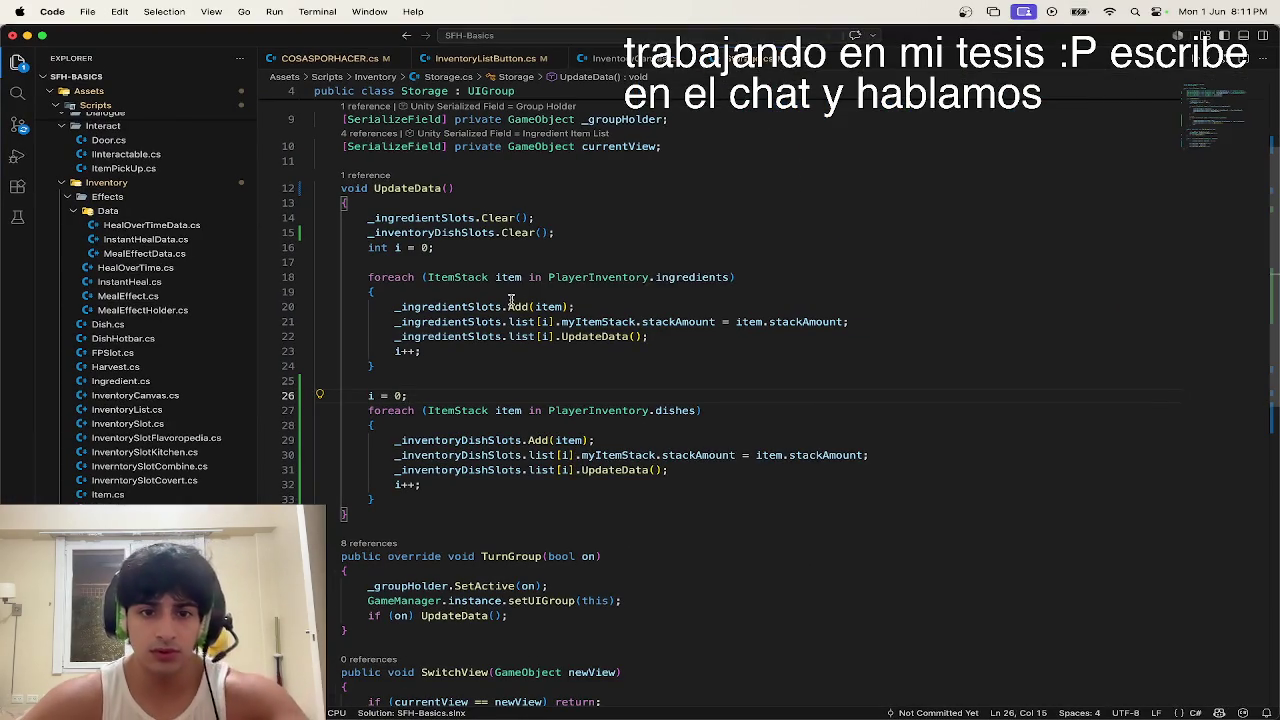
Step: Scroll through UpdateData's two loops, then return to Unity and select Storage Inventory
scroll(560, 369, down, 2)
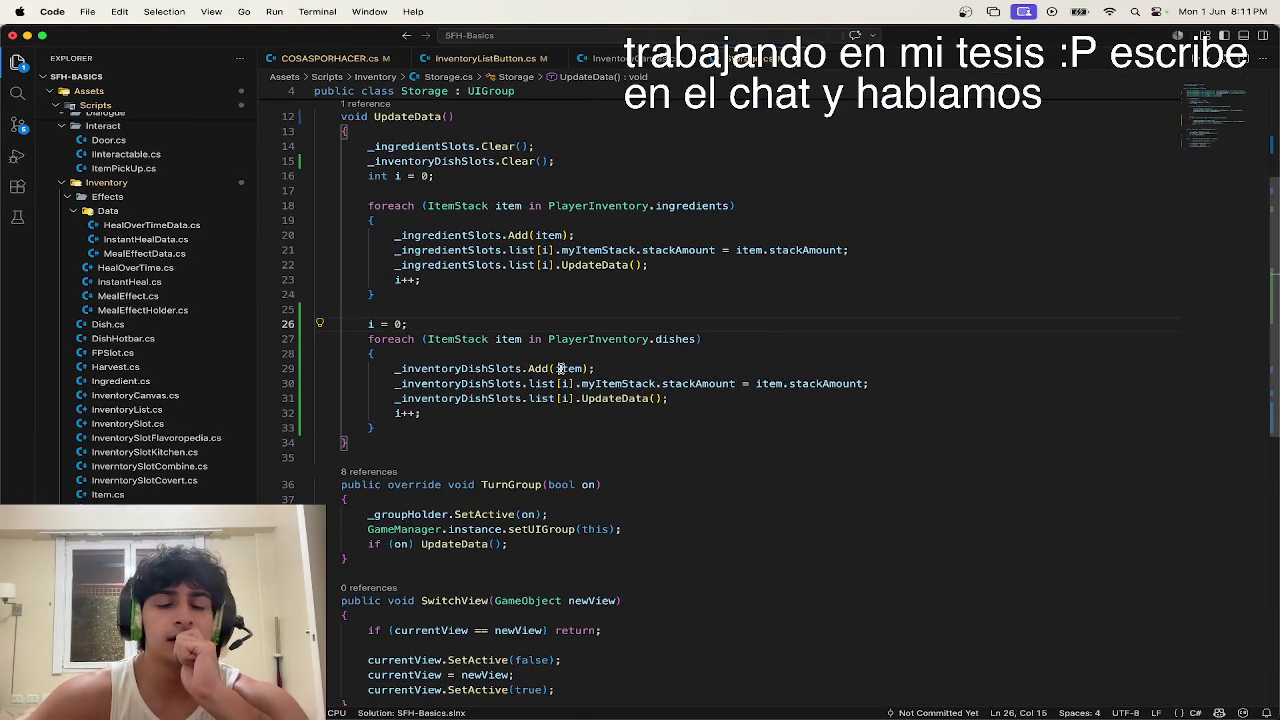
scroll(560, 369, up, 5)
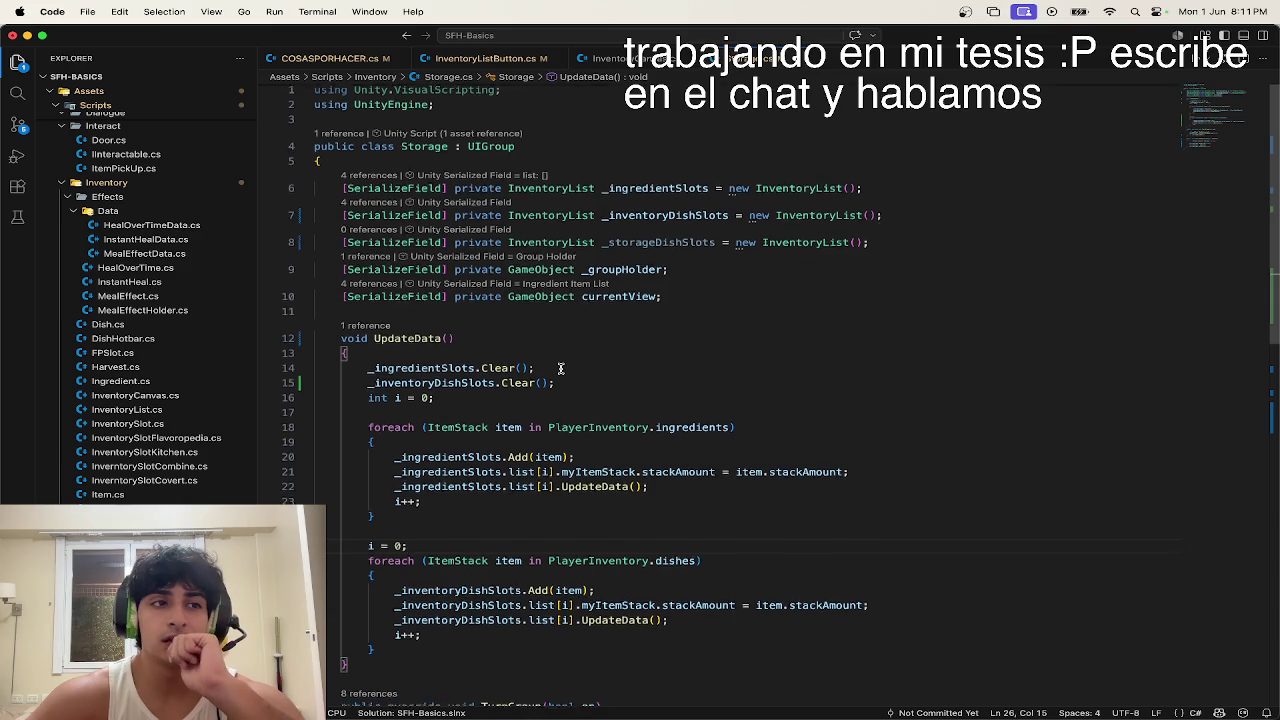
key(ctrl+Up)
click(577, 323)
click(118, 245)
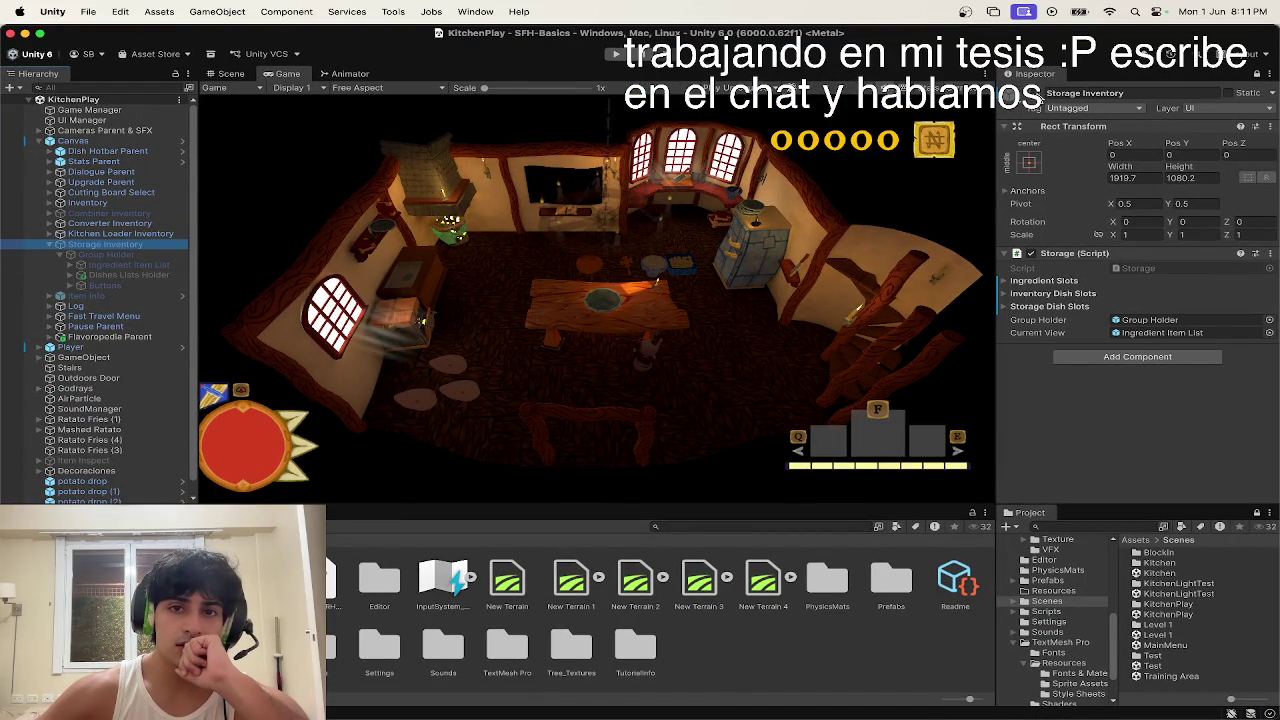
Step: Open storage in the running game, expand the 21-entry Storage Dish Slots, and return to Storage.cs
key(f)
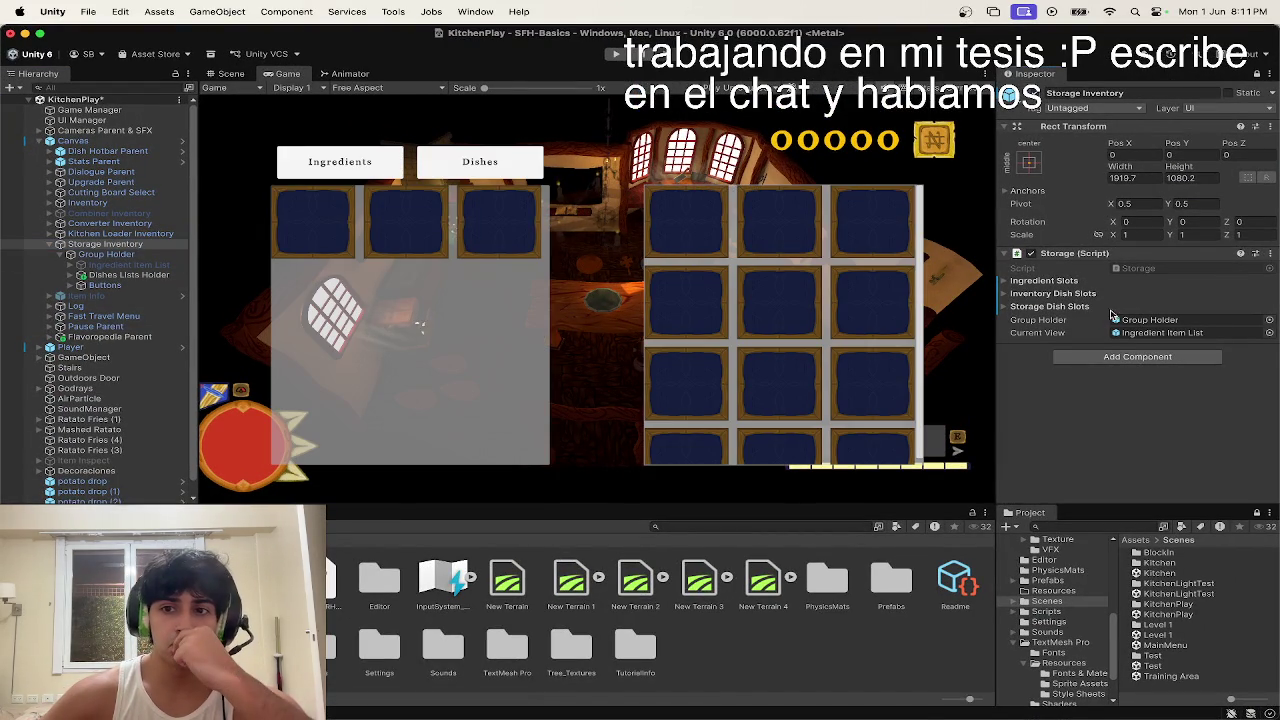
click(1104, 308)
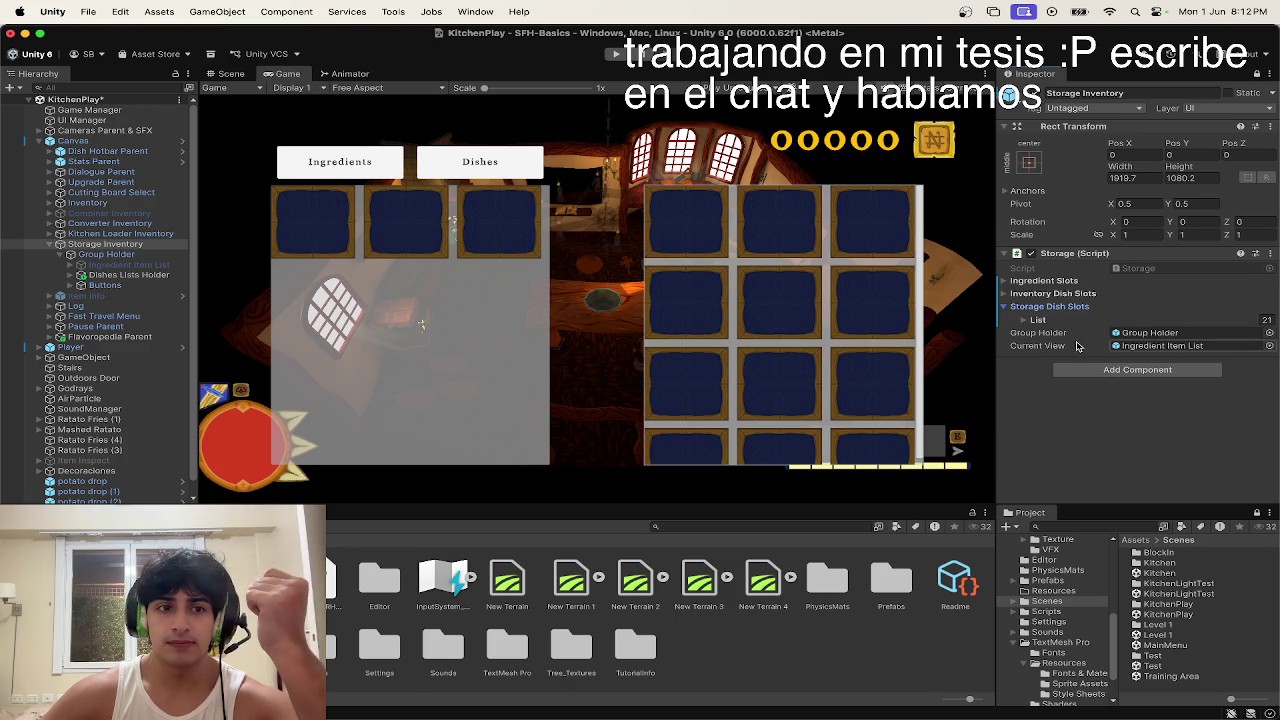
key(ctrl+Up)
click(732, 366)
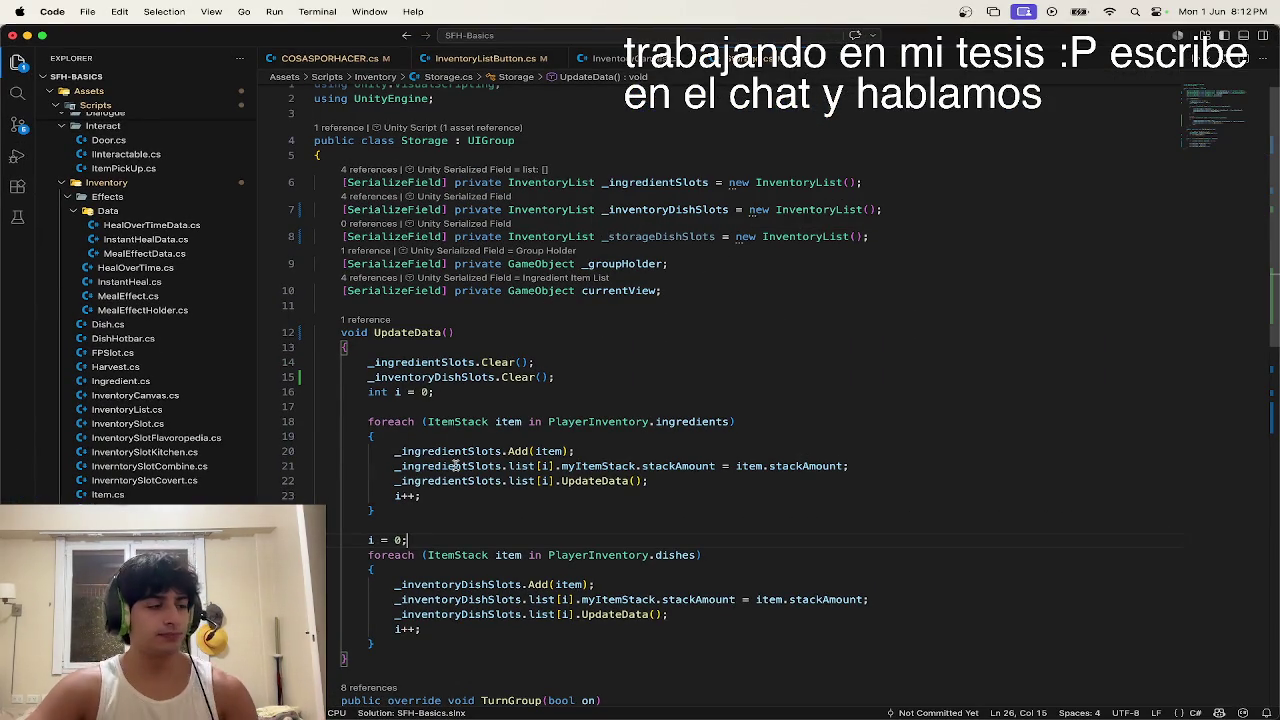
Step: Review the ingredients loop in Storage.cs's UpdateData method
key(ctrl+Up)
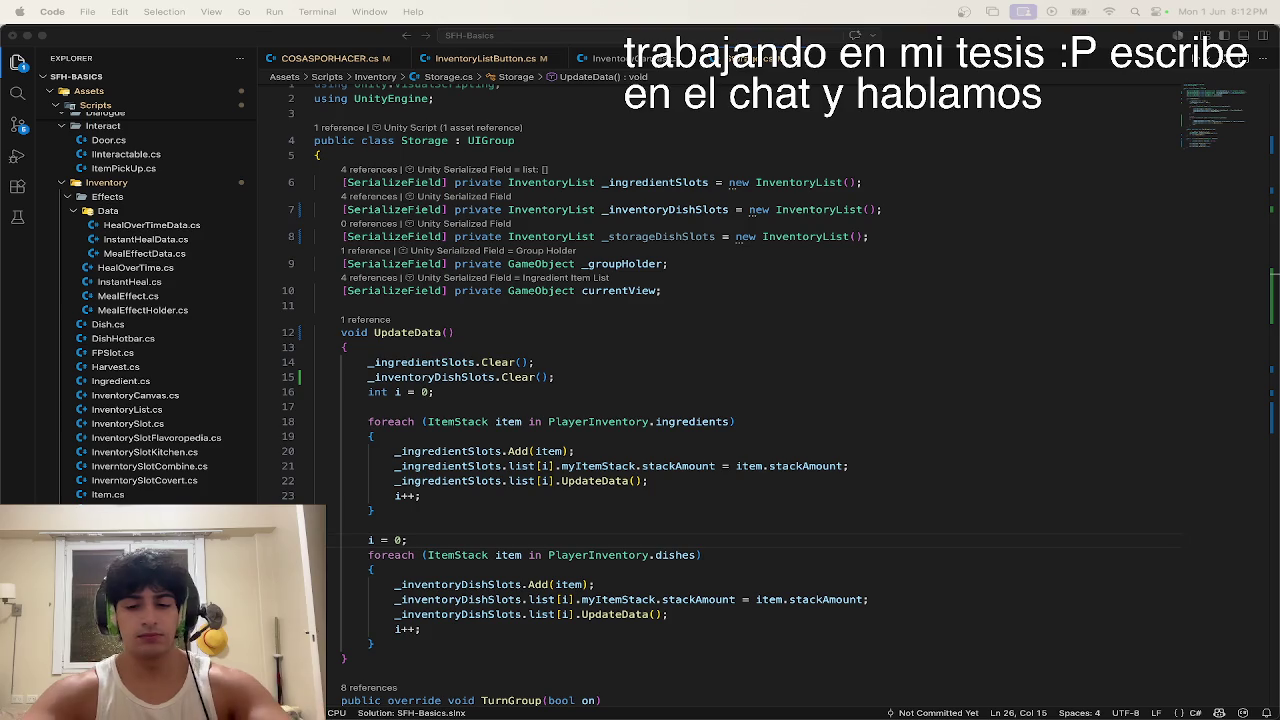
click(809, 432)
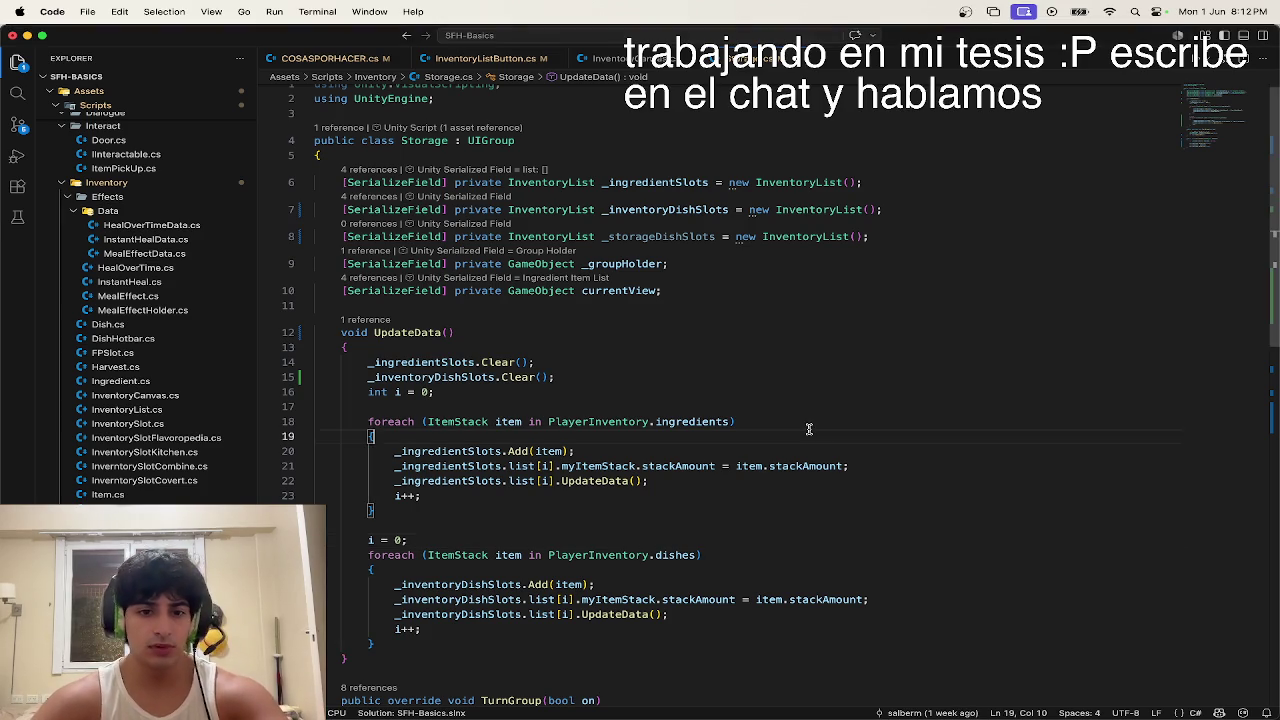
scroll(809, 429, down, 3)
scroll(502, 483, down, 3)
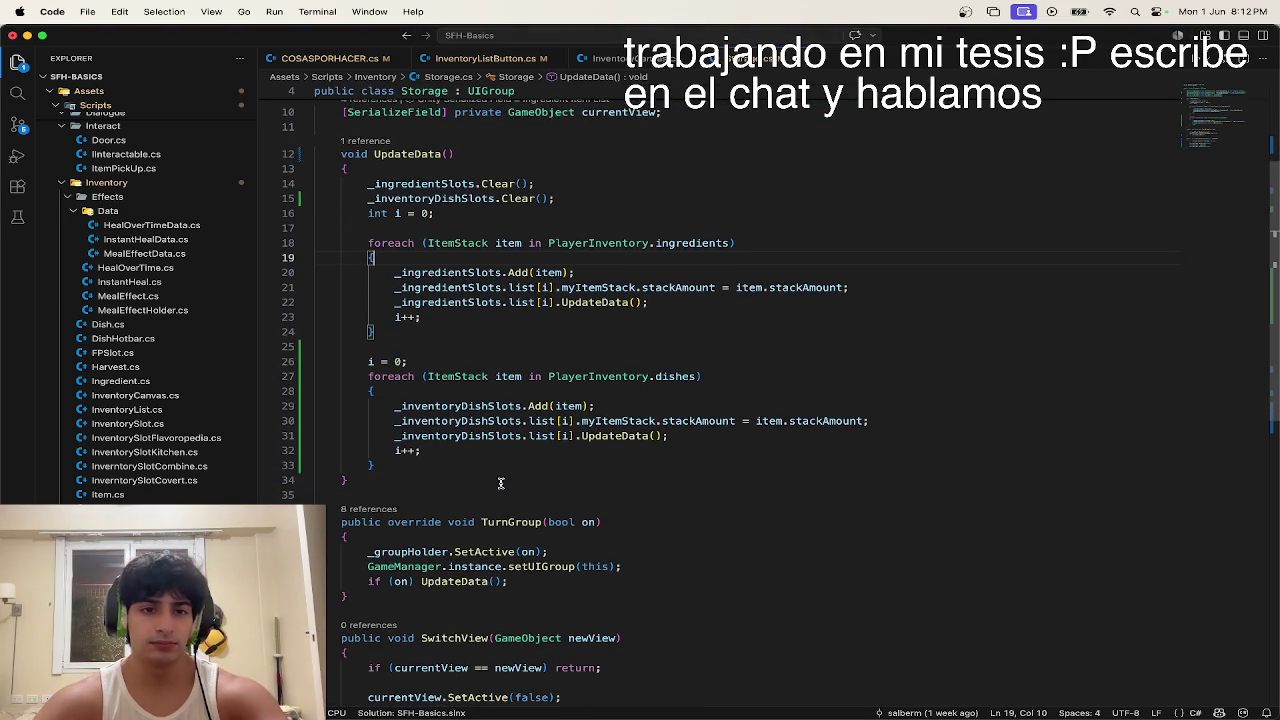
scroll(515, 450, down, 3)
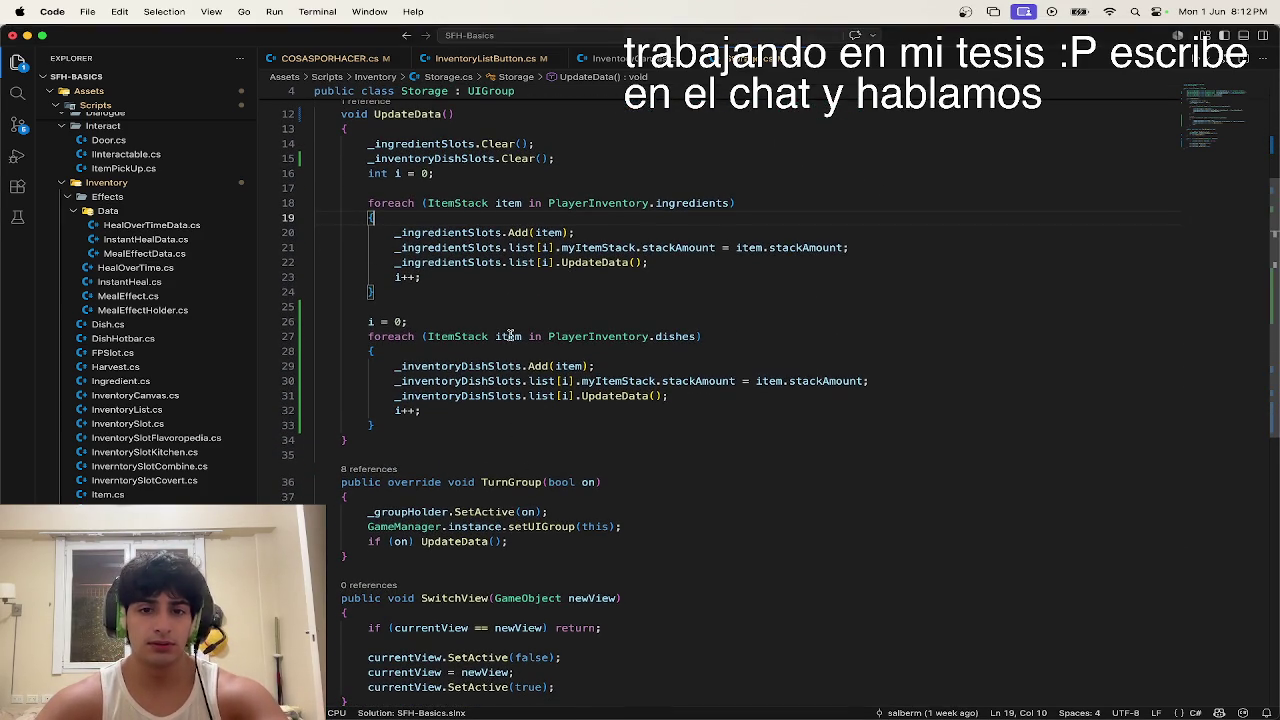
scroll(510, 335, down, 2)
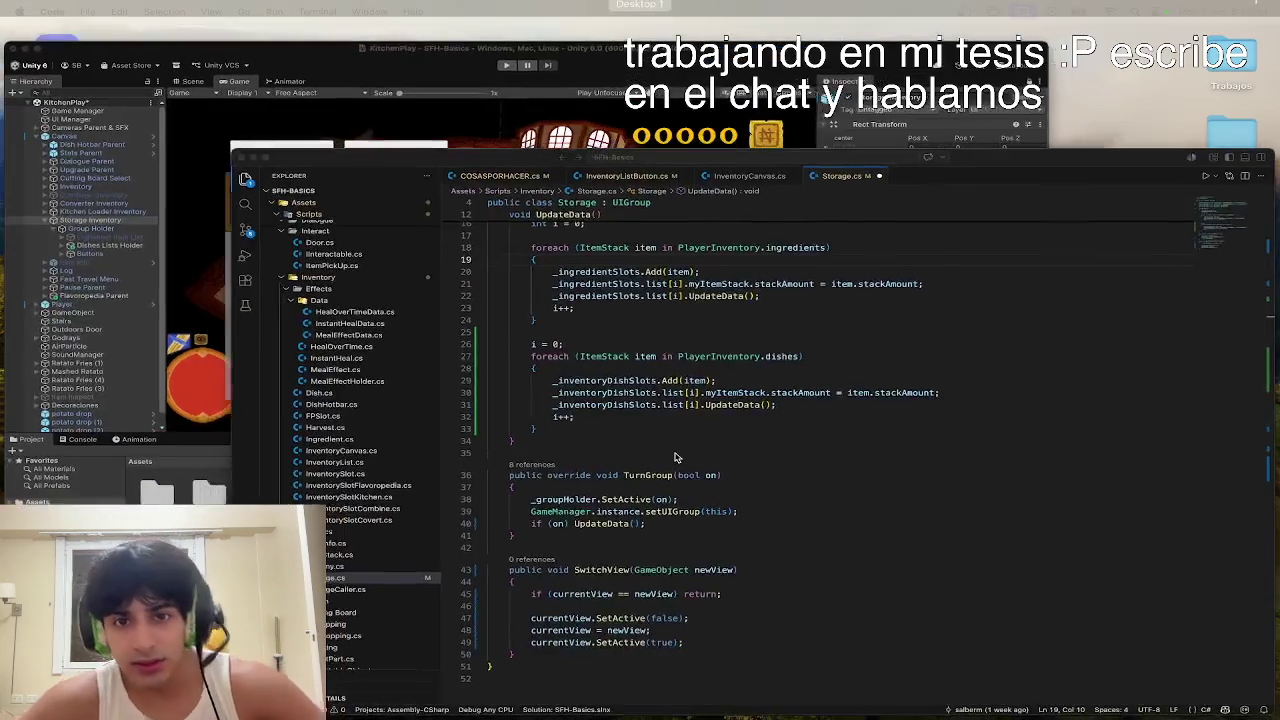
Step: Look over the TurnGroup method on line 38, then return to the Unity editor
scroll(675, 457, down, 3)
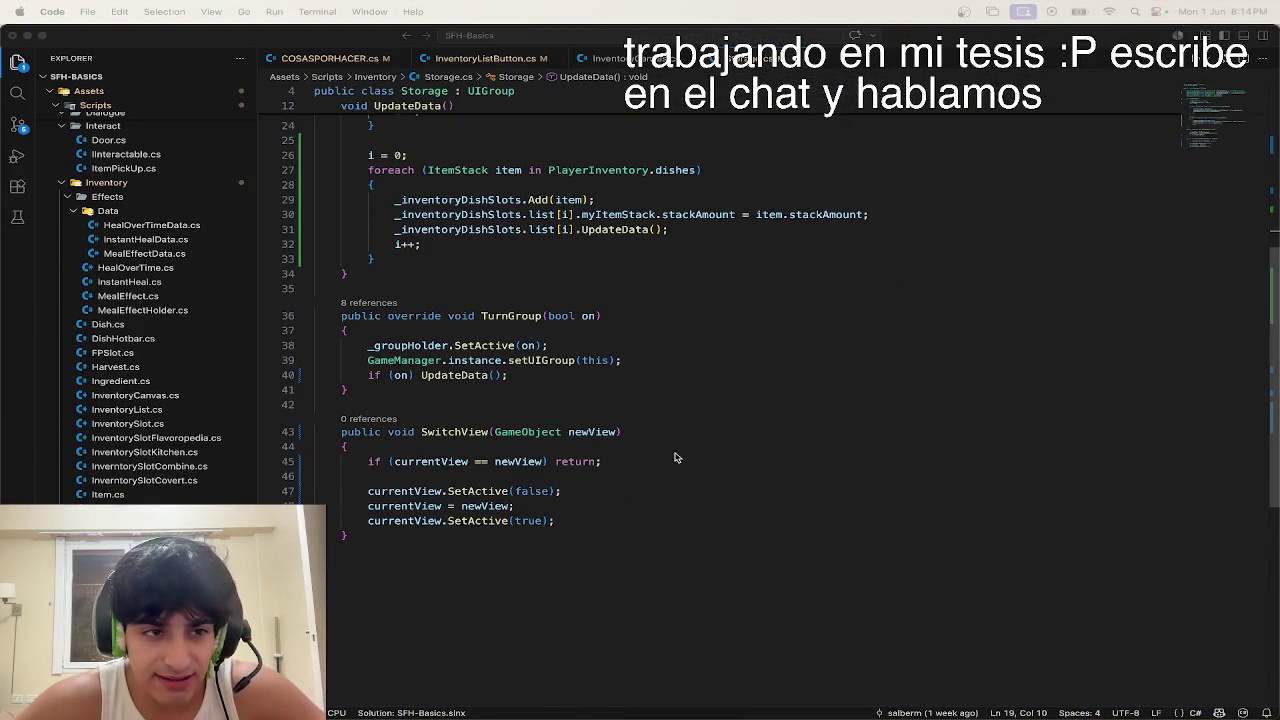
scroll(675, 457, up, 8)
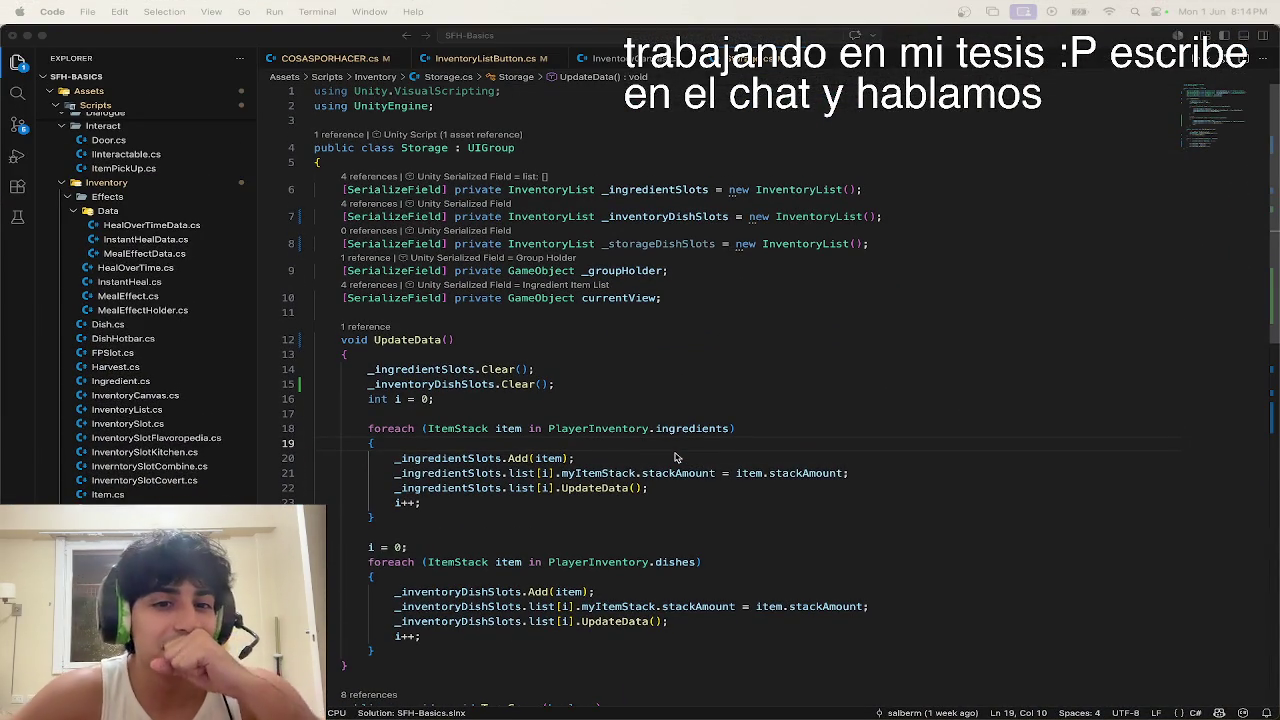
scroll(675, 457, down, 3)
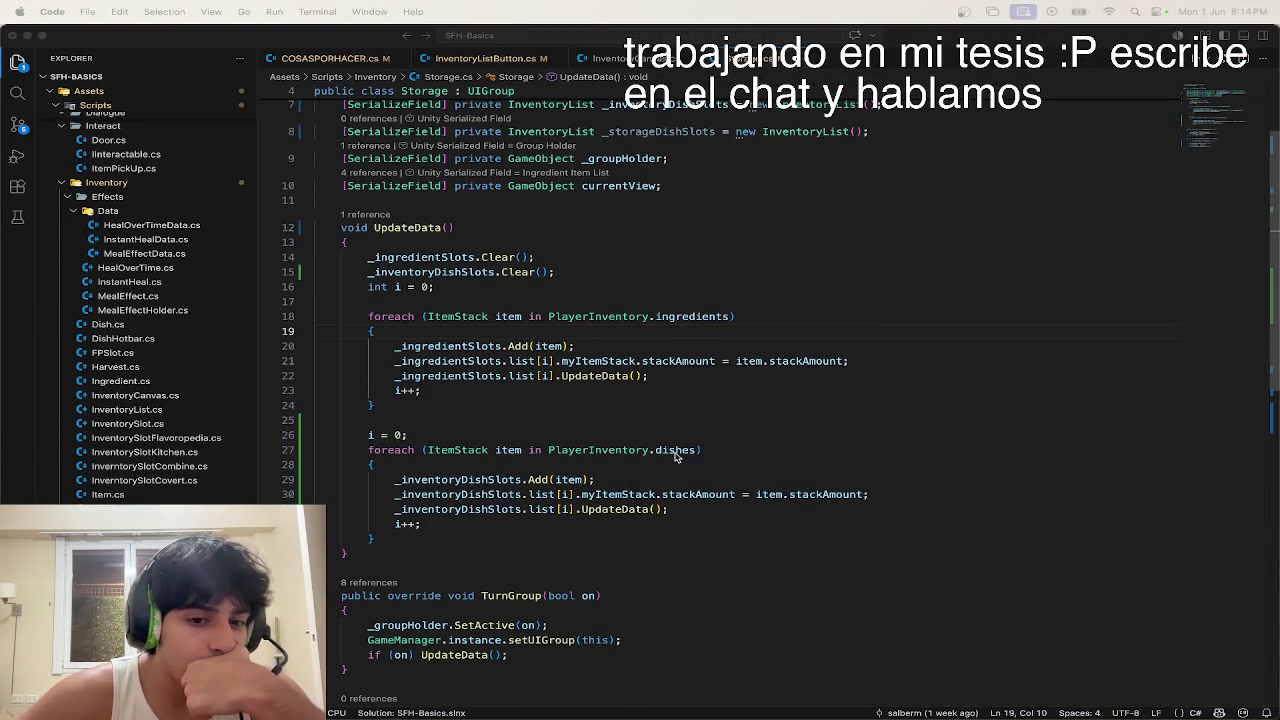
click(591, 622)
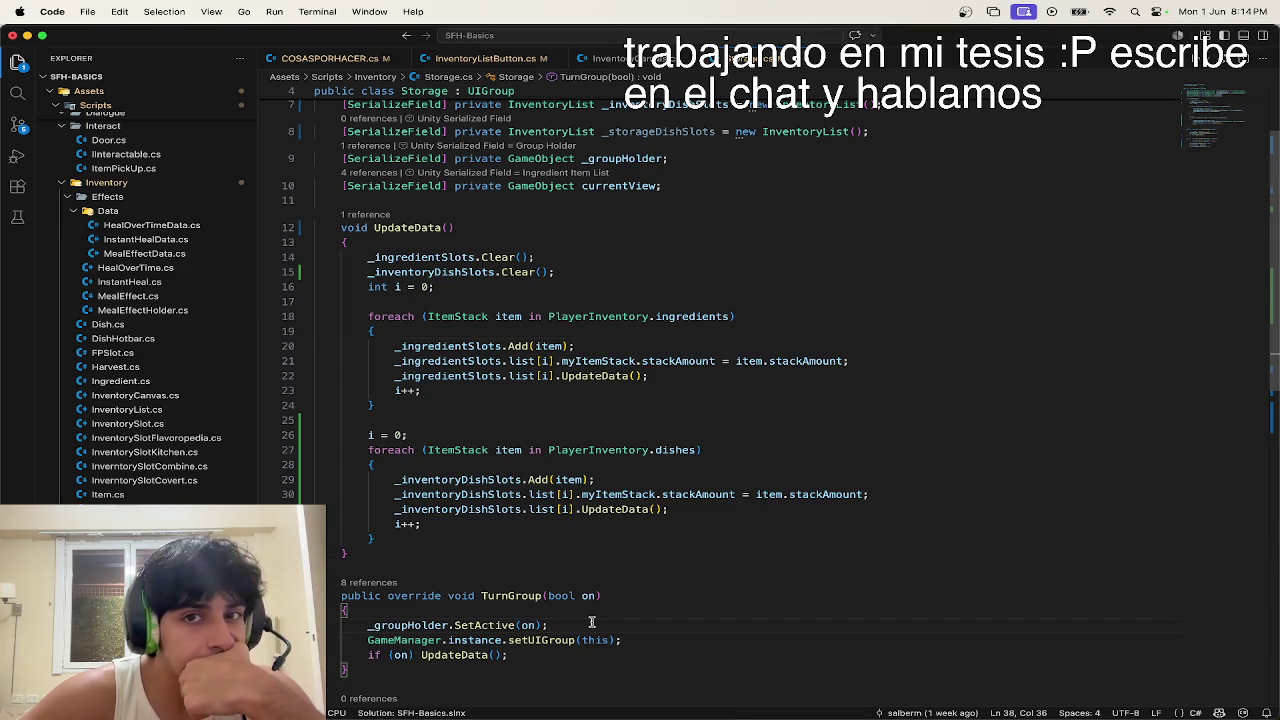
key(ctrl+Up)
click(571, 307)
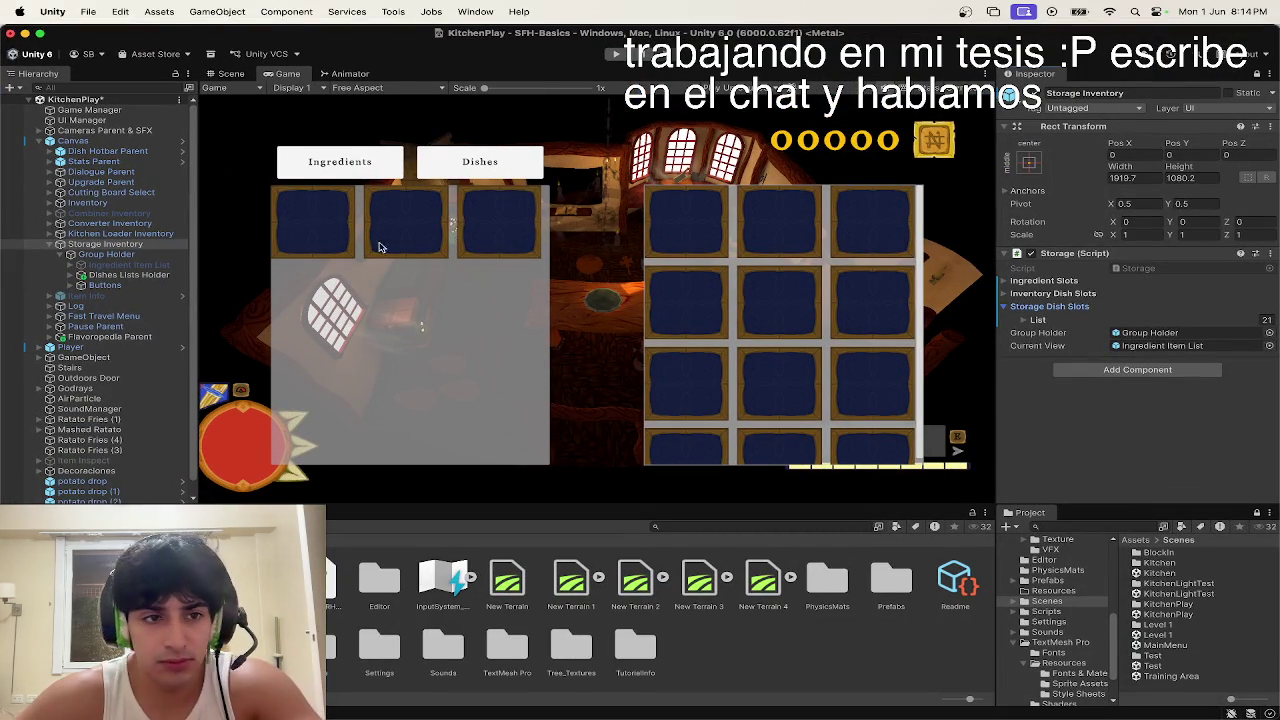
Step: Deactivate the Storage Inventory object and start play mode, walking the player to the storage shelf
click(115, 254)
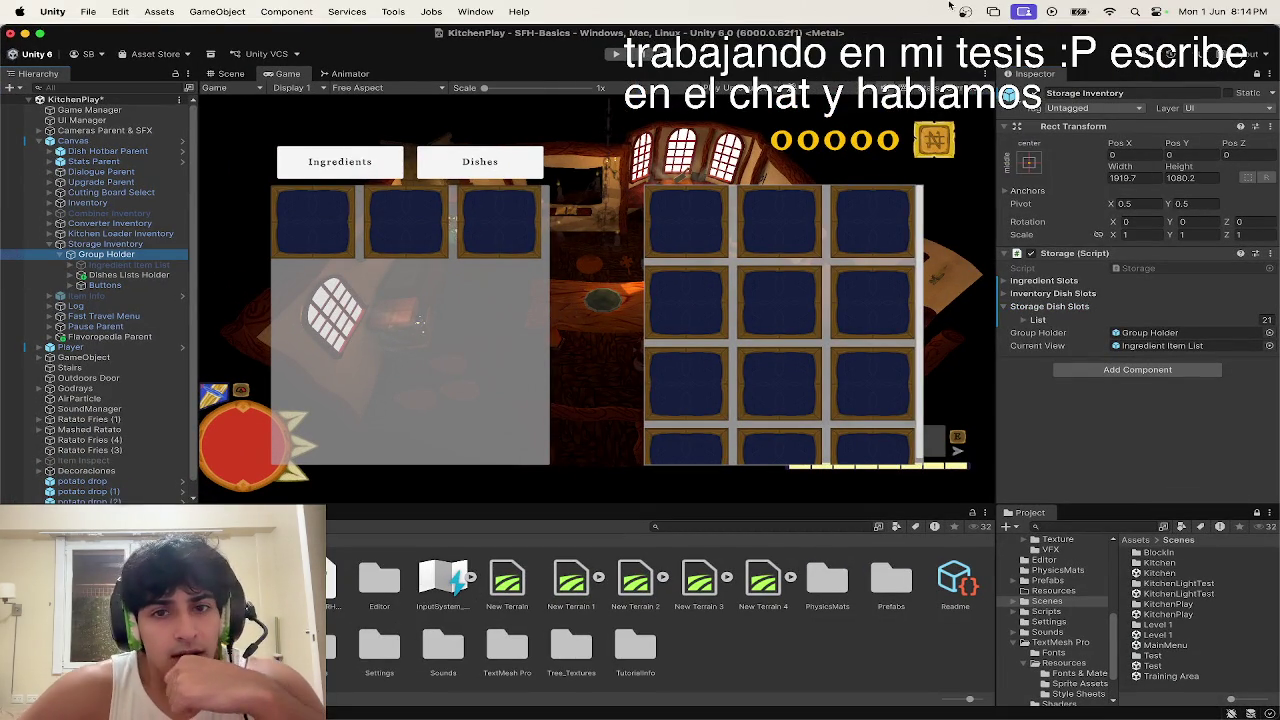
click(1037, 92)
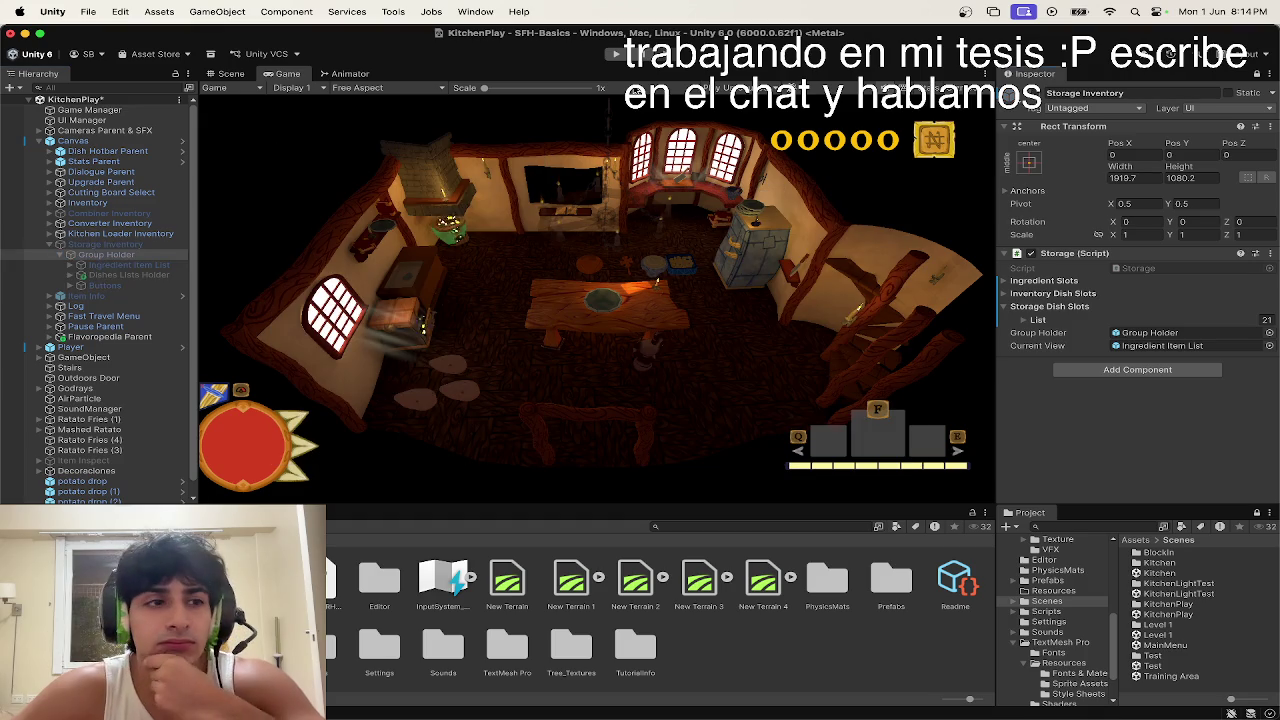
click(616, 54)
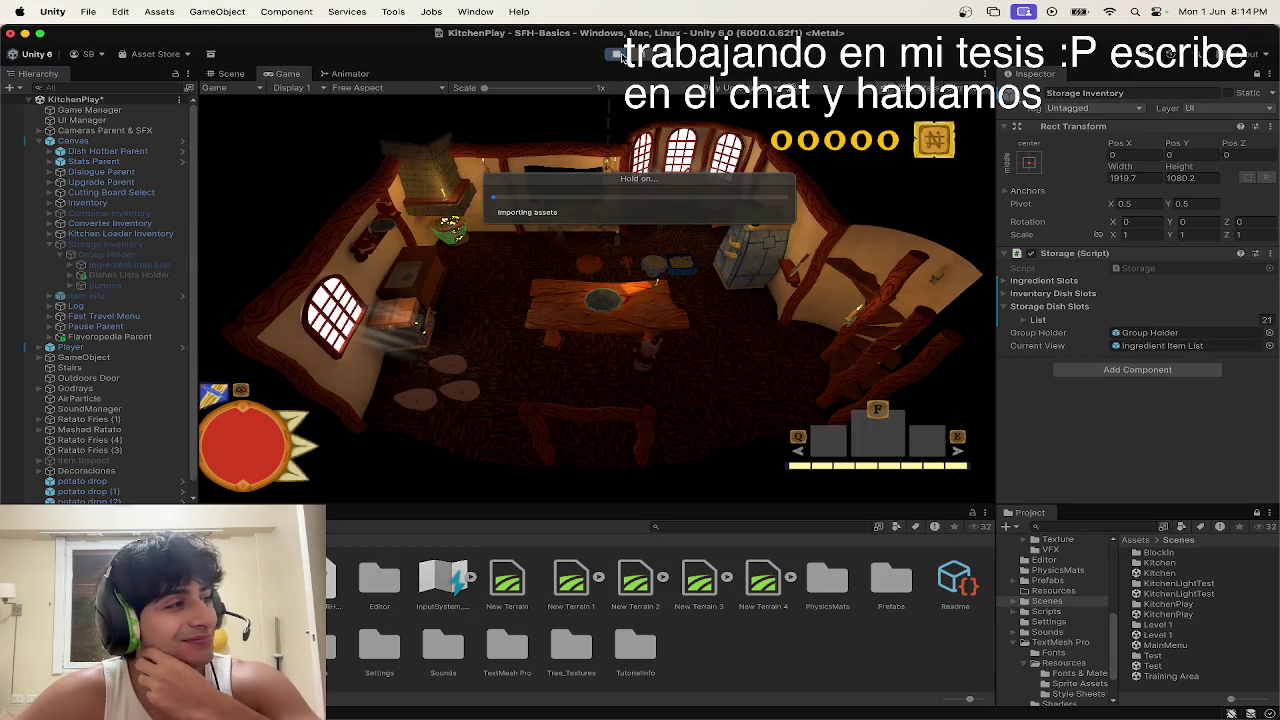
key(w)
key(d)
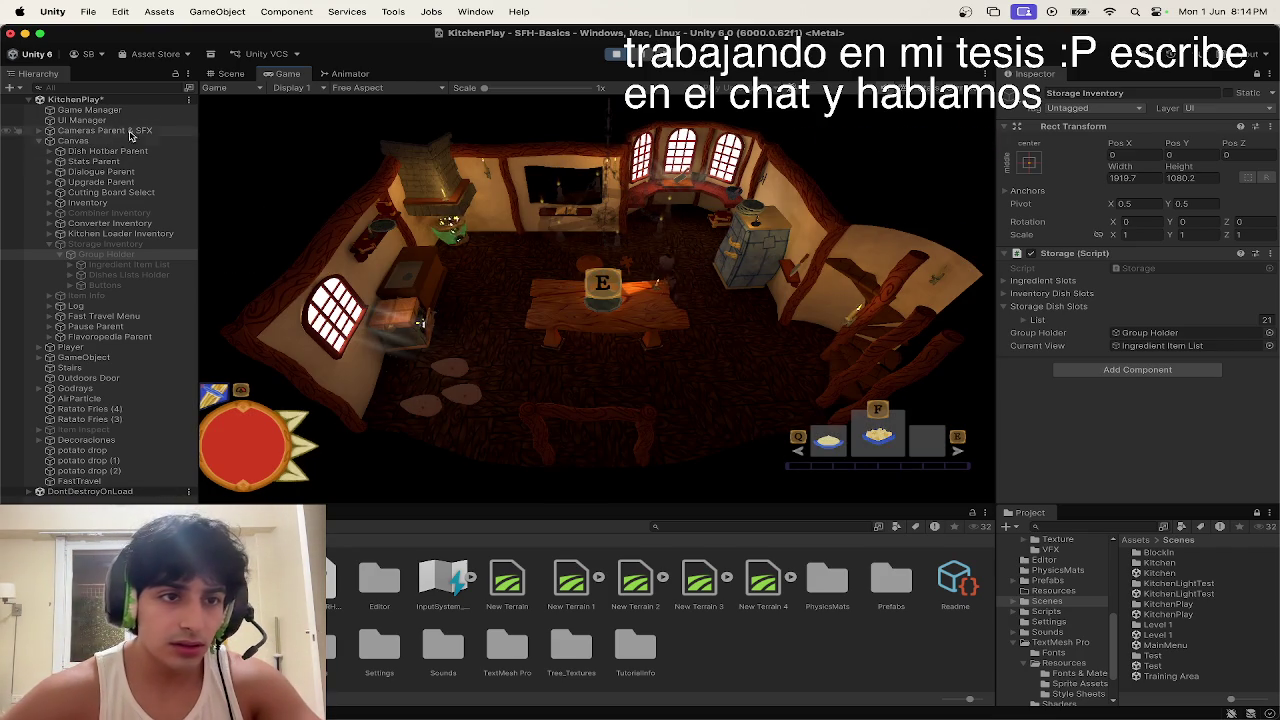
Step: Inspect the Game Manager's properties, then pause with Esc and stop the test run
click(104, 112)
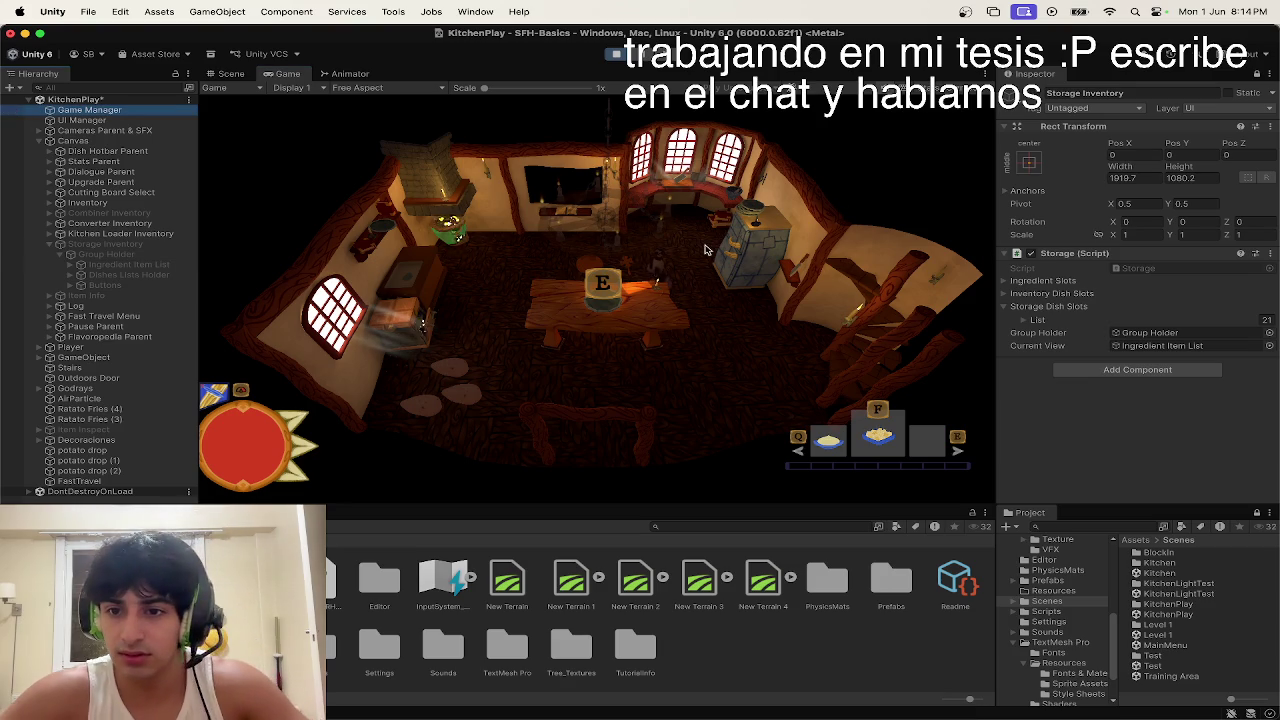
click(810, 318)
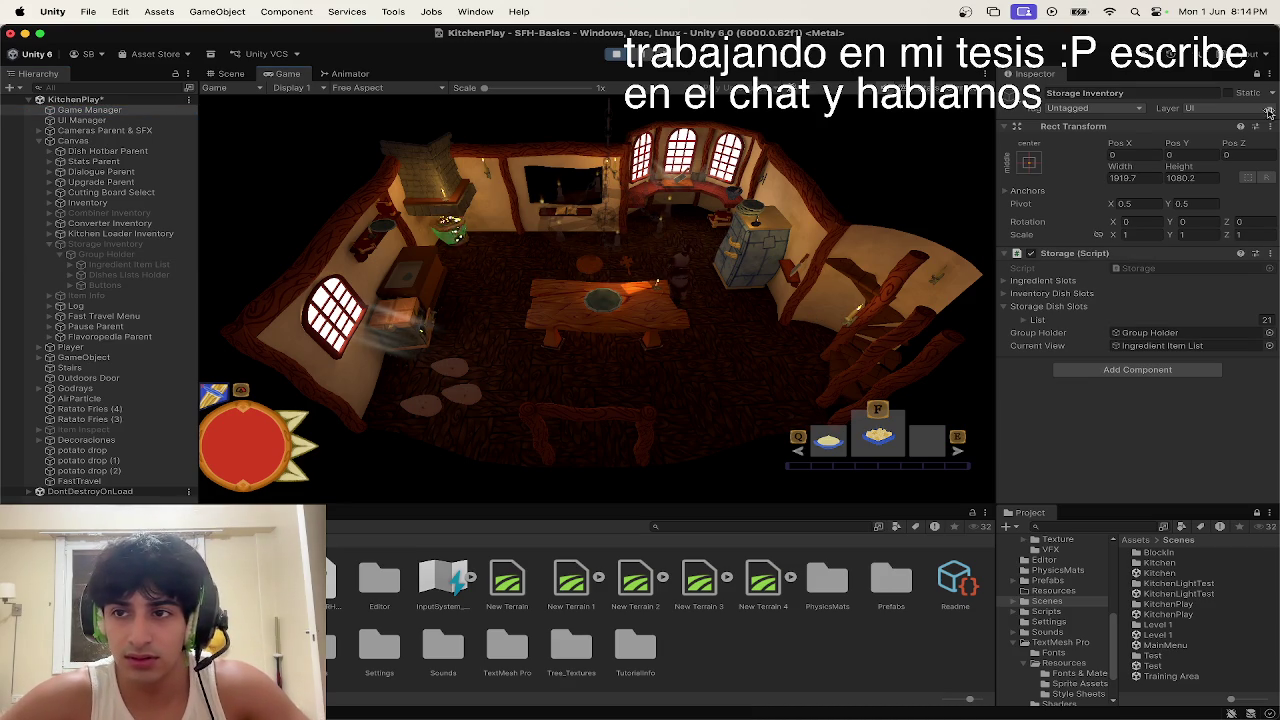
click(1257, 73)
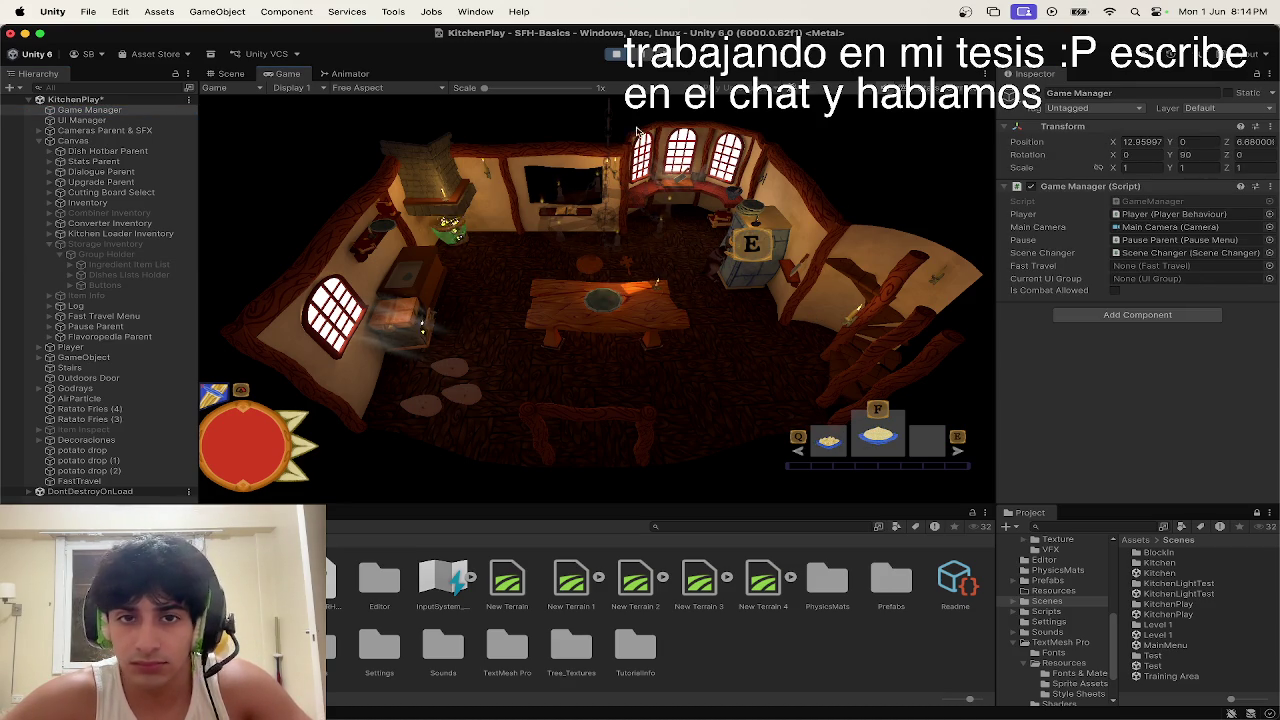
key(Escape)
click(617, 54)
key(ctrl+Up)
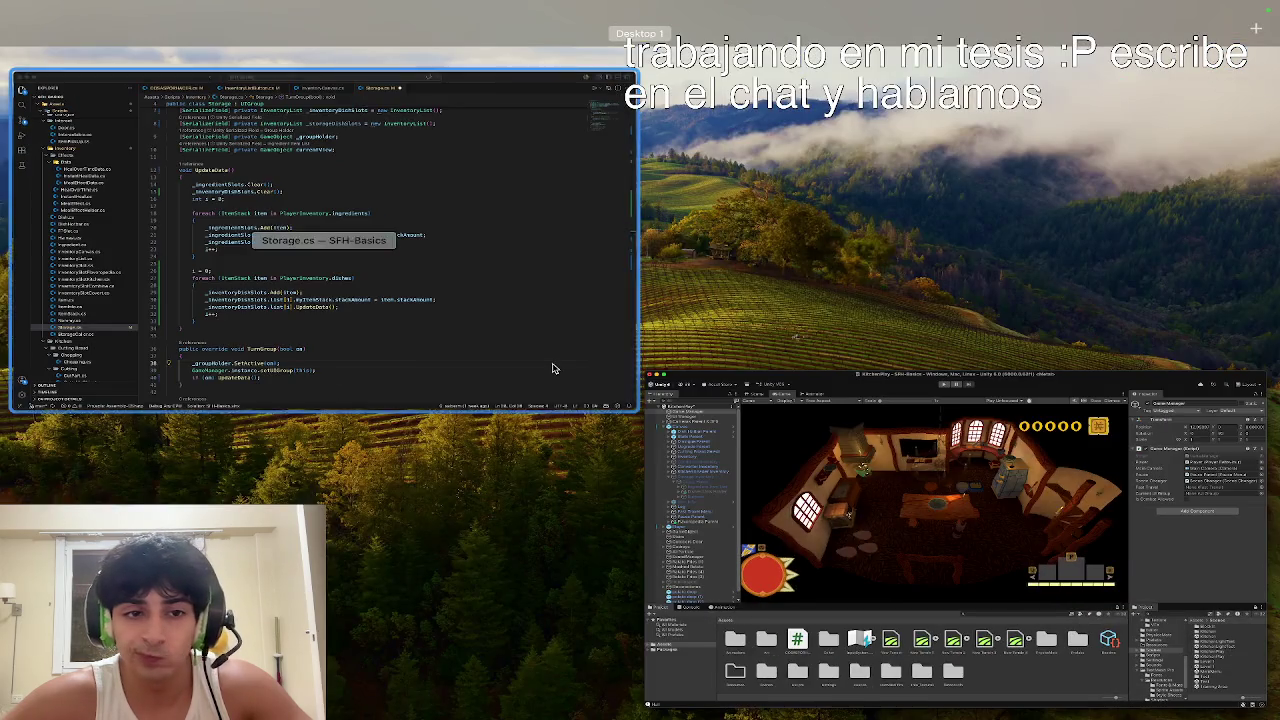
Step: Go from the setUIGroup call in Storage.cs's TurnGroup to its definition in GameManager.cs
click(577, 403)
scroll(577, 403, down, 1)
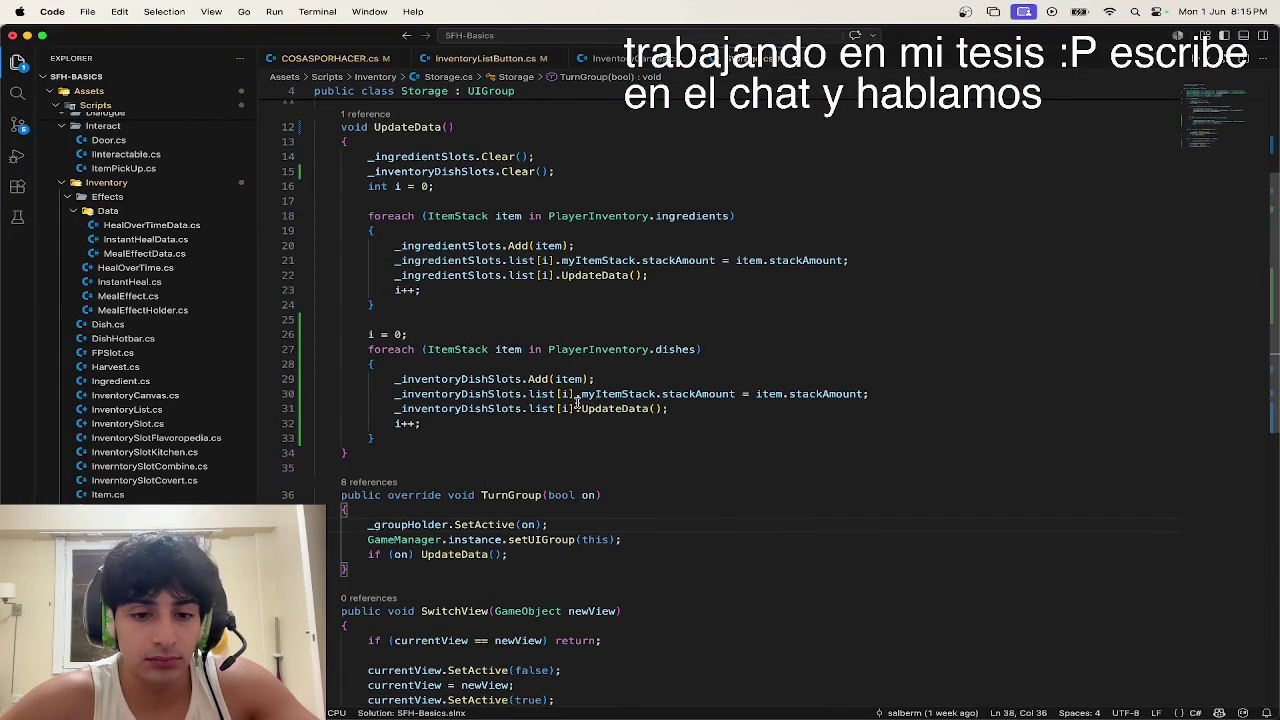
scroll(577, 403, down, 5)
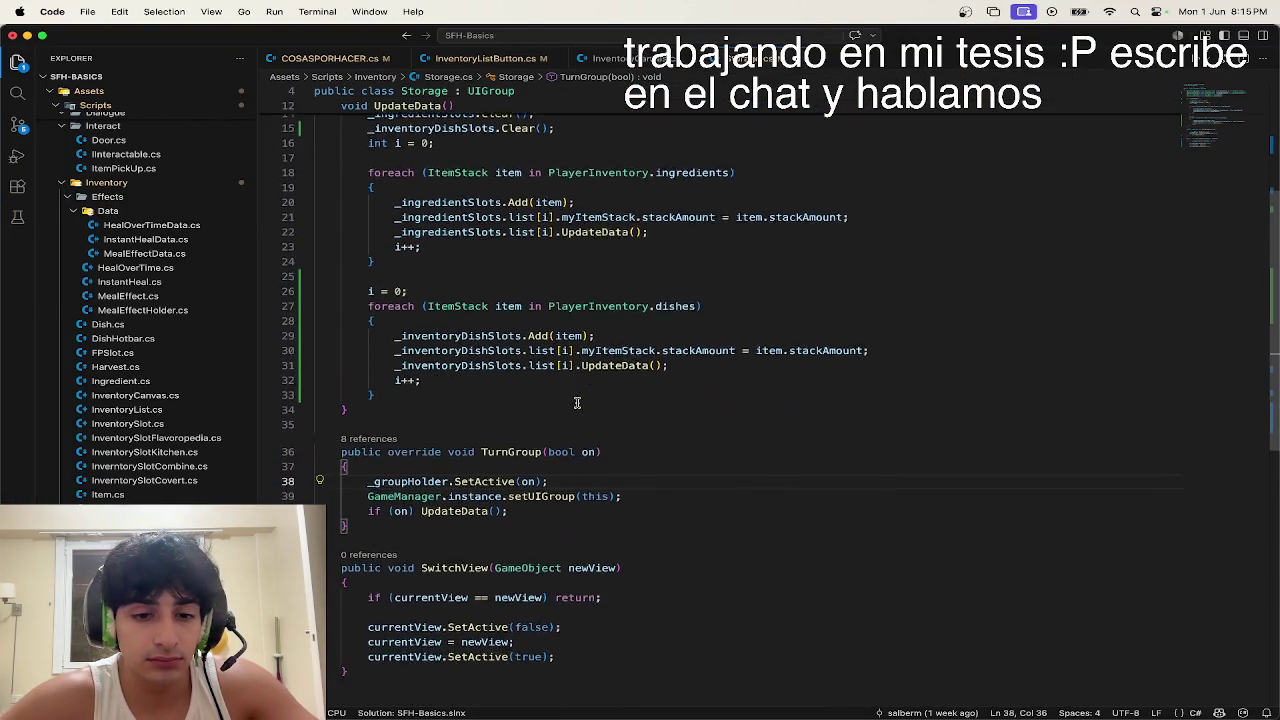
mouse_move(577, 403)
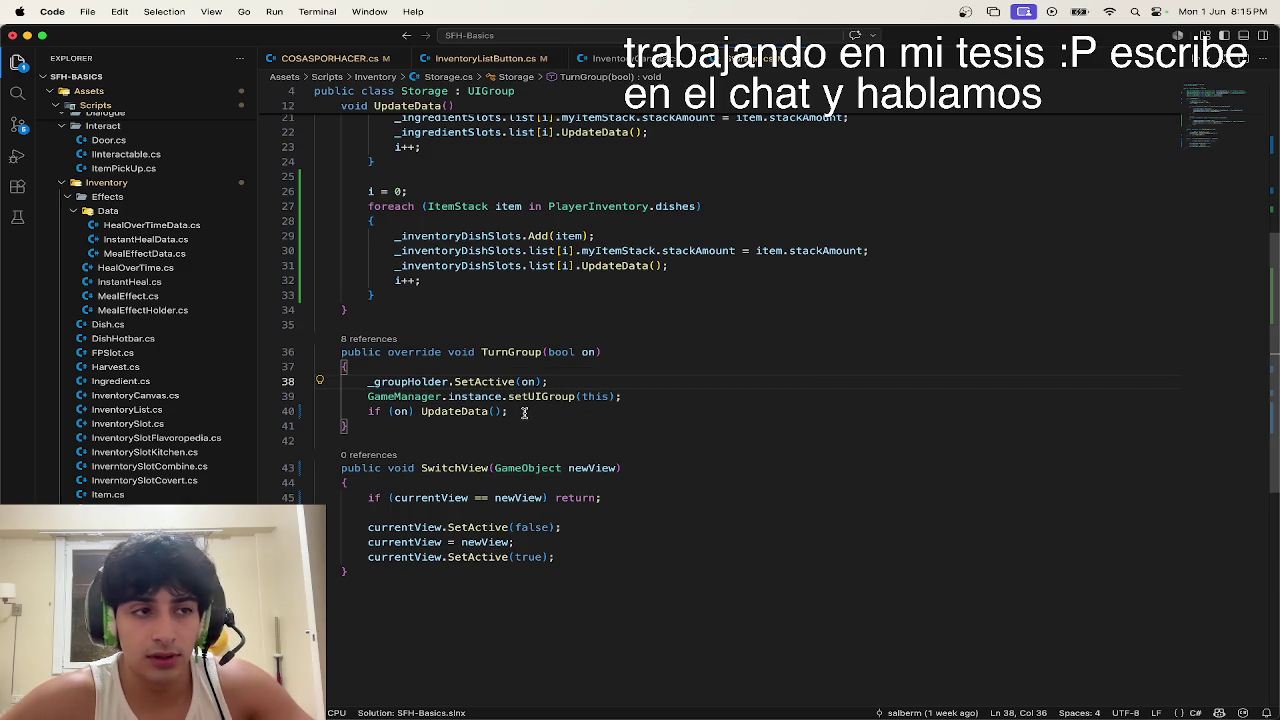
click(632, 399)
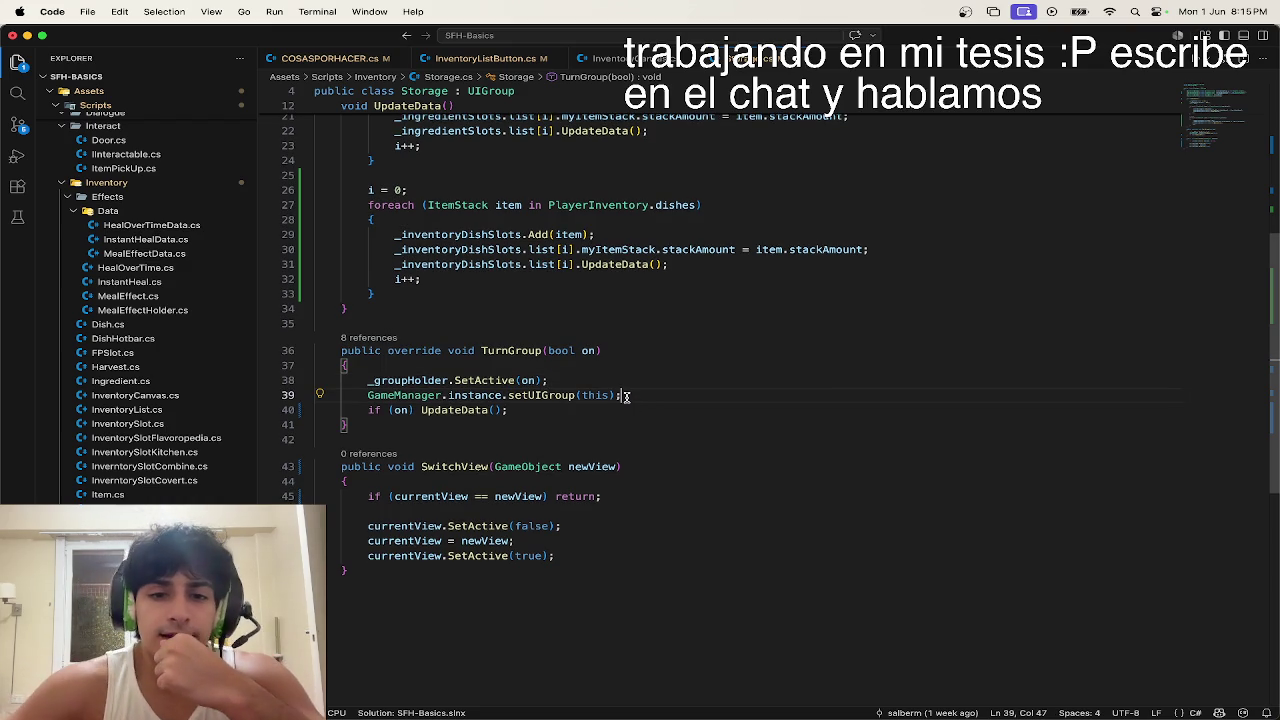
click(556, 395)
double_click(556, 395)
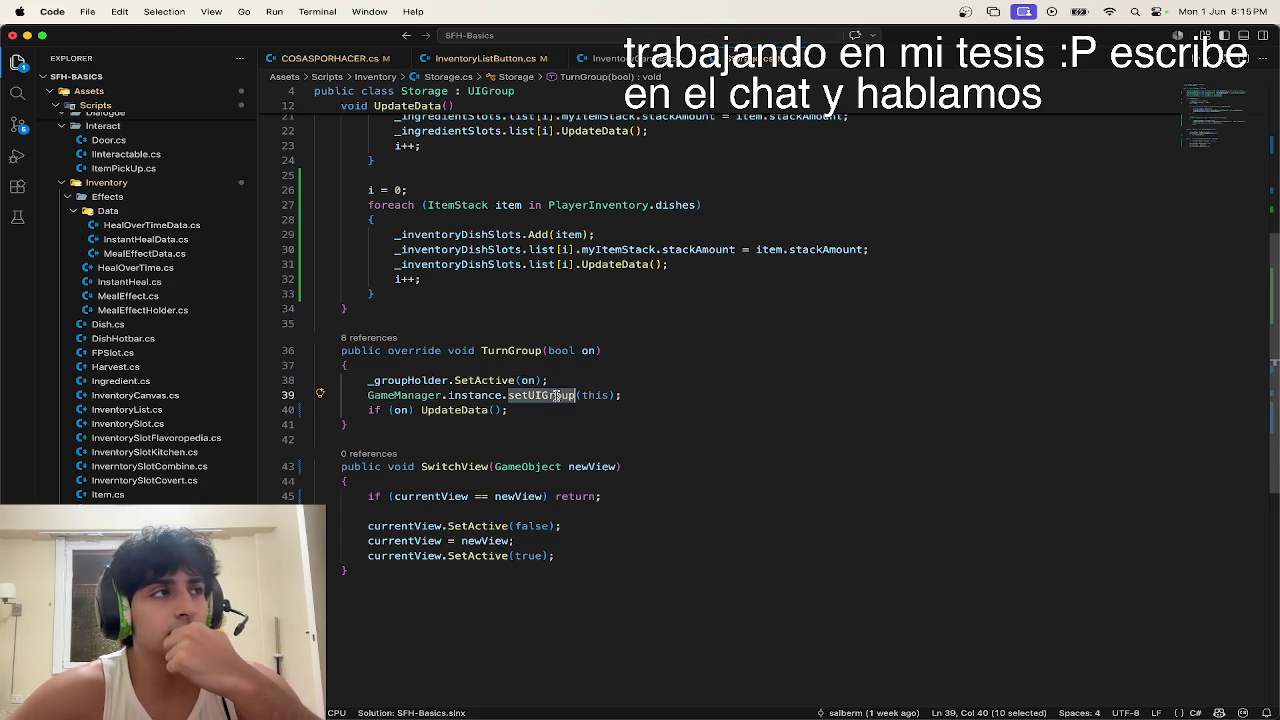
right_click(556, 395)
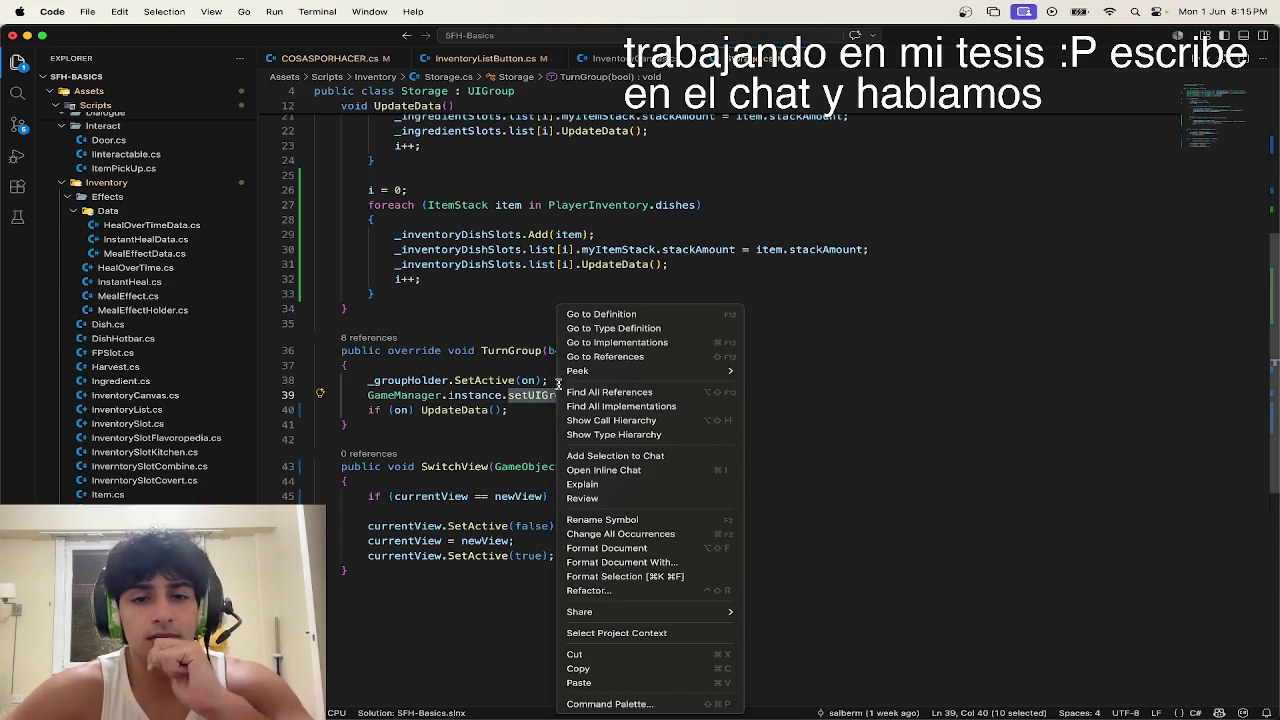
click(590, 314)
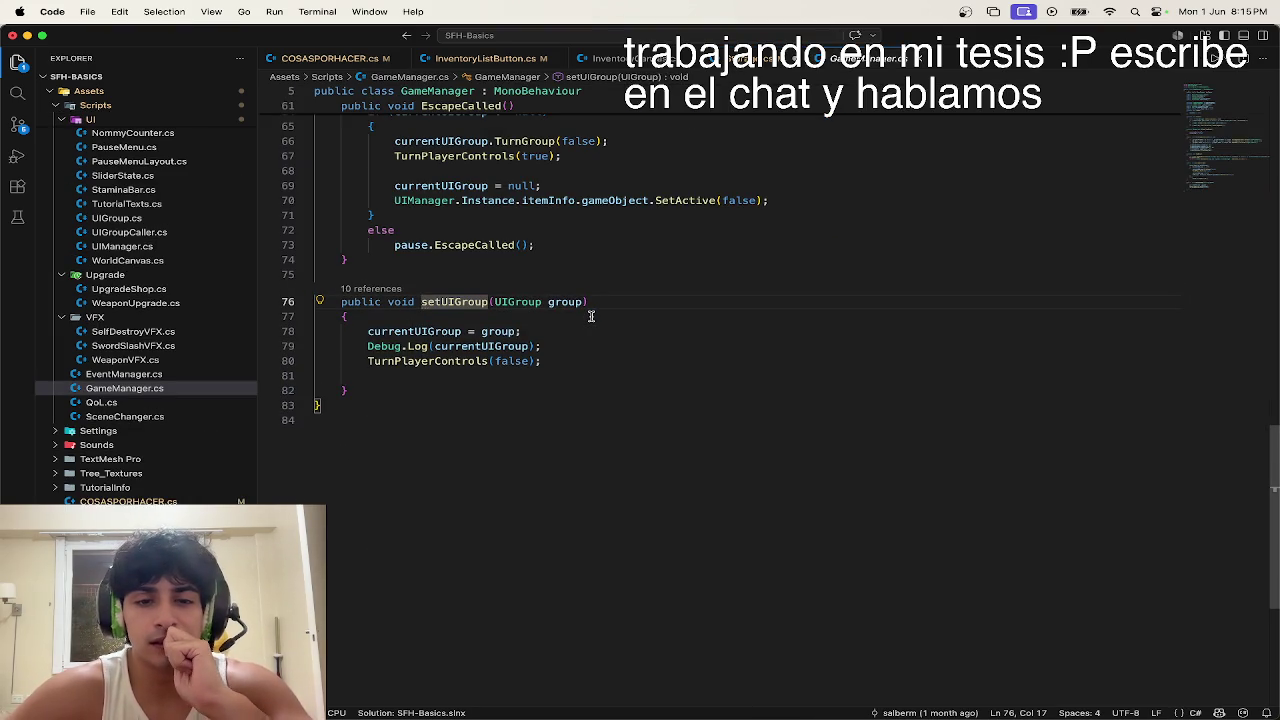
Step: Play-test with the Console showing, picking up fries, then open the logged line's source code
key(ctrl+Up)
click(241, 99)
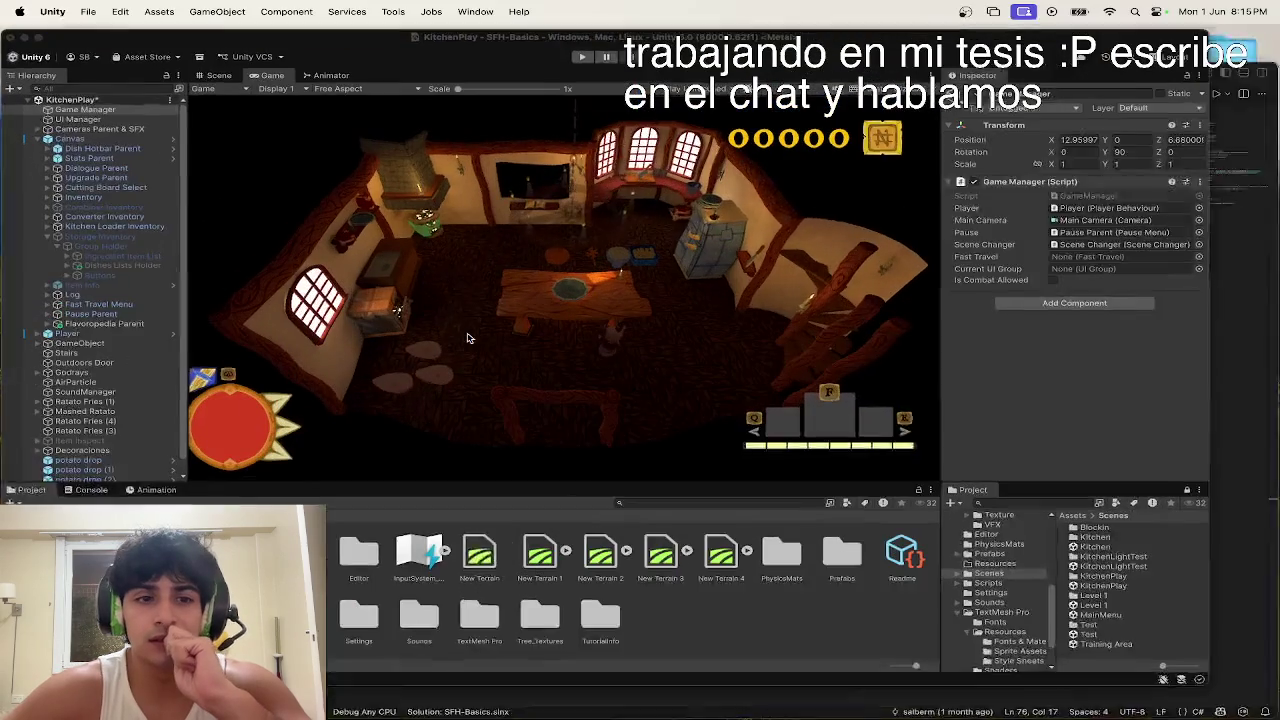
click(90, 512)
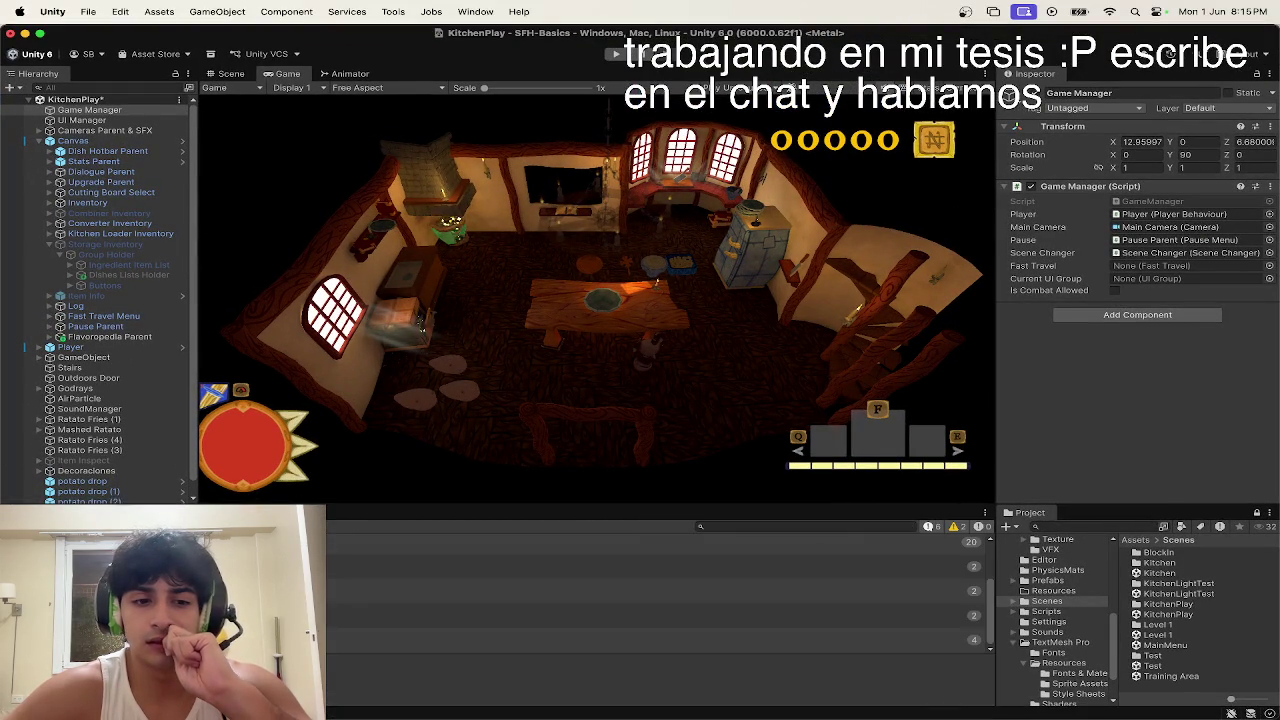
click(614, 52)
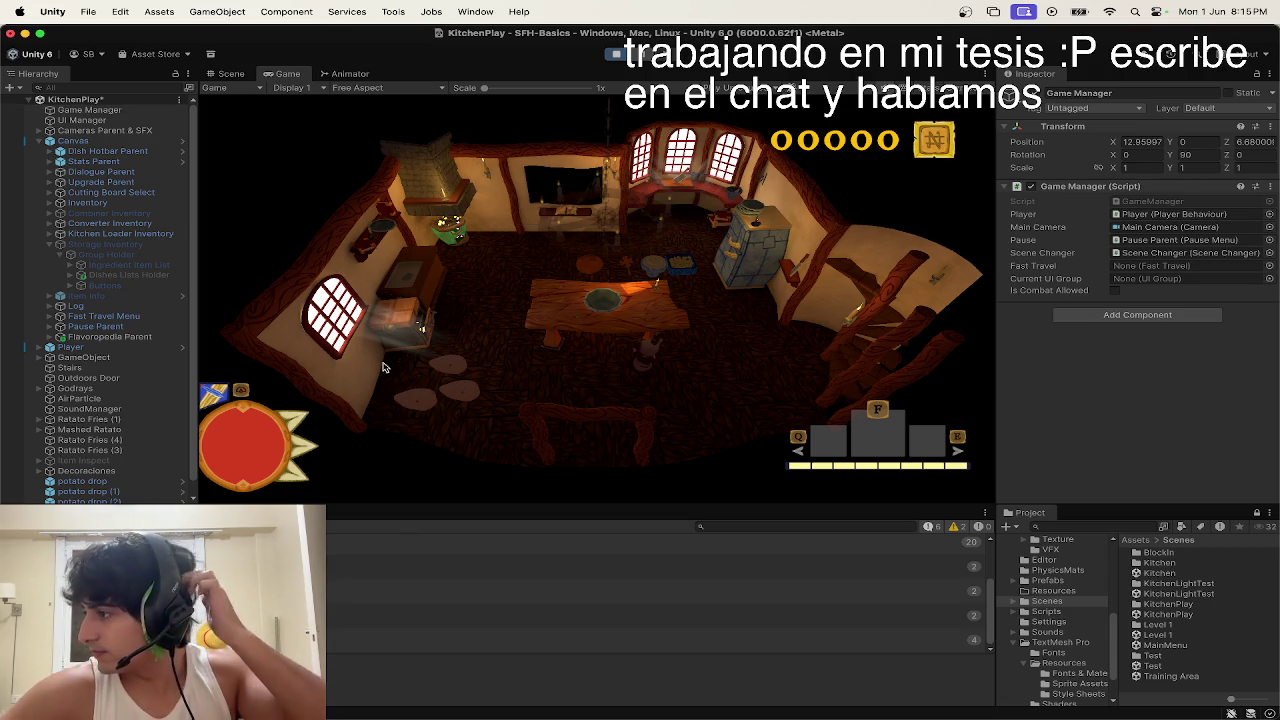
key(w)
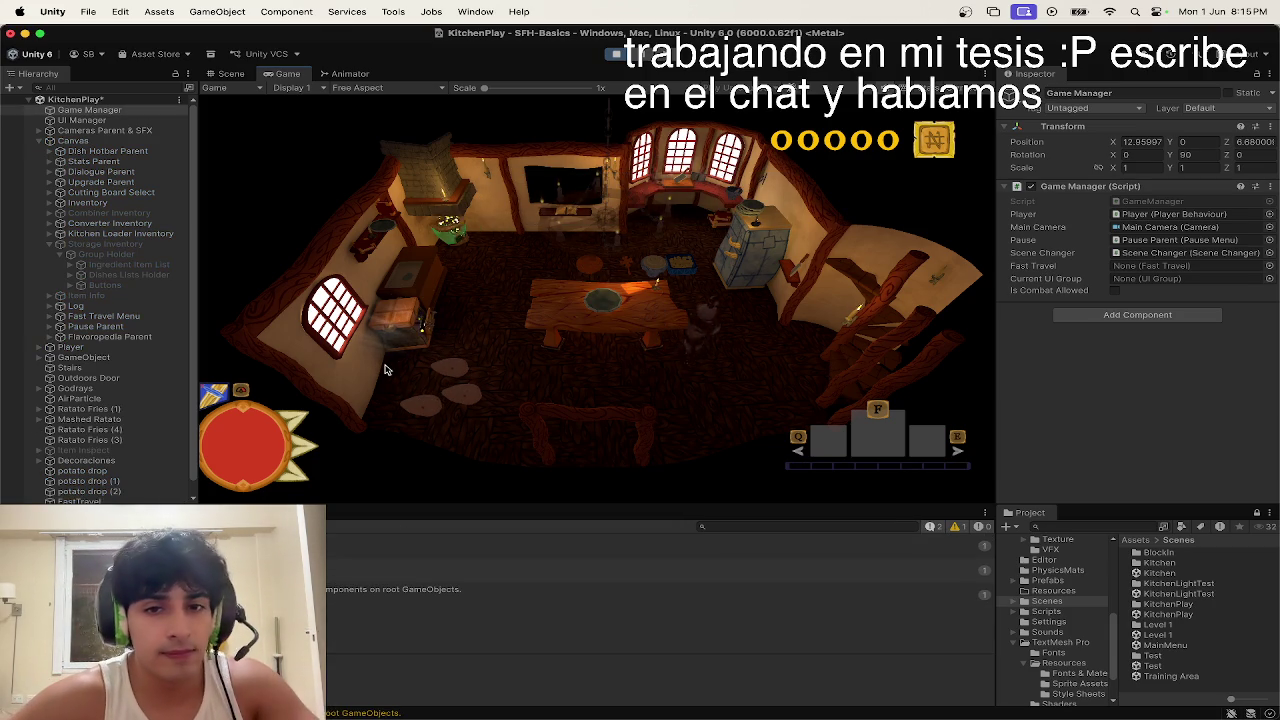
key(d)
key(e)
key(e)
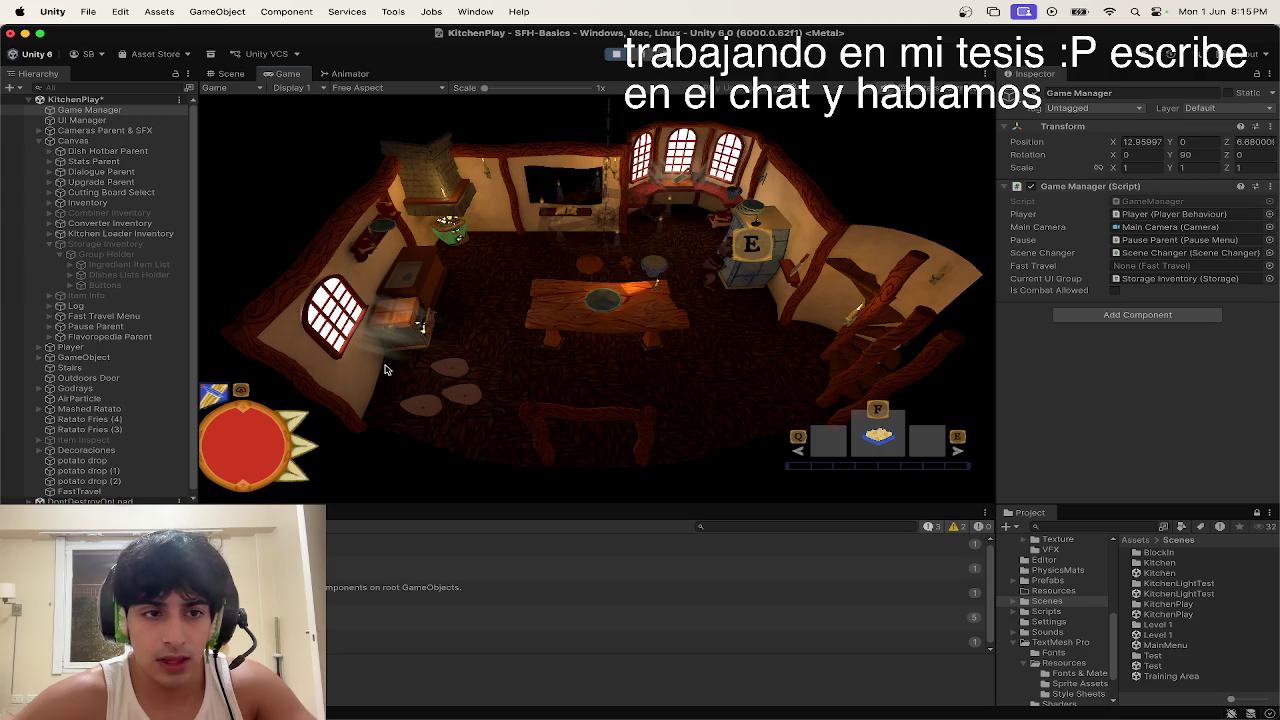
key(super+p)
double_click(349, 642)
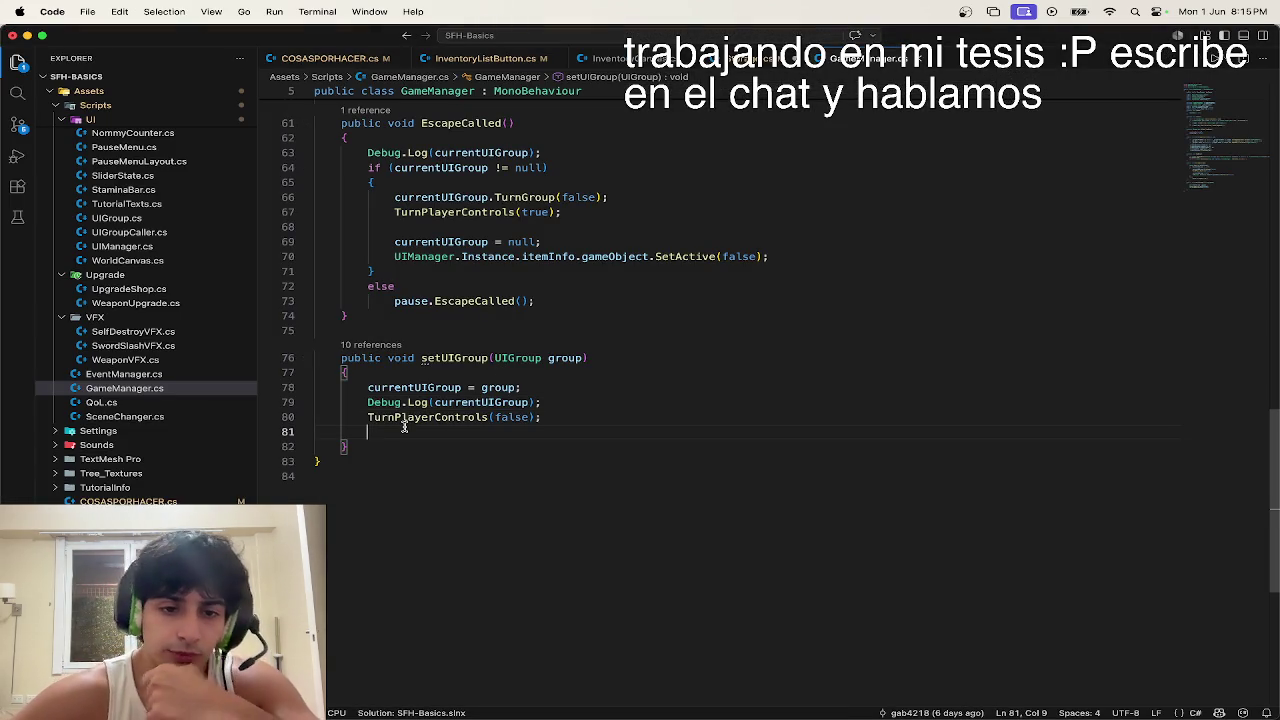
Step: Delete the empty line after TurnPlayerControls(false) in setUIGroup and go back to Storage.cs
click(405, 431)
key(BackSpace)
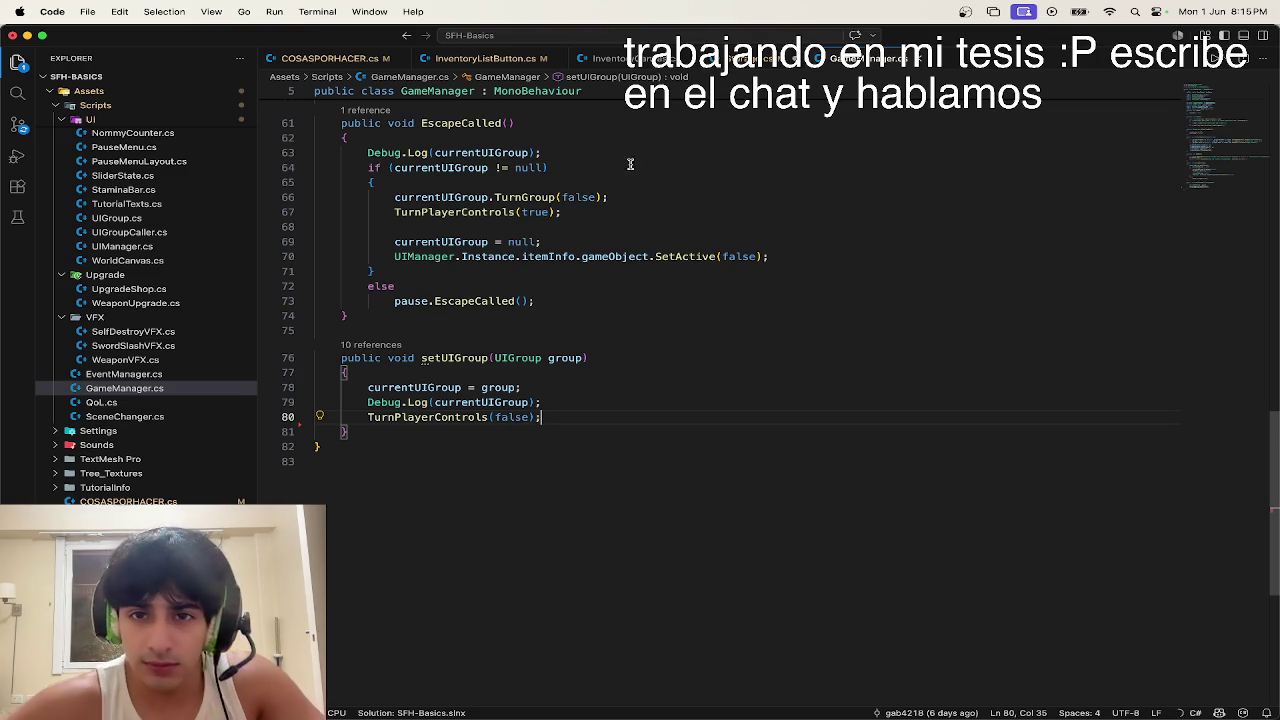
key(ctrl+minus)
Step: Review TurnGroup's setUIGroup and UpdateData calls in Storage.cs
click(494, 496)
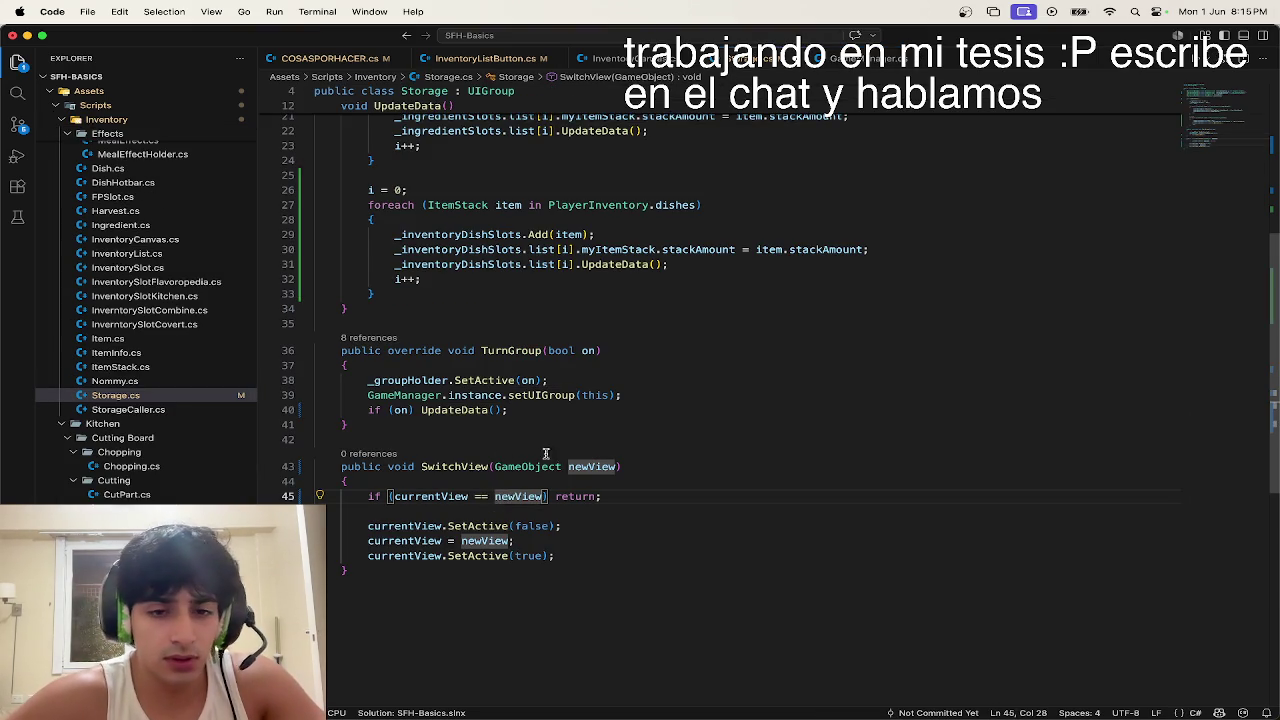
click(580, 410)
click(569, 368)
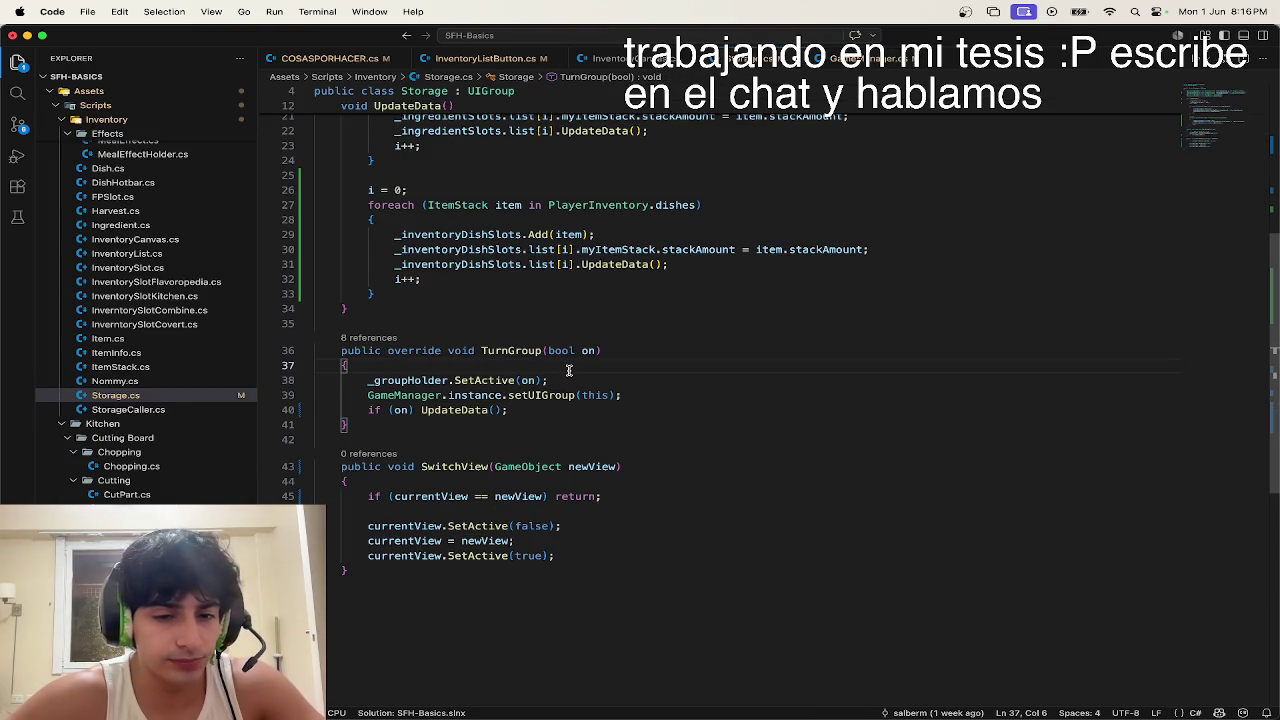
click(562, 395)
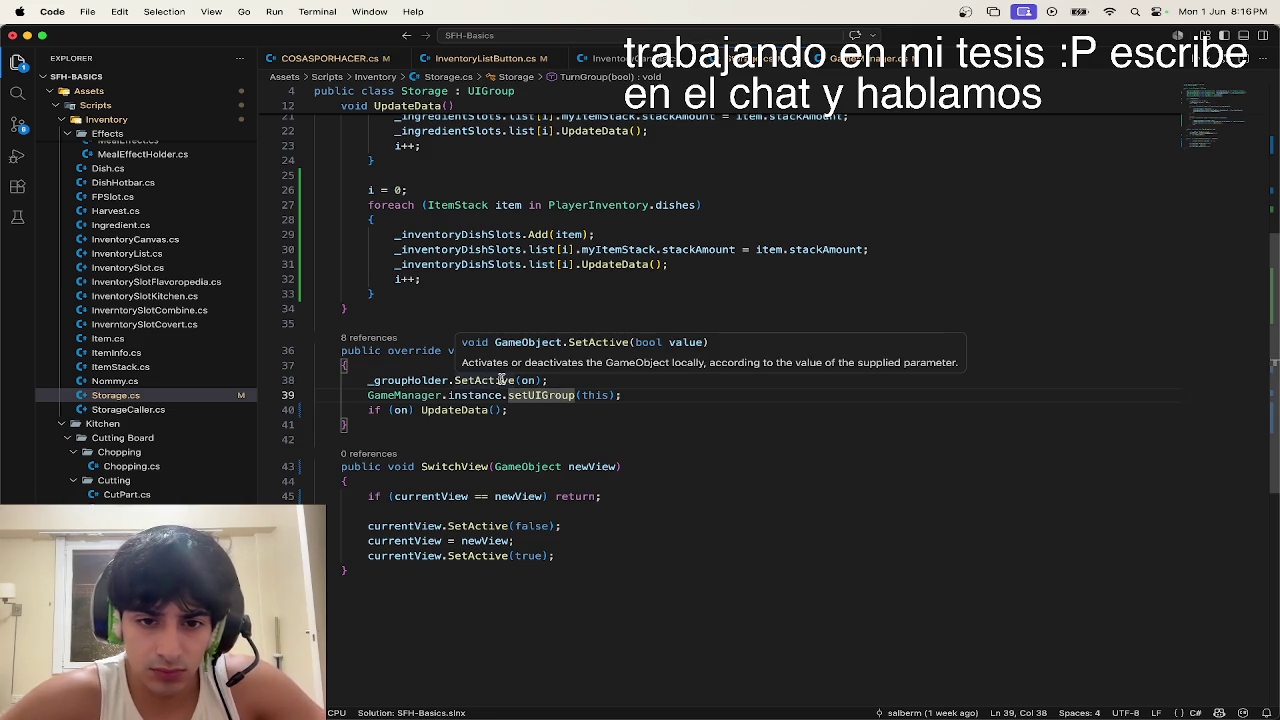
scroll(575, 483, up, 5)
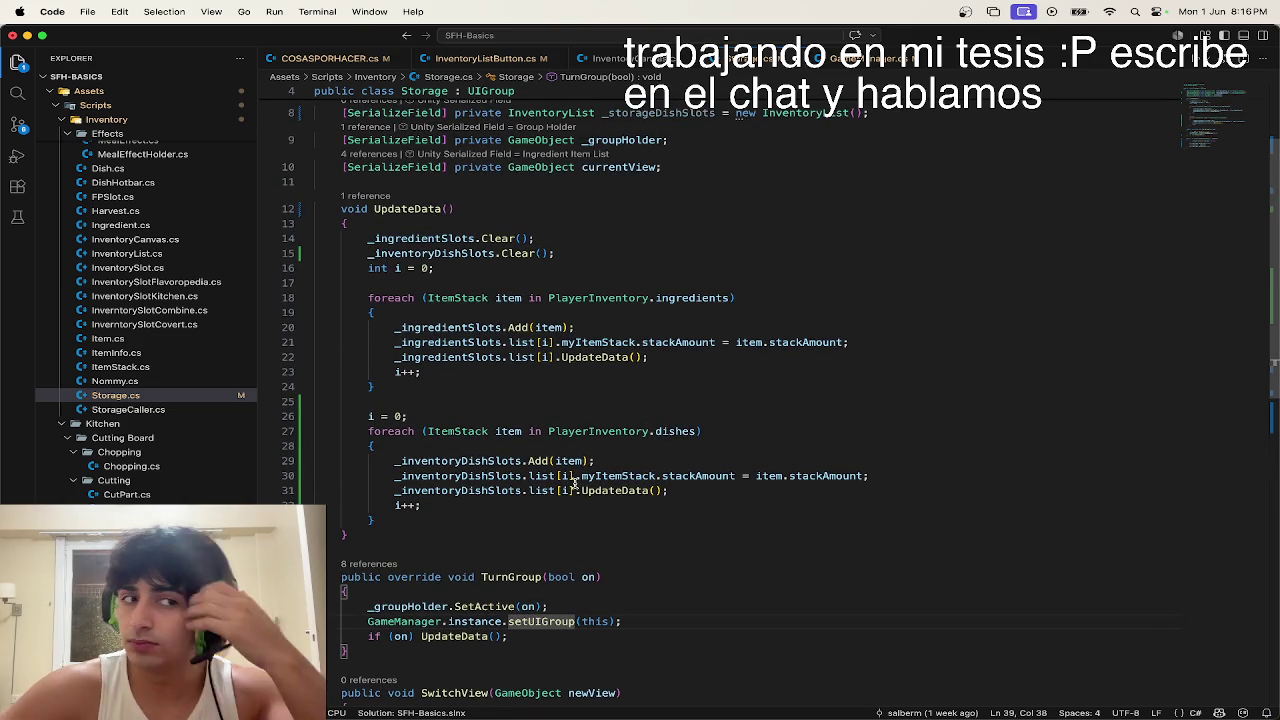
scroll(575, 483, down, 2)
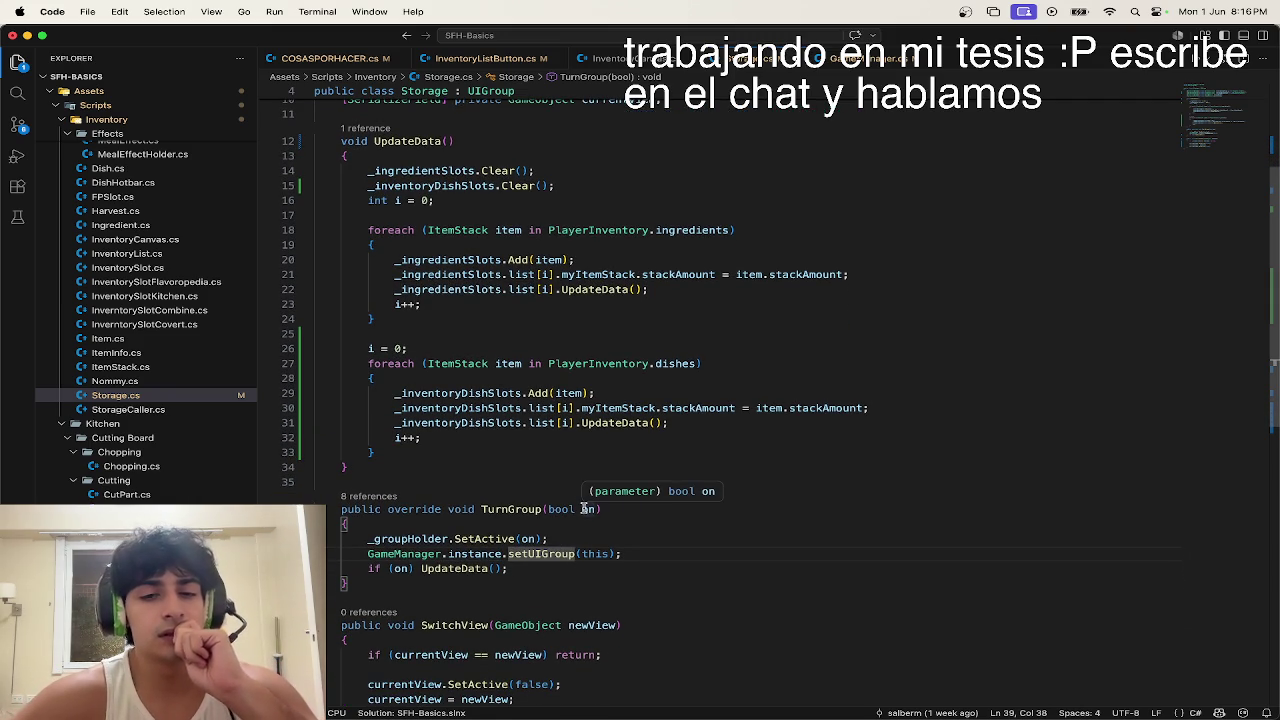
key(ctrl+Up)
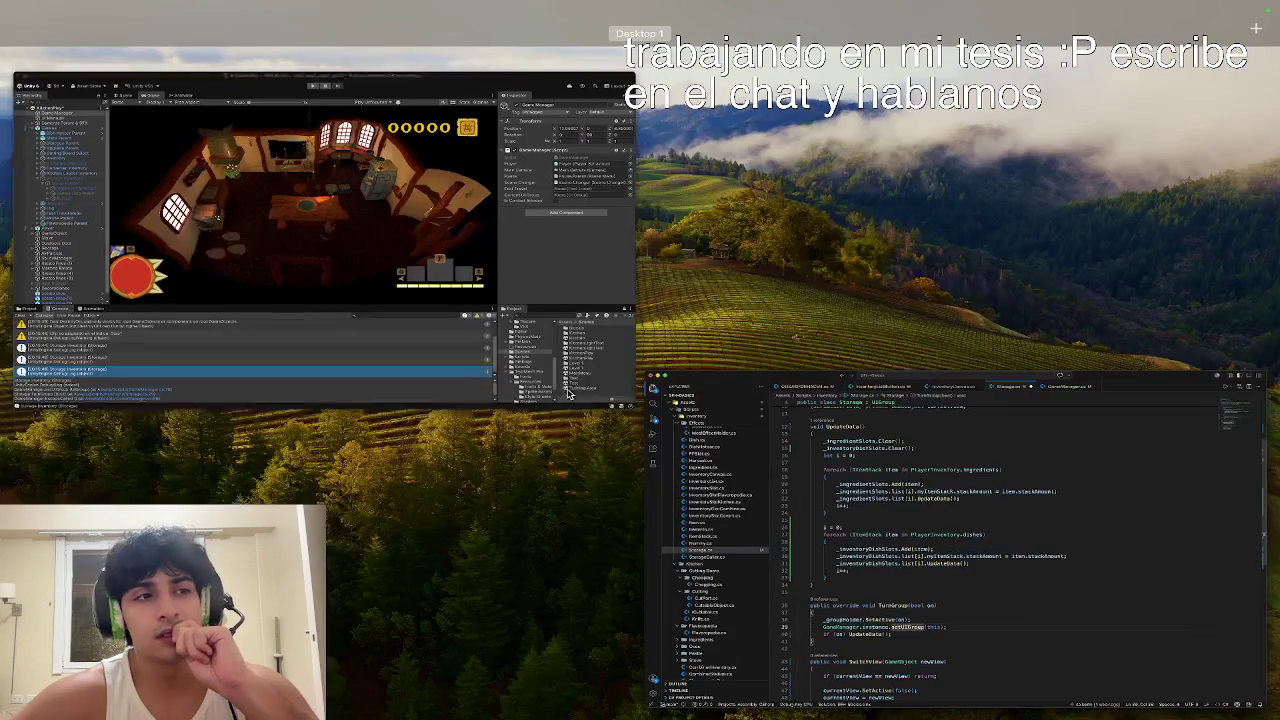
Step: In the running game, try the cutting-board and sink interfaces, then walk to the storage cabinet
click(578, 367)
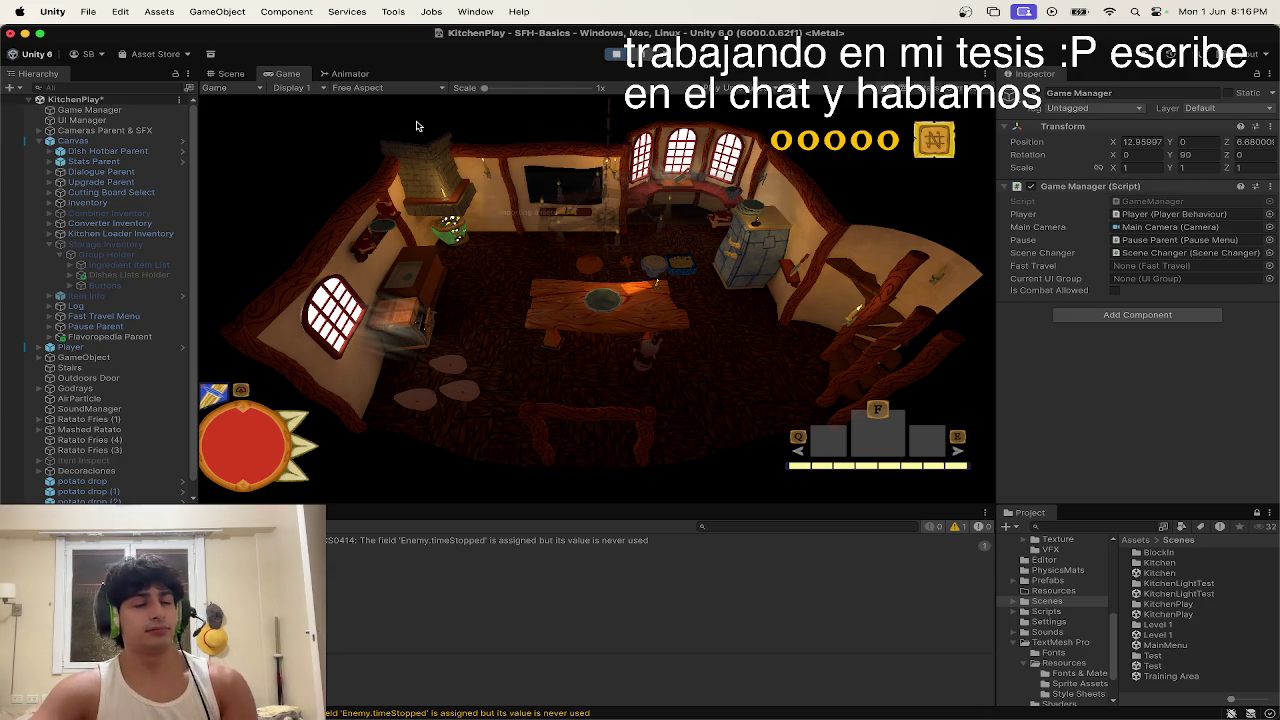
key(e)
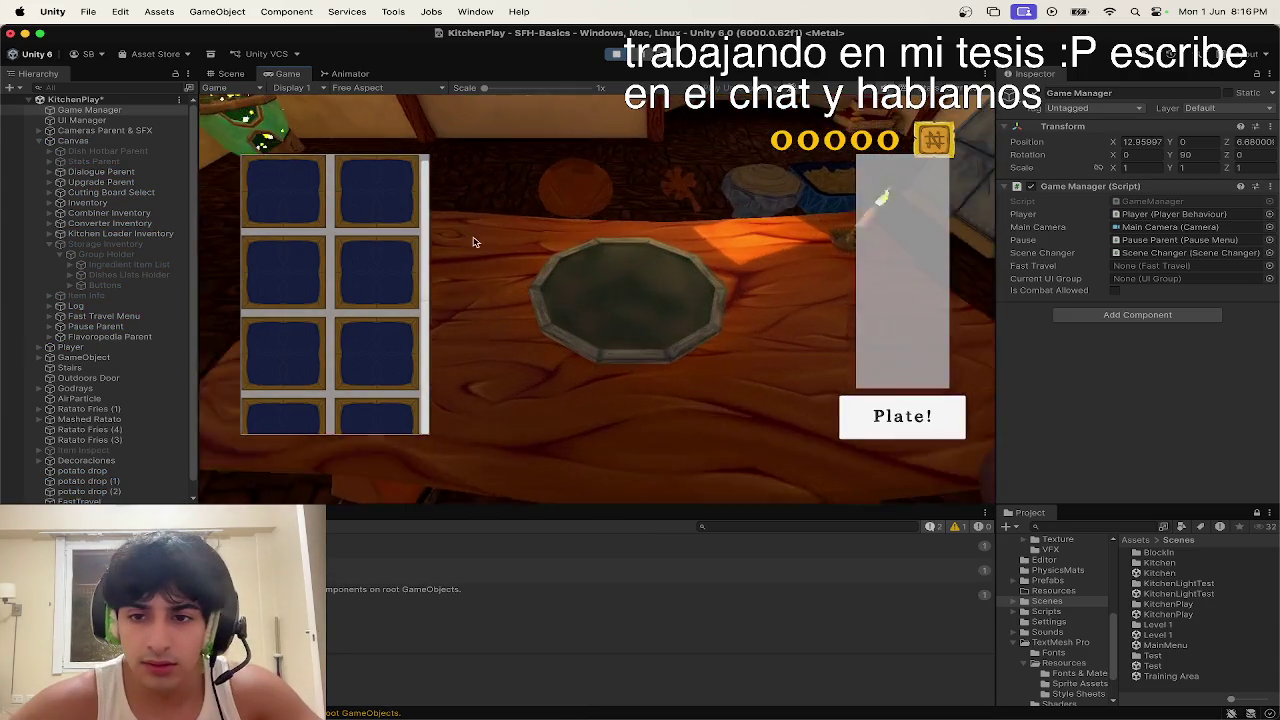
key(Escape)
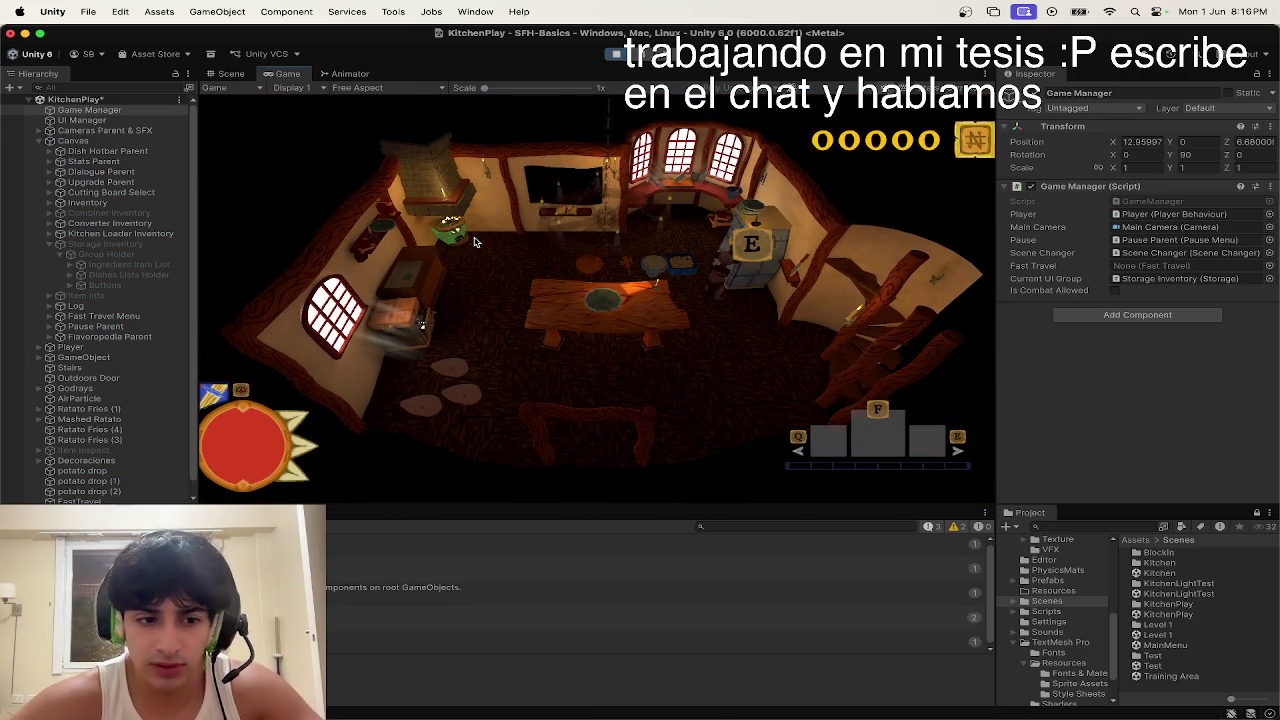
key(a)
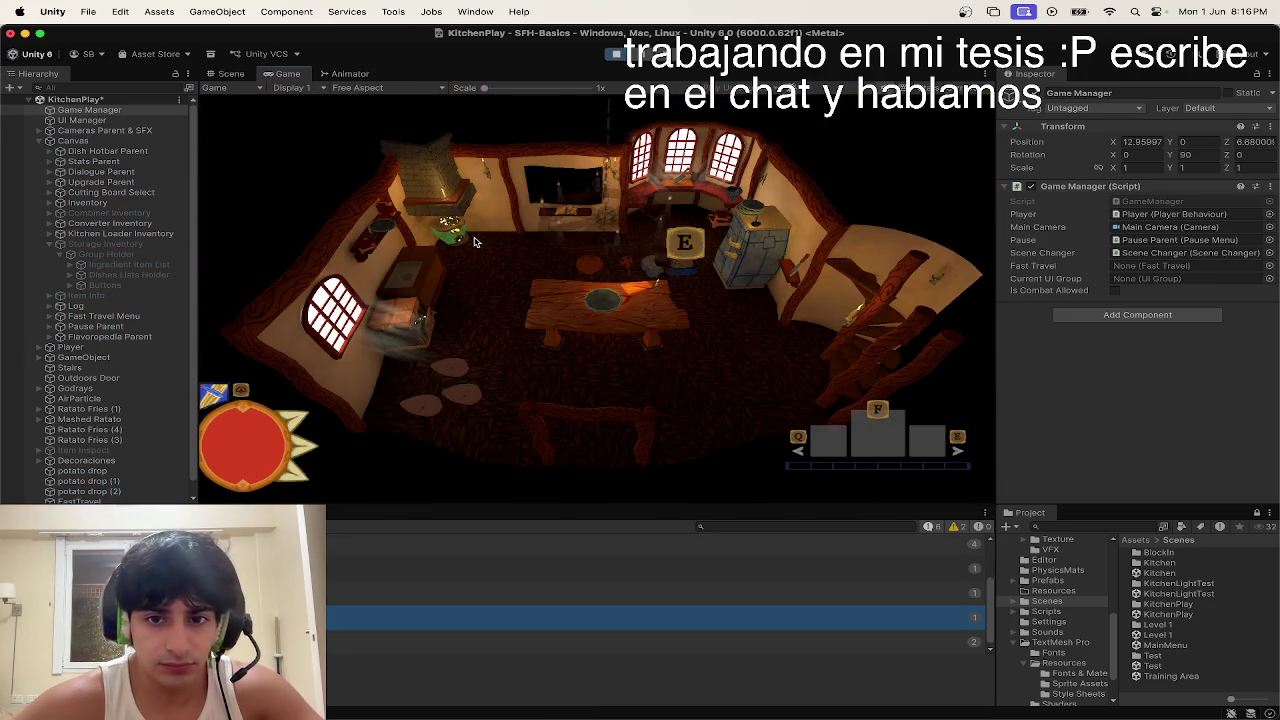
key(e)
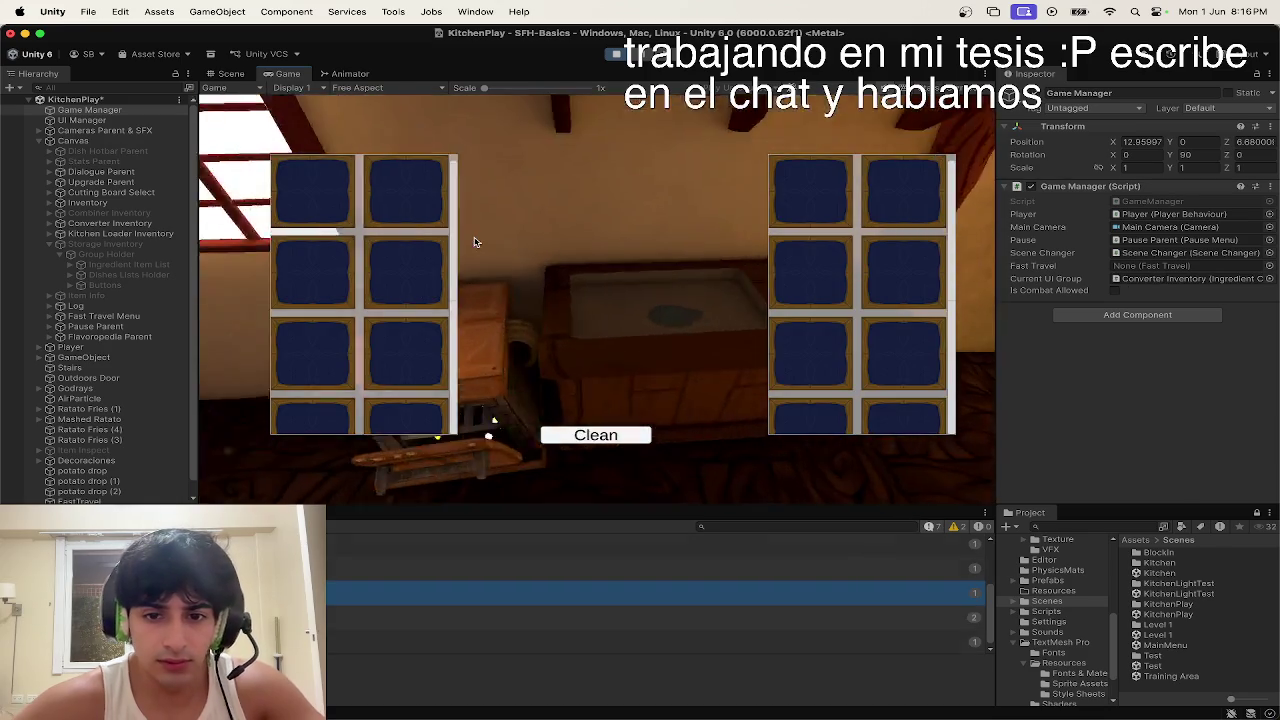
key(Escape)
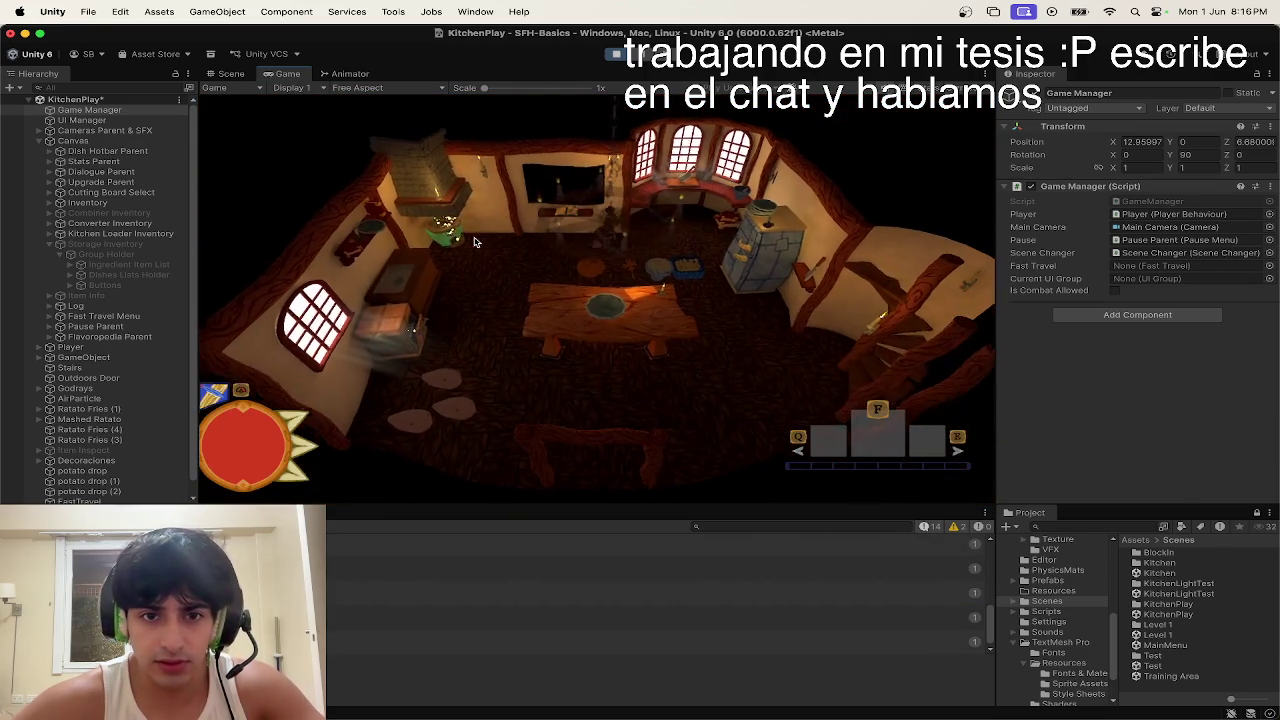
key(d)
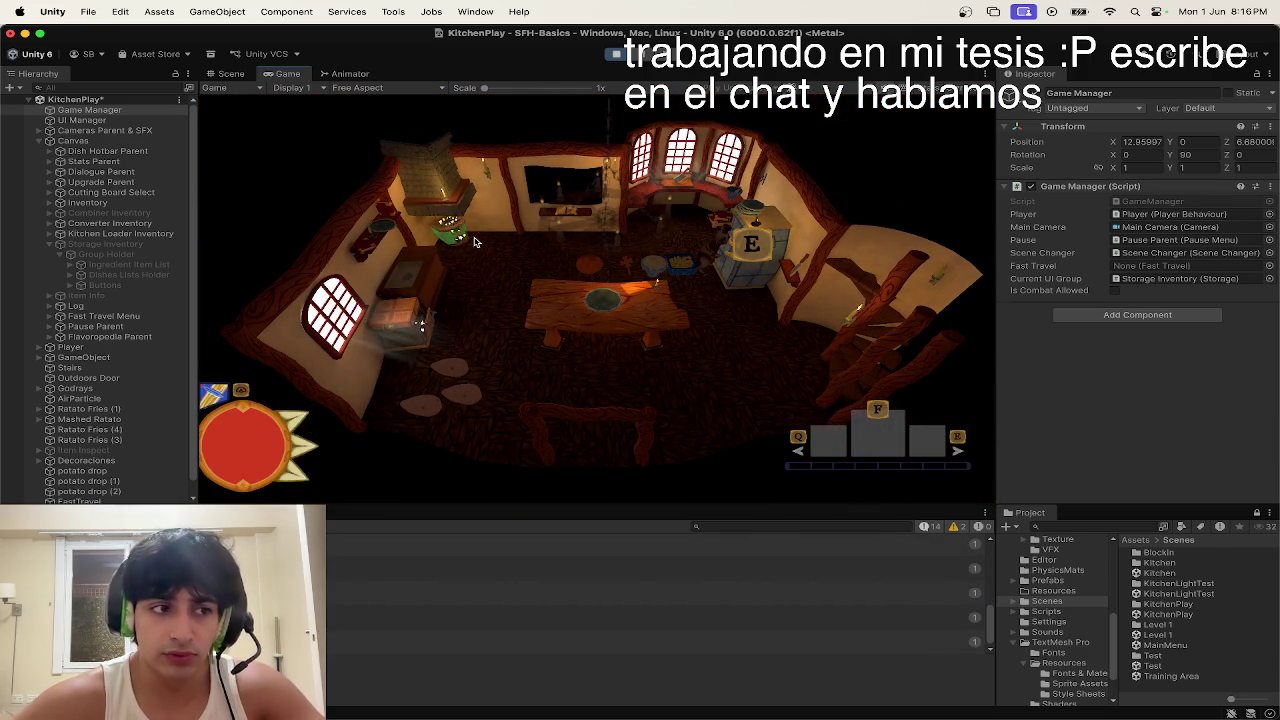
key(a)
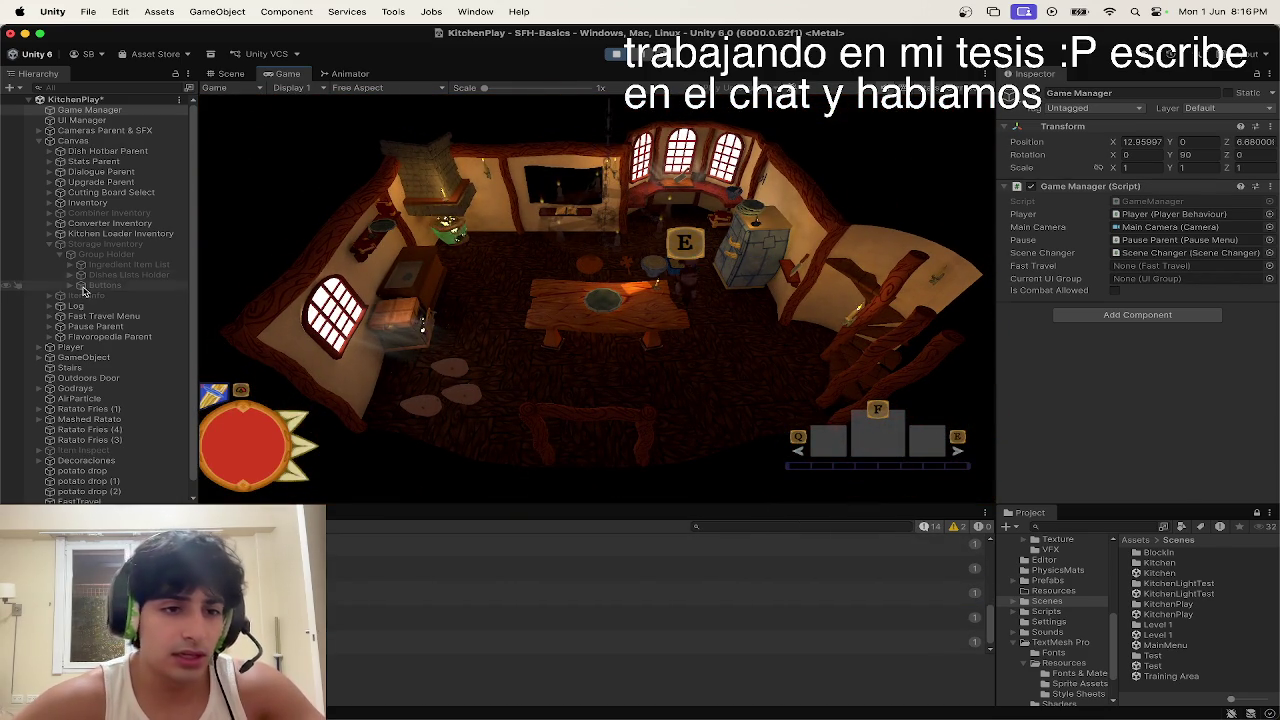
Step: Inspect Storage Inventory in the Hierarchy, deactivate Group Holder, and restart play mode
click(110, 264)
click(105, 254)
click(105, 244)
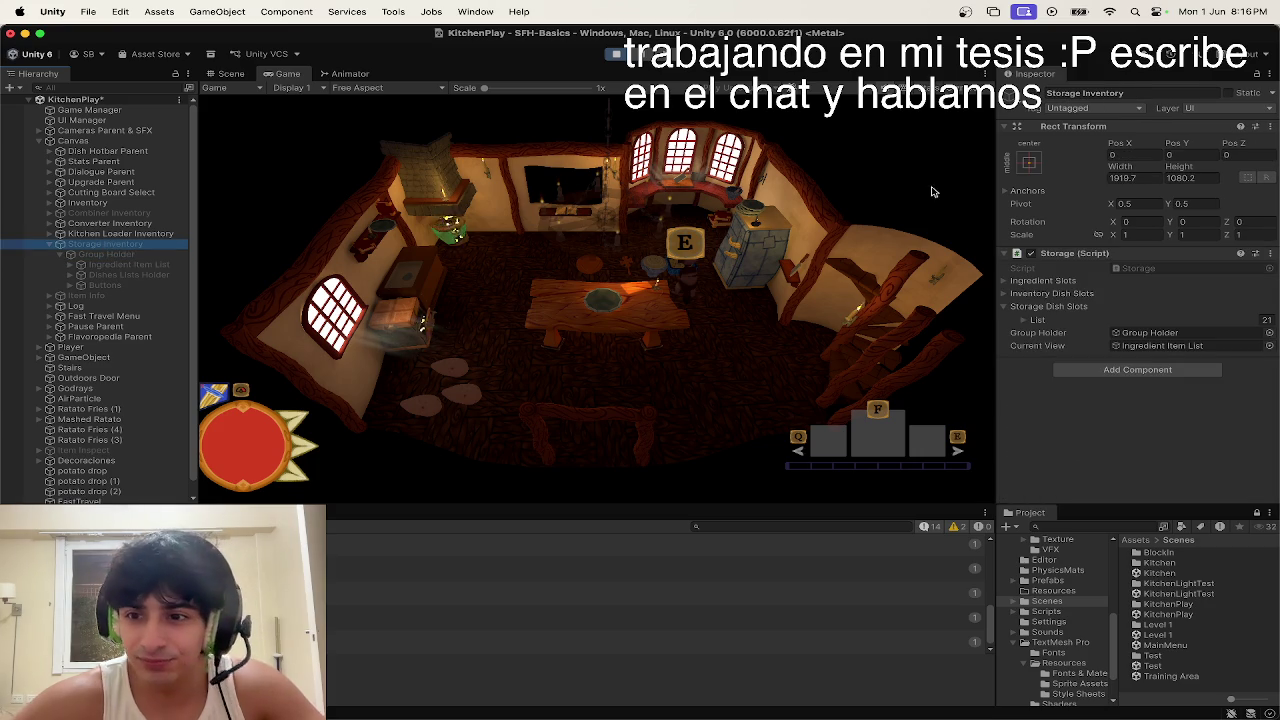
click(640, 54)
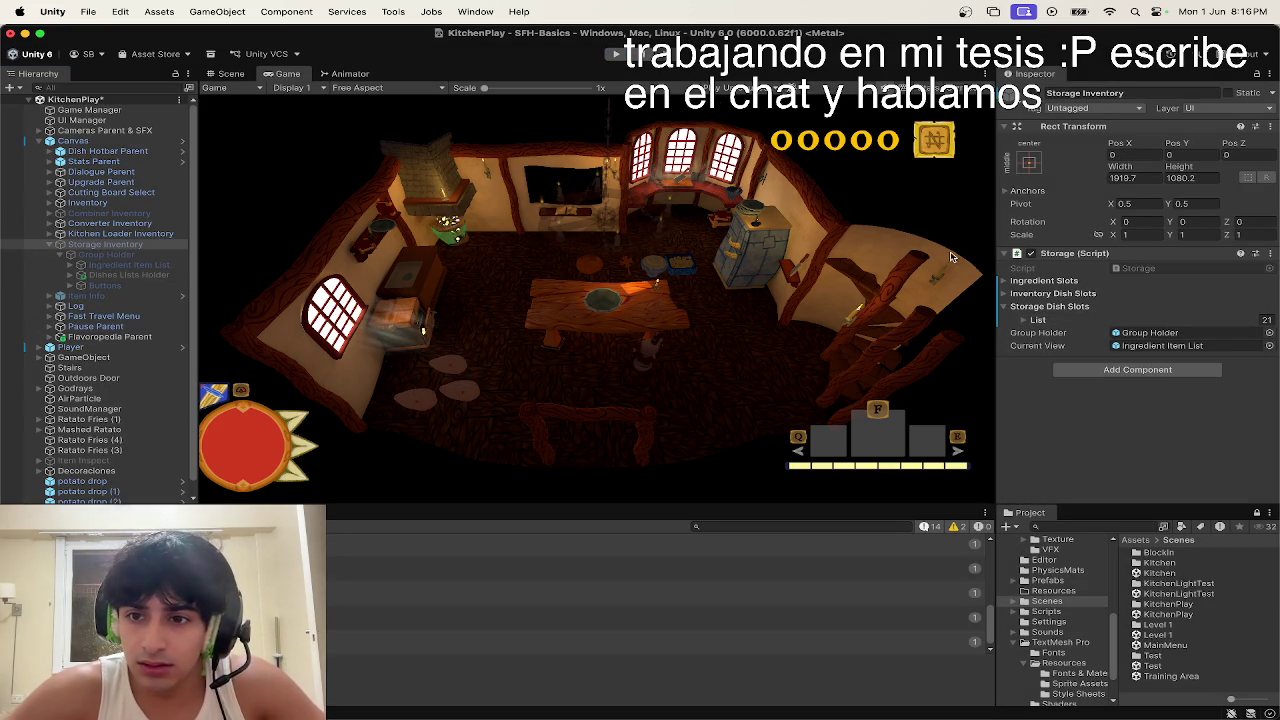
key(f)
click(155, 255)
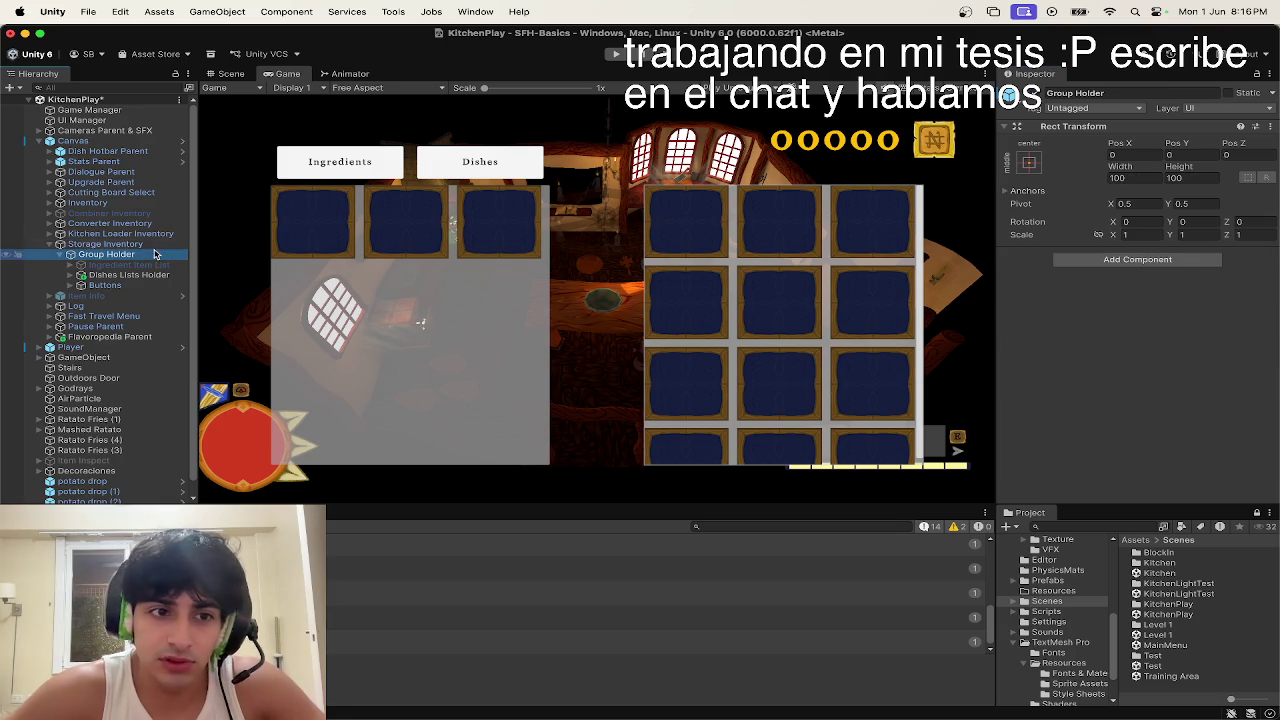
click(1037, 93)
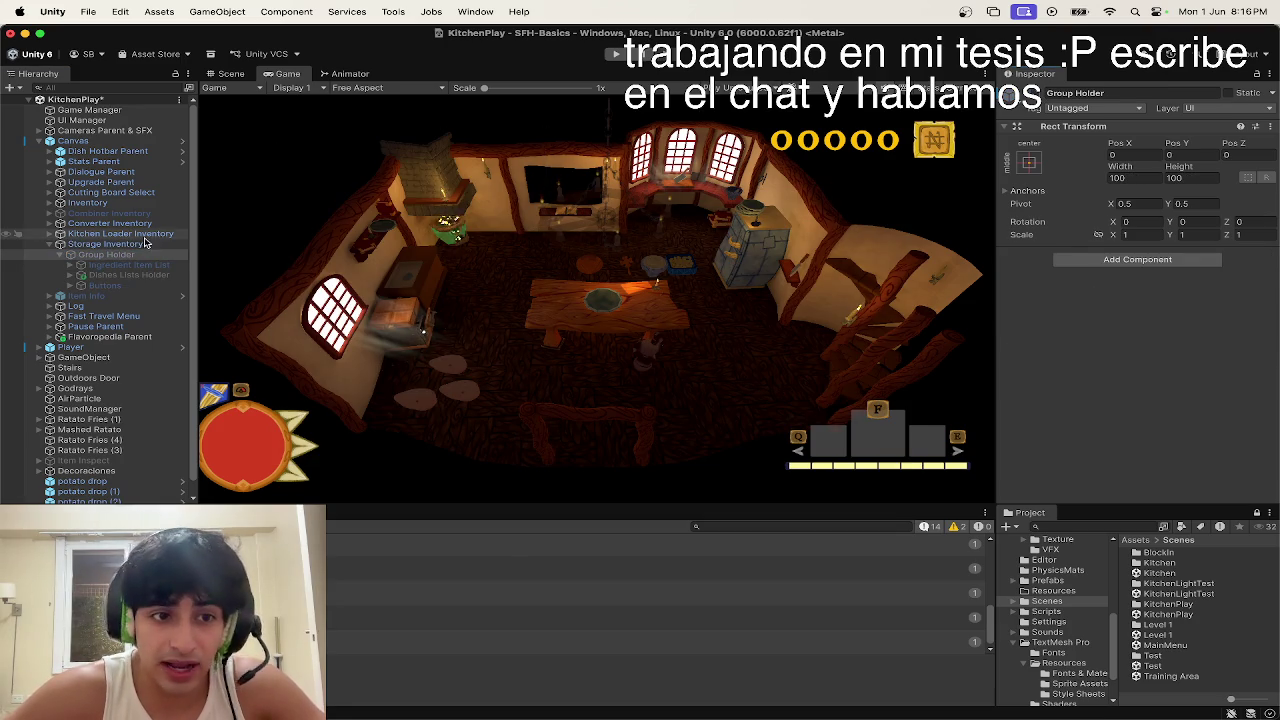
click(145, 244)
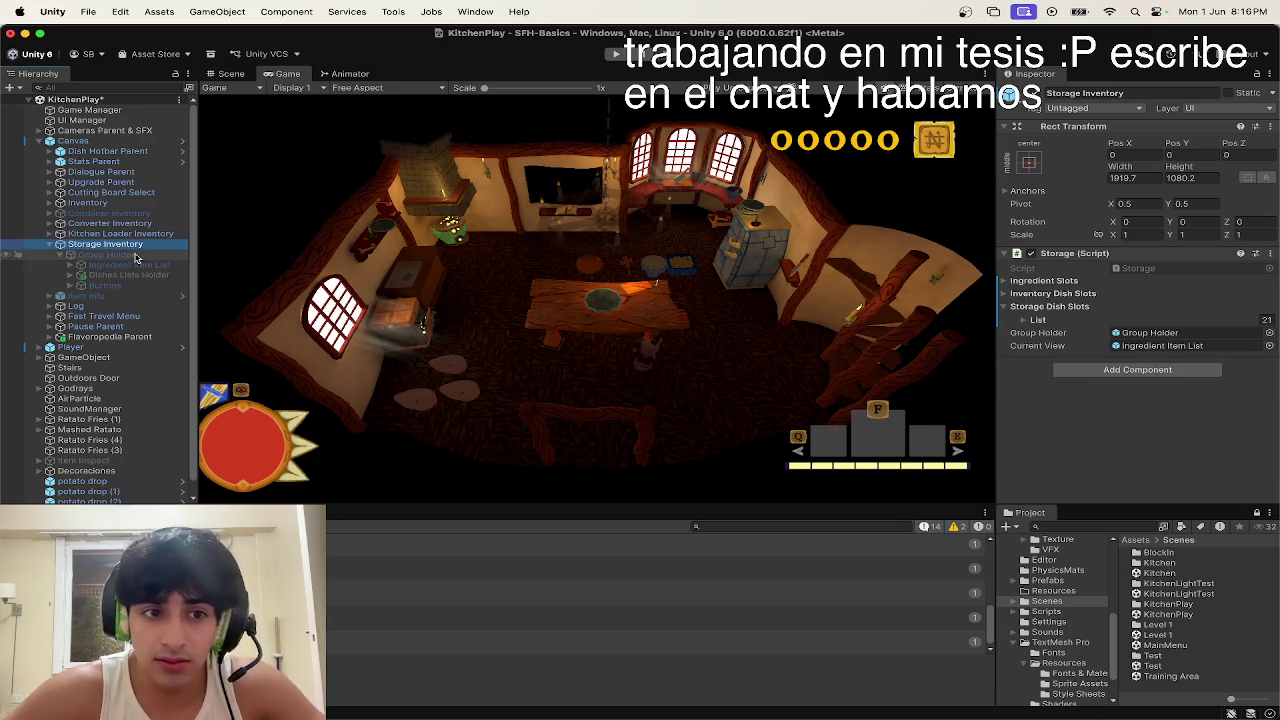
click(620, 58)
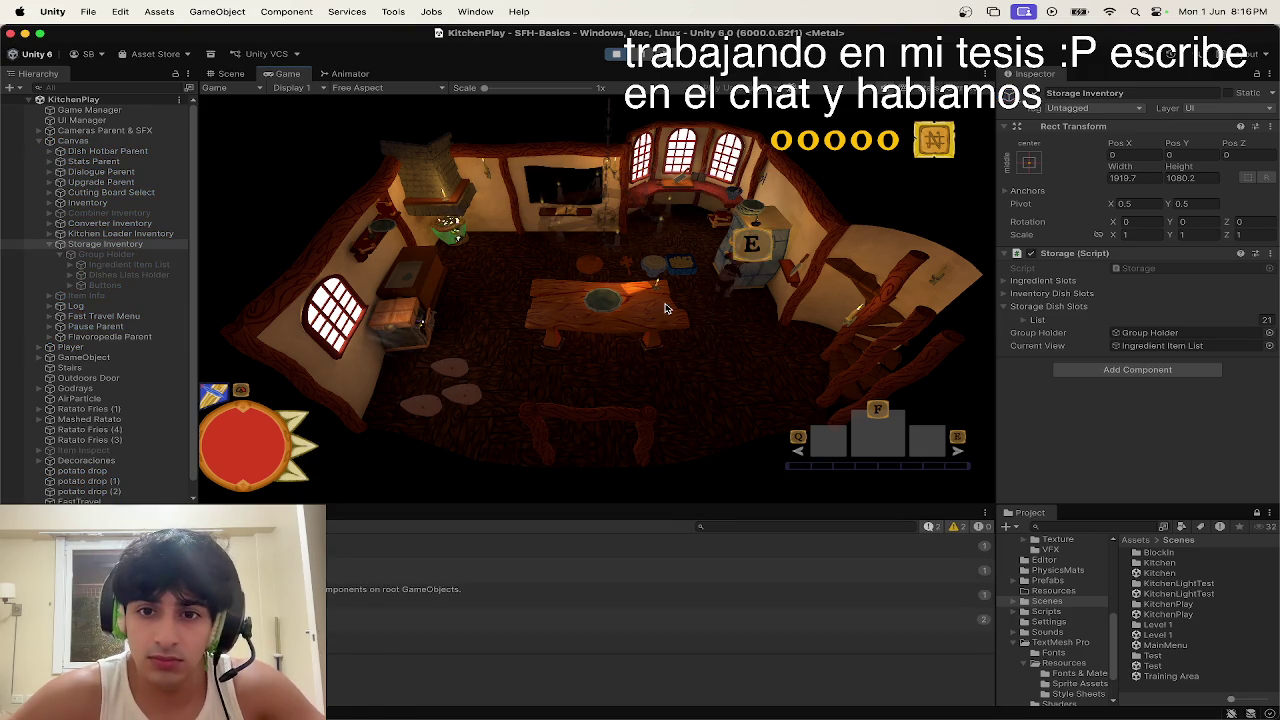
Step: Open the storage with E, switch between its Ingredients and Dishes tabs, then stop play
key(e)
key(e)
key(e)
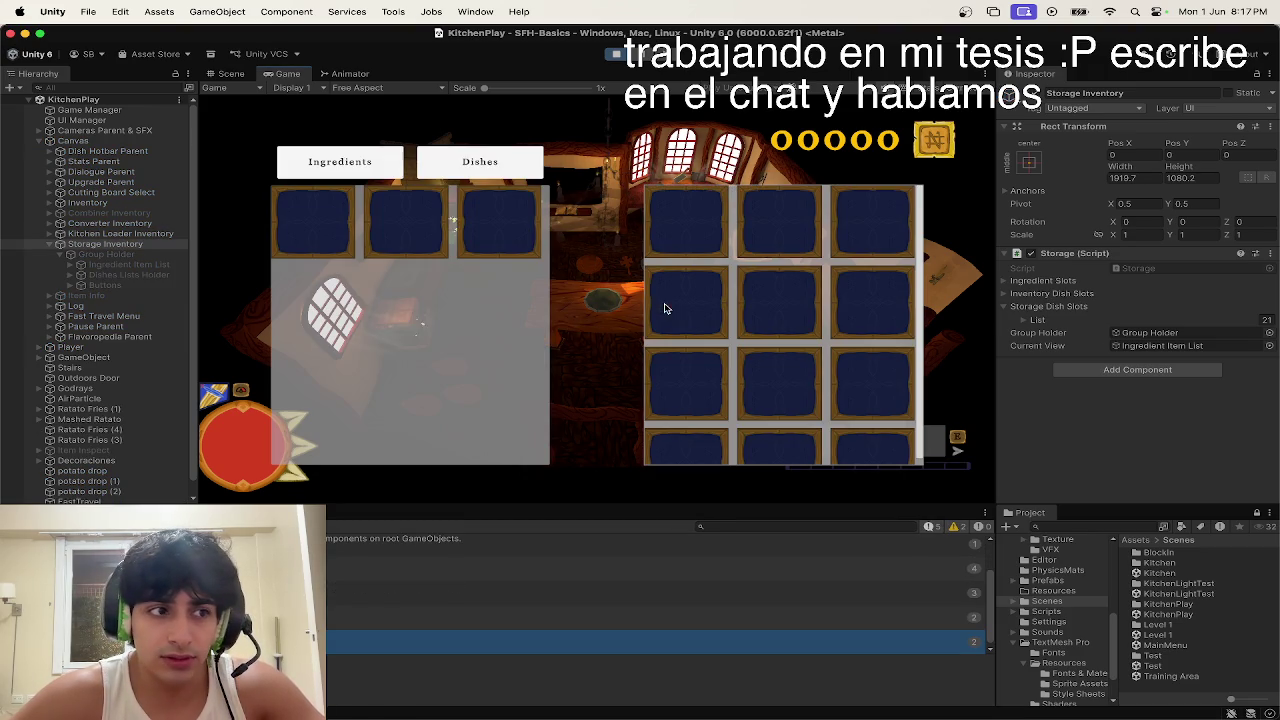
click(425, 162)
click(384, 162)
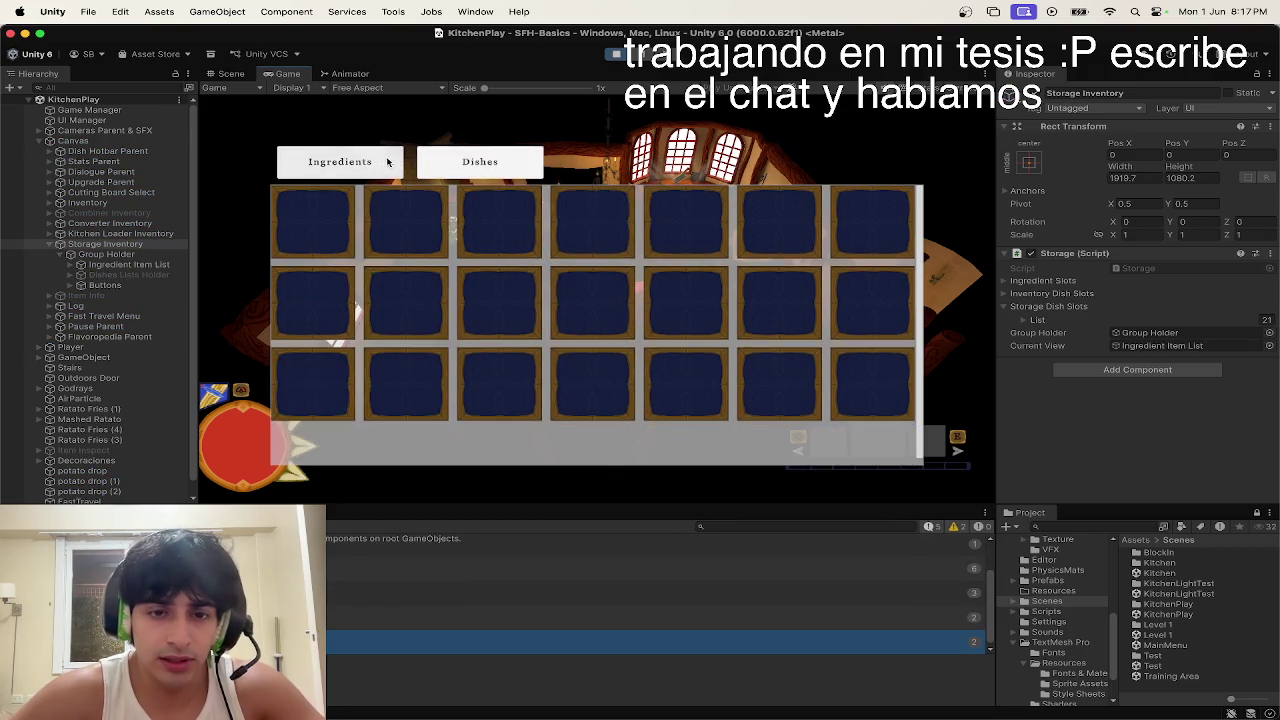
key(e)
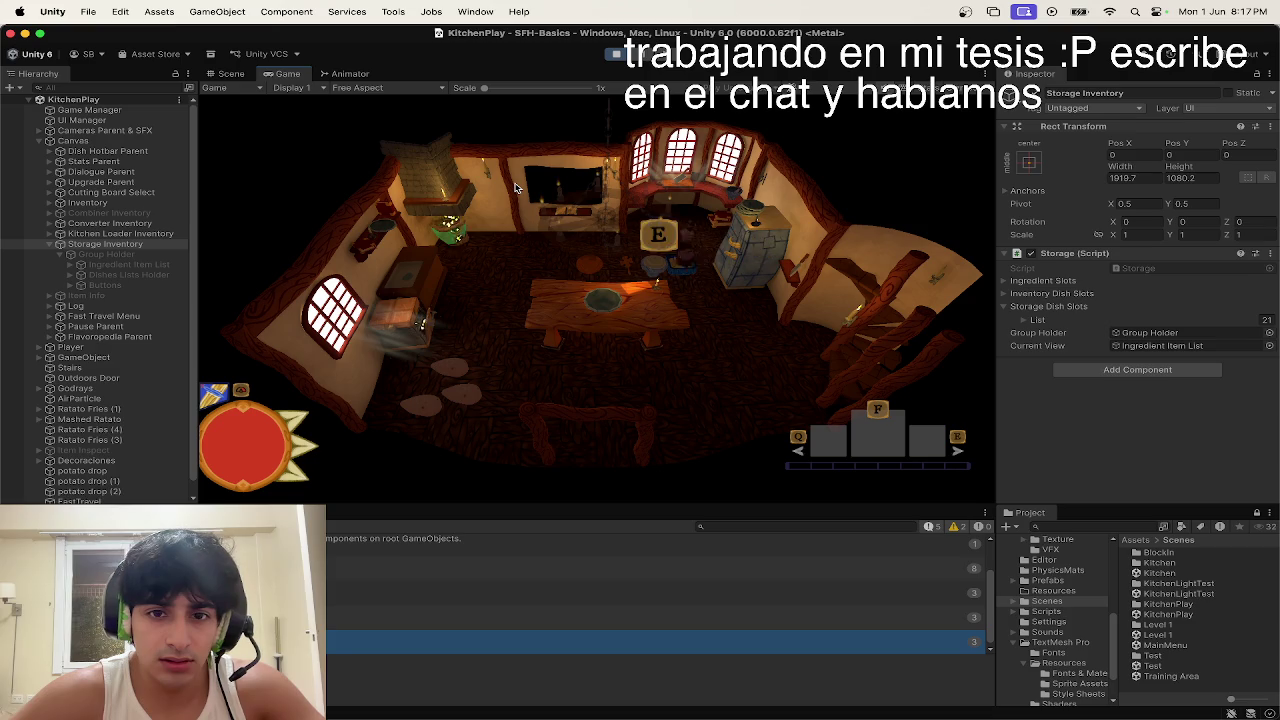
key(e)
click(492, 175)
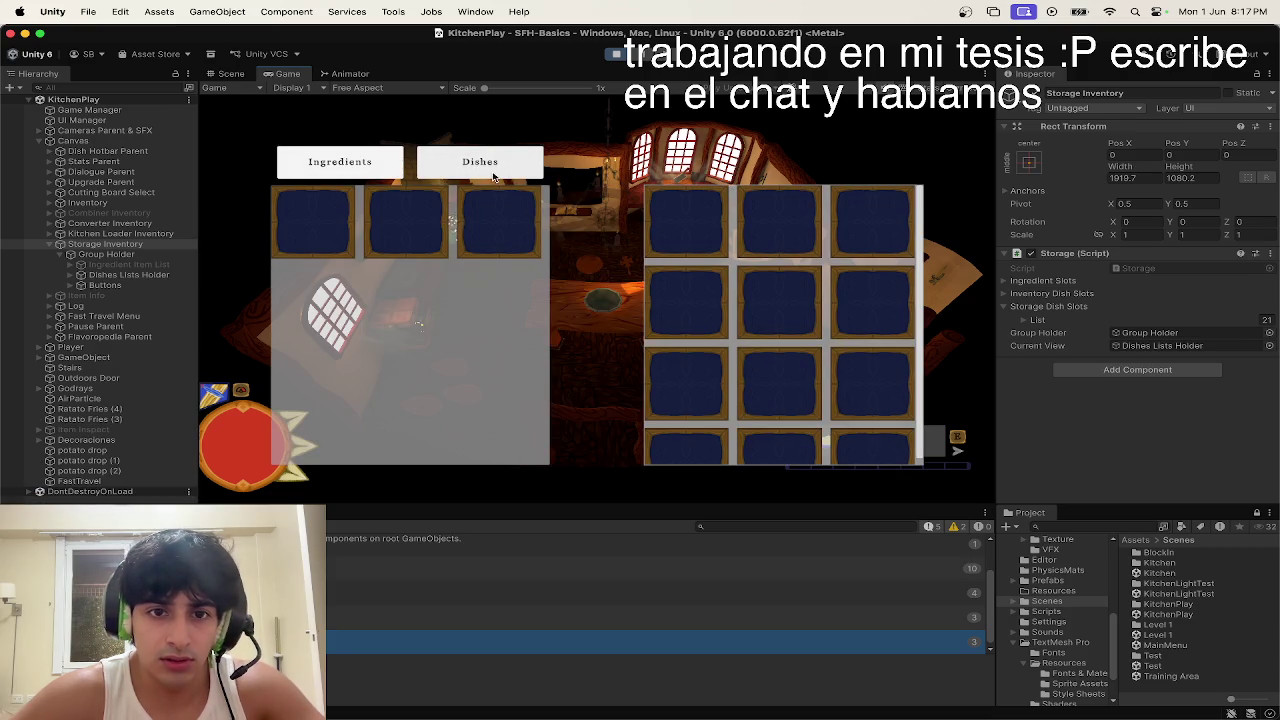
key(e)
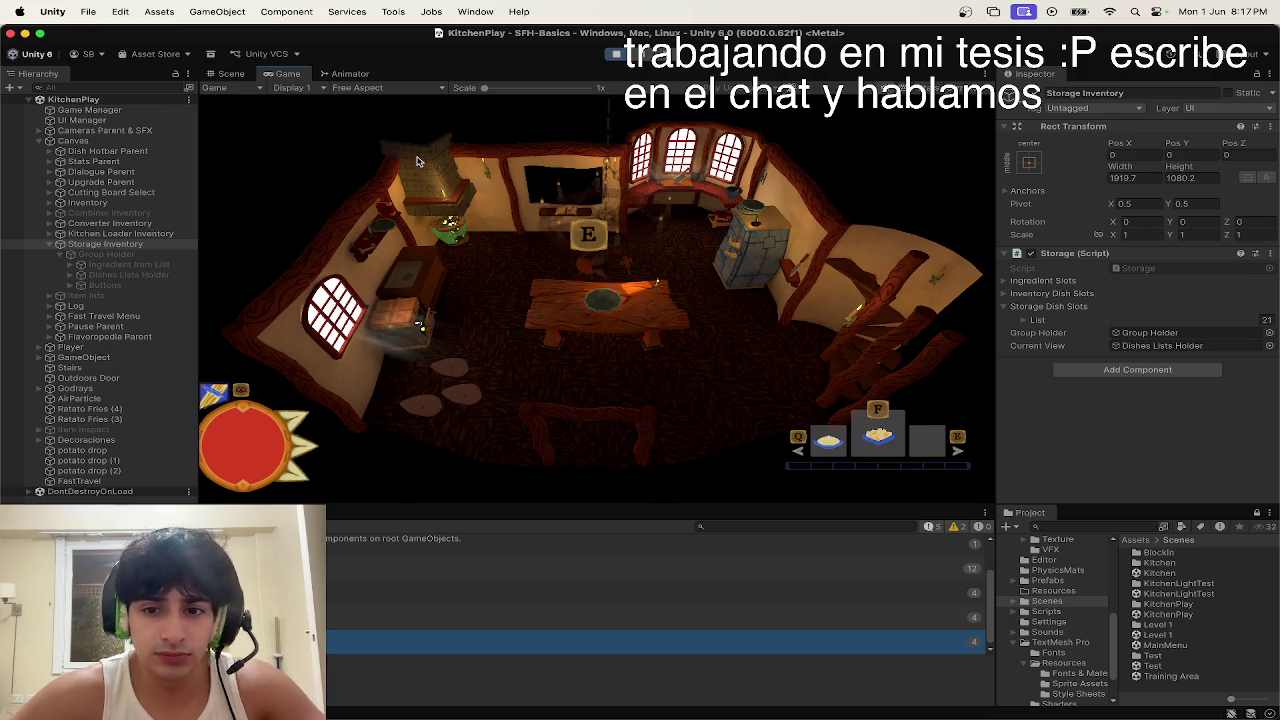
key(e)
key(e)
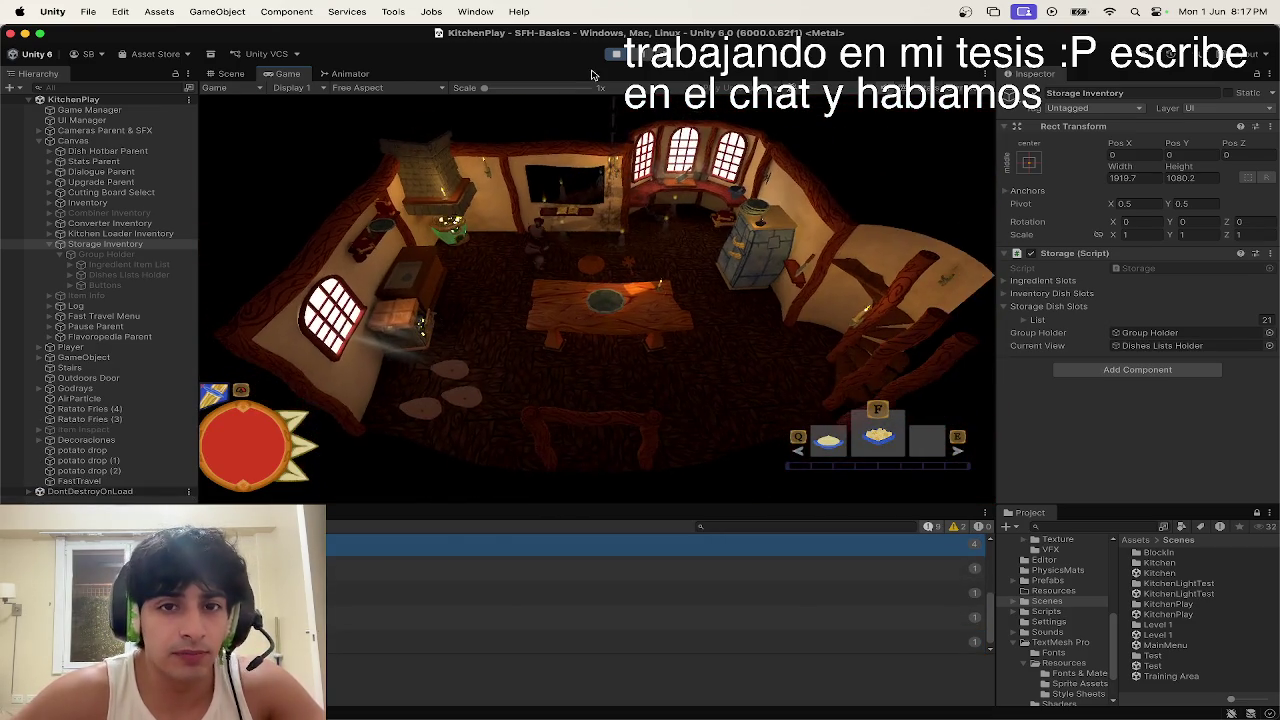
click(613, 60)
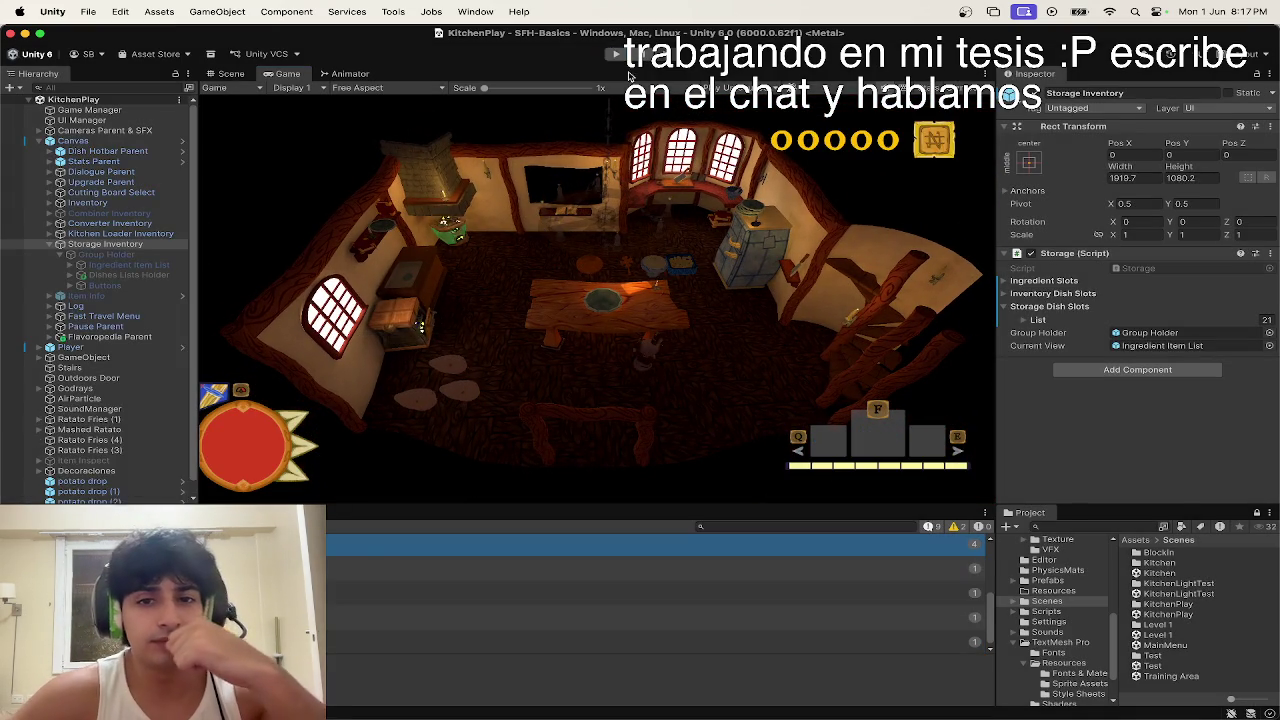
key(ctrl+Up)
click(603, 275)
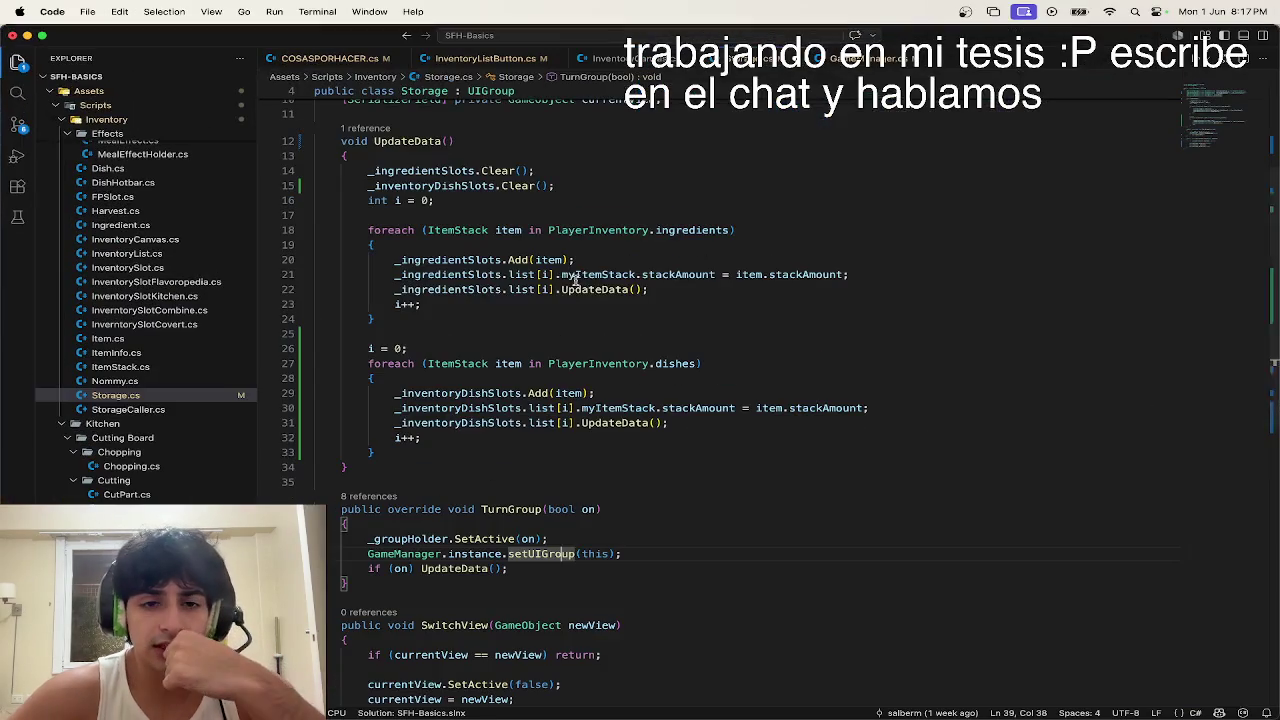
Step: Review UpdateData in Storage.cs around the dishes UpdateData call and the i++ line
scroll(635, 311, up, 1)
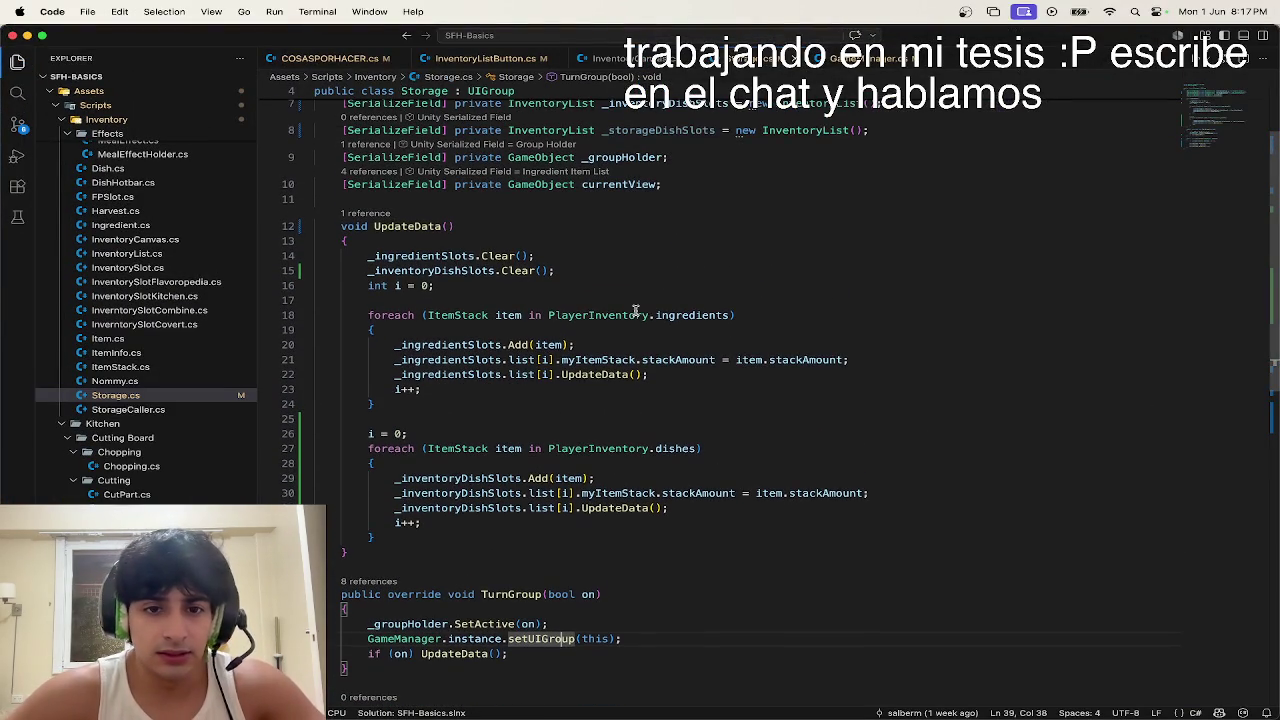
scroll(635, 311, up, 3)
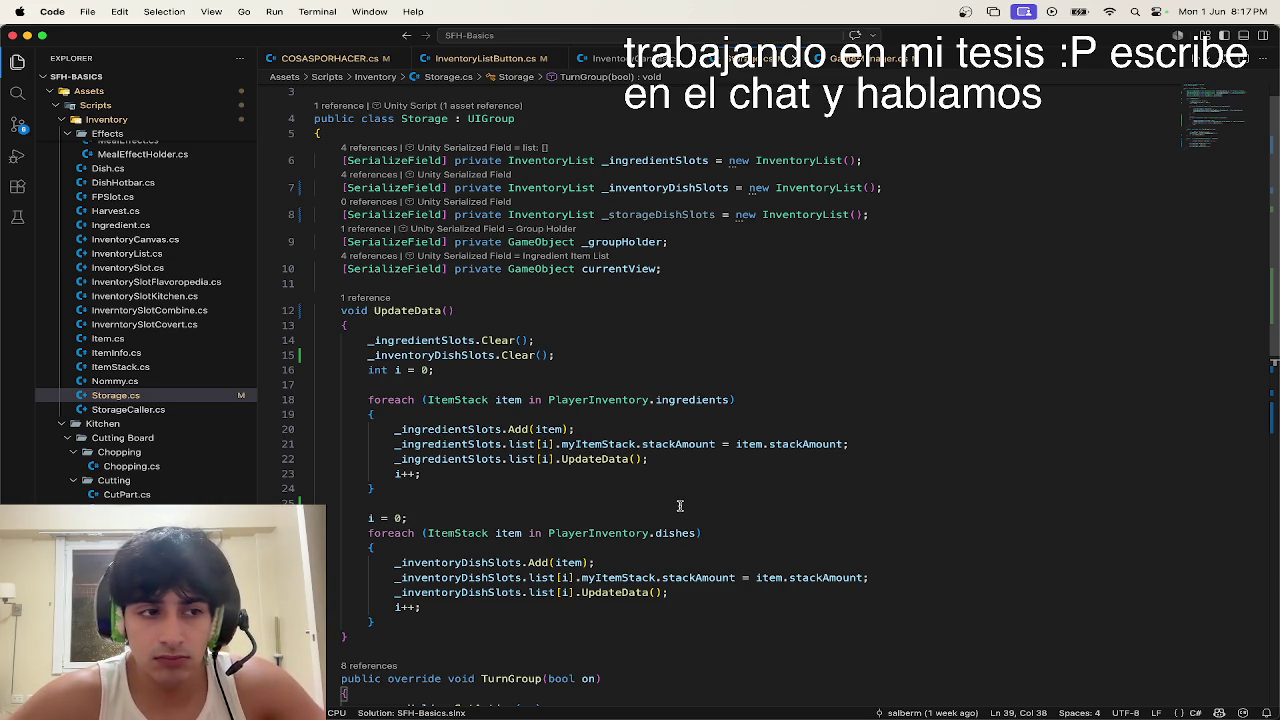
scroll(680, 506, down, 5)
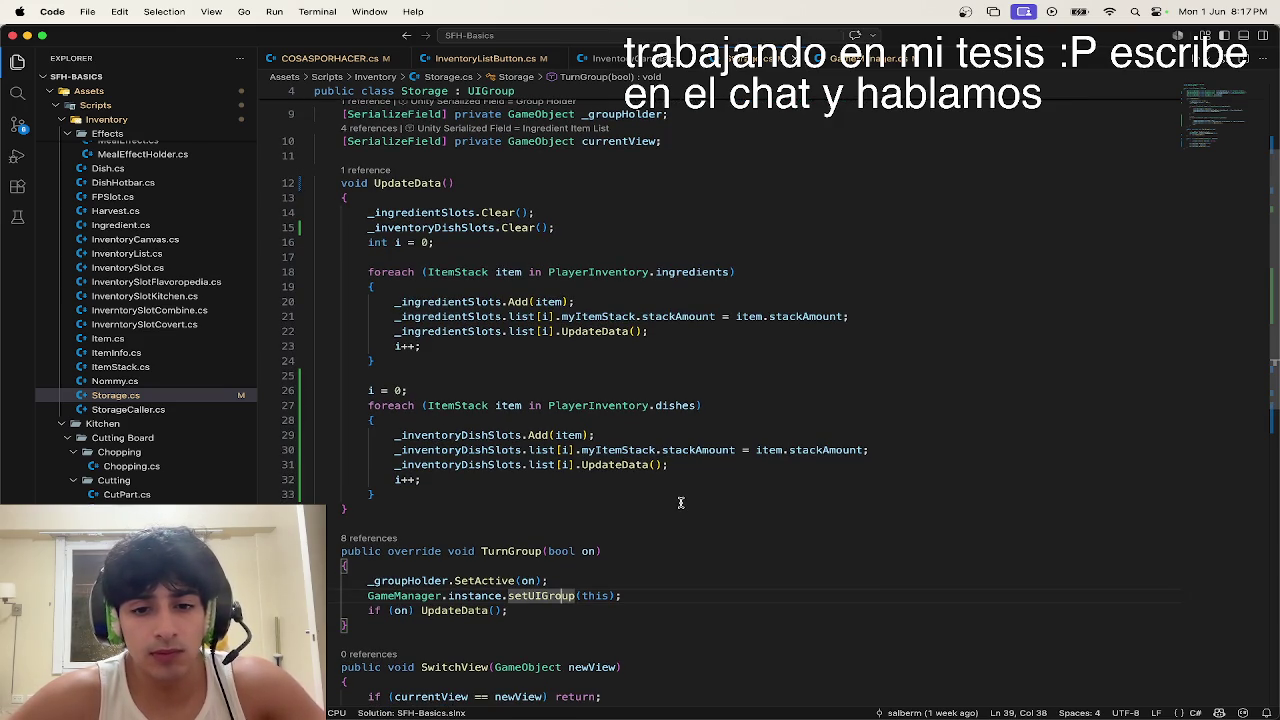
click(676, 466)
key(ctrl+Up)
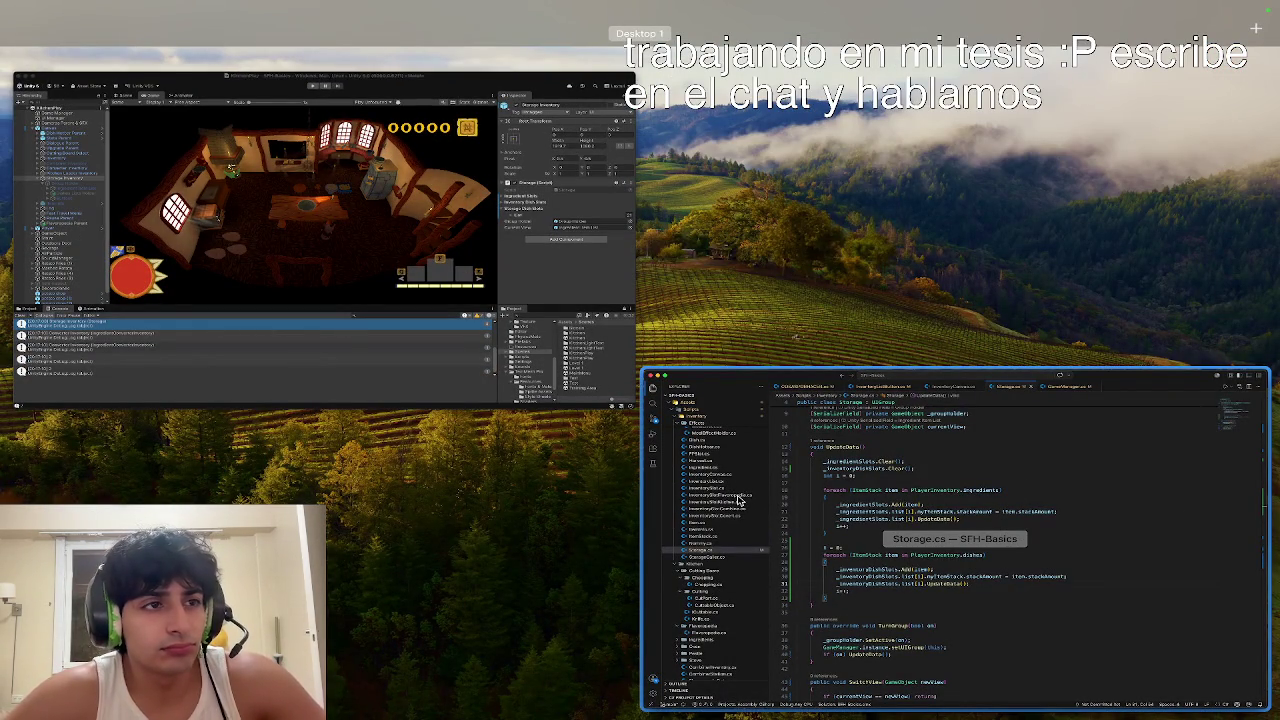
click(738, 500)
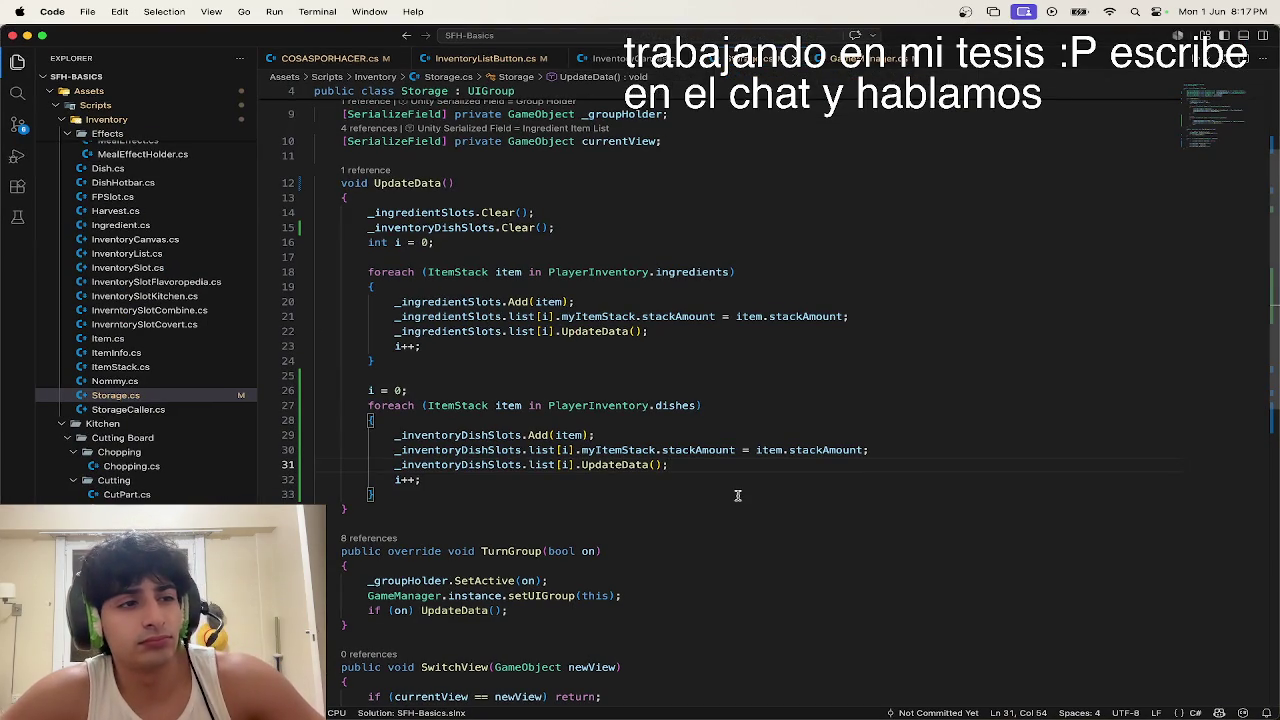
key(Down)
key(Home)
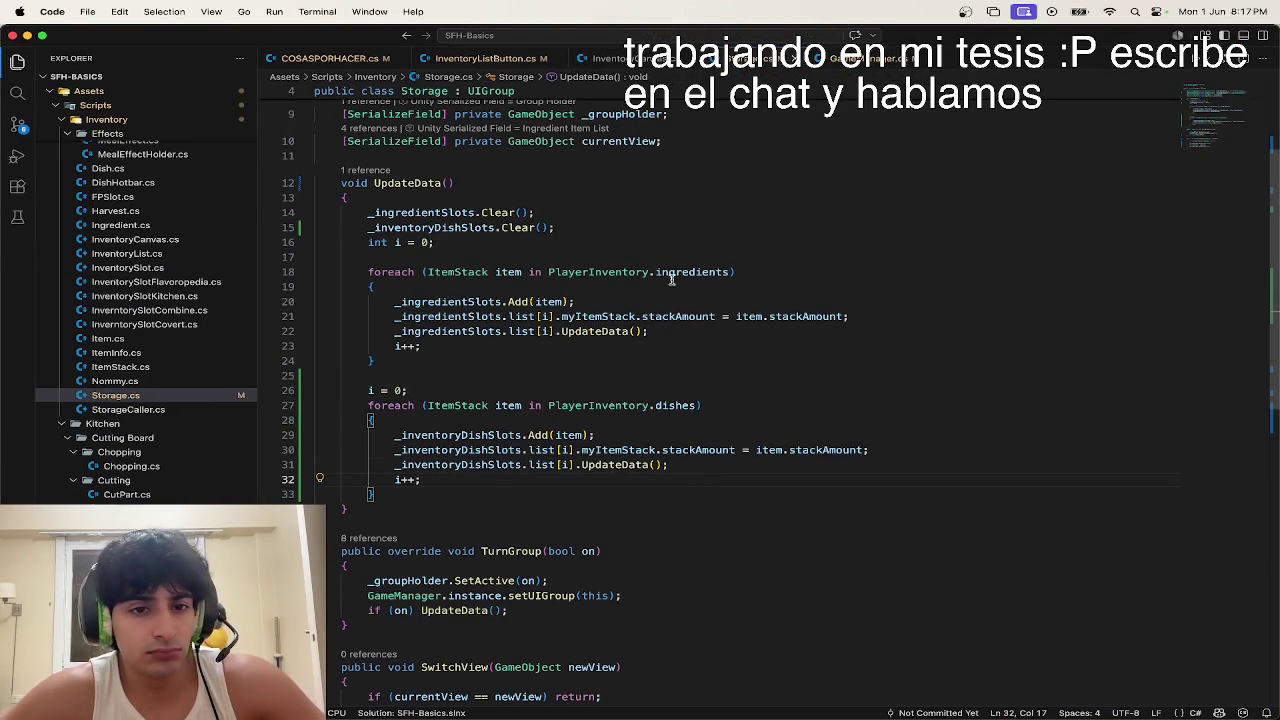
Step: Move the blank line from after int i = 0 to after _inventoryDishSlots.Clear(), dismissing the suggestion
click(628, 257)
key(BackSpace)
click(567, 226)
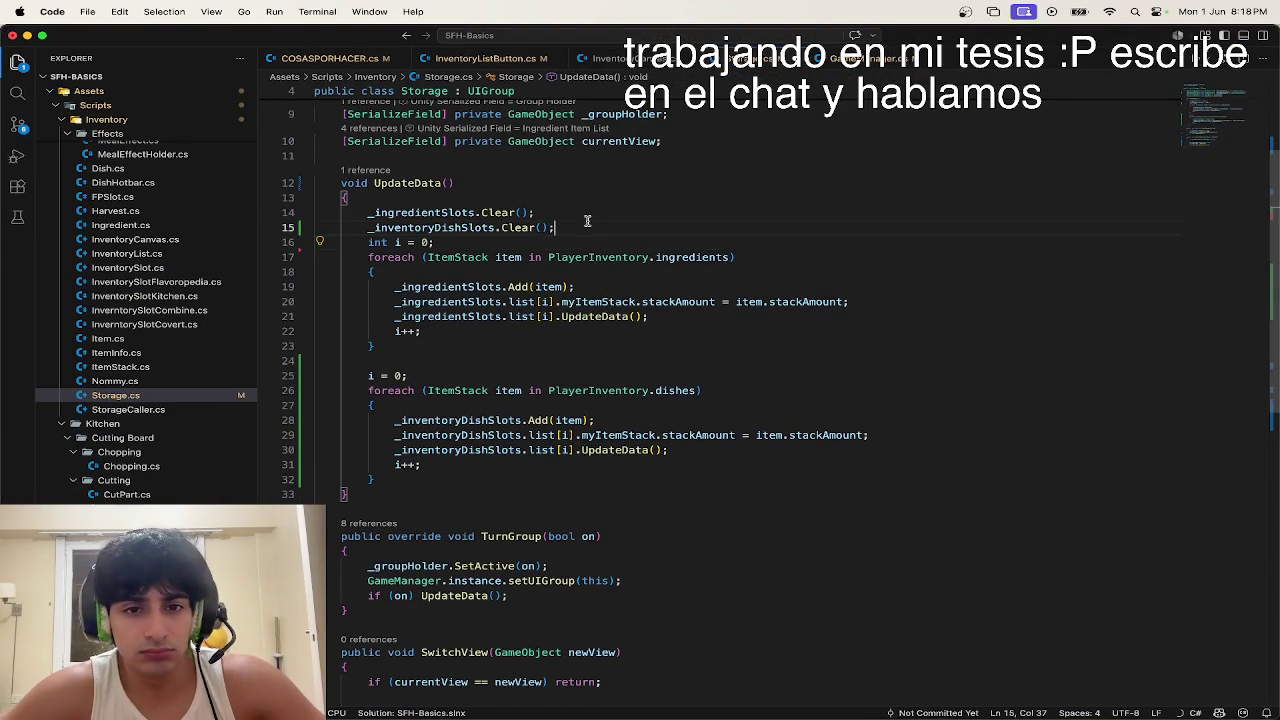
key(Return)
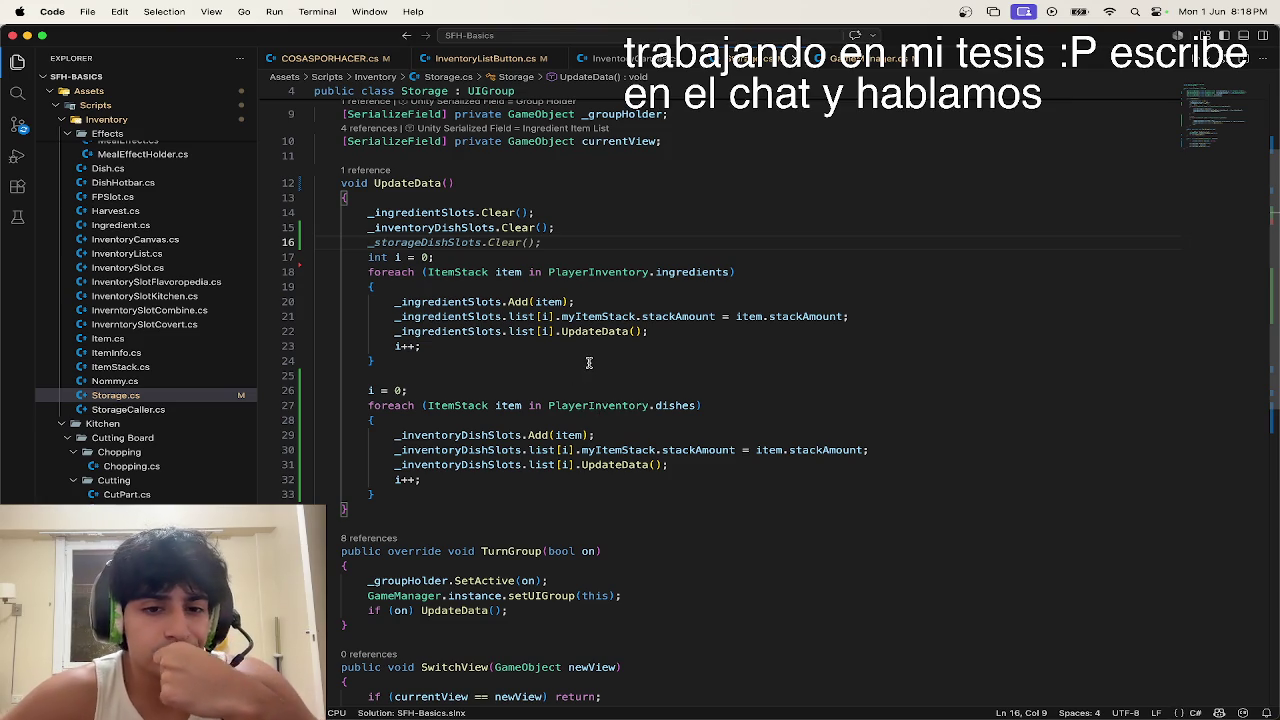
scroll(560, 427, up, 3)
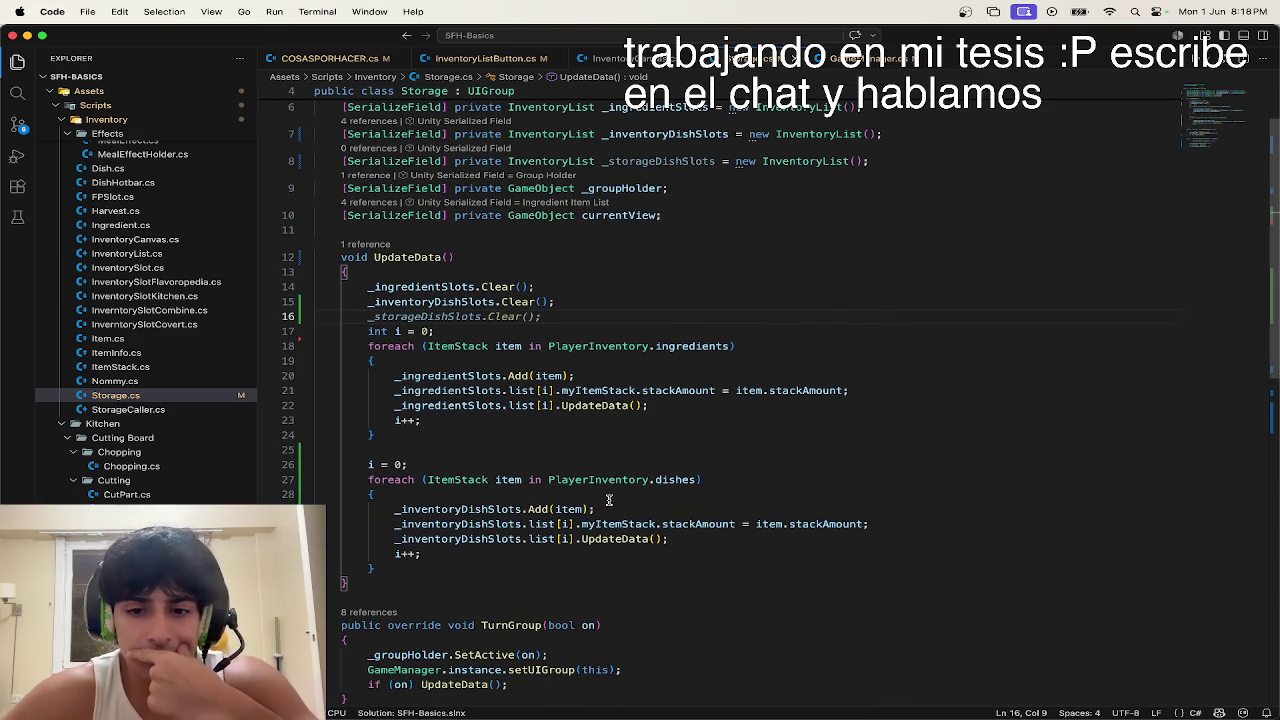
click(676, 533)
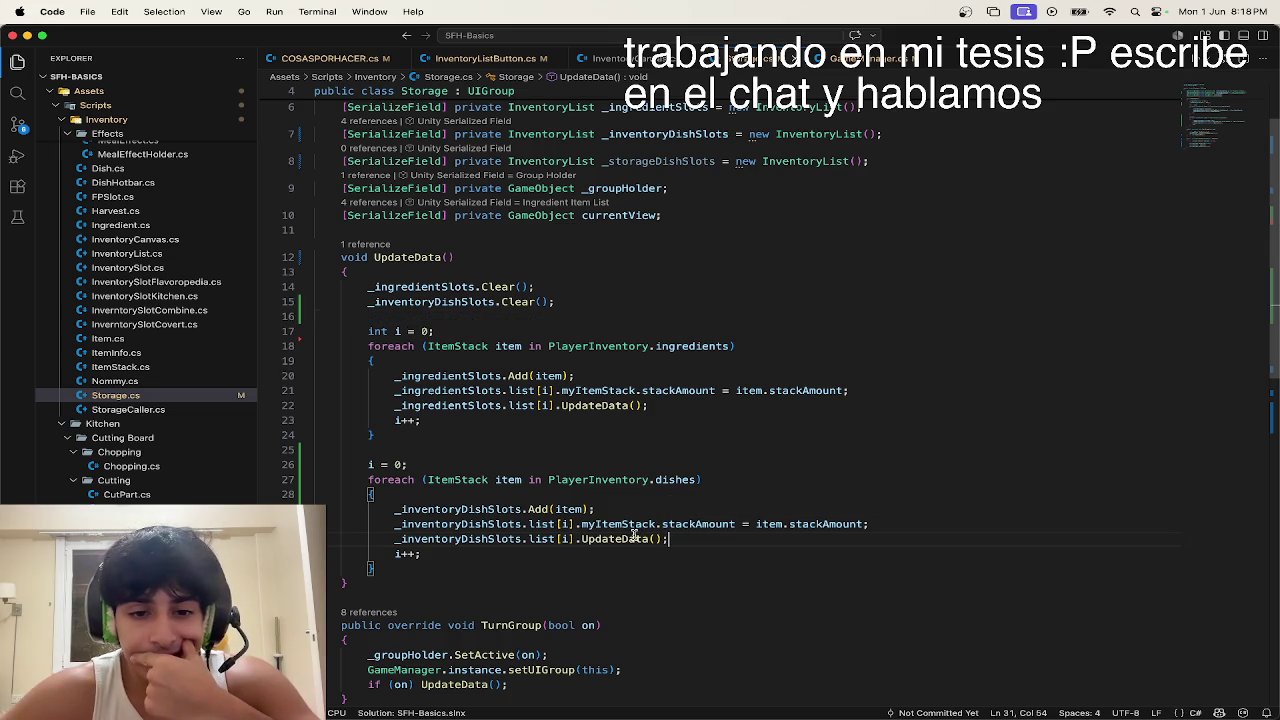
Step: Scroll through the edited Storage.cs and return to Unity
scroll(634, 535, down, 1)
scroll(634, 535, down, 2)
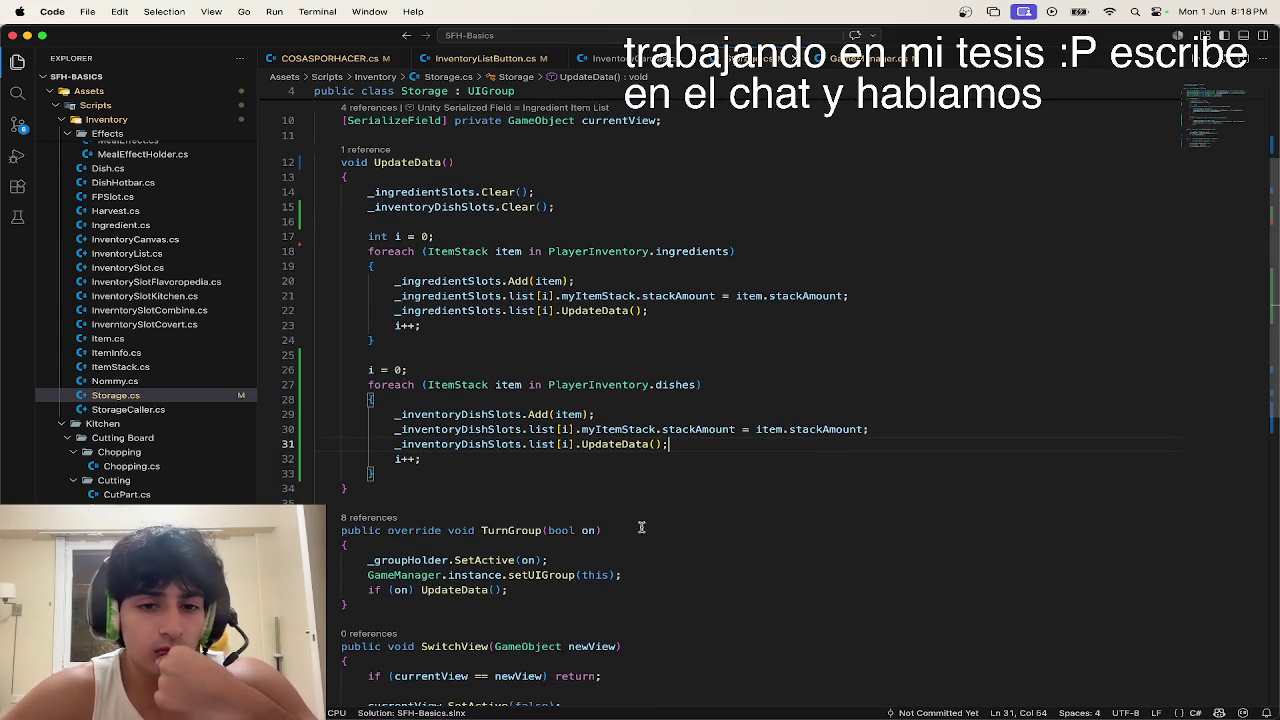
scroll(645, 509, down, 3)
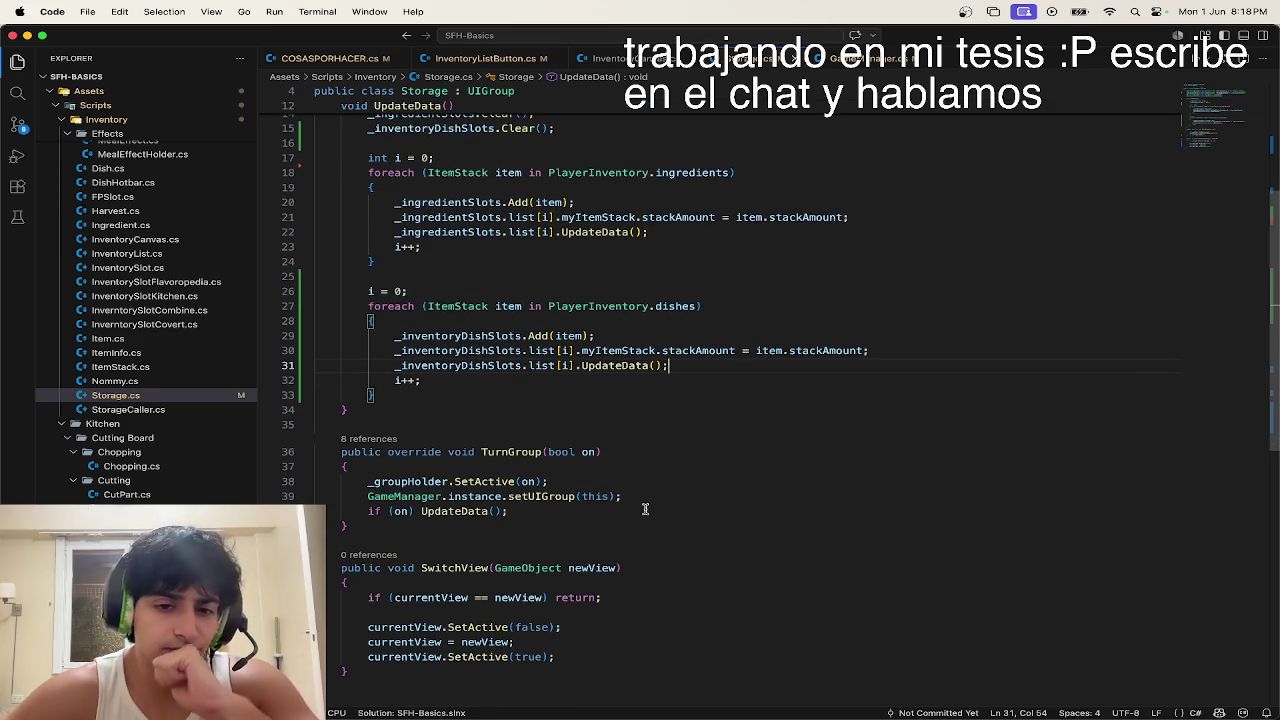
scroll(645, 509, up, 3)
key(ctrl+Up)
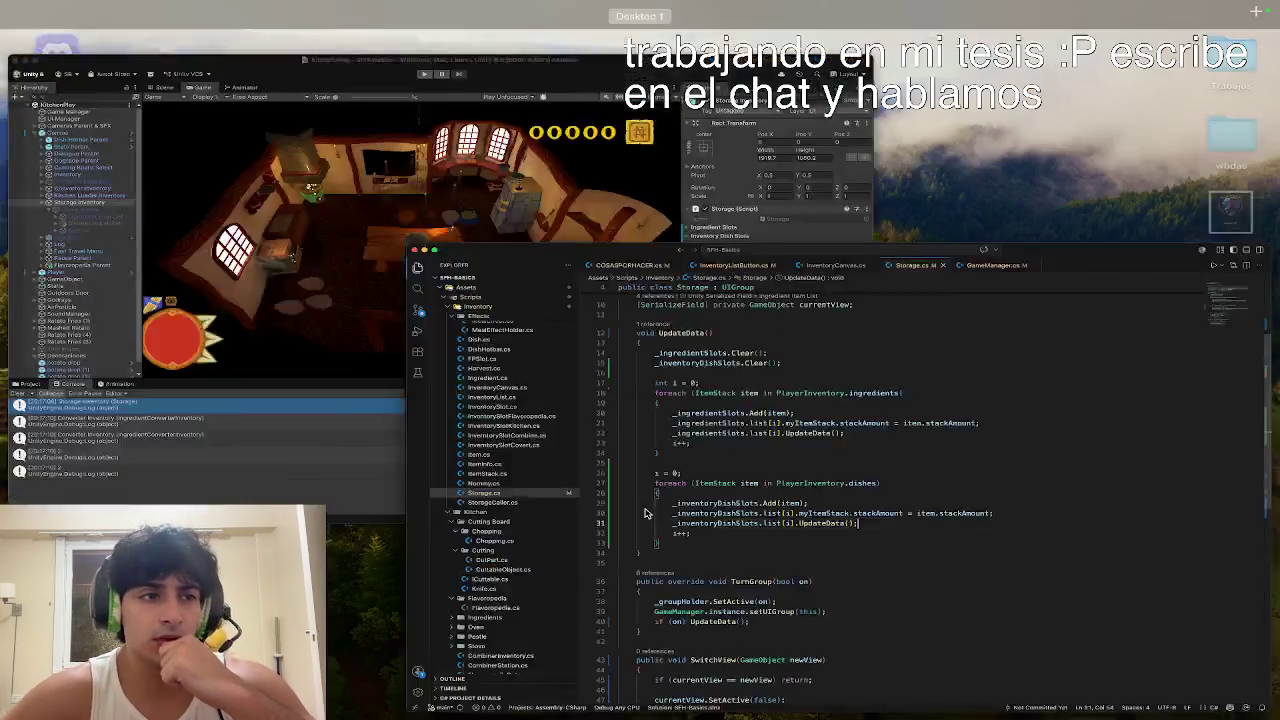
click(420, 322)
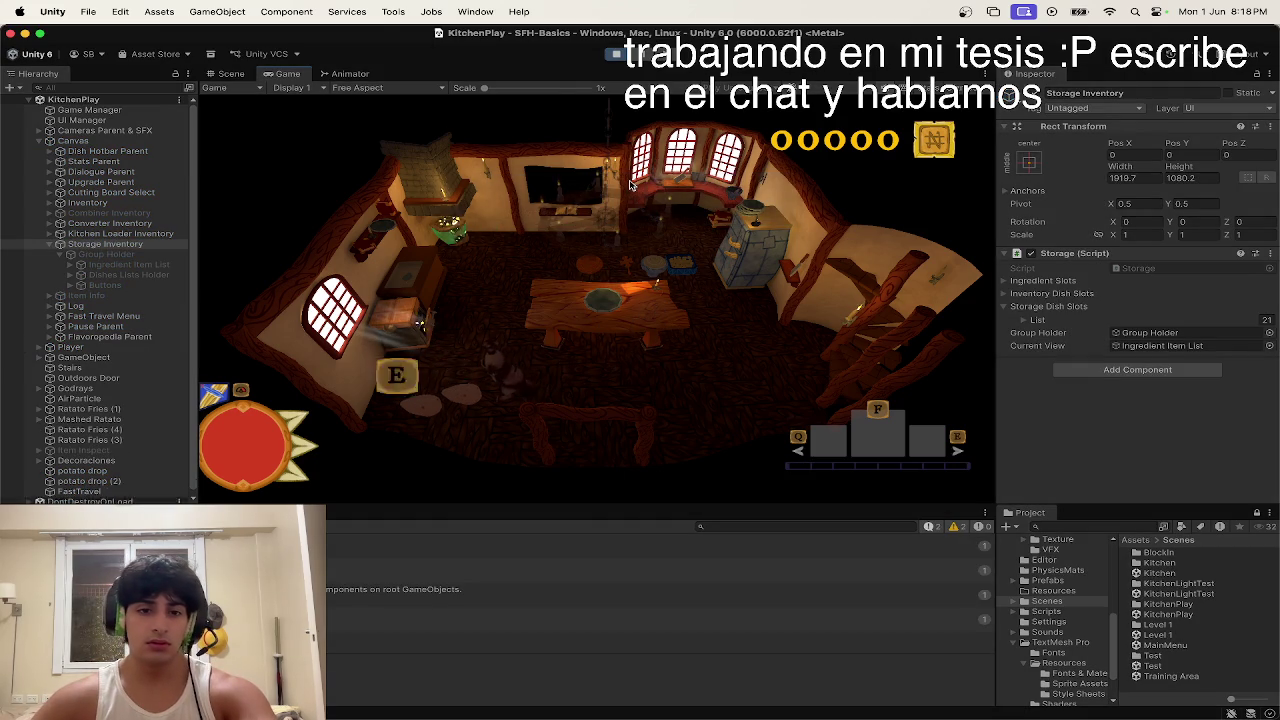
Step: Open the storage with F, click the potato stack slot, and close it
key(f)
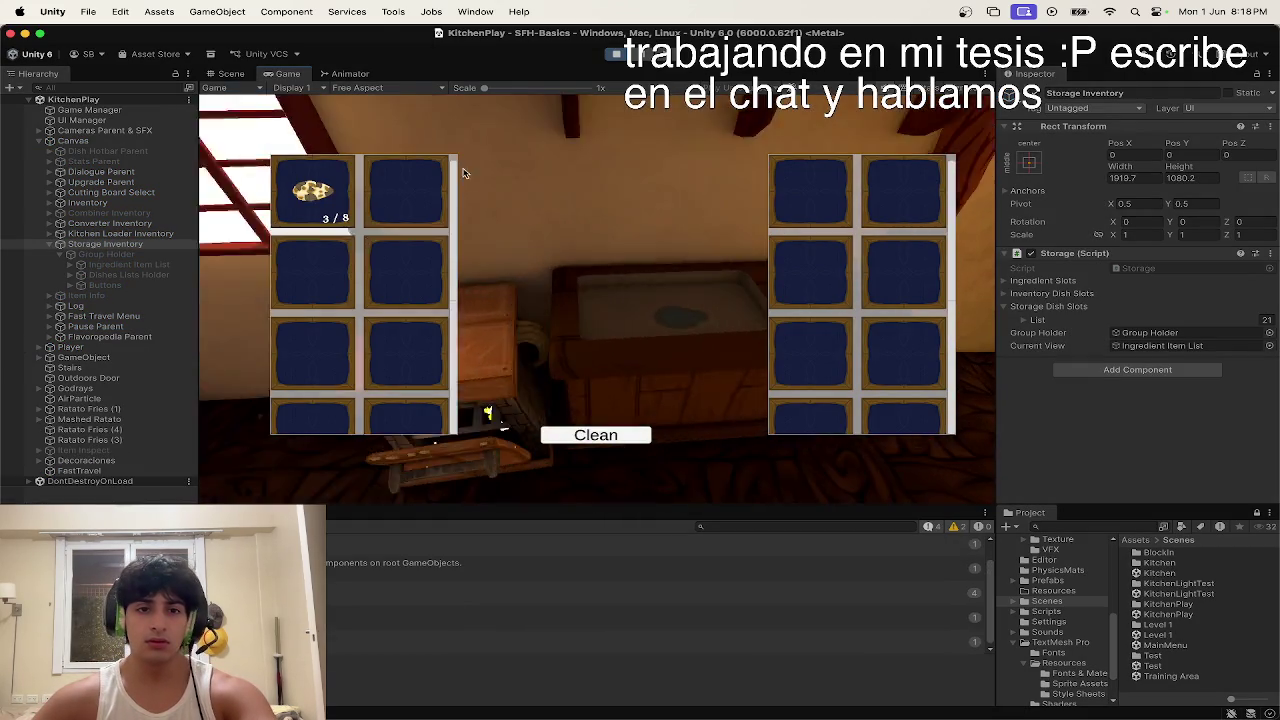
click(329, 223)
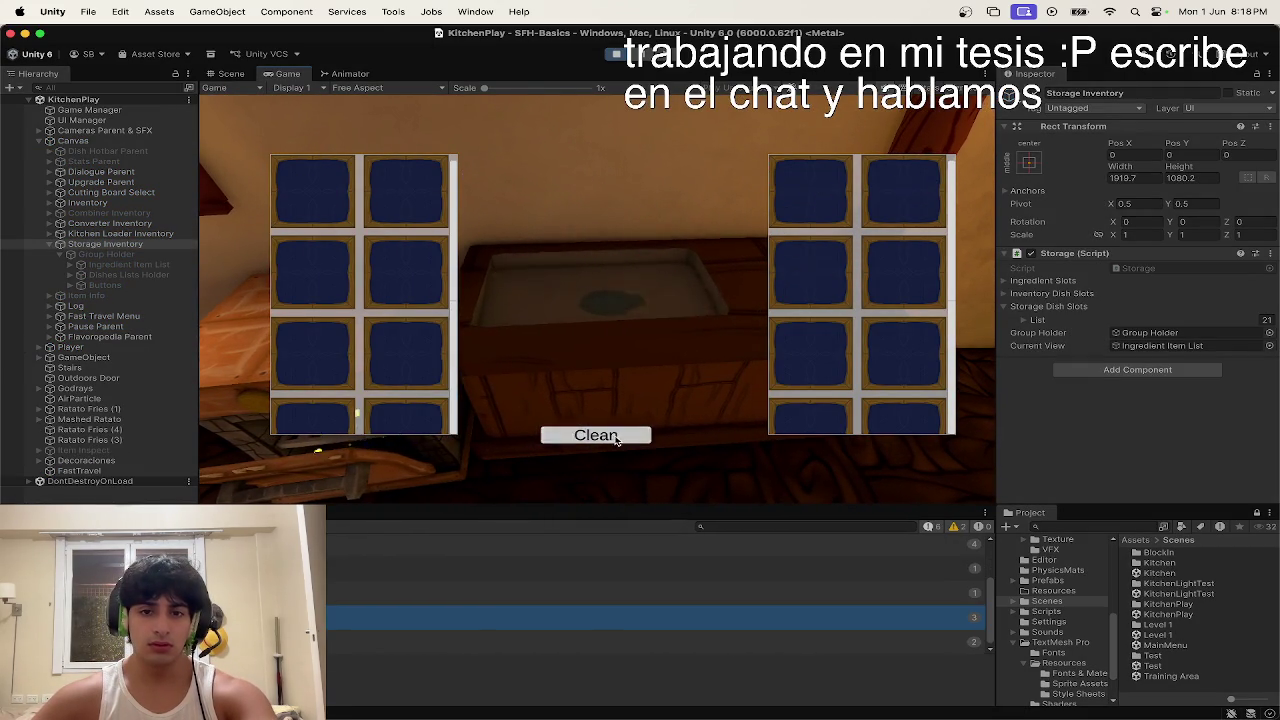
click(648, 441)
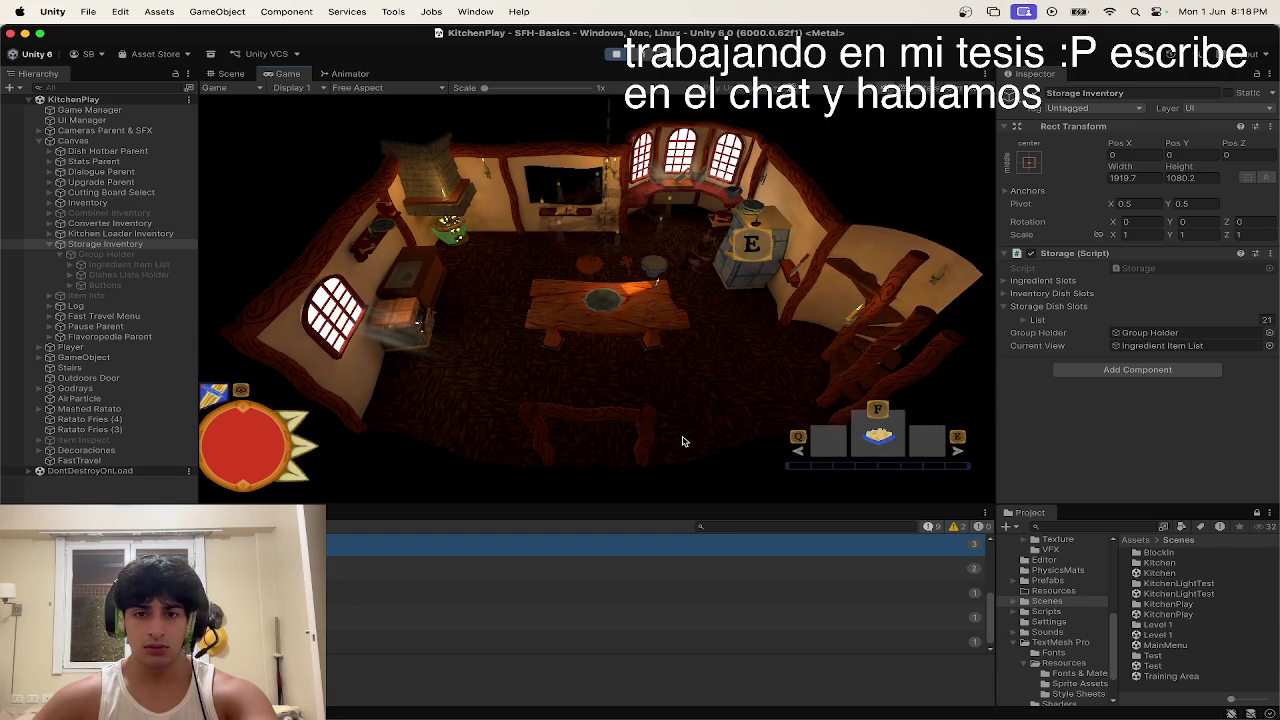
Step: Toggle the storage between Ingredients and Dishes, click the Ratato Fries slot, then close it
key(f)
click(433, 163)
click(390, 163)
click(433, 163)
click(390, 163)
click(433, 163)
click(390, 163)
click(433, 163)
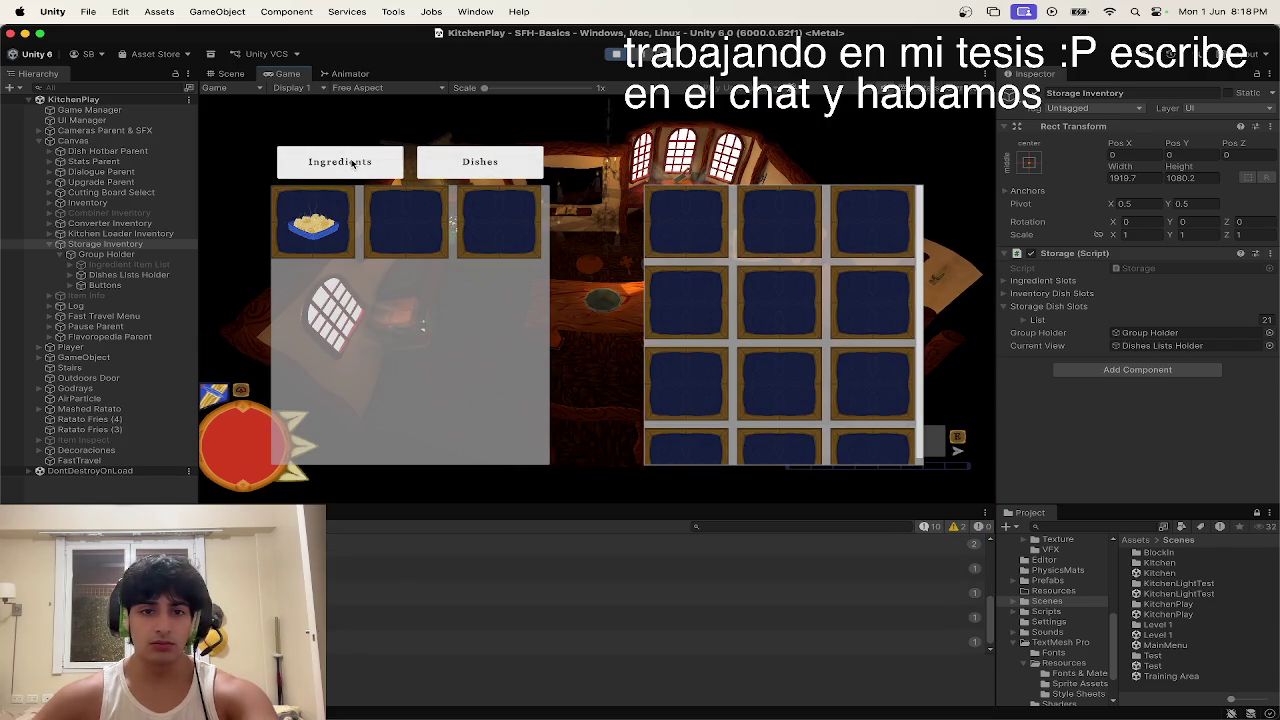
click(313, 222)
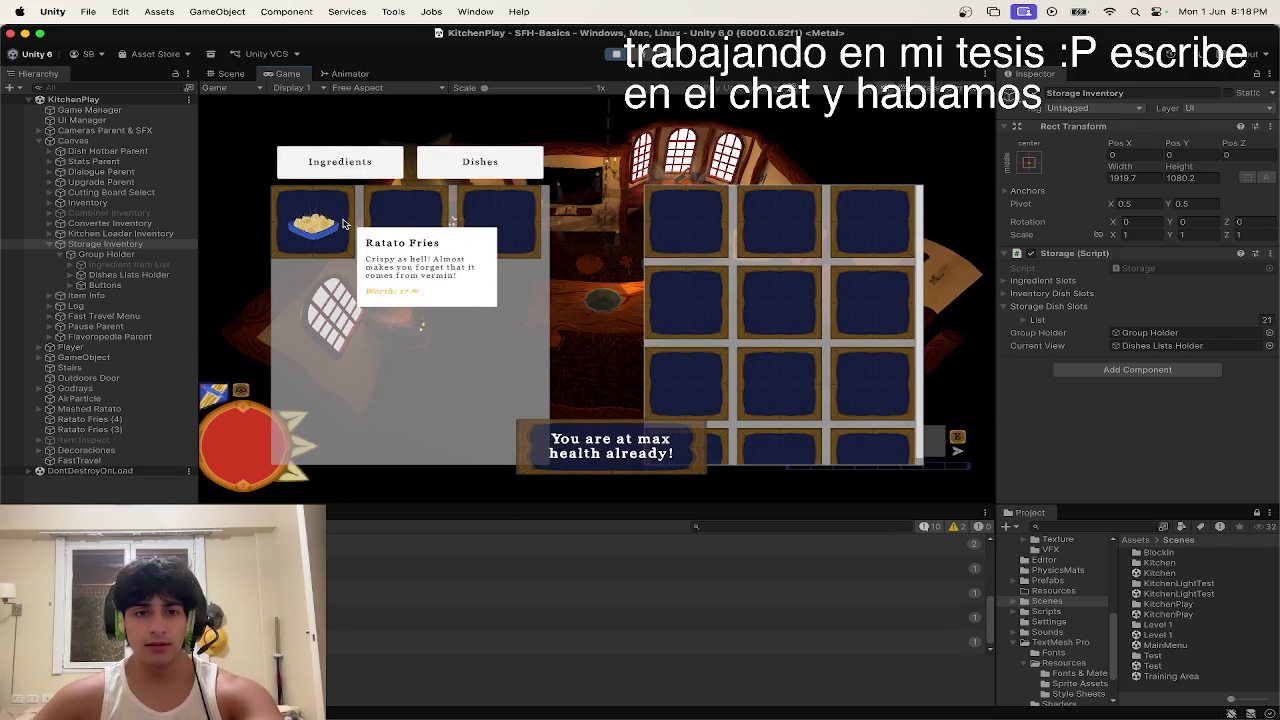
mouse_move(336, 246)
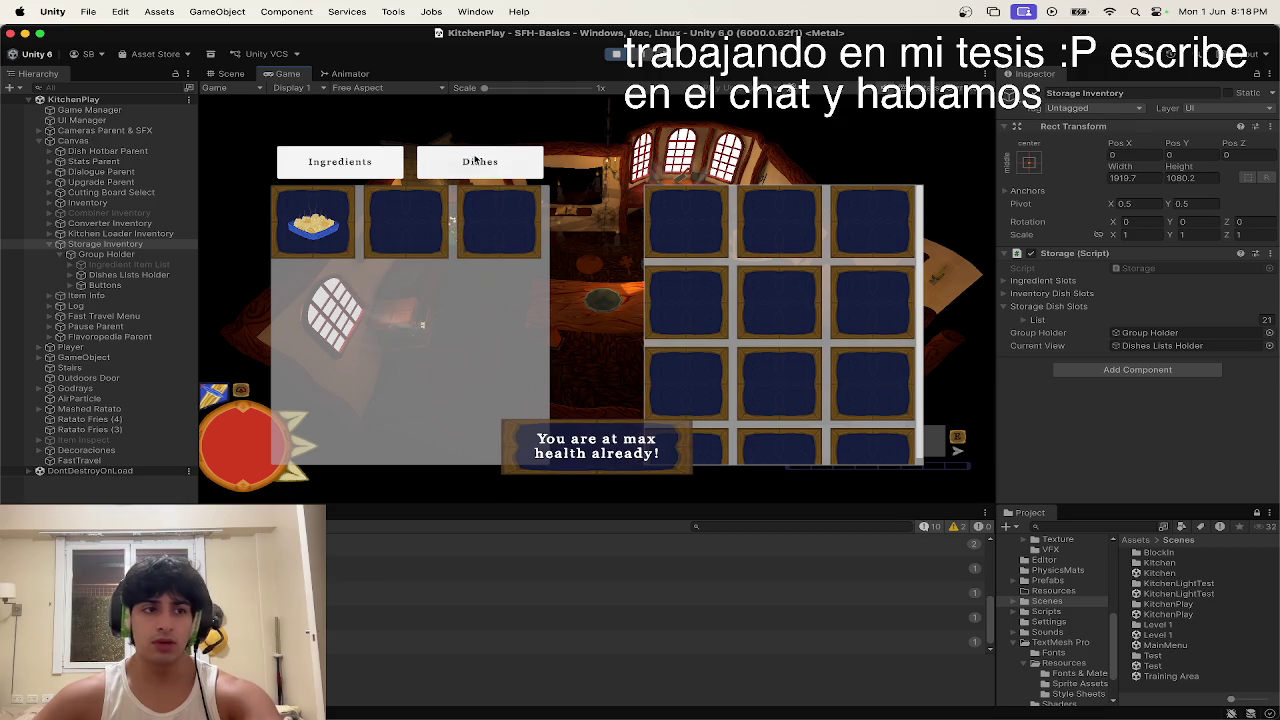
key(Escape)
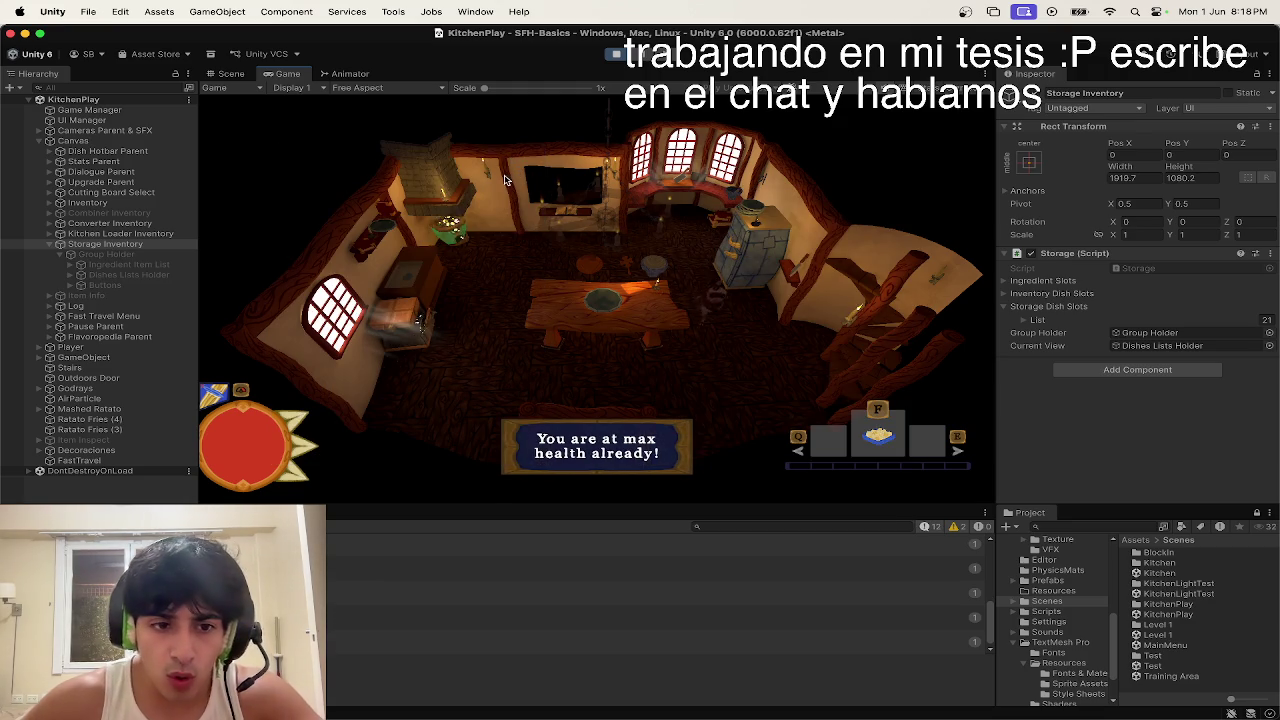
Step: Widen the Hierarchy and narrow the Inspector to enlarge the Game view
mouse_move(198, 177)
mouse_down()
mouse_move(213, 177)
mouse_move(125, 184)
mouse_move(188, 180)
mouse_up()
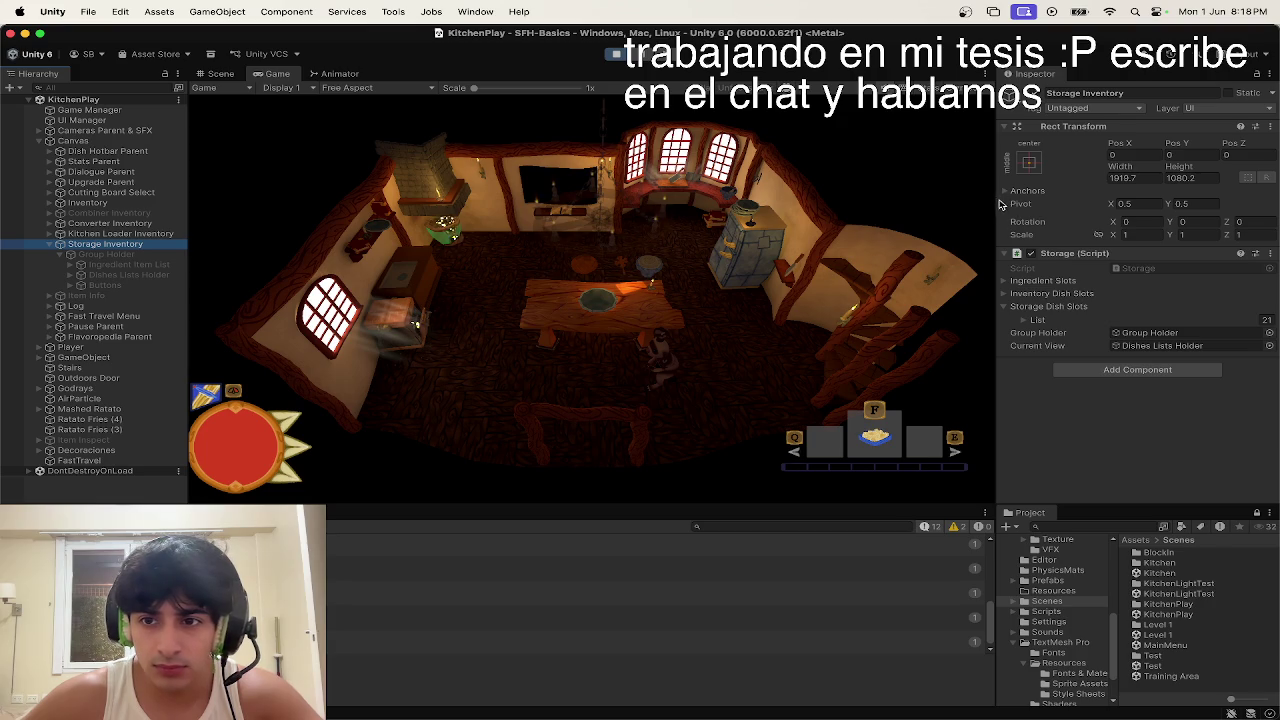
drag(1000, 204, 1010, 204)
mouse_move(806, 506)
mouse_down()
mouse_move(809, 530)
mouse_move(813, 488)
mouse_up()
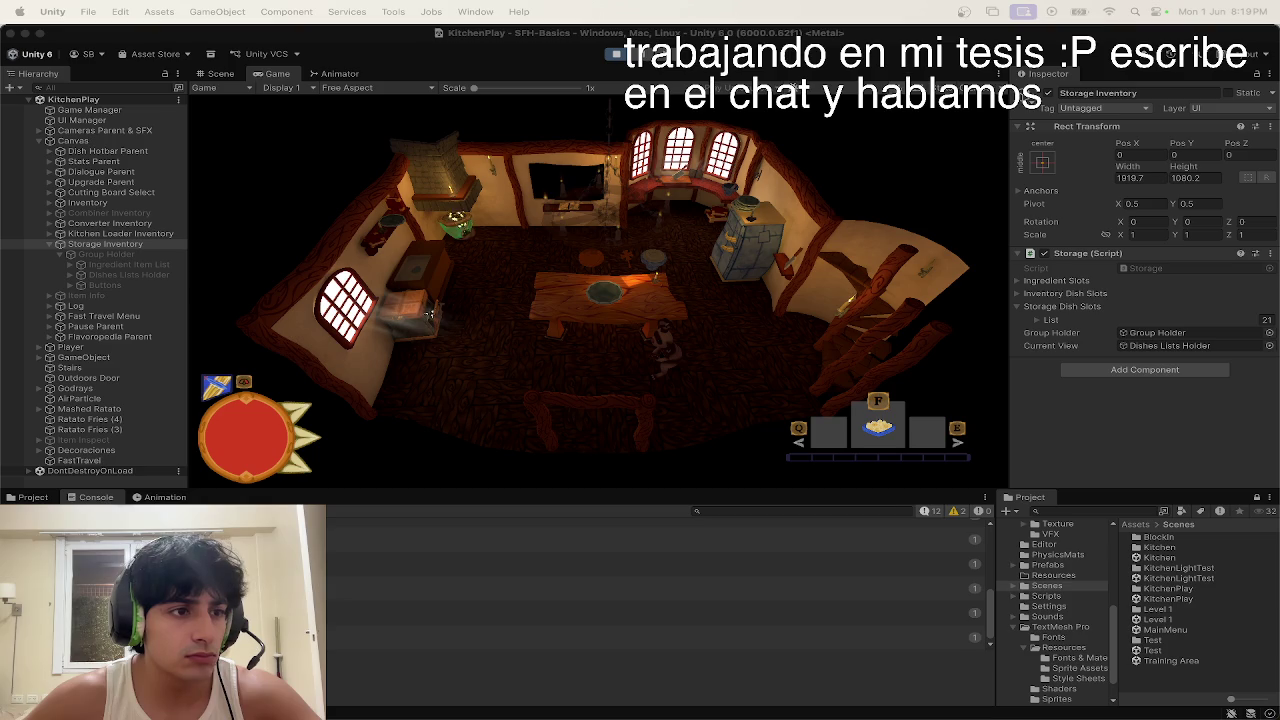
Step: Stop play mode and select the first Inventory Slot under Dishes Lists Holder > Inventory Dish List
click(463, 230)
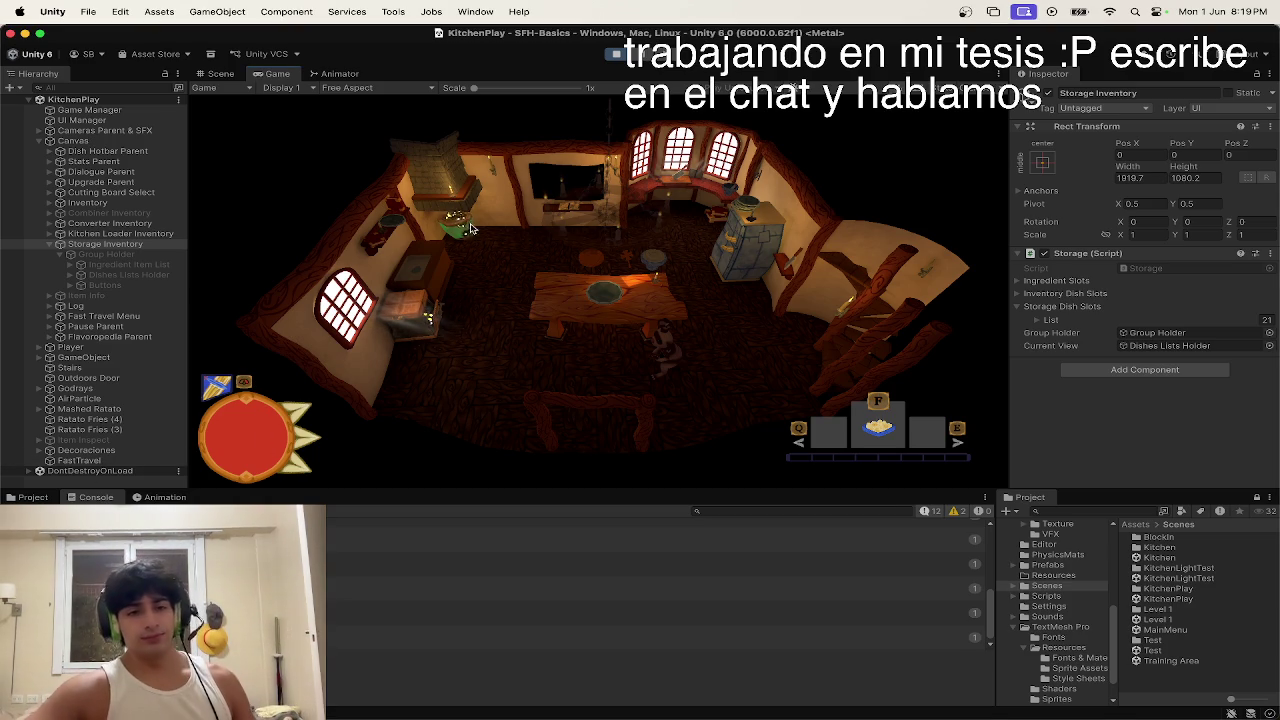
click(616, 54)
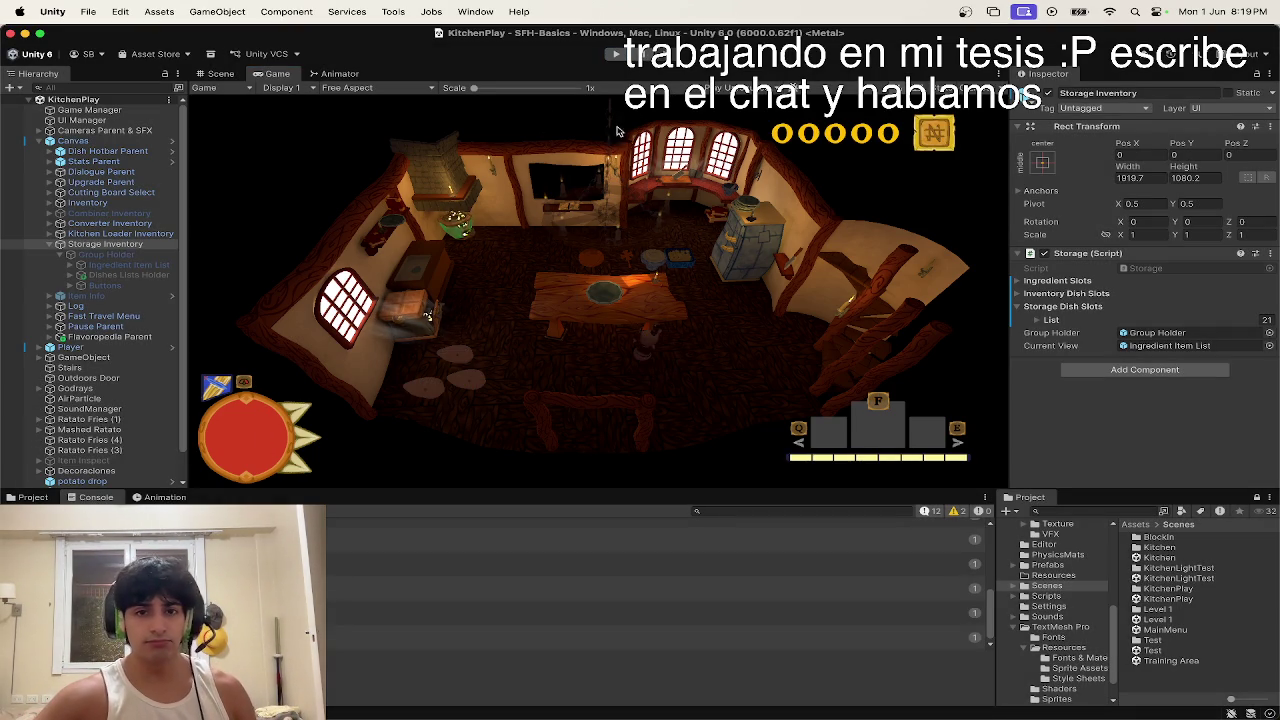
click(75, 265)
click(110, 275)
key(Right)
key(Down)
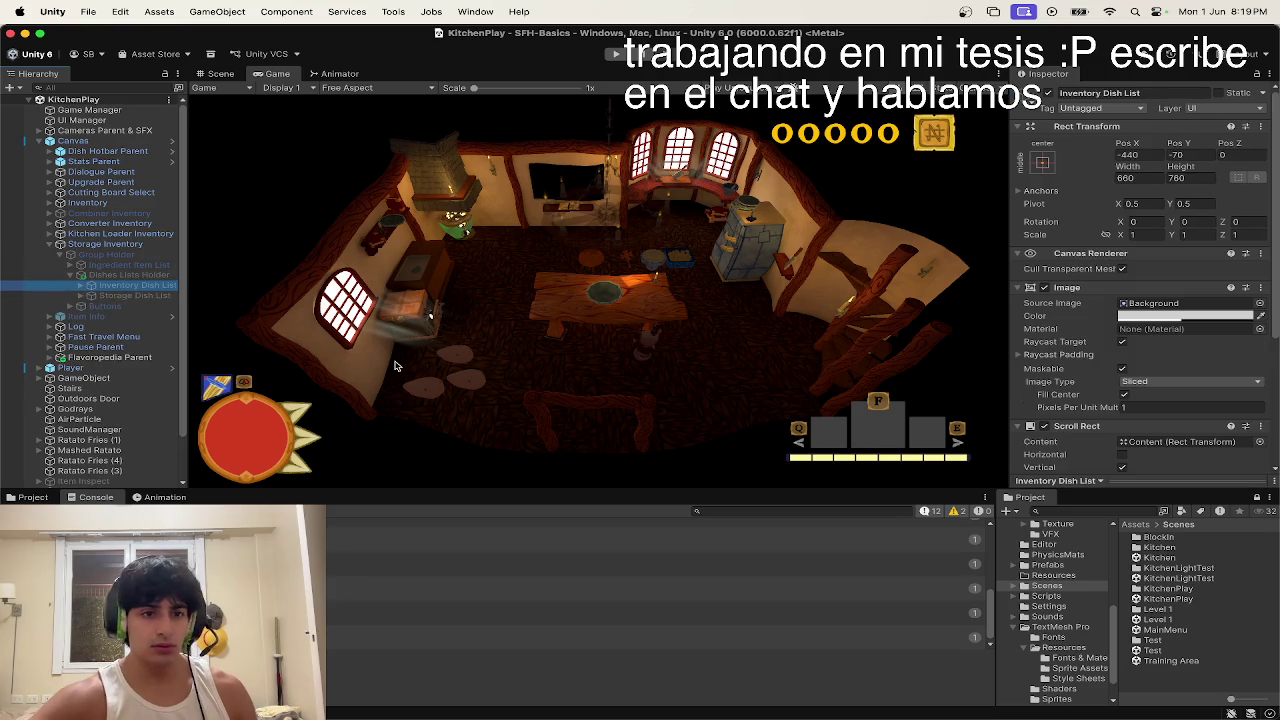
key(Right)
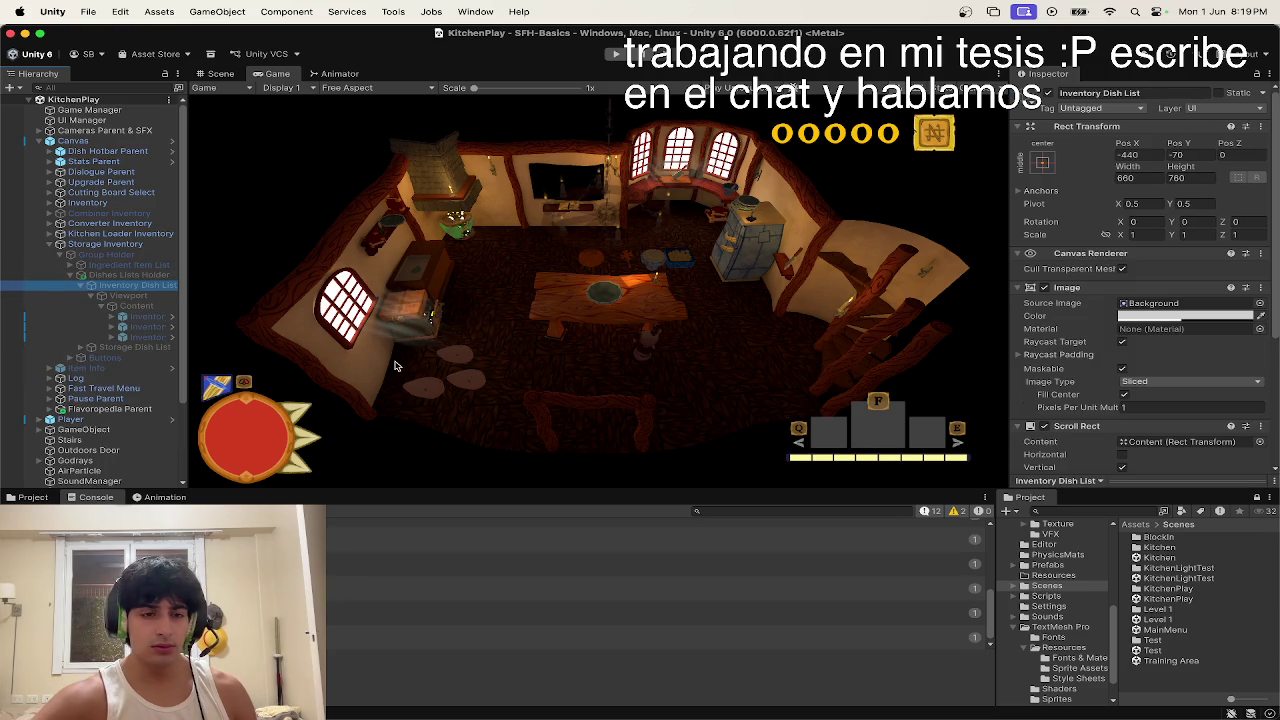
click(146, 317)
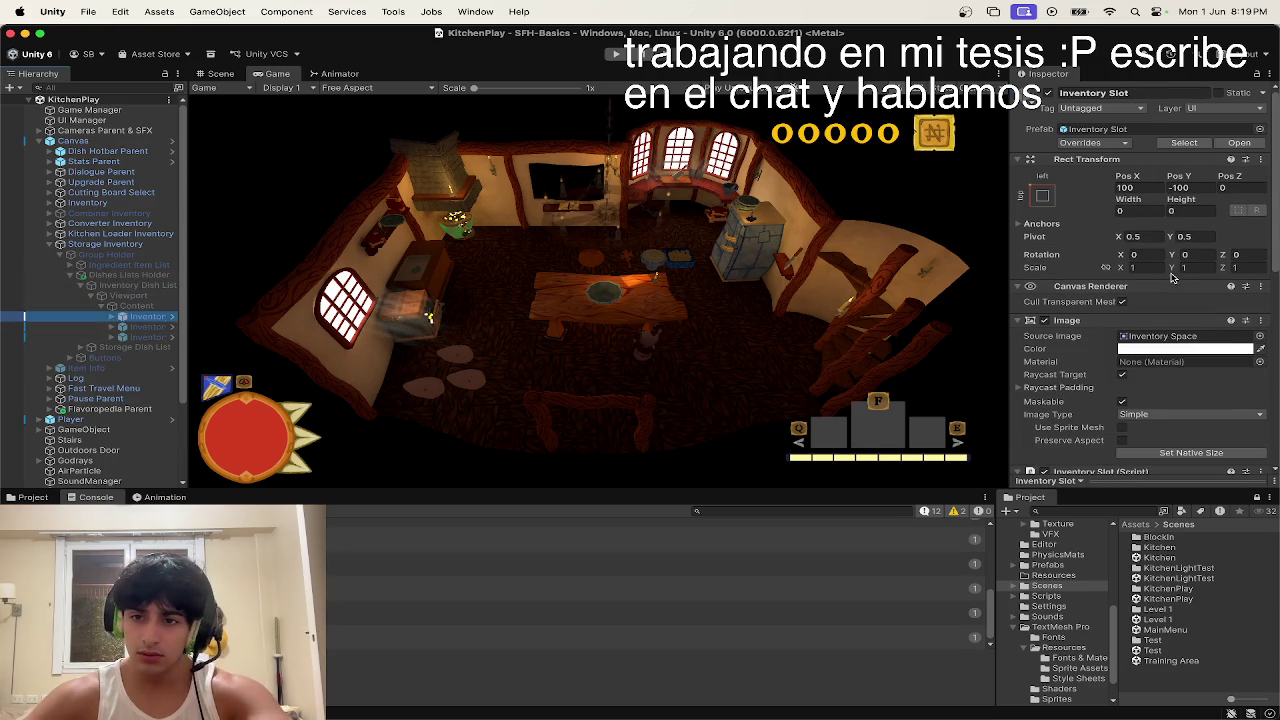
Step: Toggle the slot's Can Click setting, then revert it to the prefab value
scroll(1120, 233, down, 8)
scroll(1120, 233, up, 1)
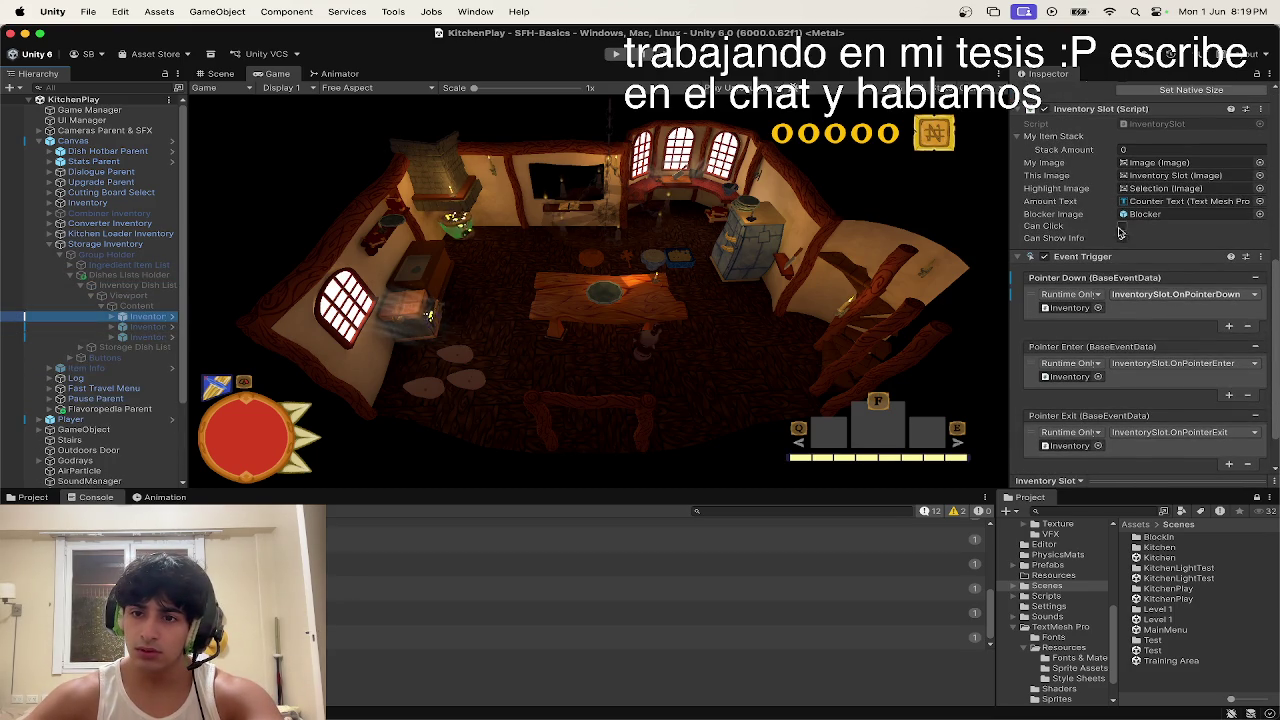
click(1052, 226)
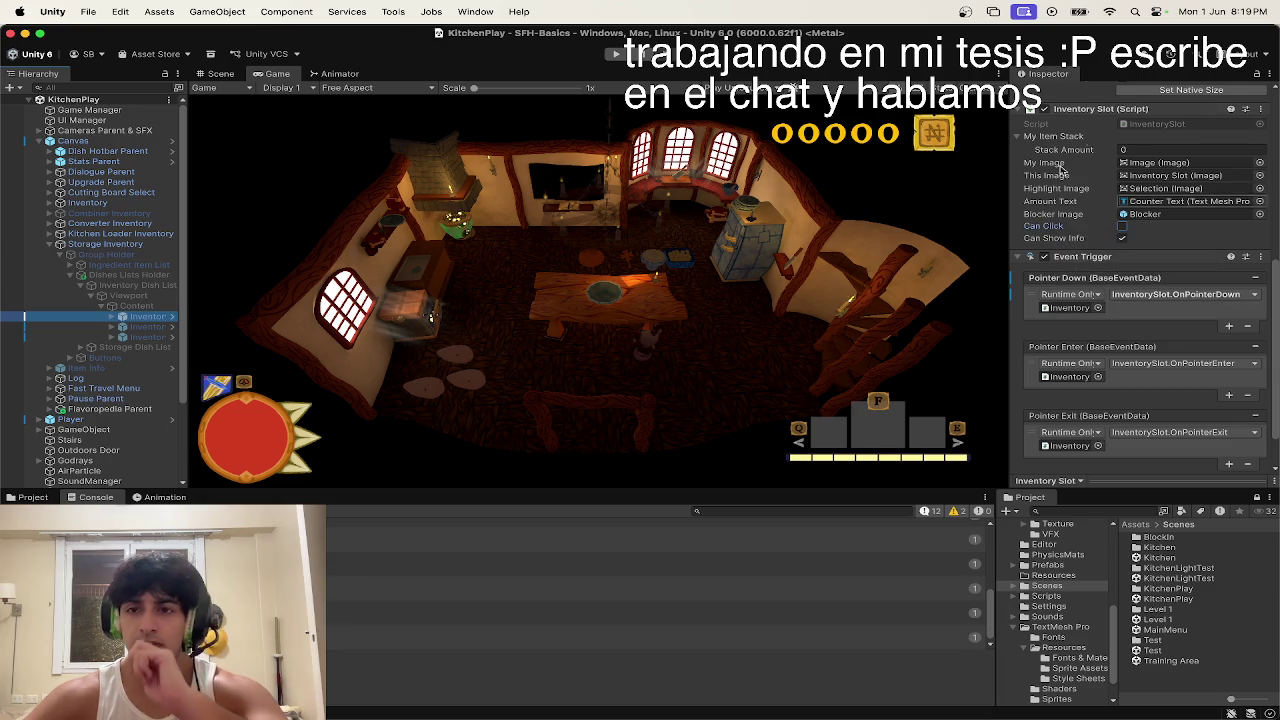
right_click(1114, 108)
click(1146, 268)
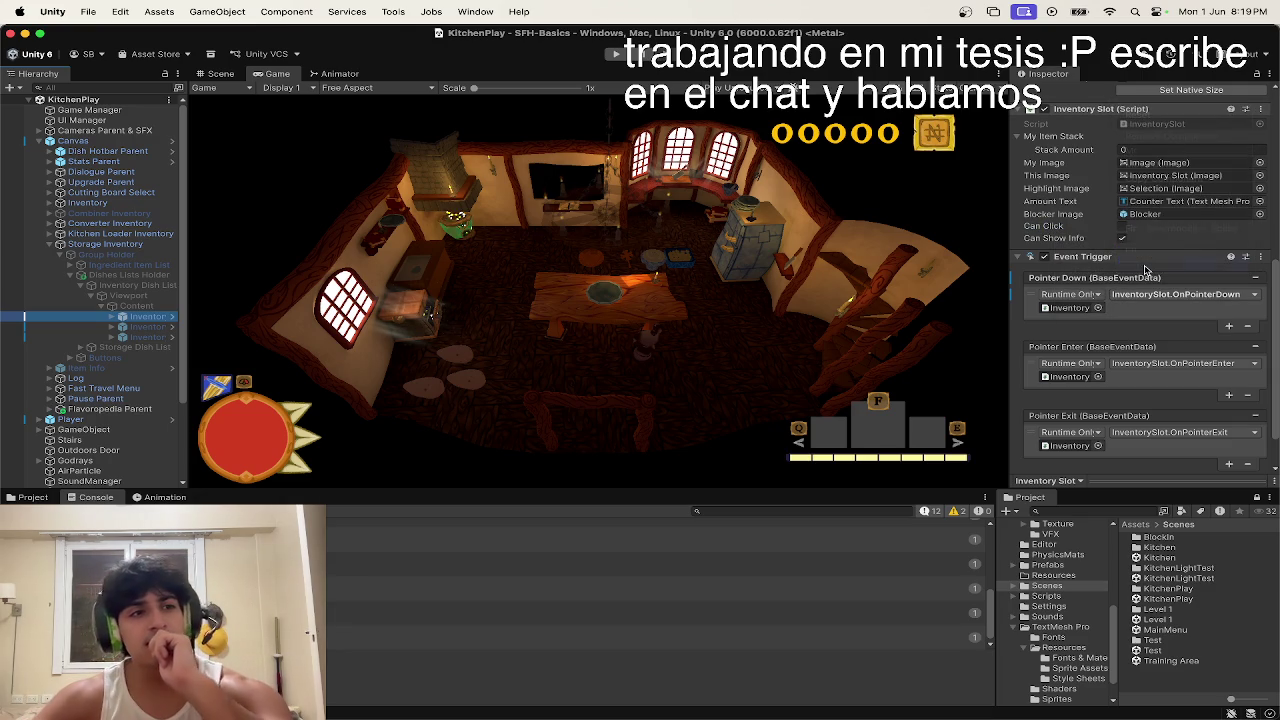
scroll(1125, 290, down, 3)
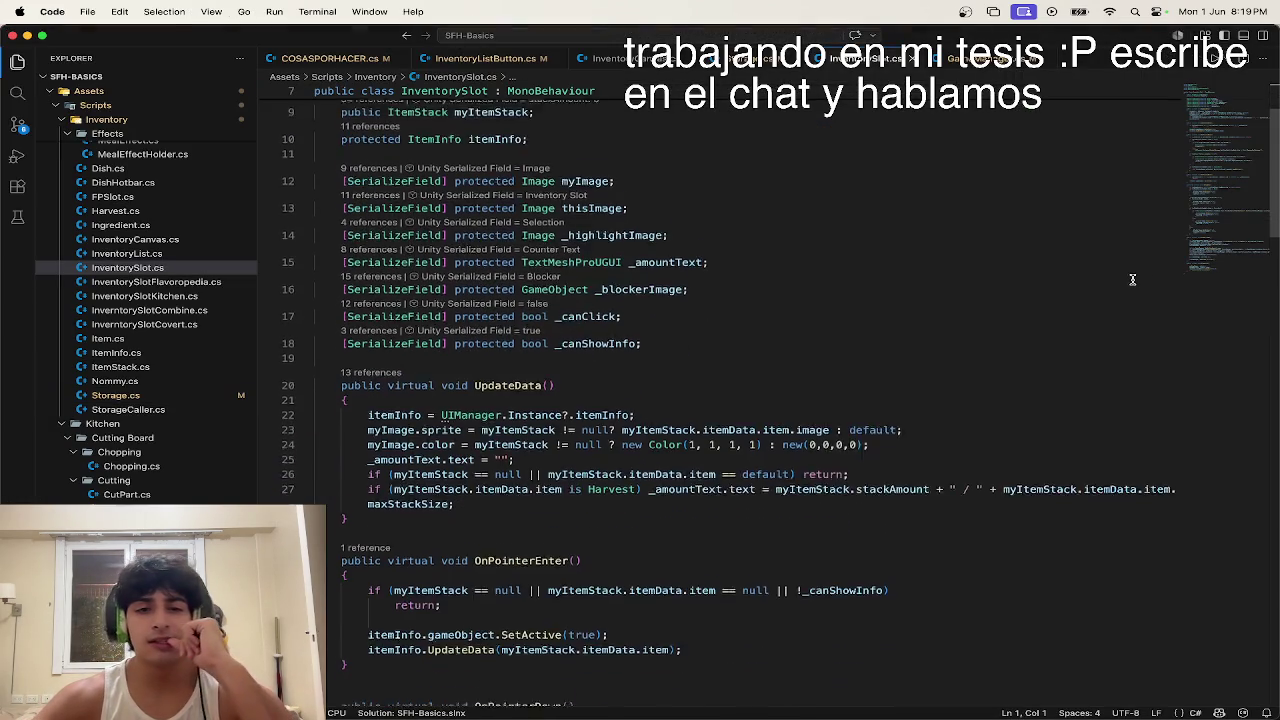
scroll(1118, 300, down, 2)
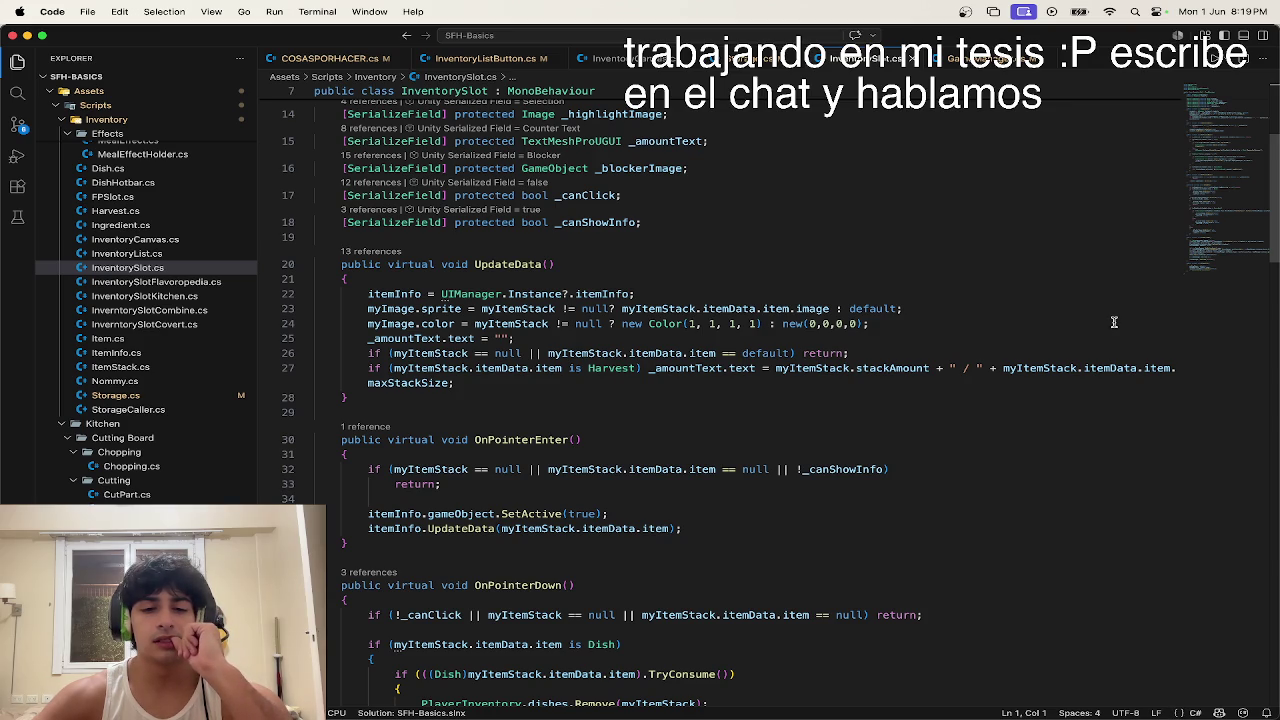
scroll(1114, 322, down, 4)
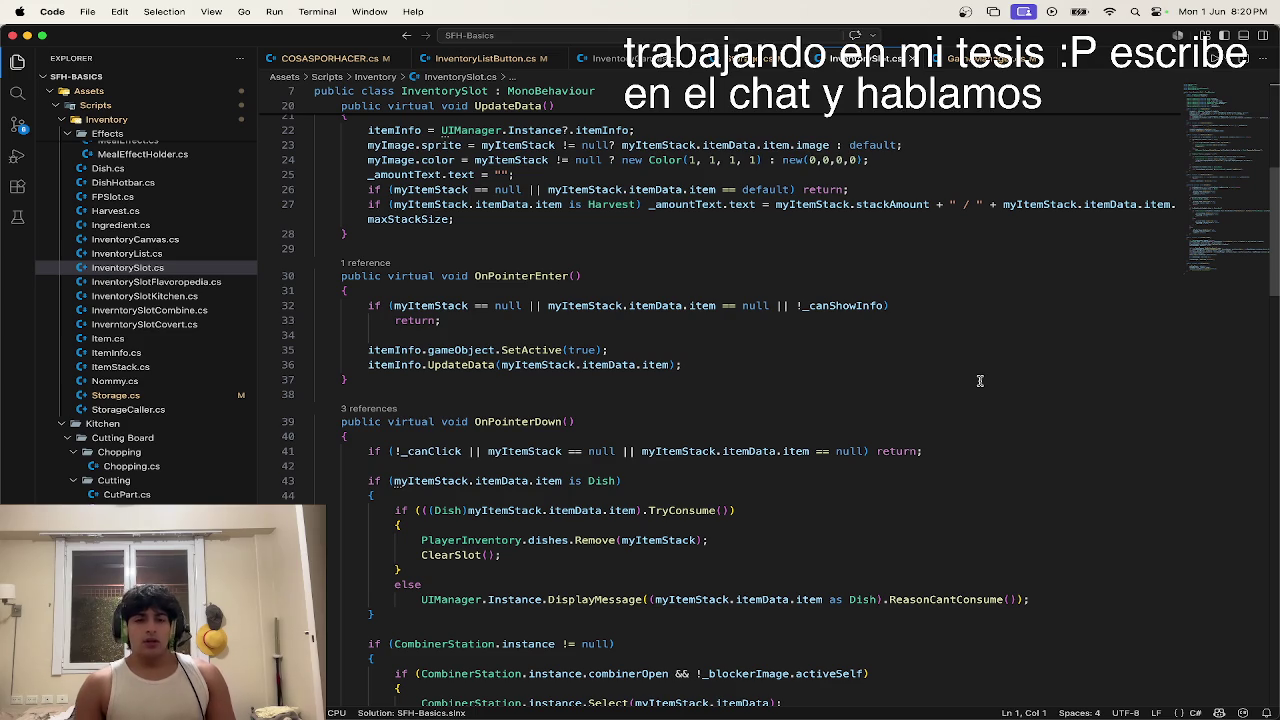
scroll(900, 390, up, 5)
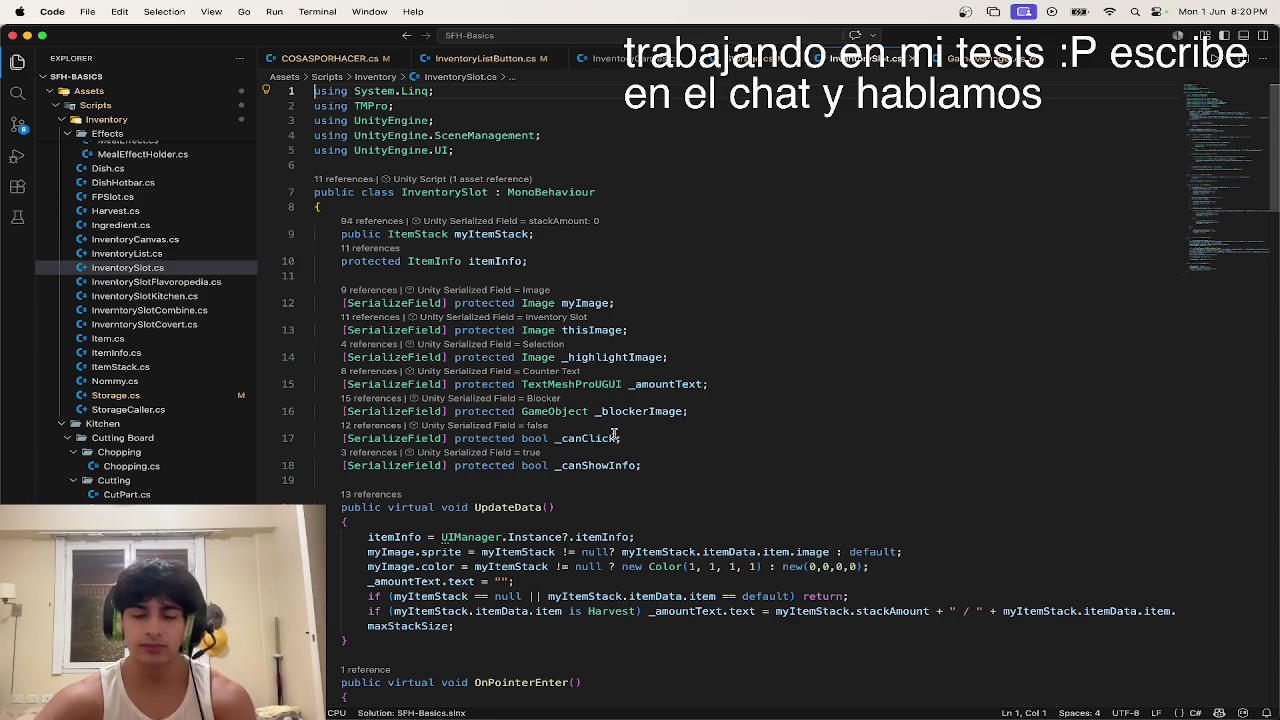
scroll(610, 433, down, 4)
scroll(610, 433, down, 3)
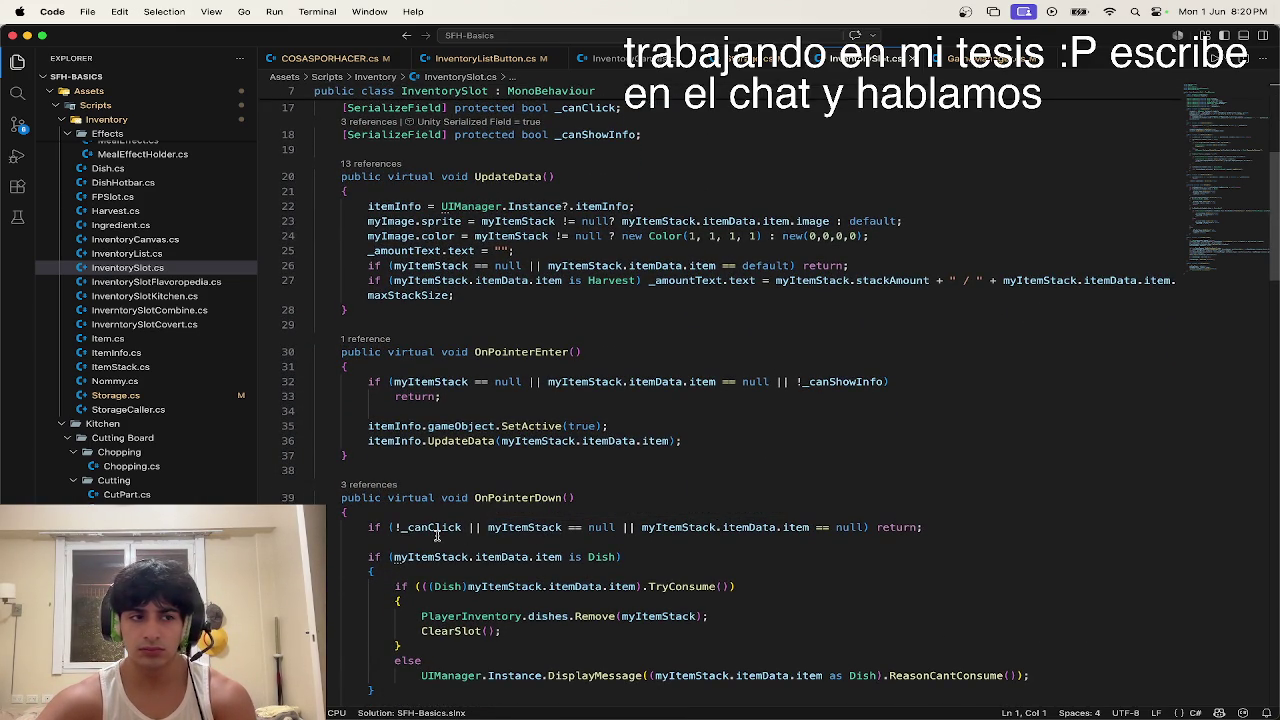
Step: Add a Debug.Log(_CanClick) line after the early return in OnPointerDown and save
click(930, 521)
key(Return)
key(Return)
text(Debug)
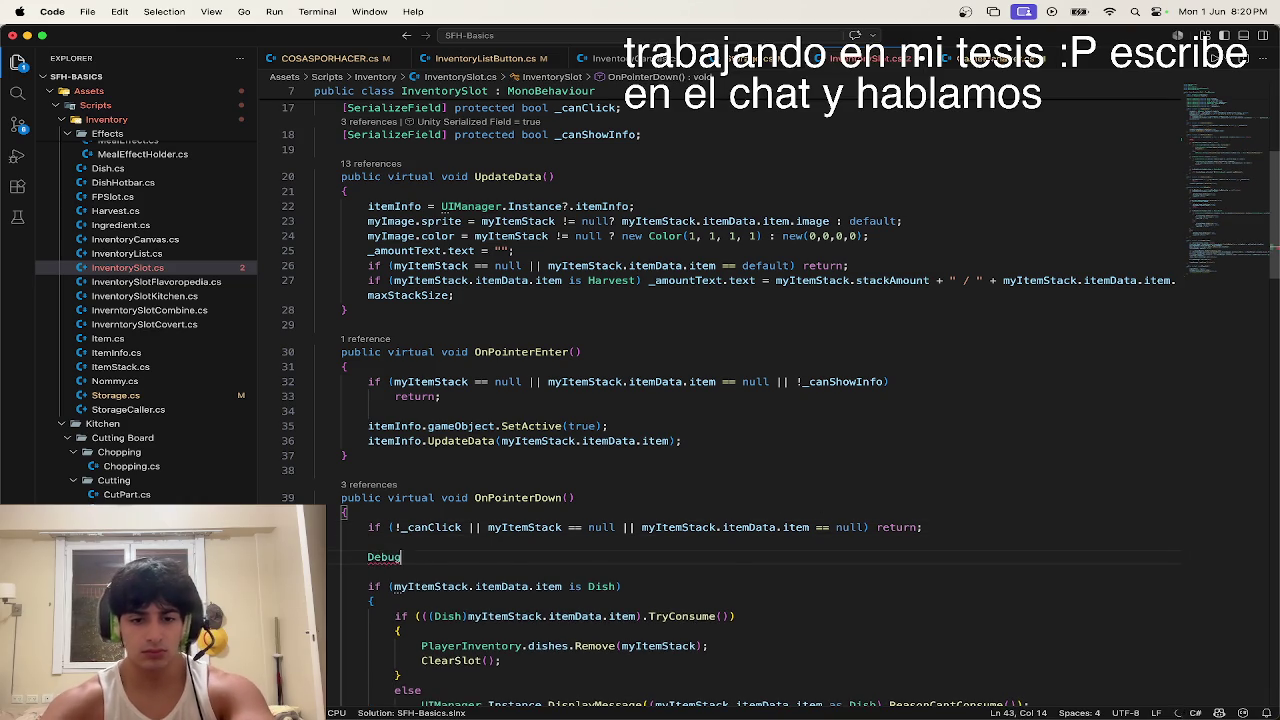
text(.Log("Clicked " + myItemStack.itemData.item.name);)
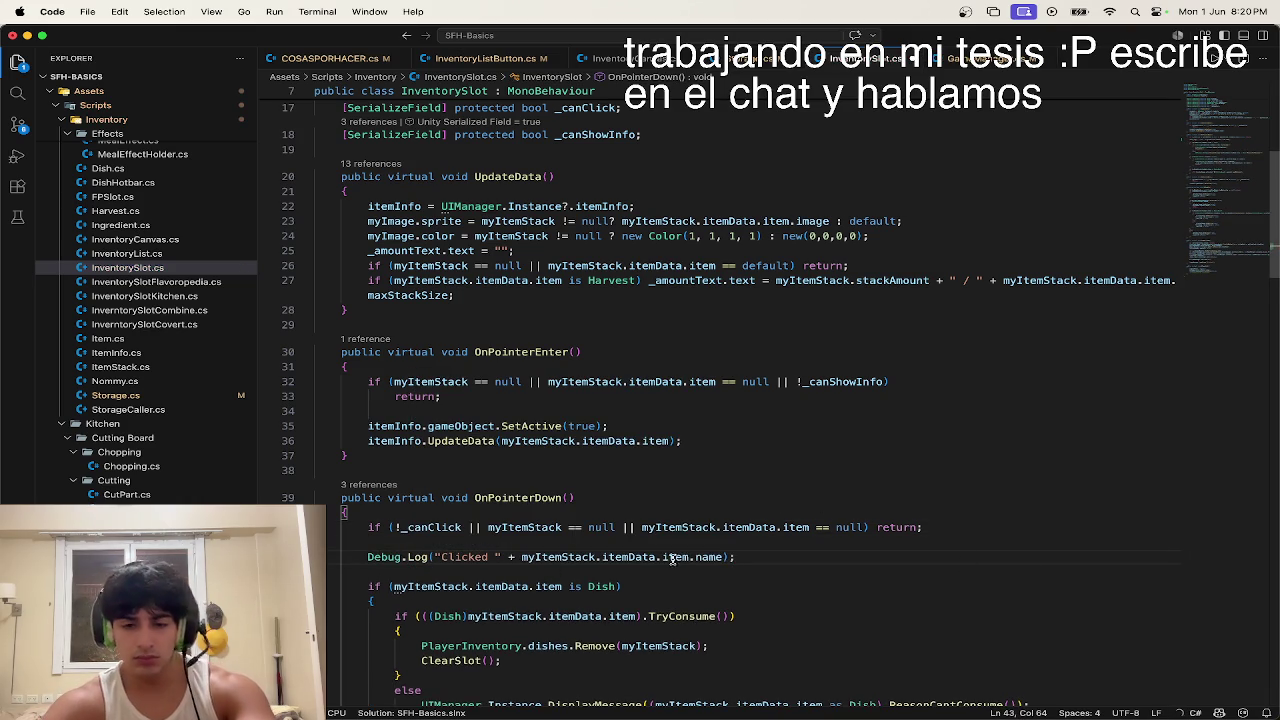
drag(722, 557, 436, 554)
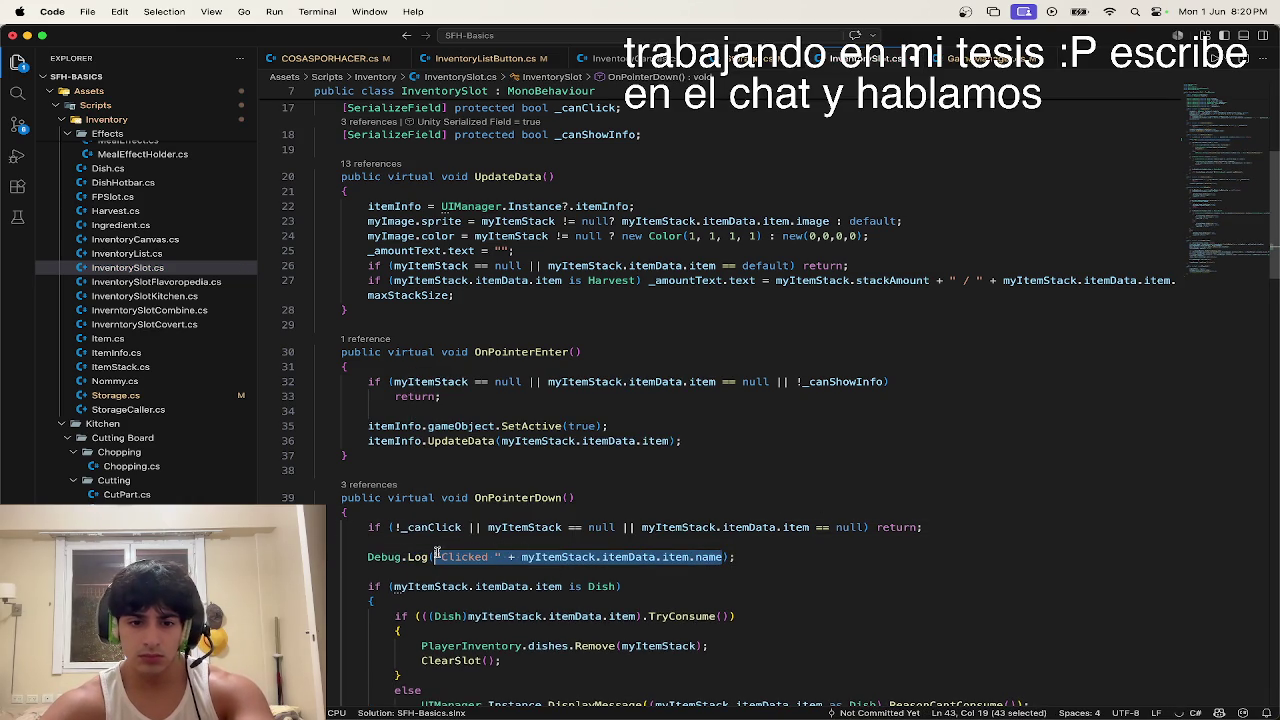
text(_CanClick)
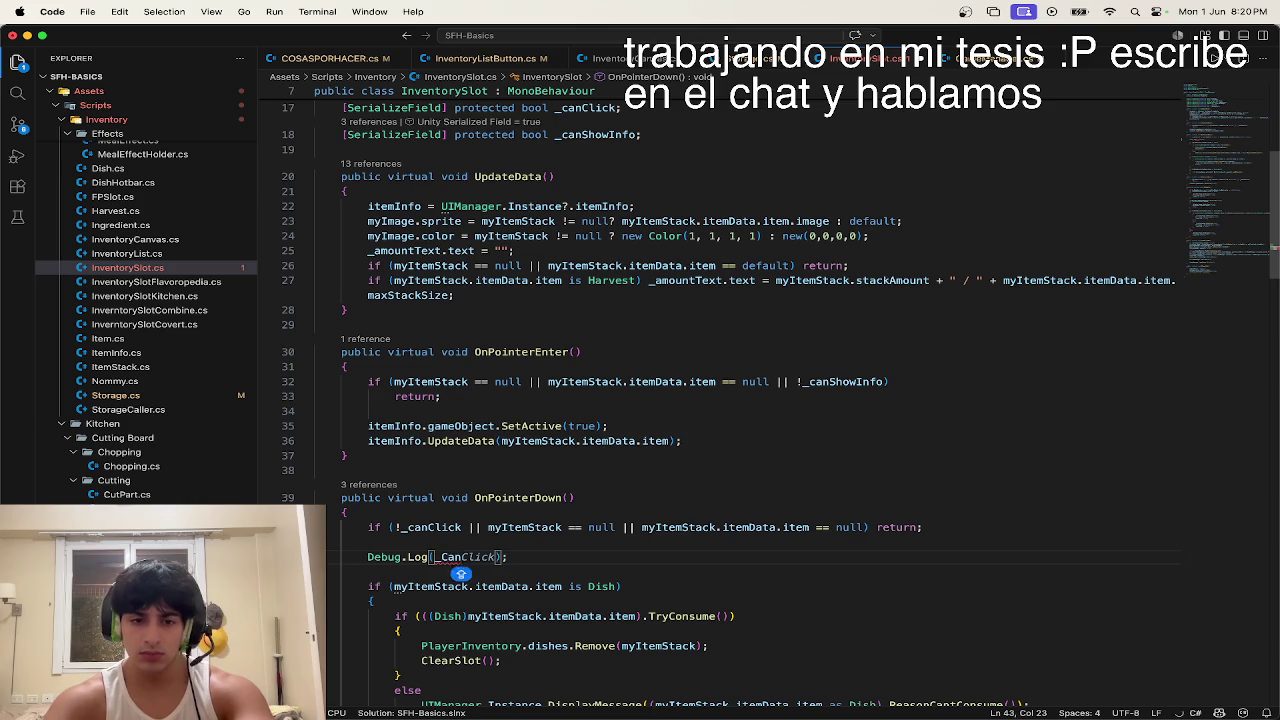
key(super+s)
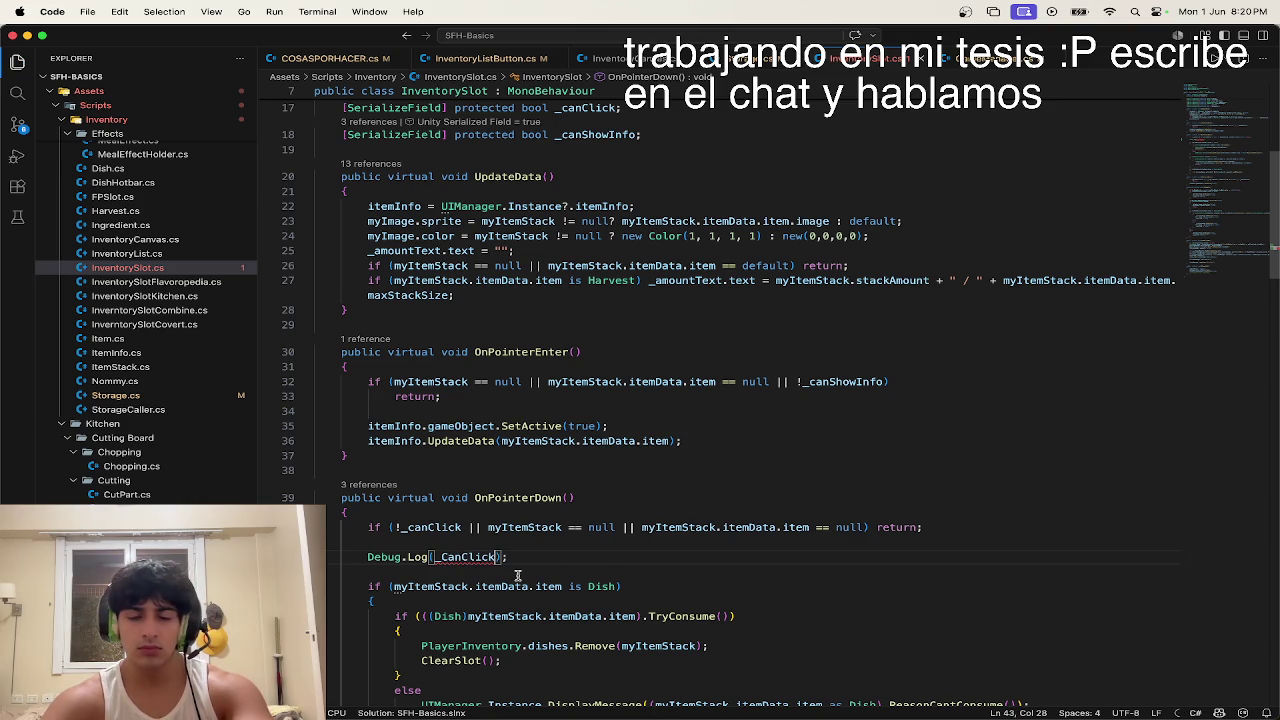
Step: Correct the log argument's casing to _canClick
click(448, 557)
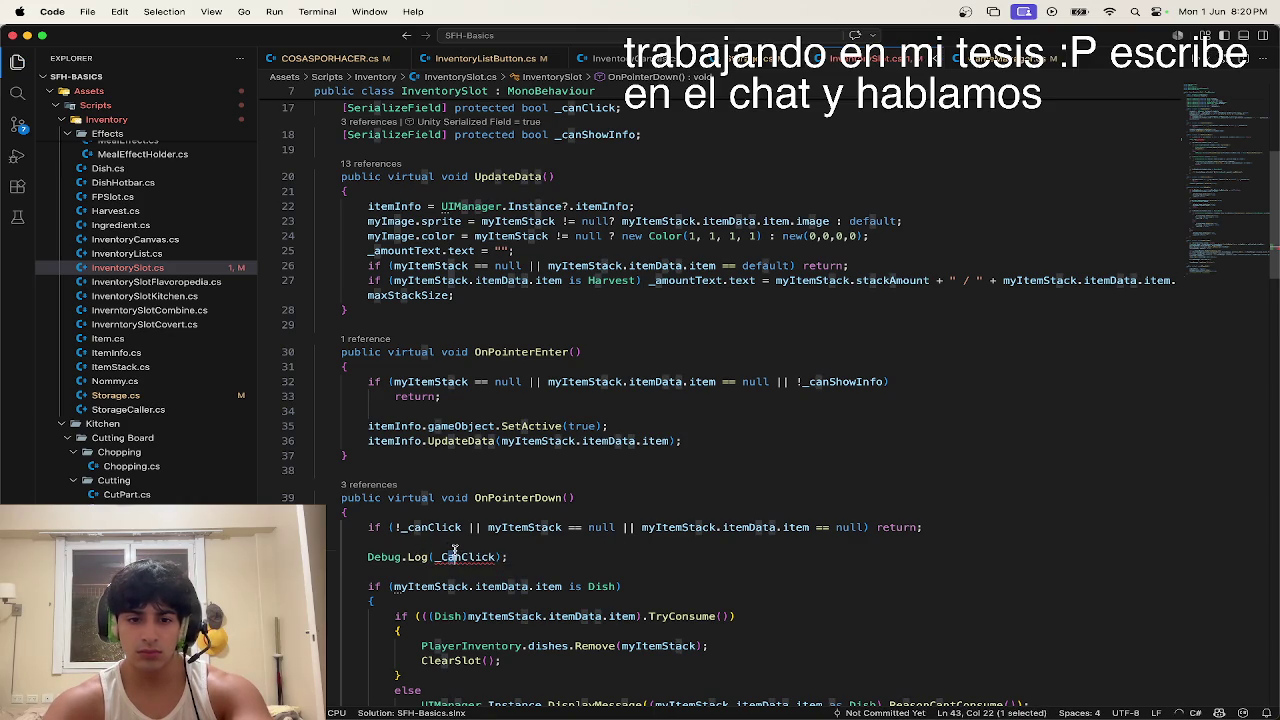
key(BackSpace)
text(c)
scroll(531, 500, up, 5)
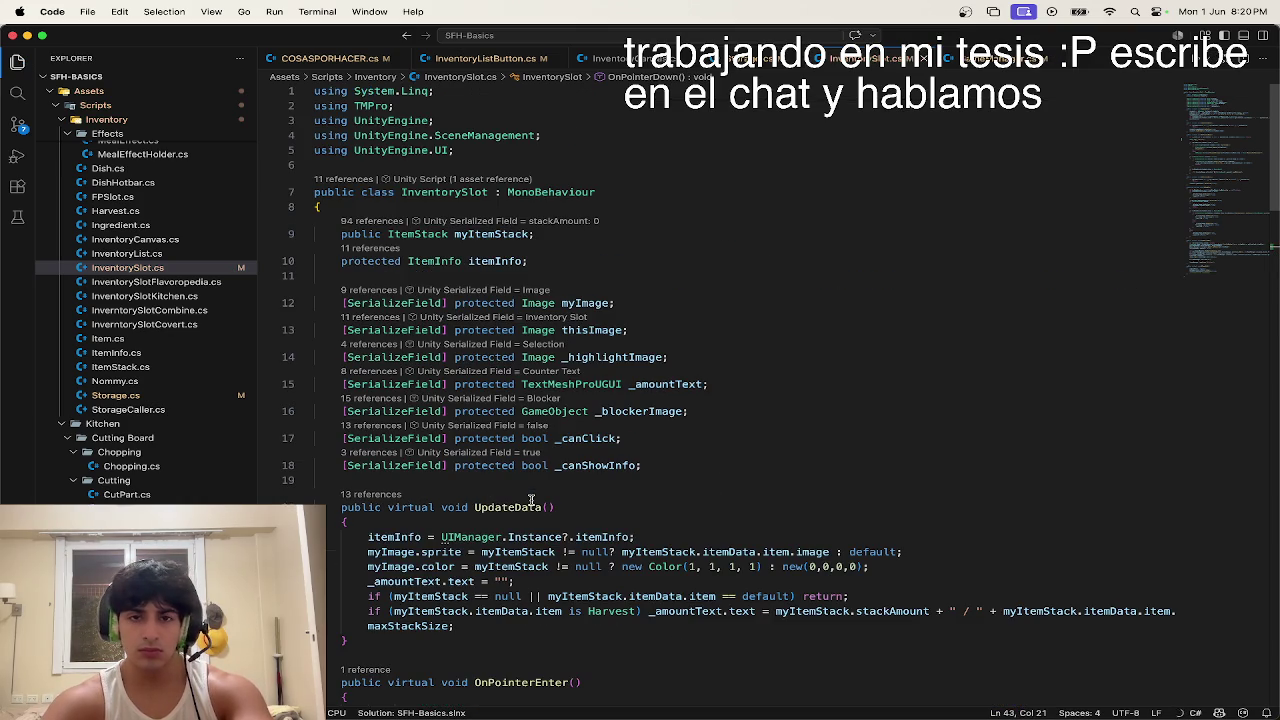
key(ctrl+Up)
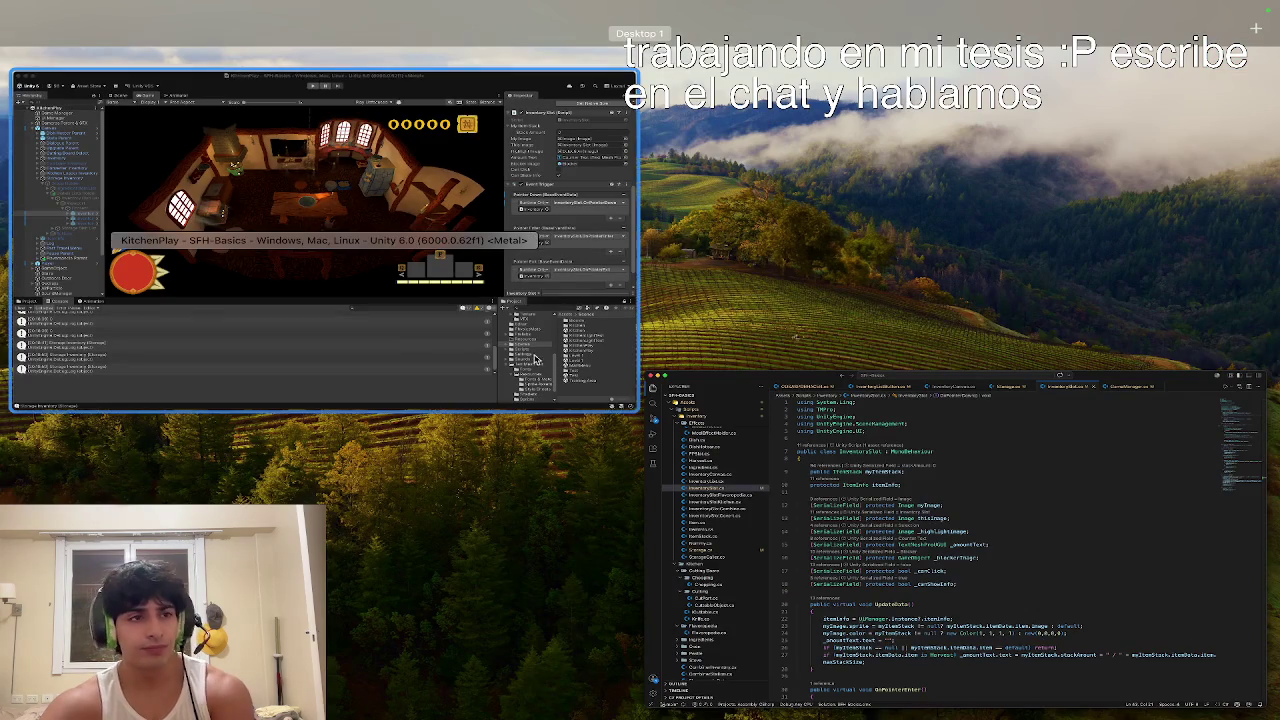
Step: Back in Unity, inspect the first and third Inventory Slot objects
click(532, 355)
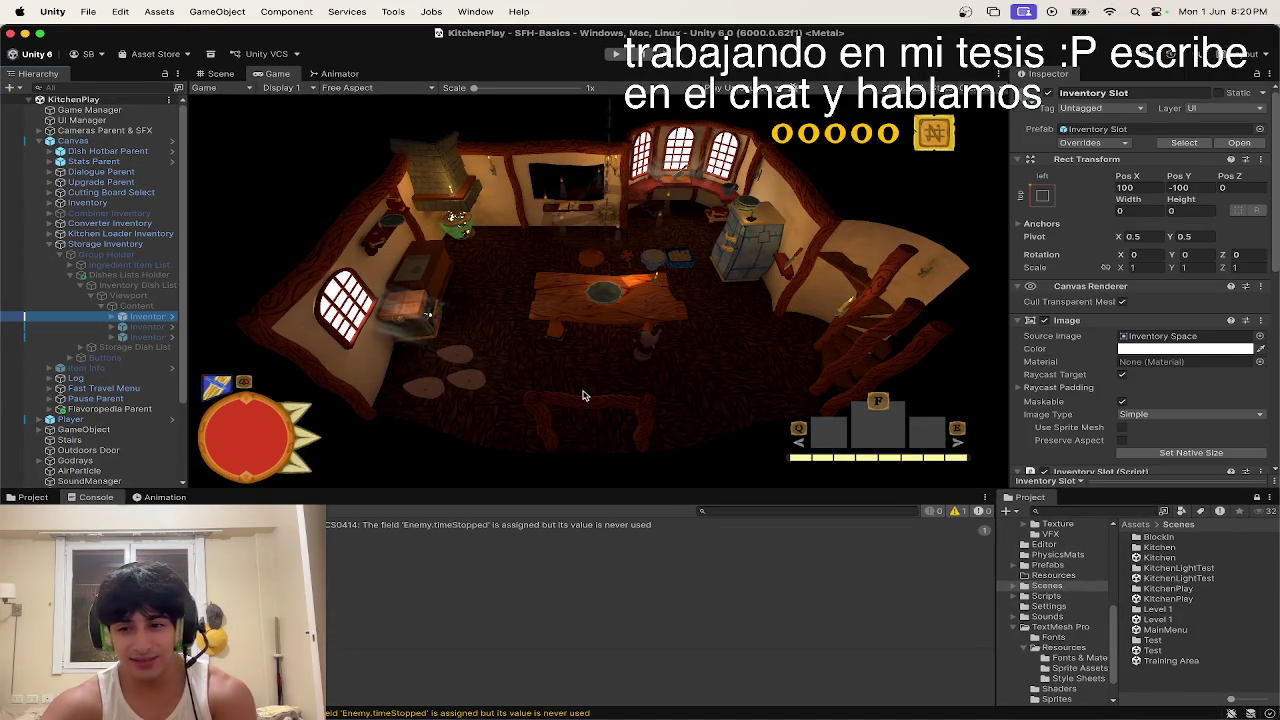
scroll(1208, 362, down, 10)
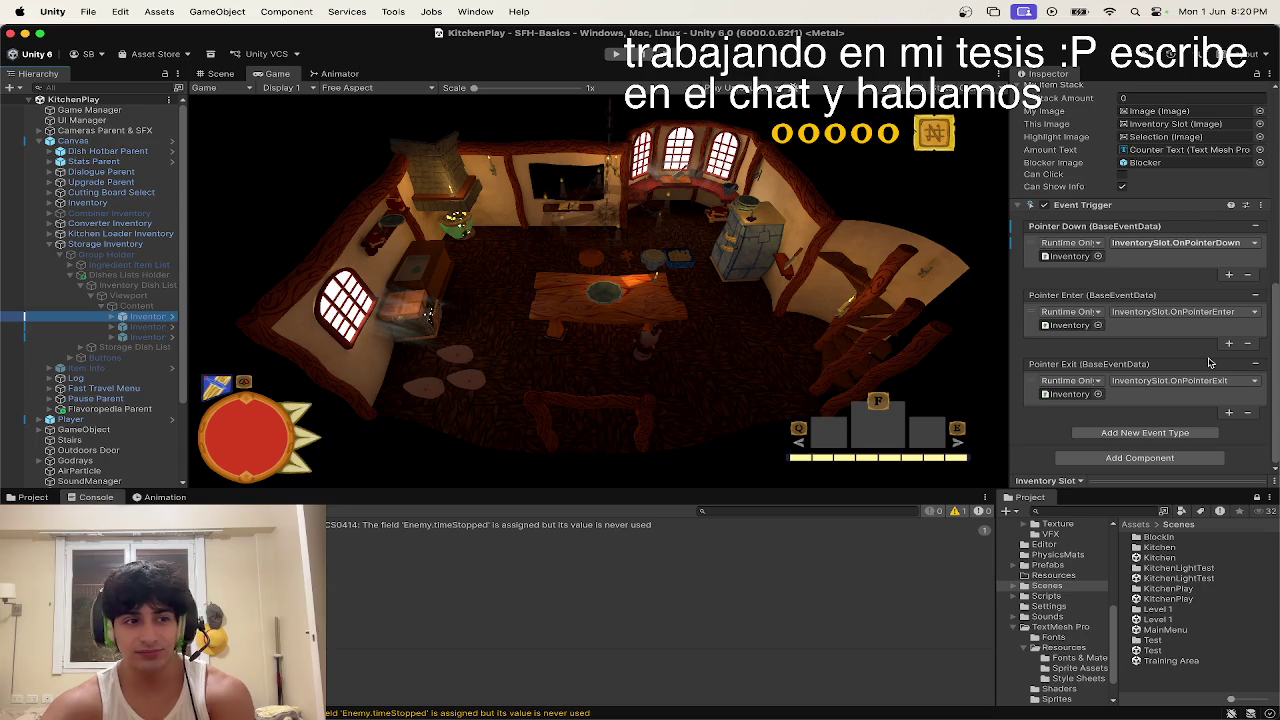
key(ctrl+Up)
click(1208, 362)
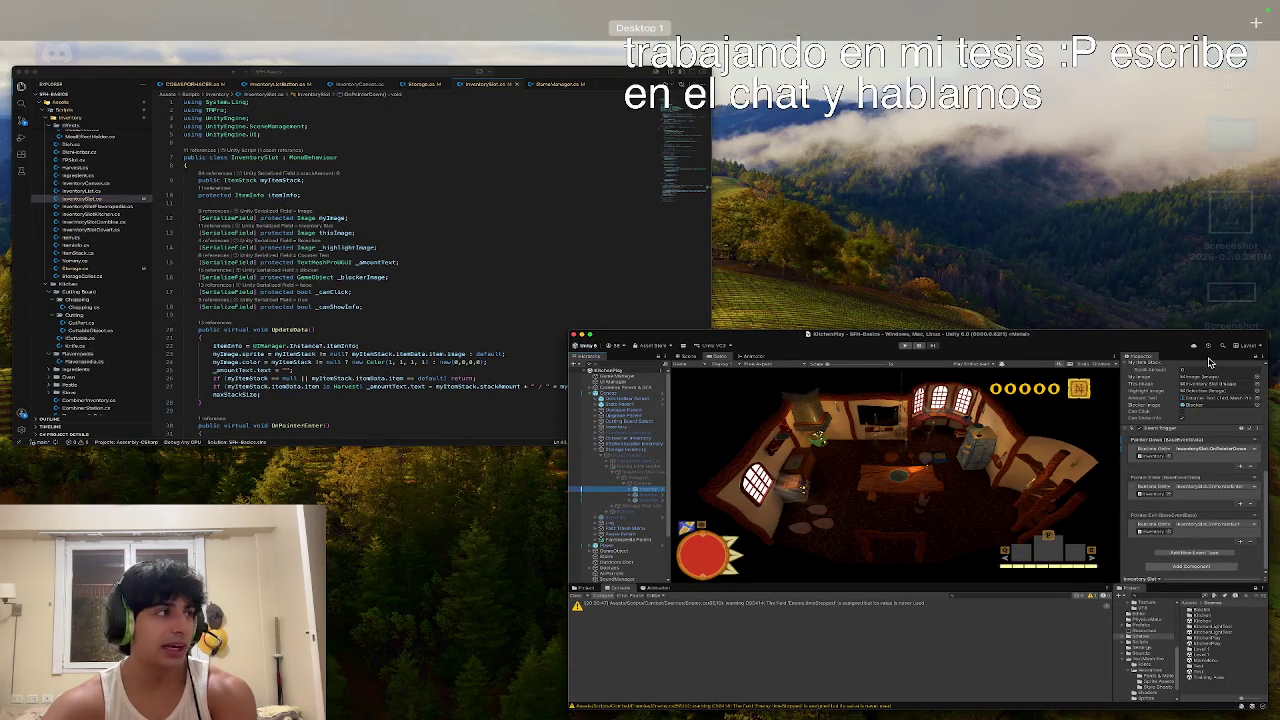
click(1208, 362)
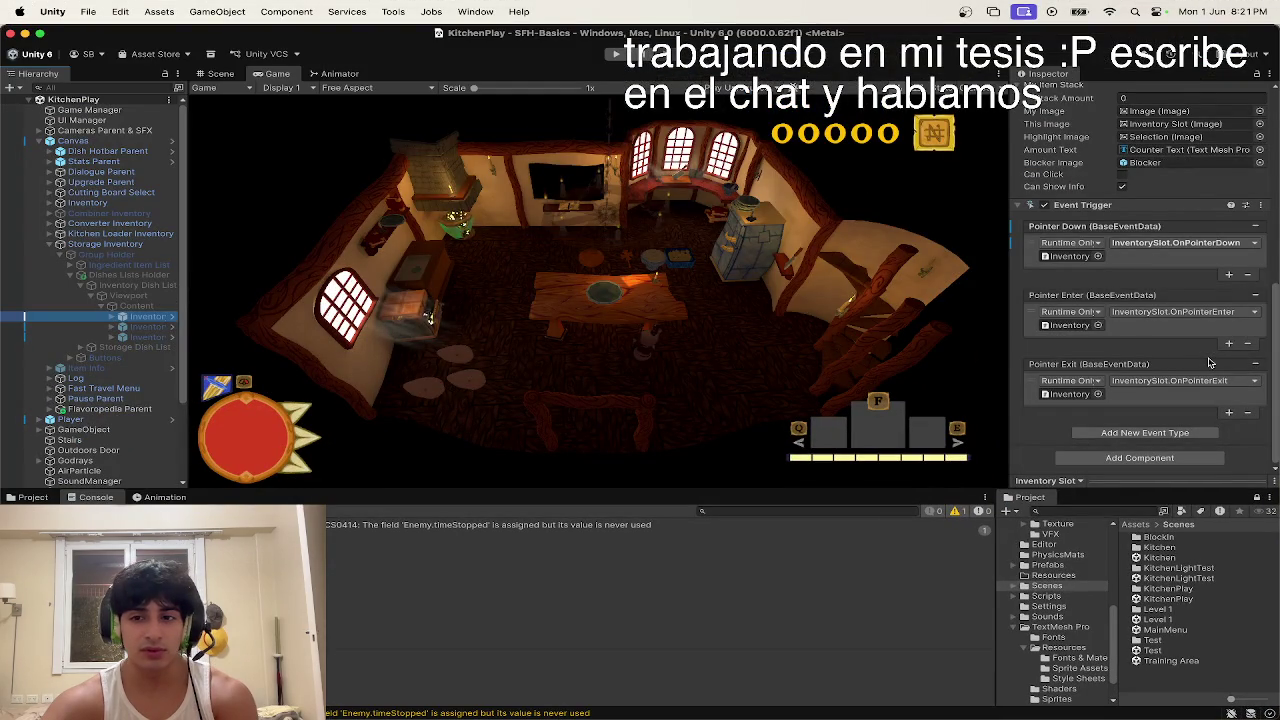
scroll(1208, 362, up, 3)
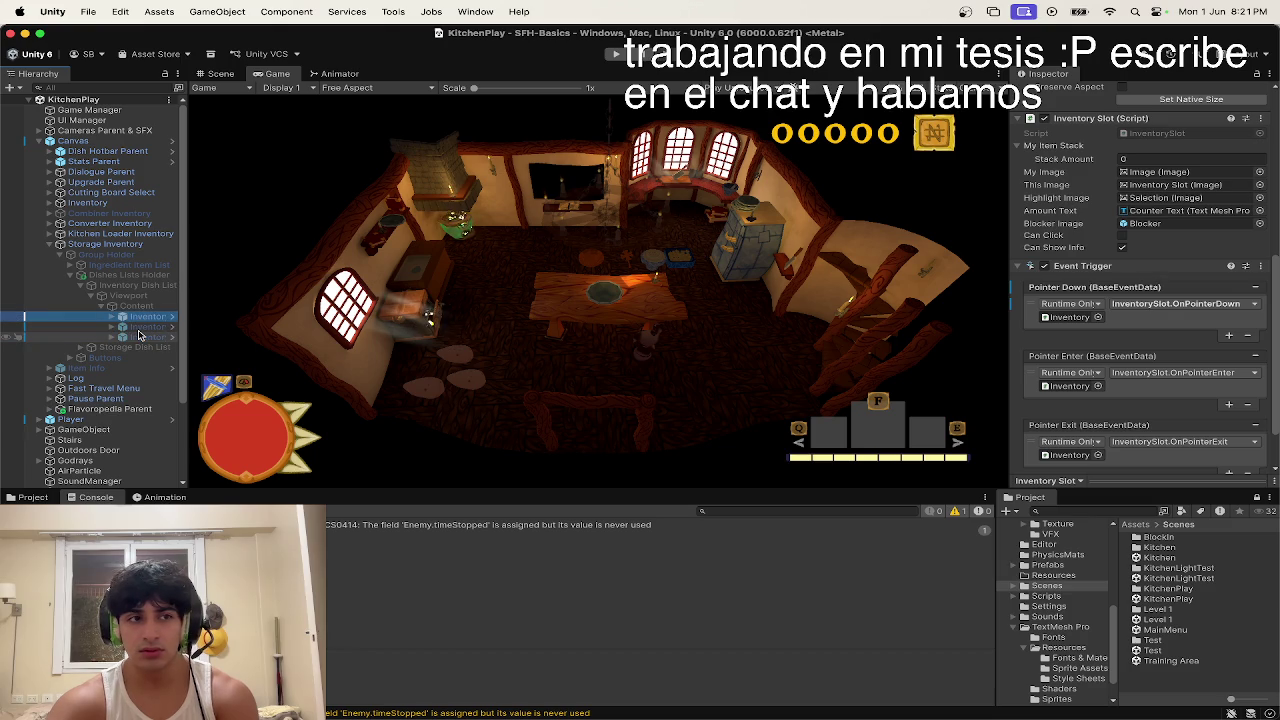
click(140, 337)
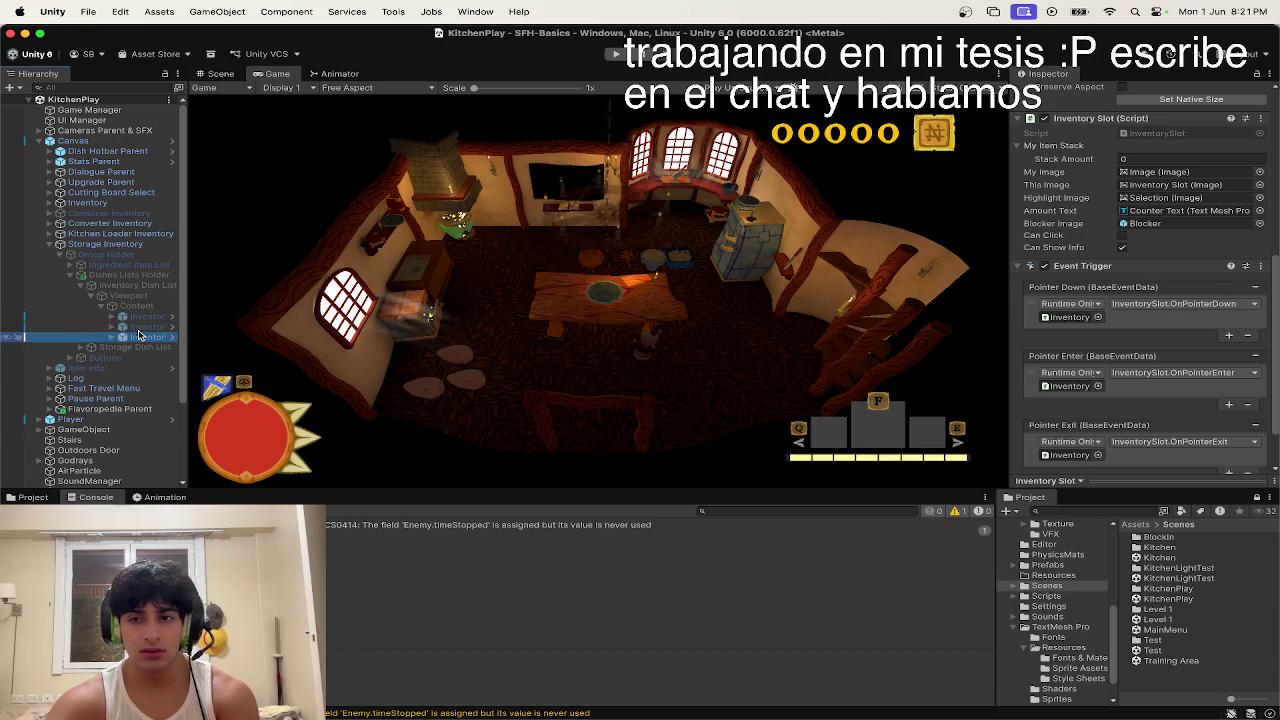
key(Up)
key(Up)
key(Down)
key(Down)
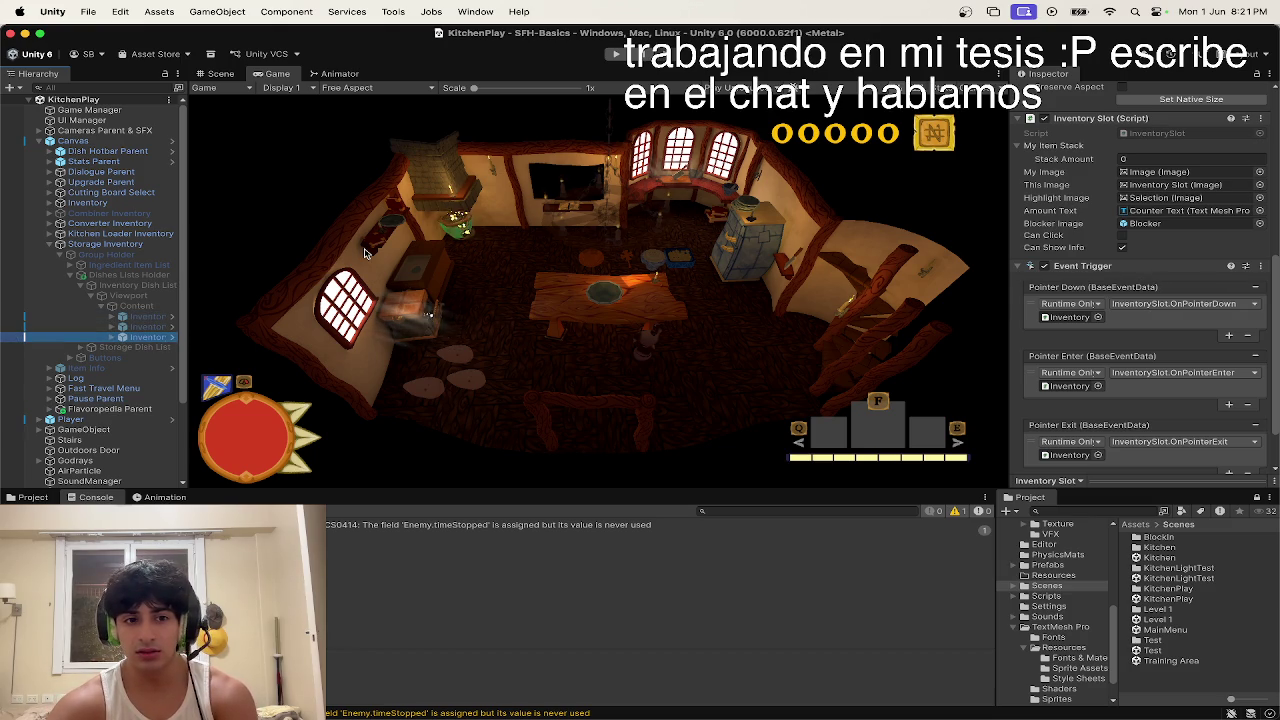
key(Up)
key(Up)
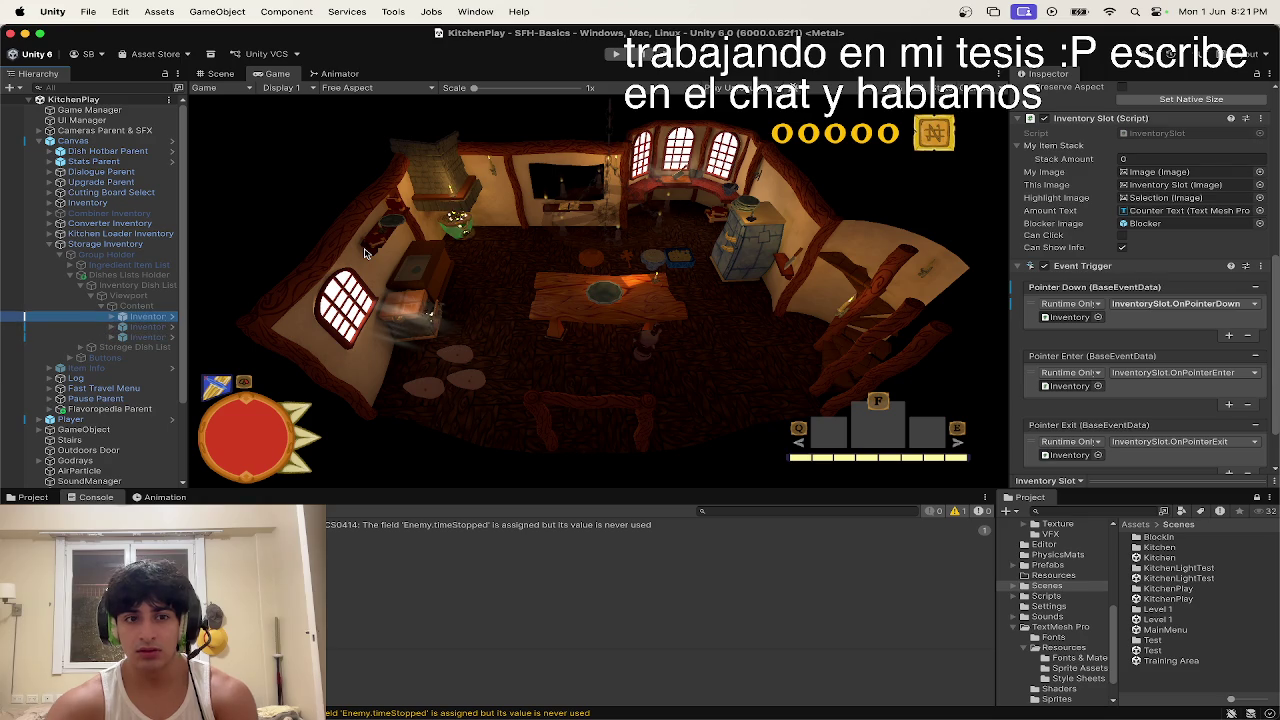
Step: Play the game, open the storage inventory with E, then return to VS Code
click(614, 55)
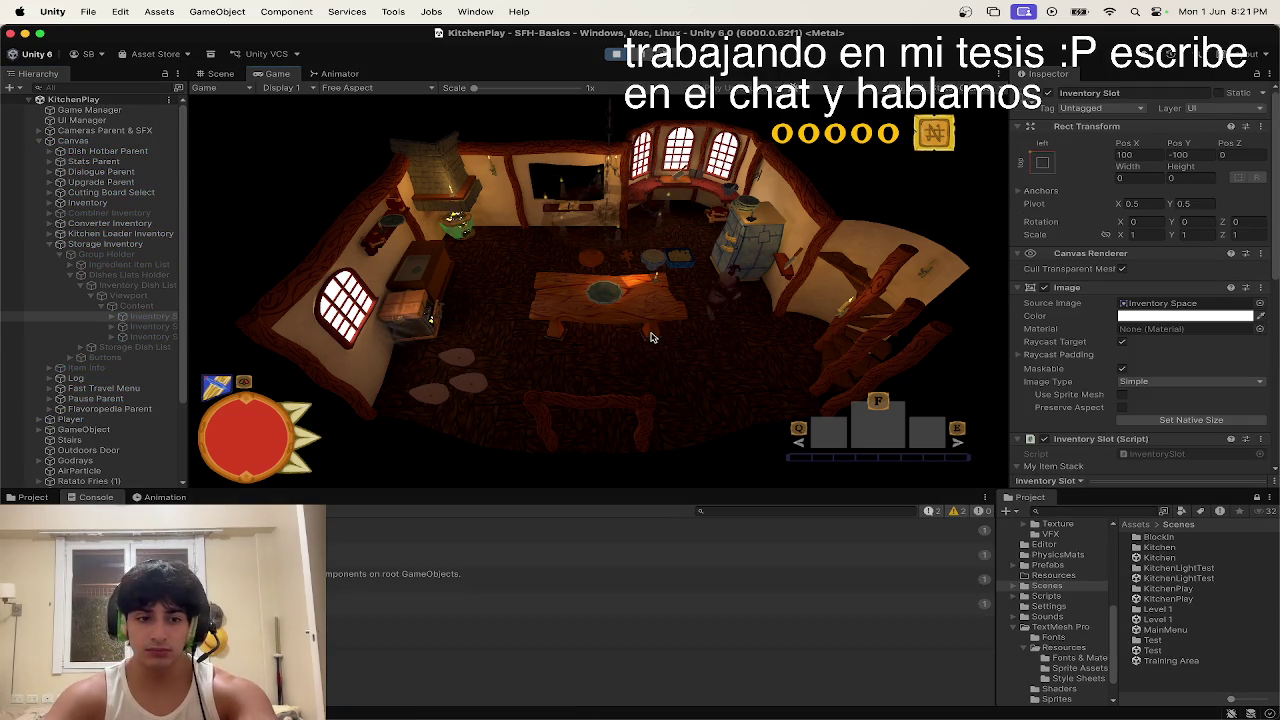
key(e)
mouse_move(346, 213)
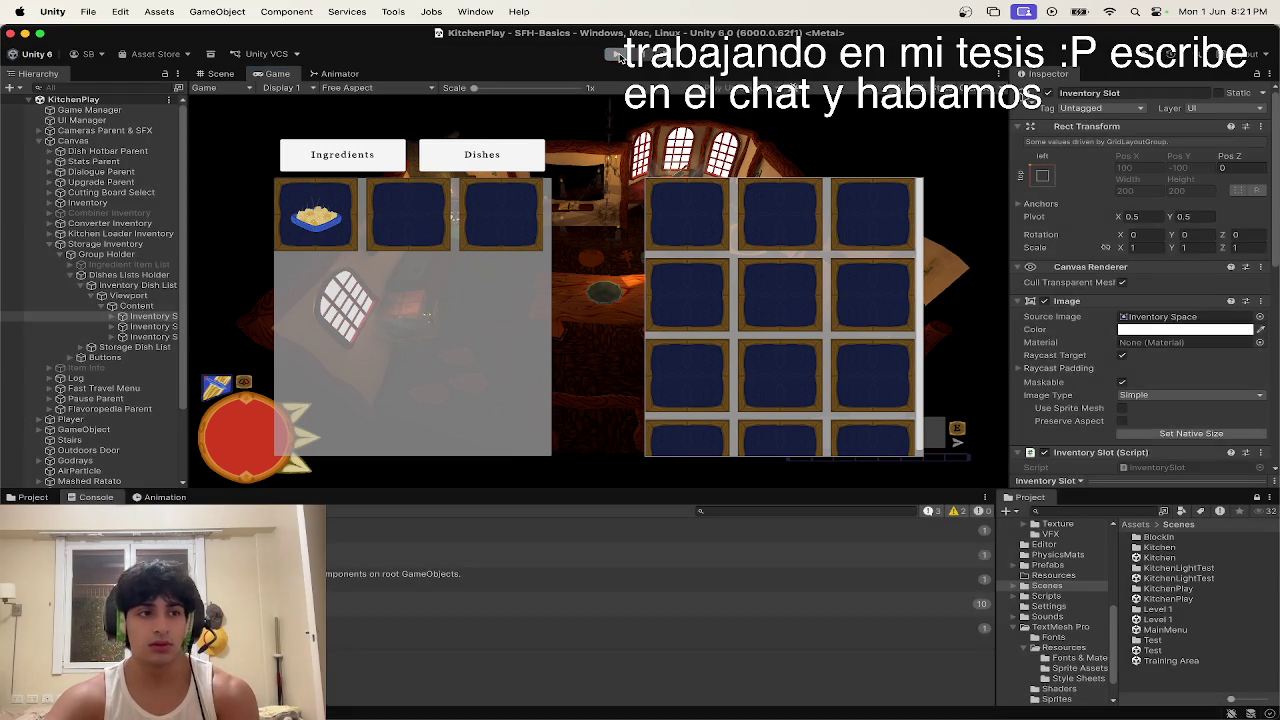
key(ctrl+Left)
click(477, 169)
scroll(443, 214, down, 10)
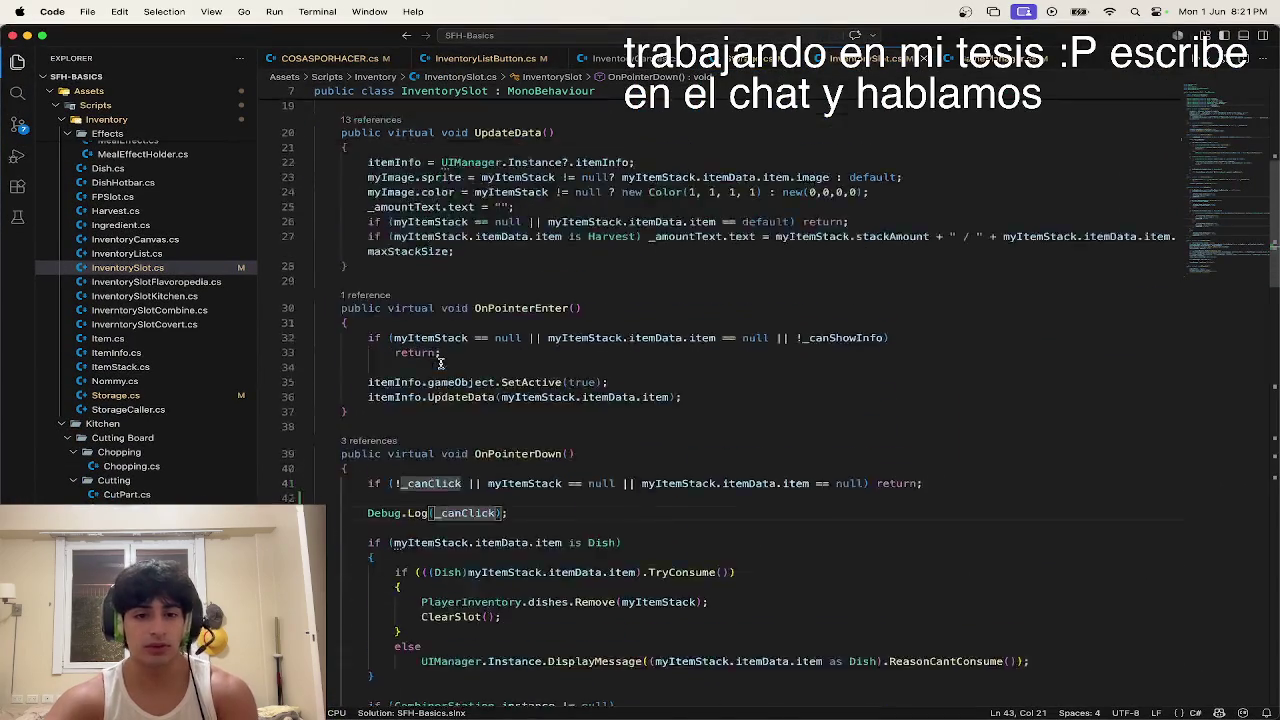
Step: Delete the Debug.Log(_canClick) line and its leftover empty line, then return to Unity
drag(441, 390, 314, 375)
key(BackSpace)
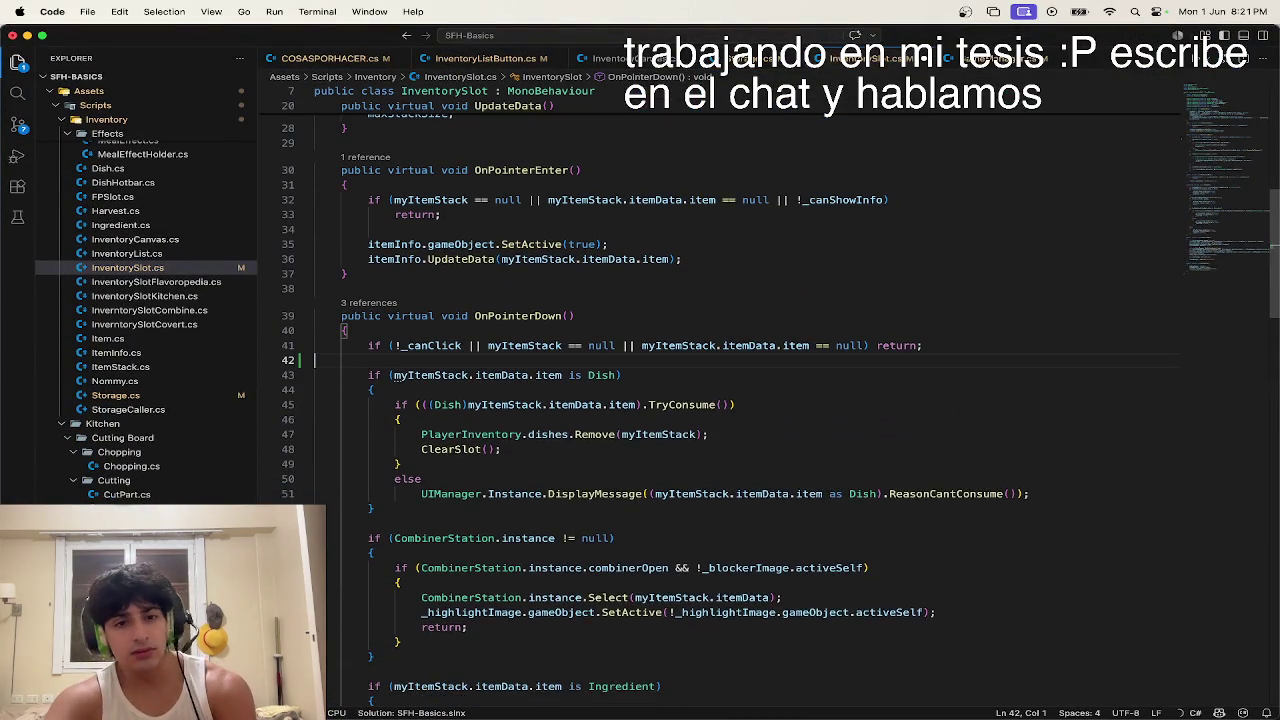
key(BackSpace)
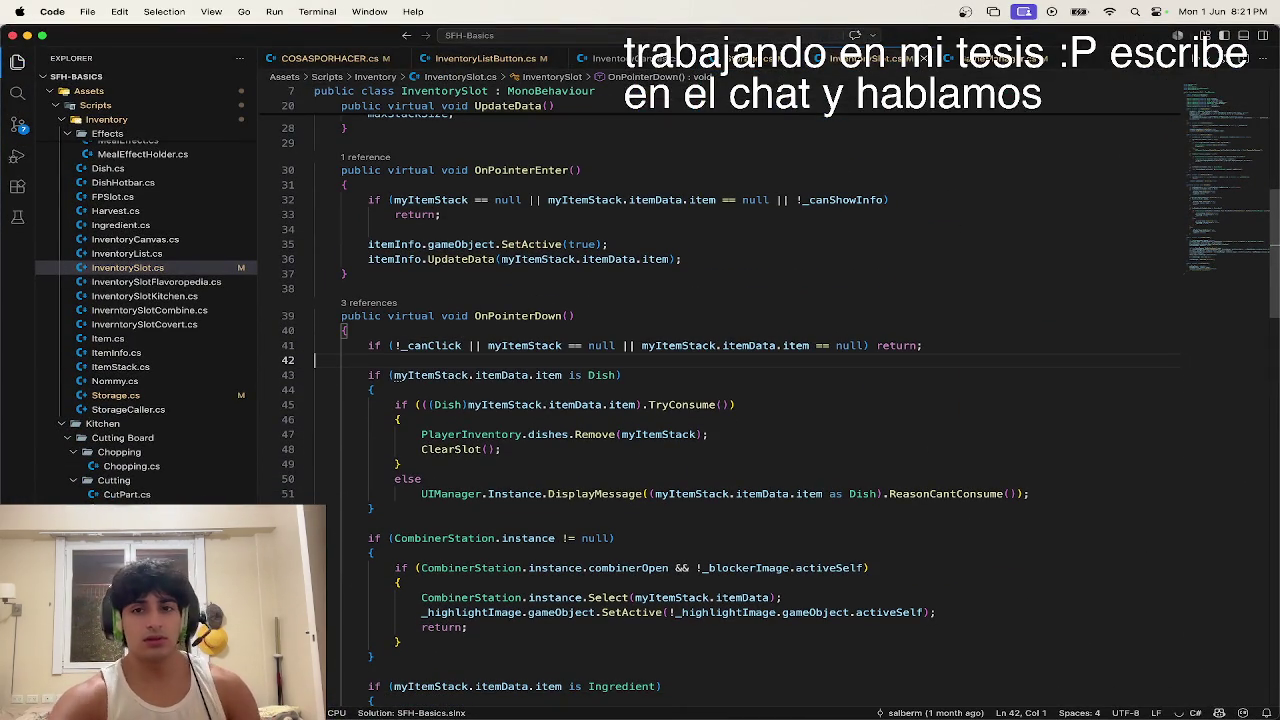
key(ctrl+Up)
click(597, 318)
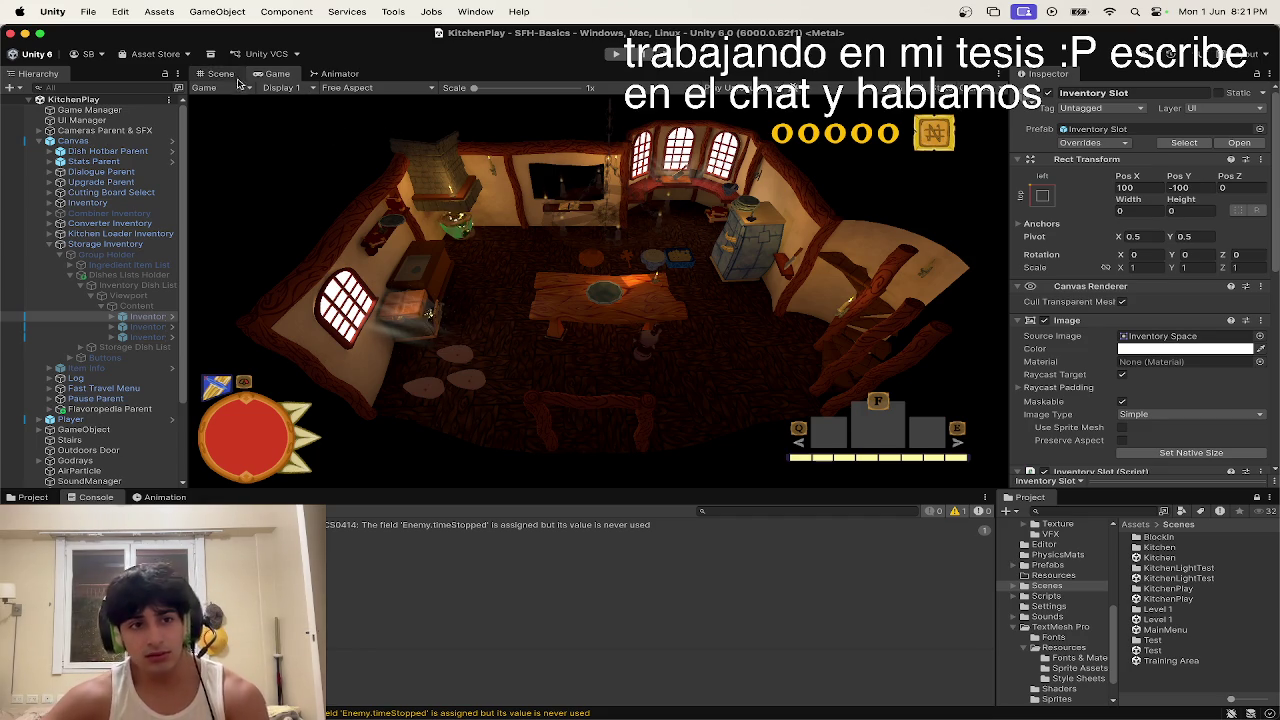
Step: Inspect Dishes Lists Holder, Group Holder and Ingredient Item List in the Inspector
click(128, 274)
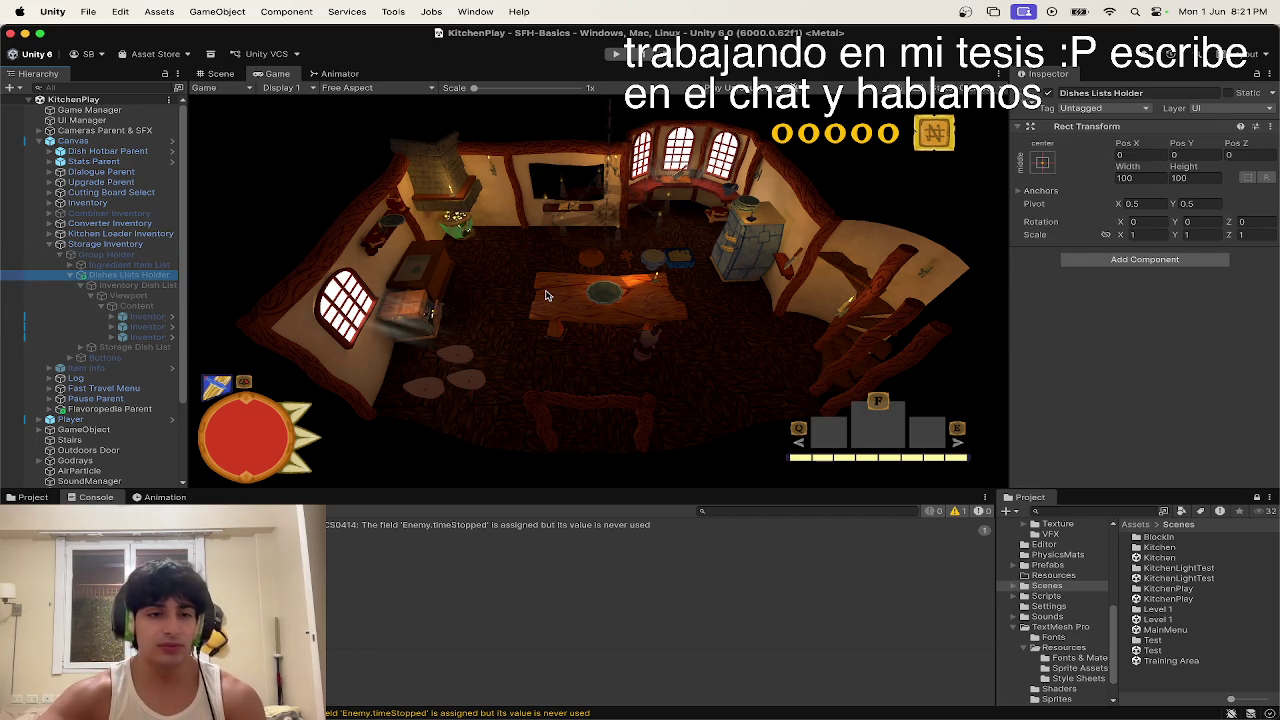
key(Down)
key(Down)
key(Down)
key(Left)
key(Left)
key(Left)
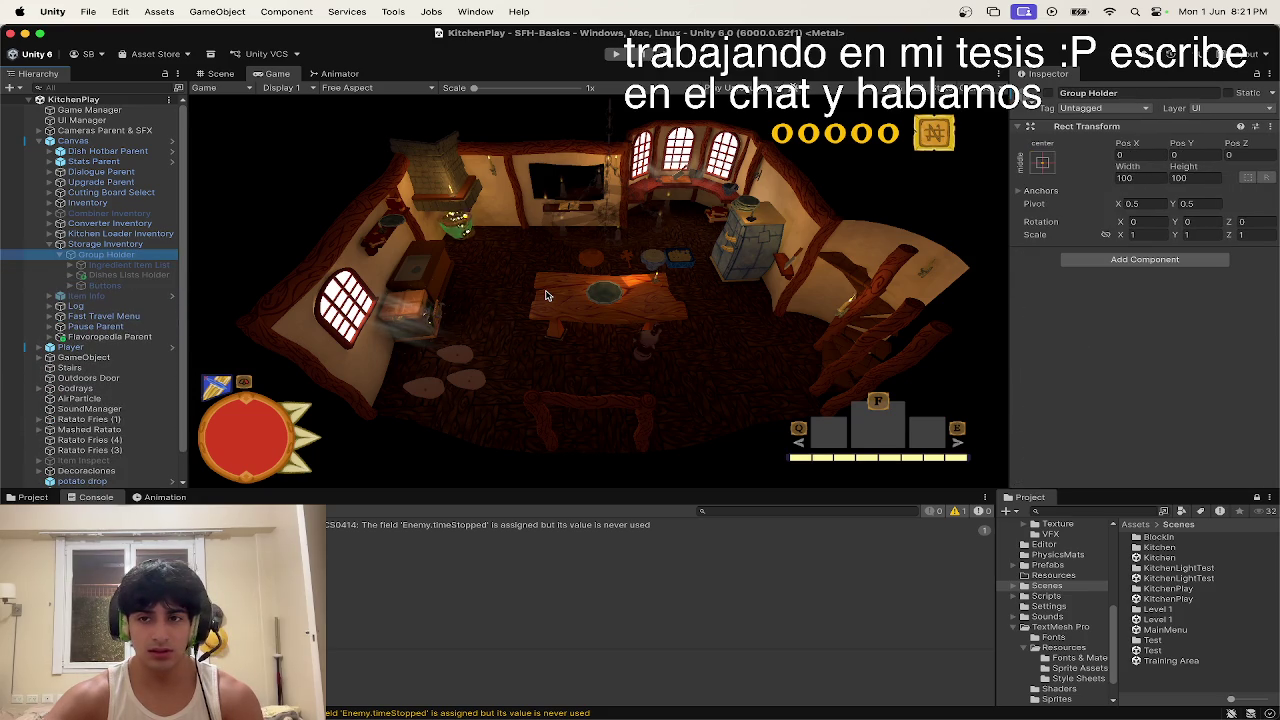
key(Down)
key(Up)
key(Down)
key(Down)
click(1050, 93)
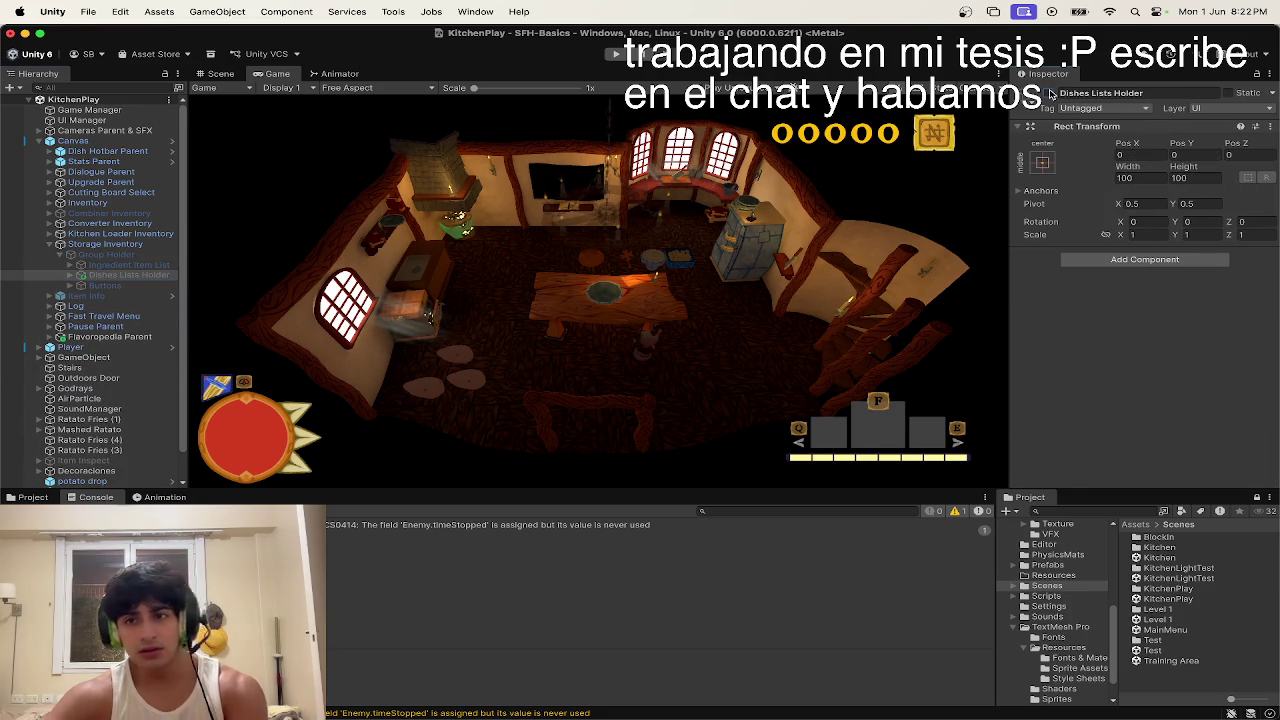
click(160, 265)
click(1053, 93)
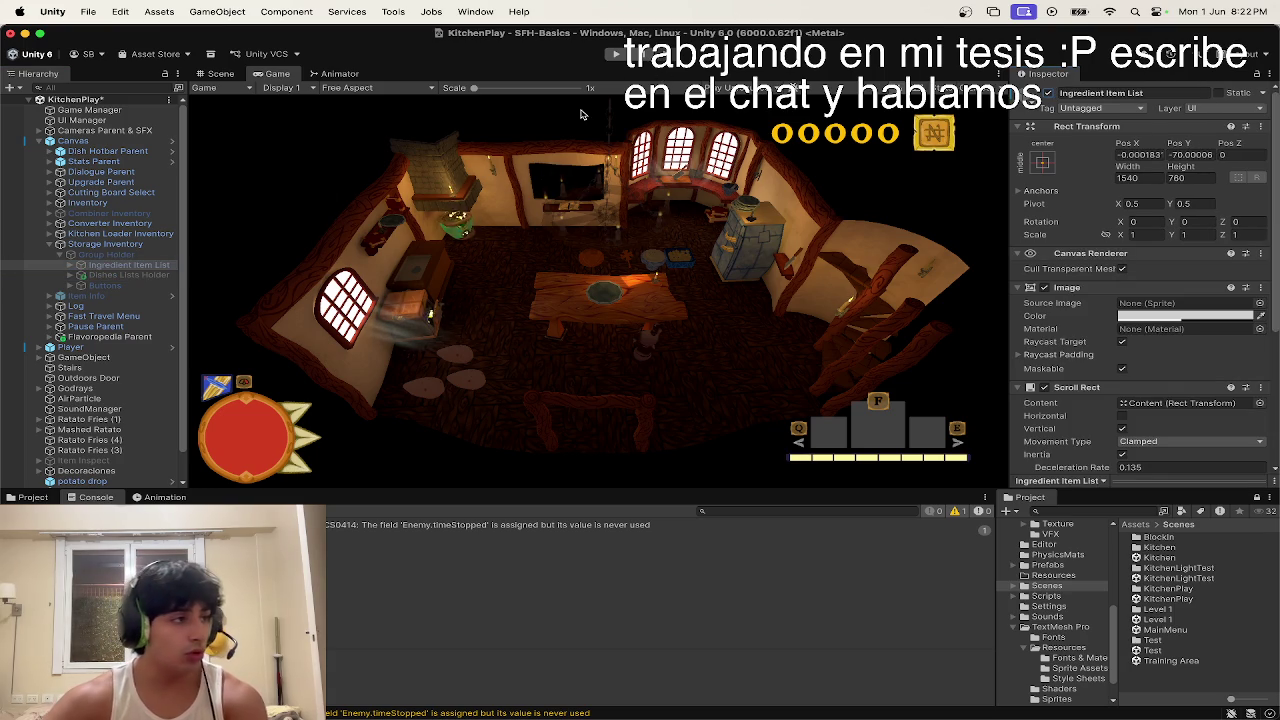
key(ctrl+Up)
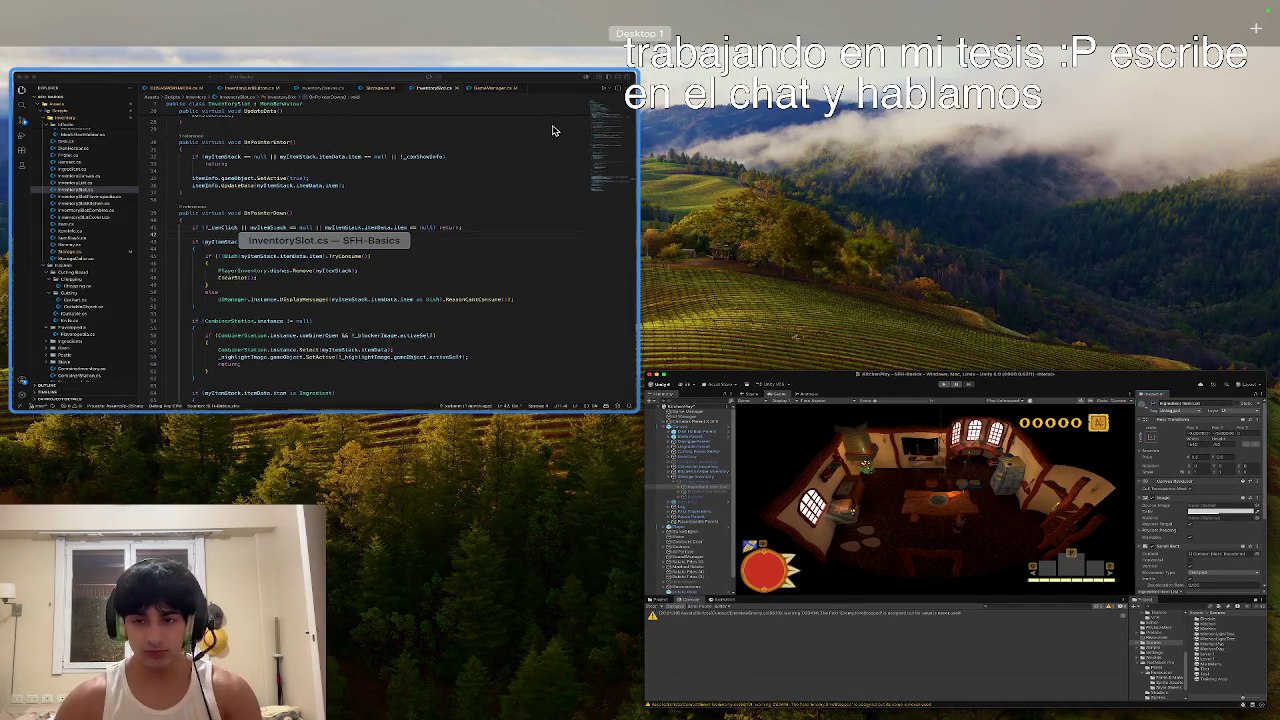
Step: Insert a blank line after the _amountText reset on line 25 of UpdateData
click(516, 405)
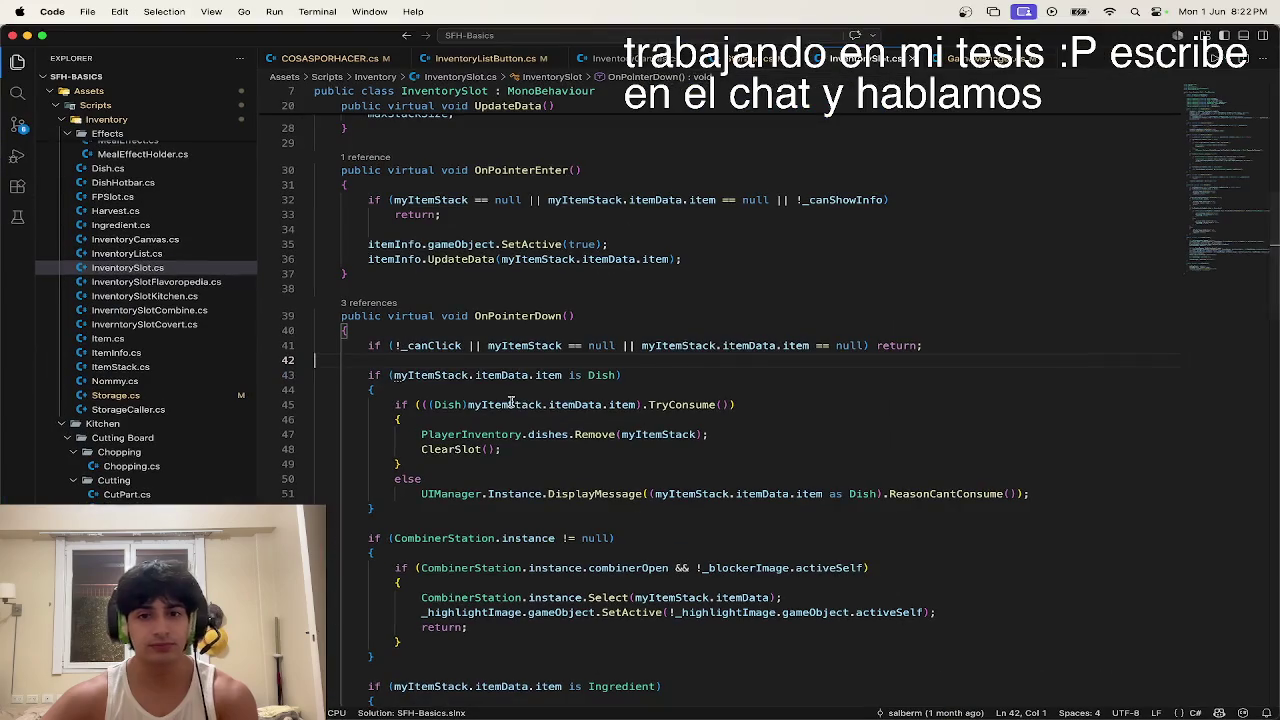
scroll(893, 365, up, 5)
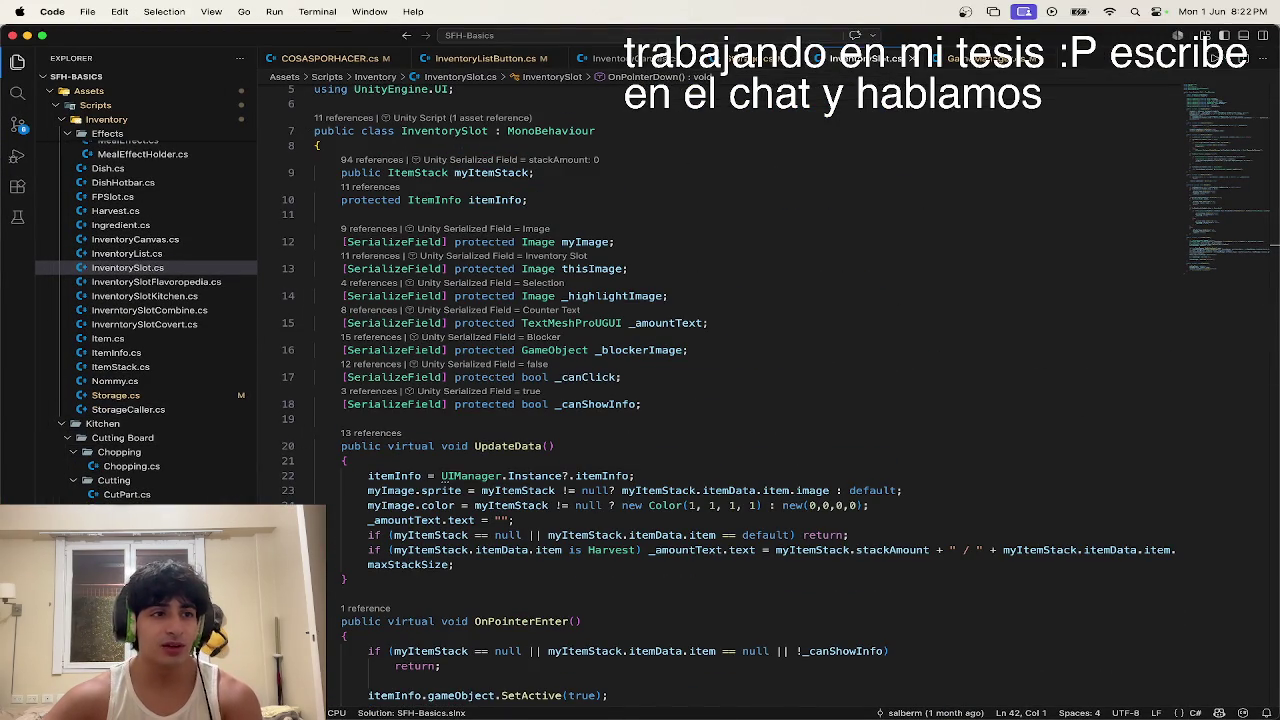
click(640, 520)
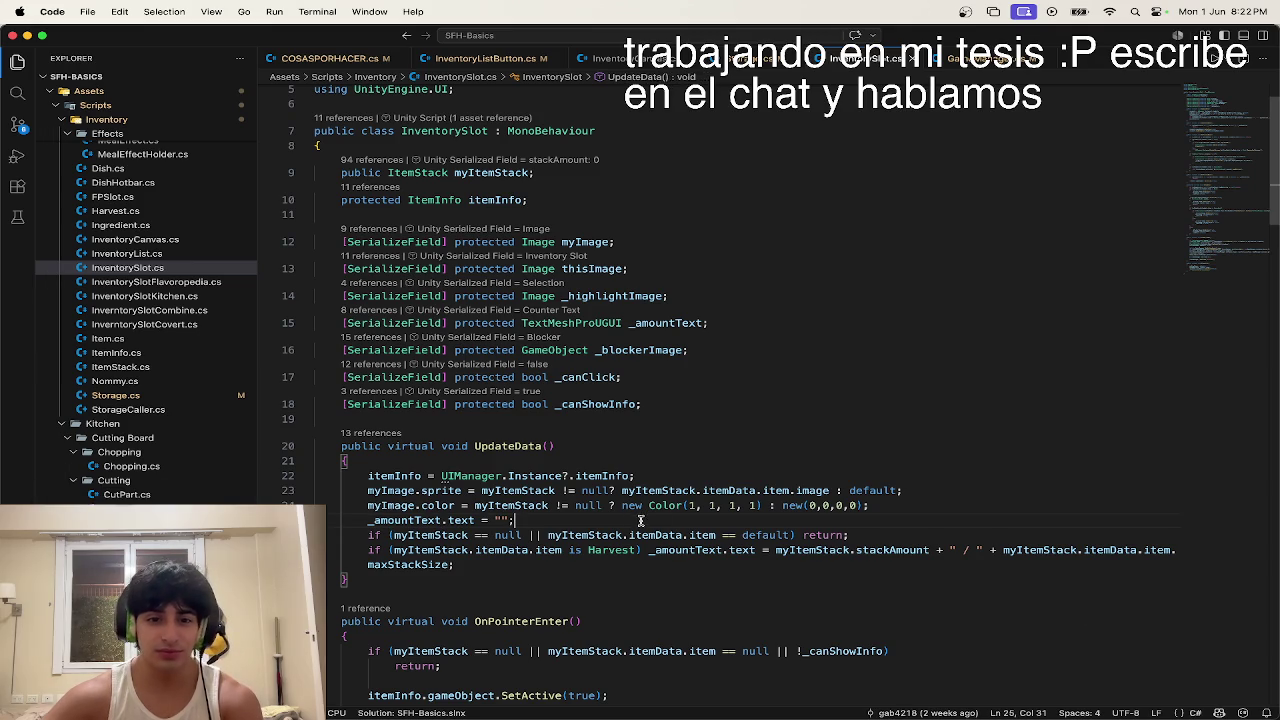
key(Return)
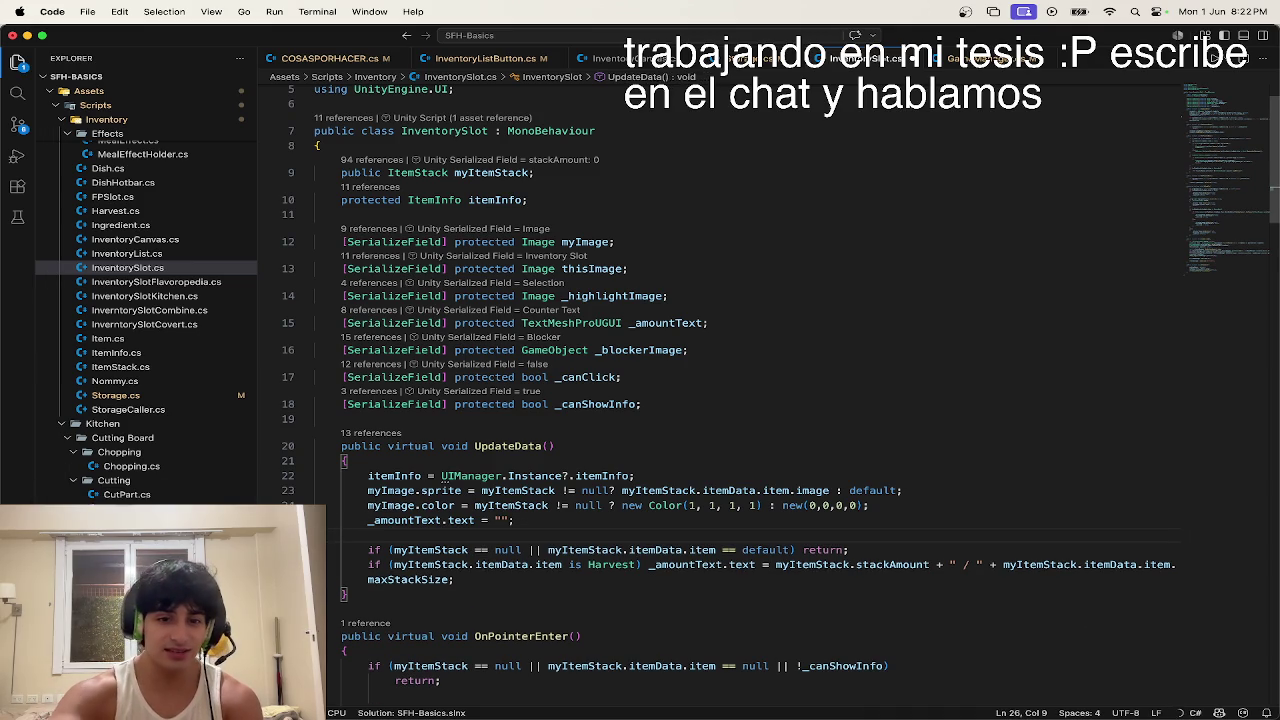
key(Down)
key(Down)
key(Down)
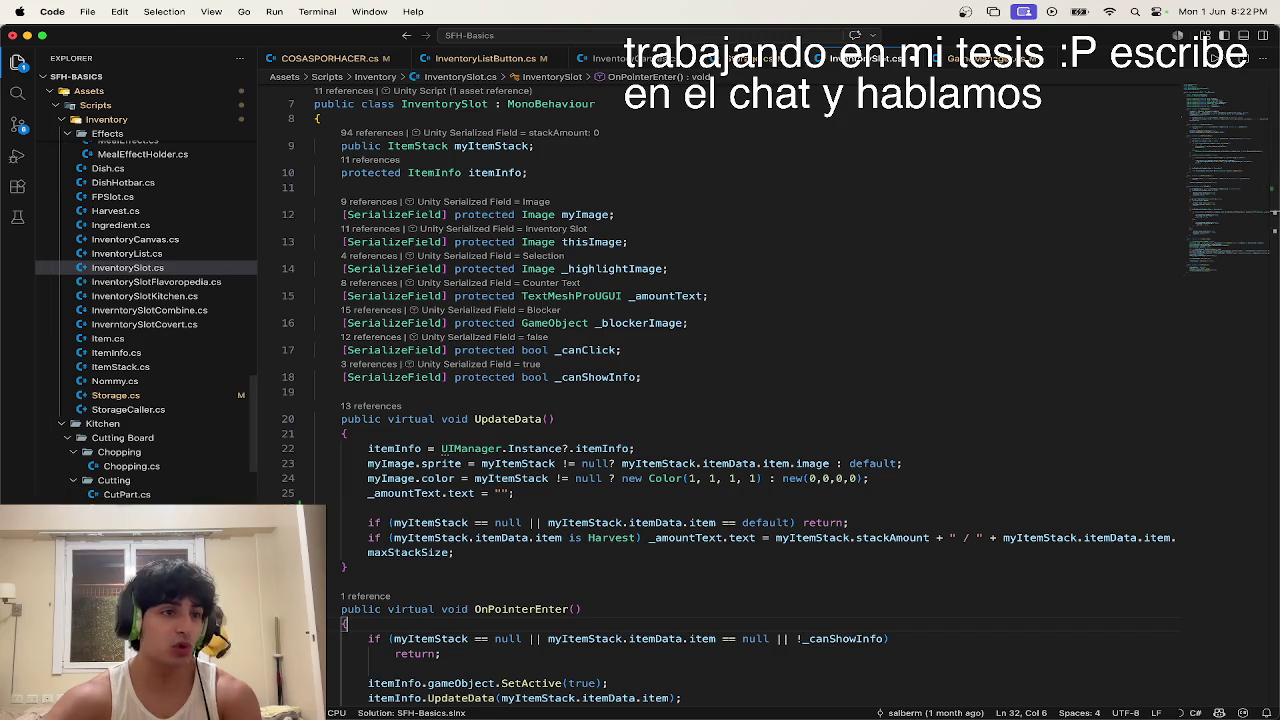
key(ctrl+Up)
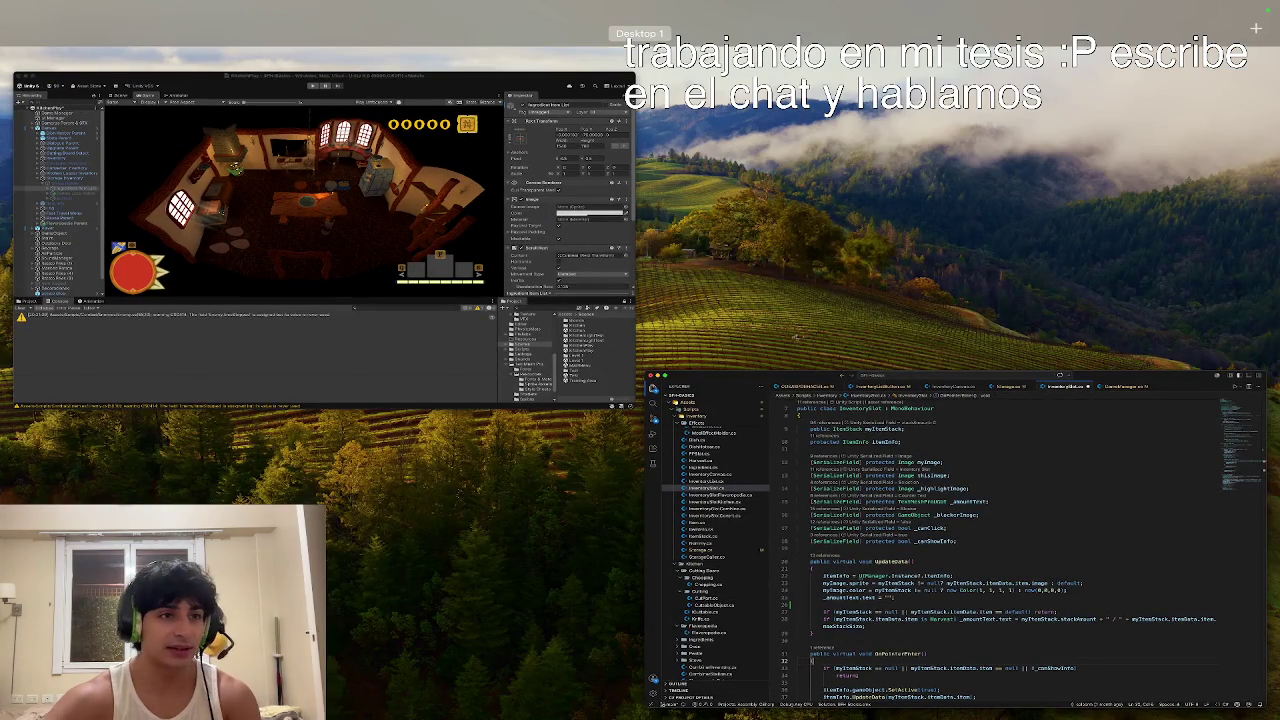
key(ctrl+Up)
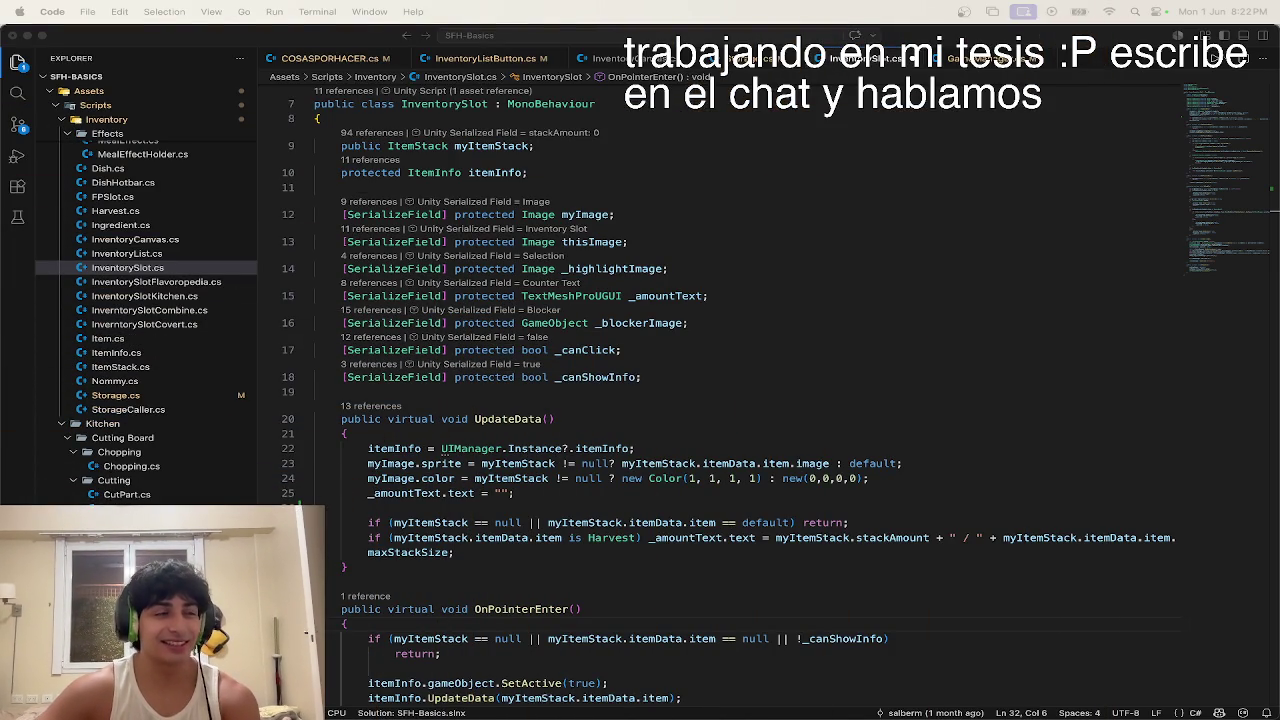
key(ctrl+Up)
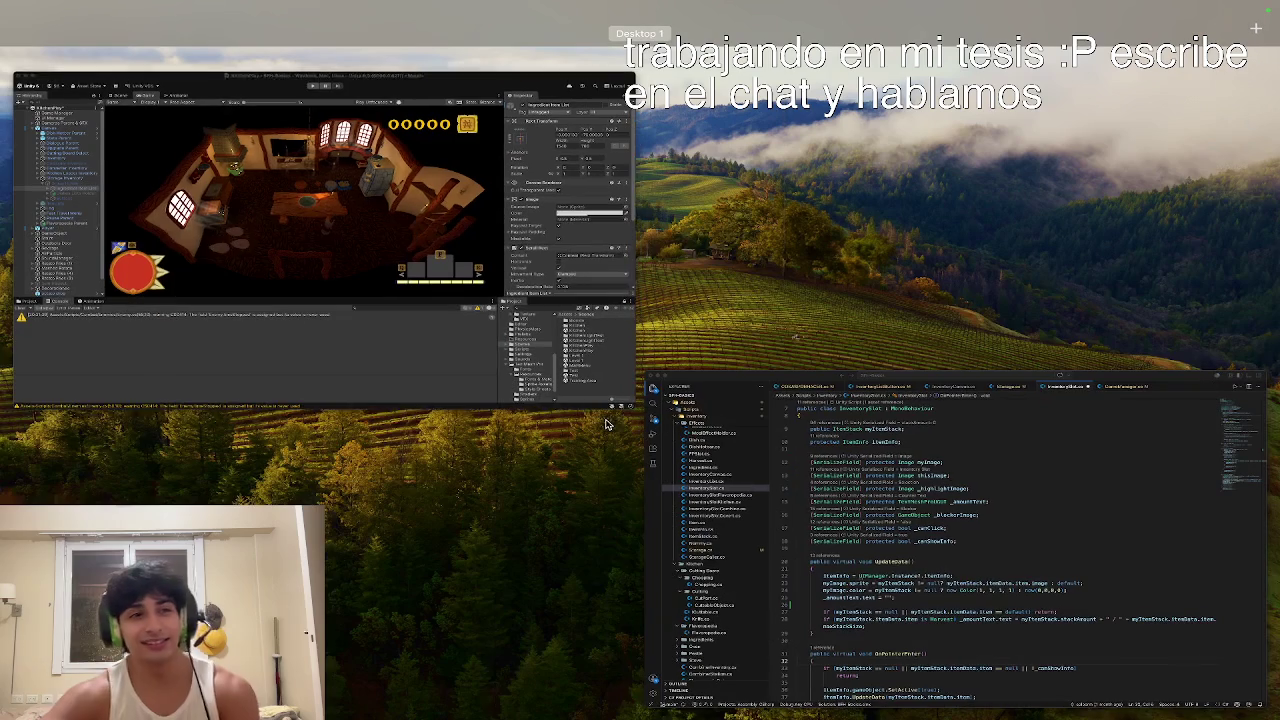
Step: In Unity, widen the Hierarchy panel and focus the KitchenPlay Game view
click(531, 348)
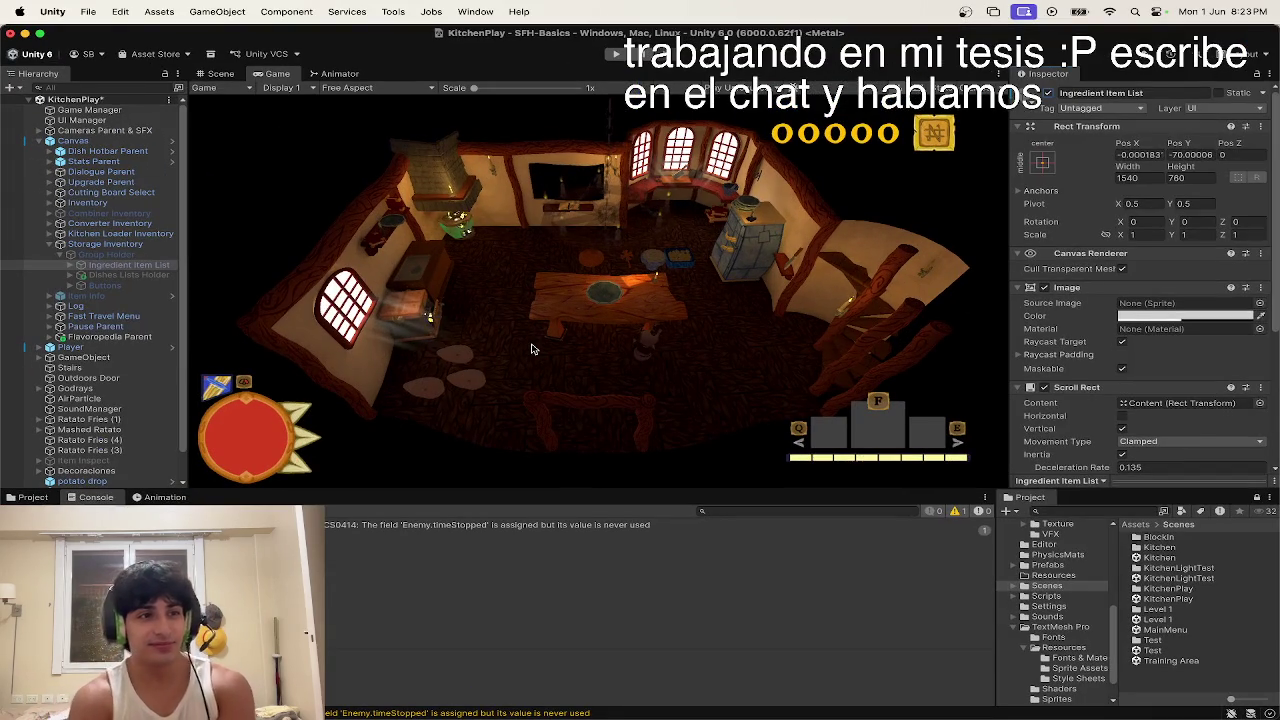
scroll(1165, 345, down, 5)
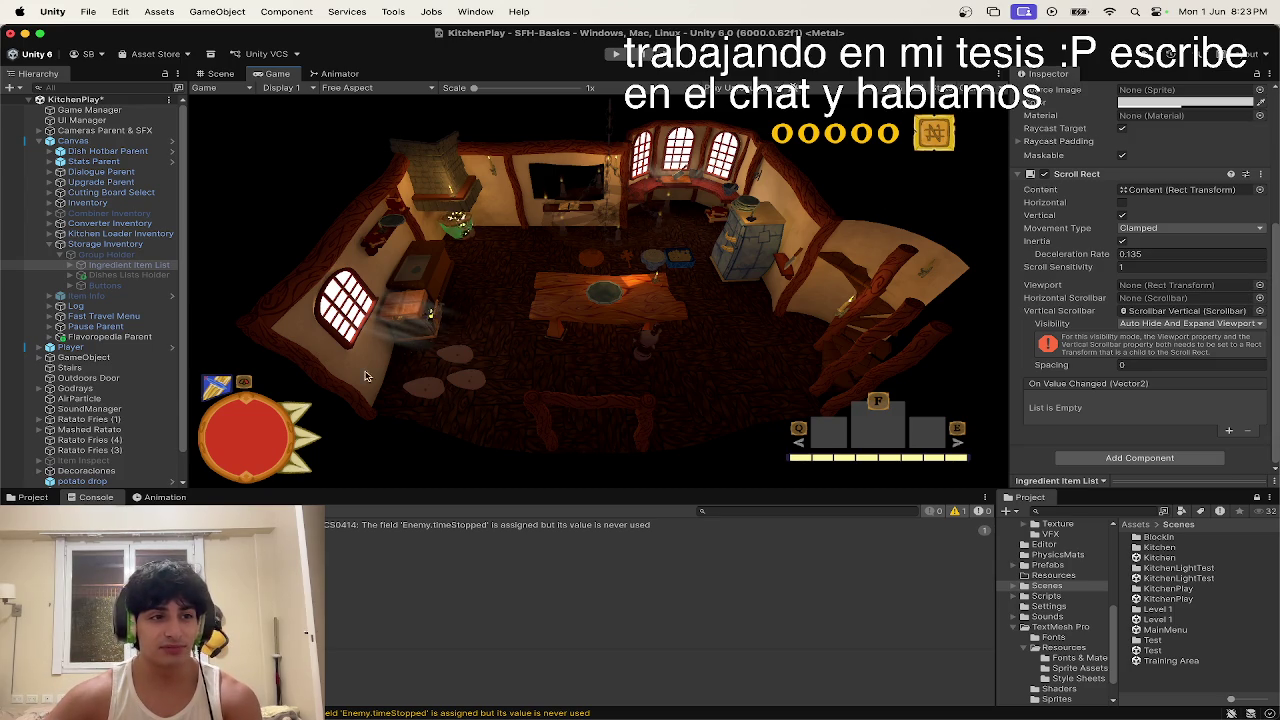
click(403, 367)
key(ctrl+Up)
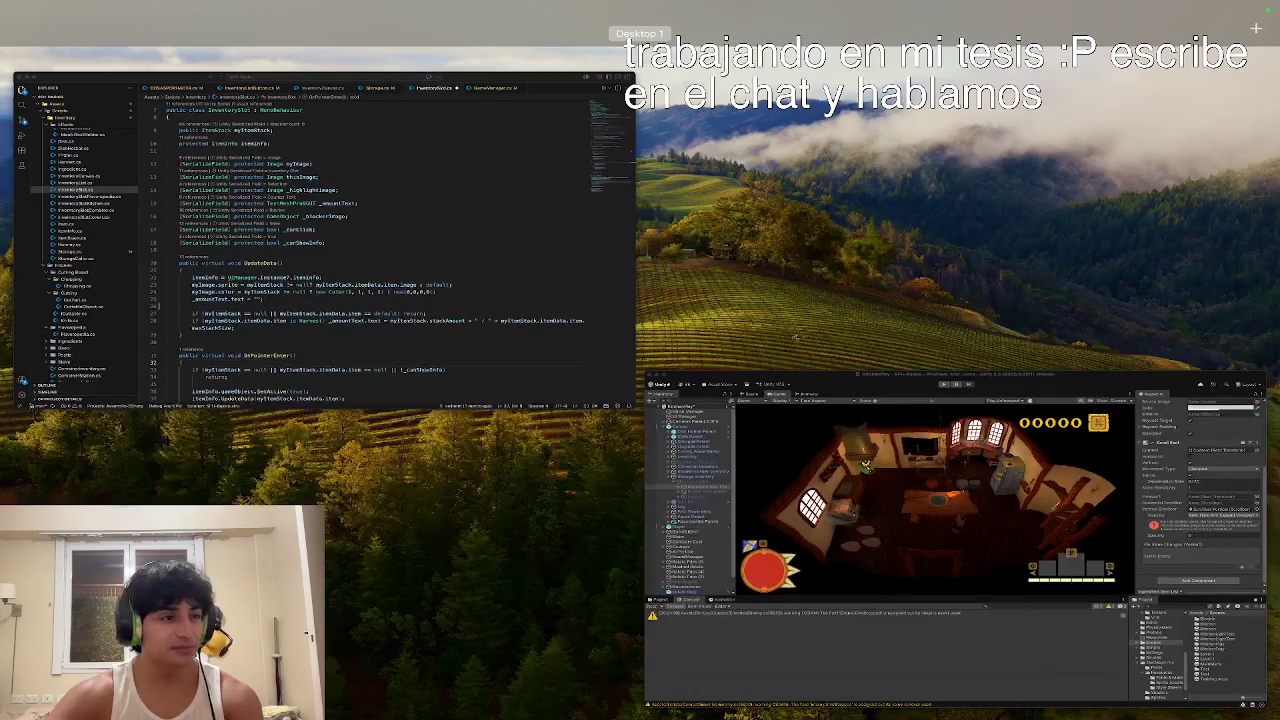
key(ctrl+Up)
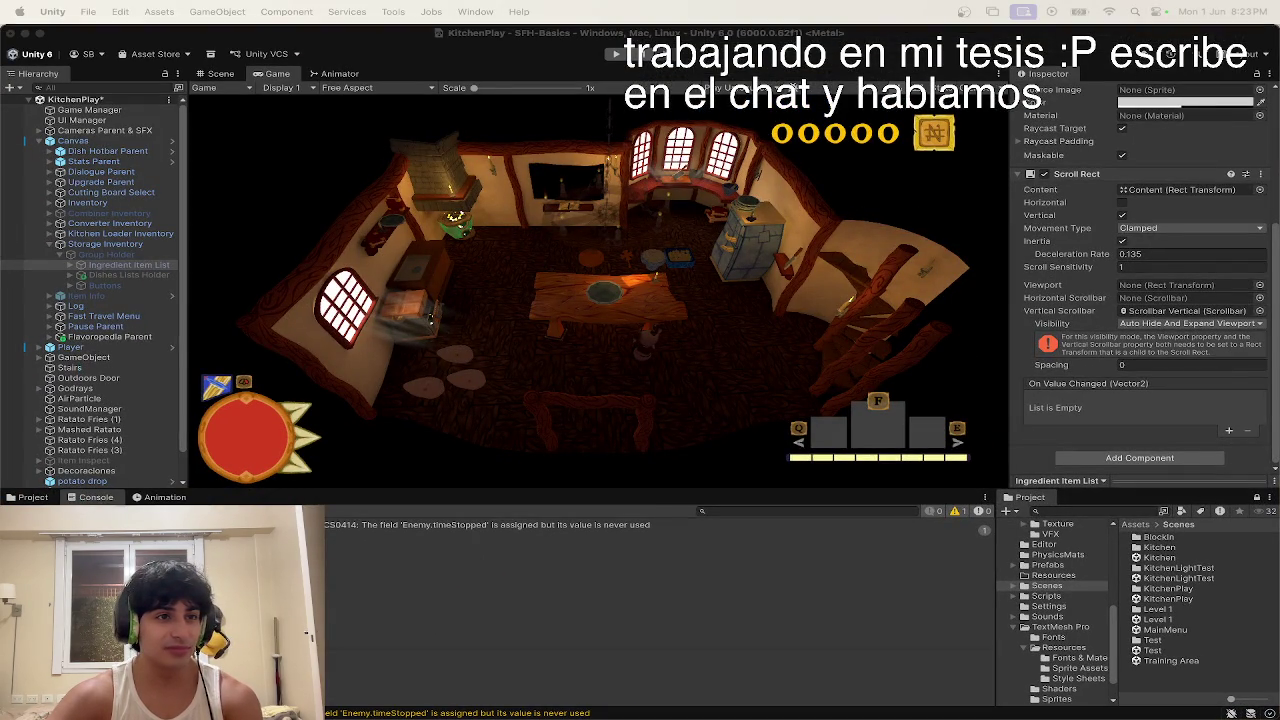
key(ctrl+Up)
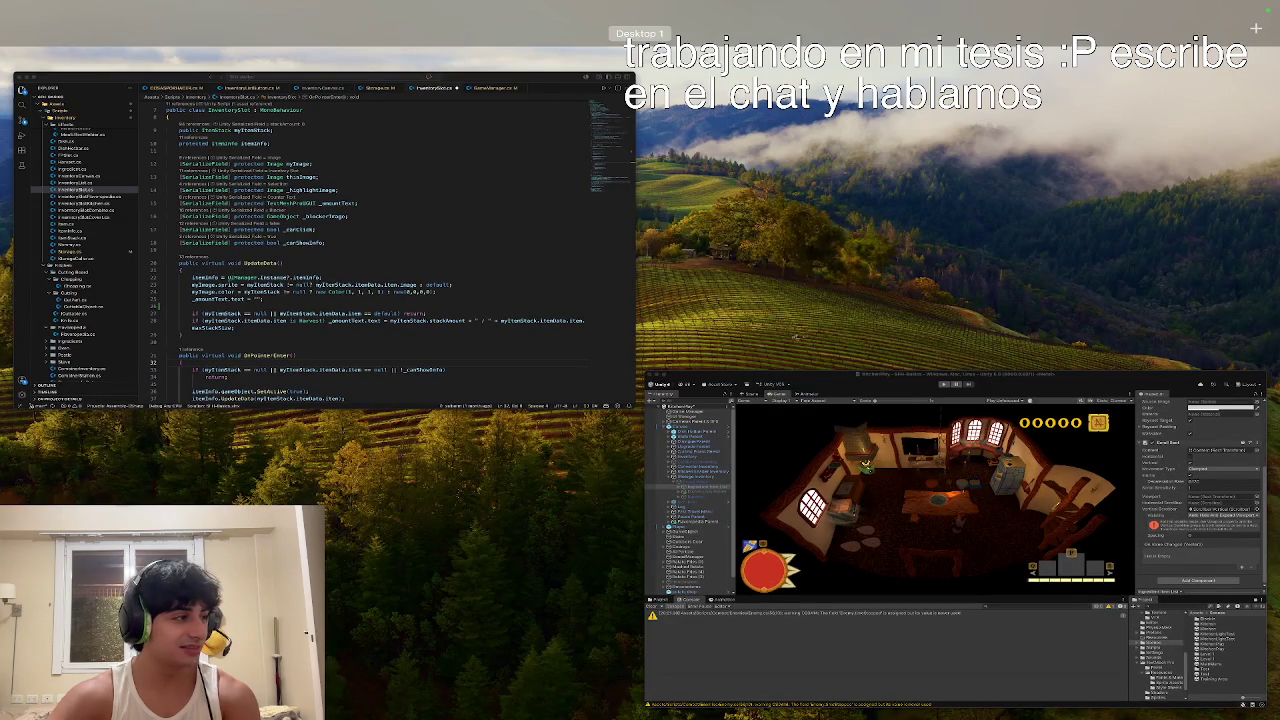
key(ctrl+Up)
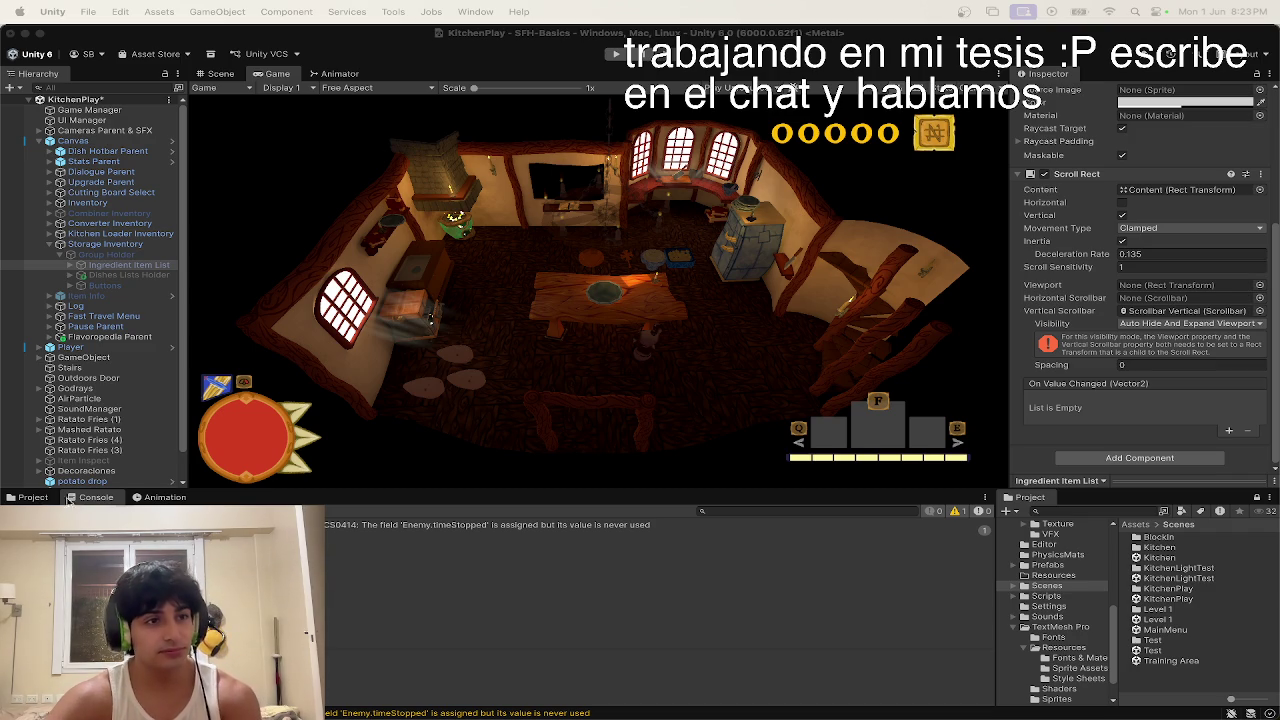
drag(184, 357, 207, 351)
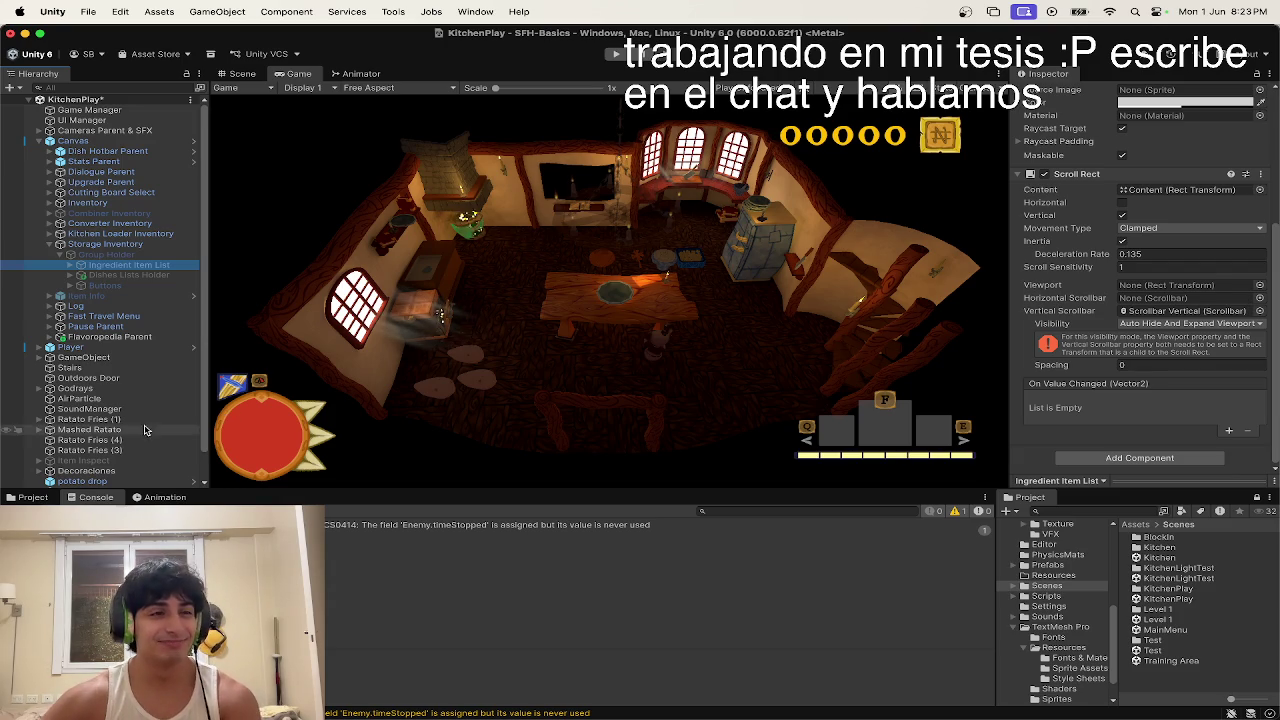
click(352, 345)
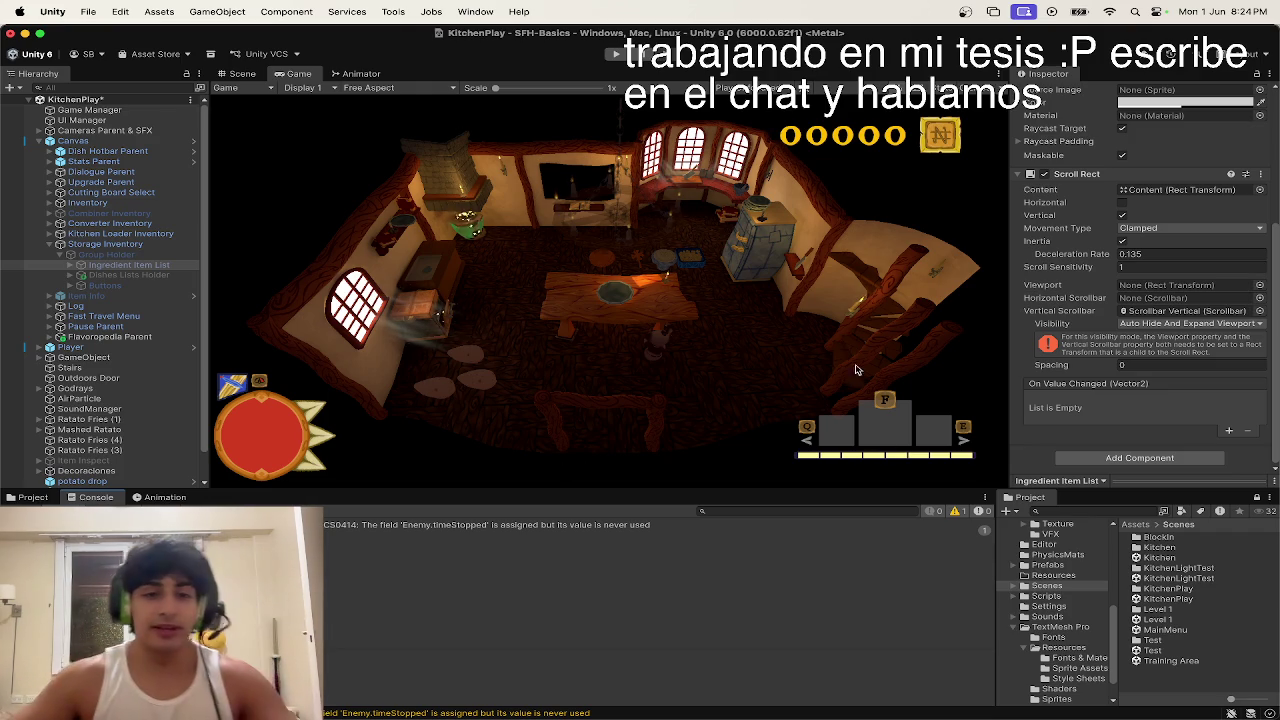
Step: Orbit around the canvas in the Scene view, then enter Play mode
click(258, 77)
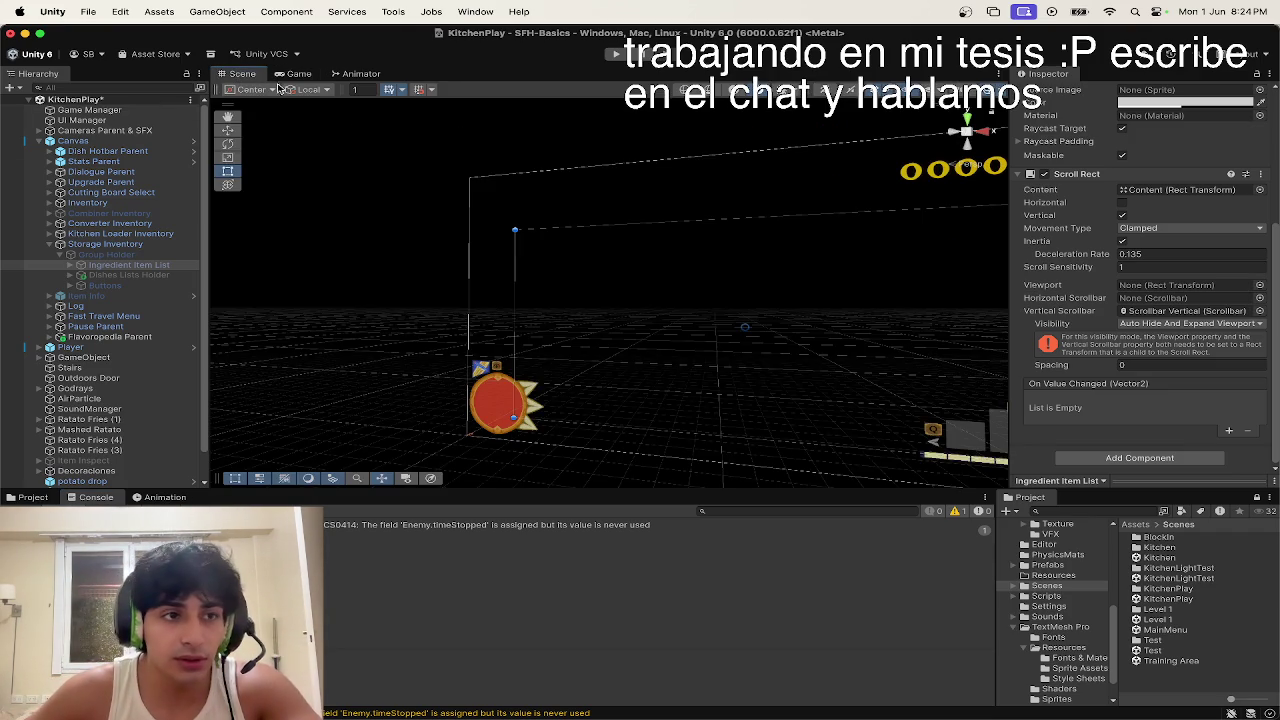
drag(532, 266, 558, 235)
click(614, 55)
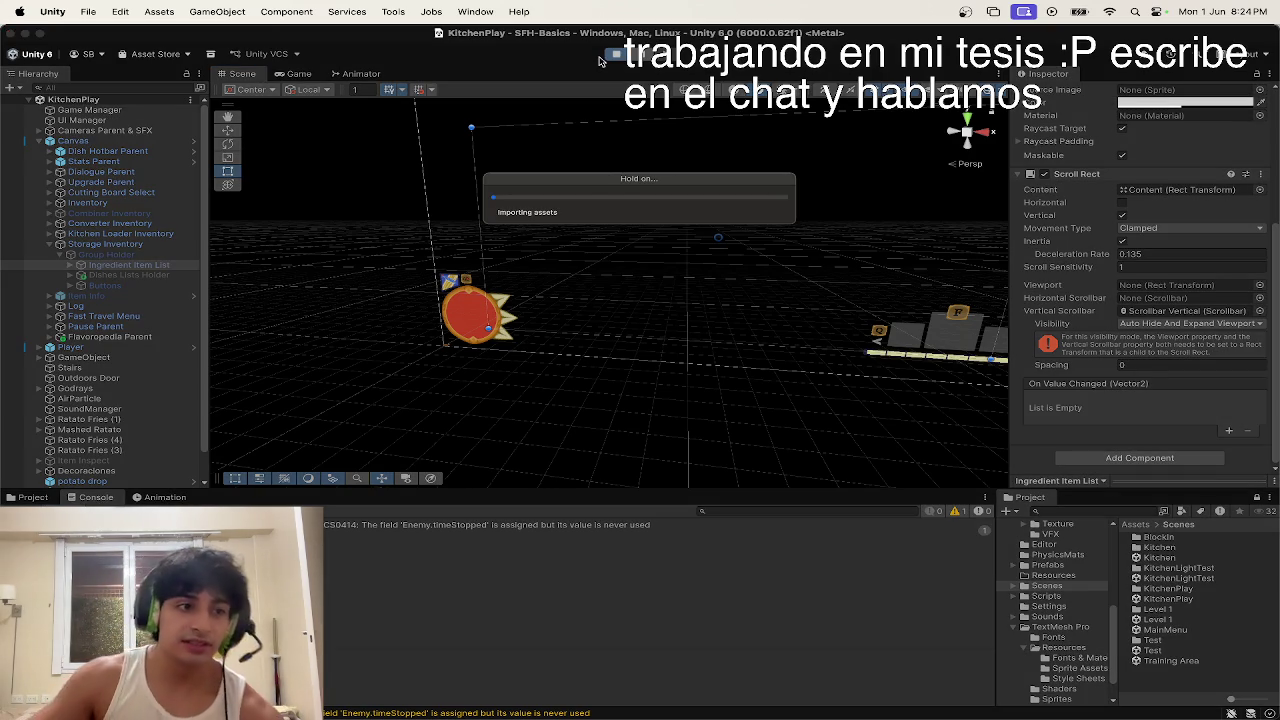
Step: Collect the two dishes, load potatoes into the station's storage grid and run Clean
click(306, 76)
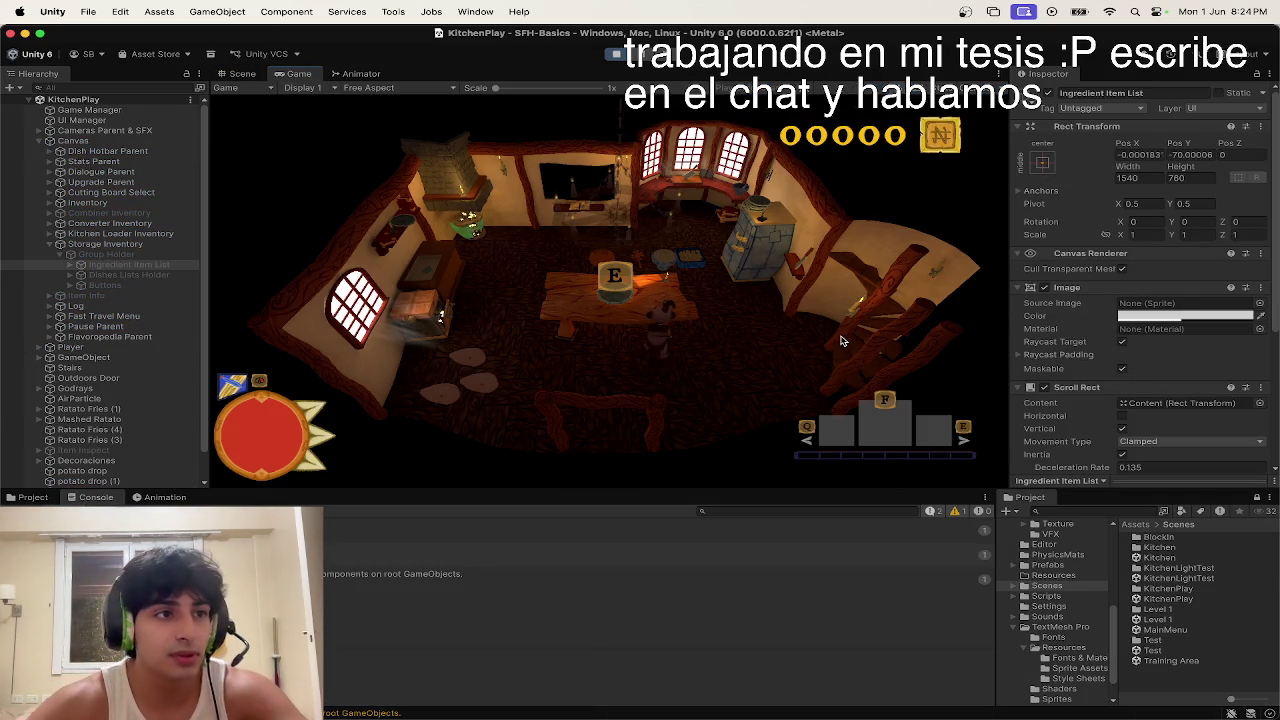
key(e)
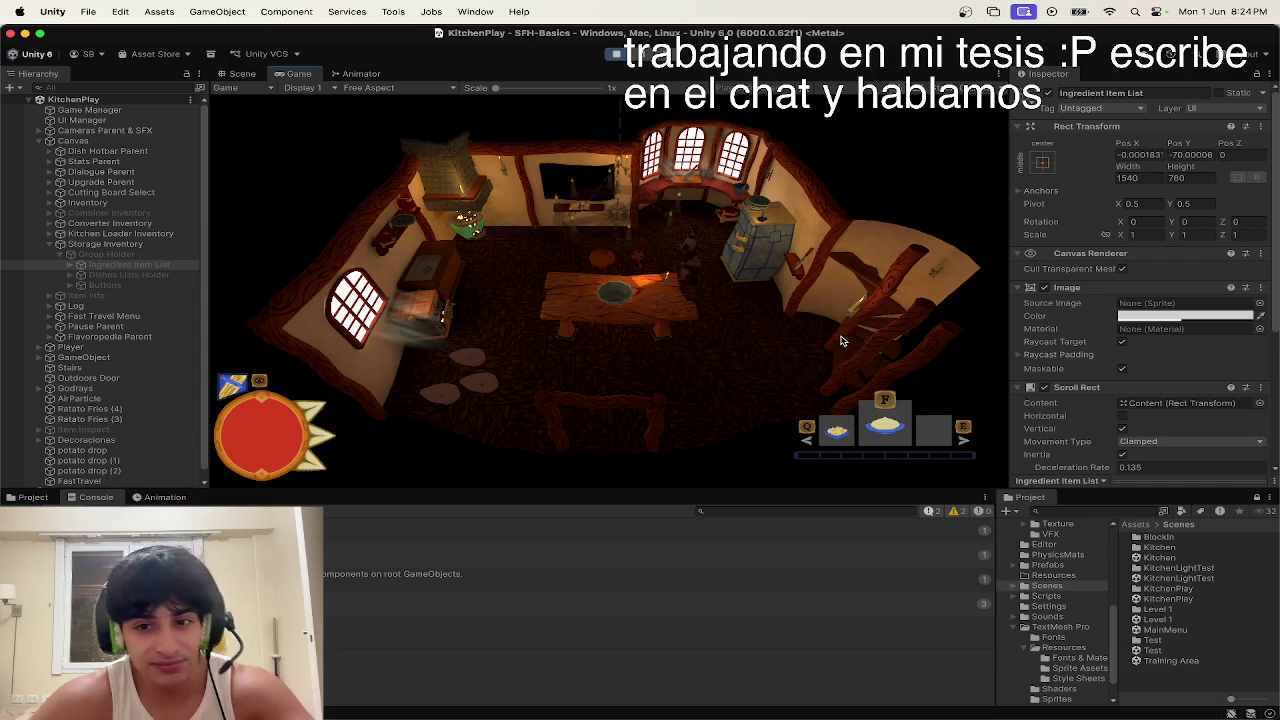
key(e)
key(e)
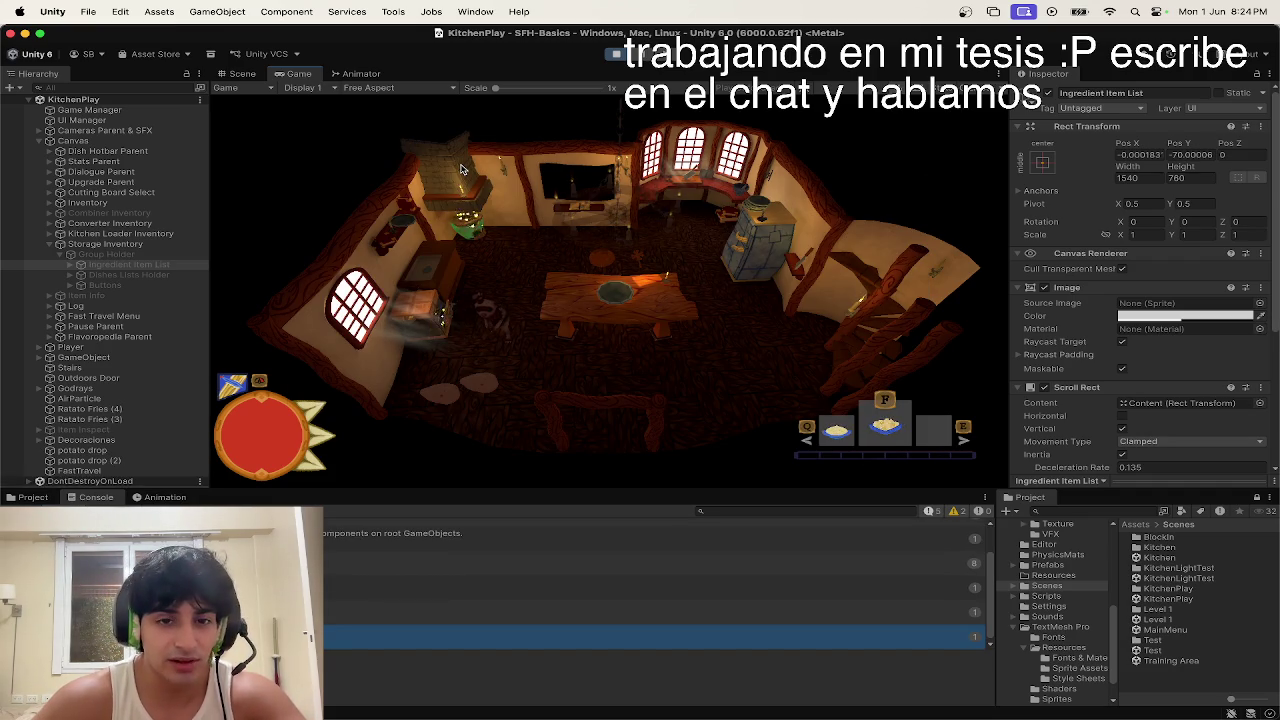
key(e)
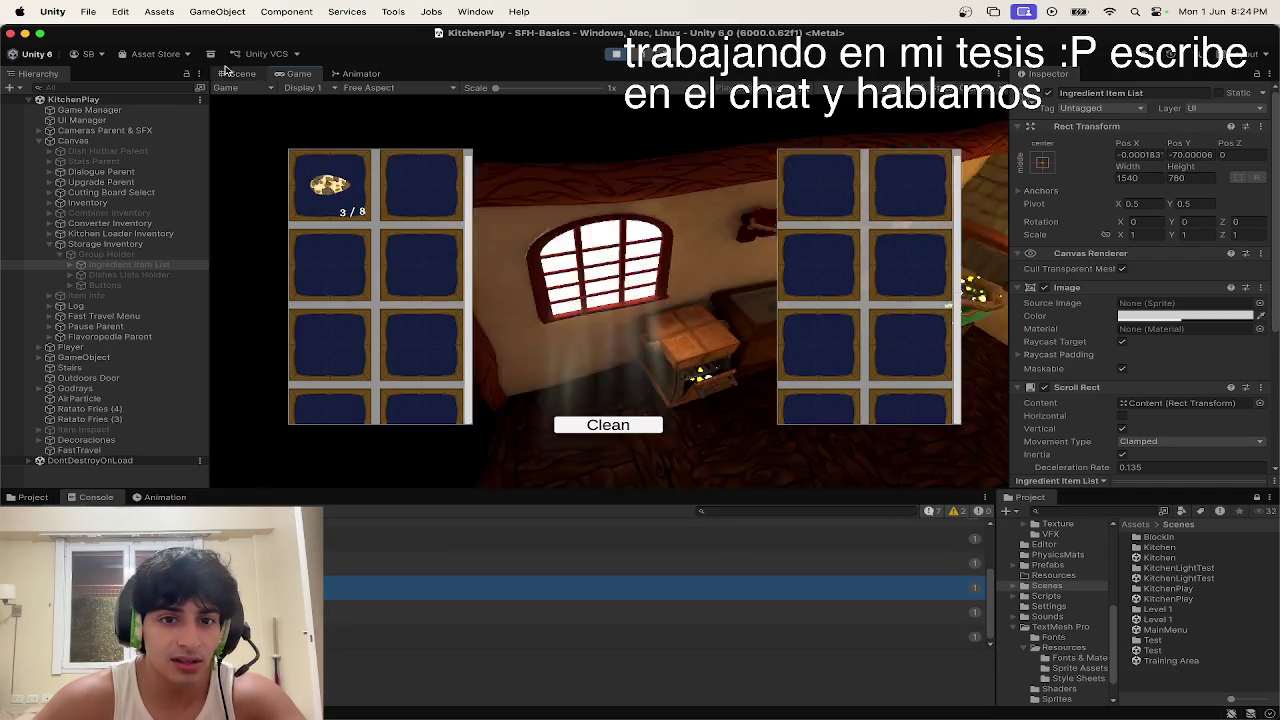
click(329, 178)
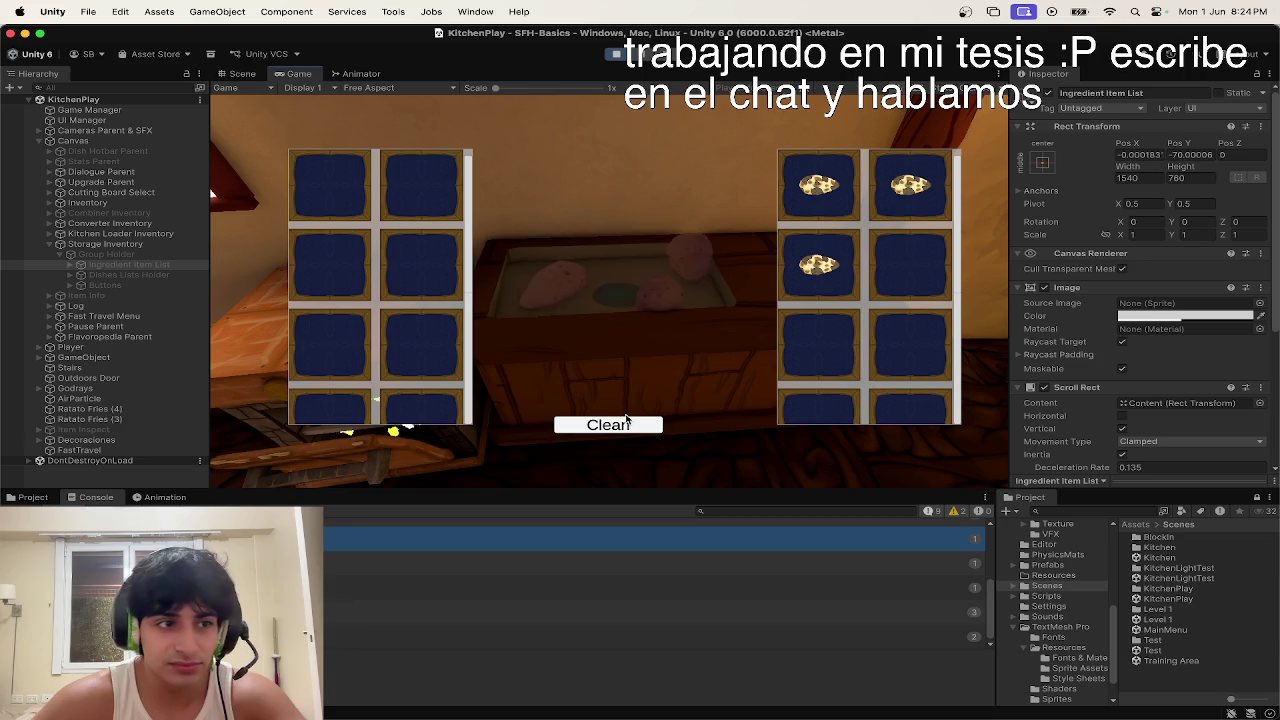
click(630, 426)
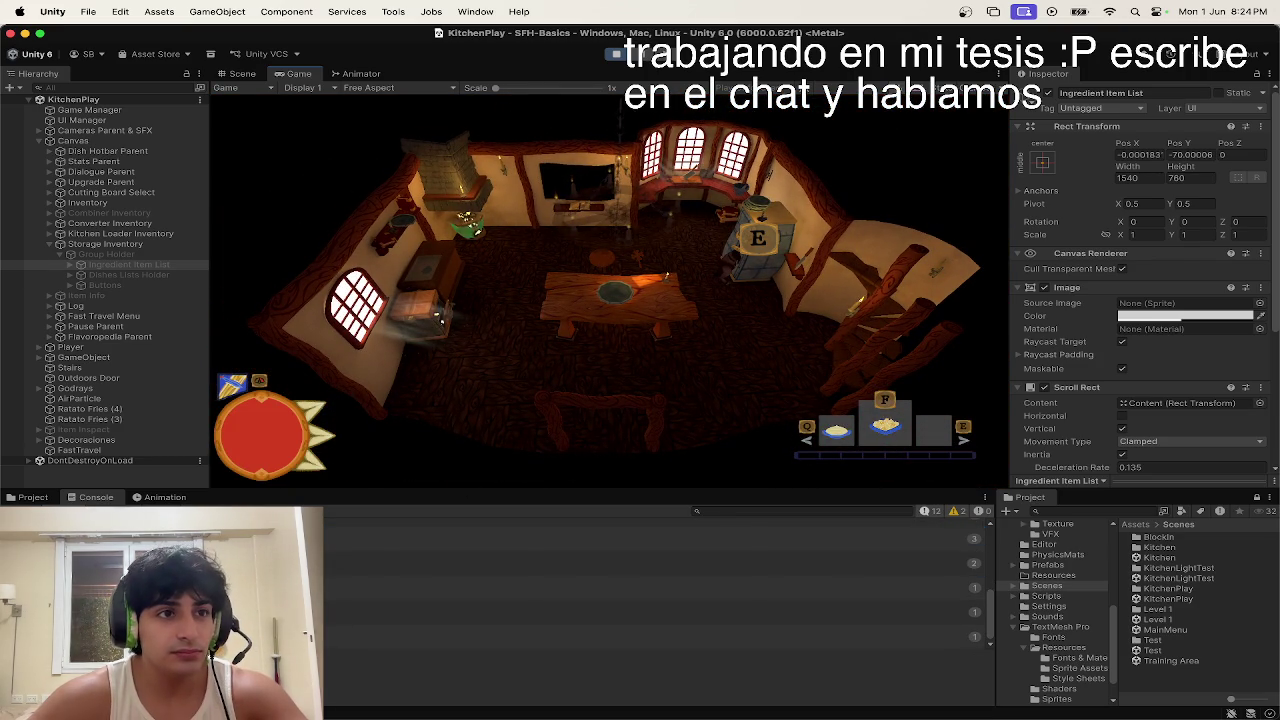
Step: Open the storage inventory, toggle the Ingredients and Dishes tabs, and try consuming a dish
key(e)
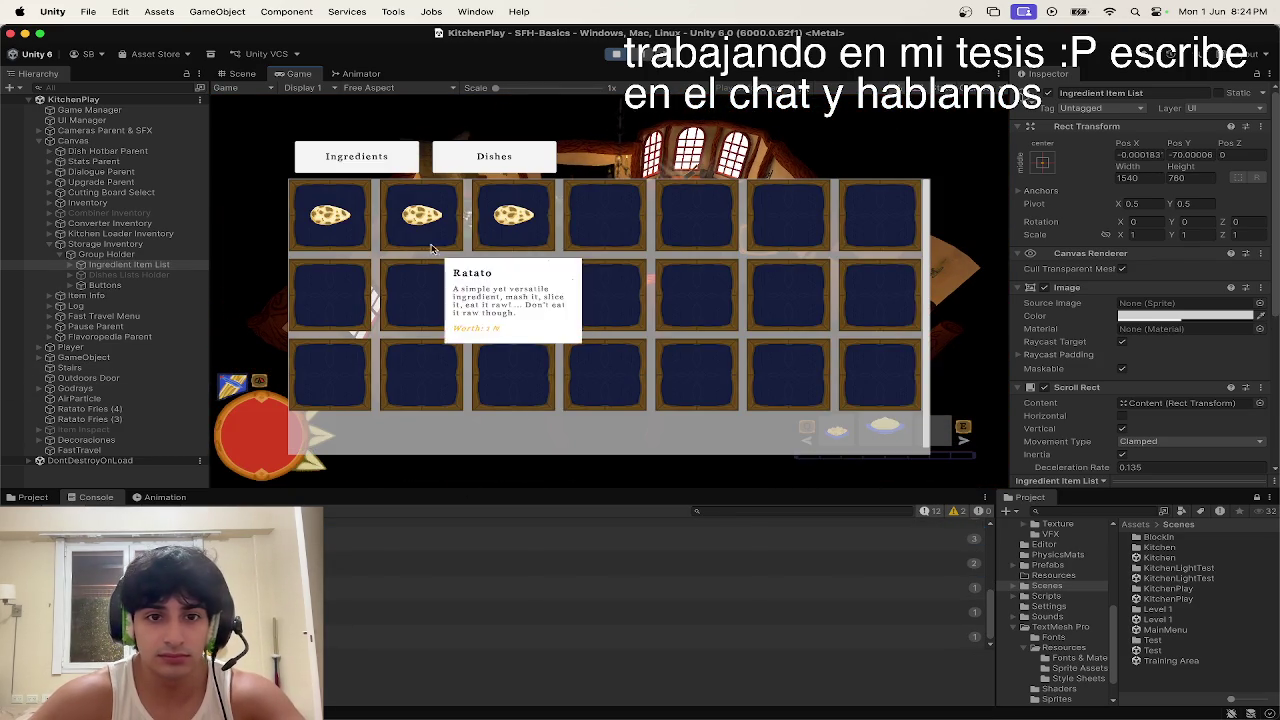
click(494, 156)
click(356, 156)
click(494, 156)
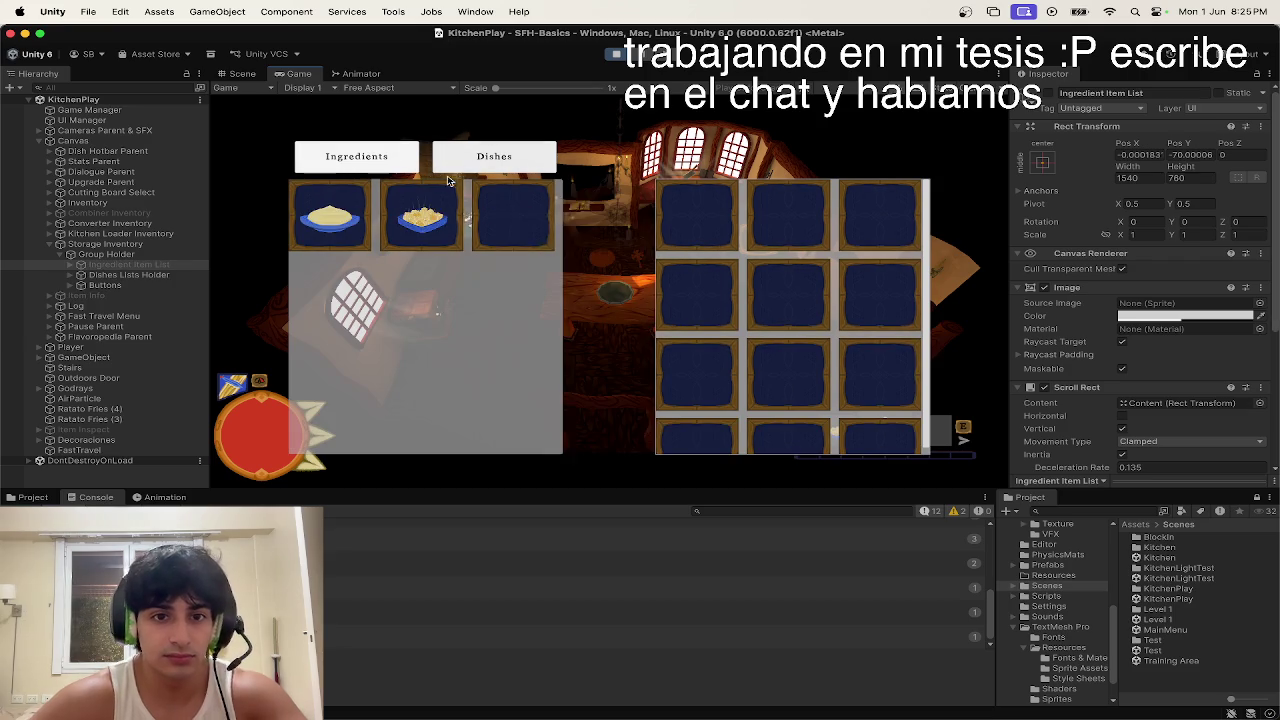
click(422, 204)
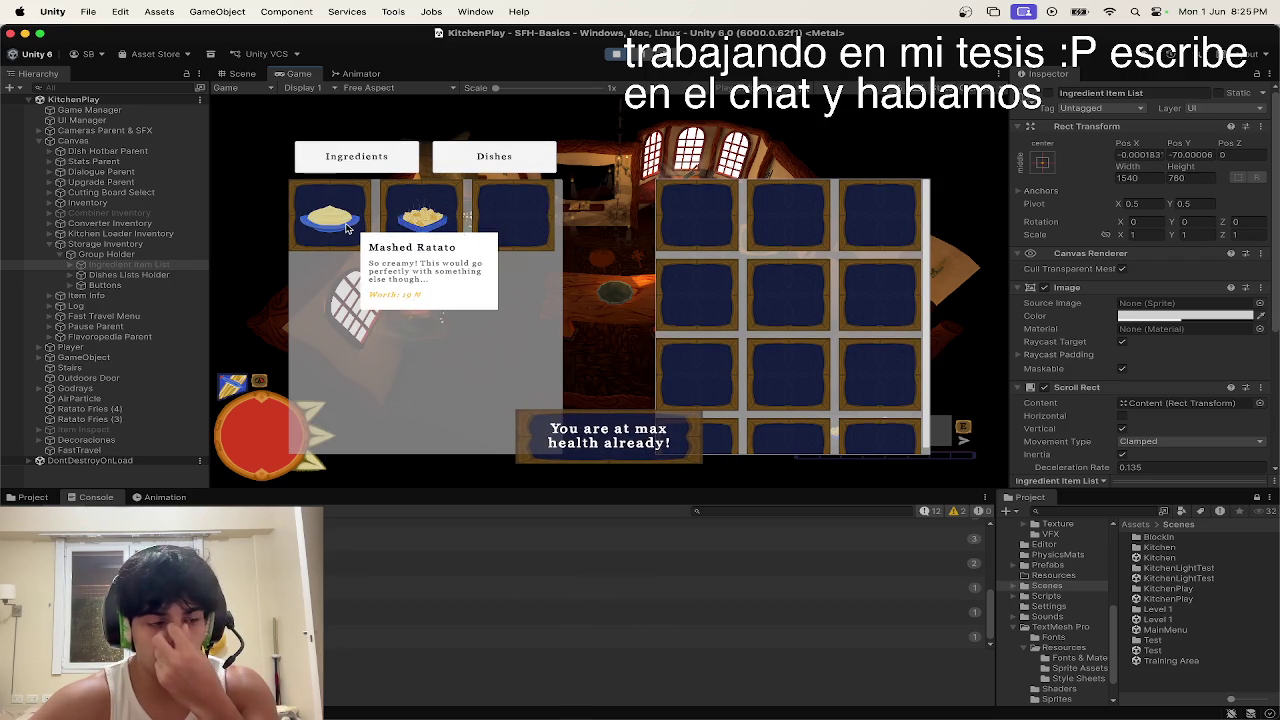
click(115, 265)
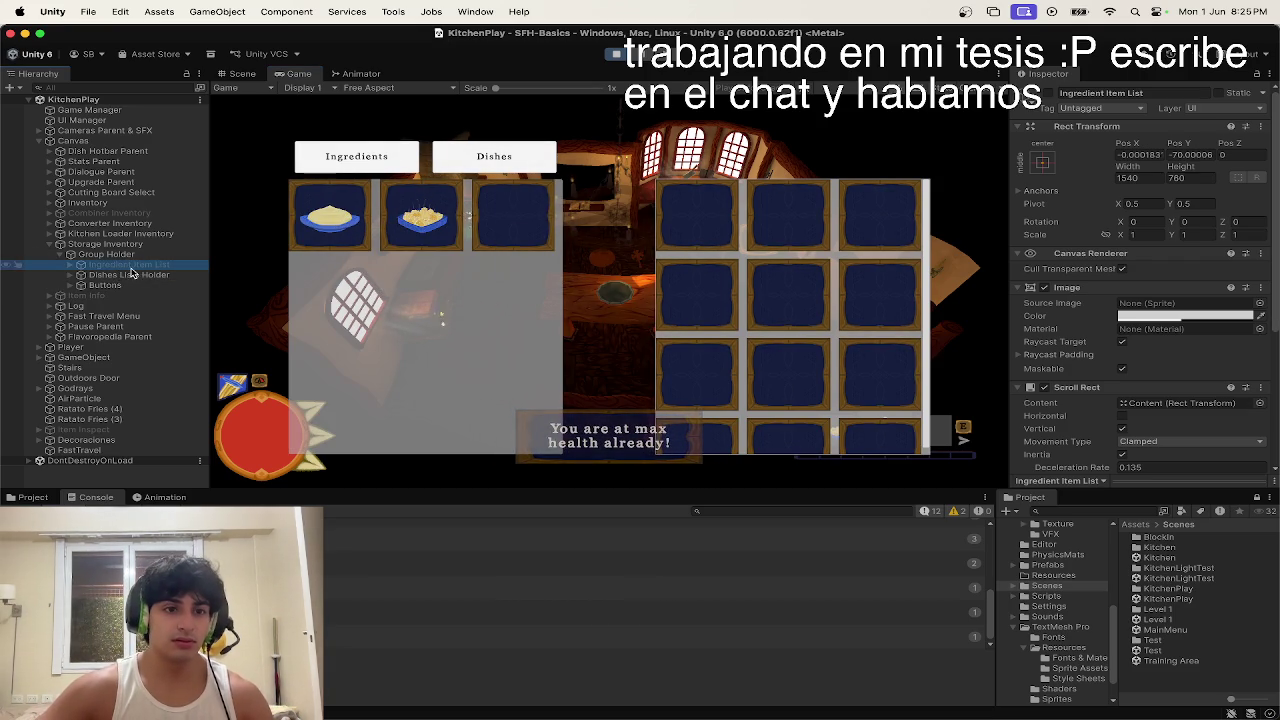
click(494, 156)
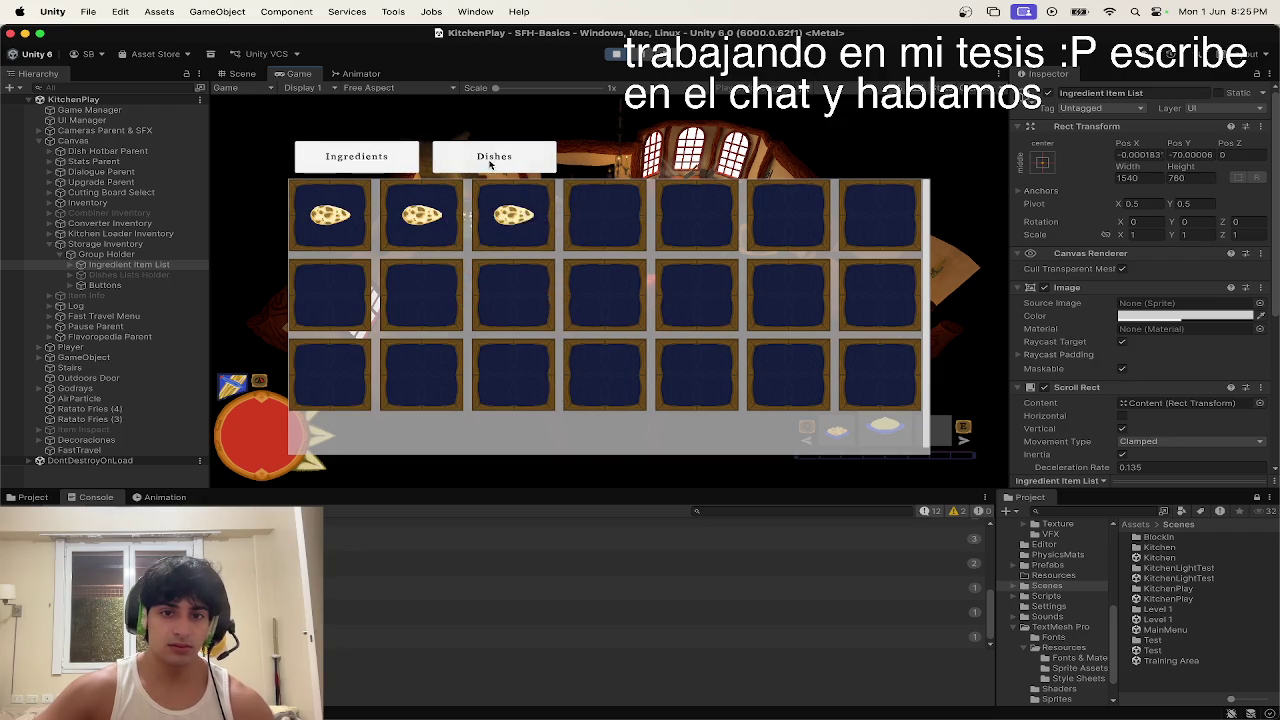
click(356, 156)
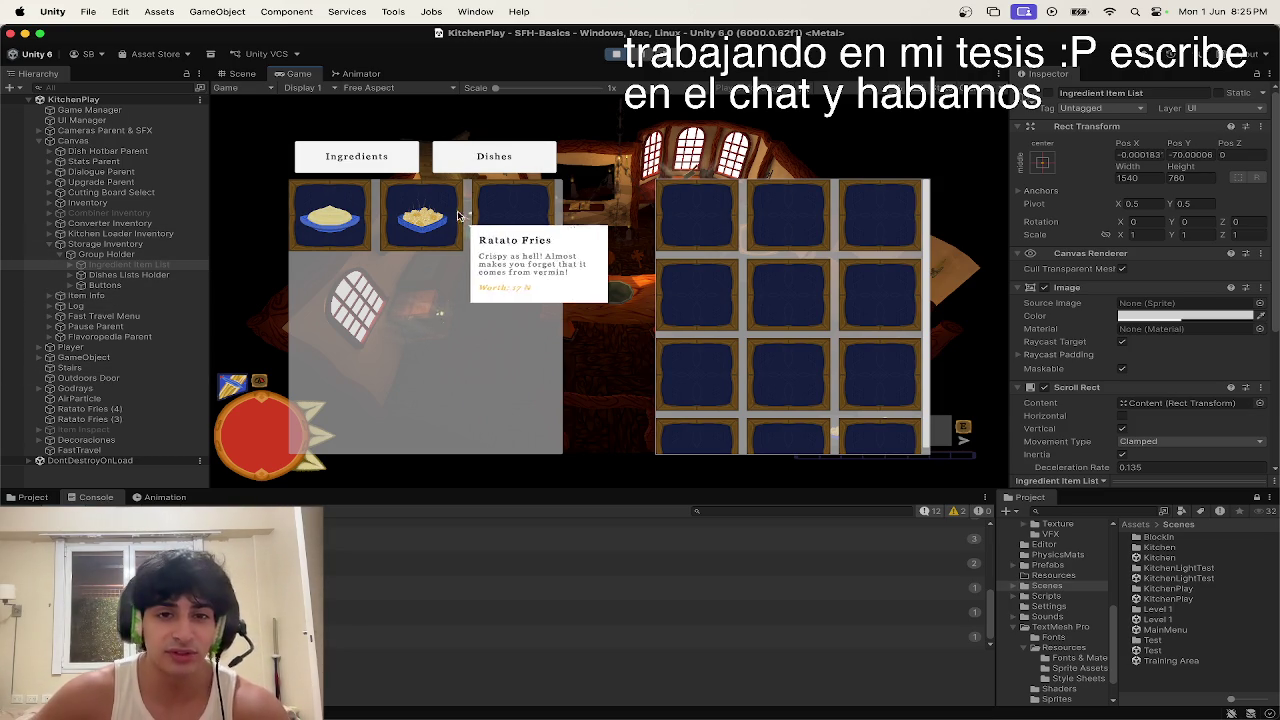
Step: Toggle the tabs again, close and reopen storage, and show the Harvests list
click(470, 165)
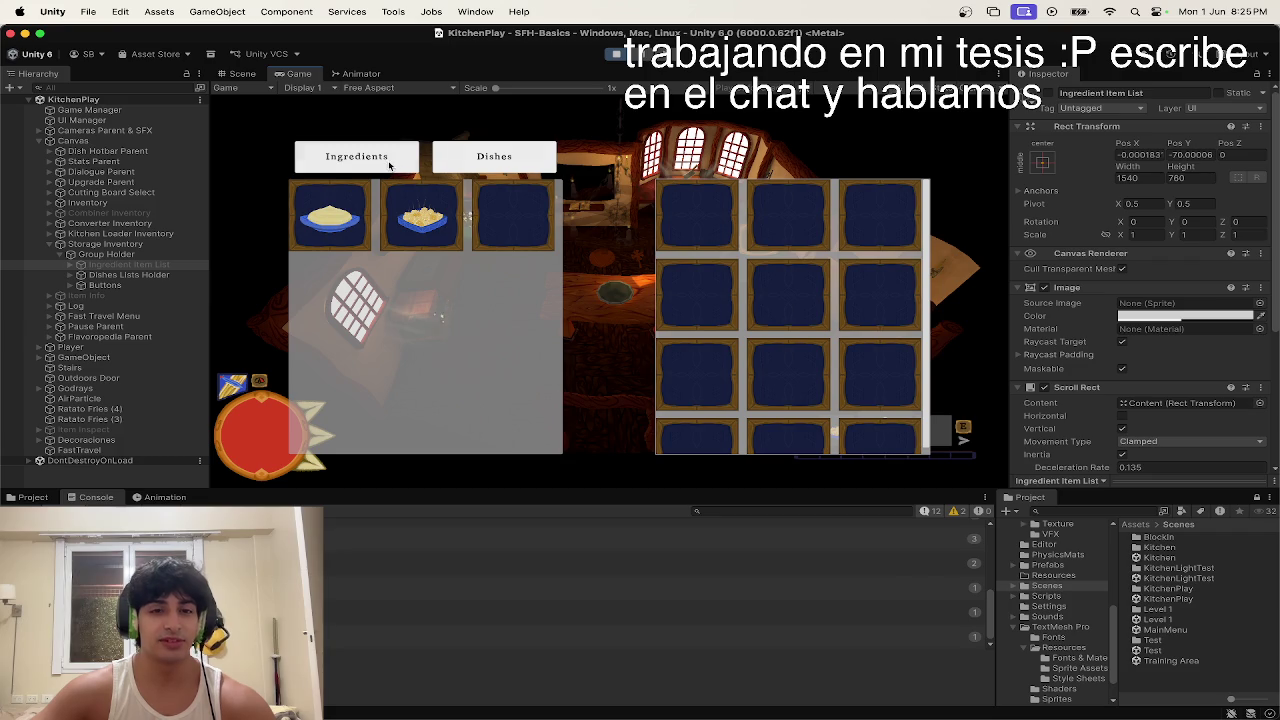
click(391, 164)
click(446, 158)
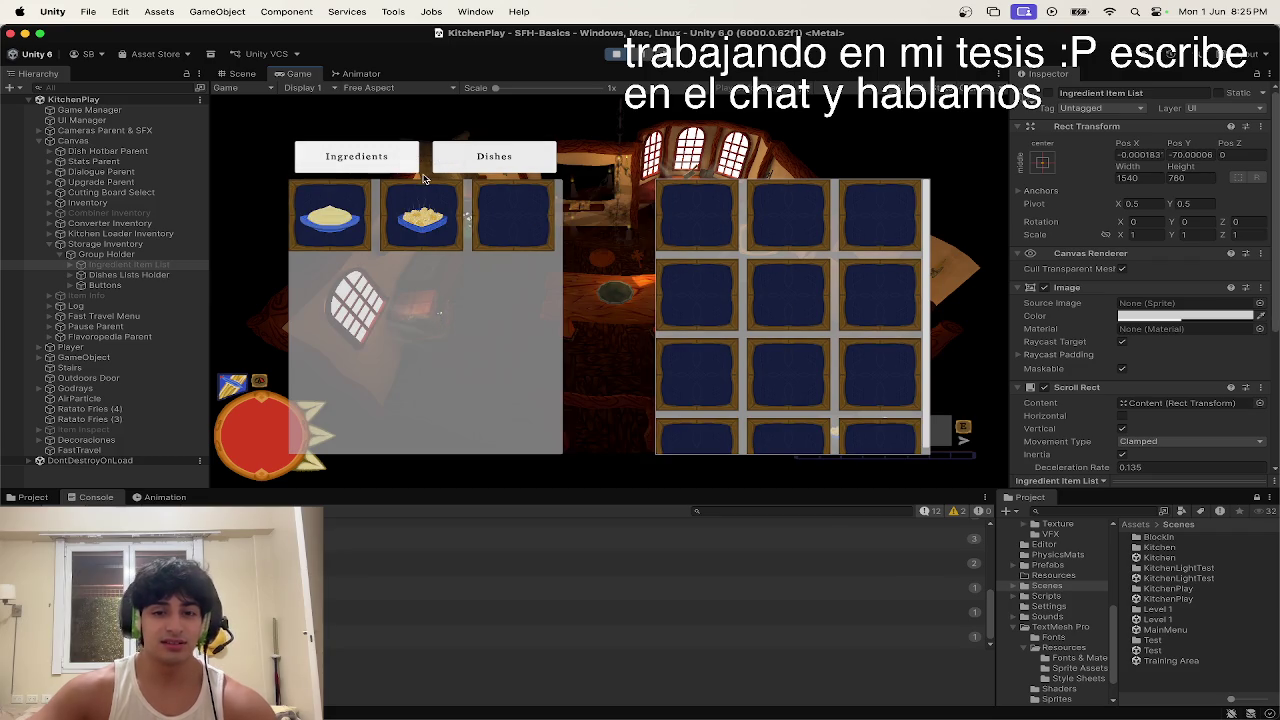
key(e)
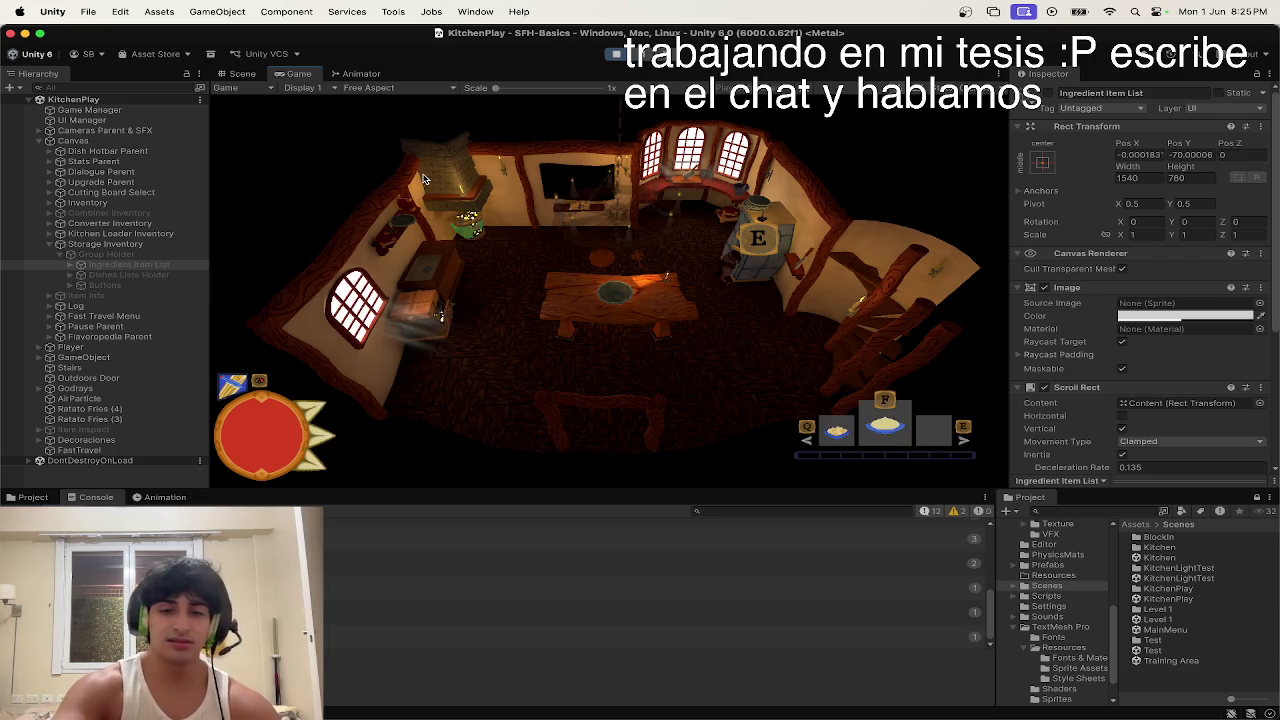
key(e)
click(448, 165)
click(410, 160)
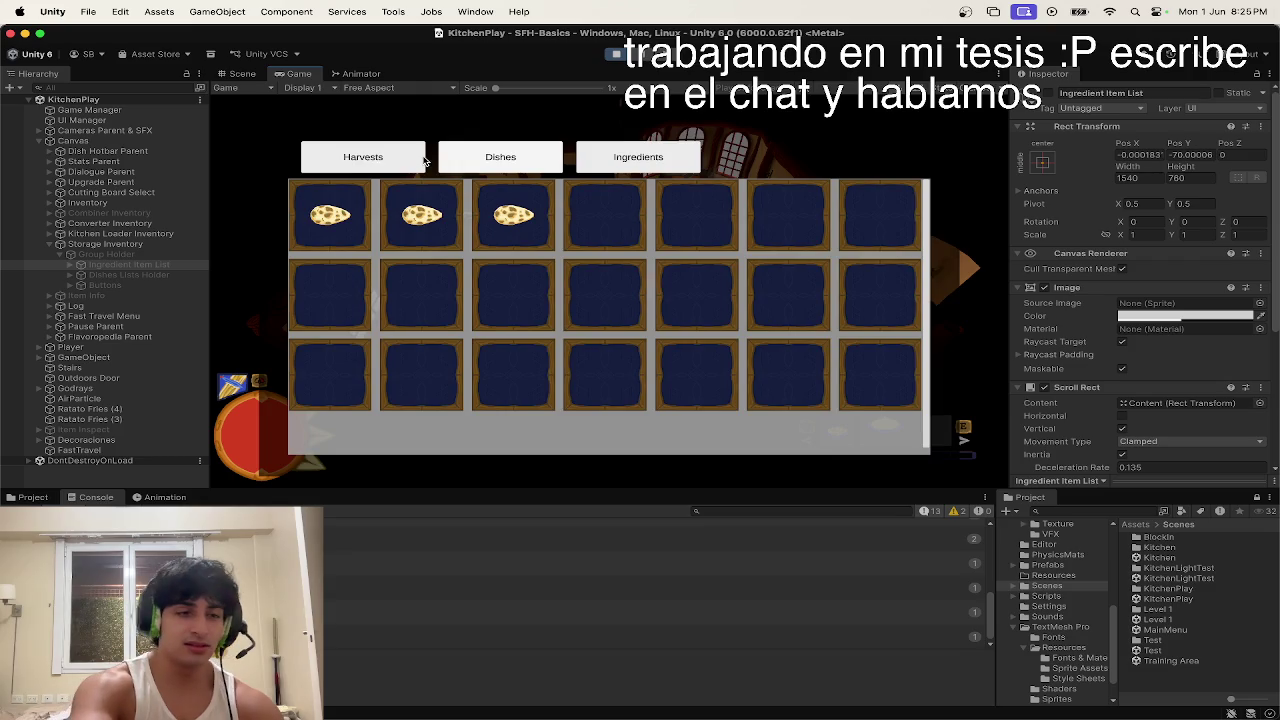
Step: Close the storage panel, then return to Unity and inspect a Console message's details
key(e)
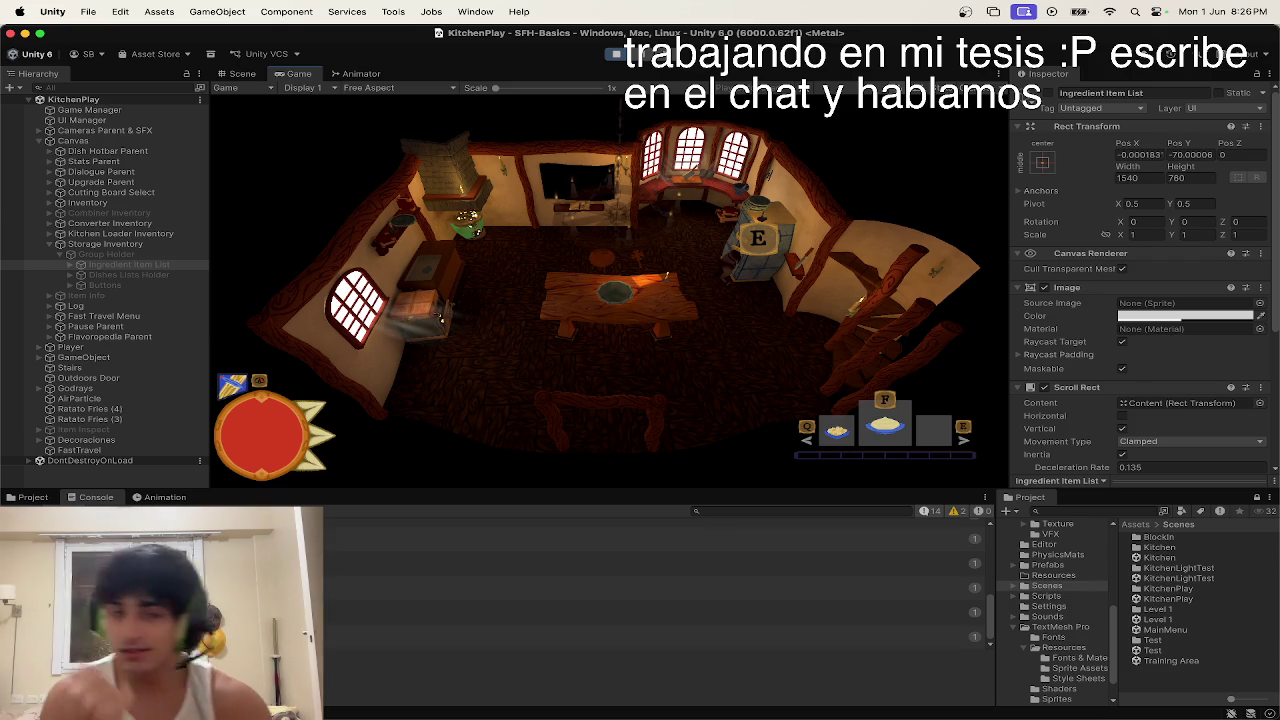
key(ctrl+Up)
click(872, 466)
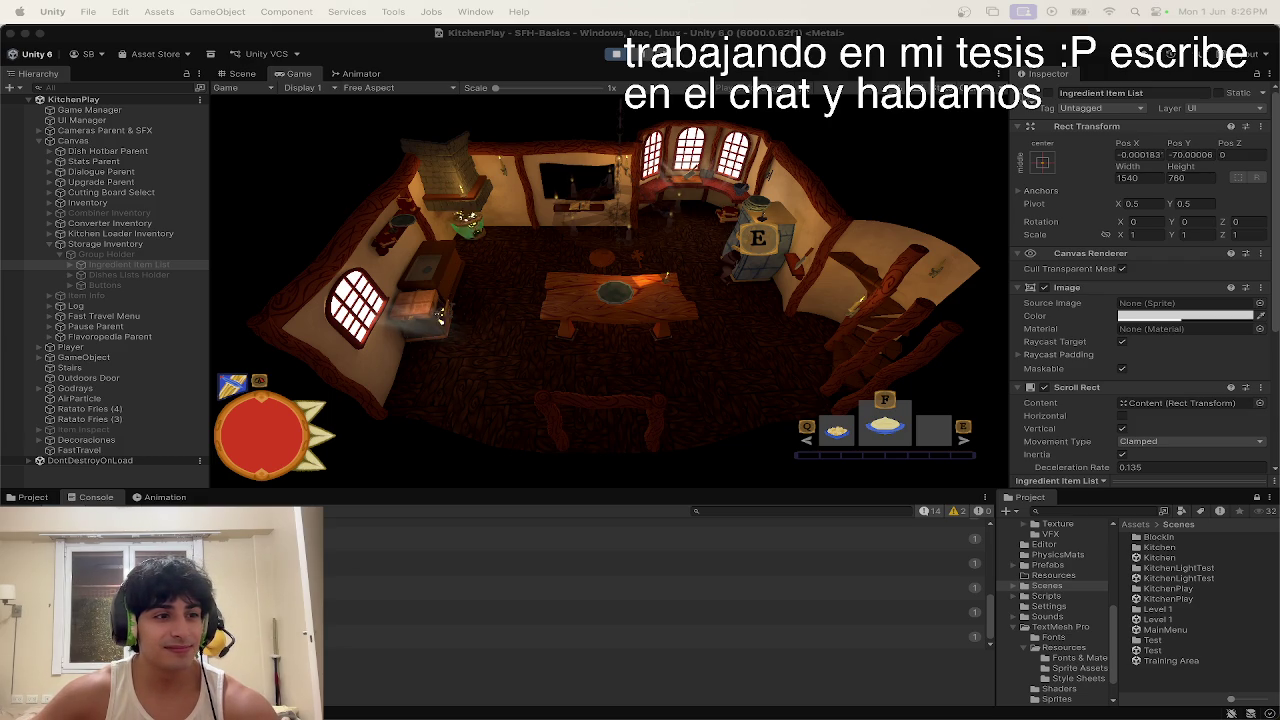
key(ctrl+Up)
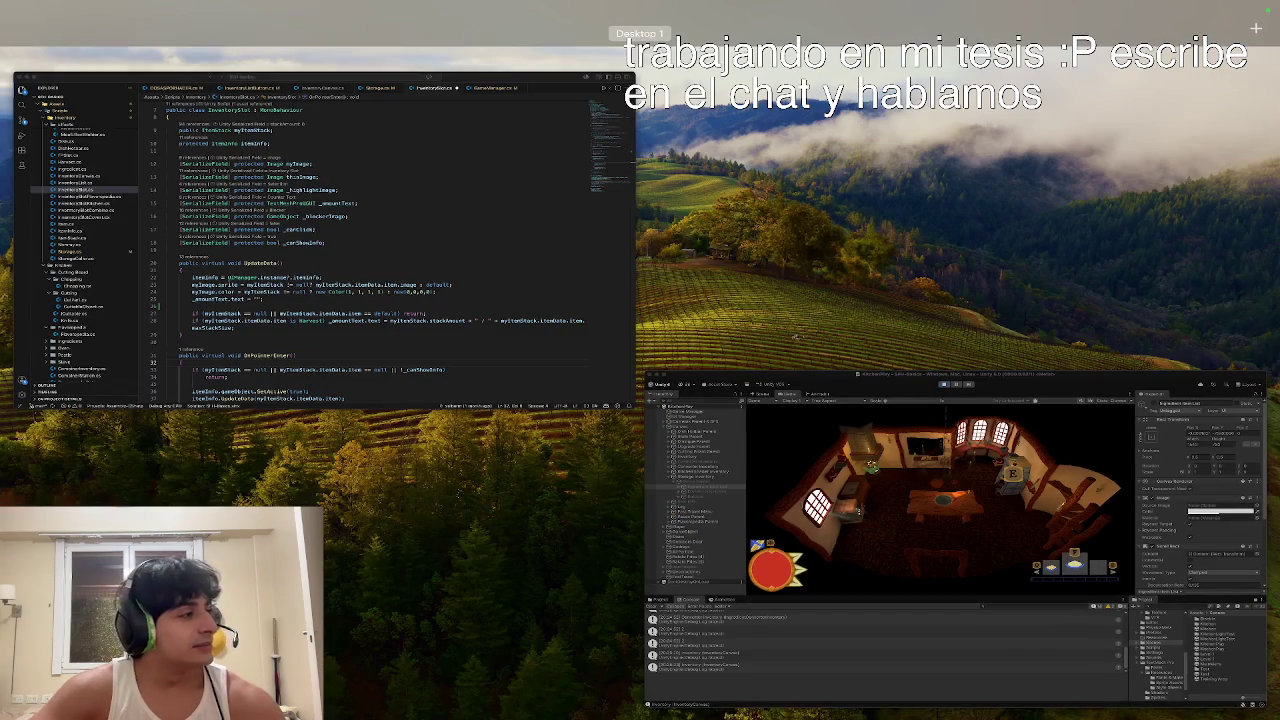
click(871, 465)
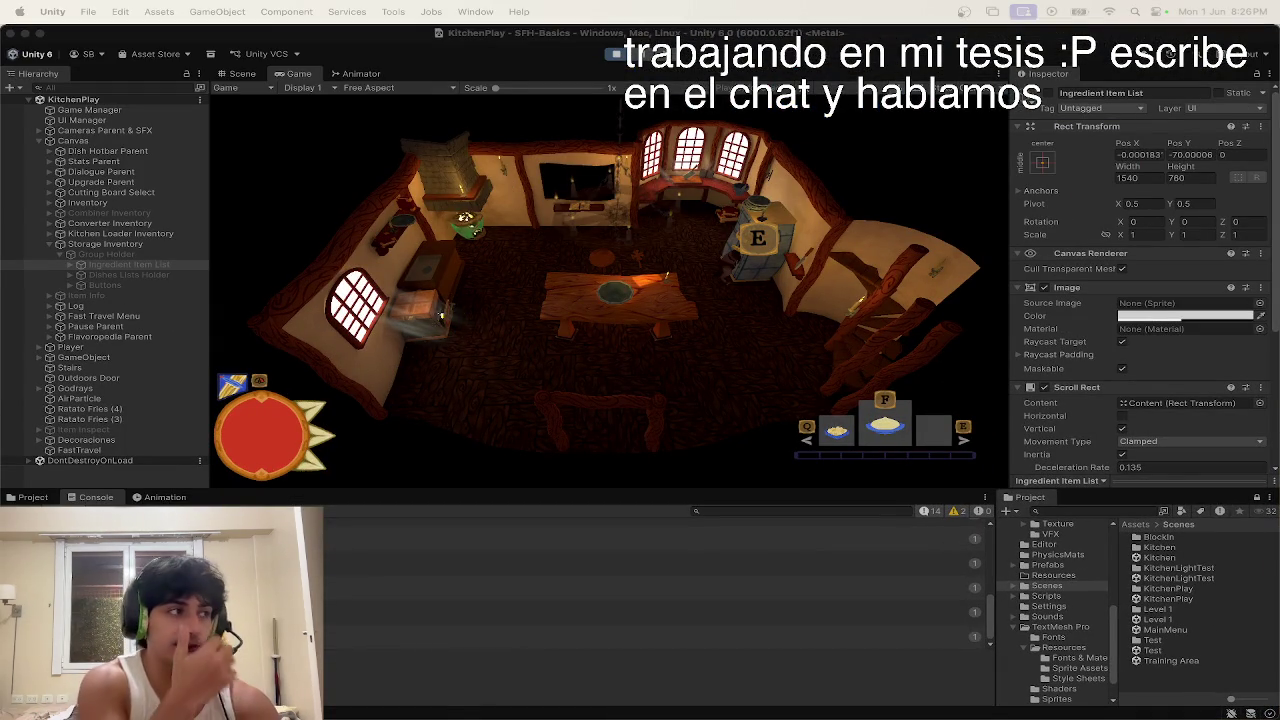
click(349, 563)
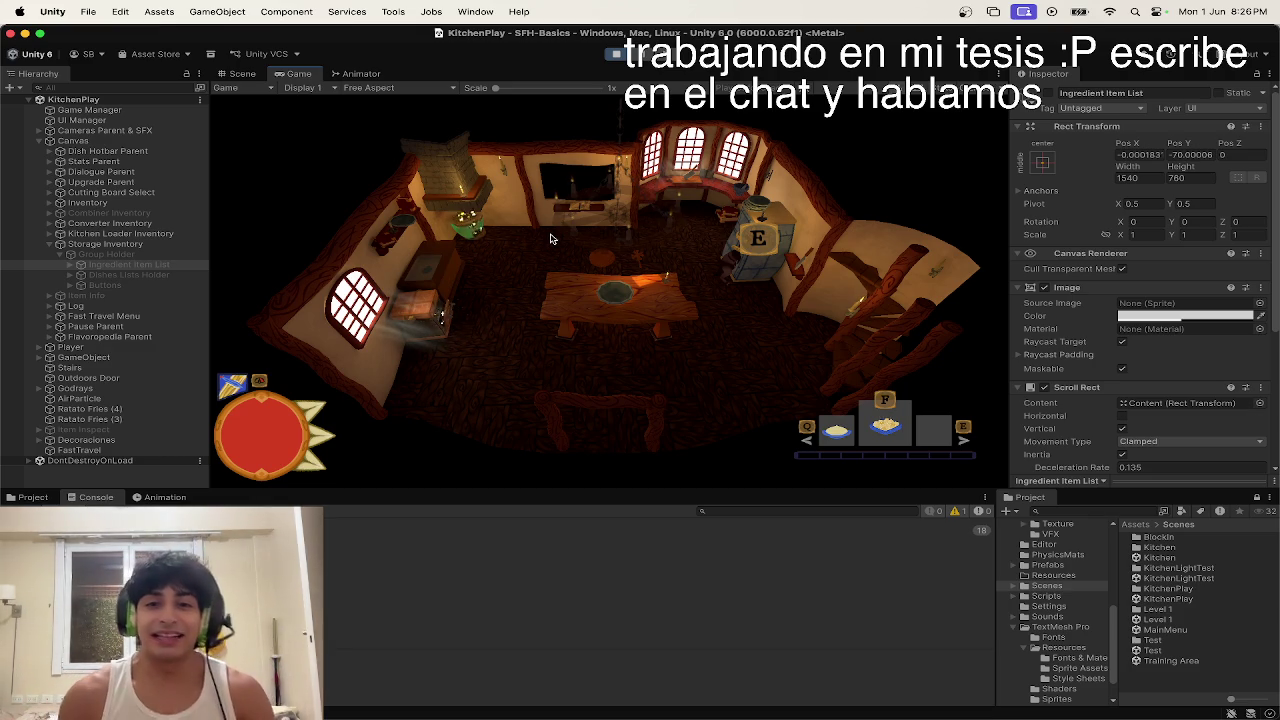
Step: Reopen storage, switch between the Dishes and Ingredients tabs, then stop Play mode
key(e)
click(375, 155)
click(494, 156)
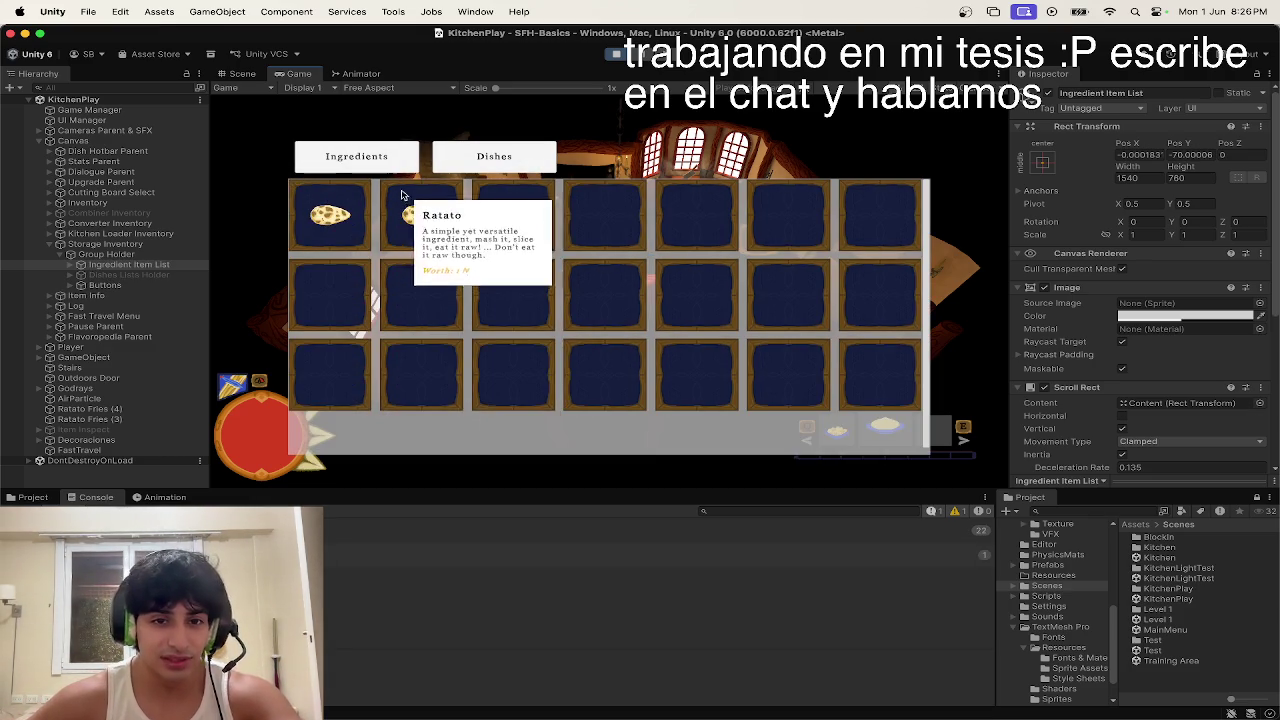
click(494, 156)
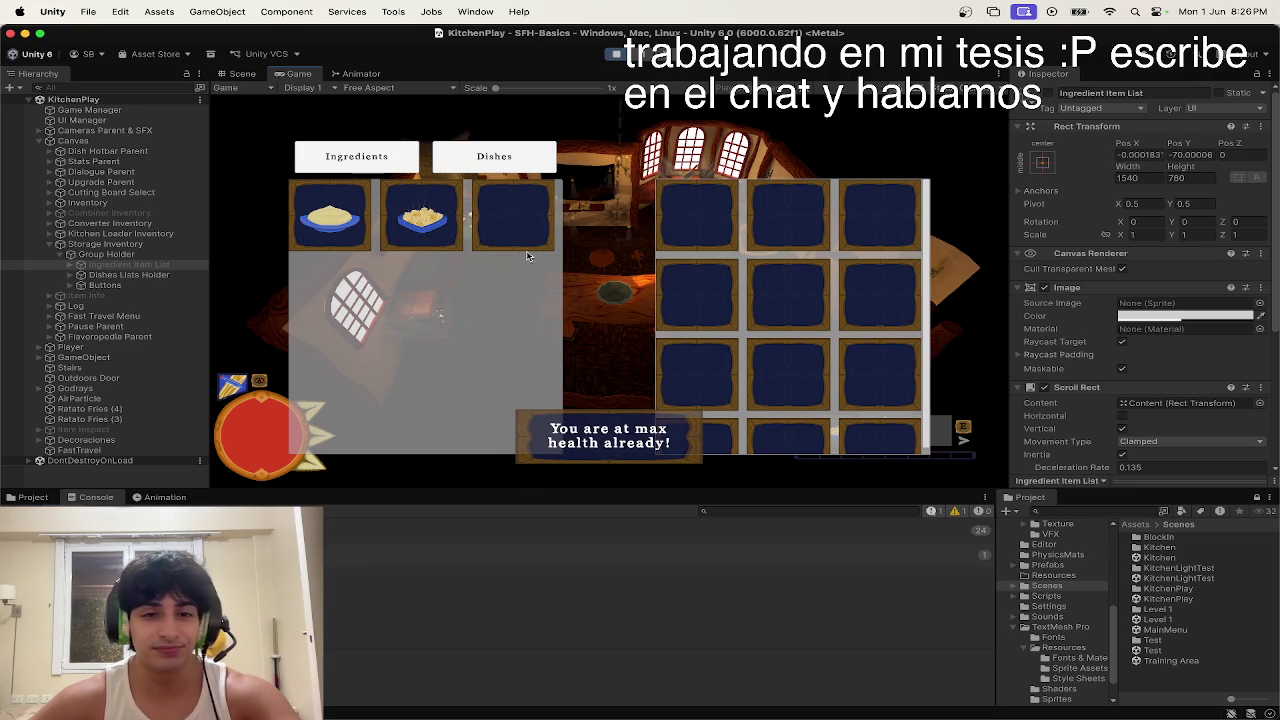
key(e)
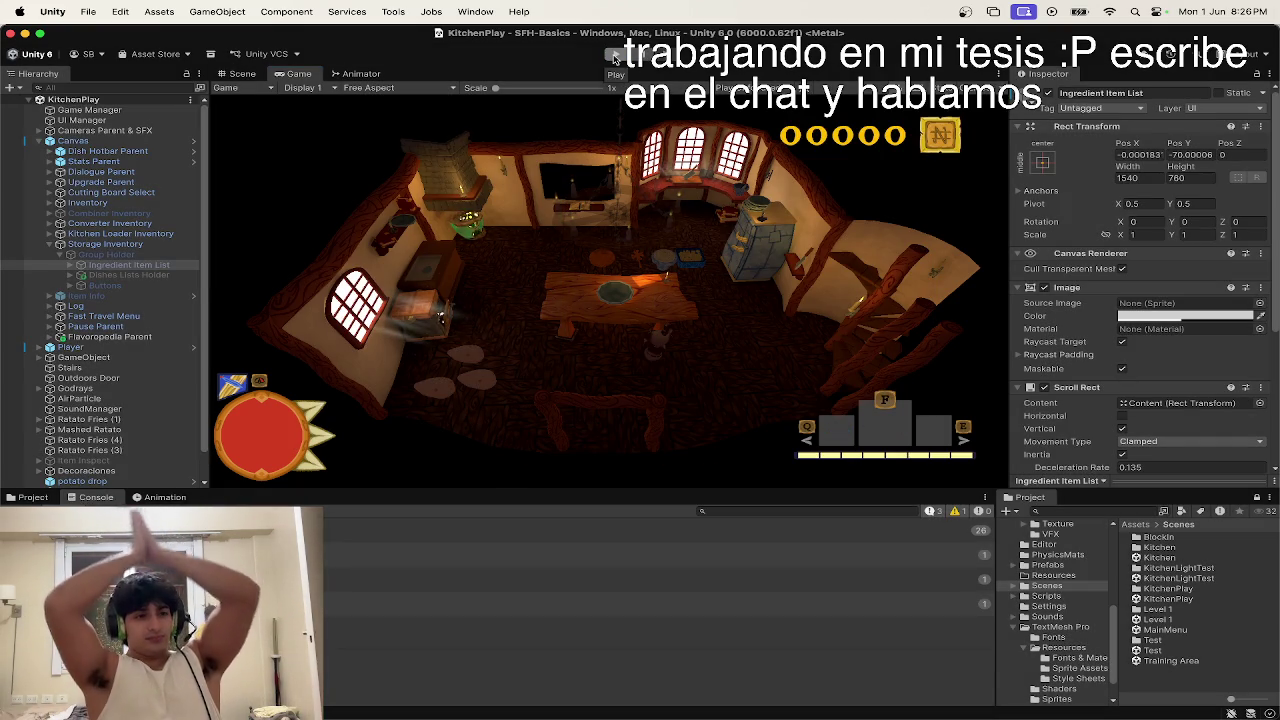
Step: Drag the panel divider down to make the Game view taller
key(ctrl+Up)
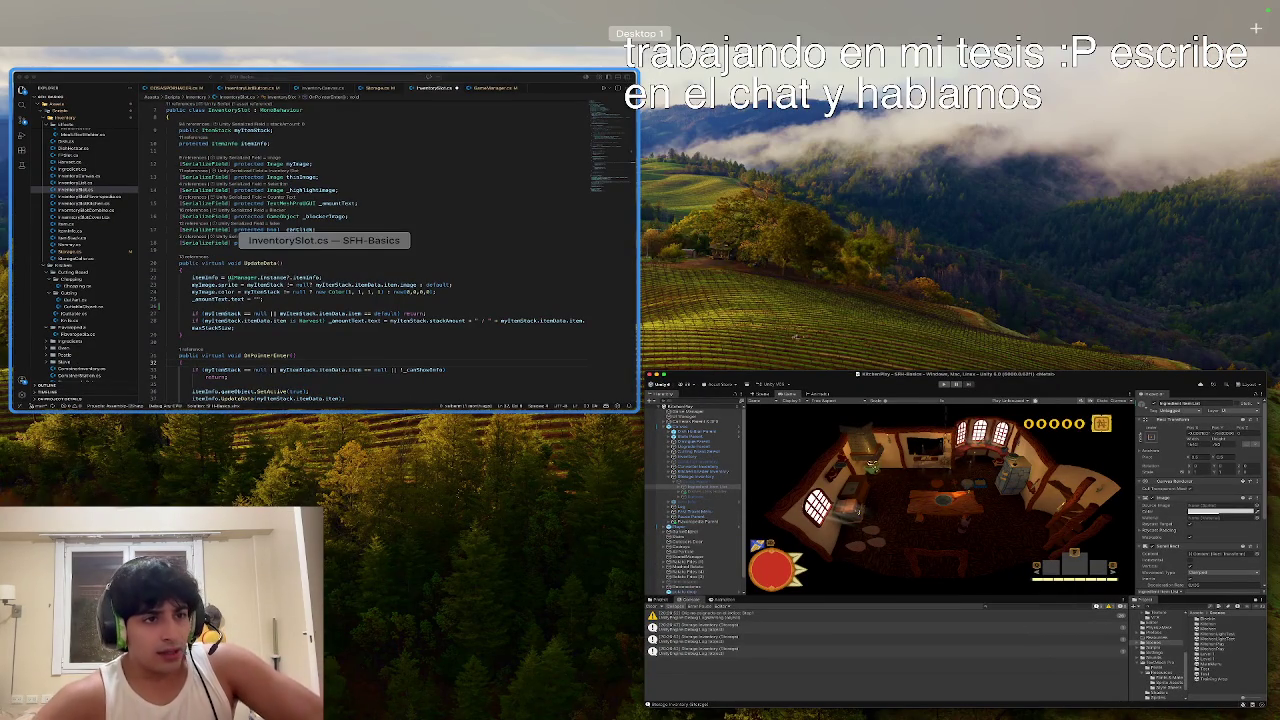
click(880, 470)
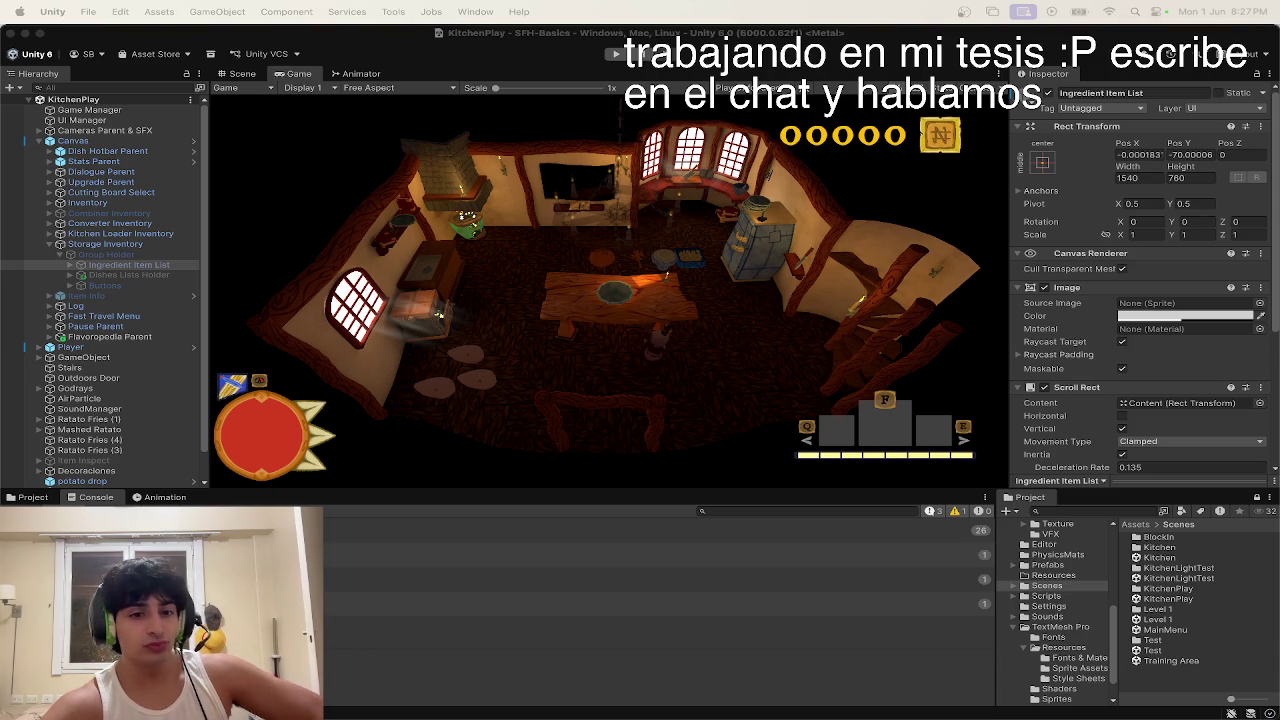
drag(336, 490, 335, 525)
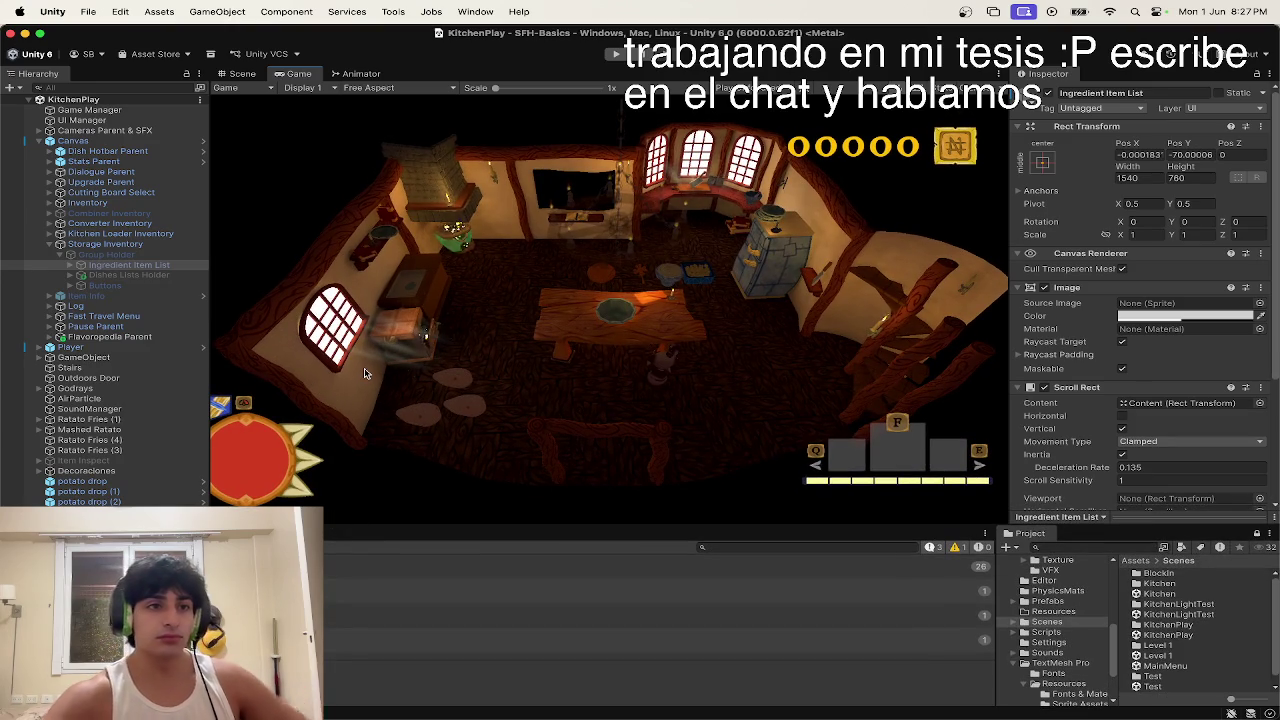
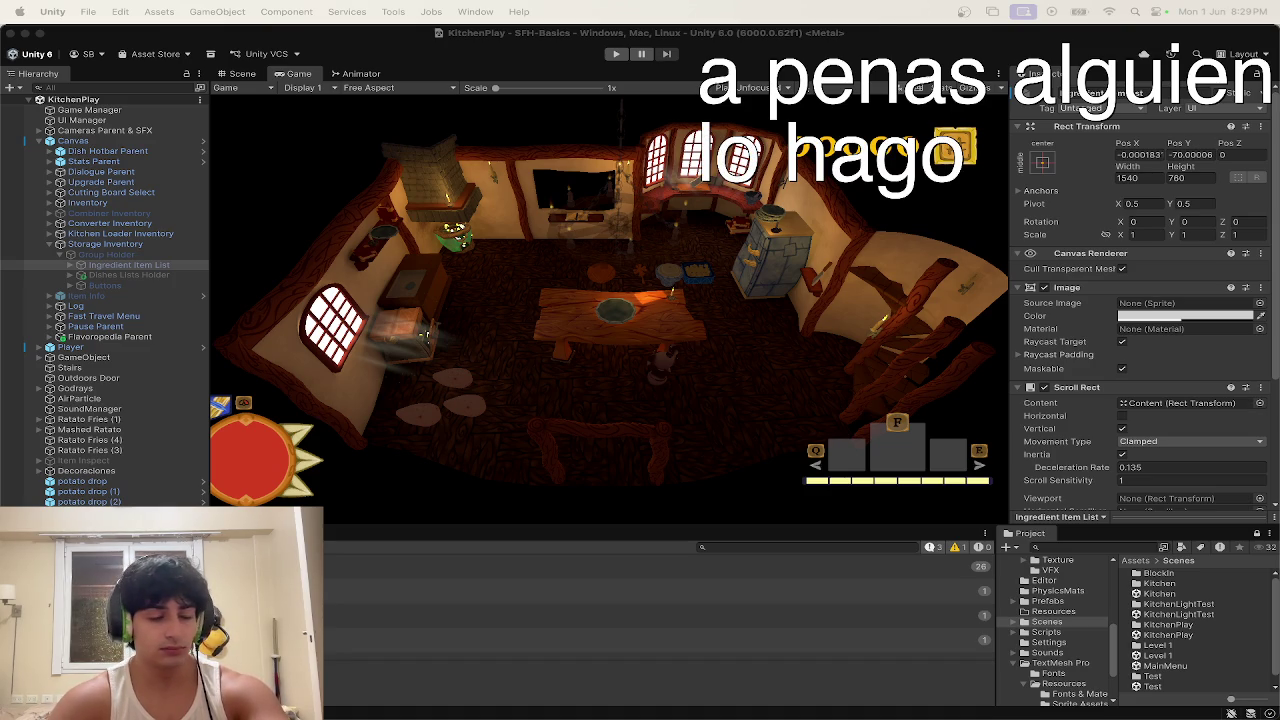
Step: Back in Unity, shrink the Game view for a taller Console and widen the Hierarchy slightly
key(super+Tab)
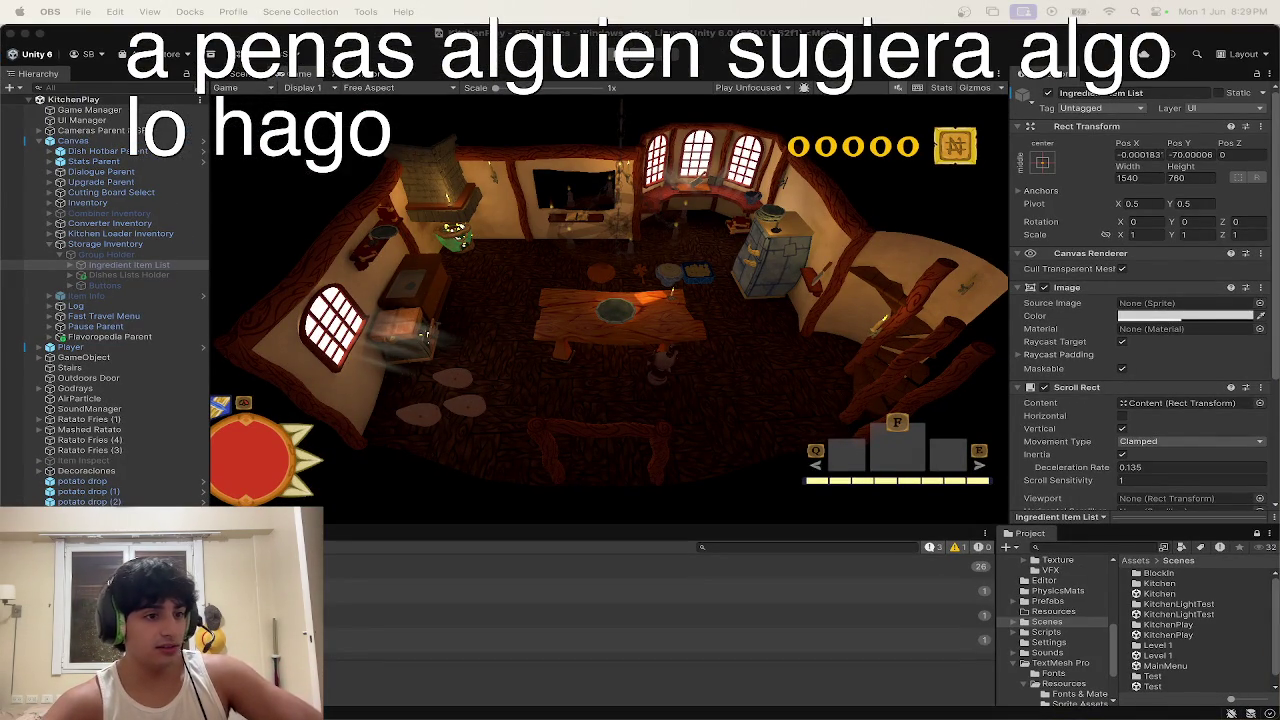
click(425, 335)
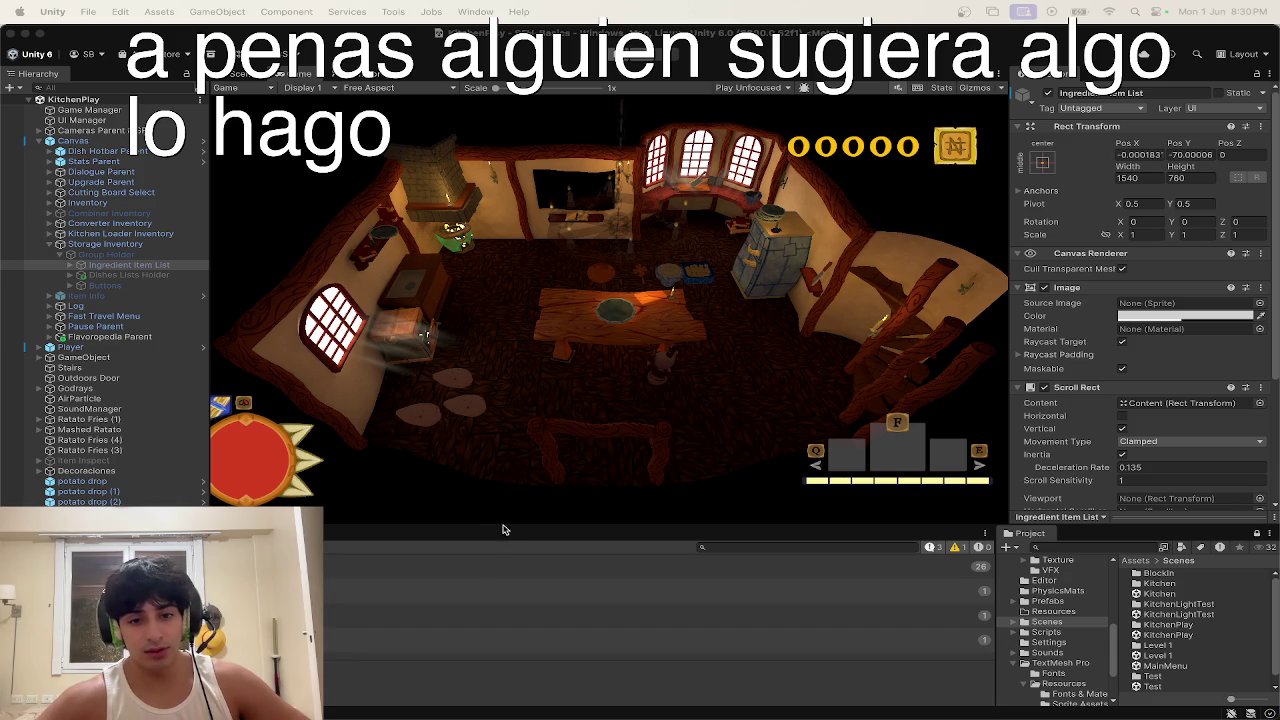
mouse_move(503, 530)
mouse_down()
mouse_move(513, 460)
mouse_move(509, 515)
mouse_move(511, 488)
mouse_up()
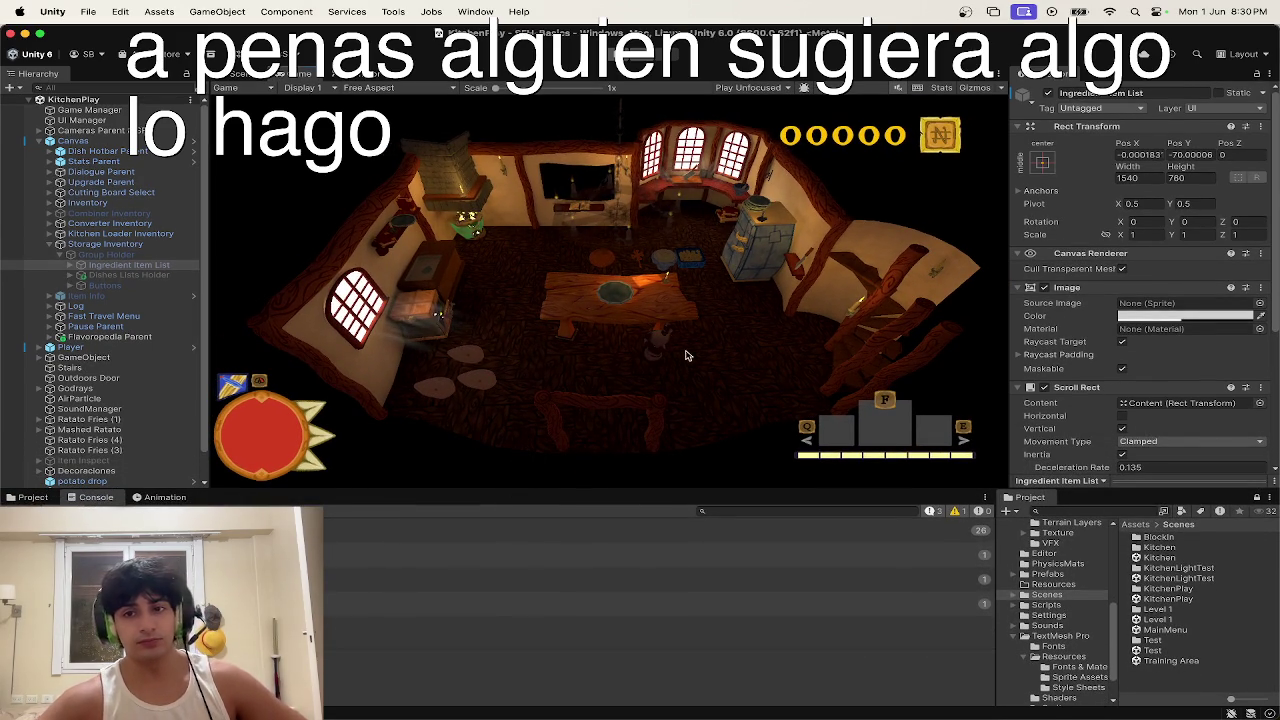
mouse_move(208, 285)
mouse_down()
mouse_move(224, 287)
mouse_move(210, 287)
mouse_up()
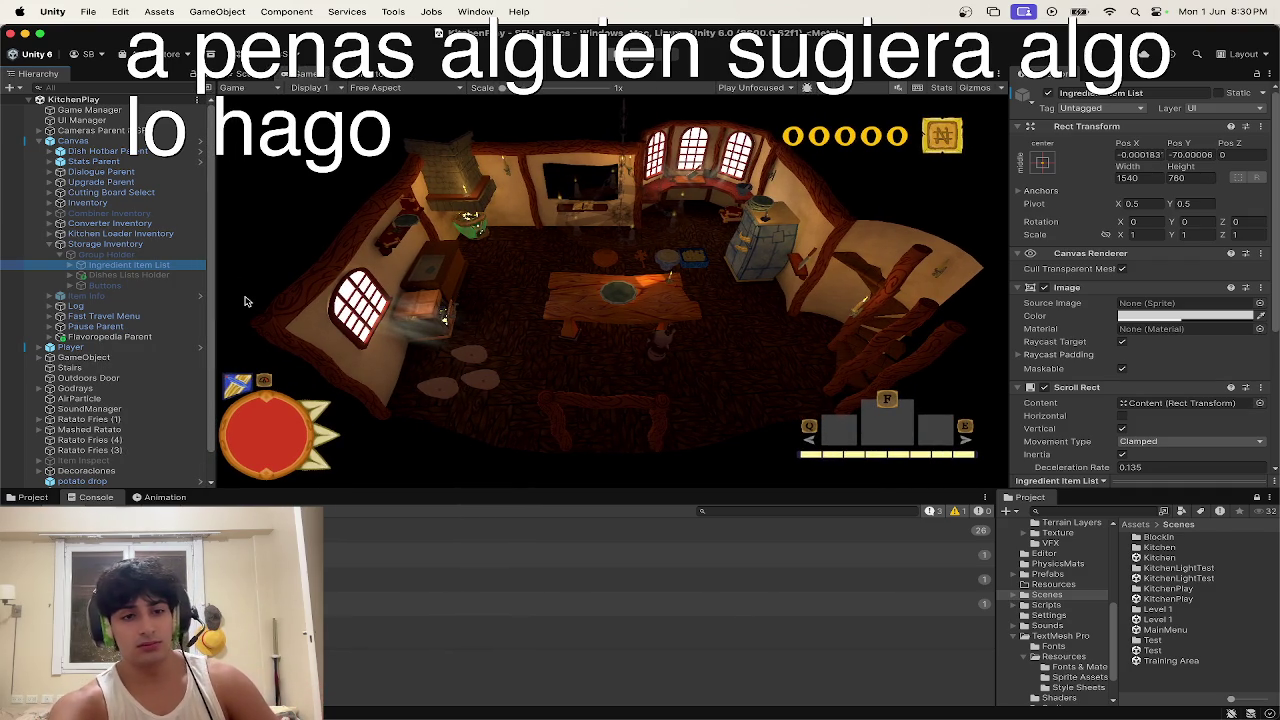
Step: In InventorySlot.cs, delete and re-add the blank line after line 25, then hide VS Code
key(super+Tab)
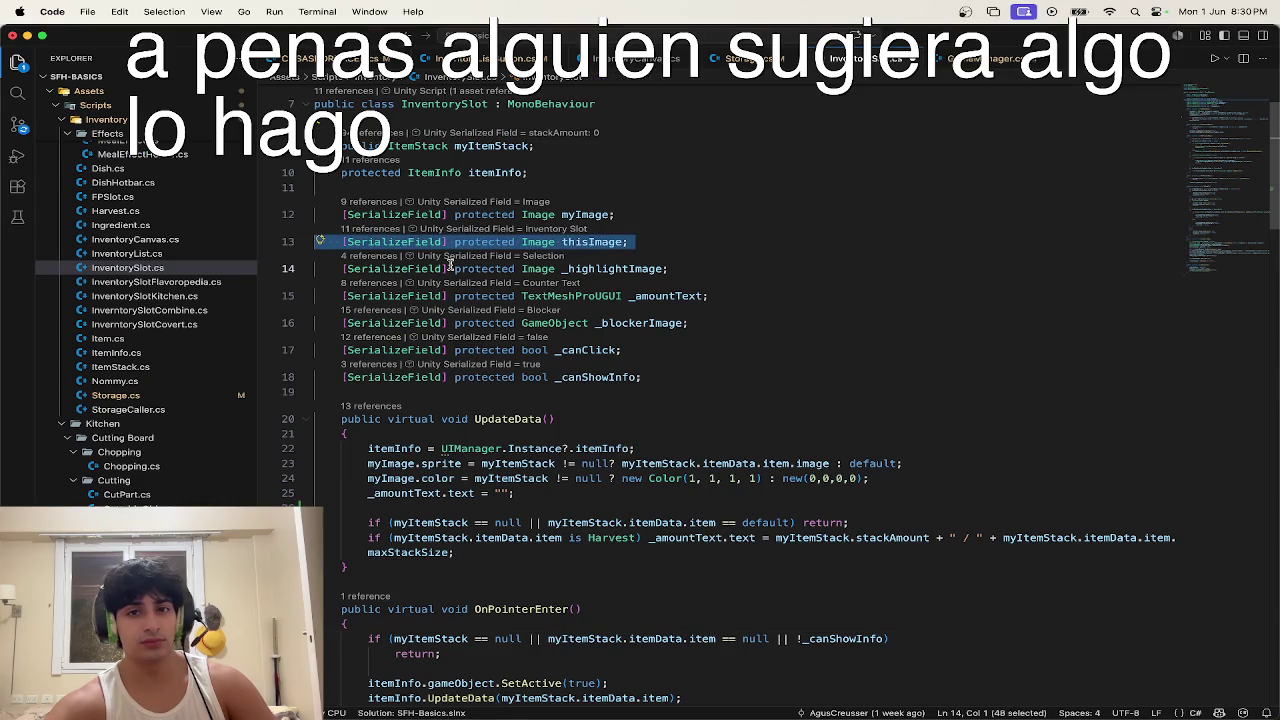
click(514, 507)
key(BackSpace)
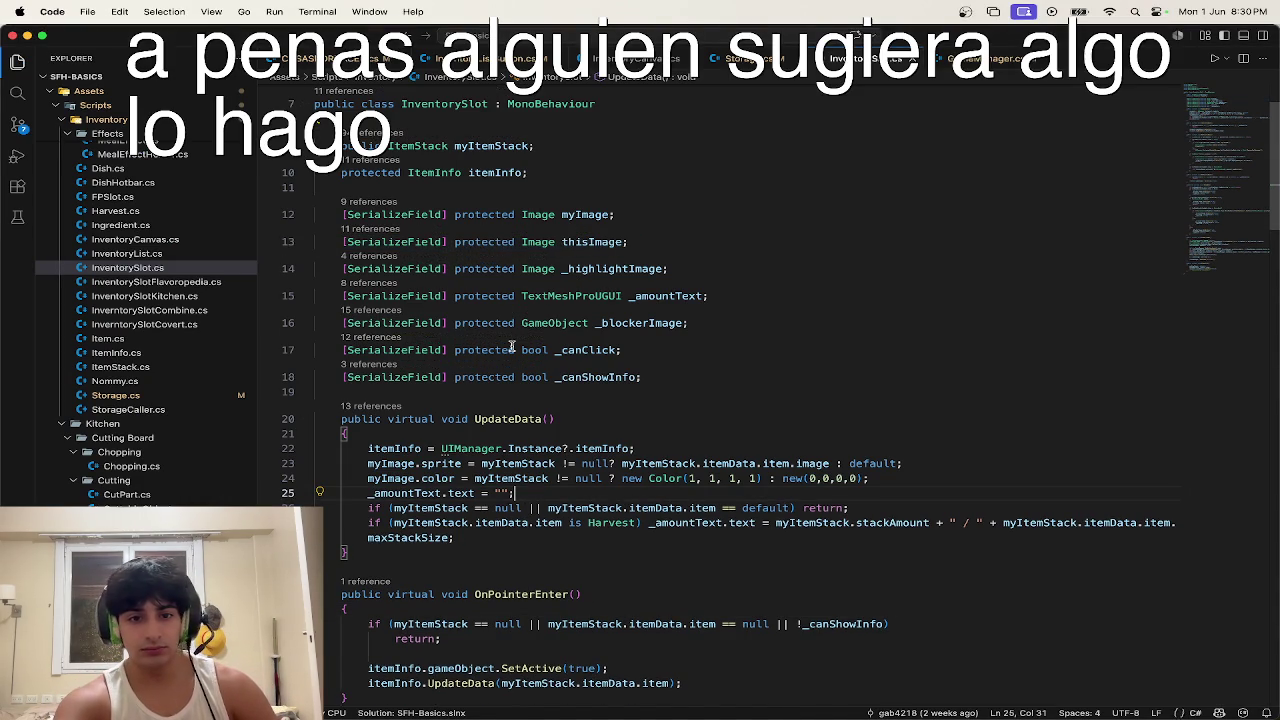
key(Return)
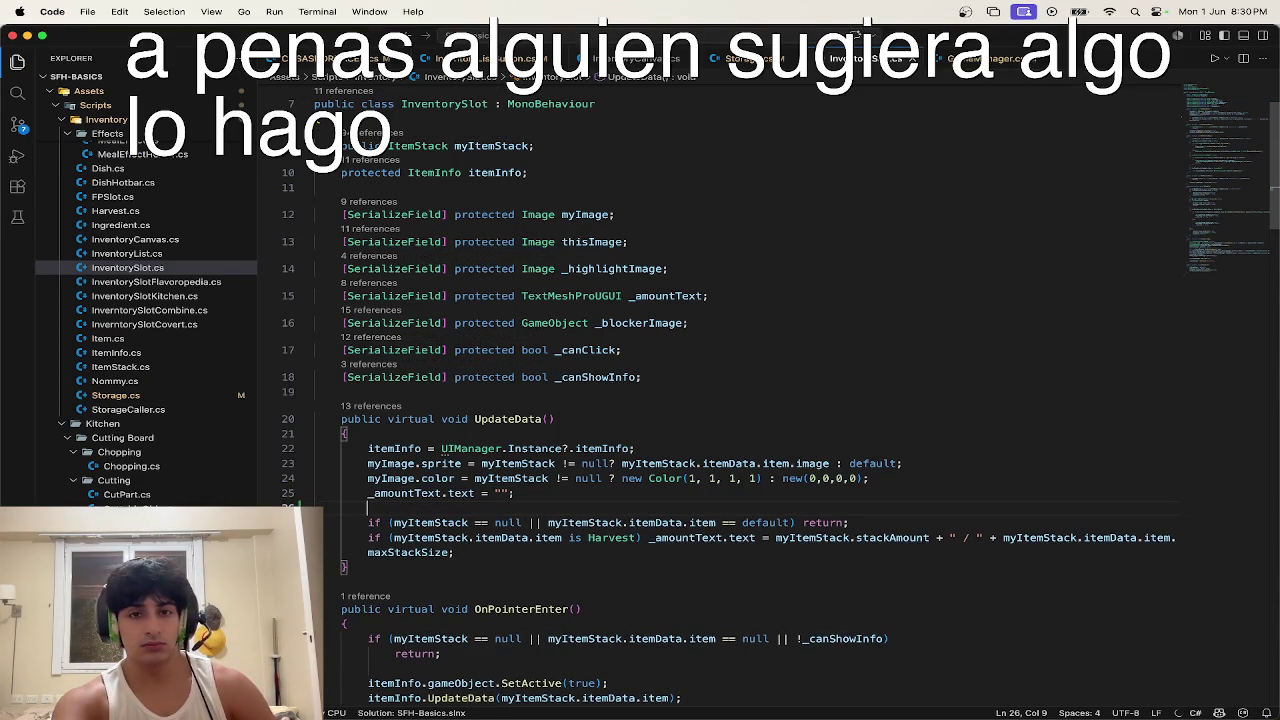
key(super+h)
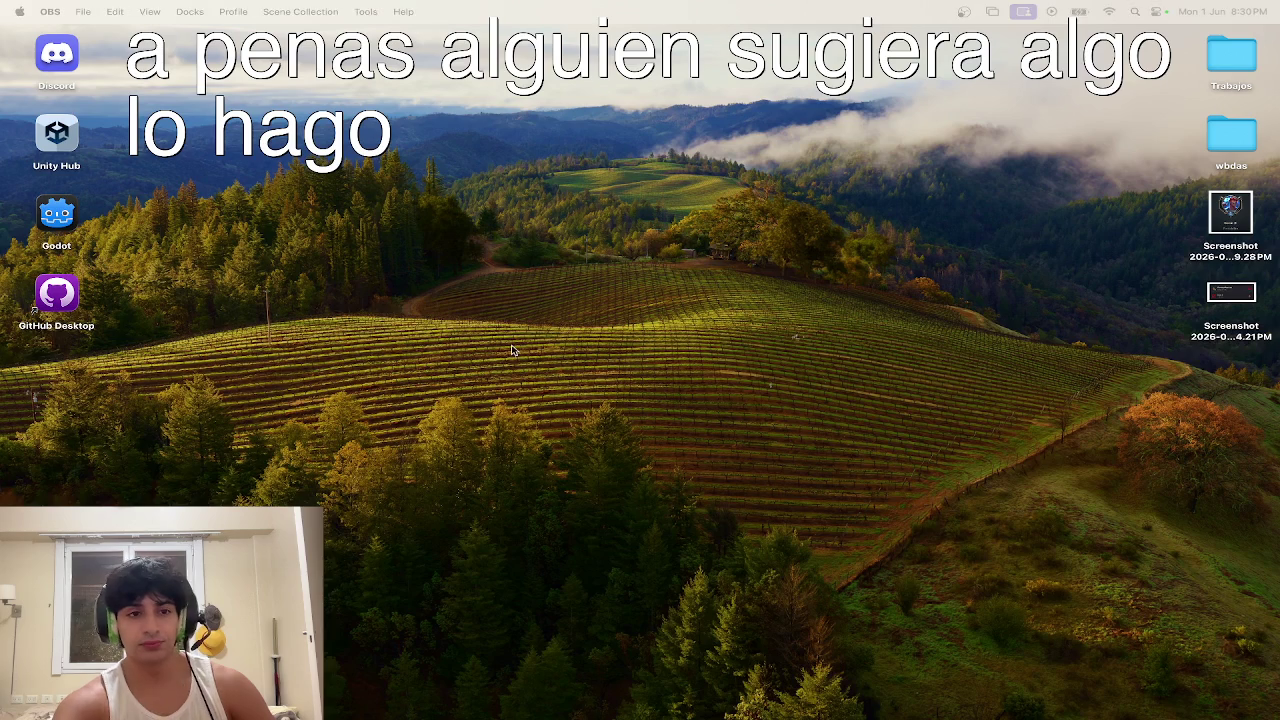
Step: Launch Unity Hub, glance at SFH-Basics, then open IA - Parcial 2 and allow Desktop access
click(67, 148)
double_click(65, 147)
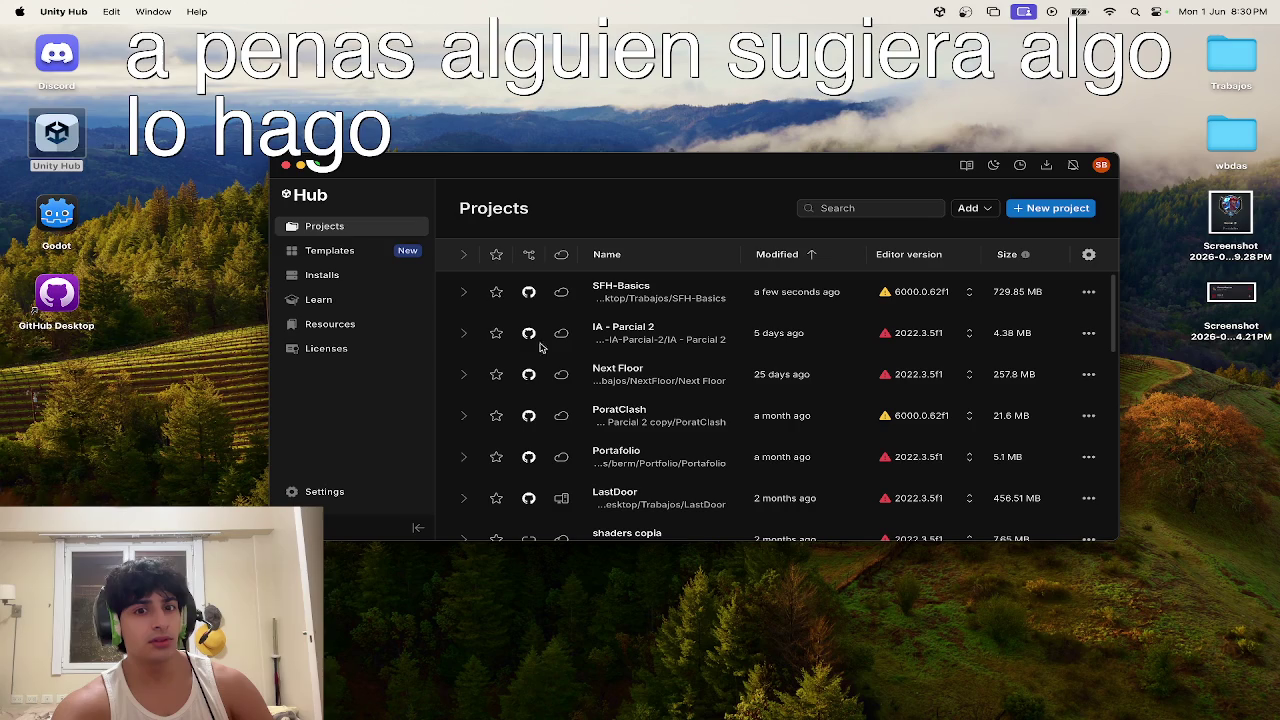
click(650, 300)
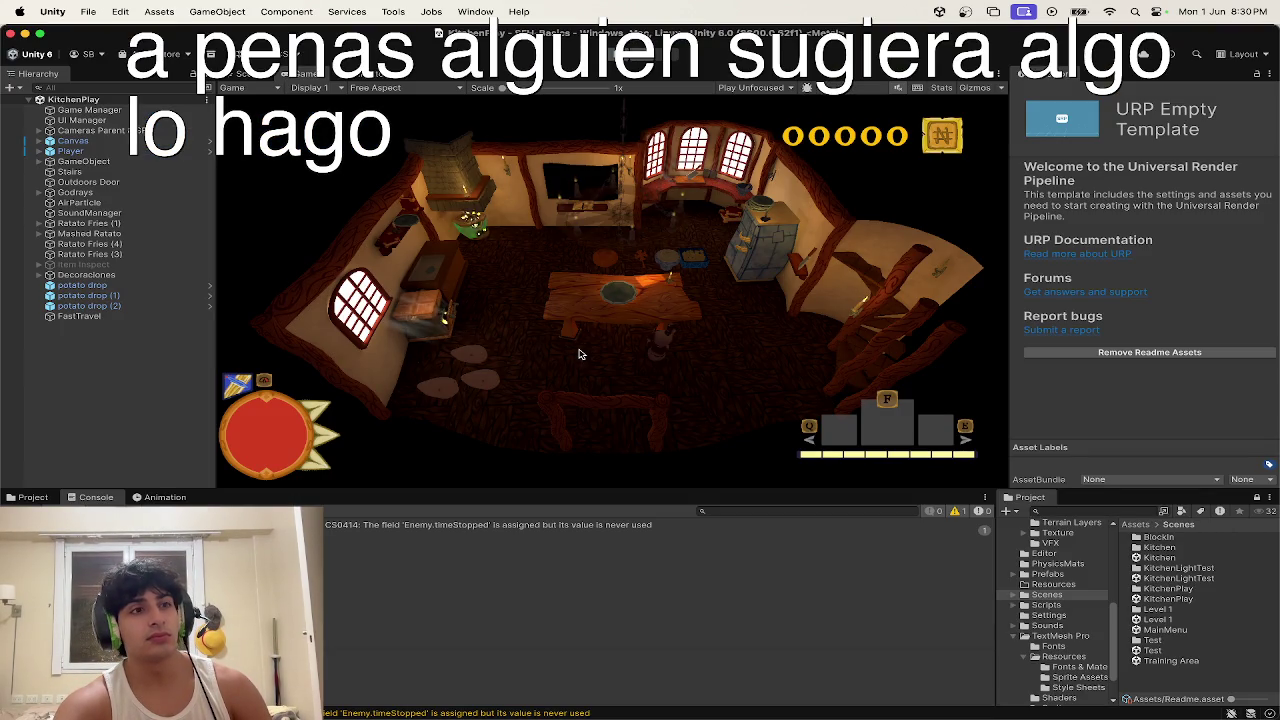
click(101, 164)
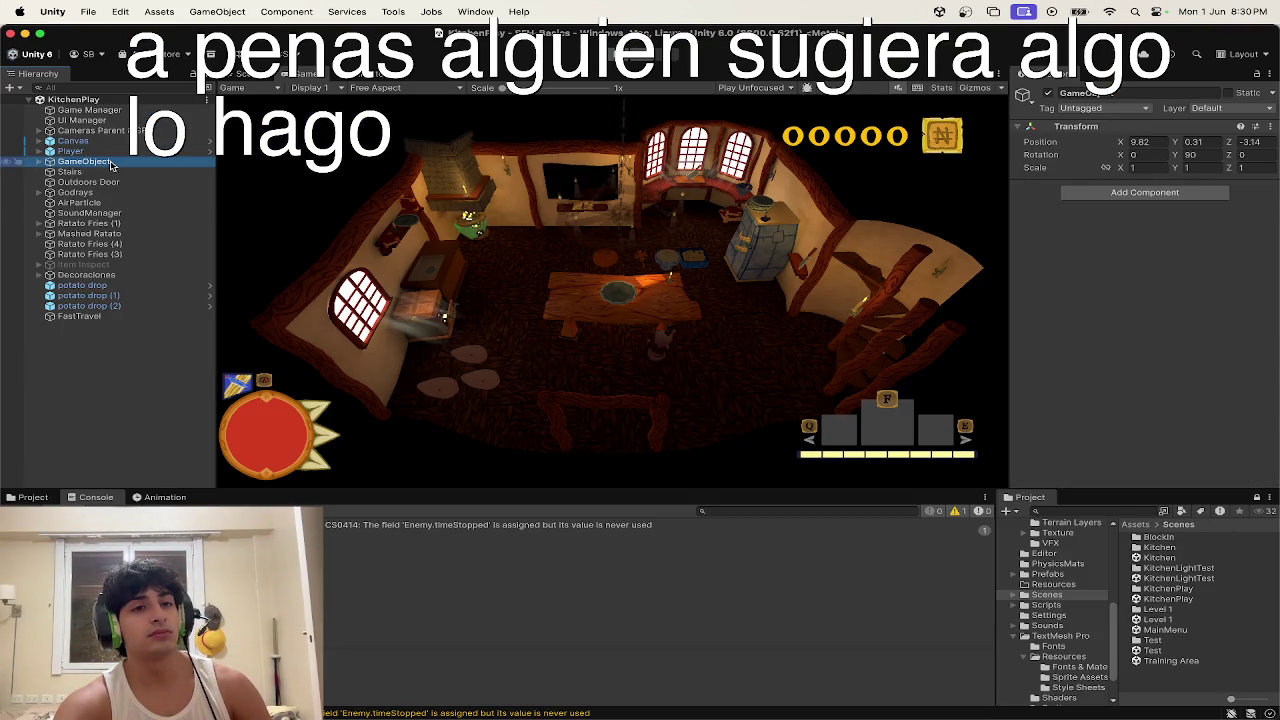
click(90, 202)
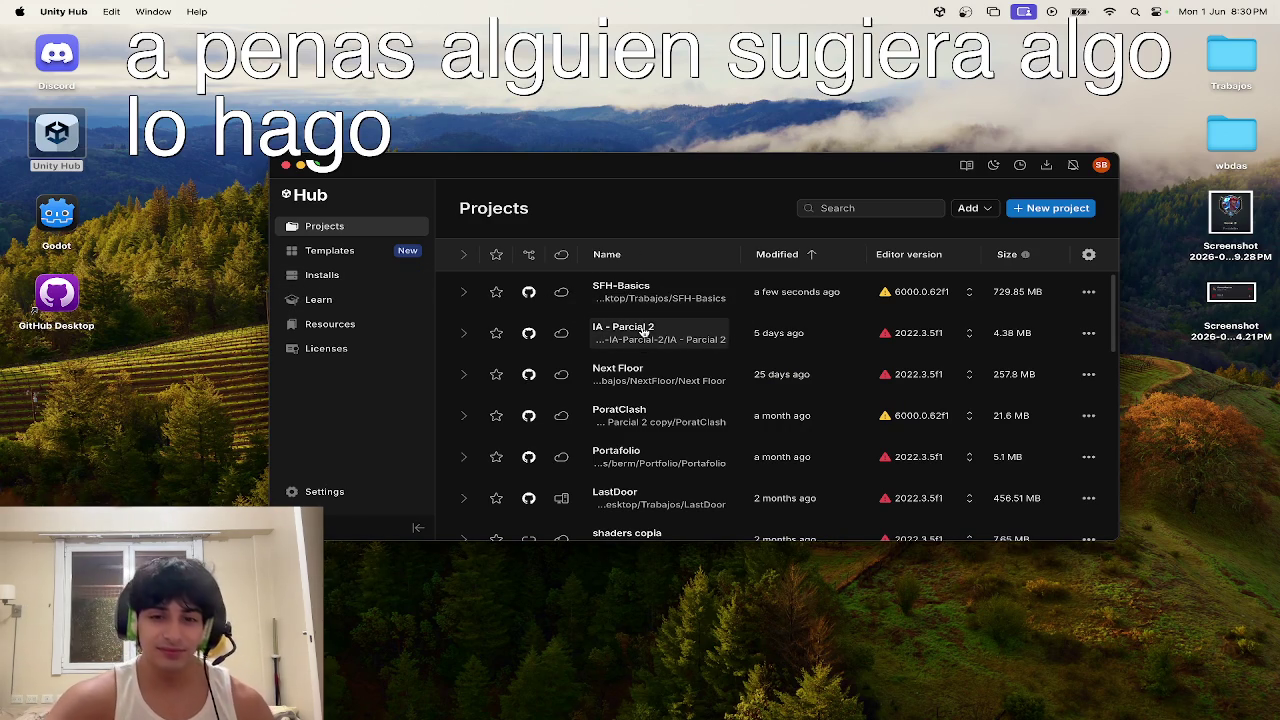
click(643, 332)
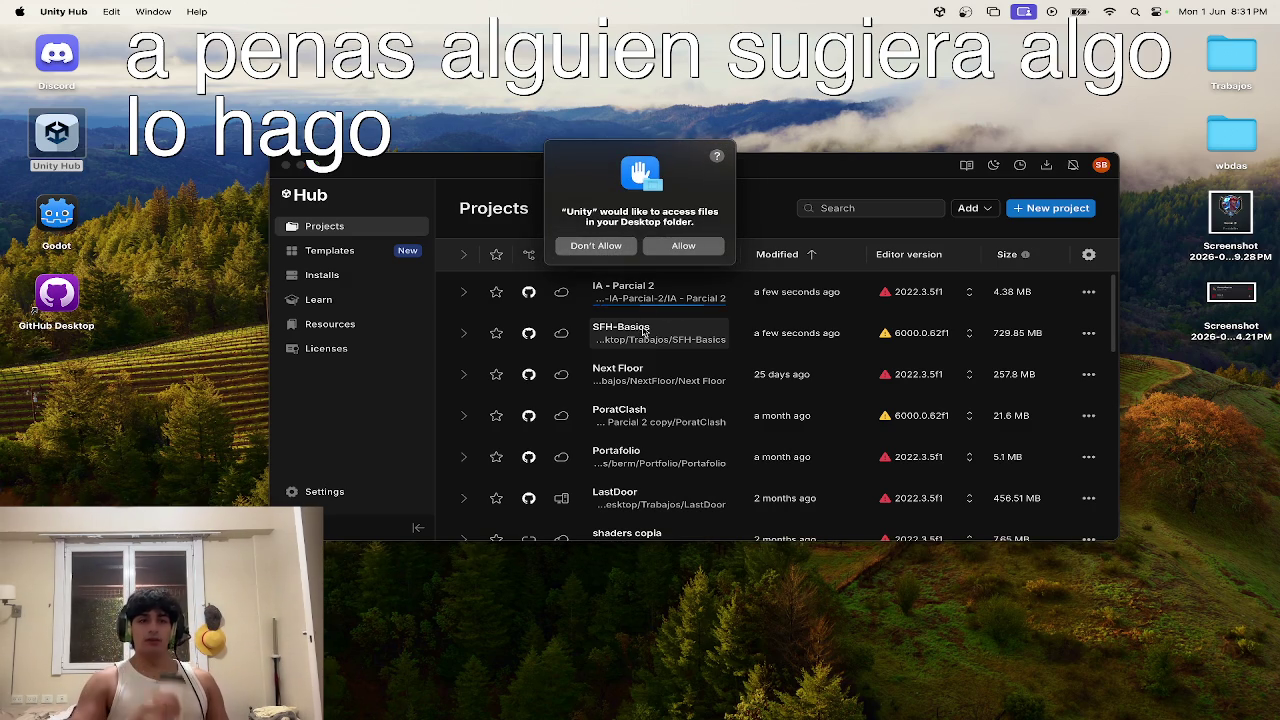
click(684, 246)
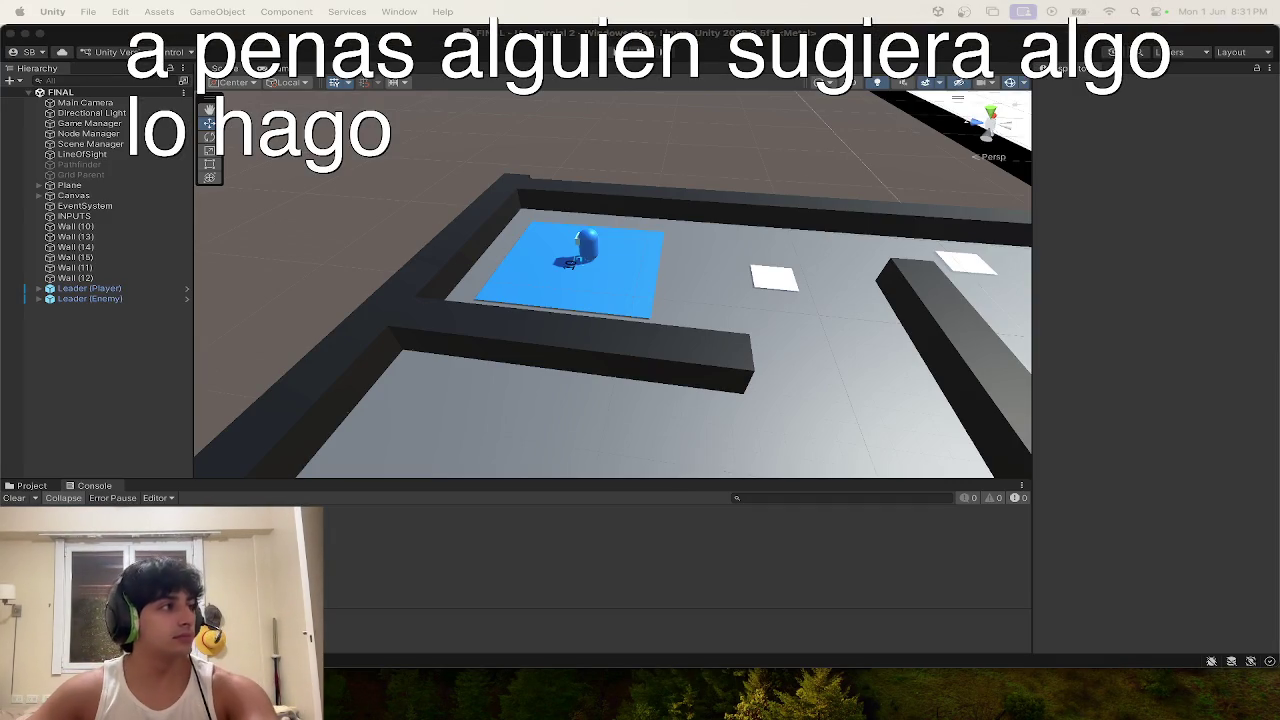
Step: Orbit the scene slightly and dismiss the Grid Parent context menu
mouse_move(517, 351)
mouse_down()
mouse_move(535, 321)
mouse_move(600, 357)
mouse_up()
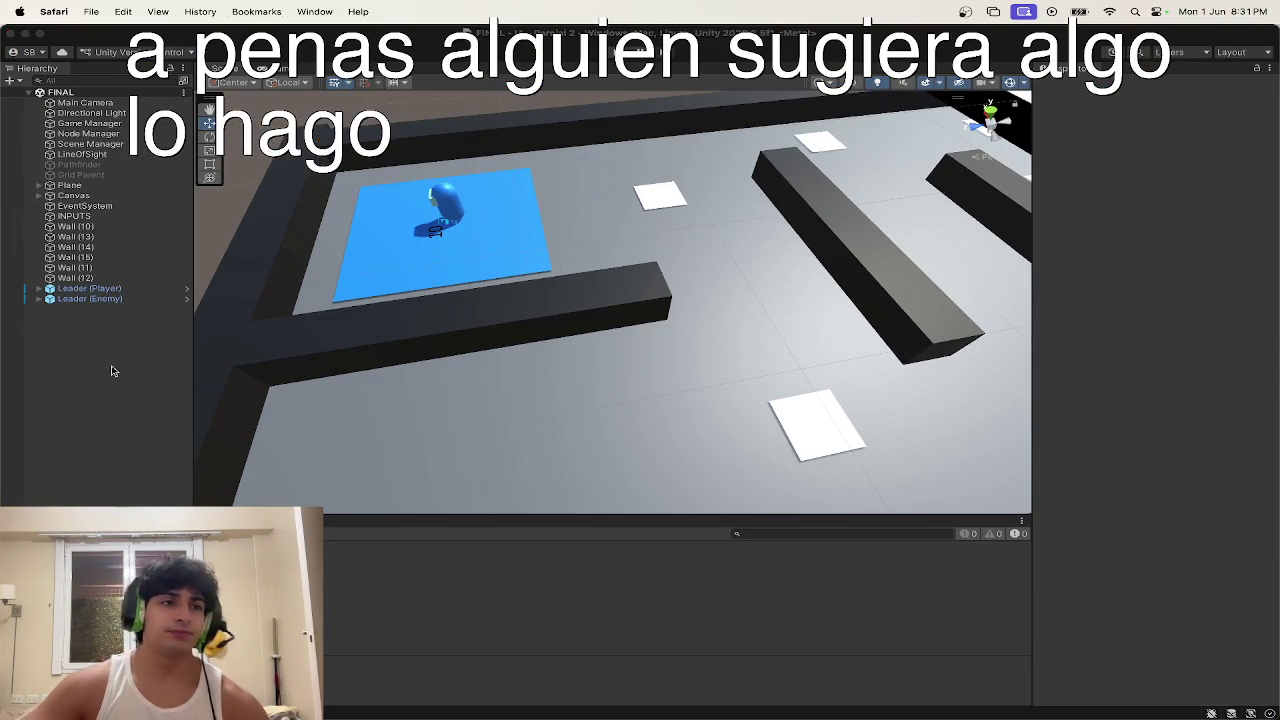
right_click(166, 174)
key(Escape)
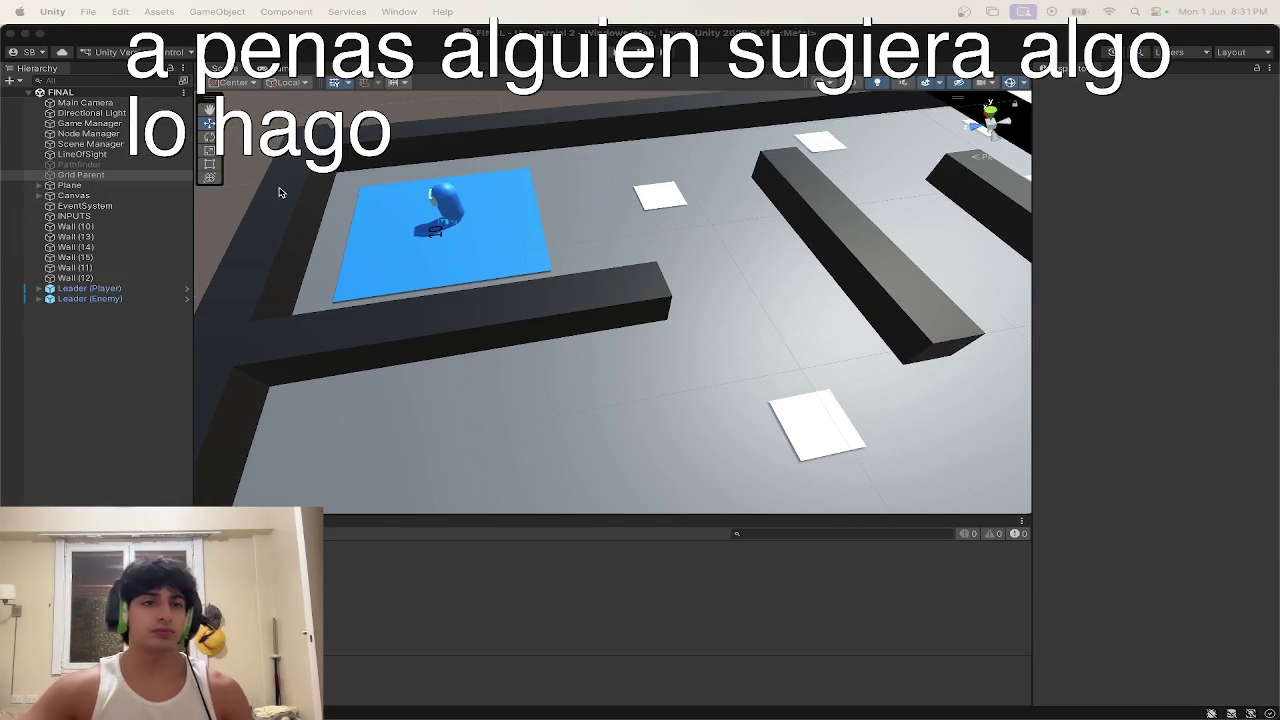
Step: Set Unity's External Script Editor to Visual Studio for Mac, then inspect Grid Parent
click(40, 10)
click(22, 10)
click(24, 10)
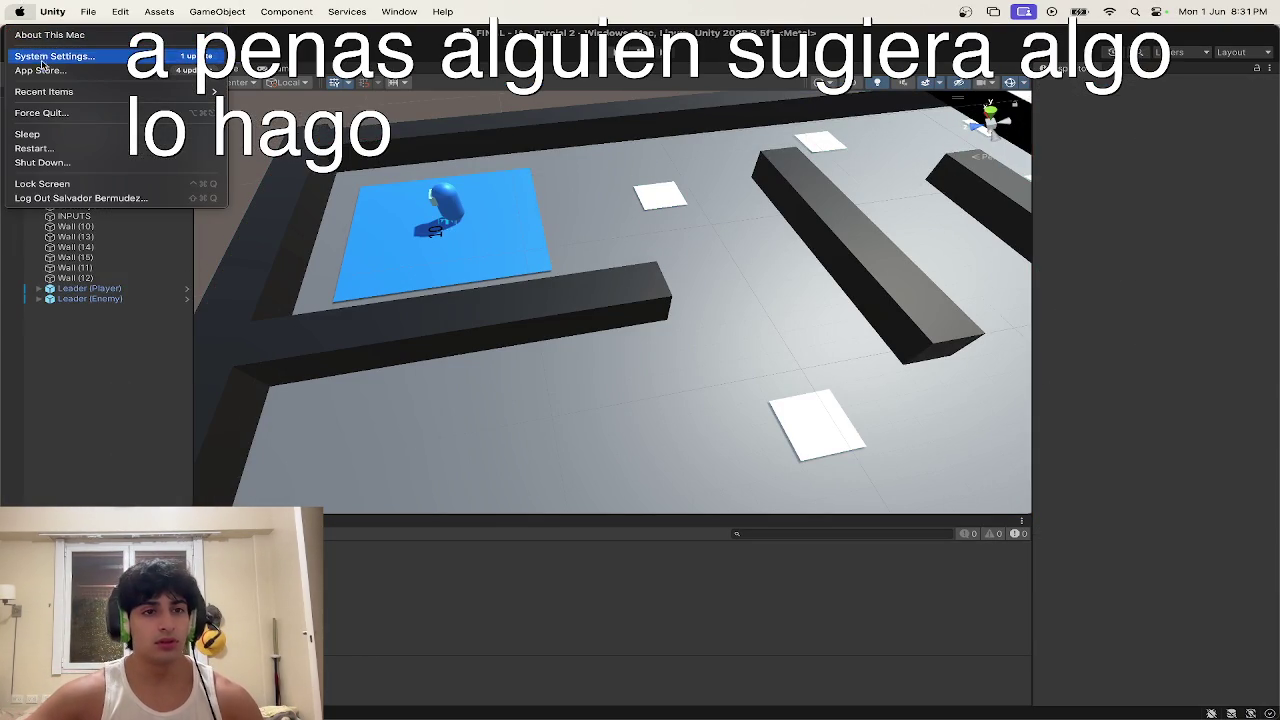
click(20, 11)
click(50, 11)
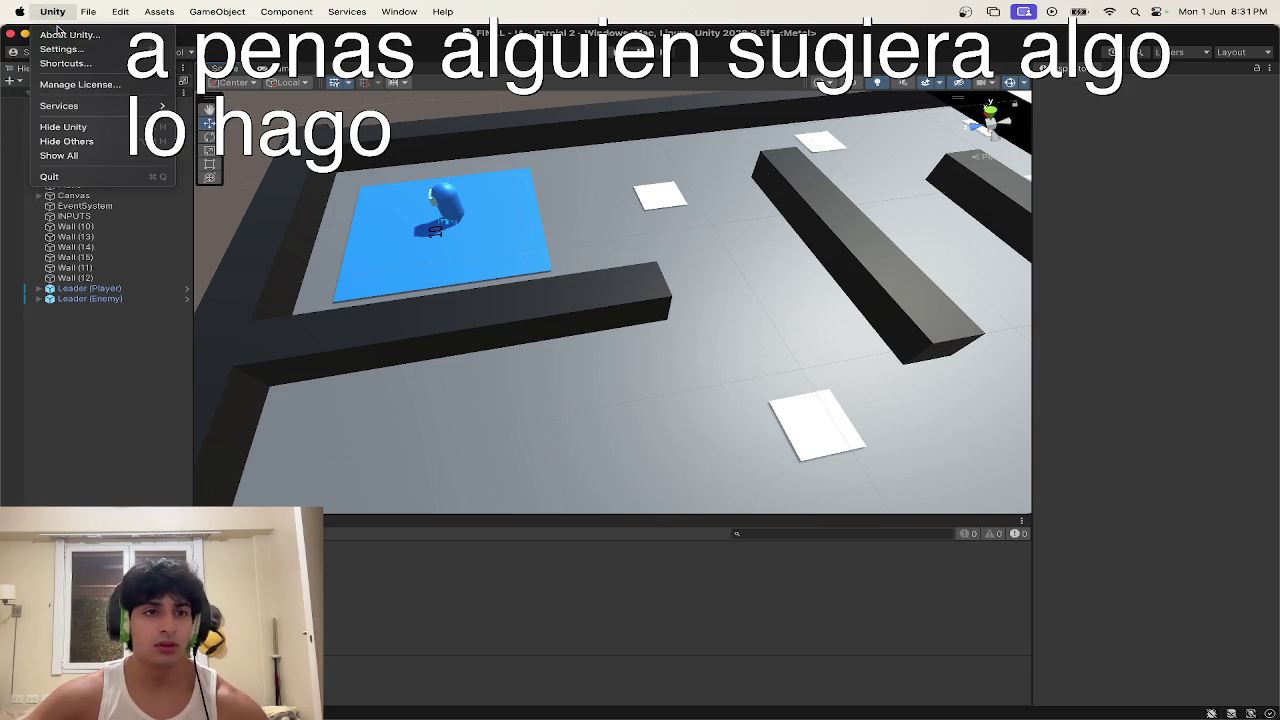
click(60, 48)
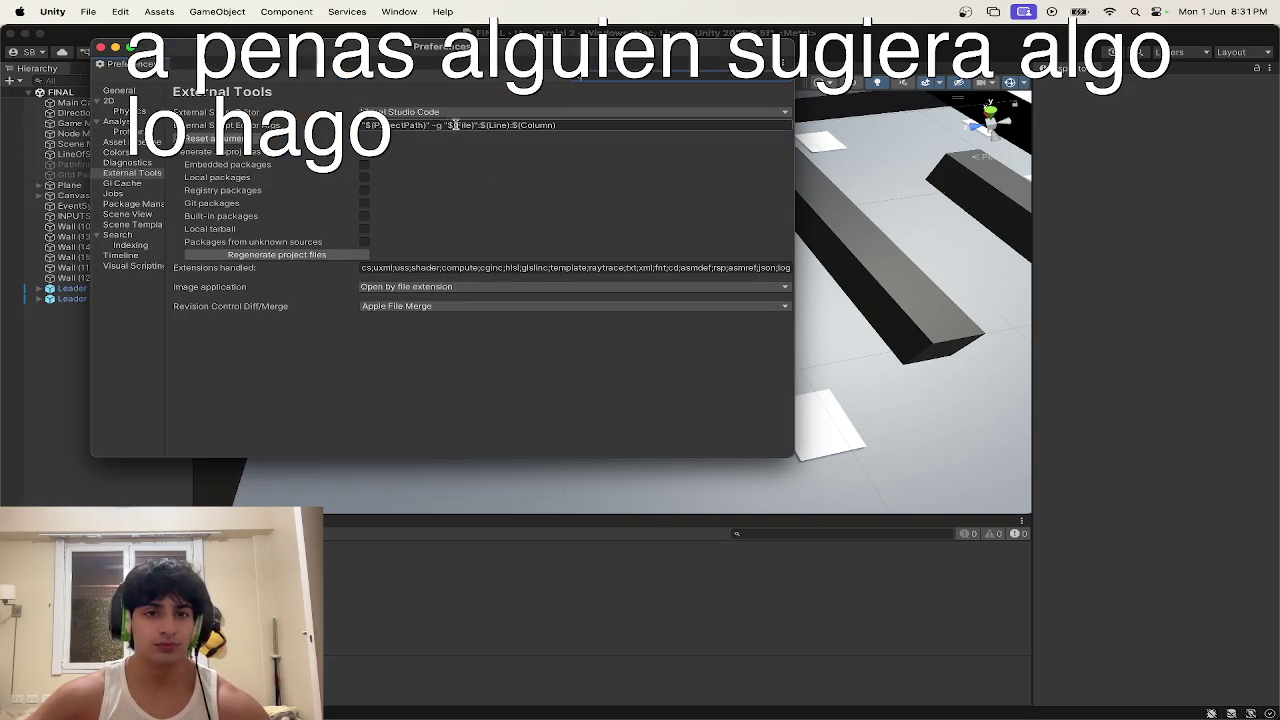
click(460, 112)
click(430, 140)
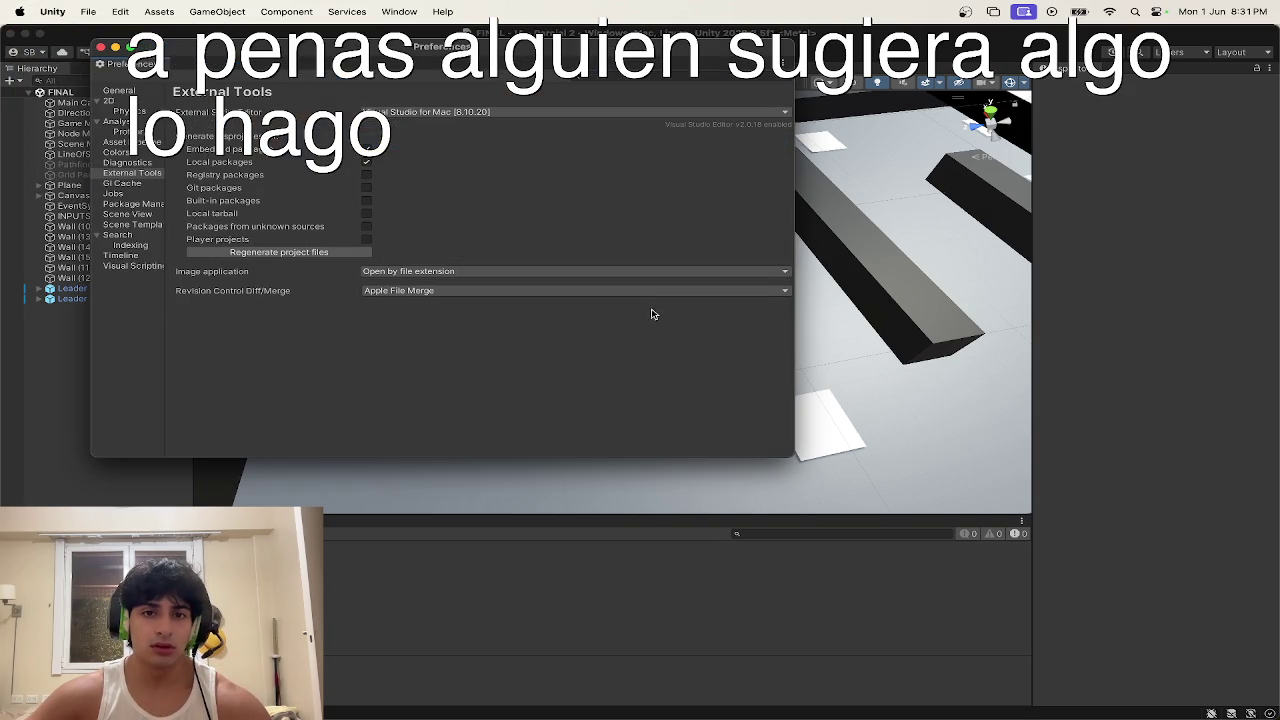
click(101, 47)
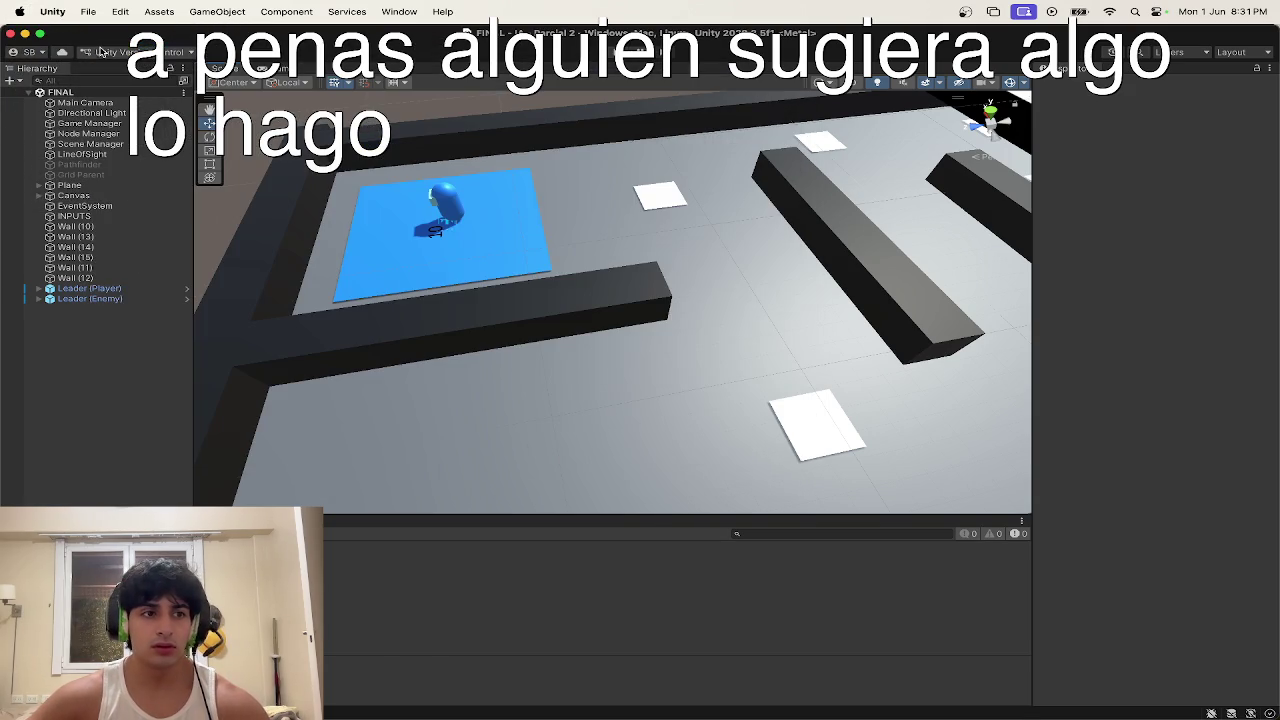
click(84, 206)
click(79, 176)
Step: Select Pathfinder and Grid Parent, then run and stop a play-test of the maze
key(Up)
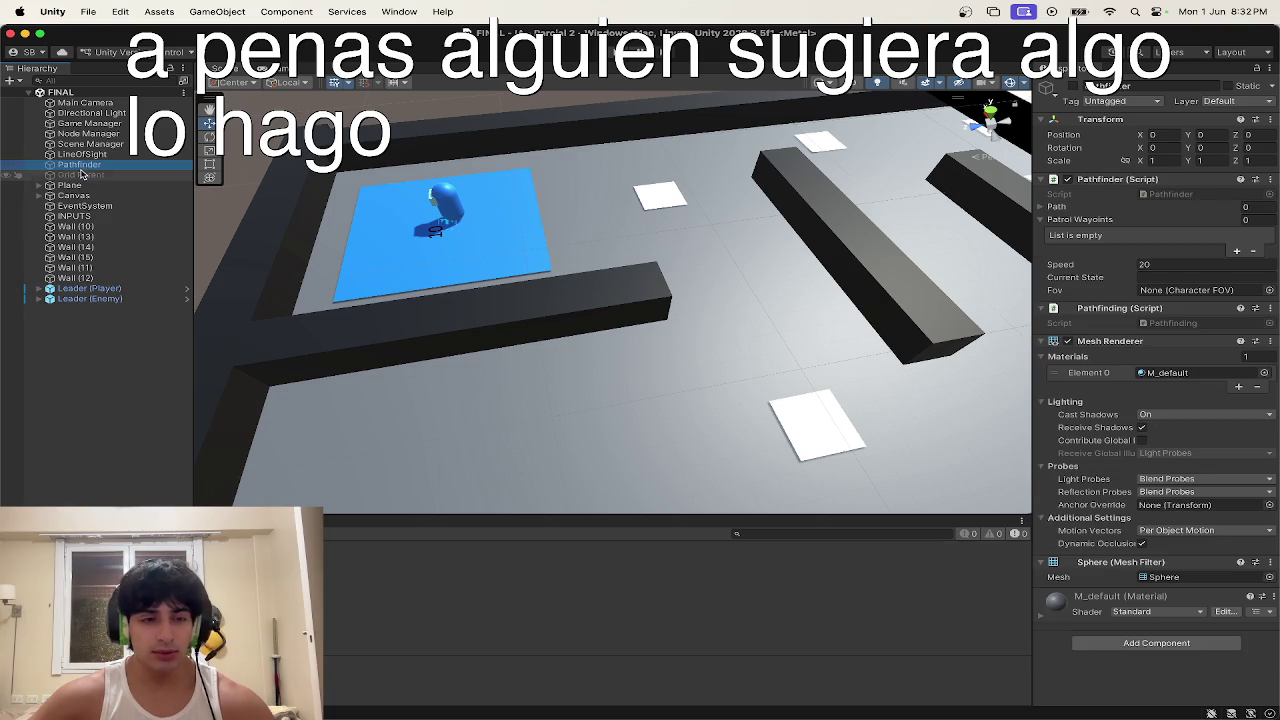
shift+click(84, 176)
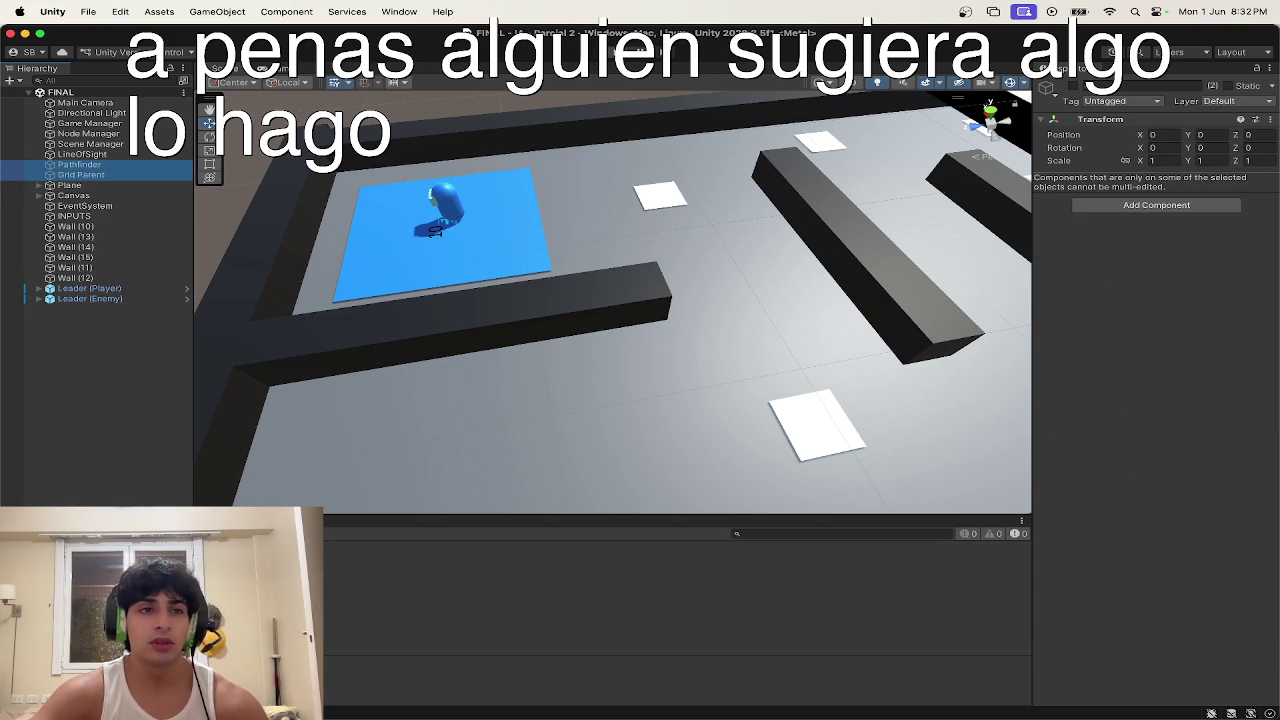
key(super+p)
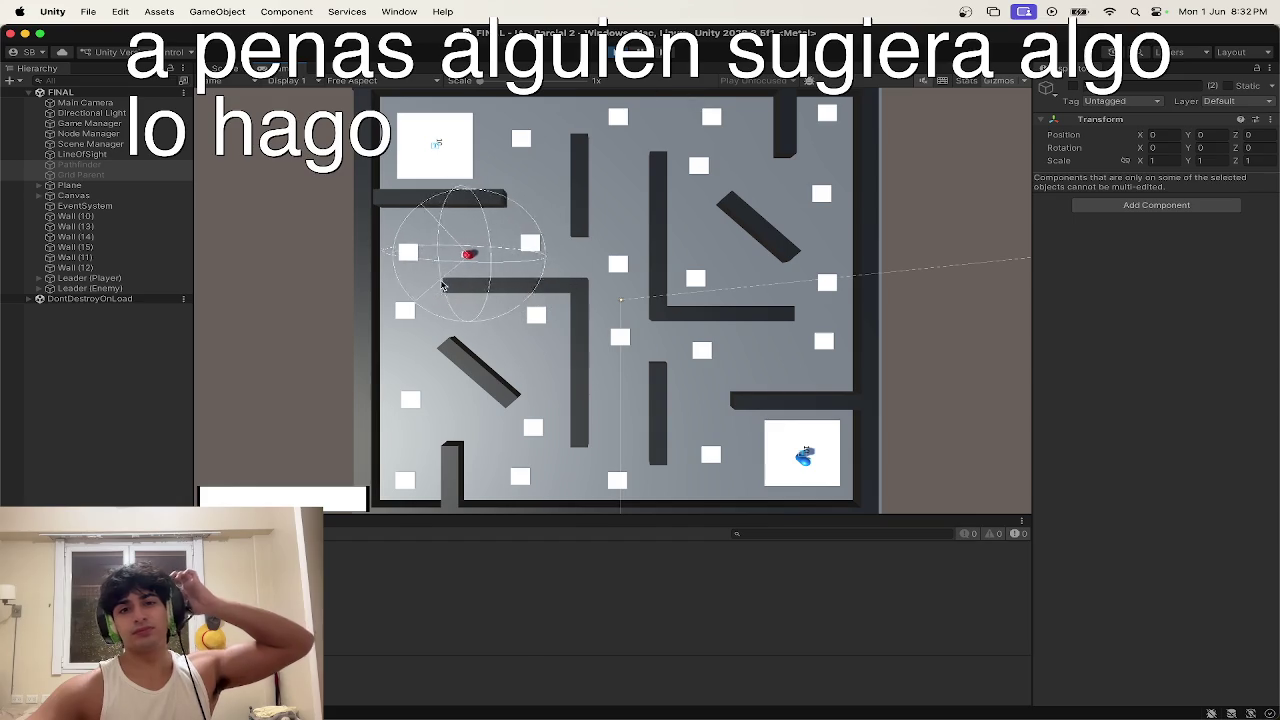
key(super+p)
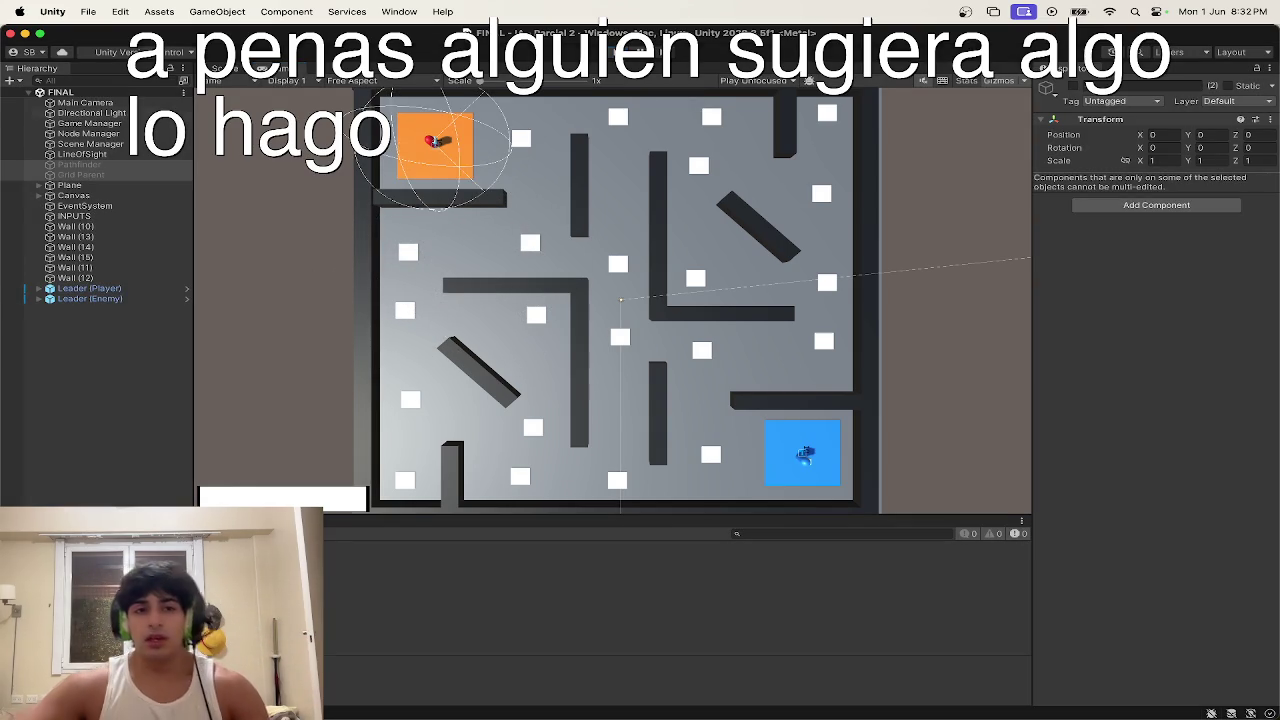
Step: In the Scene view, select the player and send its Player script to Edit Script
click(125, 208)
click(228, 68)
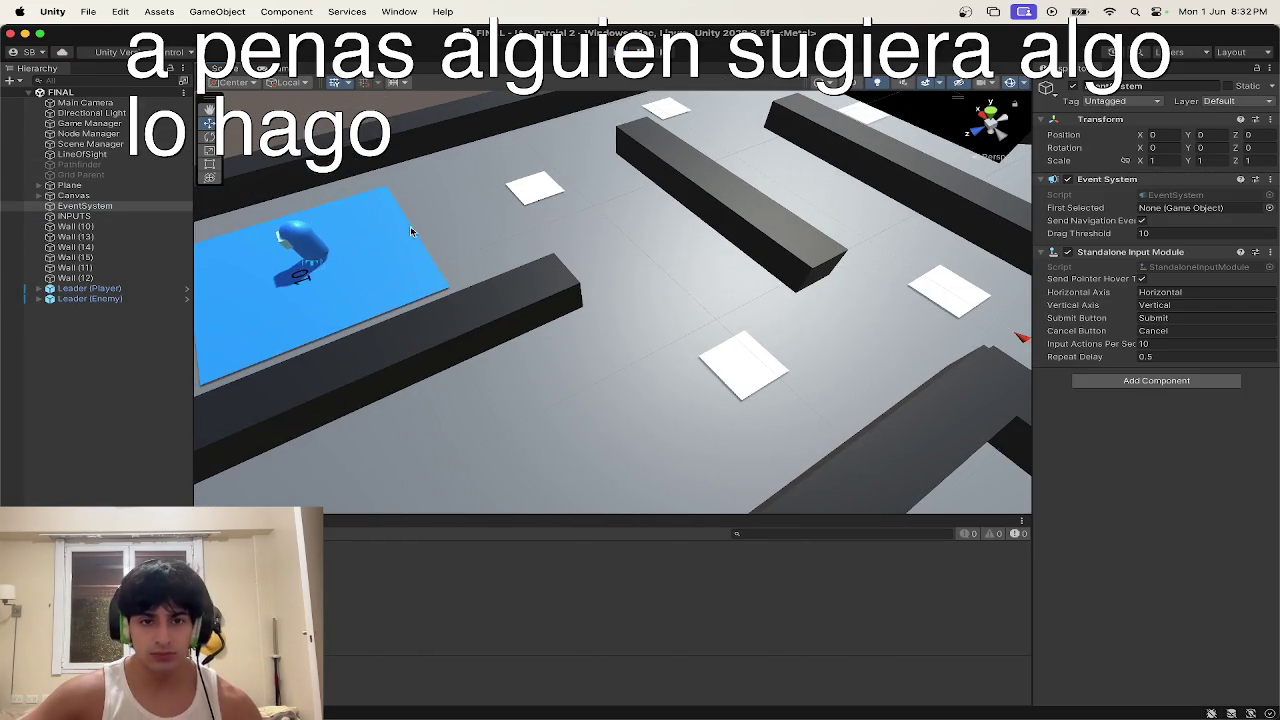
click(300, 242)
scroll(1118, 342, down, 5)
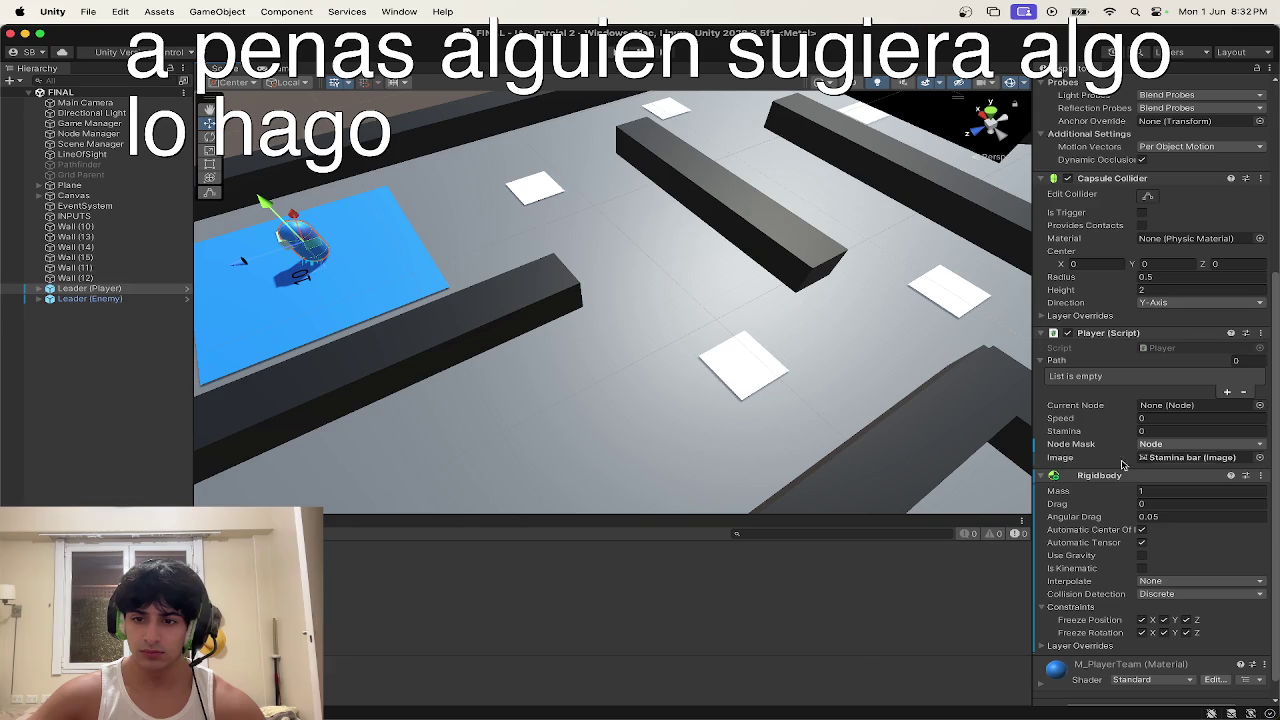
right_click(1118, 342)
click(1155, 504)
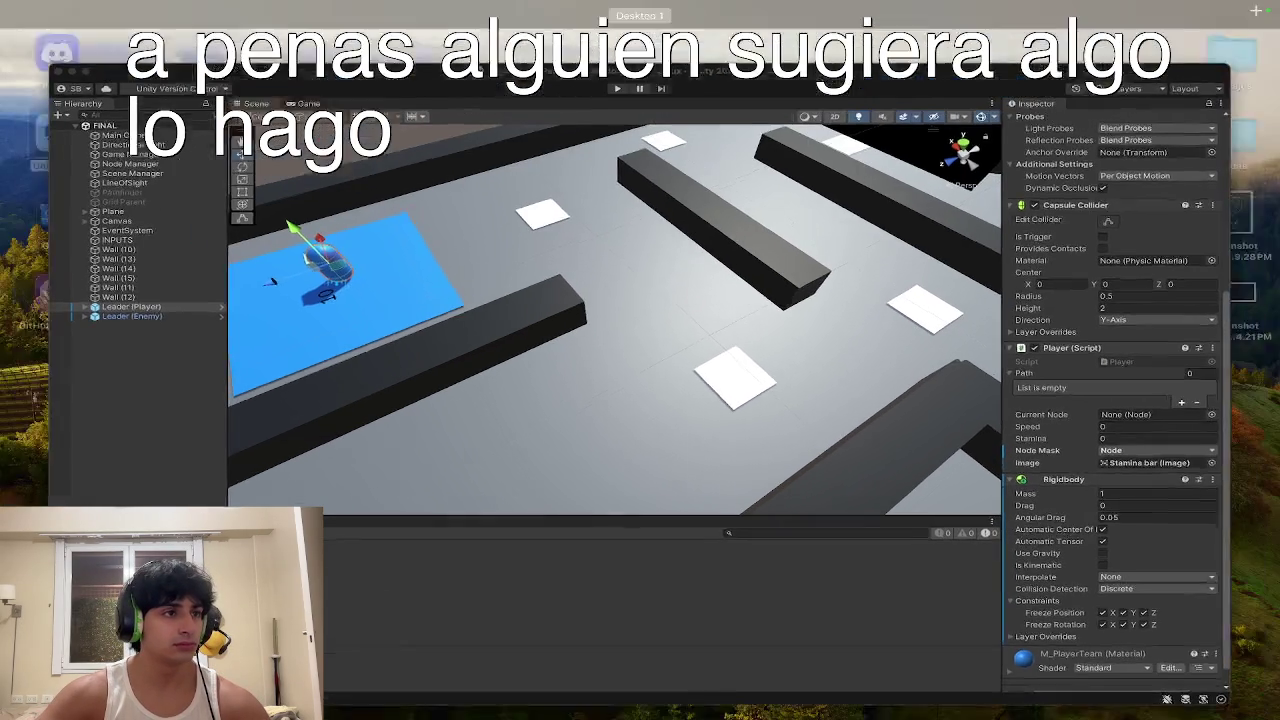
key(ctrl+Up)
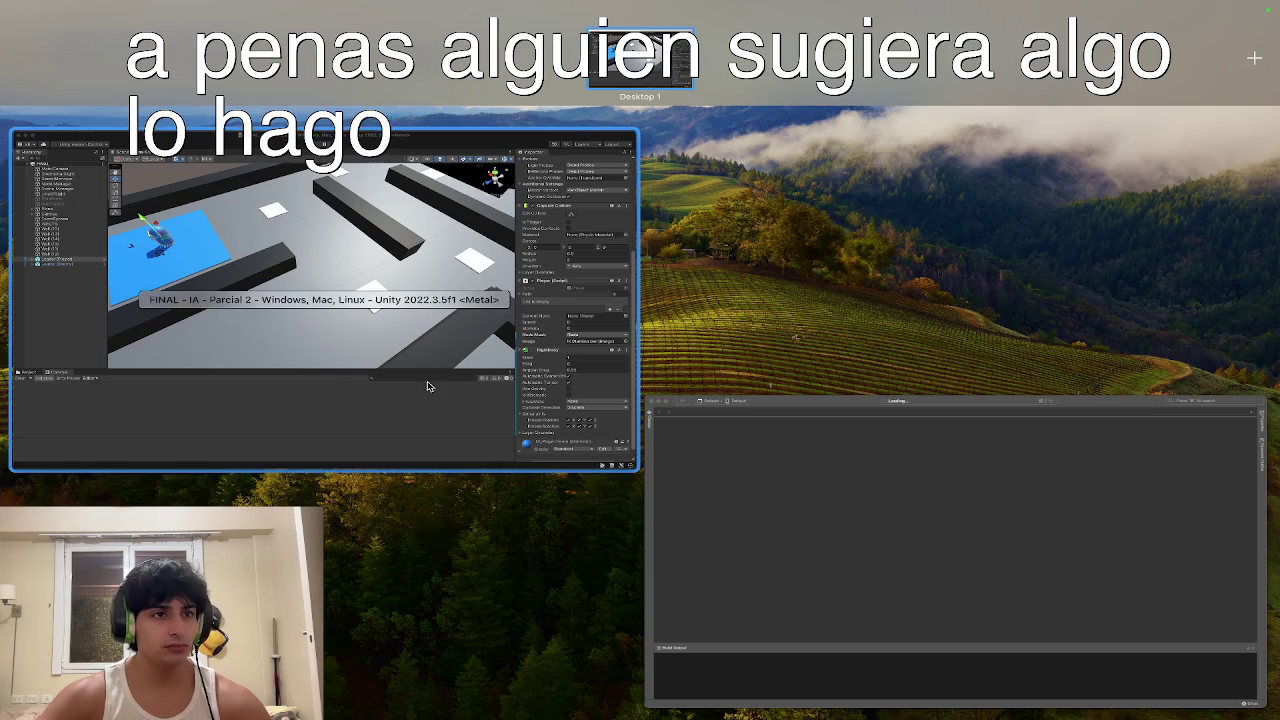
click(427, 386)
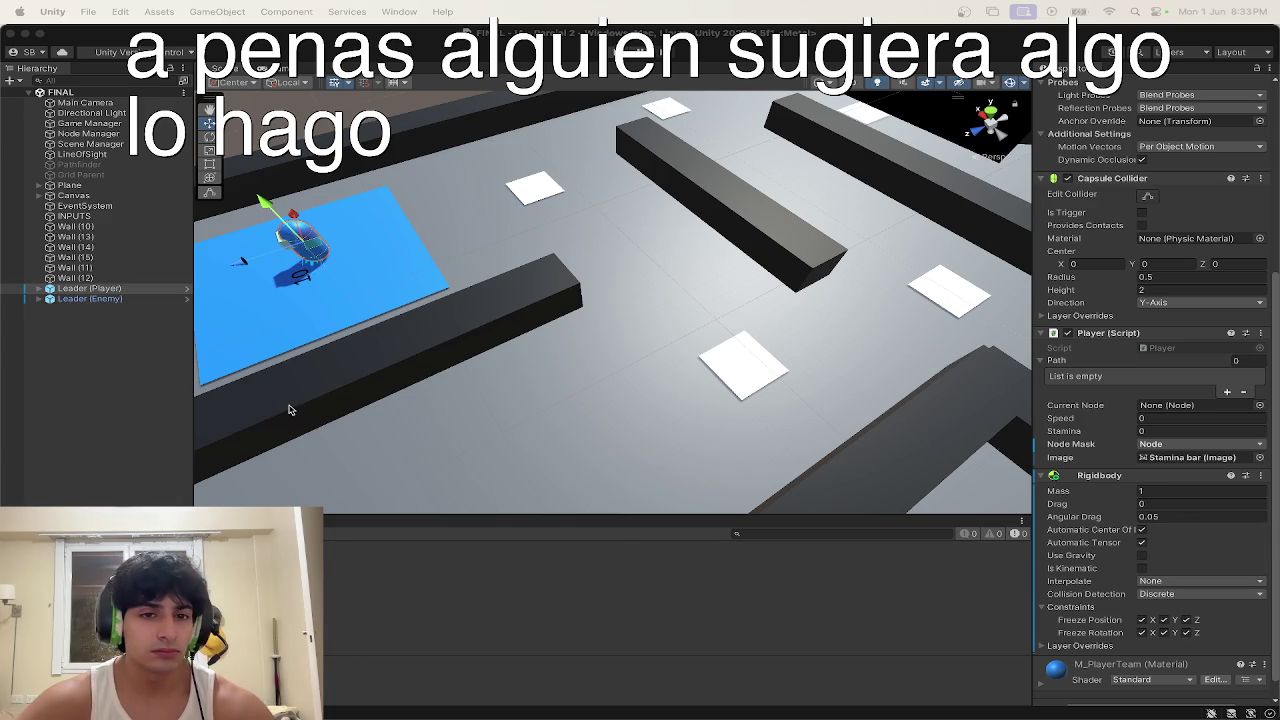
click(285, 407)
mouse_move(390, 425)
mouse_down()
mouse_move(351, 403)
mouse_move(360, 330)
mouse_move(343, 223)
mouse_move(416, 251)
mouse_move(480, 391)
mouse_up()
click(450, 410)
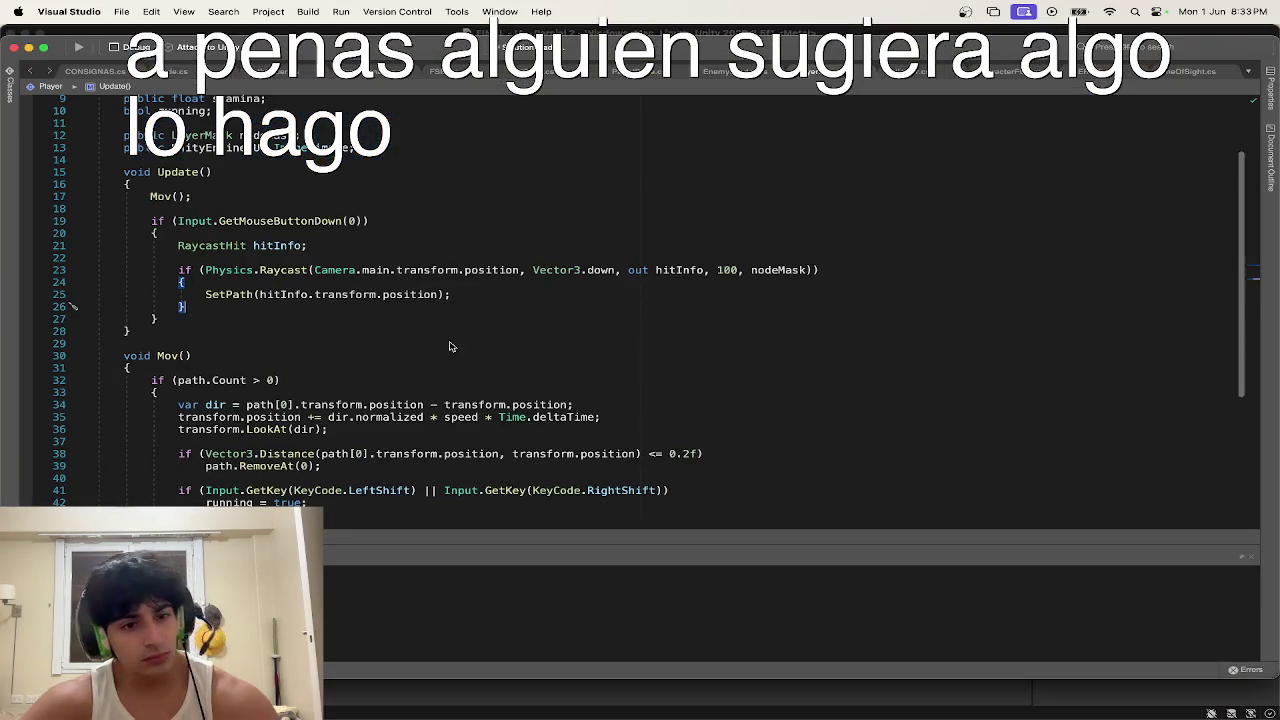
Step: Add a temporary Debug.Log("ksjdafhdkjs,f"); line after hitInfo in Player.cs, save, and check Unity
scroll(456, 390, down, 3)
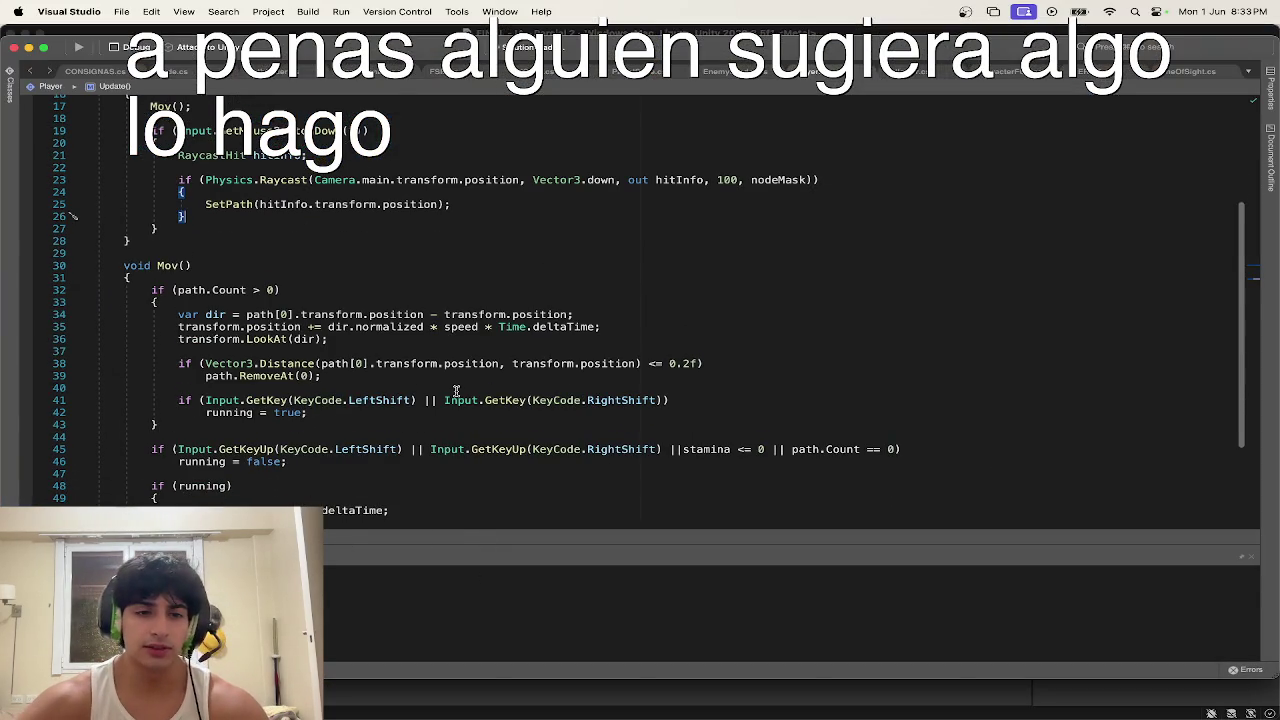
scroll(456, 390, down, 5)
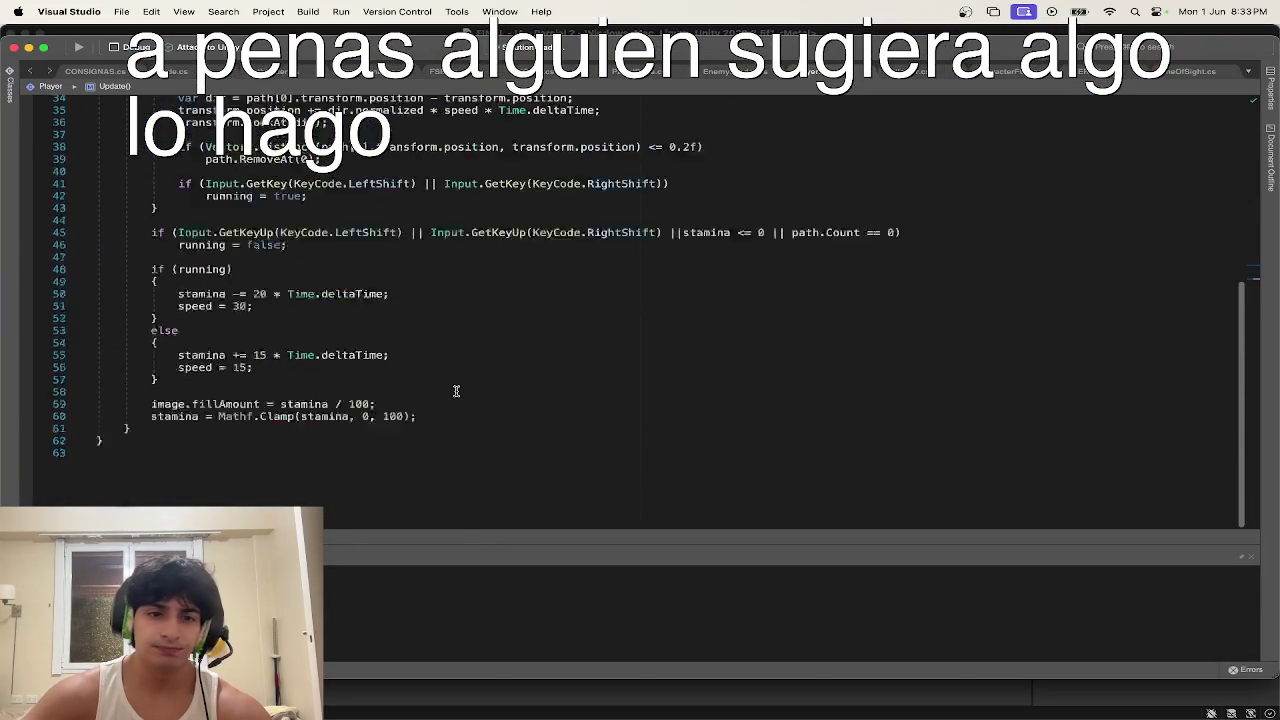
scroll(456, 390, up, 10)
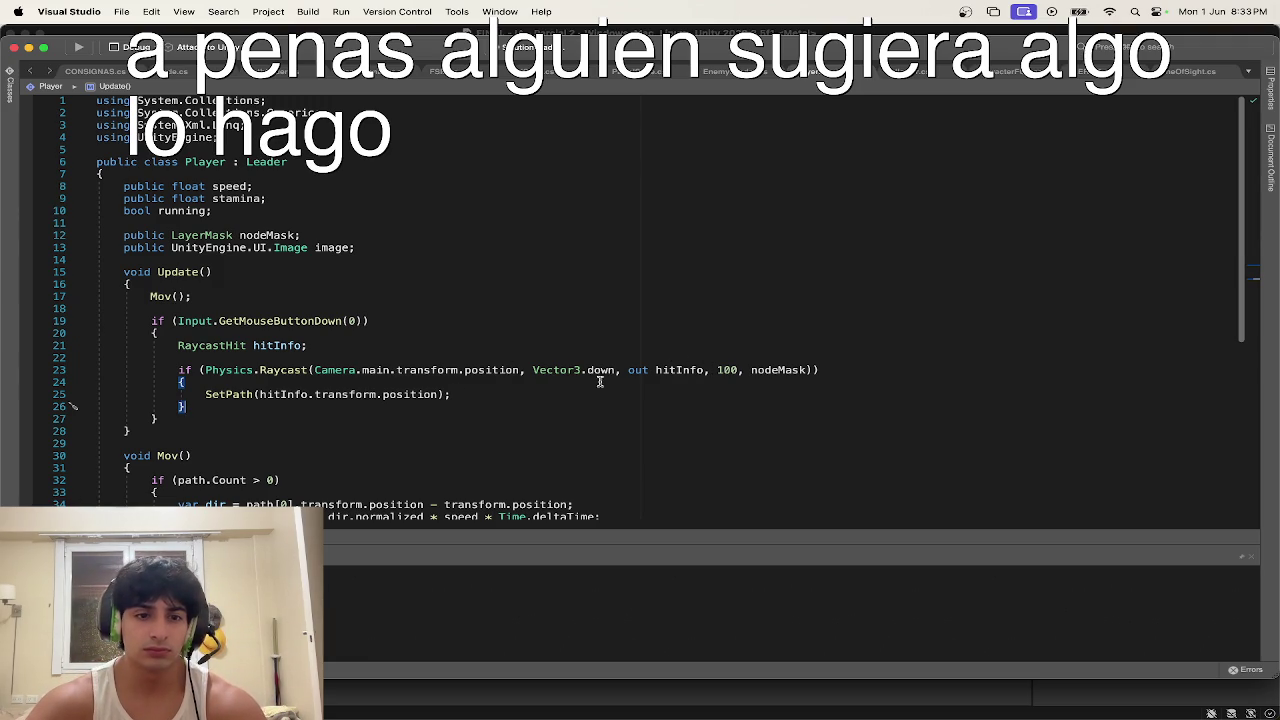
click(561, 355)
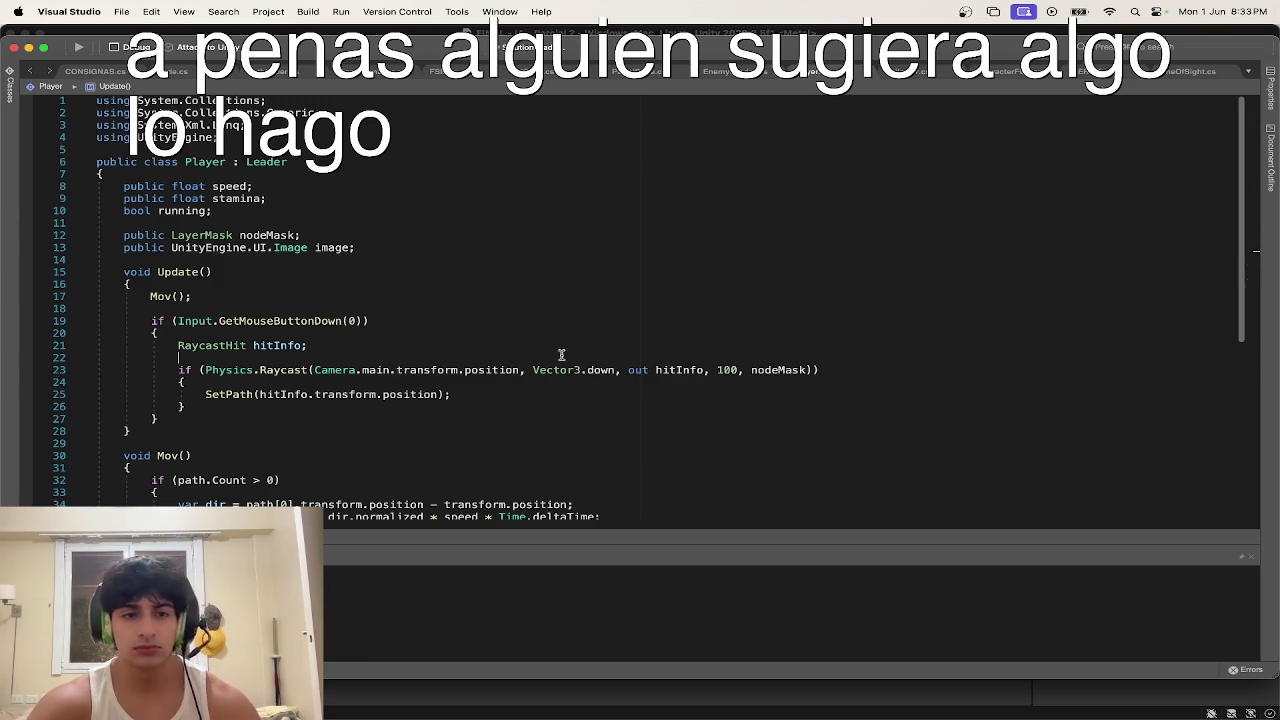
key(Return)
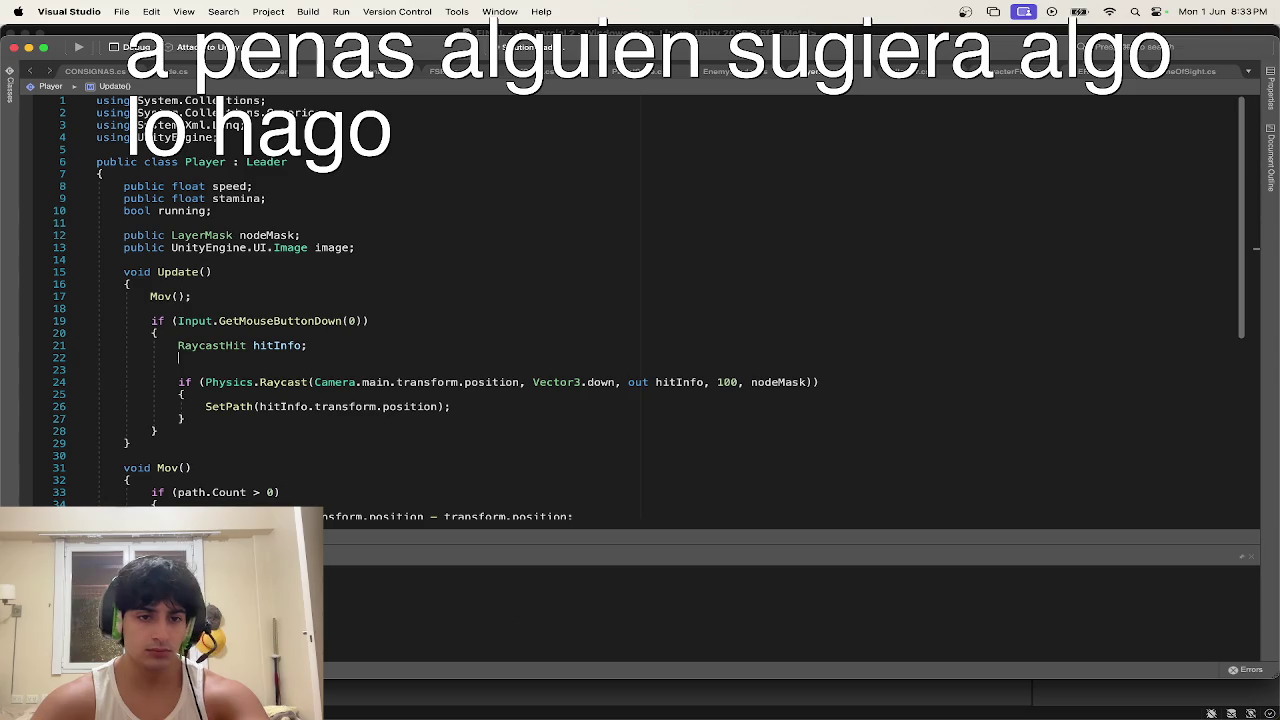
text(Debug.Log)
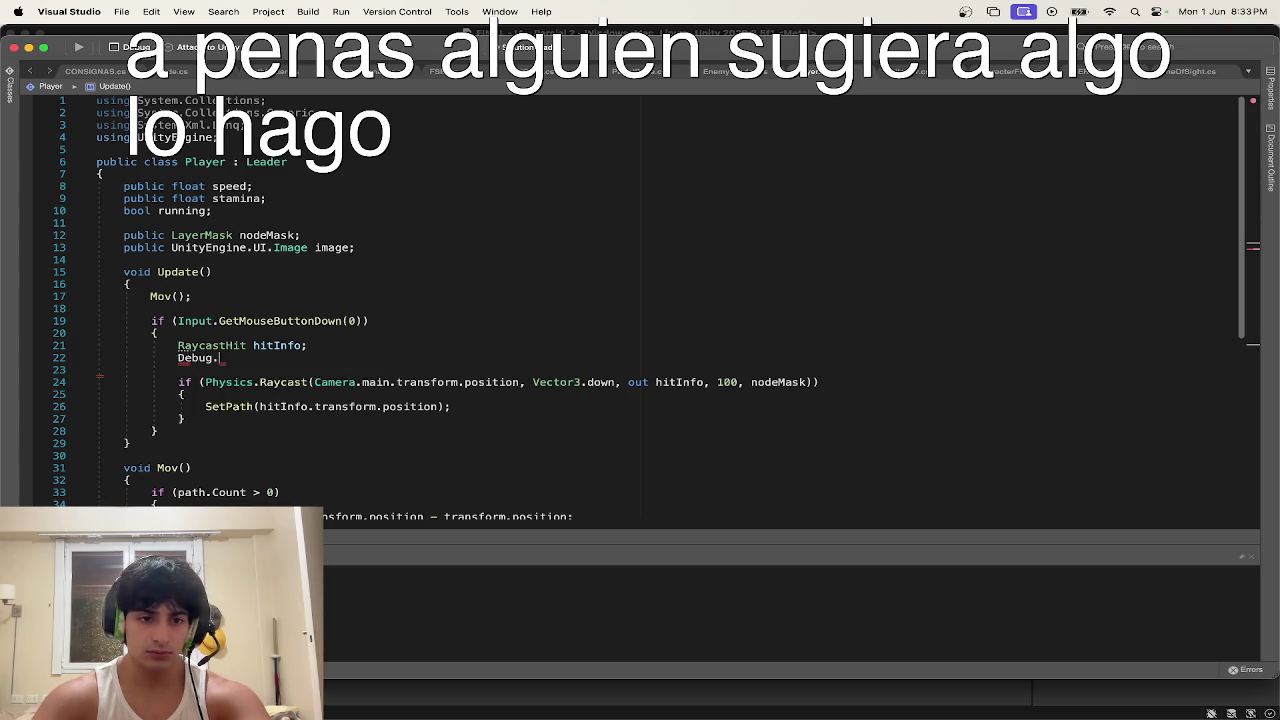
text(("ksjdafhdkjs,f");)
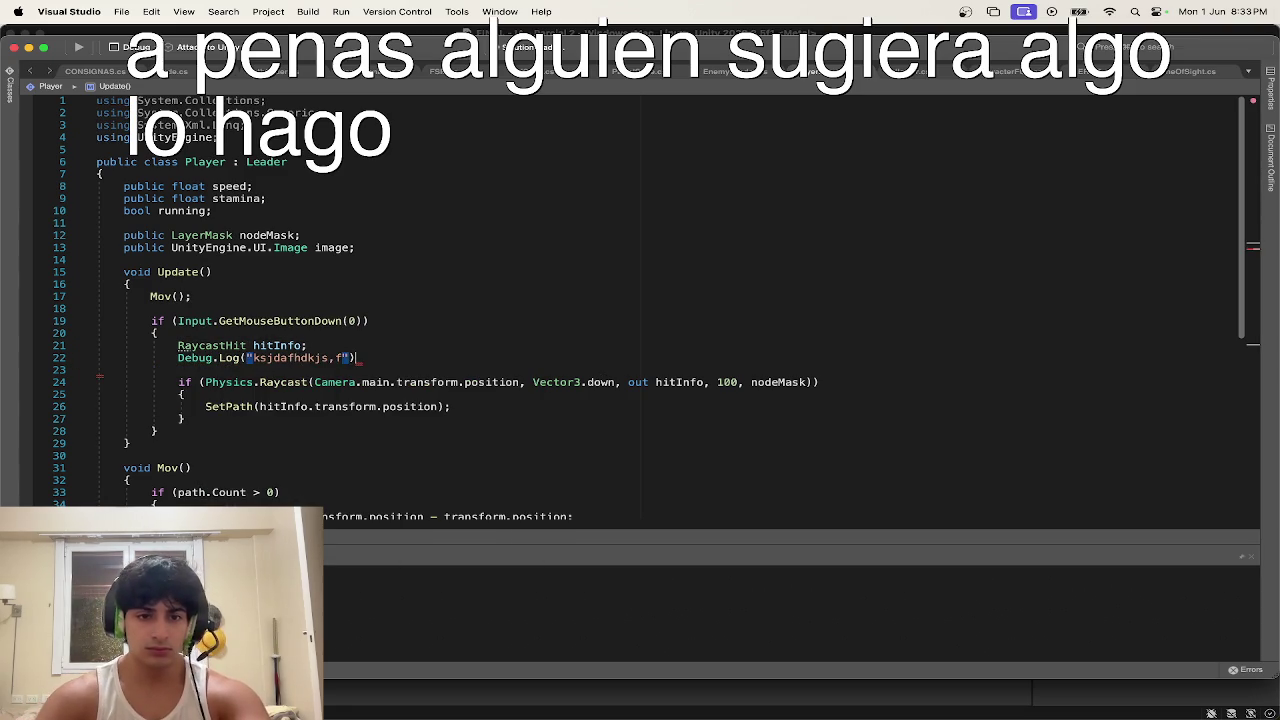
key(super+s)
key(ctrl+Up)
click(430, 219)
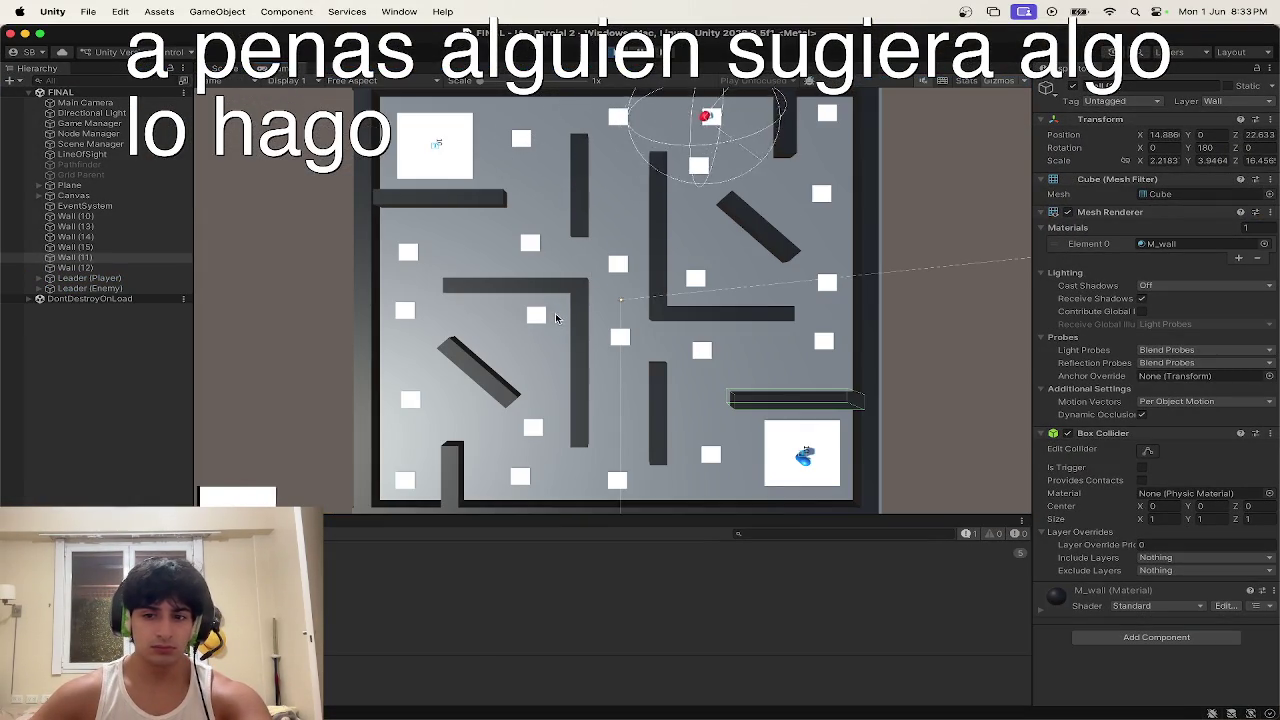
key(ctrl+Up)
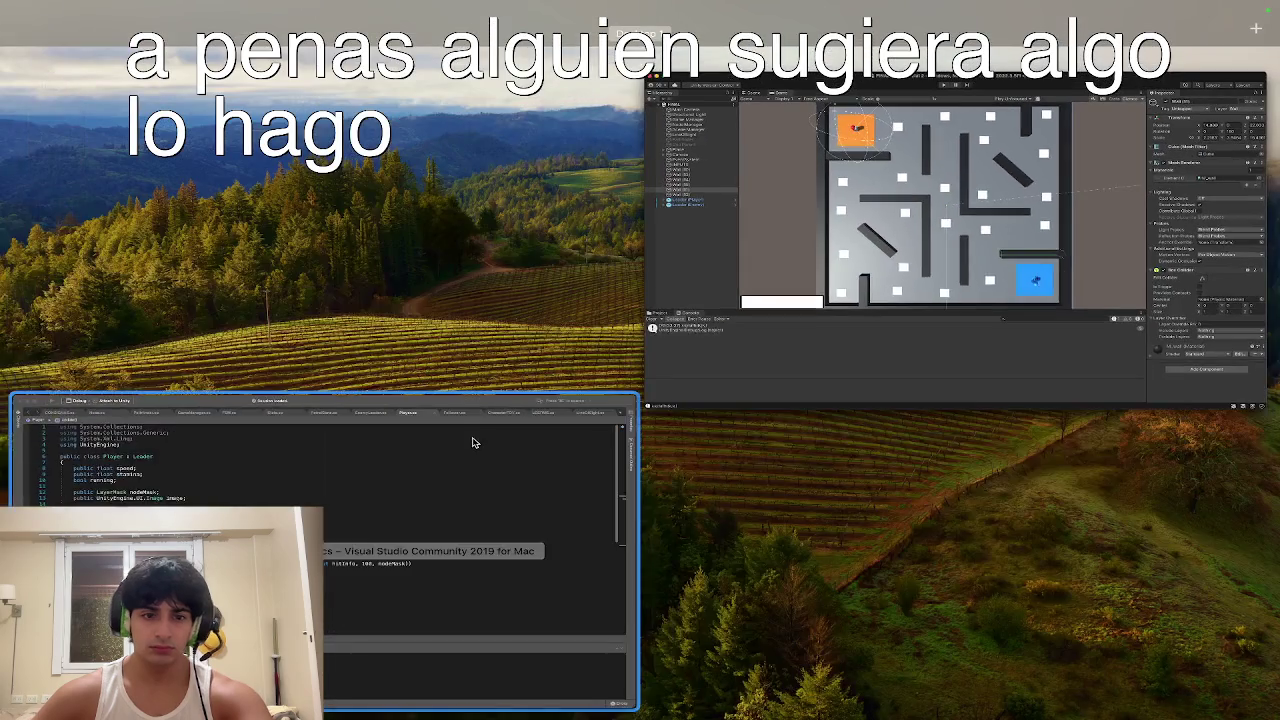
click(474, 442)
Step: Delete the Debug.Log line and the braces around the SetPath call
triple_click(311, 358)
key(BackSpace)
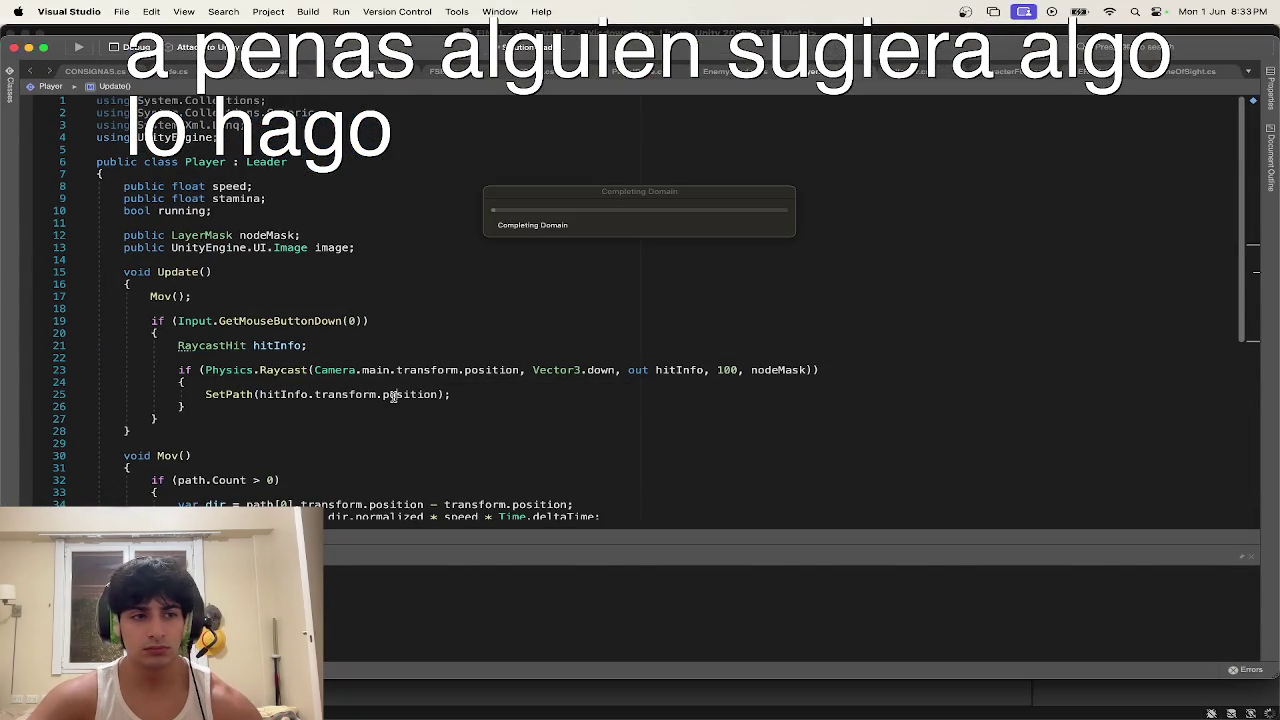
triple_click(316, 380)
key(BackSpace)
triple_click(300, 394)
key(BackSpace)
click(314, 431)
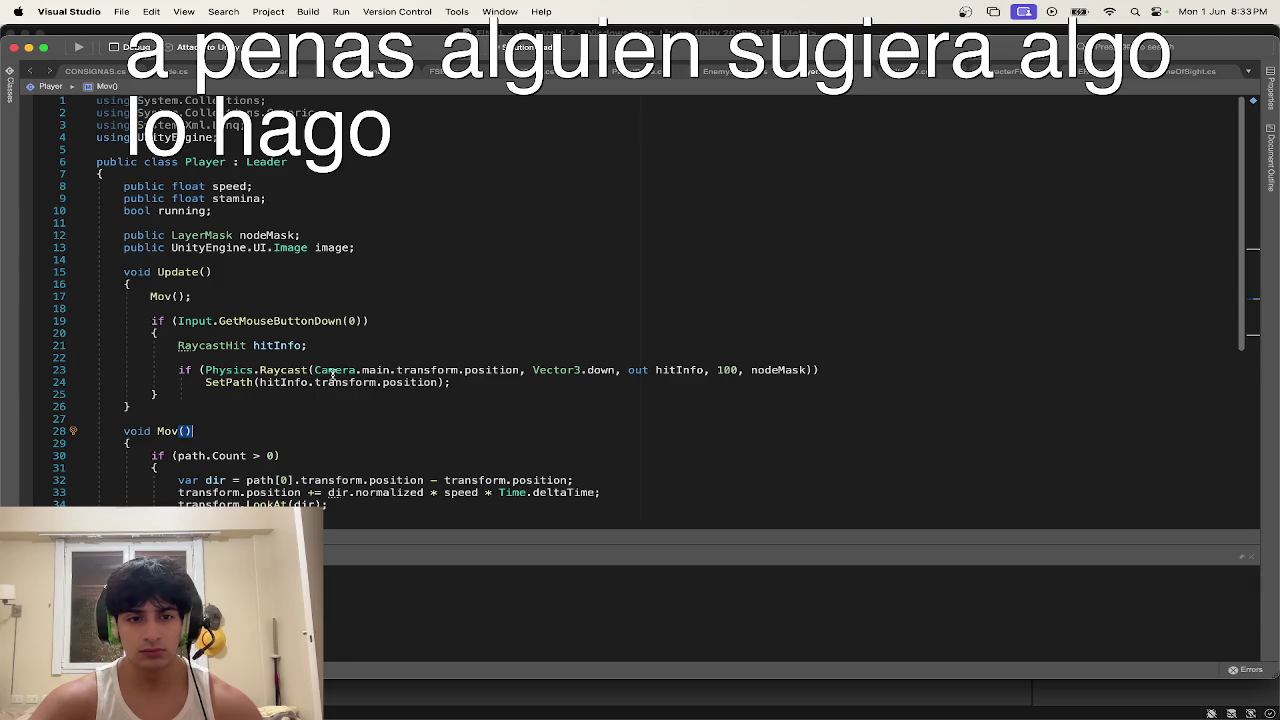
key(ctrl+Up)
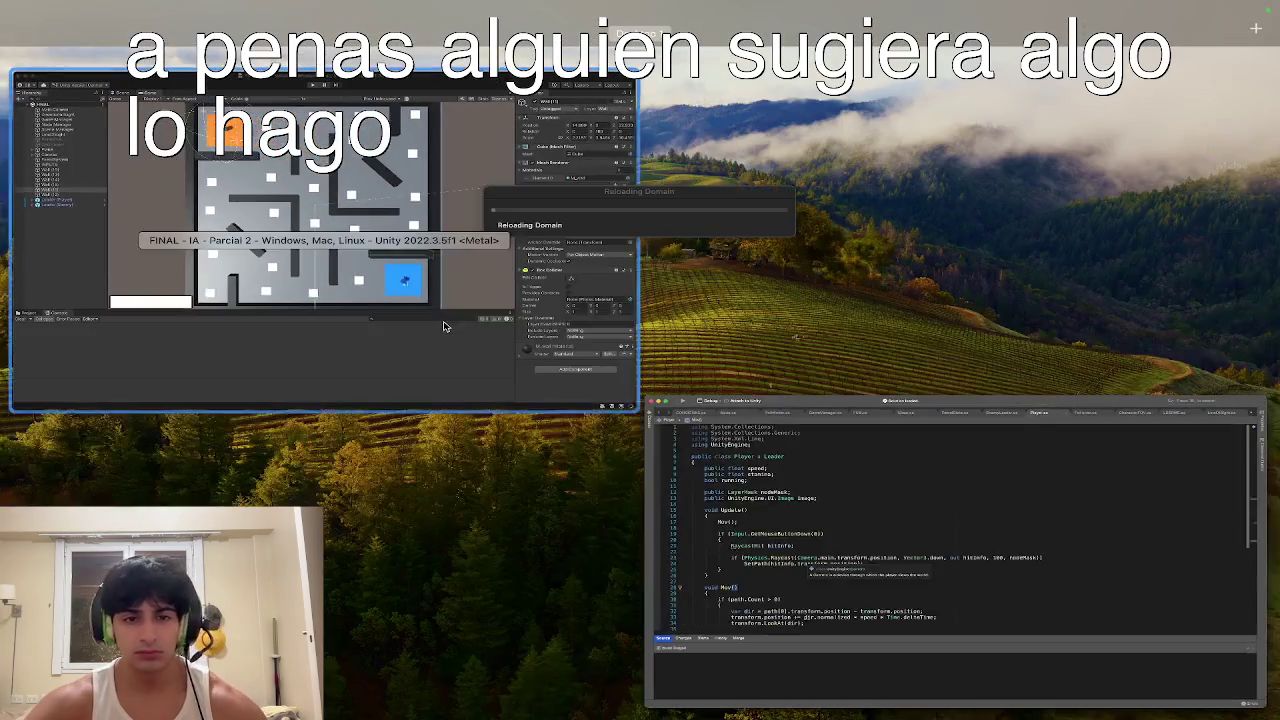
Step: Switch Unity to the Scene view, orbit around the maze walls and select a path node
click(445, 326)
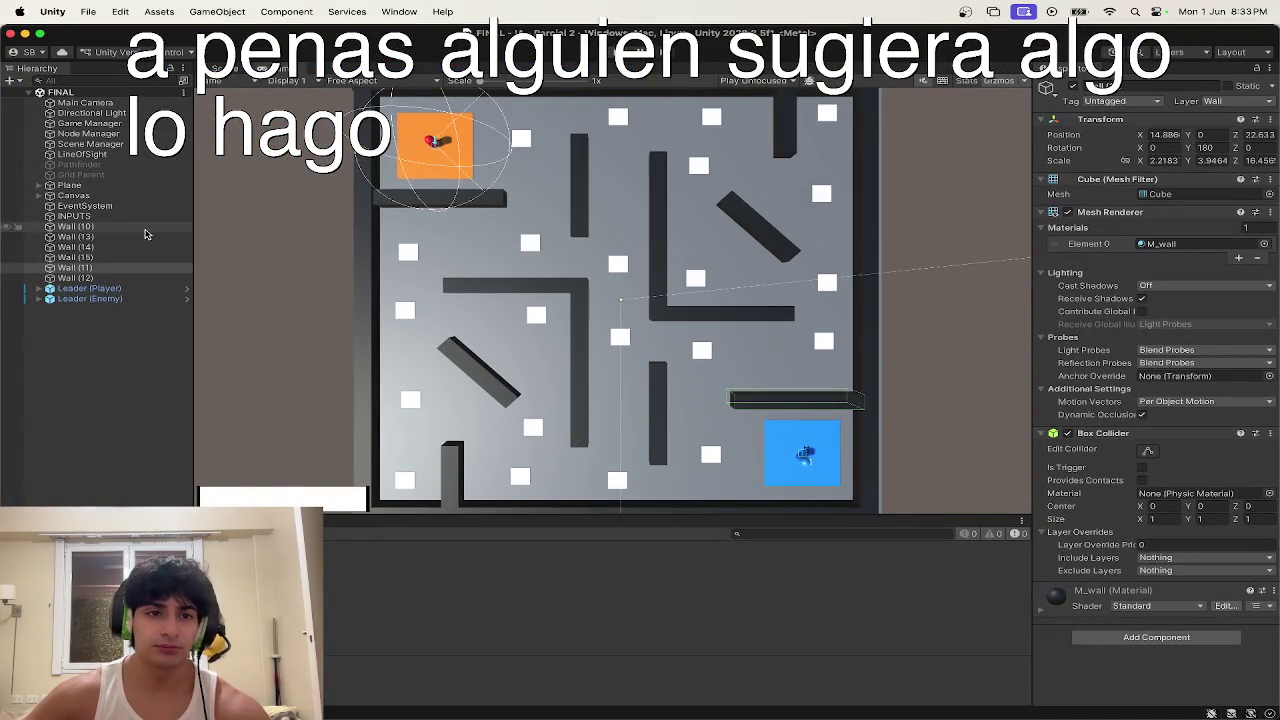
click(225, 68)
drag(600, 300, 656, 290)
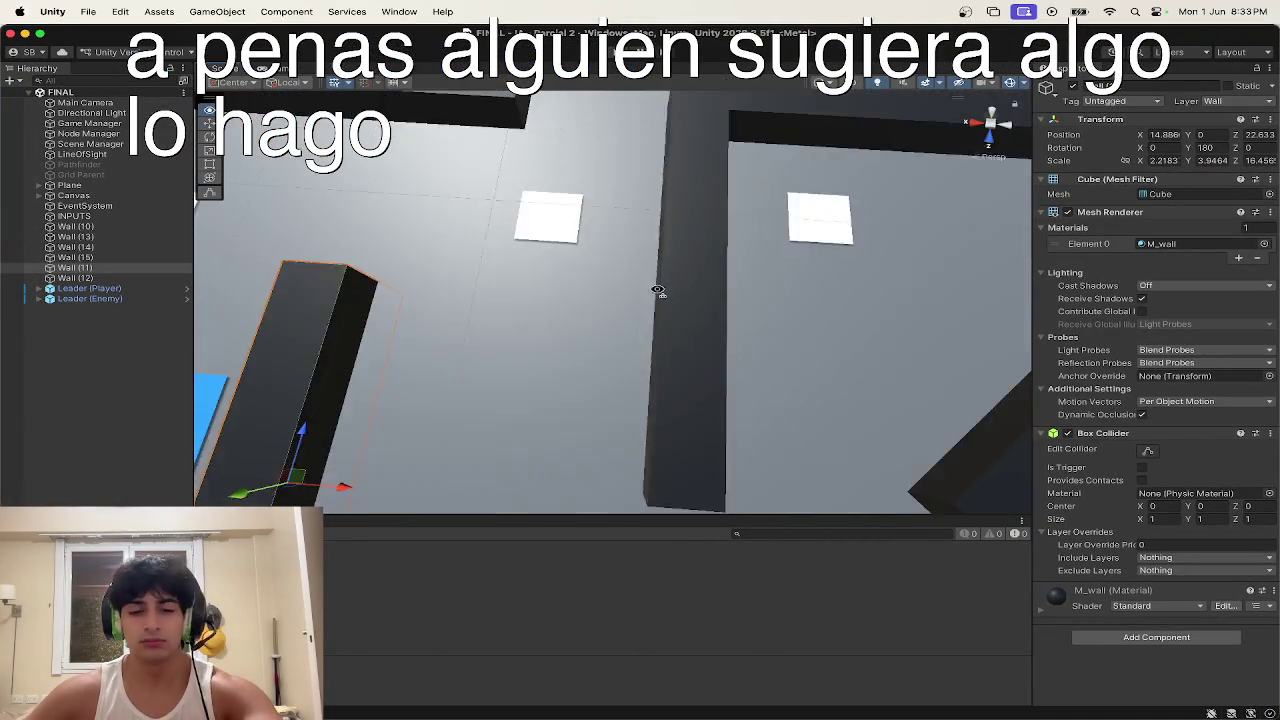
scroll(656, 290, down, 5)
click(580, 237)
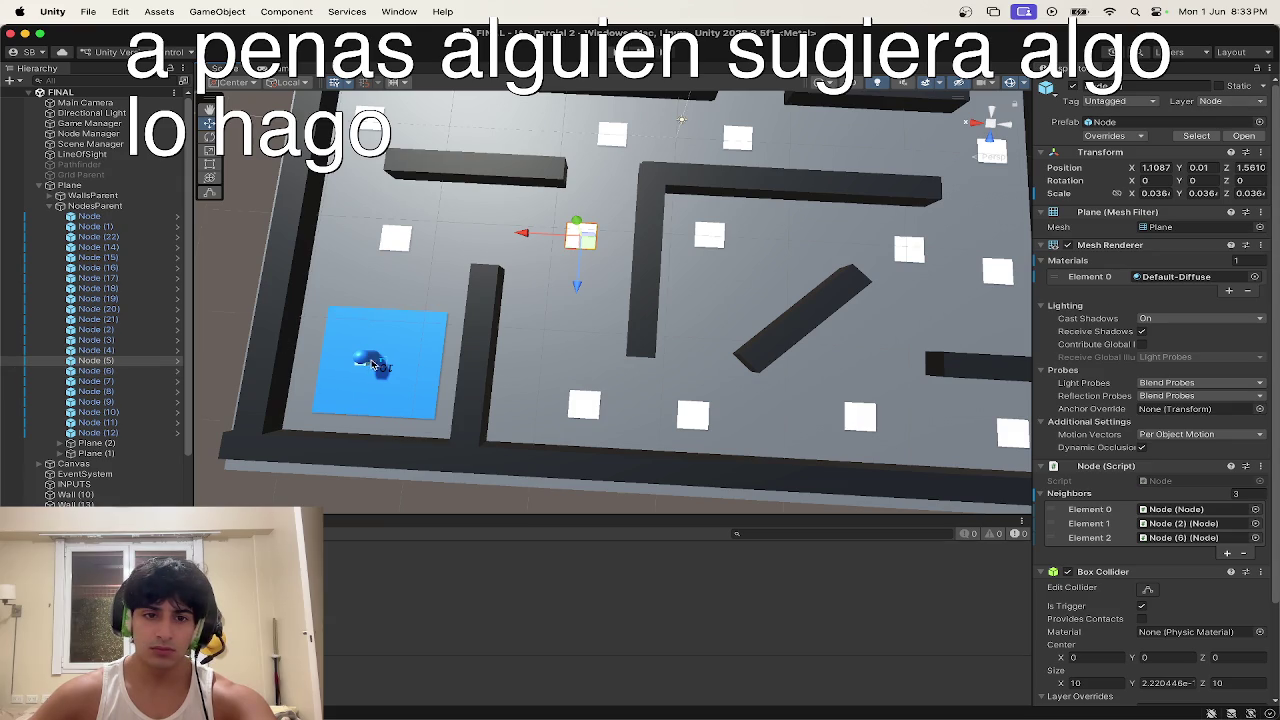
Step: Inspect Node through Node (12), Plane (2), Plane (1) and the player capsule
click(118, 217)
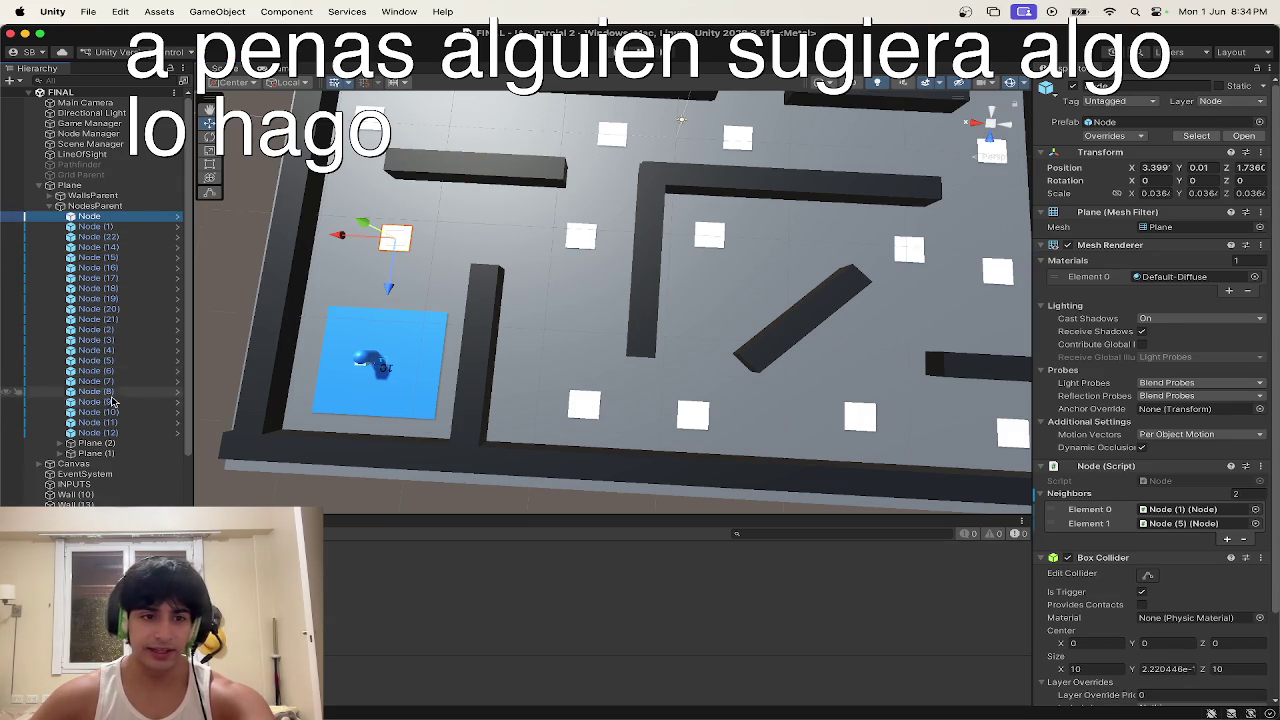
shift+click(100, 432)
click(104, 444)
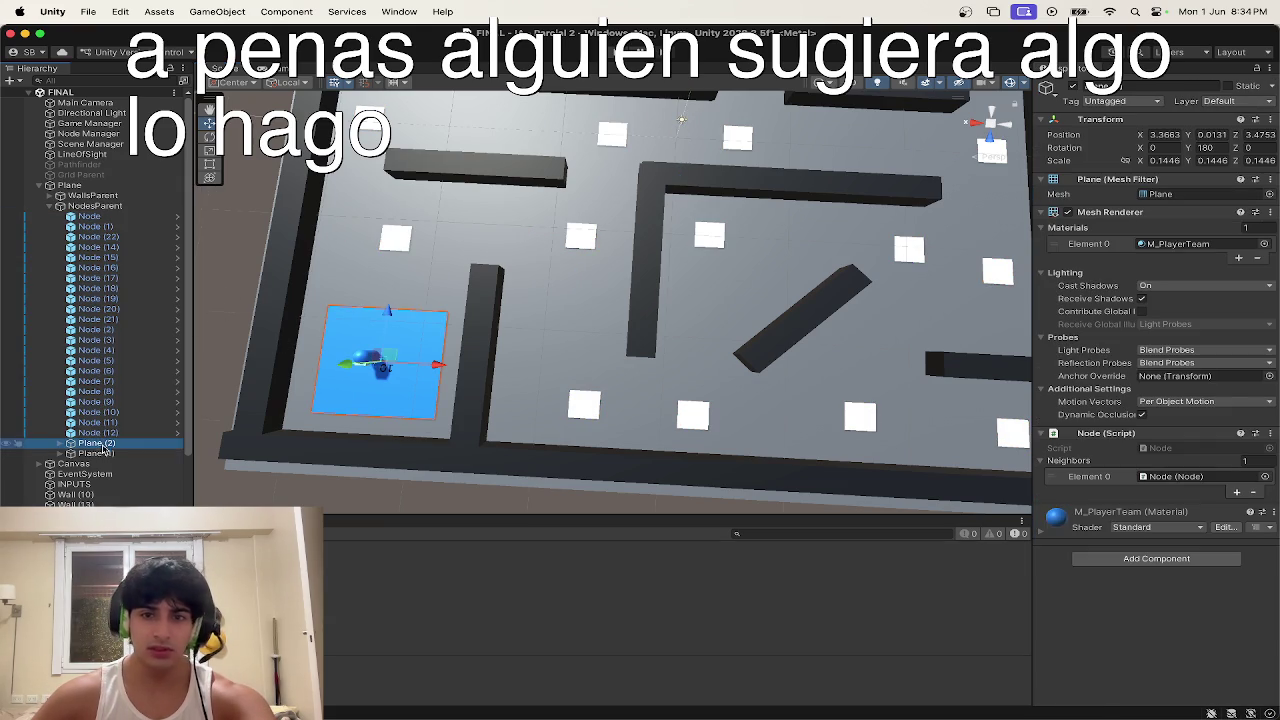
click(104, 452)
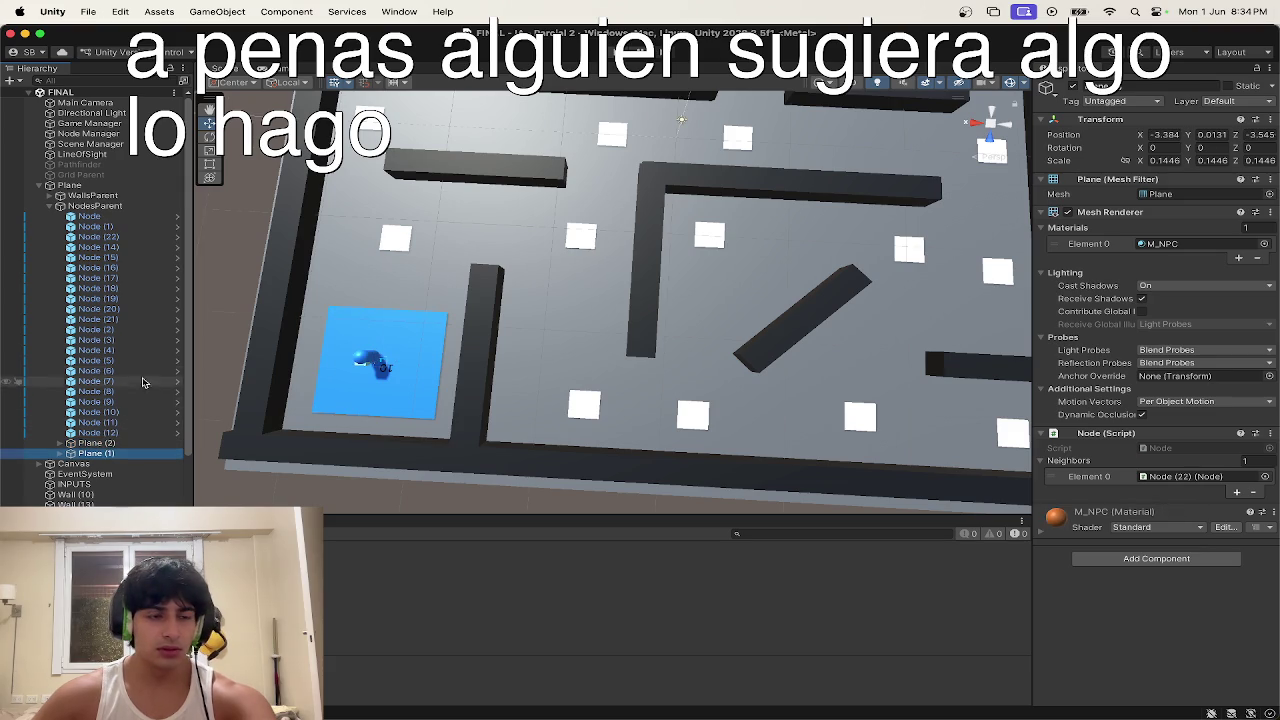
click(360, 359)
click(360, 359)
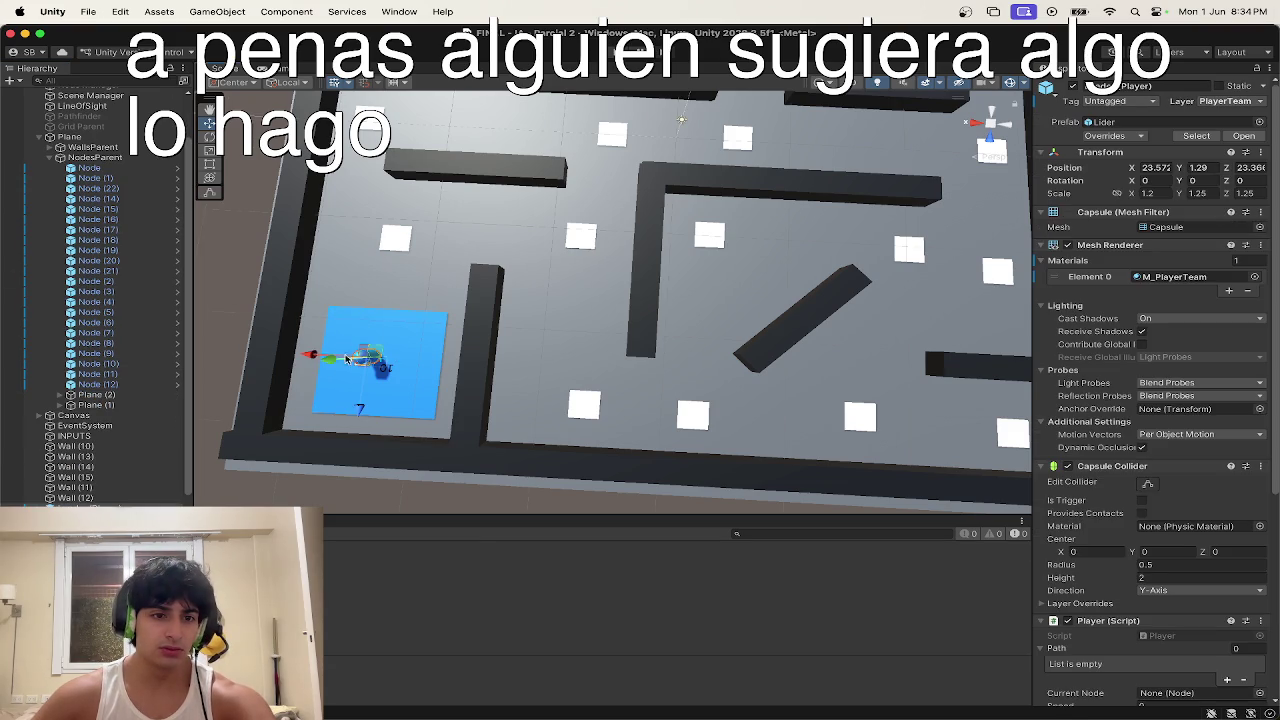
scroll(1160, 560, down, 3)
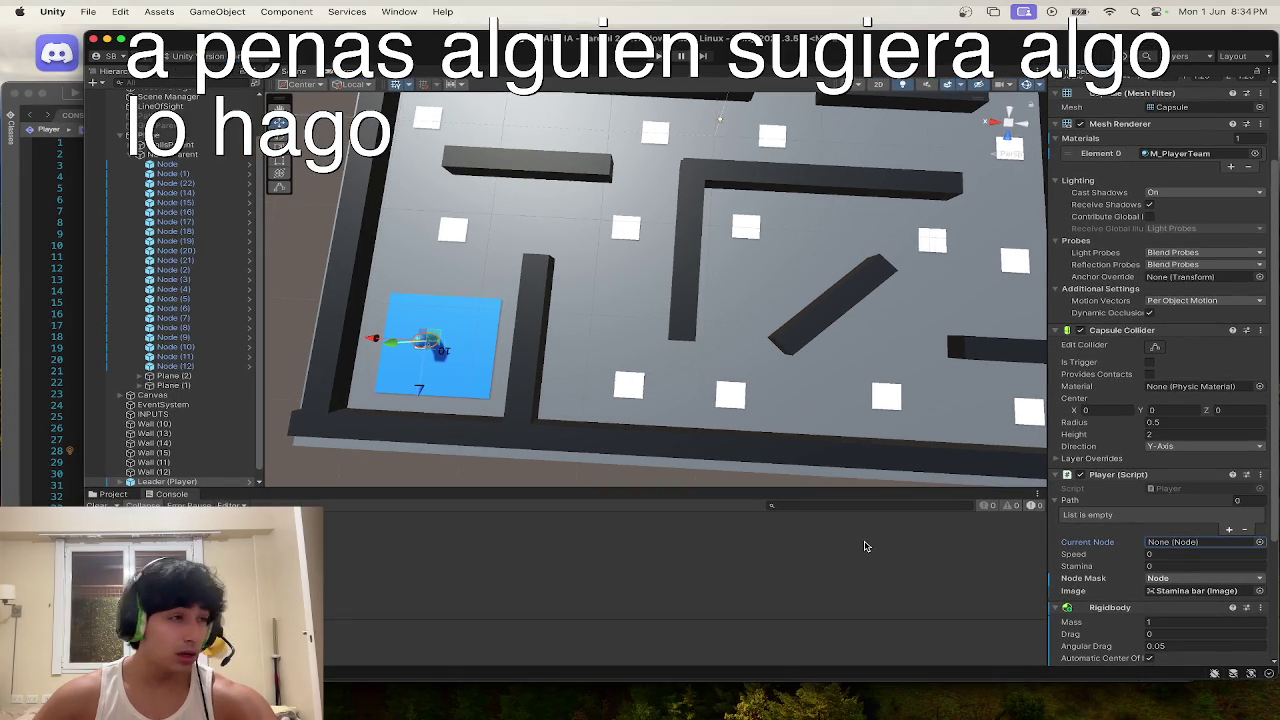
key(ctrl+Up)
Step: Scroll through Player.cs back to its first line, then open the CONSIGNAS.cs notes file
click(423, 496)
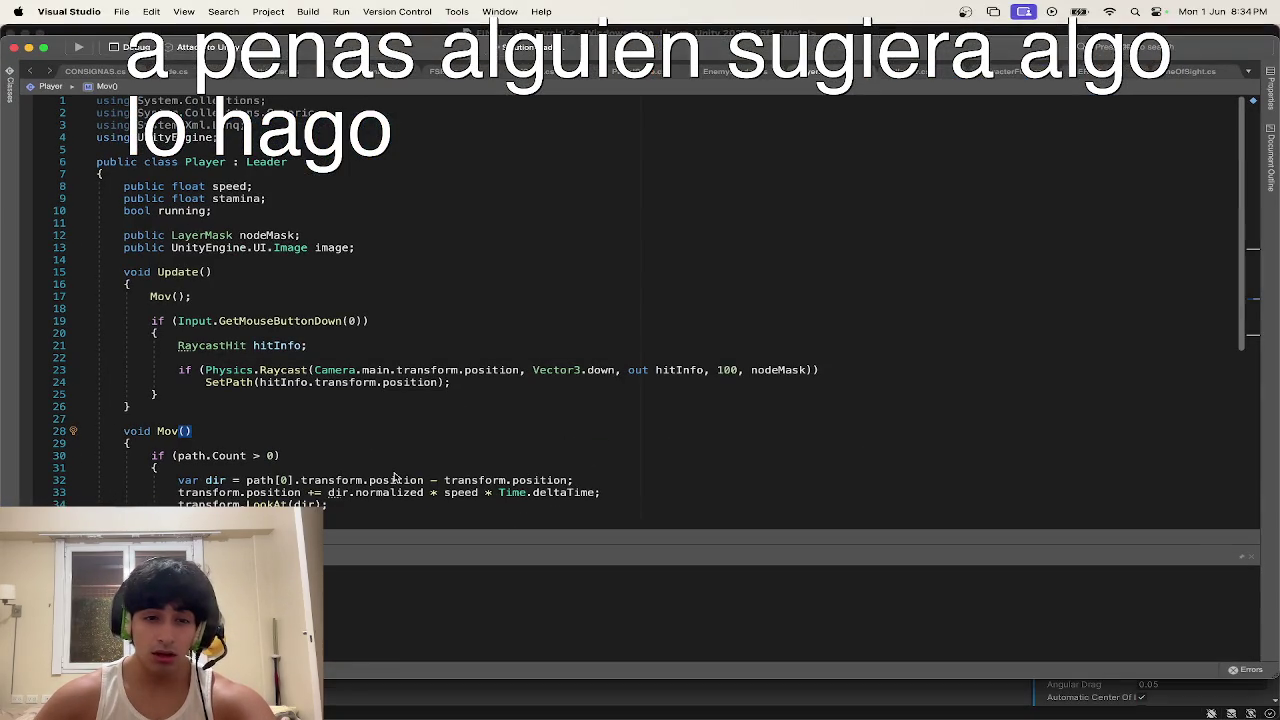
scroll(386, 474, down, 8)
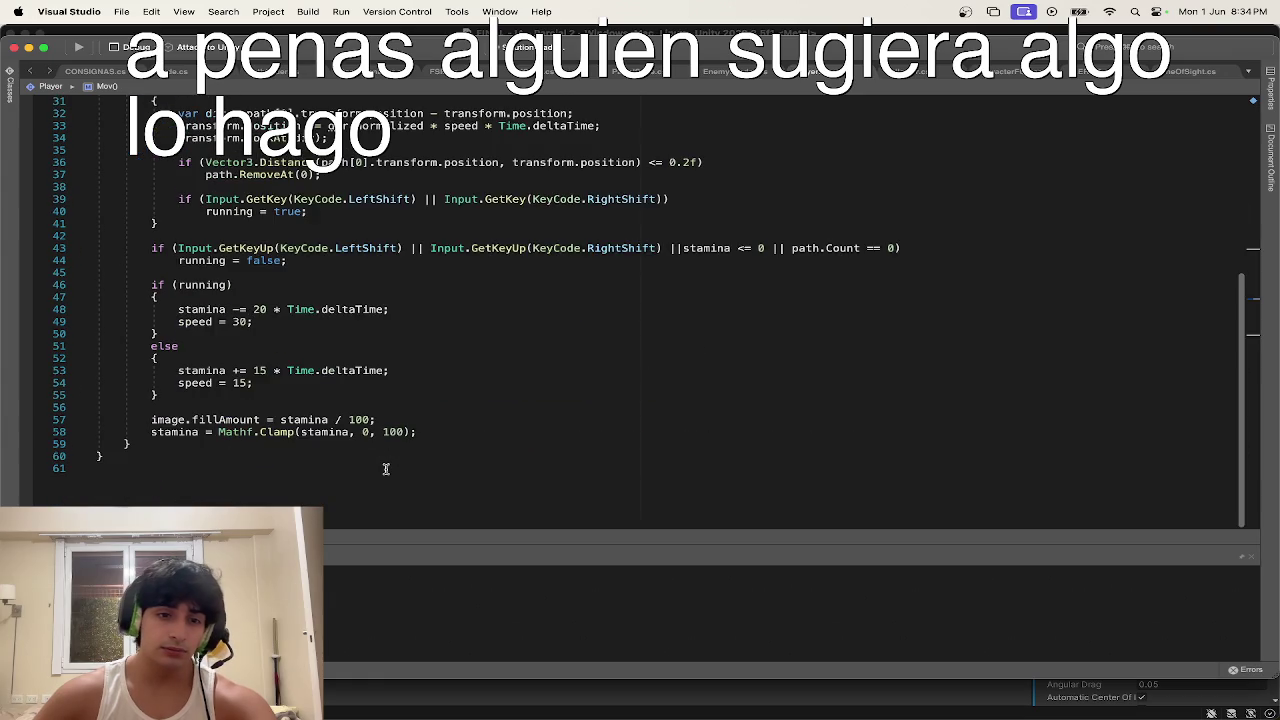
scroll(383, 468, up, 7)
scroll(383, 466, down, 15)
scroll(383, 462, up, 9)
scroll(383, 460, up, 8)
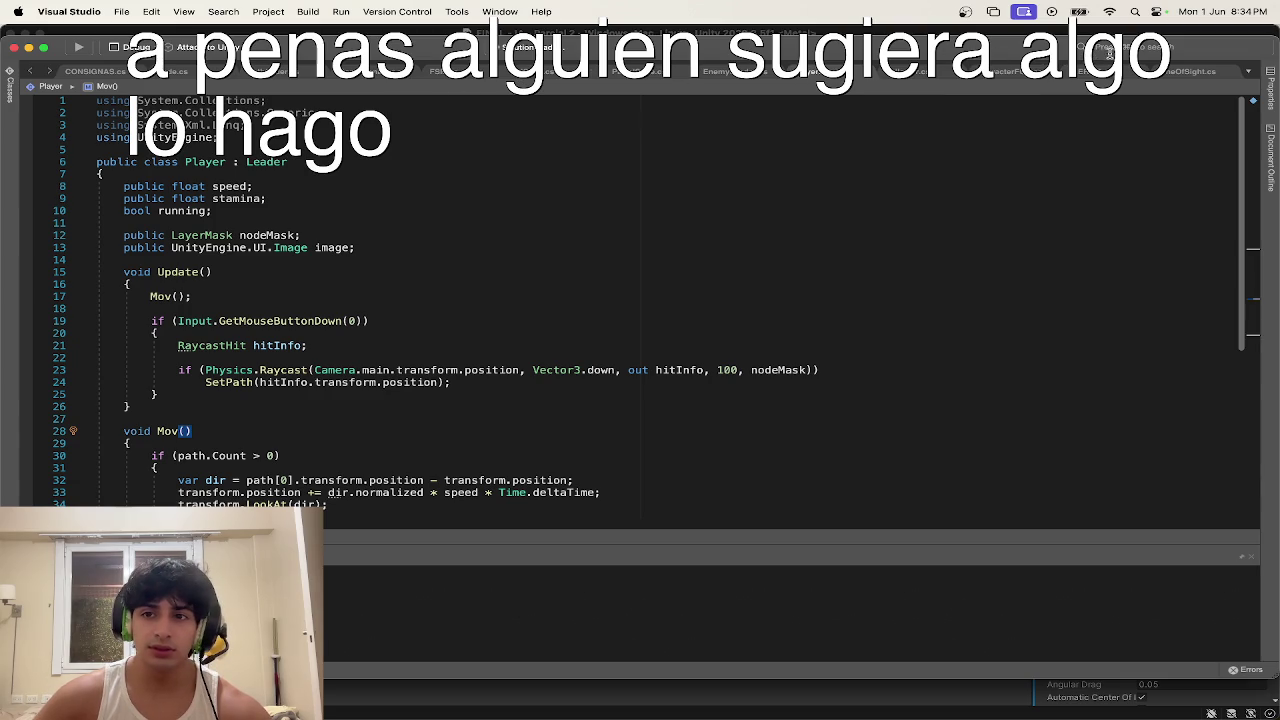
click(1126, 74)
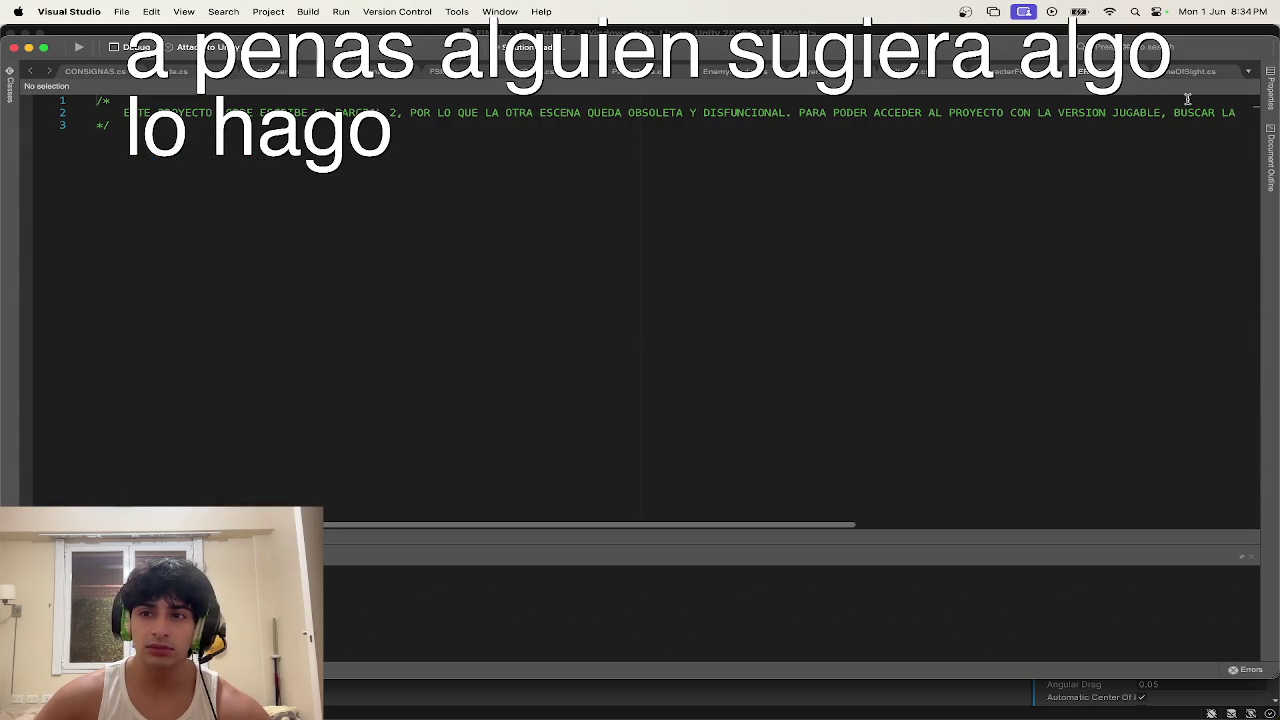
Step: In CONSIGNAS.cs, move the BUSCAR sentence onto its own indented line and save
click(1178, 112)
text(\)
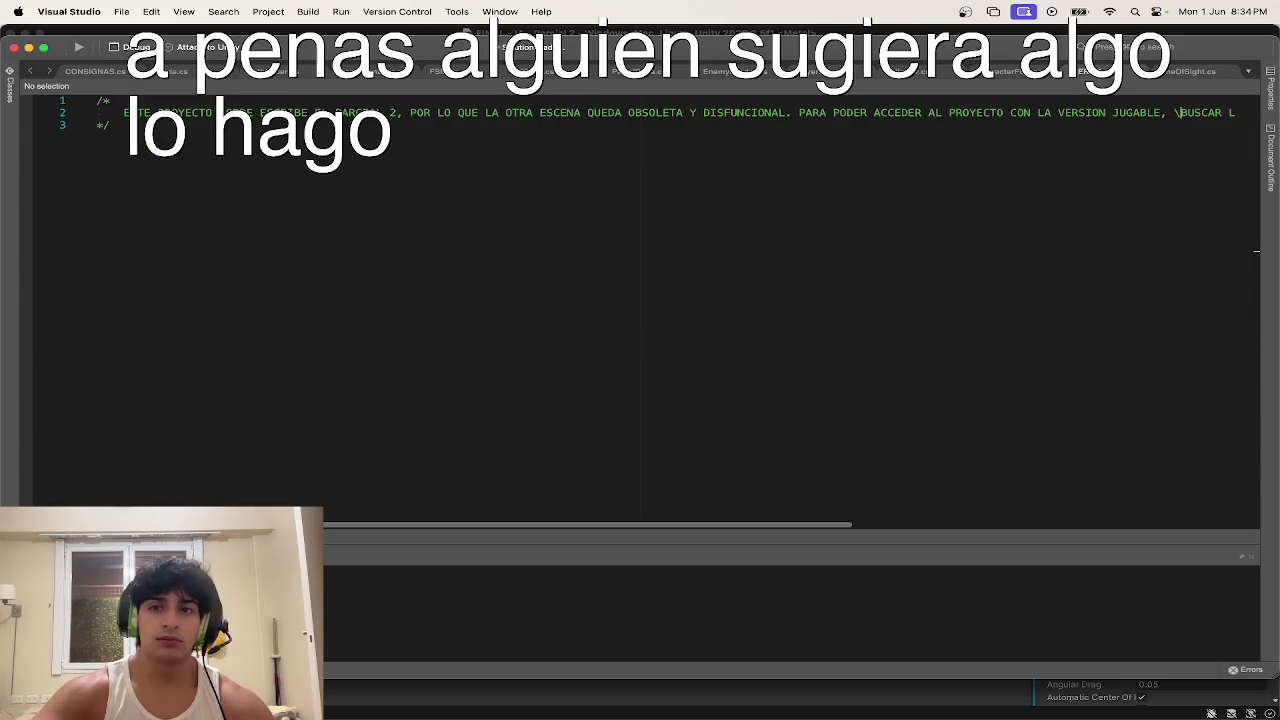
key(BackSpace)
key(Return)
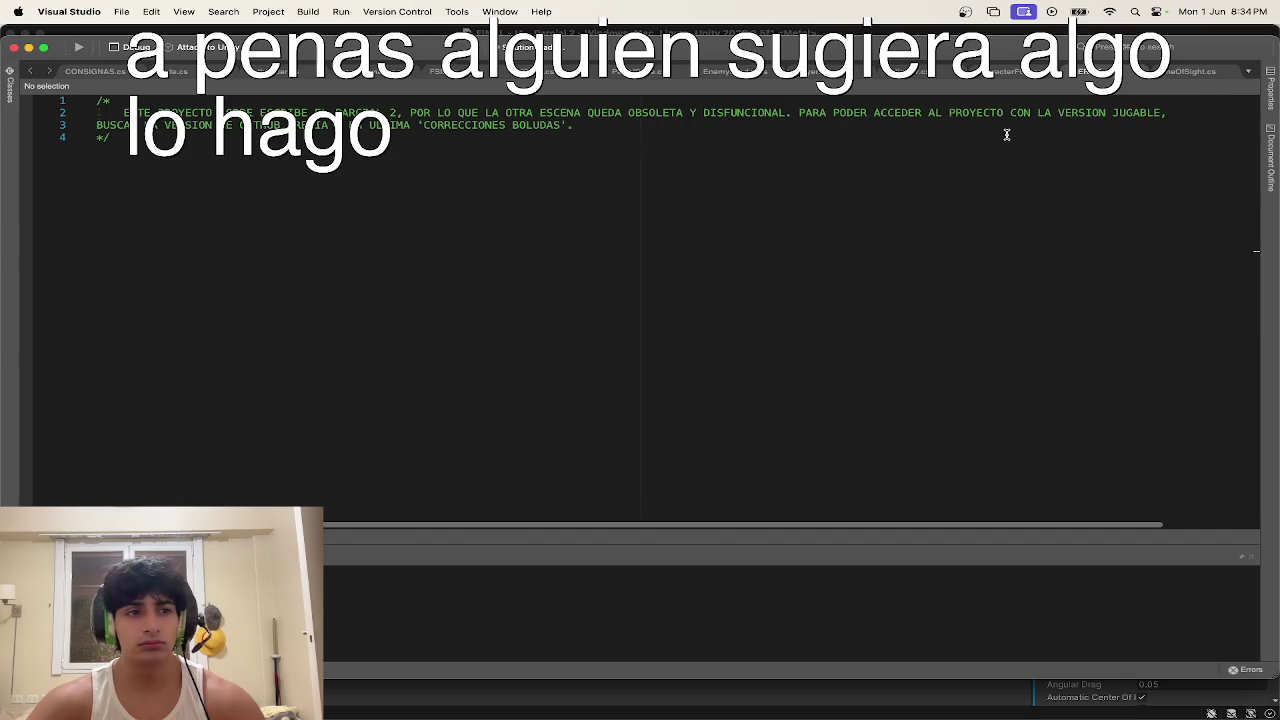
key(Tab)
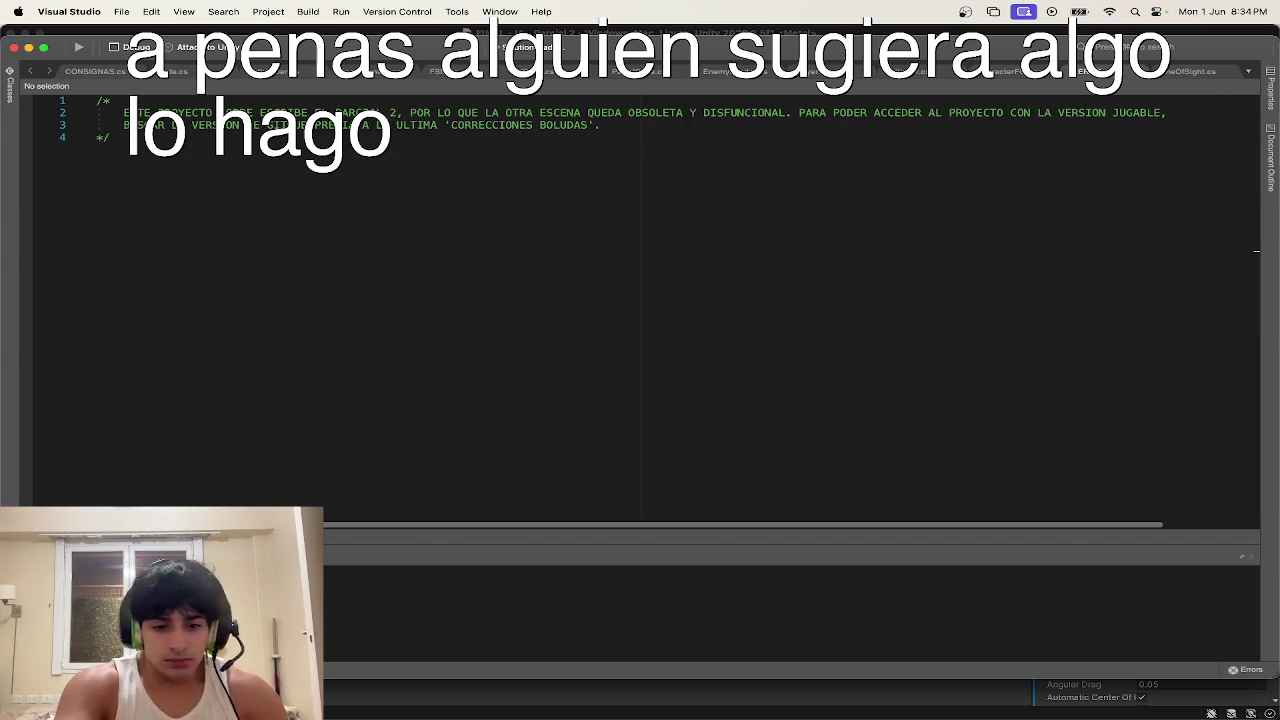
key(super+s)
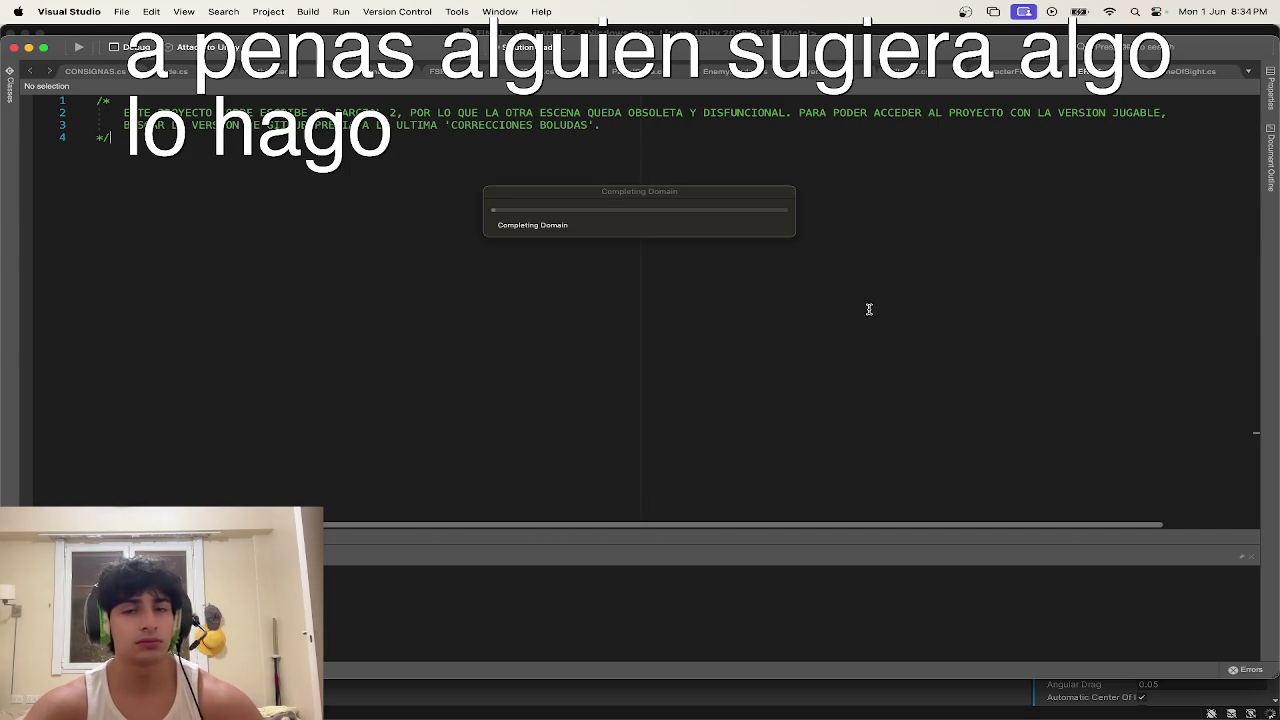
click(1187, 73)
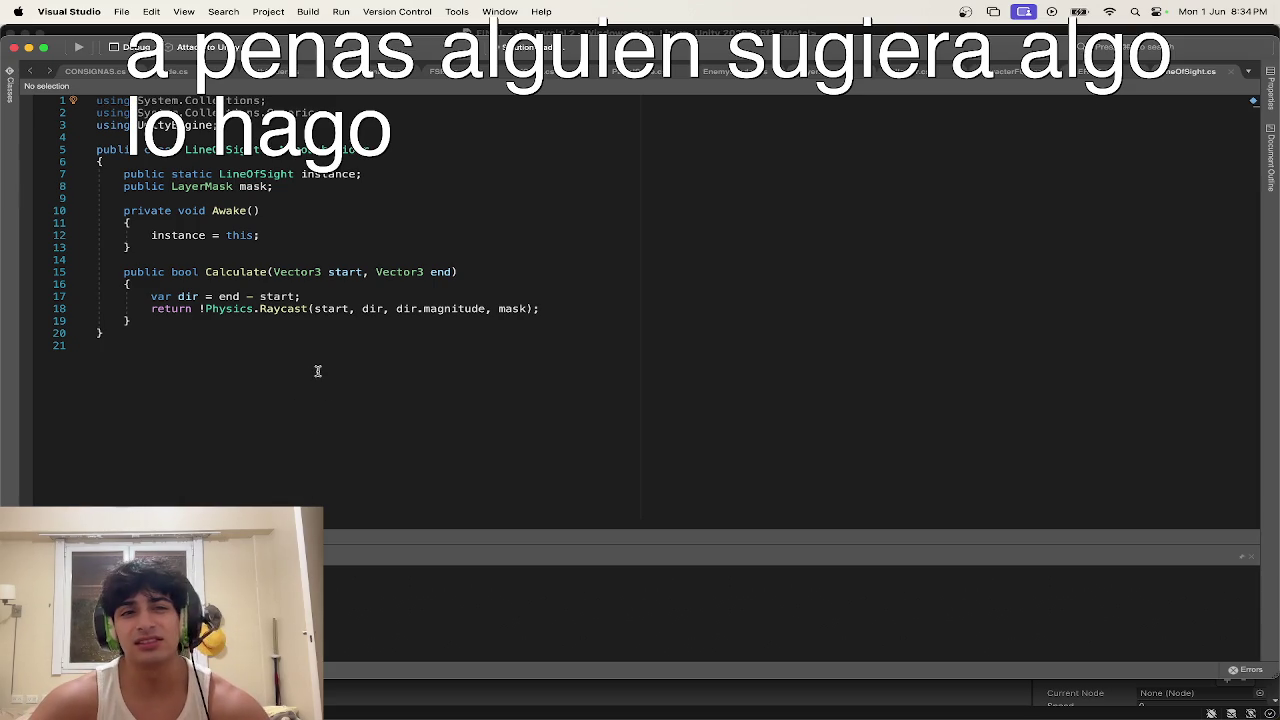
Step: Review LineOfSight.cs's Awake method, then search 'le' to open Leader.cs
click(327, 329)
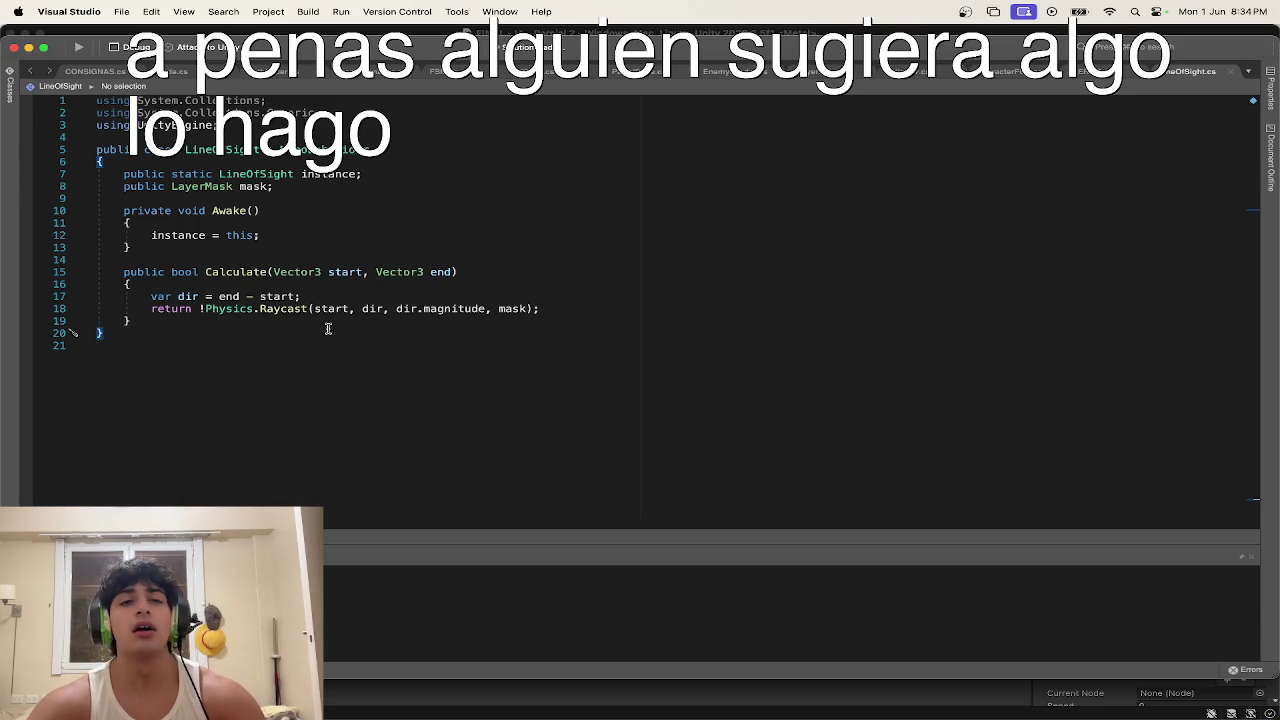
click(343, 235)
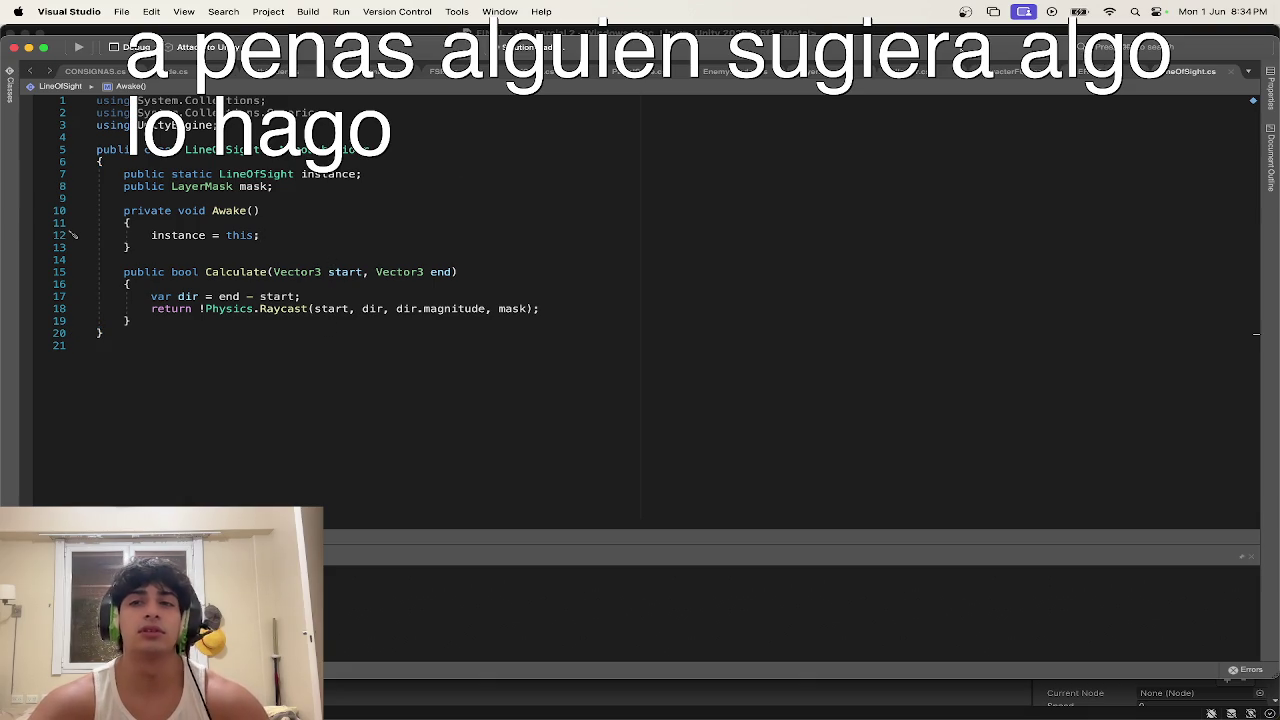
click(1150, 50)
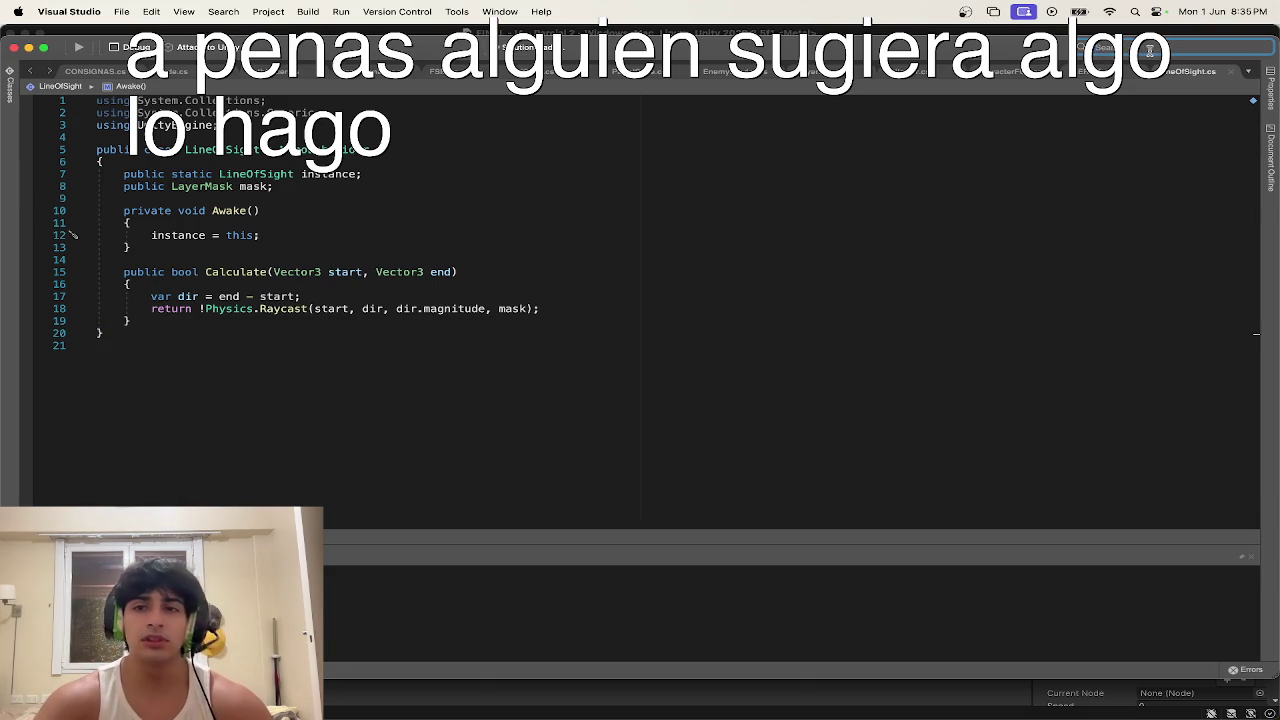
text(l)
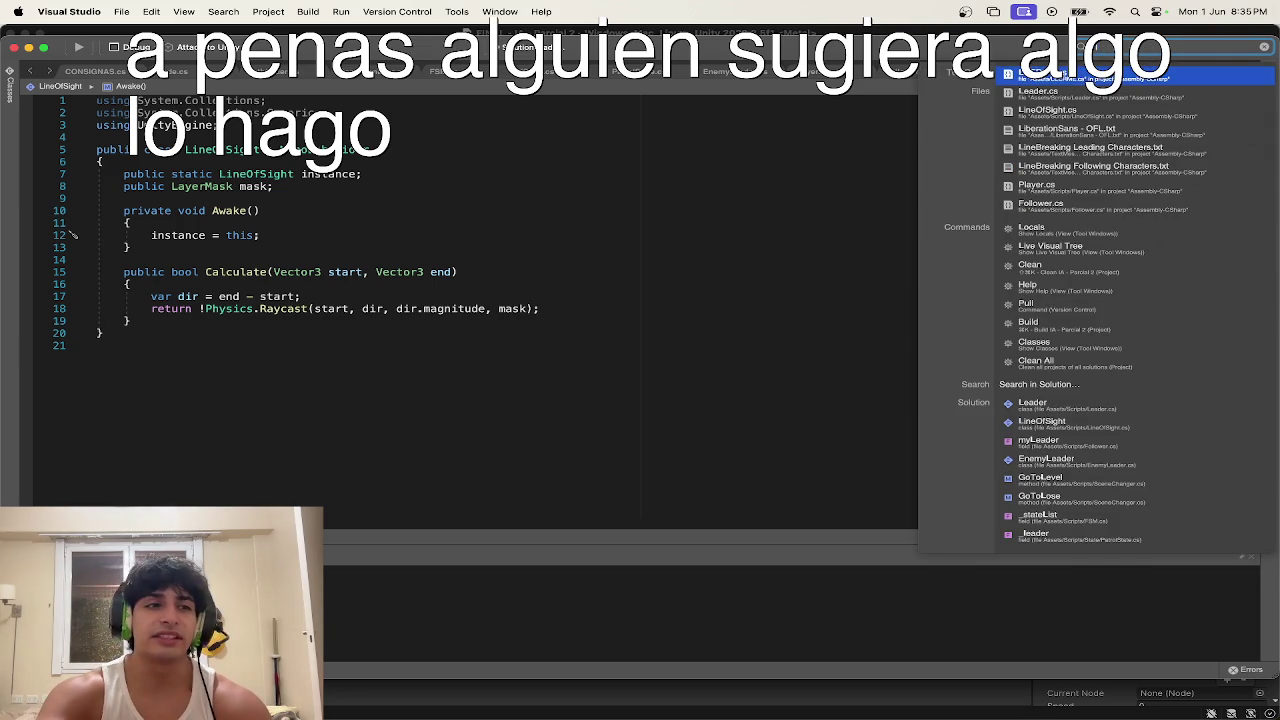
text(e)
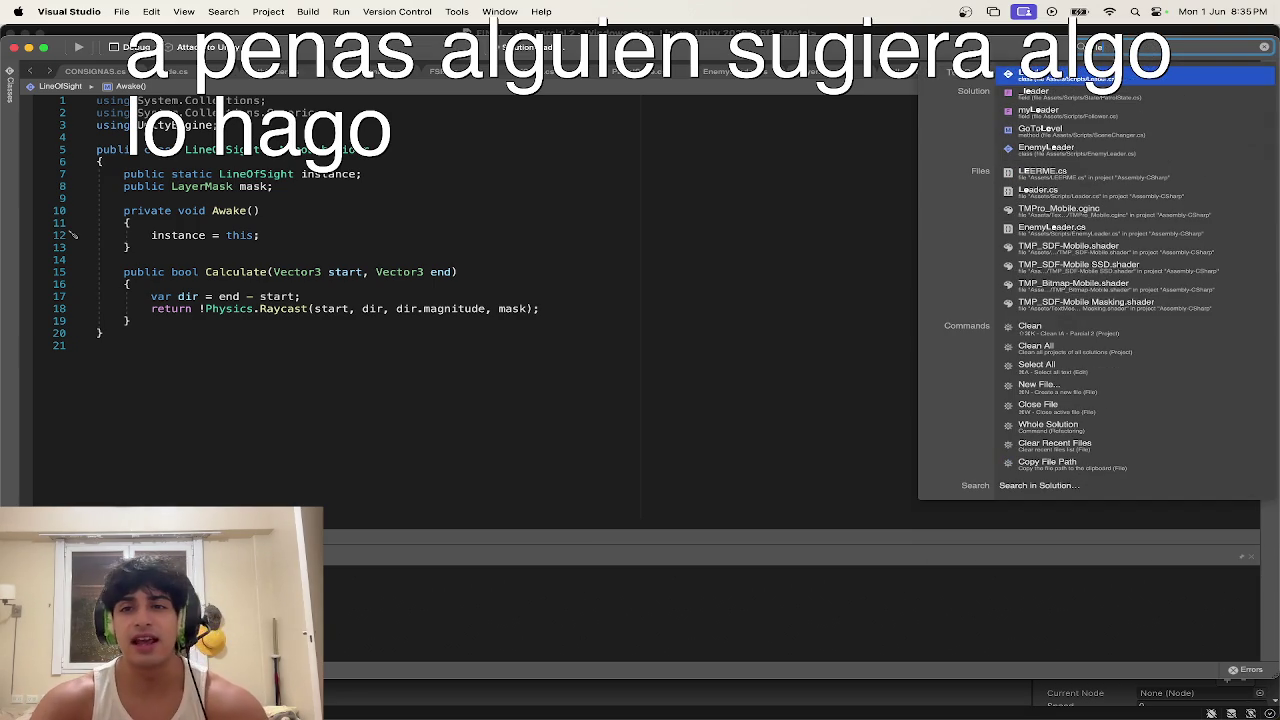
key(Return)
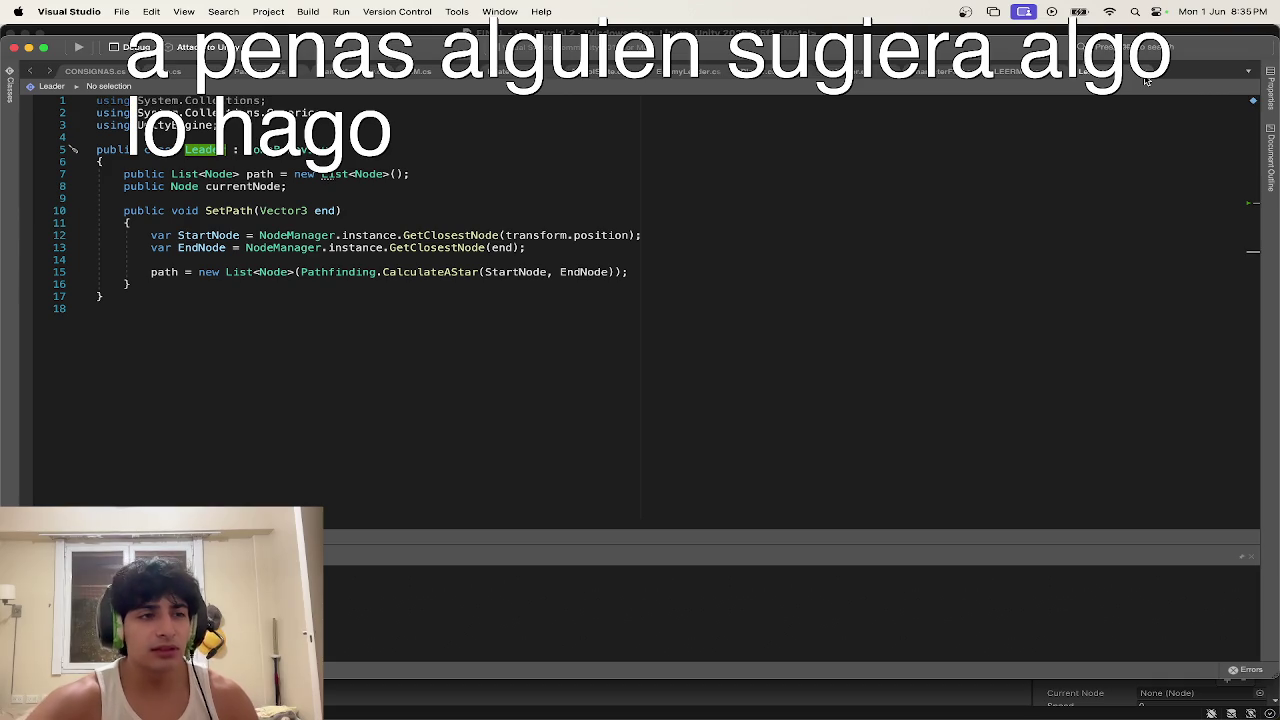
click(757, 371)
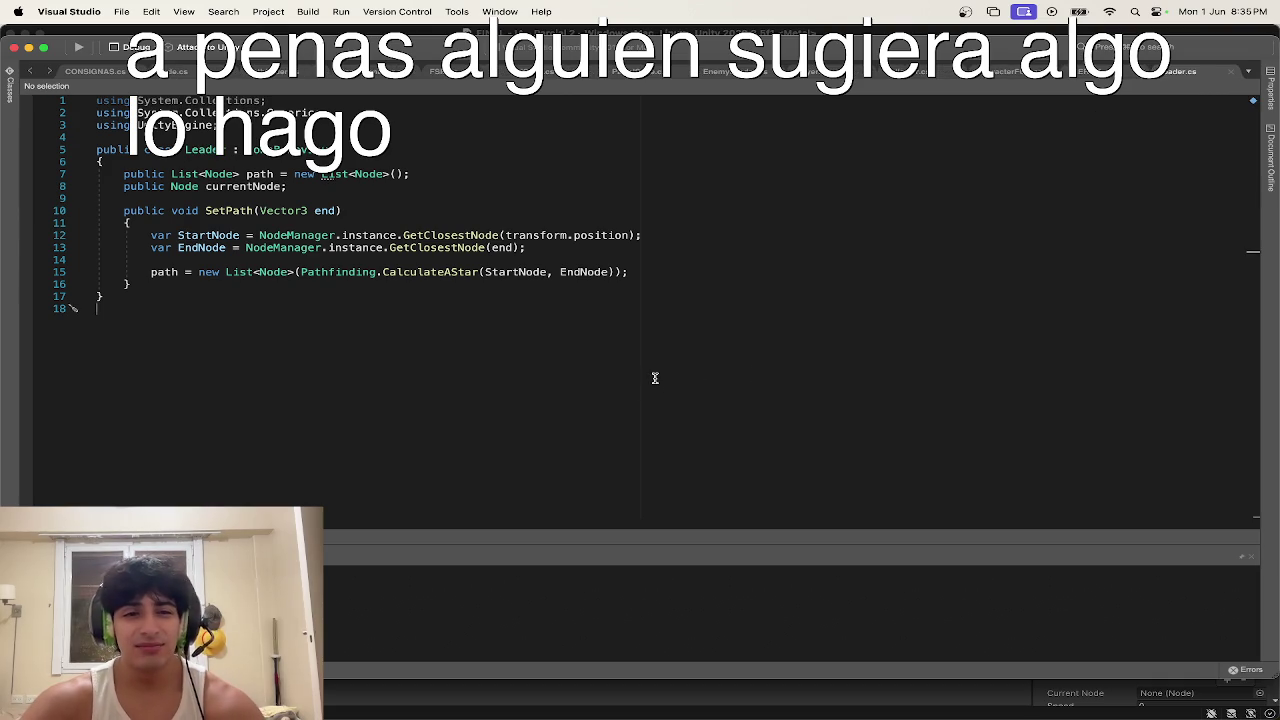
scroll(462, 358, down, 1)
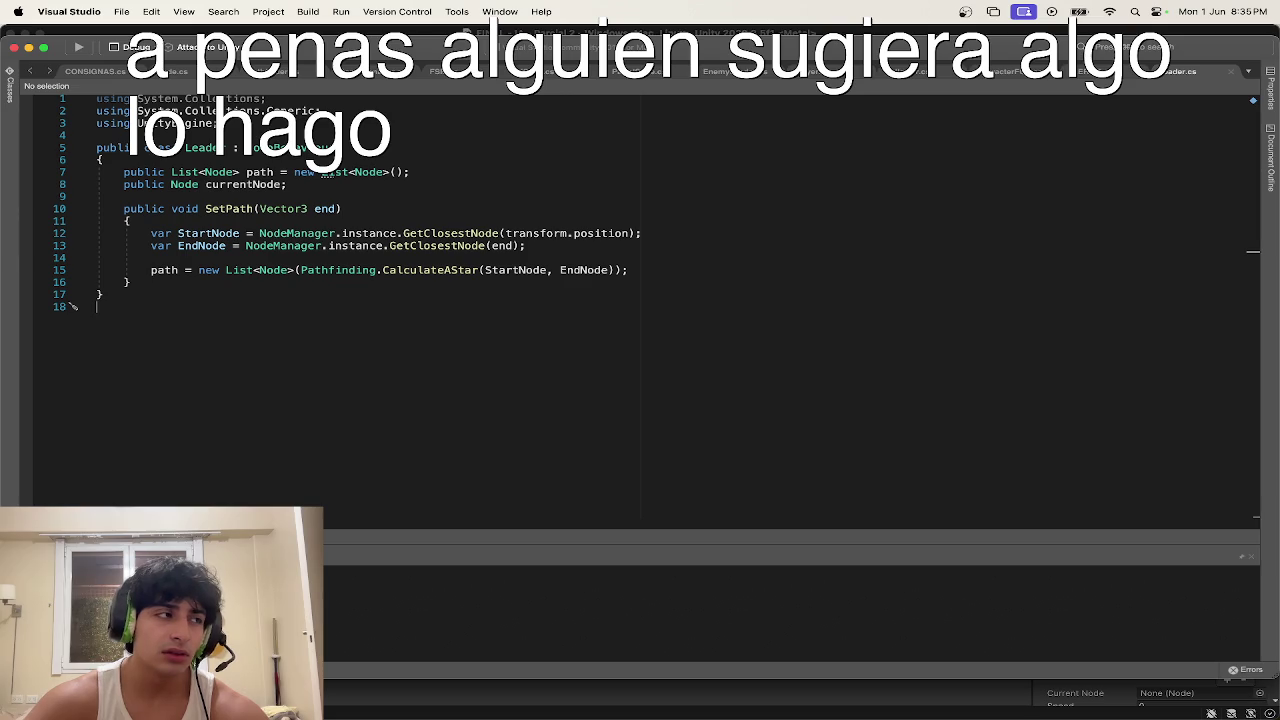
key(super+Tab)
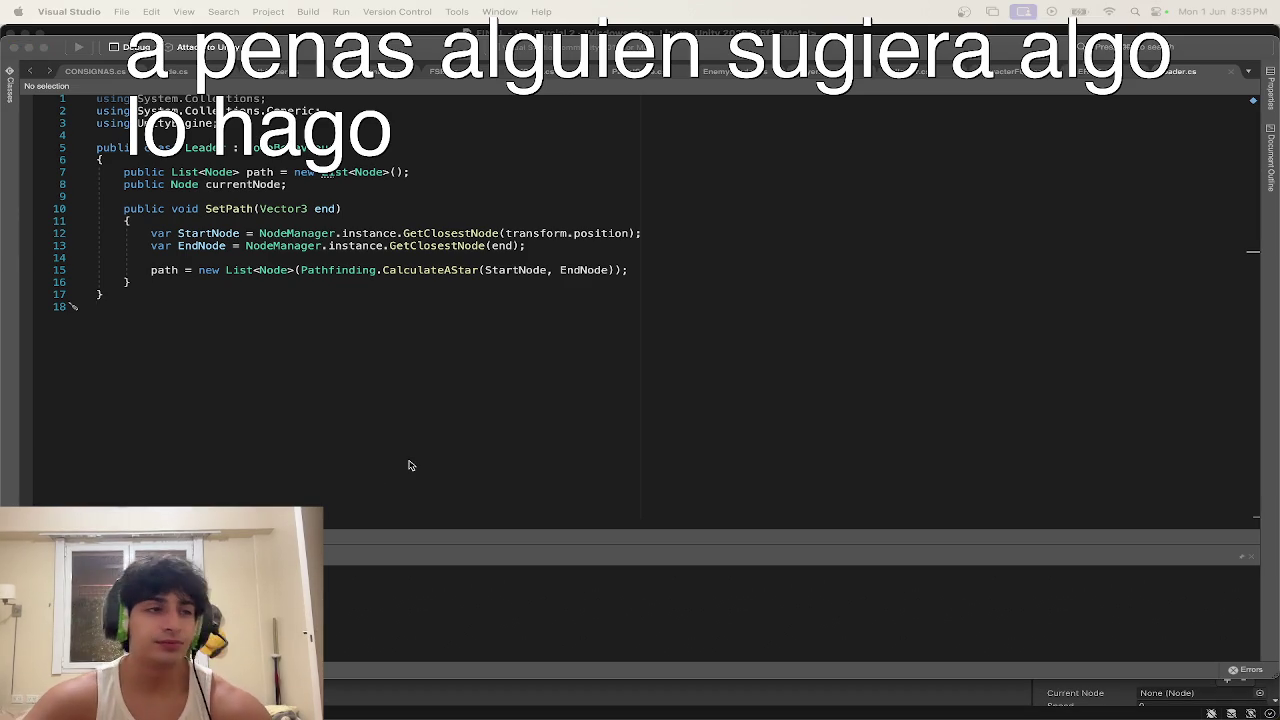
click(293, 408)
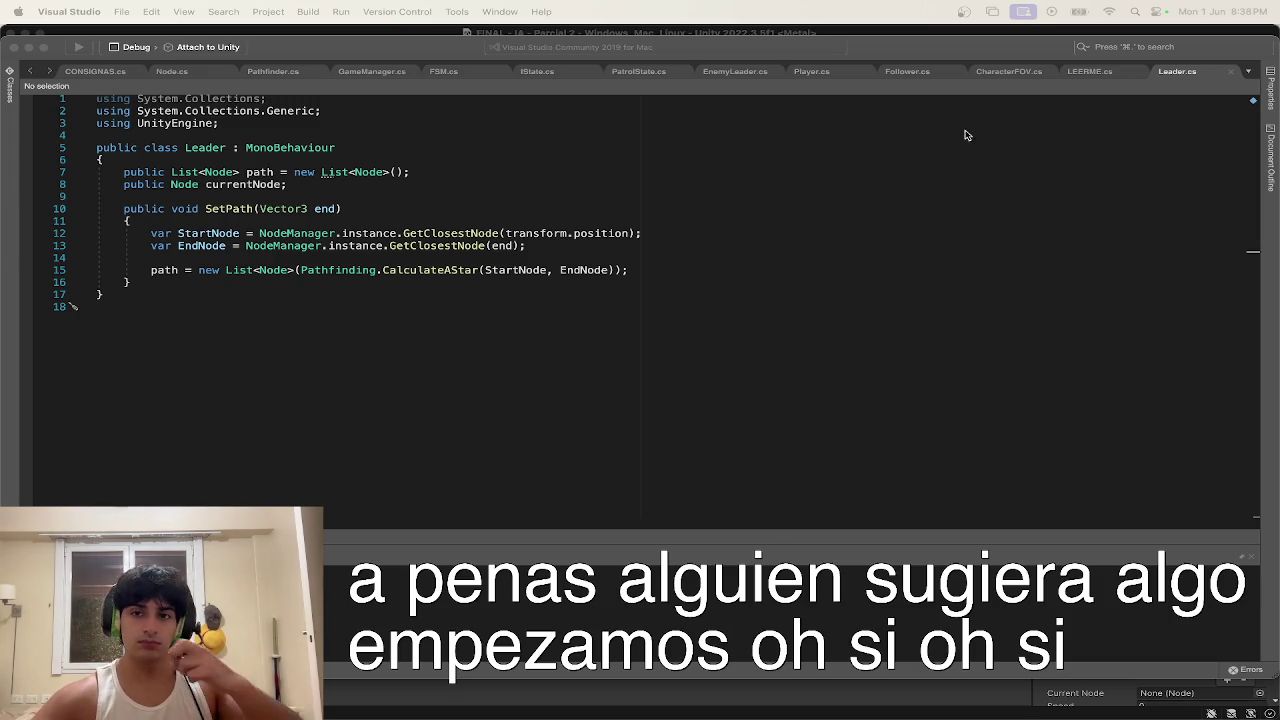
Step: Bring Player.cs into view in the editor, with the caret near its SetPath call
click(803, 197)
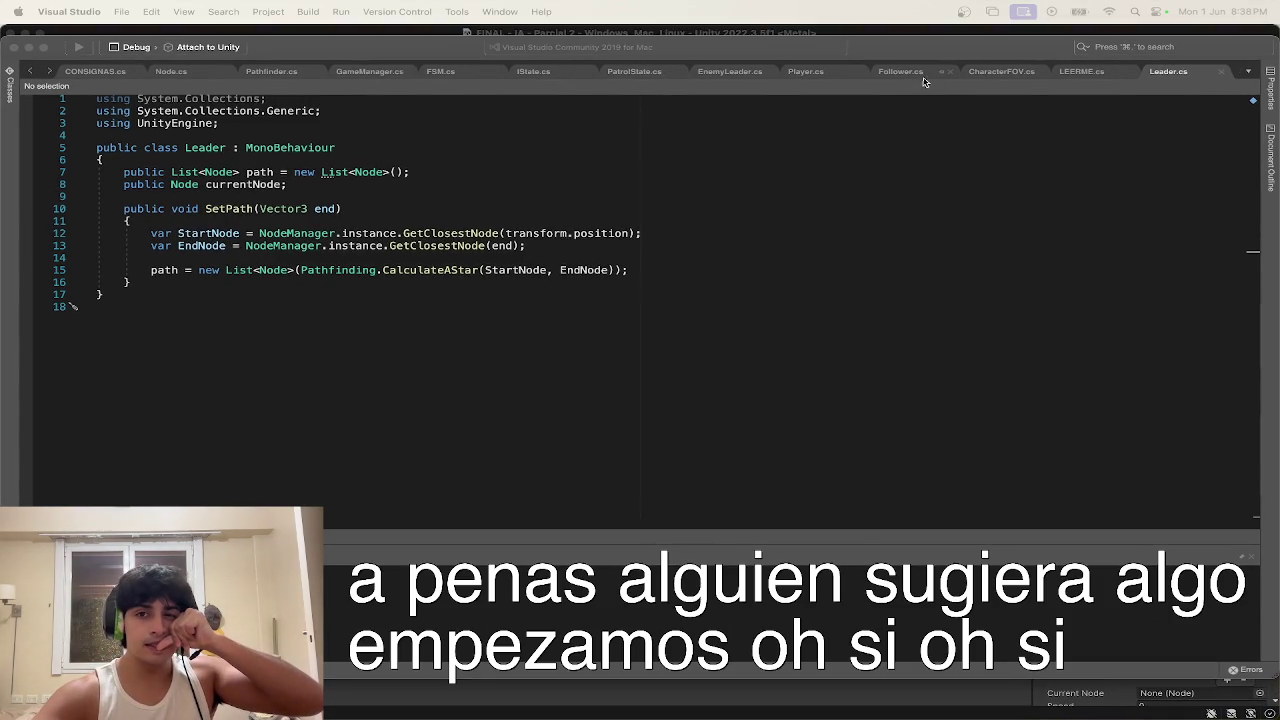
click(912, 75)
click(808, 72)
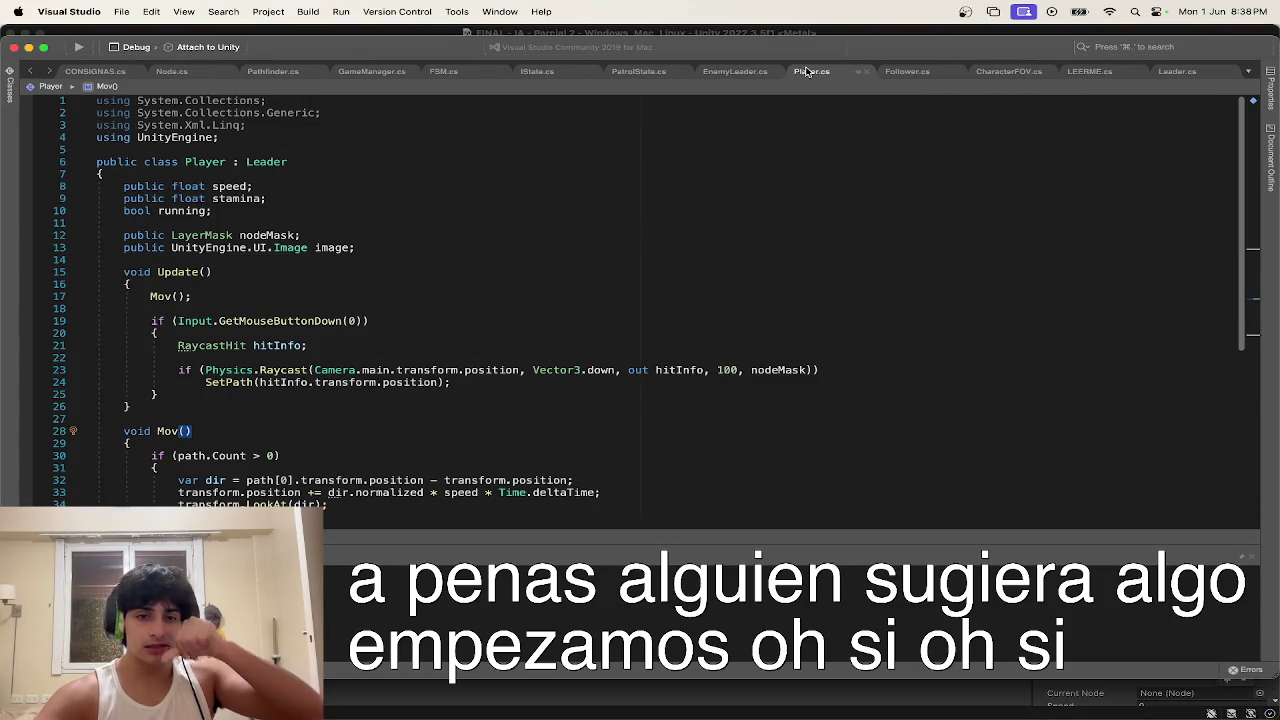
click(715, 383)
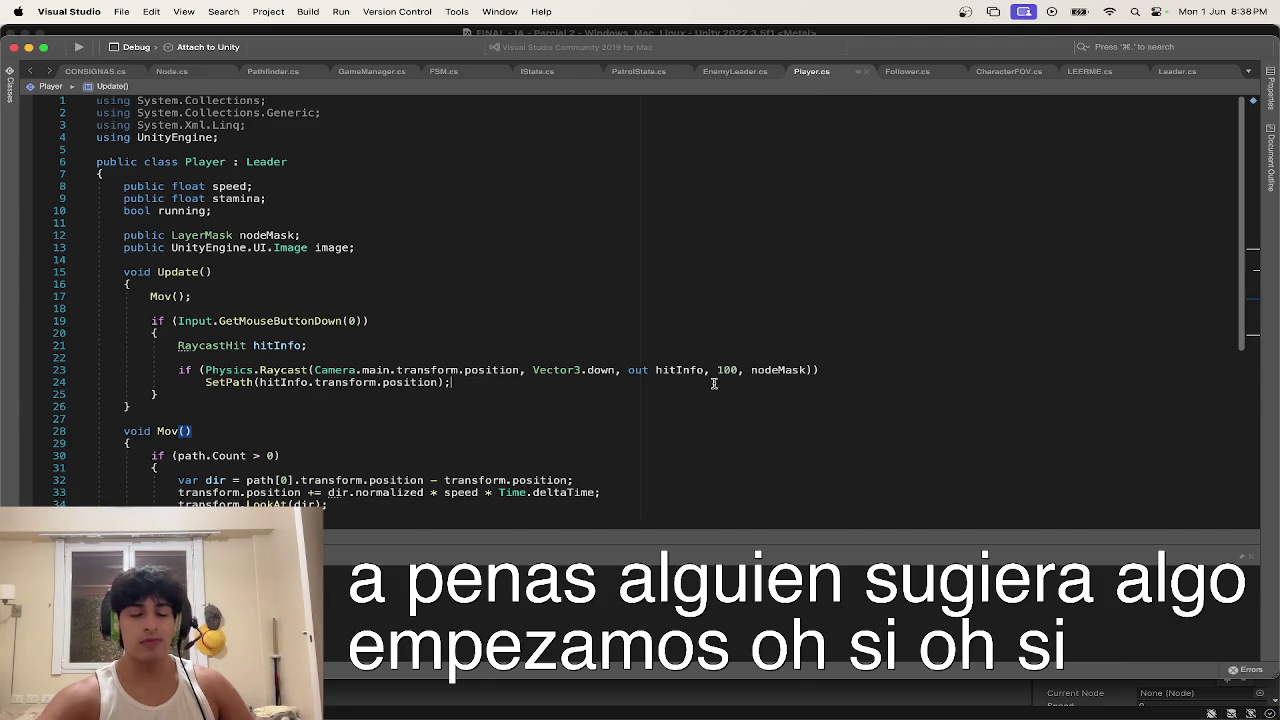
click(578, 369)
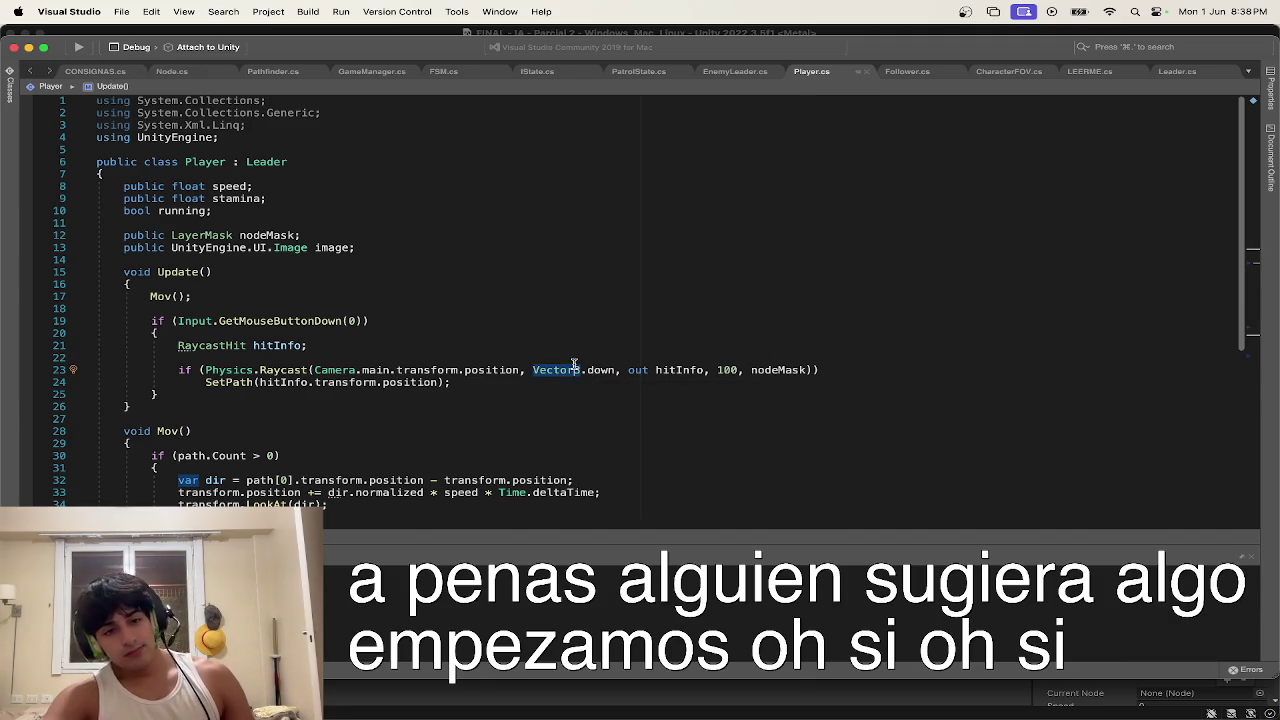
click(543, 389)
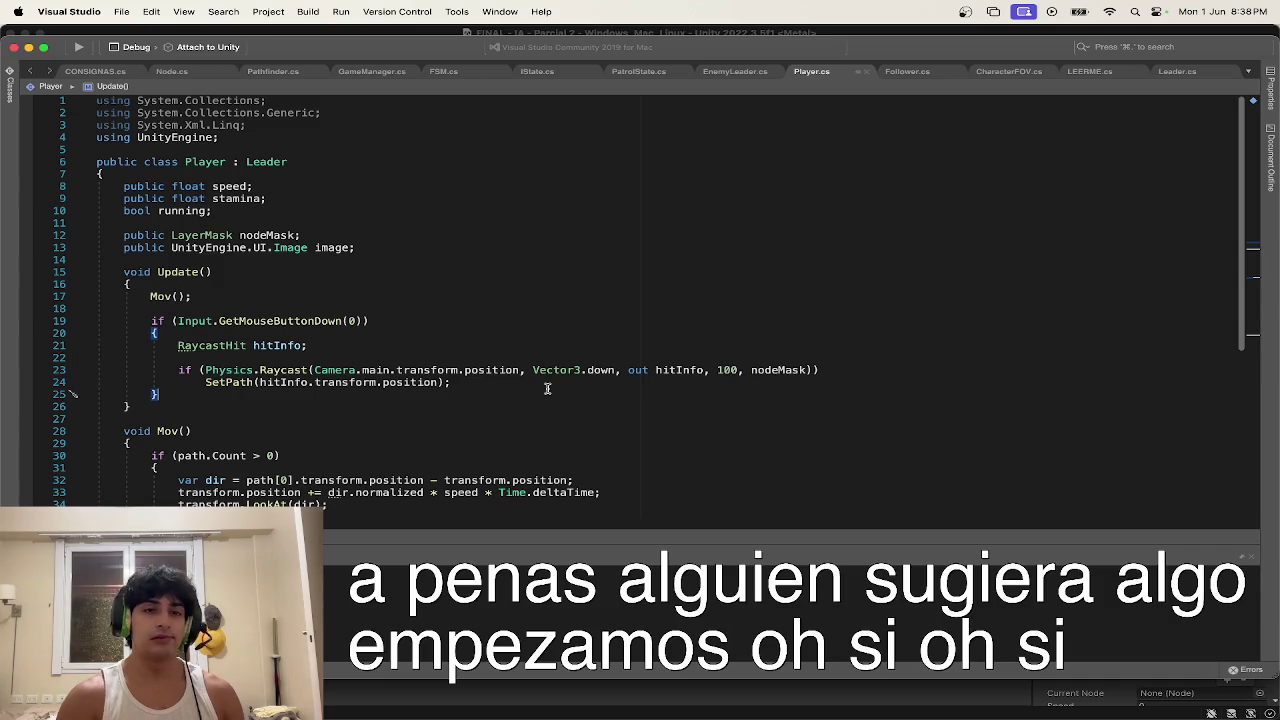
Step: Glance at the Unity game view, return to Visual Studio full screen, and select Update
key(ctrl+Up)
click(392, 148)
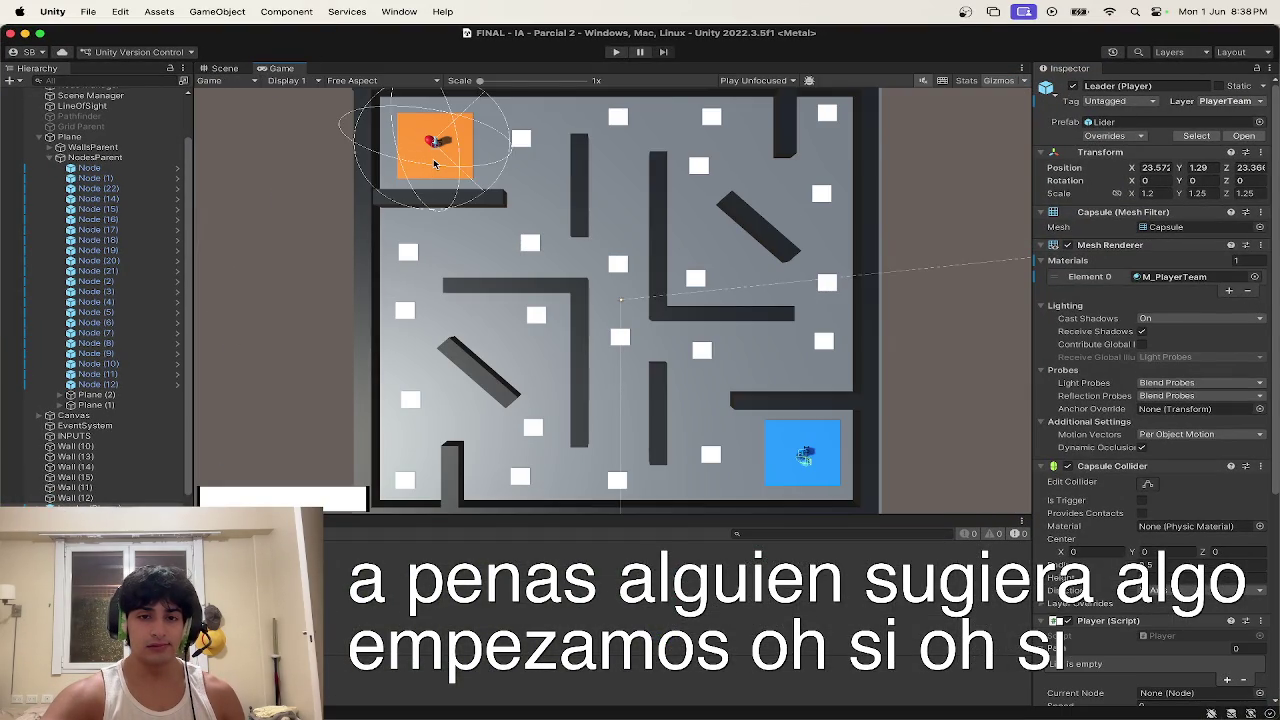
key(ctrl+Up)
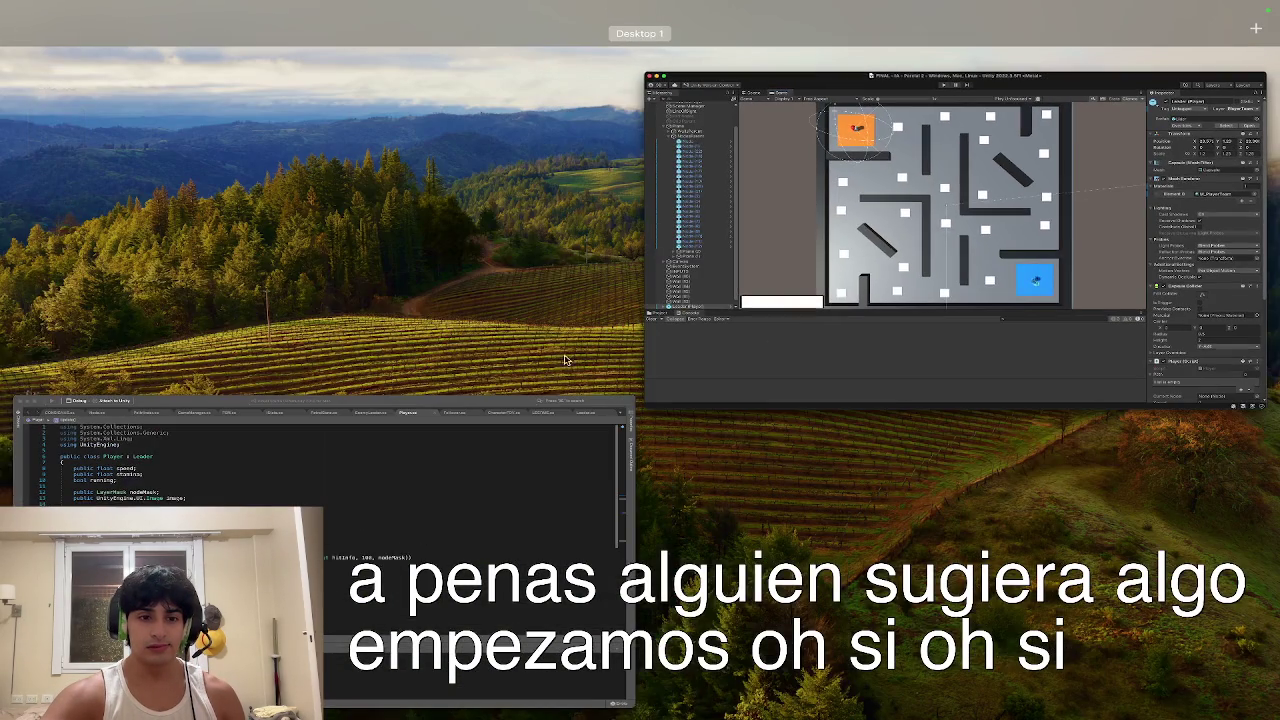
click(497, 452)
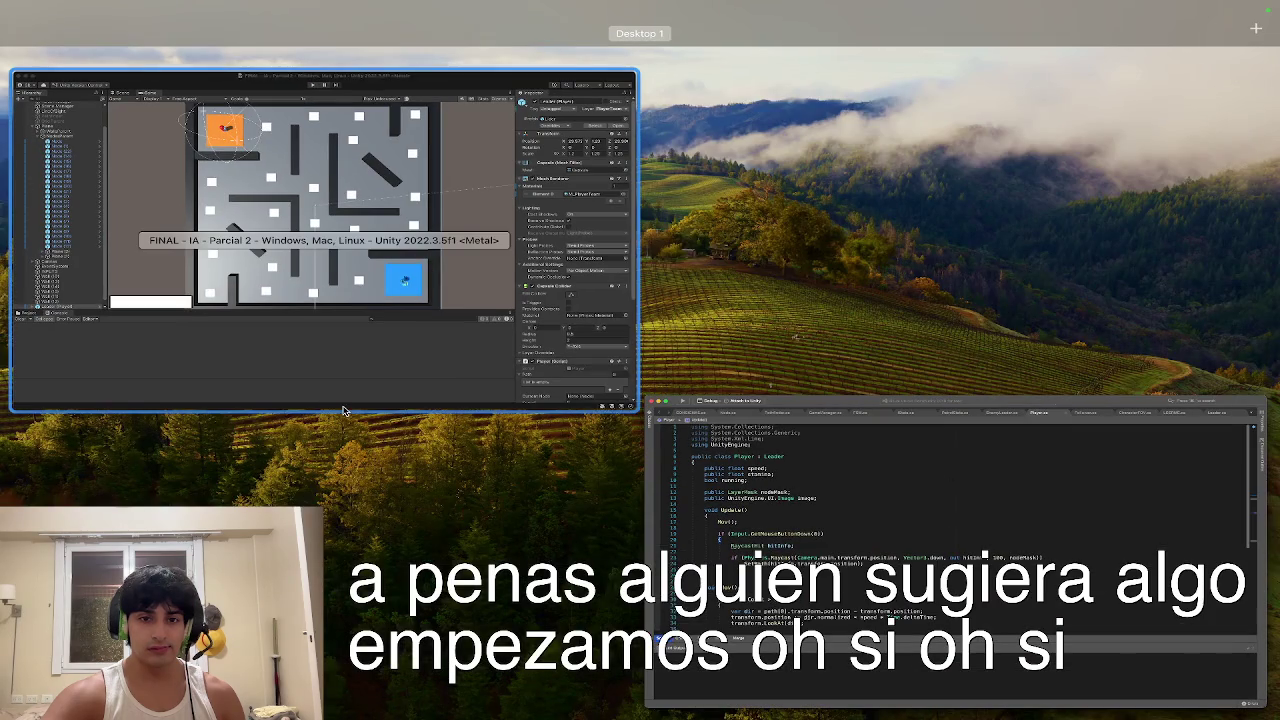
click(668, 528)
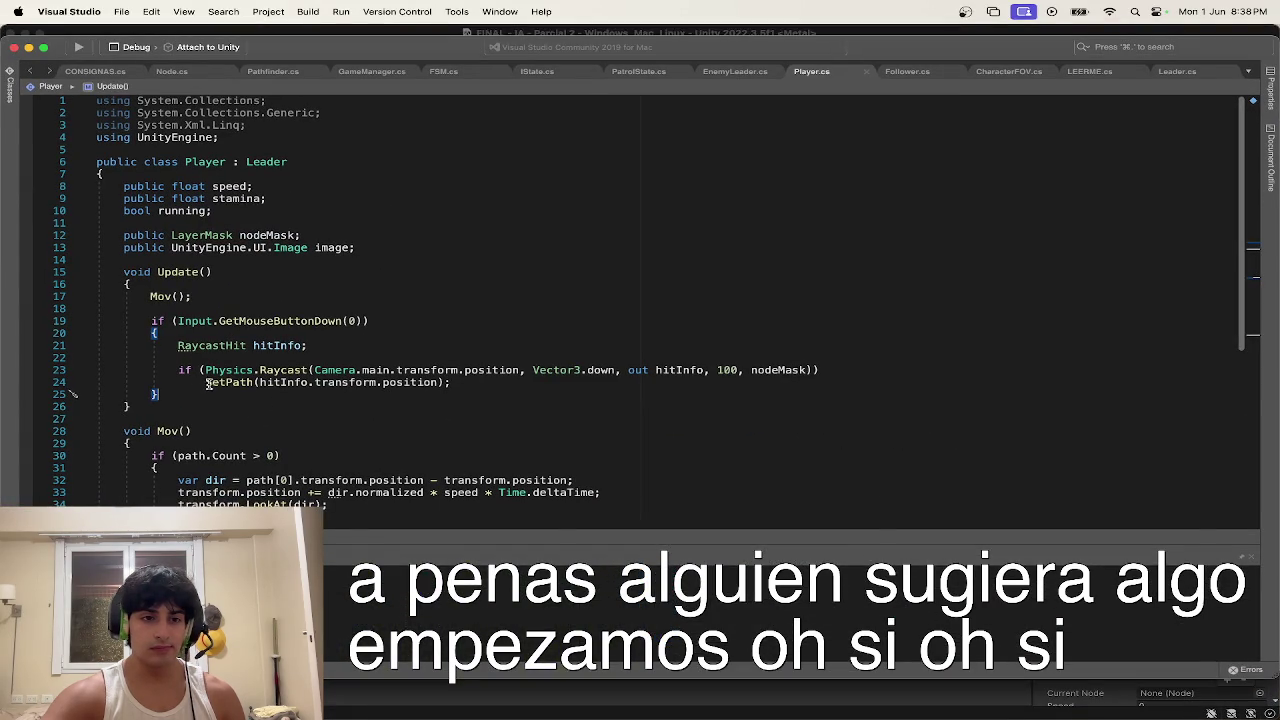
mouse_move(160, 408)
mouse_down()
mouse_move(92, 286)
mouse_move(44, 276)
mouse_up()
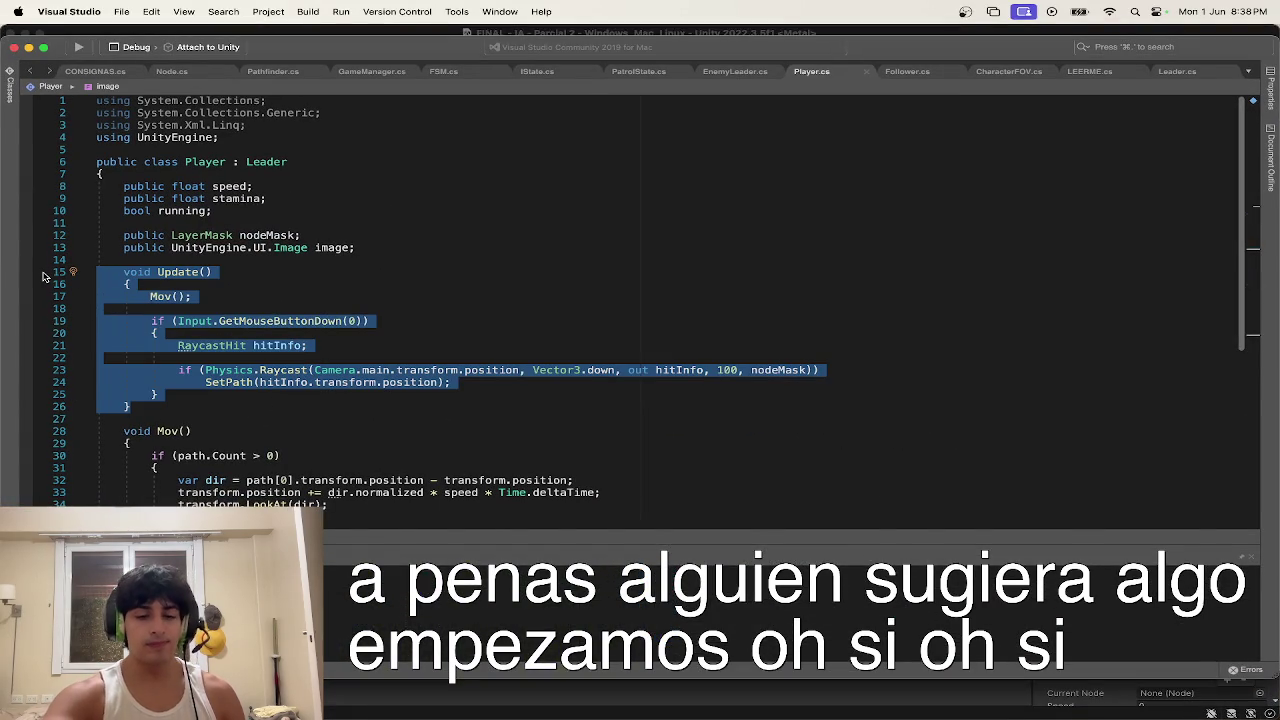
Step: Delete the RaycastHit hitInfo declaration at the top of Update
key(ctrl+Up)
click(760, 553)
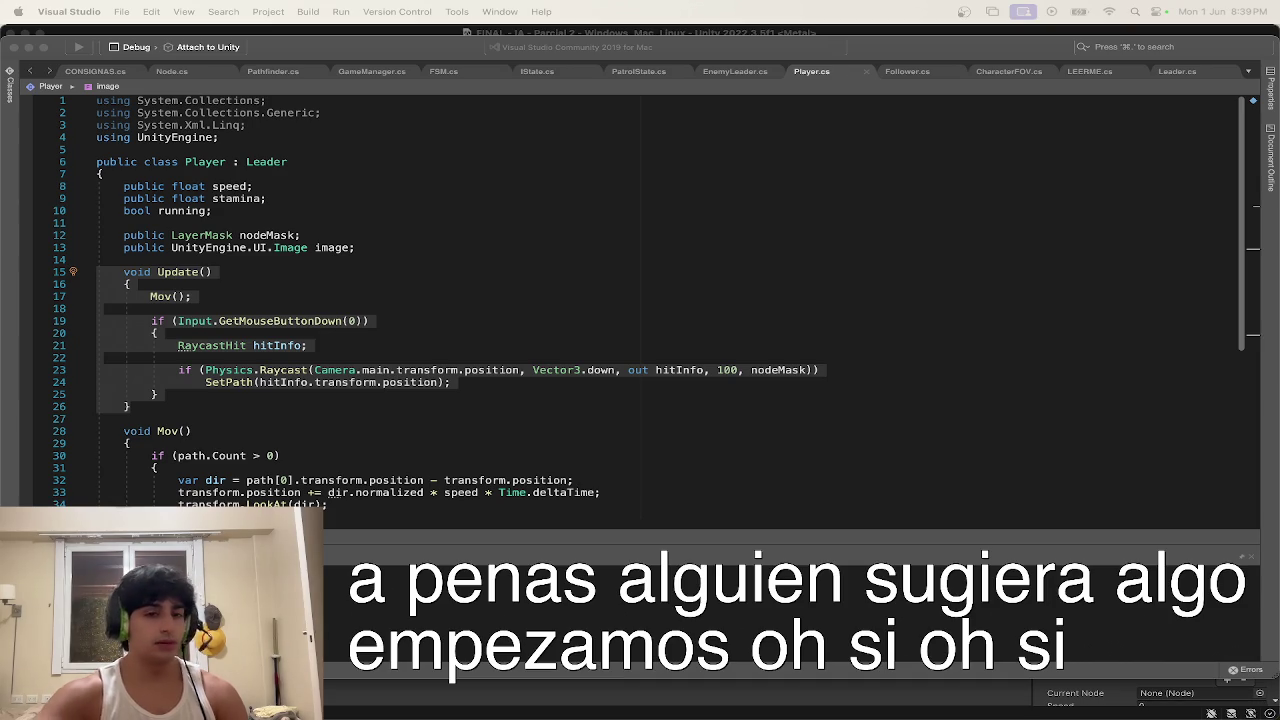
click(348, 405)
click(273, 360)
drag(335, 345, 179, 345)
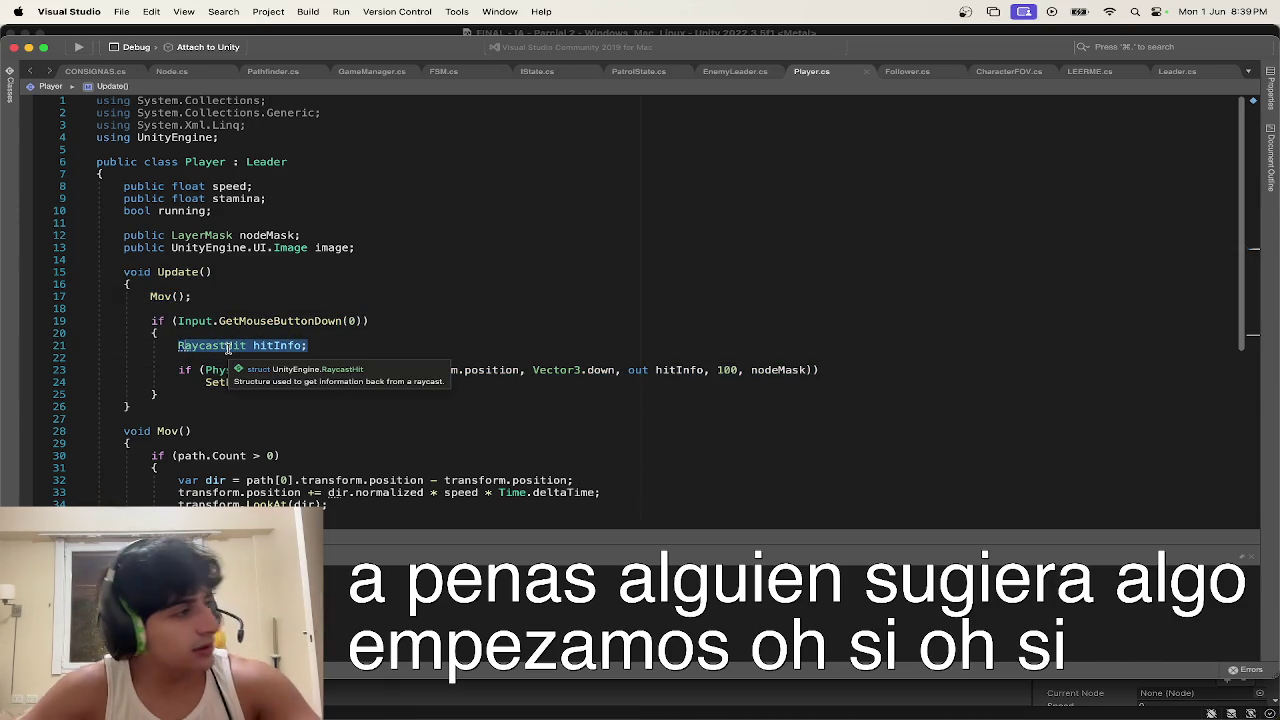
key(BackSpace)
Step: Declare Ray ray = Camera.main.ScreenPointToRay(Input.mousePosition); in Update
text(Ra)
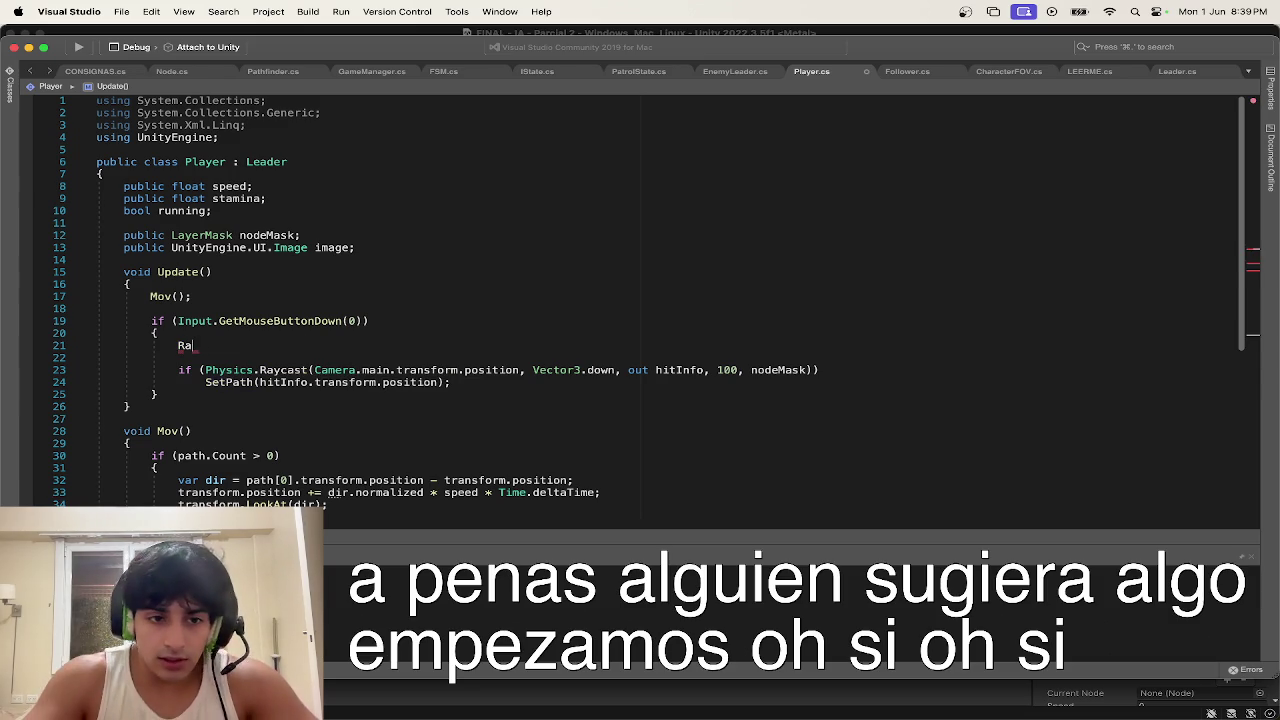
text(y ra)
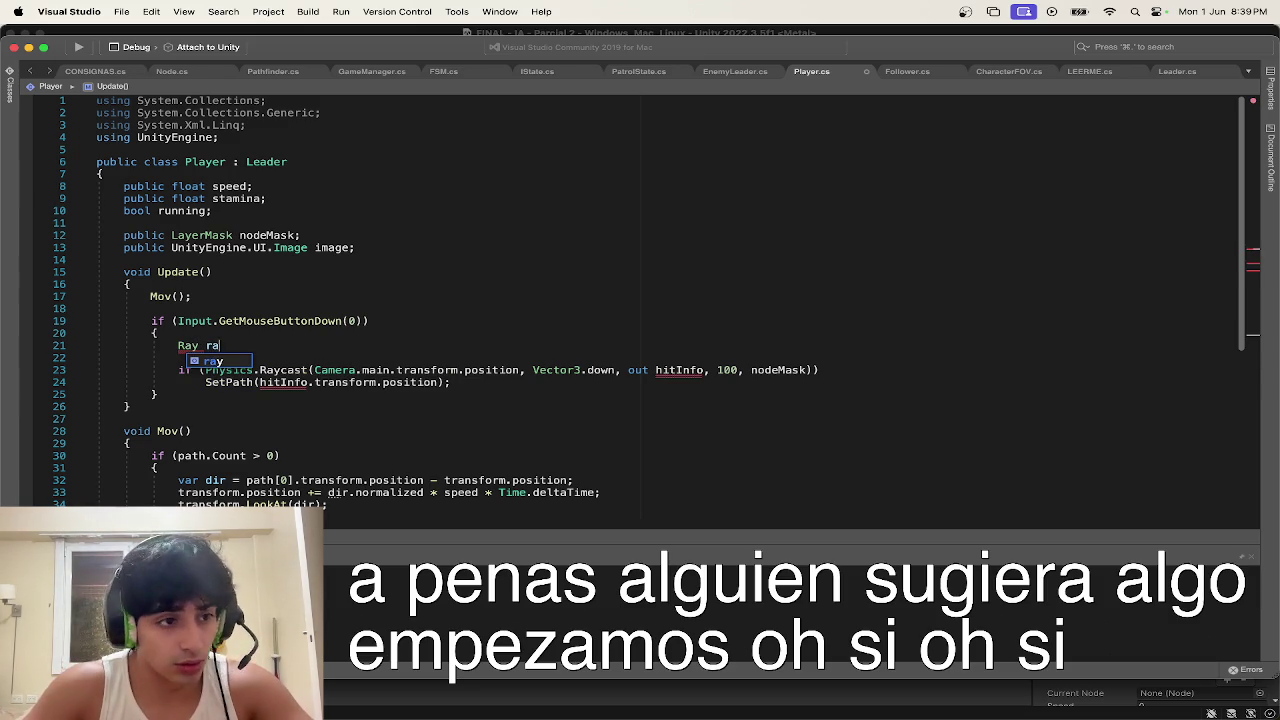
text(uy)
key(BackSpace)
key(BackSpace)
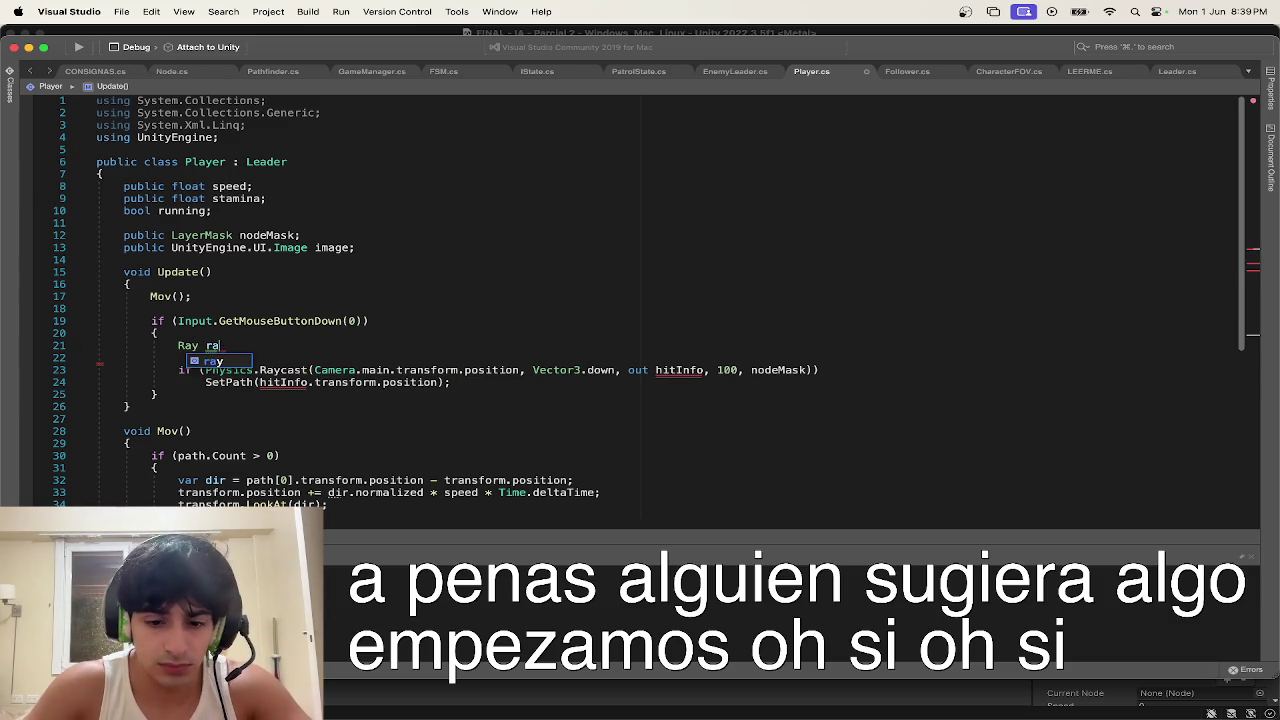
text(y = came)
key(Return)
text(.main.)
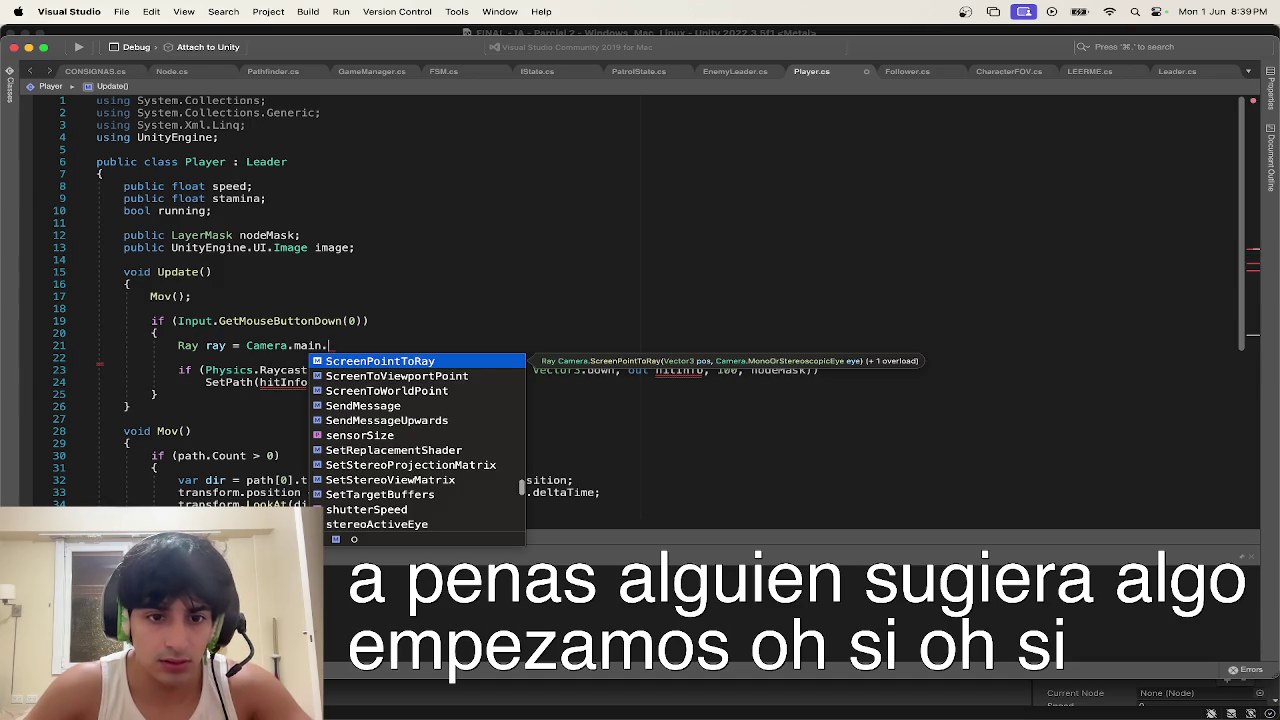
key(Return)
text(()
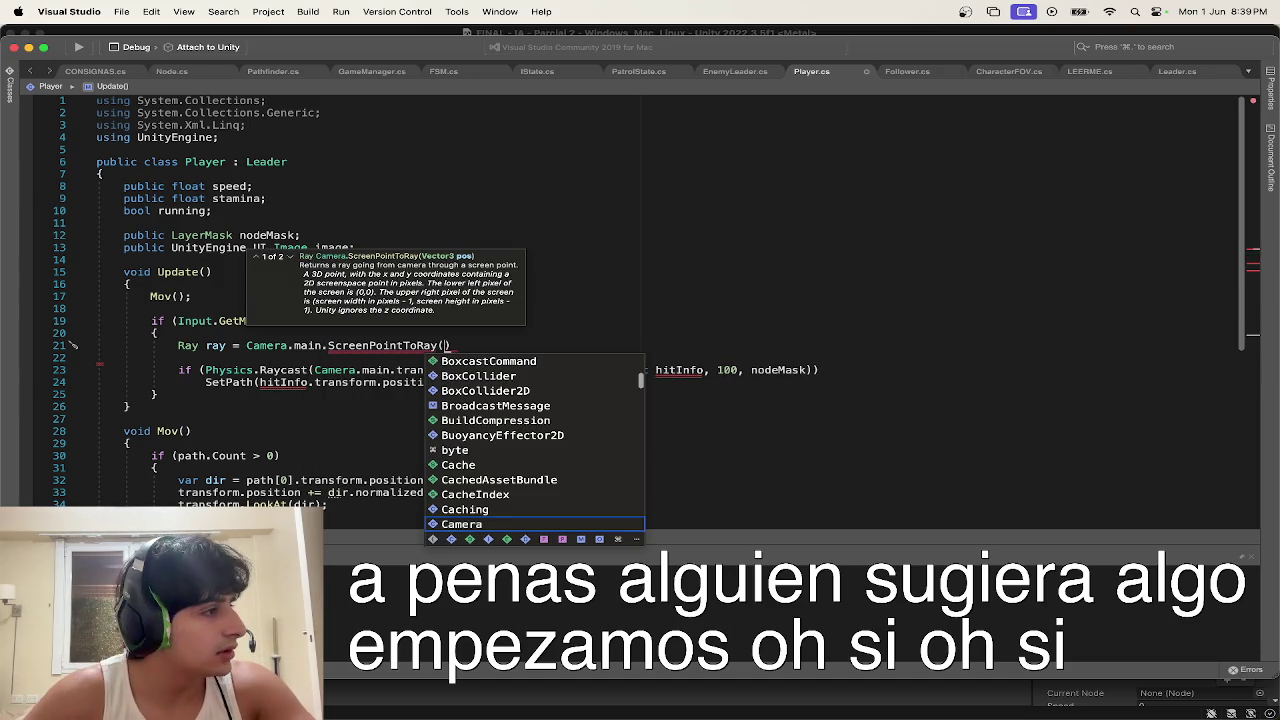
text(Input.)
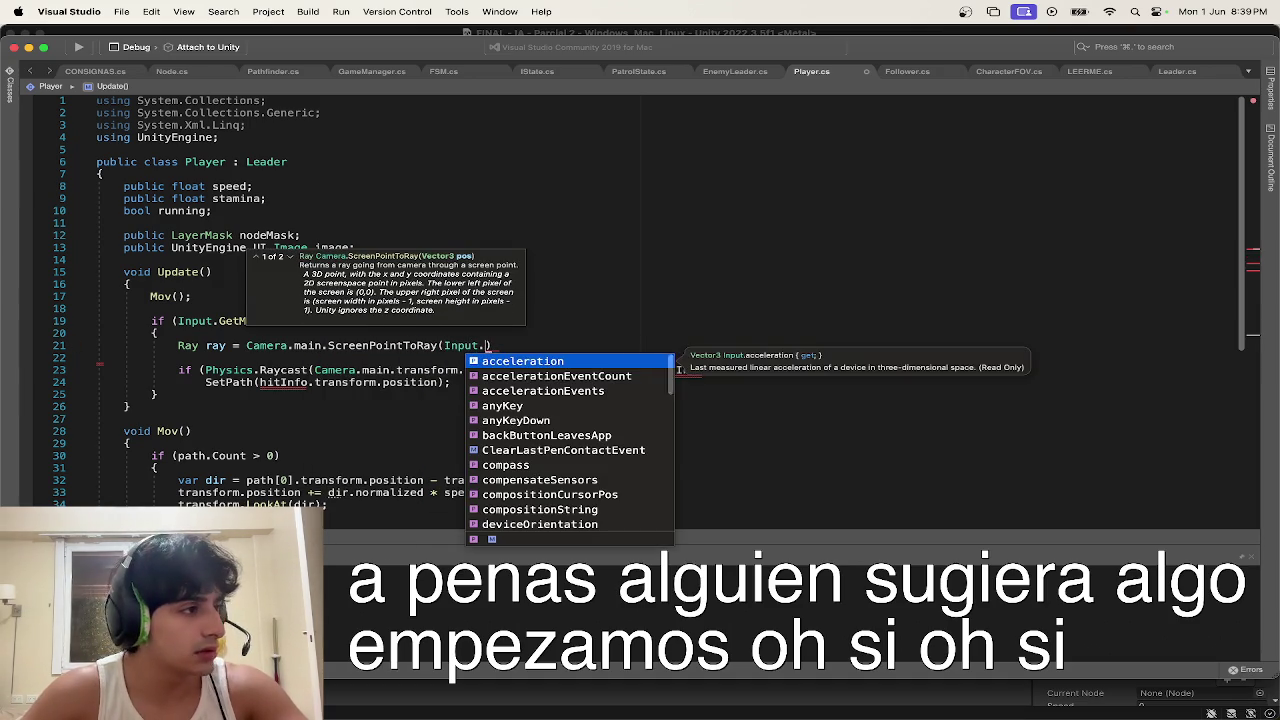
text(m)
key(Return)
text())
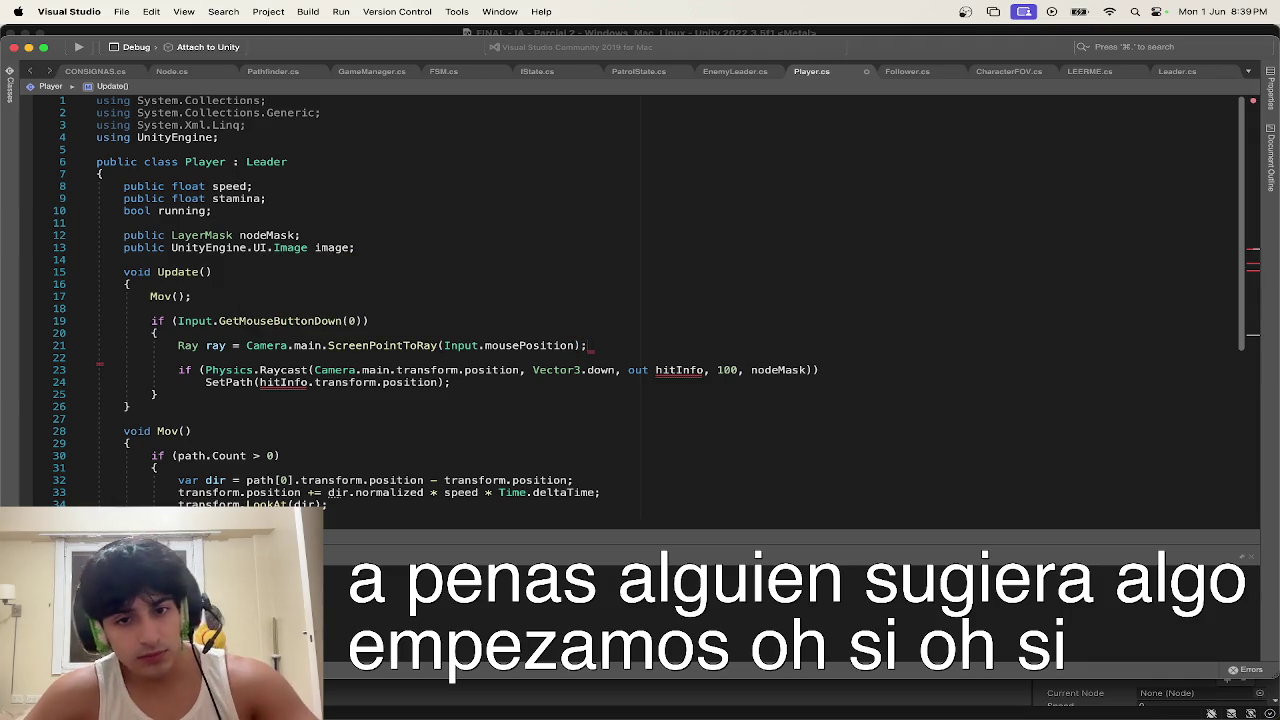
text(;)
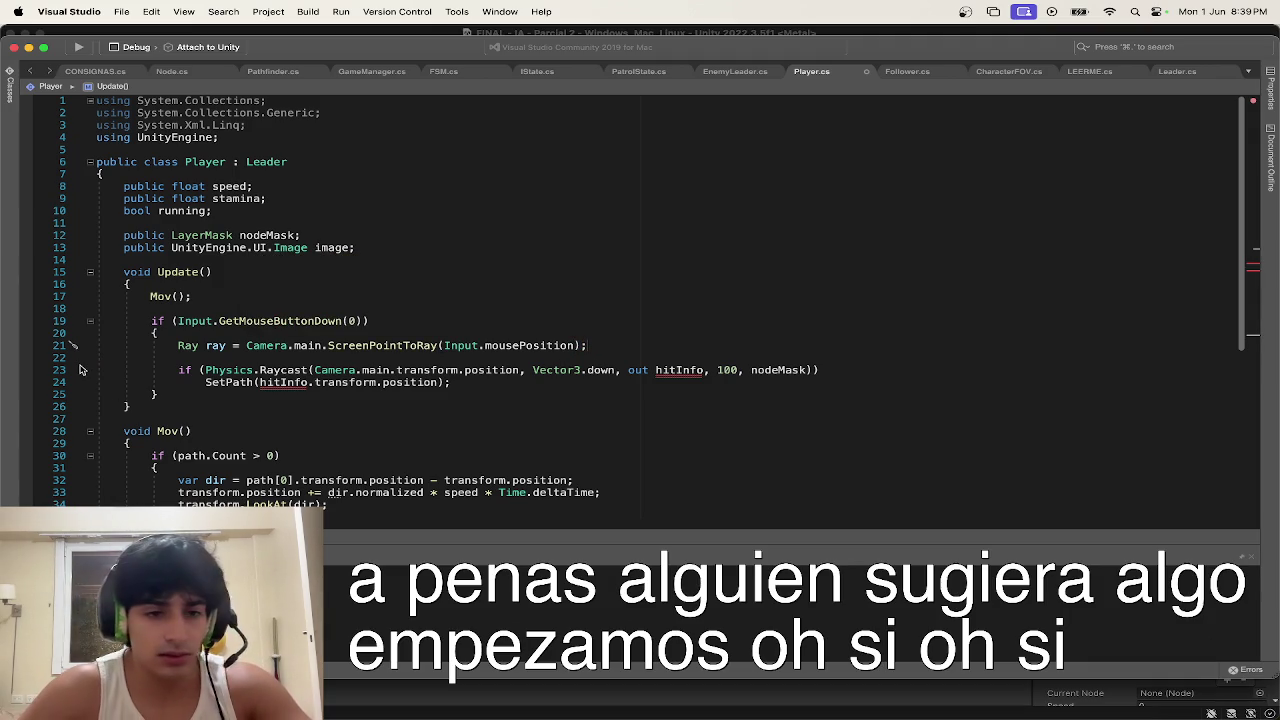
key(Return)
Step: Add a RaycastHit hitInfo; declaration below the ray and save Player.cs
text(rayca)
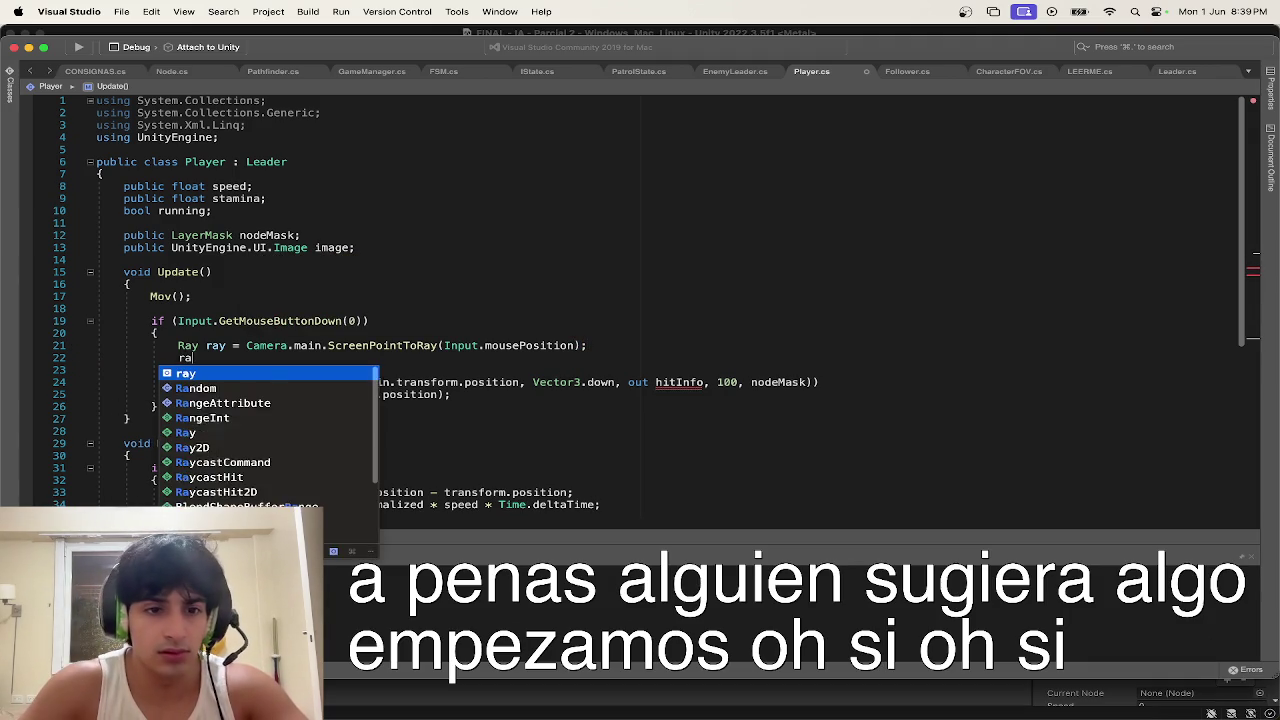
key(Down)
key(Return)
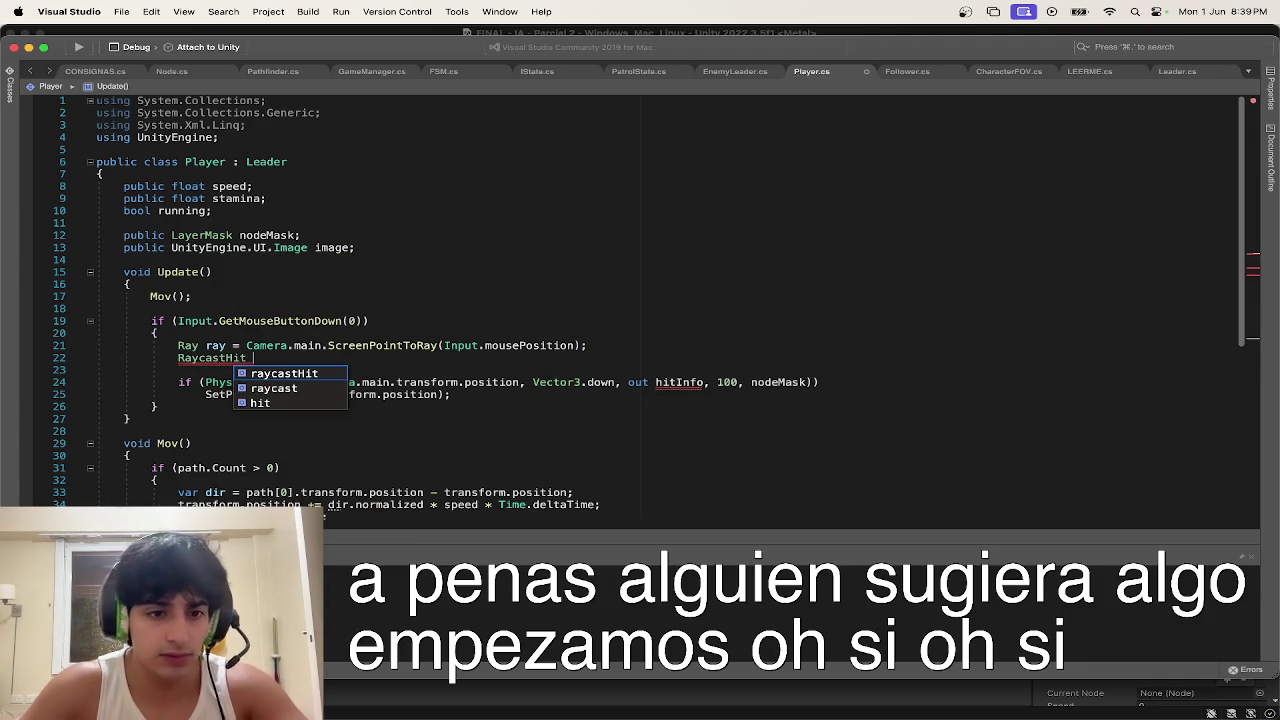
text(hit;)
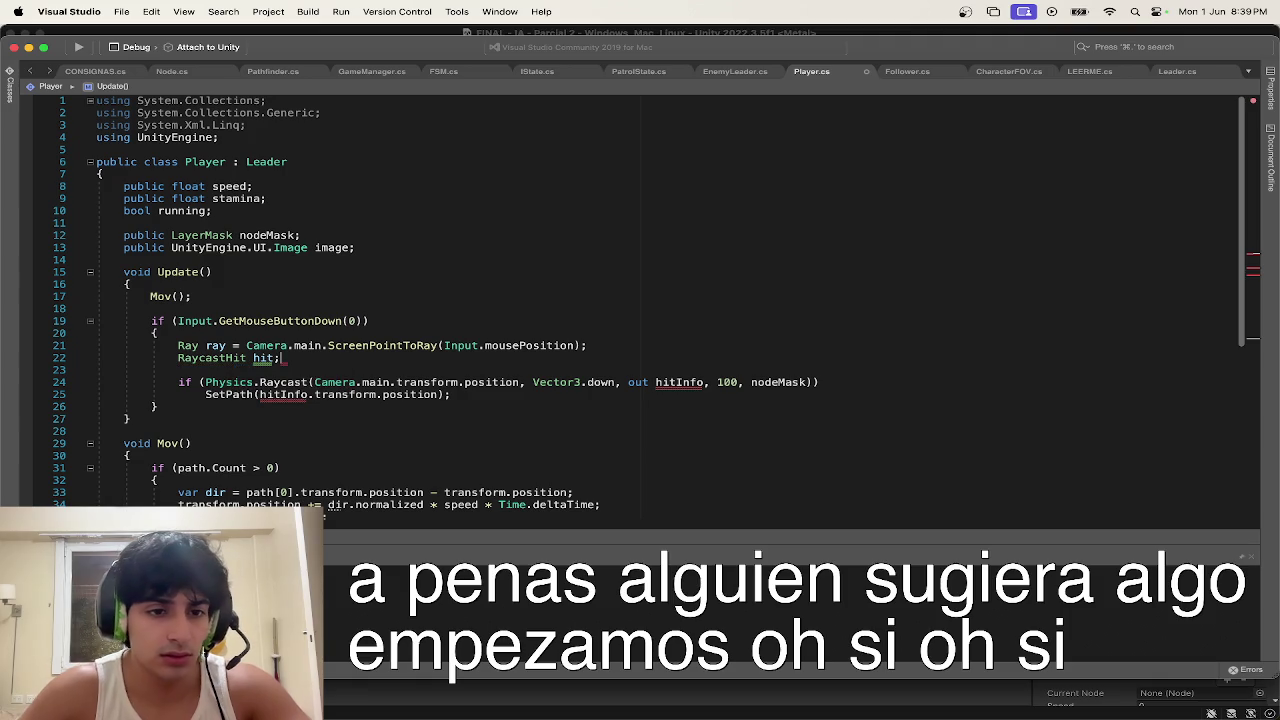
click(279, 357)
text(Info)
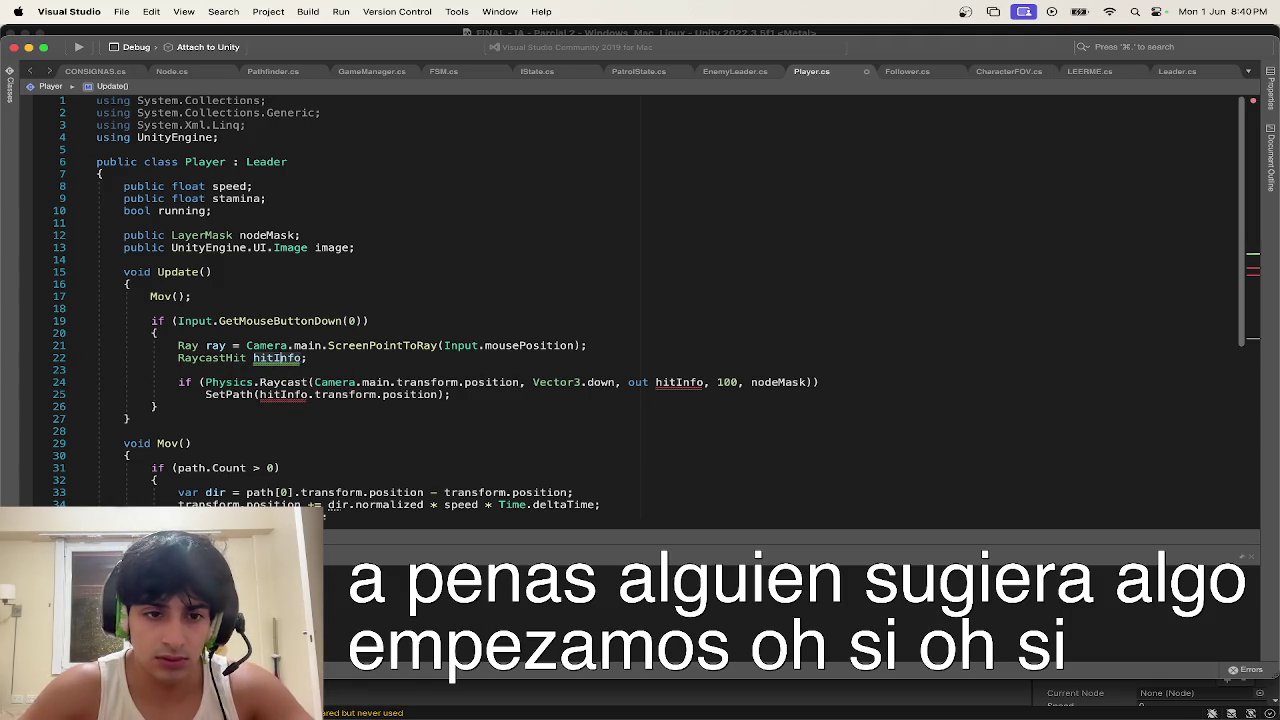
click(361, 357)
key(super+s)
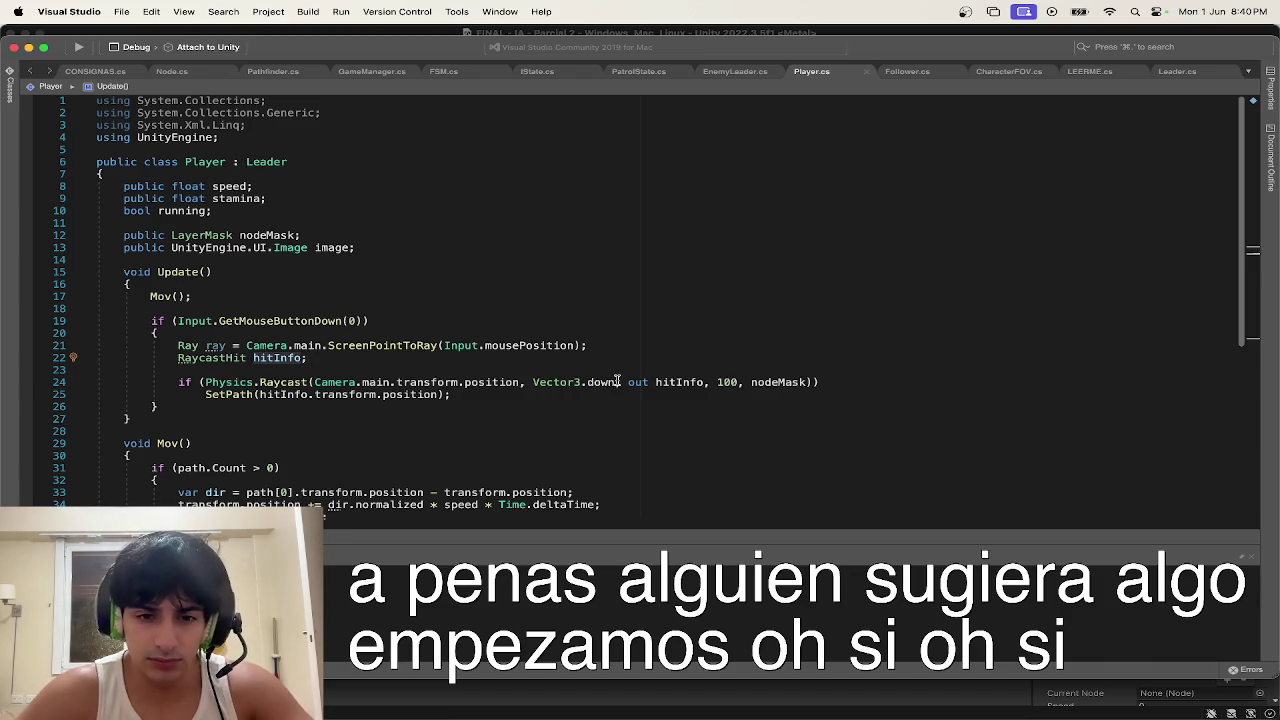
Step: Replace the Physics.Raycast origin and direction arguments with ray and save the script
drag(619, 382, 314, 382)
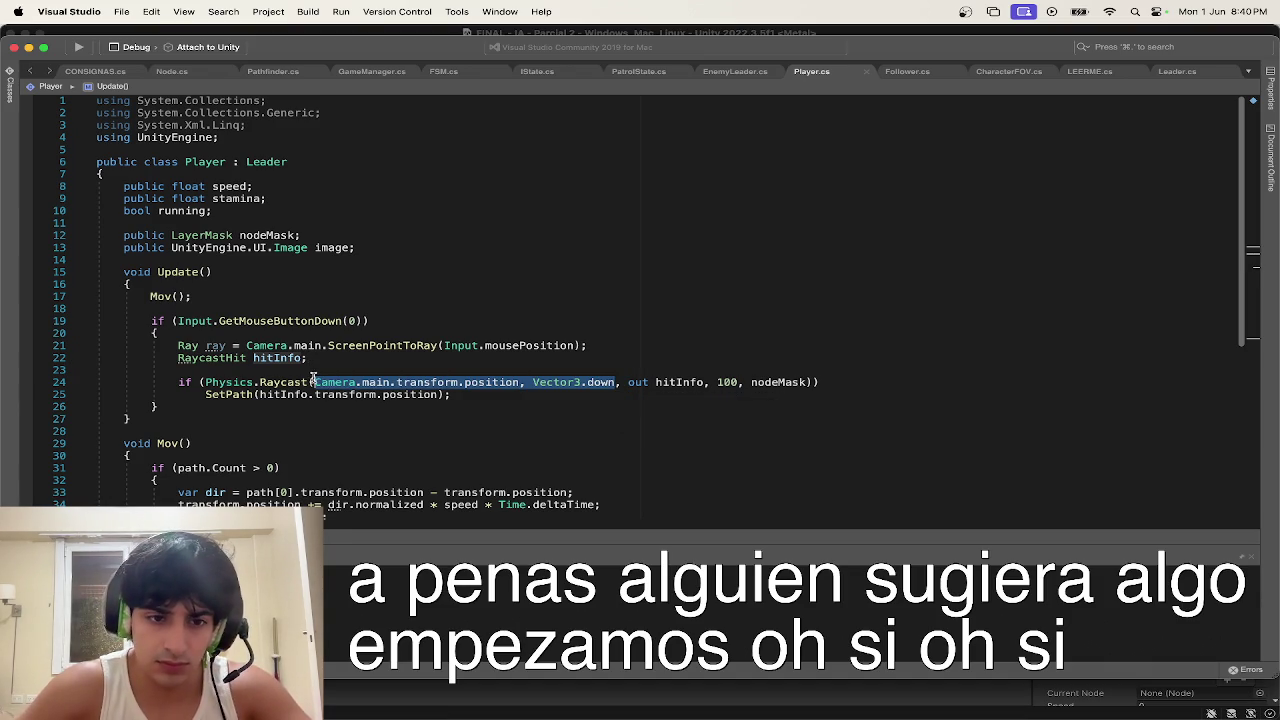
text(ray)
click(569, 294)
key(cmd+s)
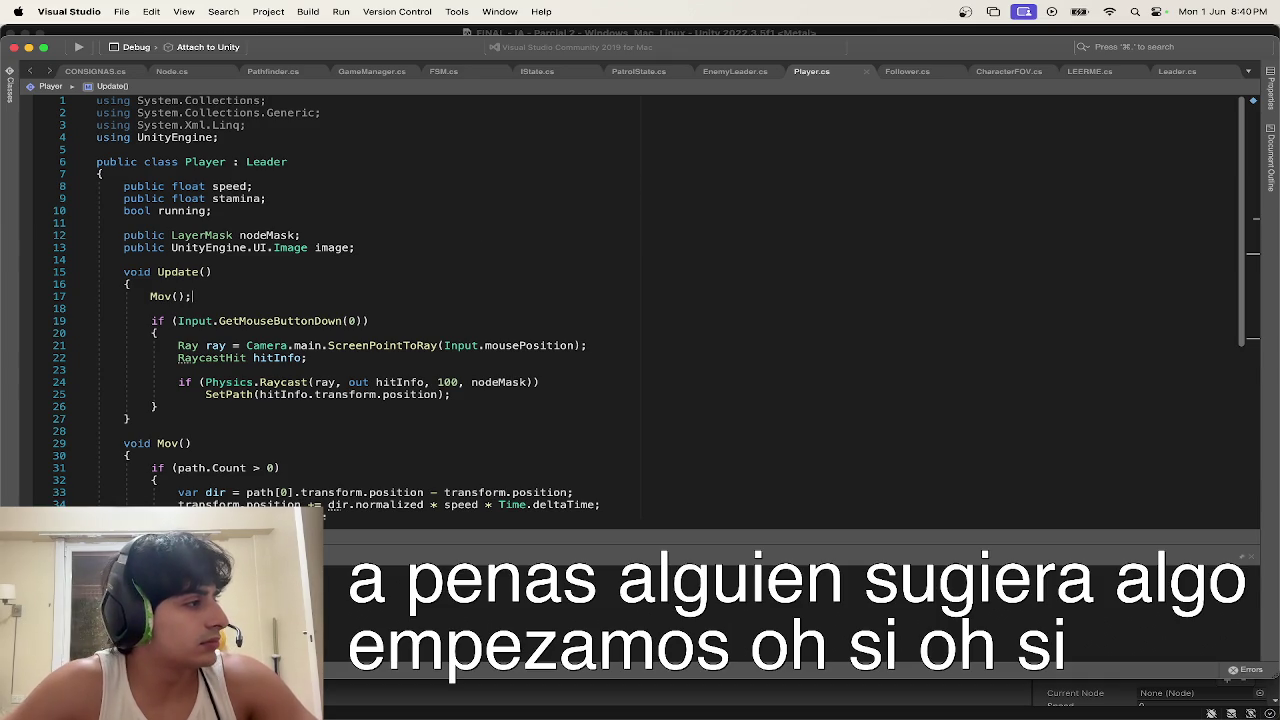
triple_click(325, 508)
click(180, 440)
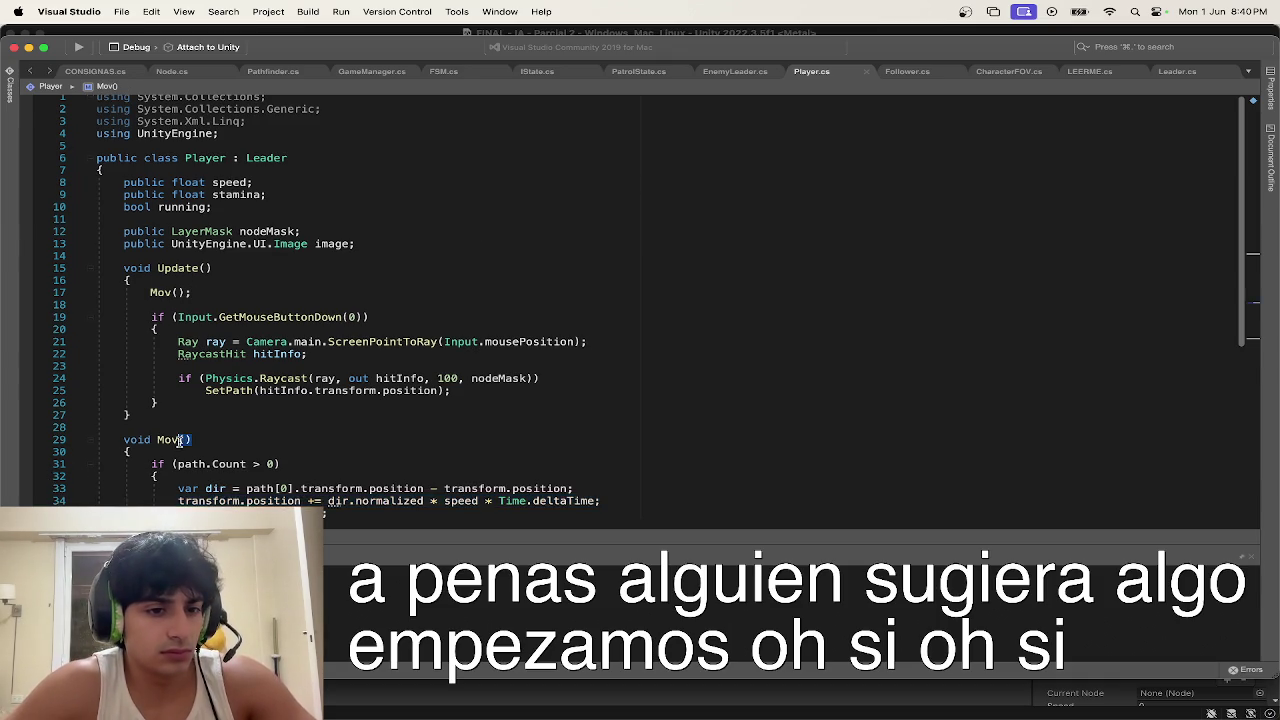
key(ctrl+Up)
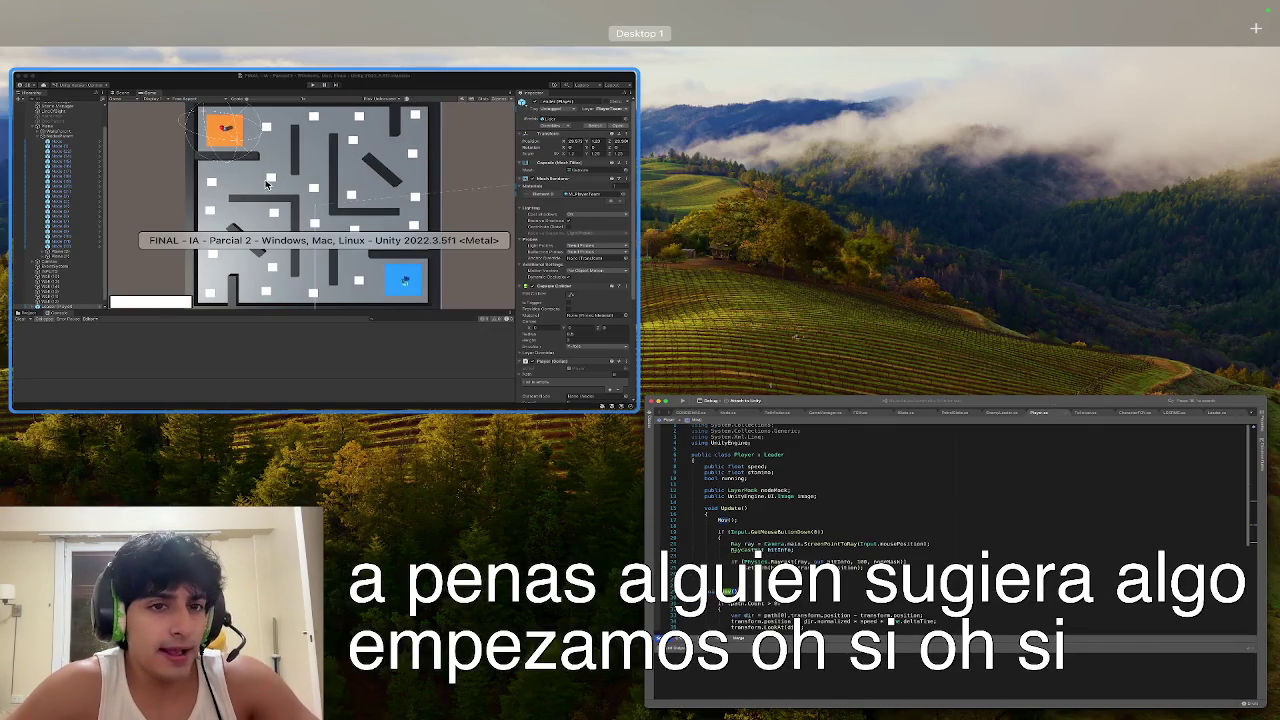
click(267, 184)
click(616, 52)
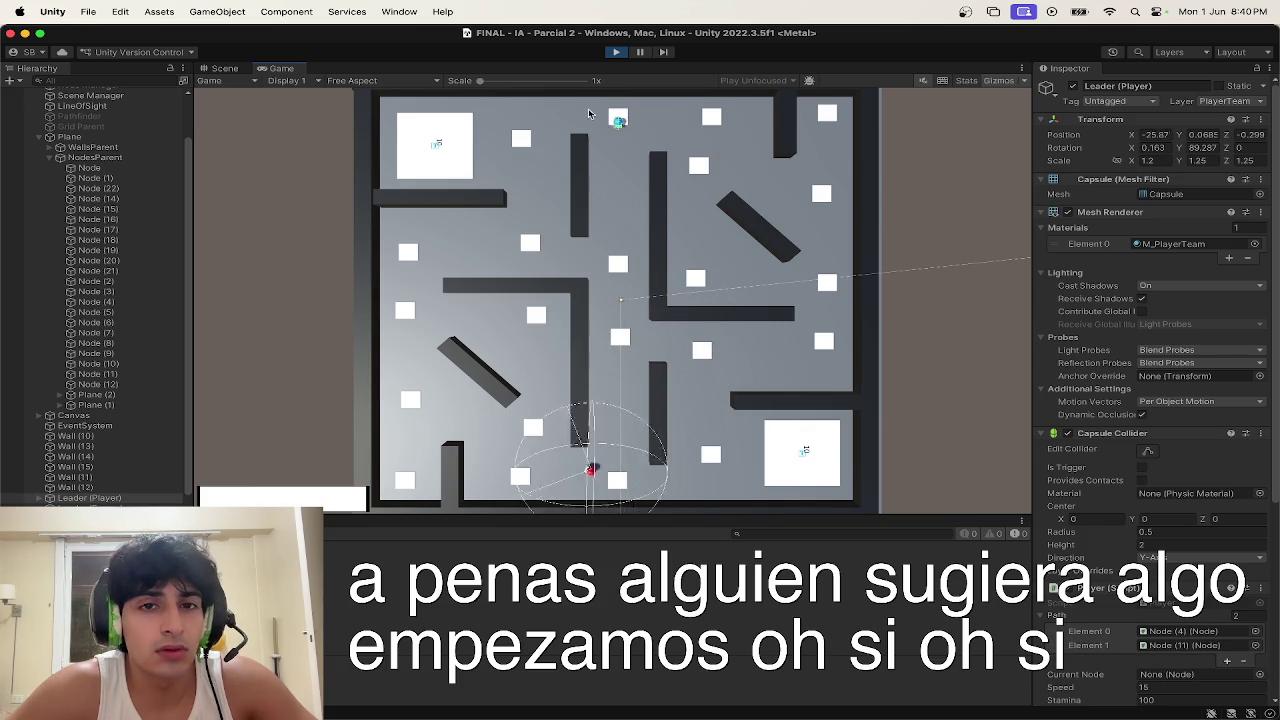
click(616, 51)
key(ctrl+Up)
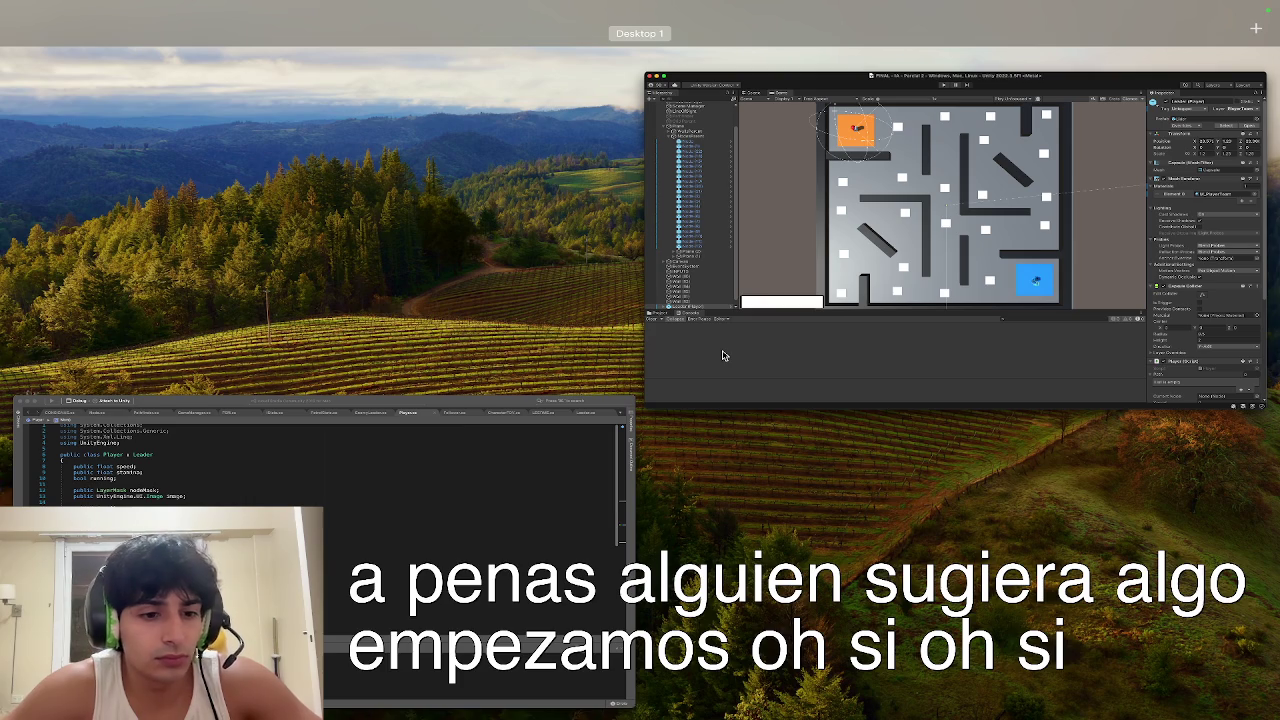
click(505, 403)
Step: Review Player.cs's Update raycast check and Mov movement code, then switch to Leader.cs
scroll(505, 403, down, 2)
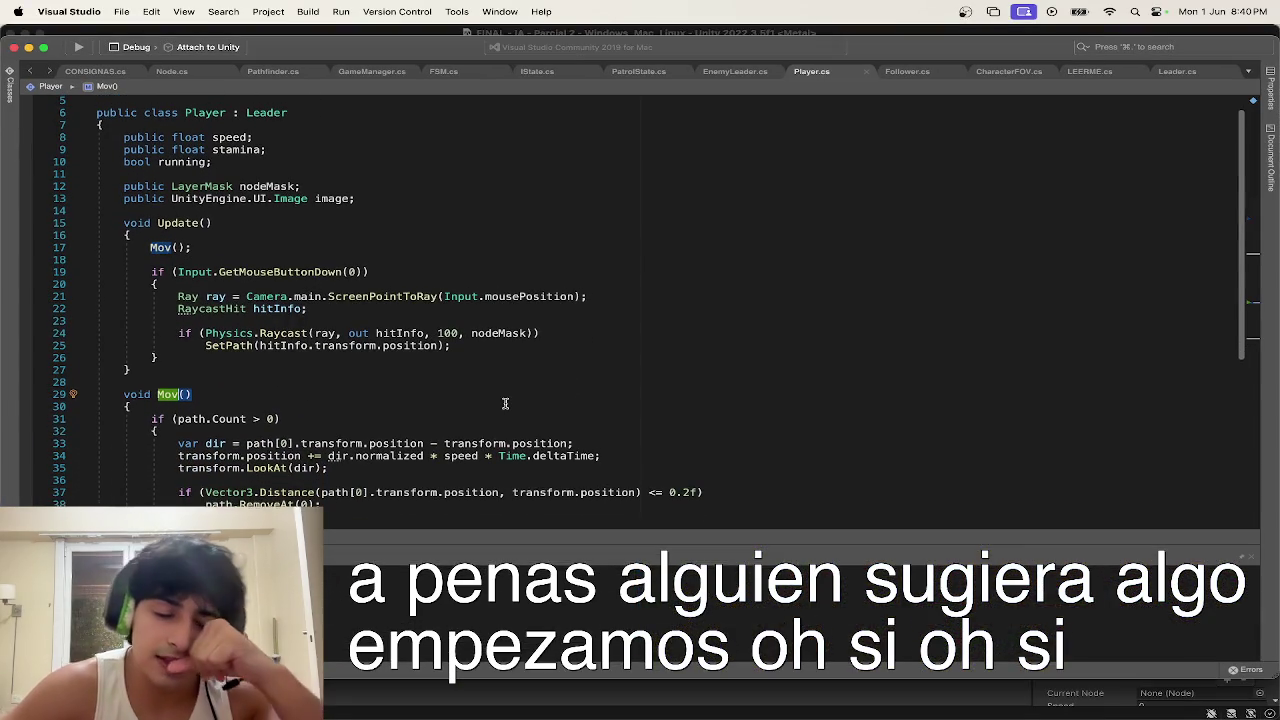
scroll(505, 403, down, 5)
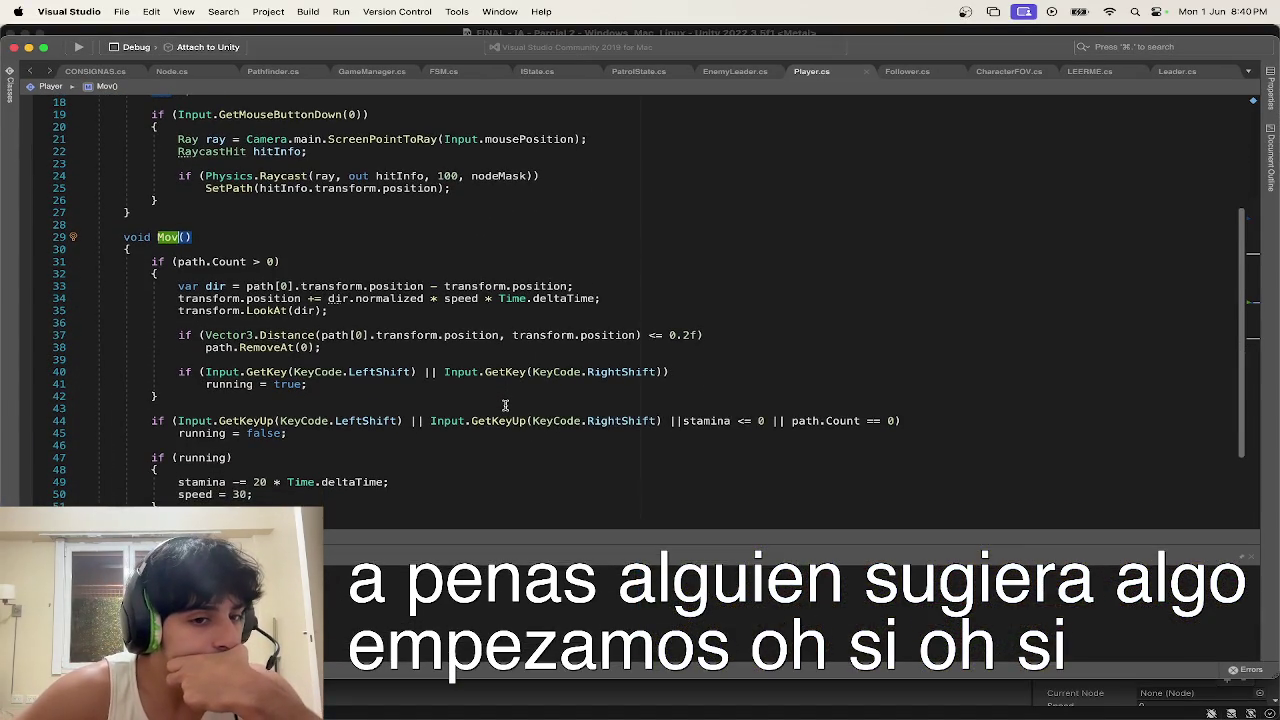
scroll(505, 405, down, 5)
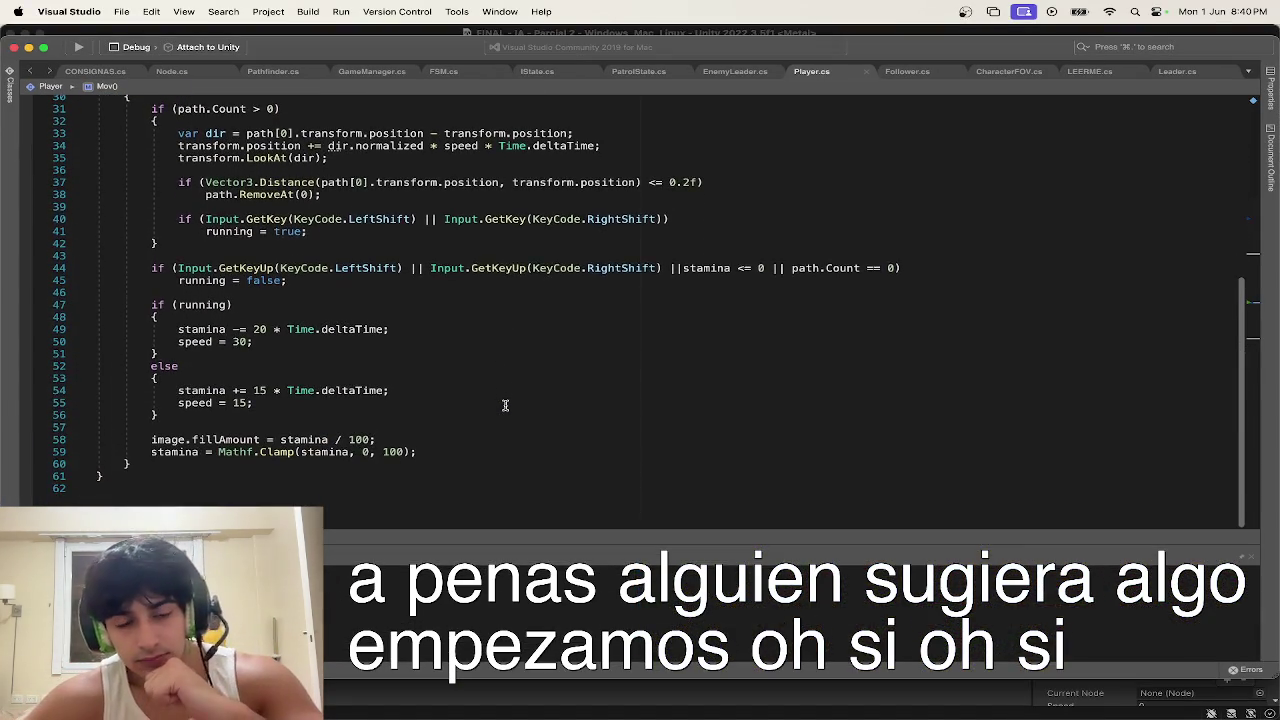
scroll(505, 405, up, 5)
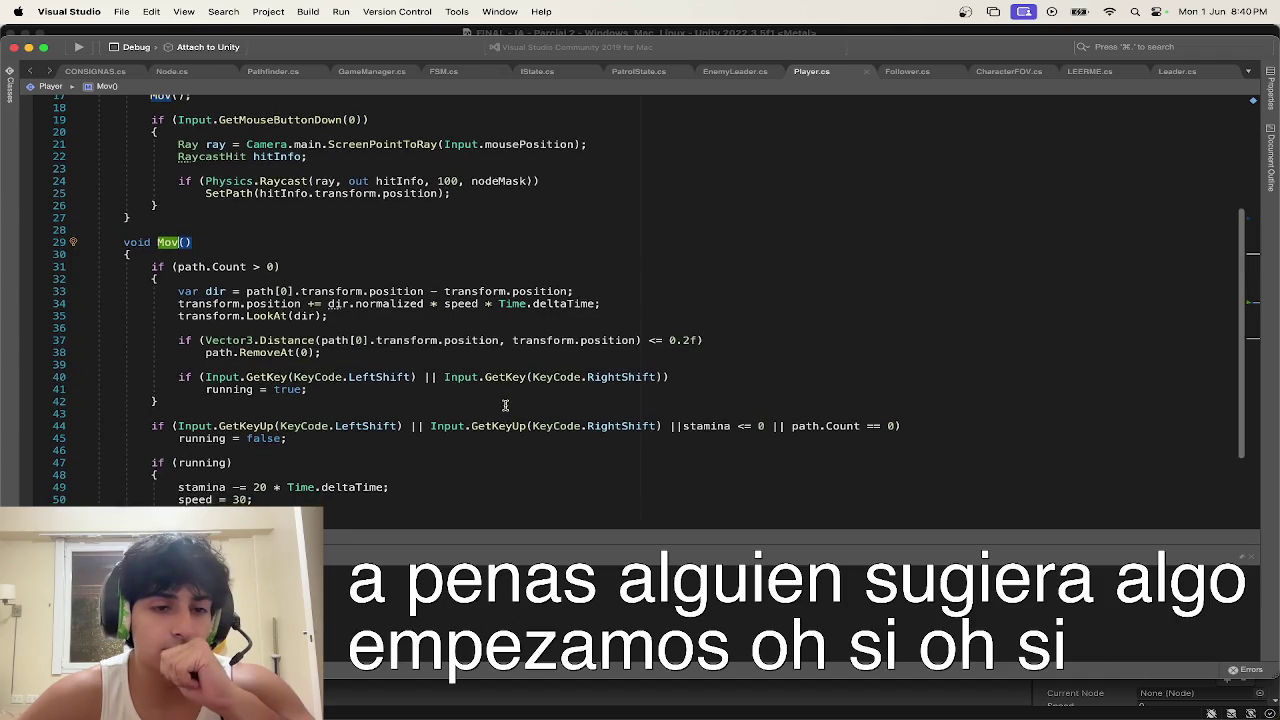
scroll(505, 405, down, 3)
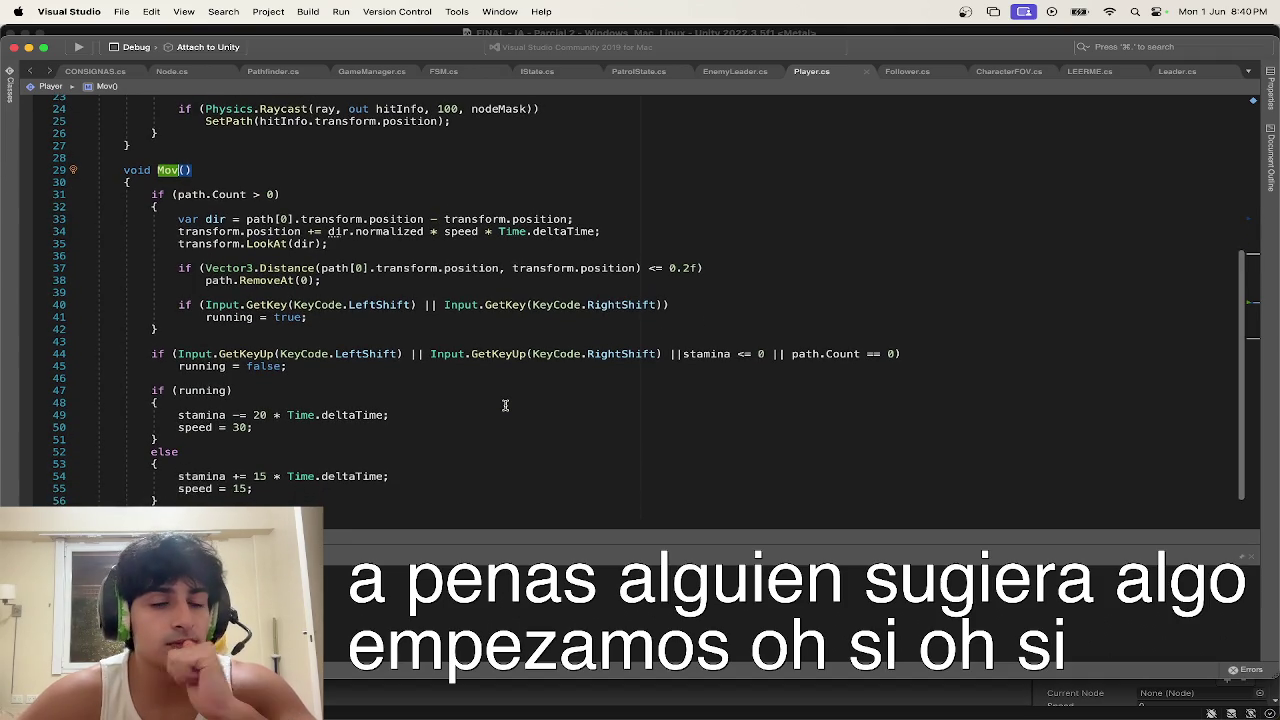
scroll(480, 320, up, 4)
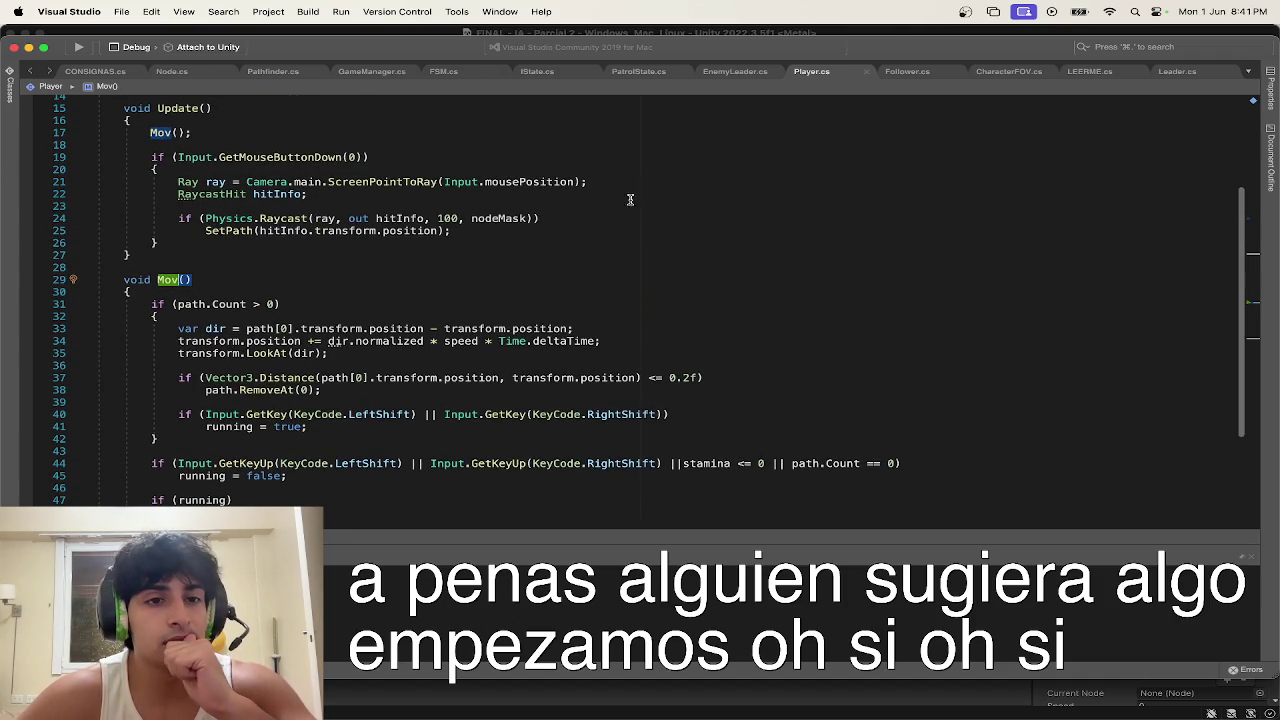
click(594, 221)
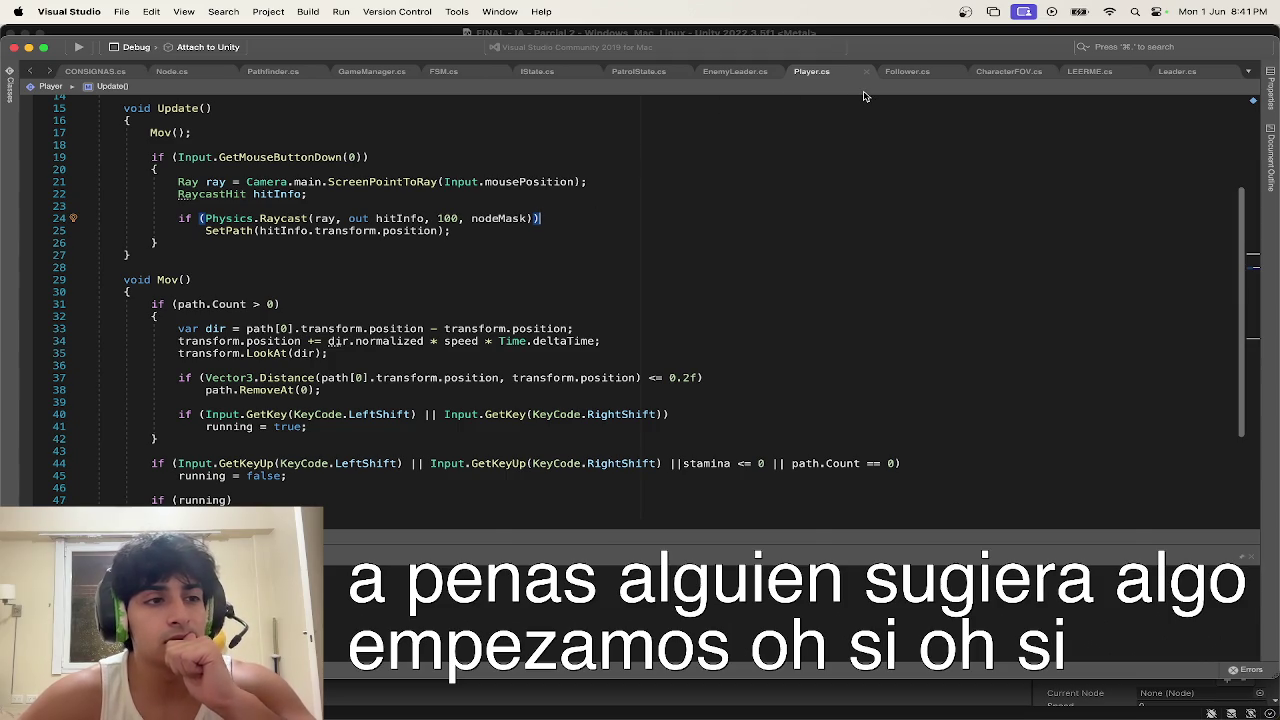
scroll(766, 258, down, 2)
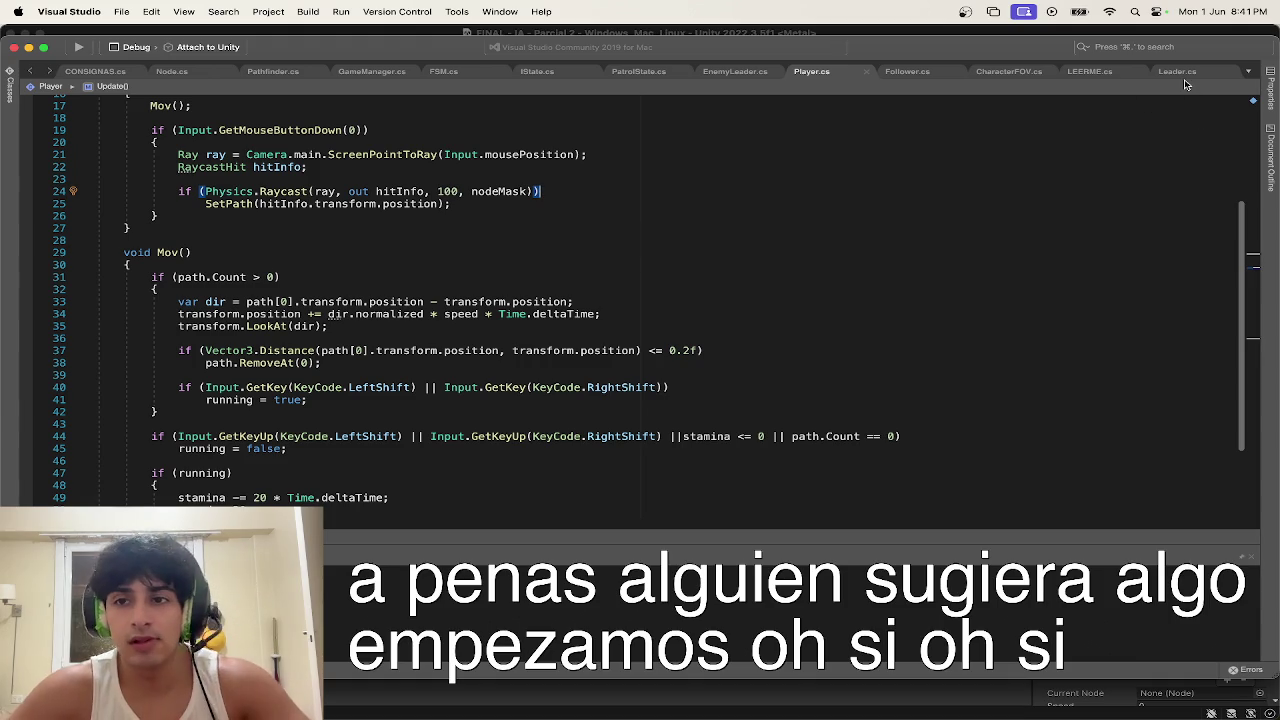
click(437, 214)
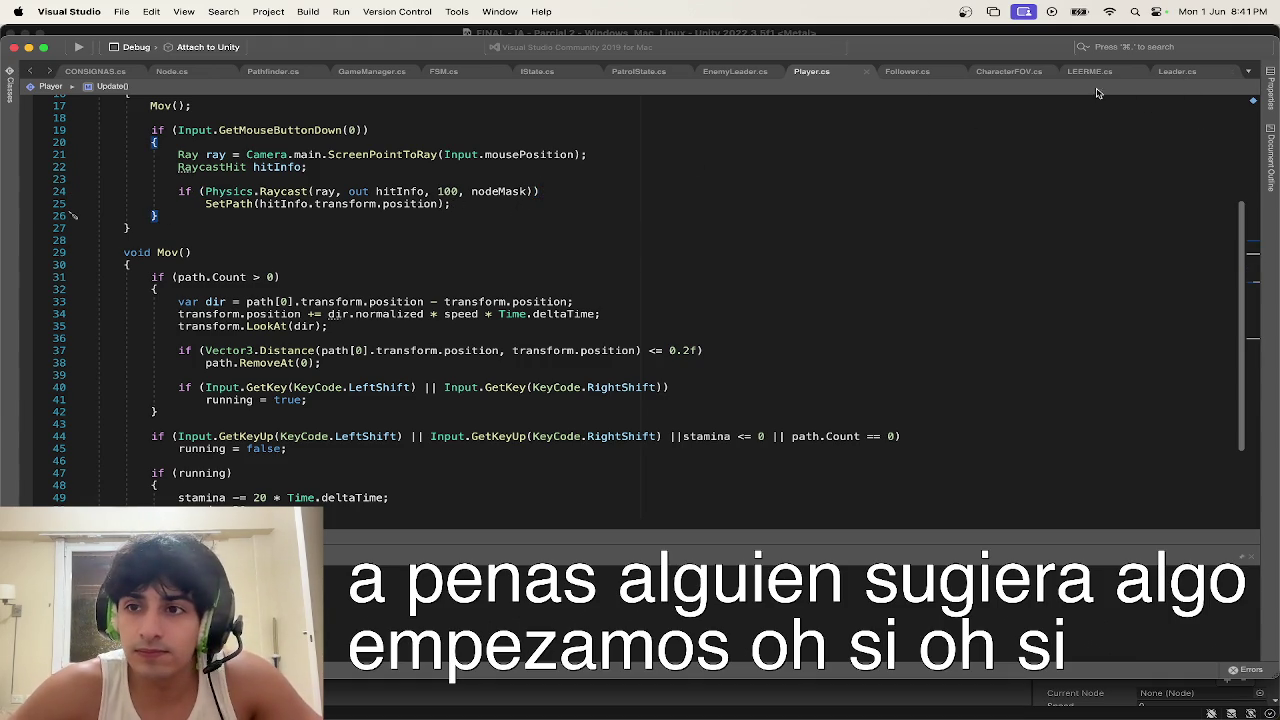
click(1178, 71)
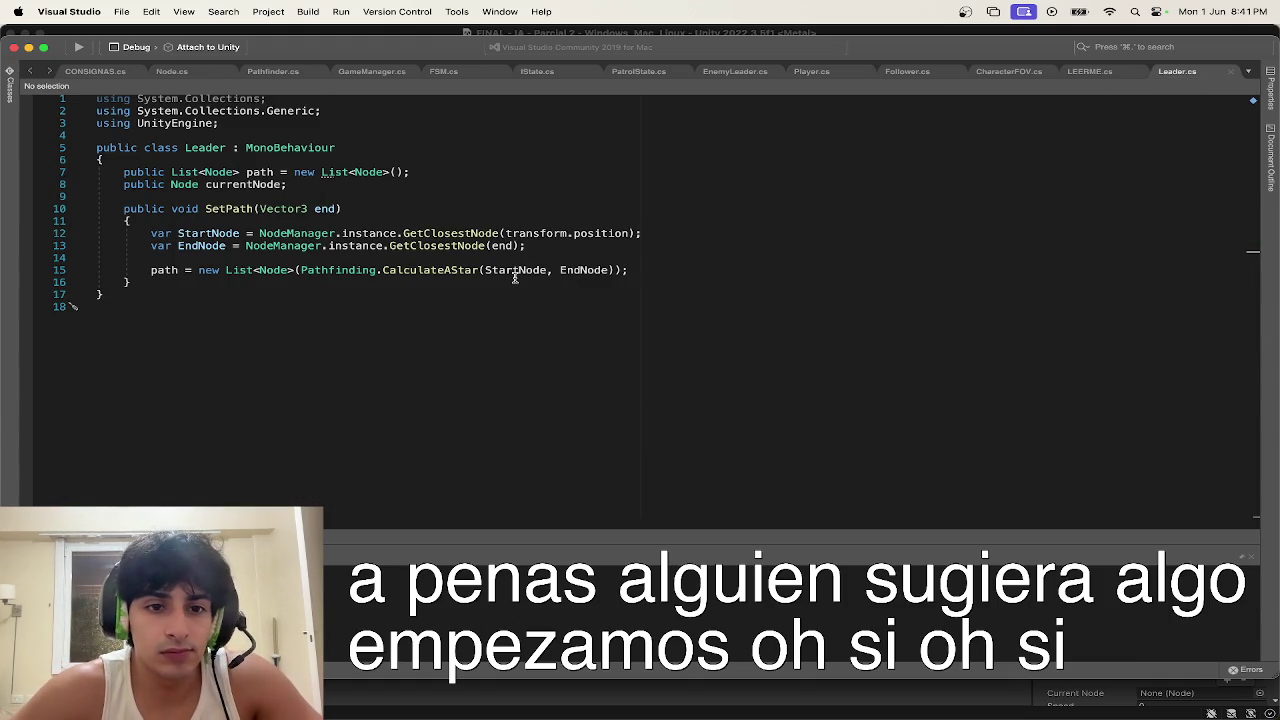
Step: Add a bool player = false parameter to SetPath and an if (player) check after the path assignment
click(337, 208)
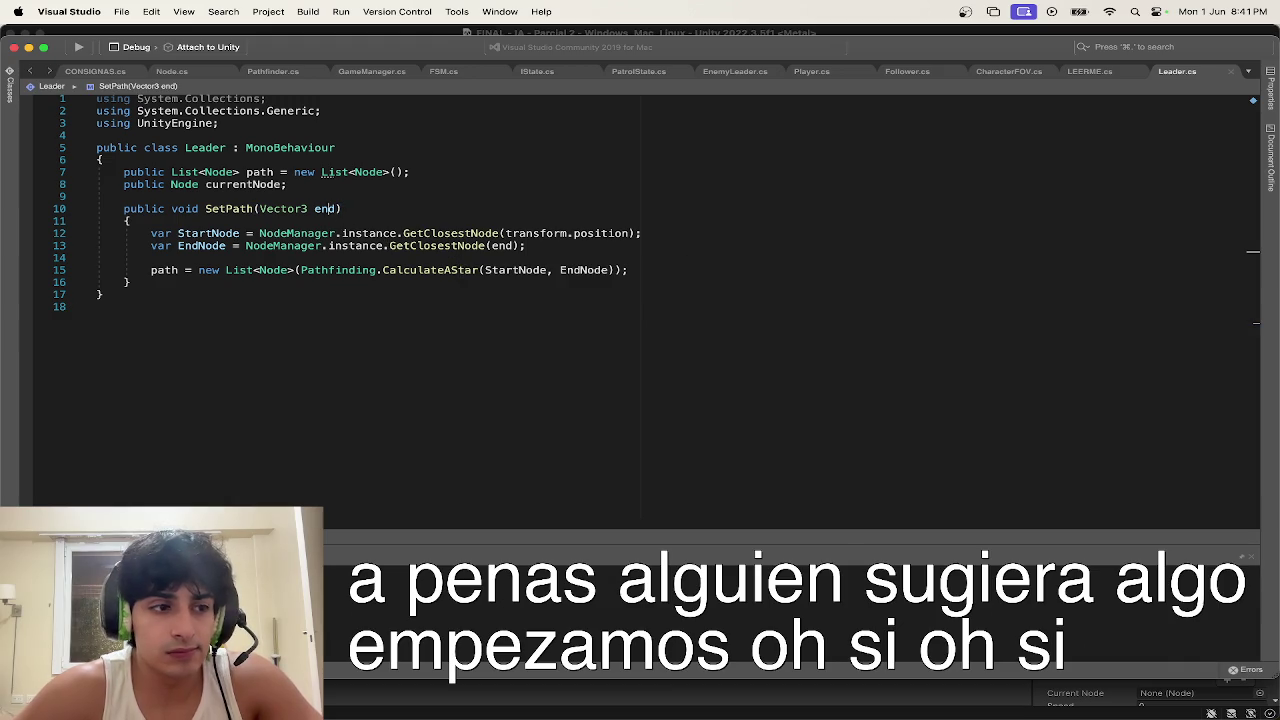
text(, bool)
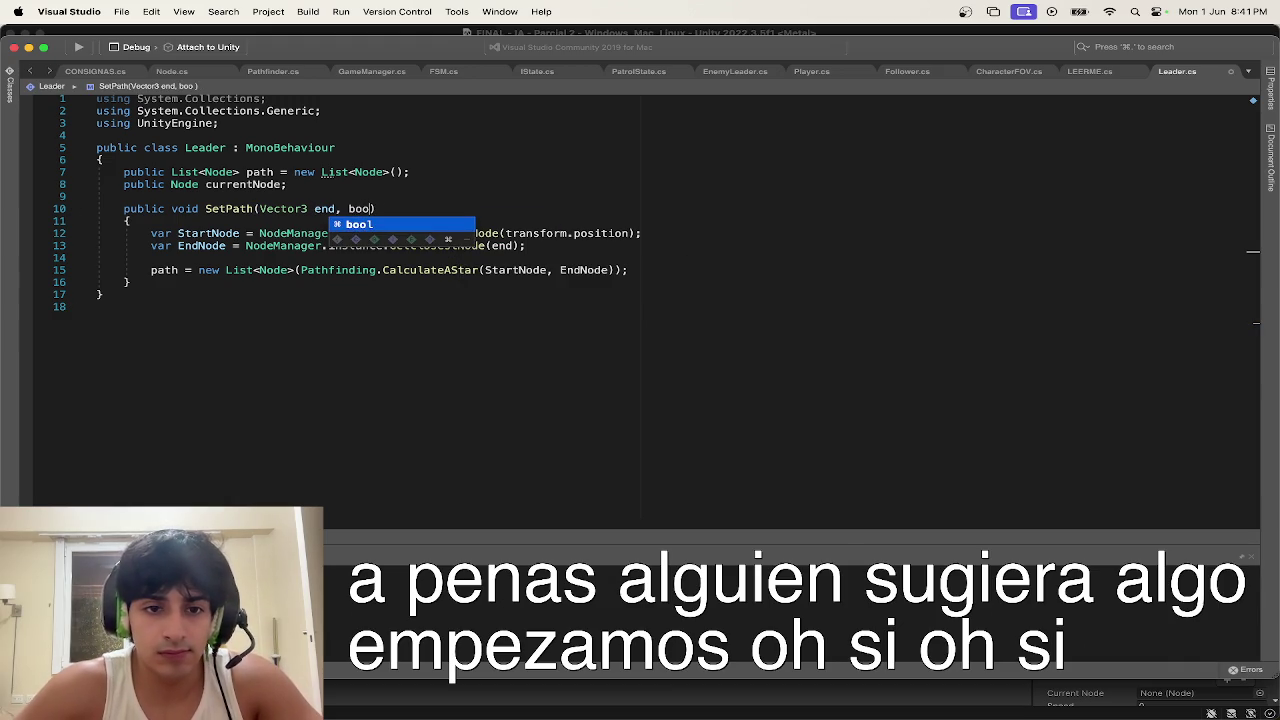
text( playte)
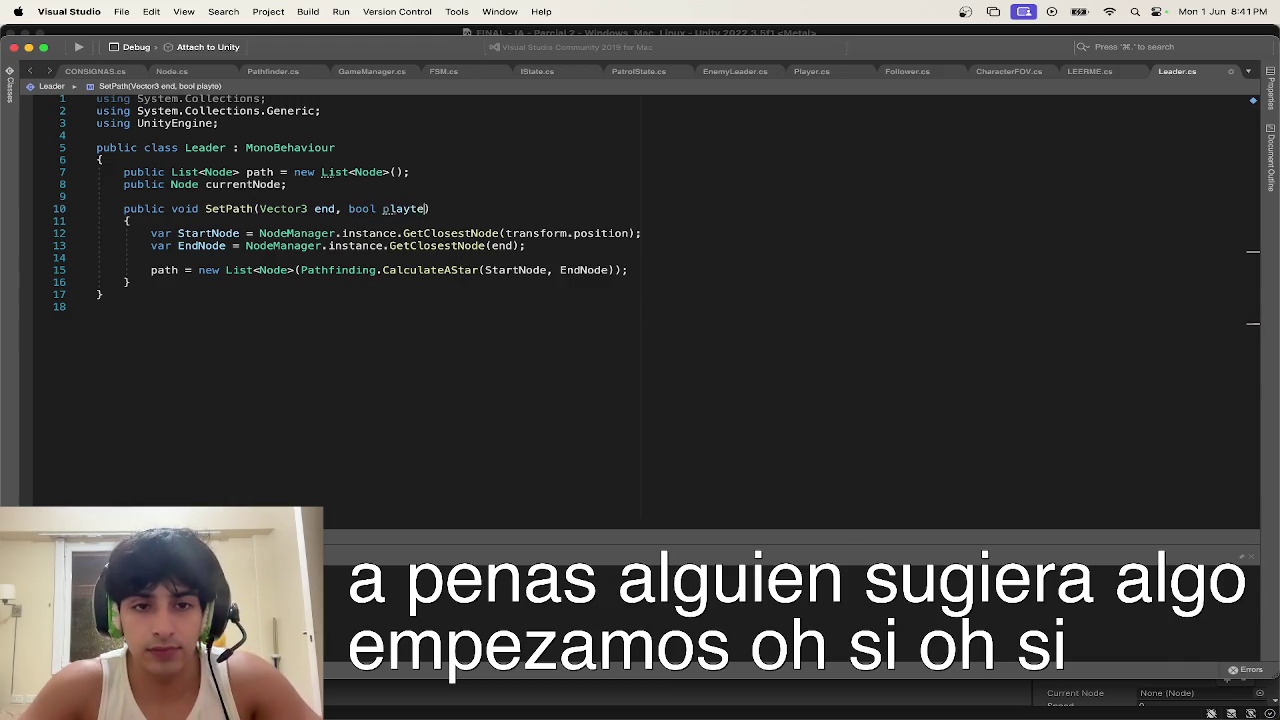
text(fa)
key(Return)
click(390, 274)
key(End)
key(Return)
key(Return)
text(if )
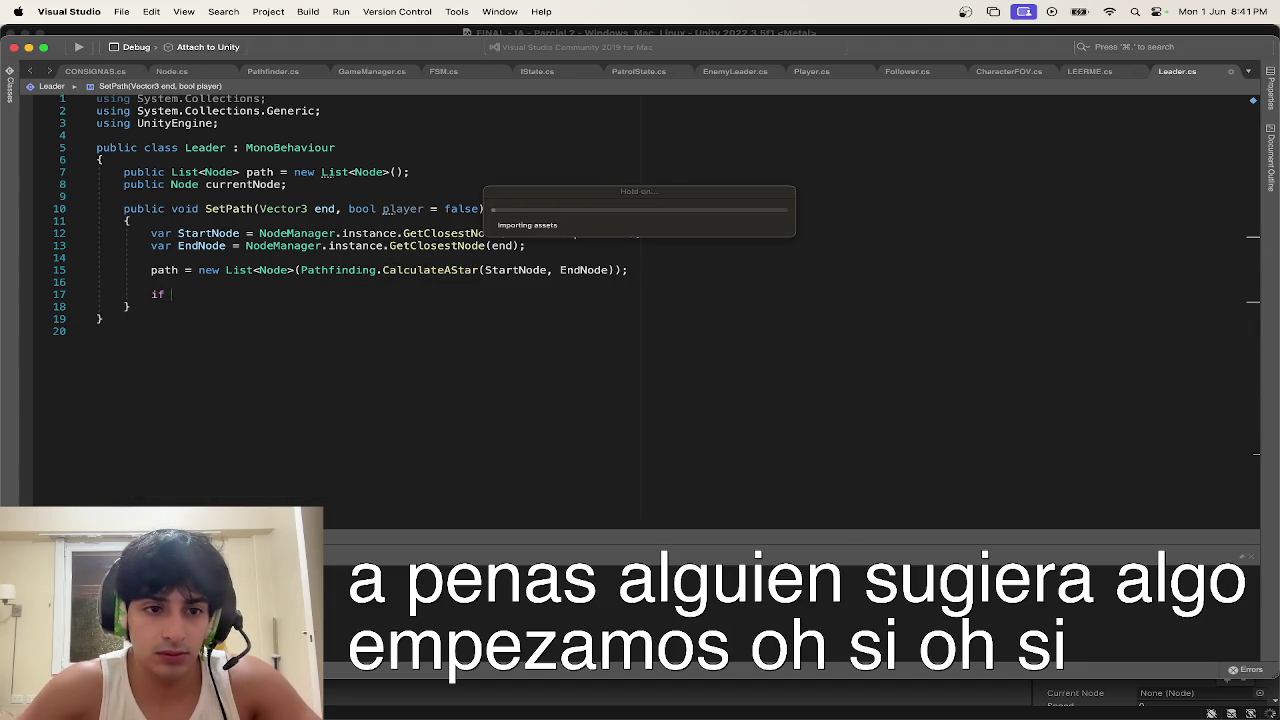
text((pla)
key(Return)
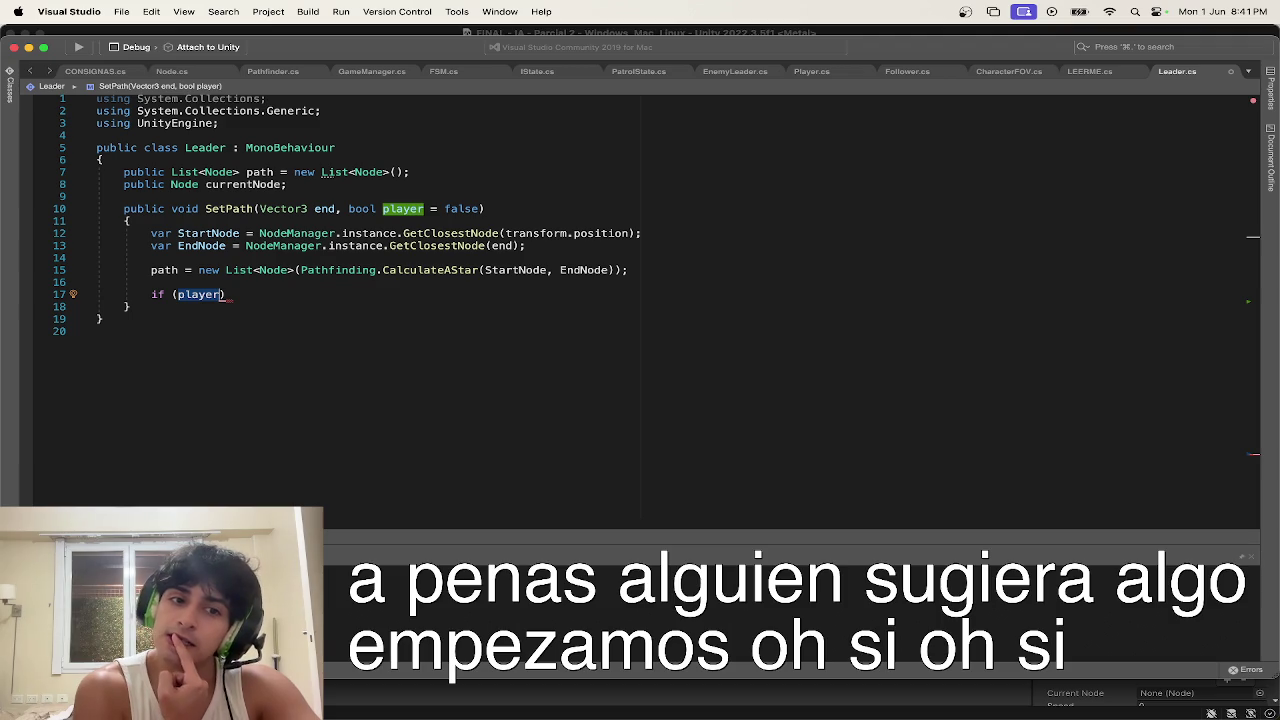
key(Return)
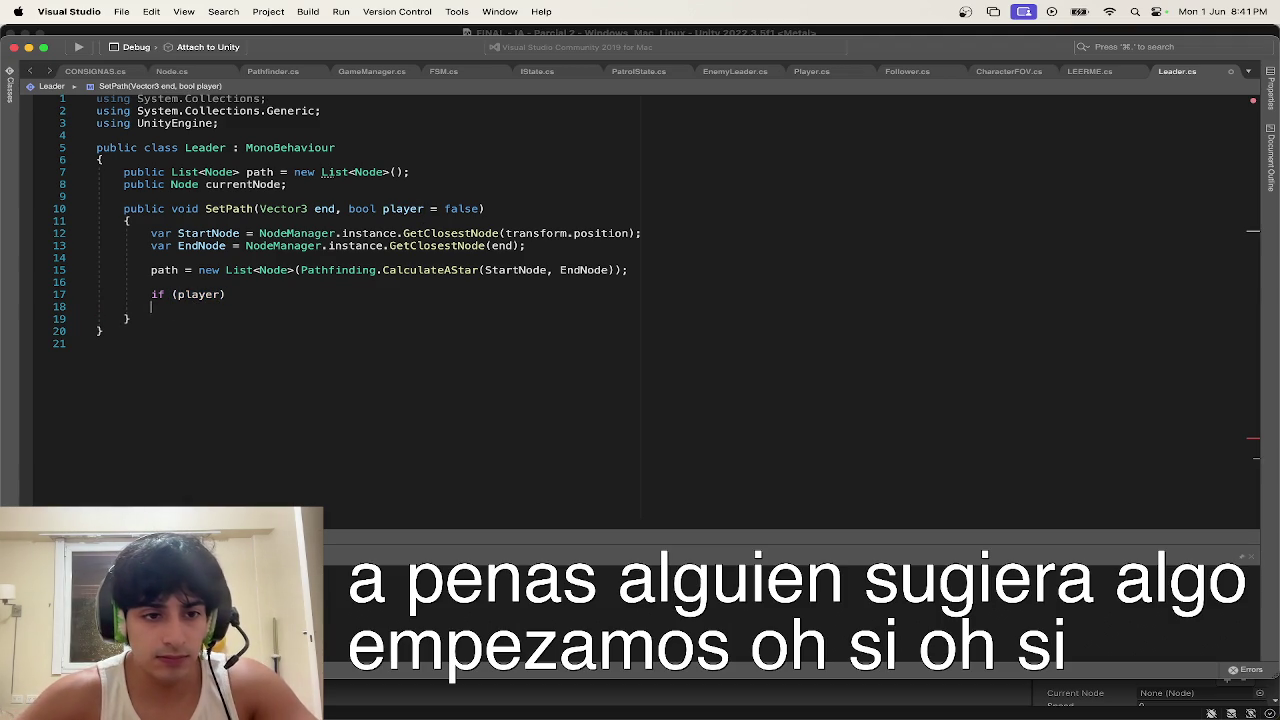
Step: Start the check body with EndNode., then go to the Node class declaration in Node.cs
text(end)
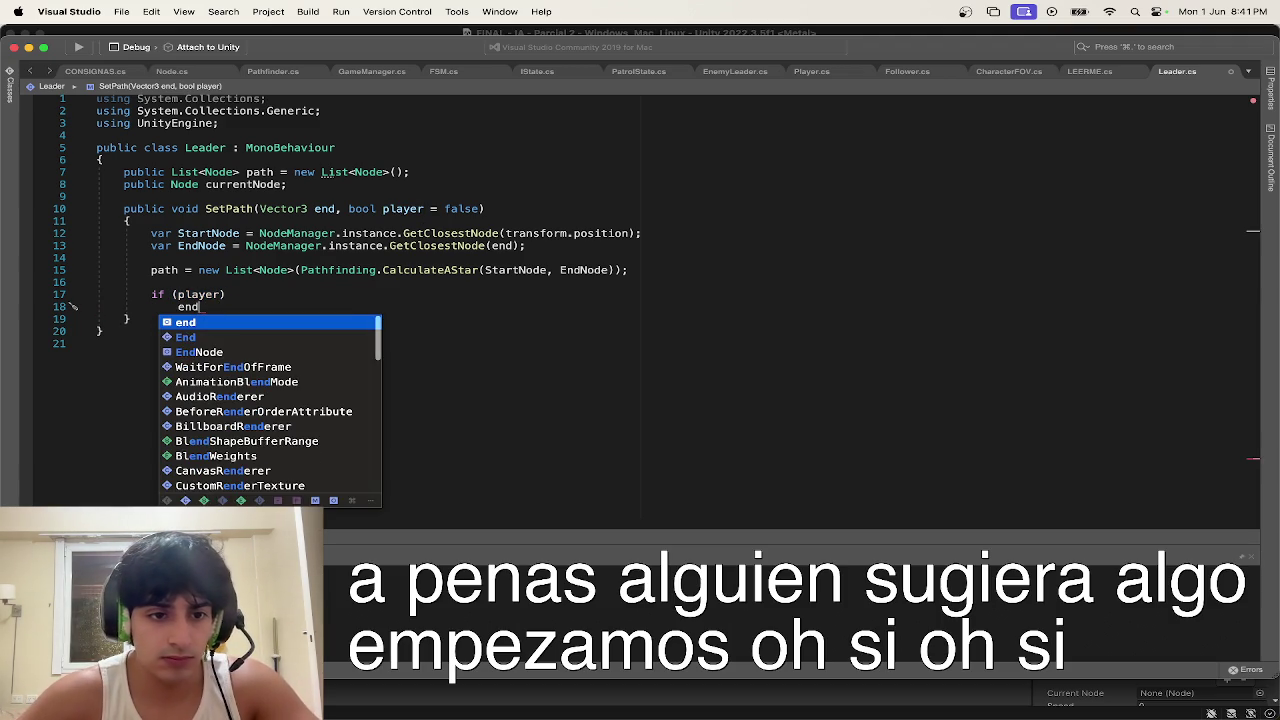
key(Down)
key(Down)
text(.)
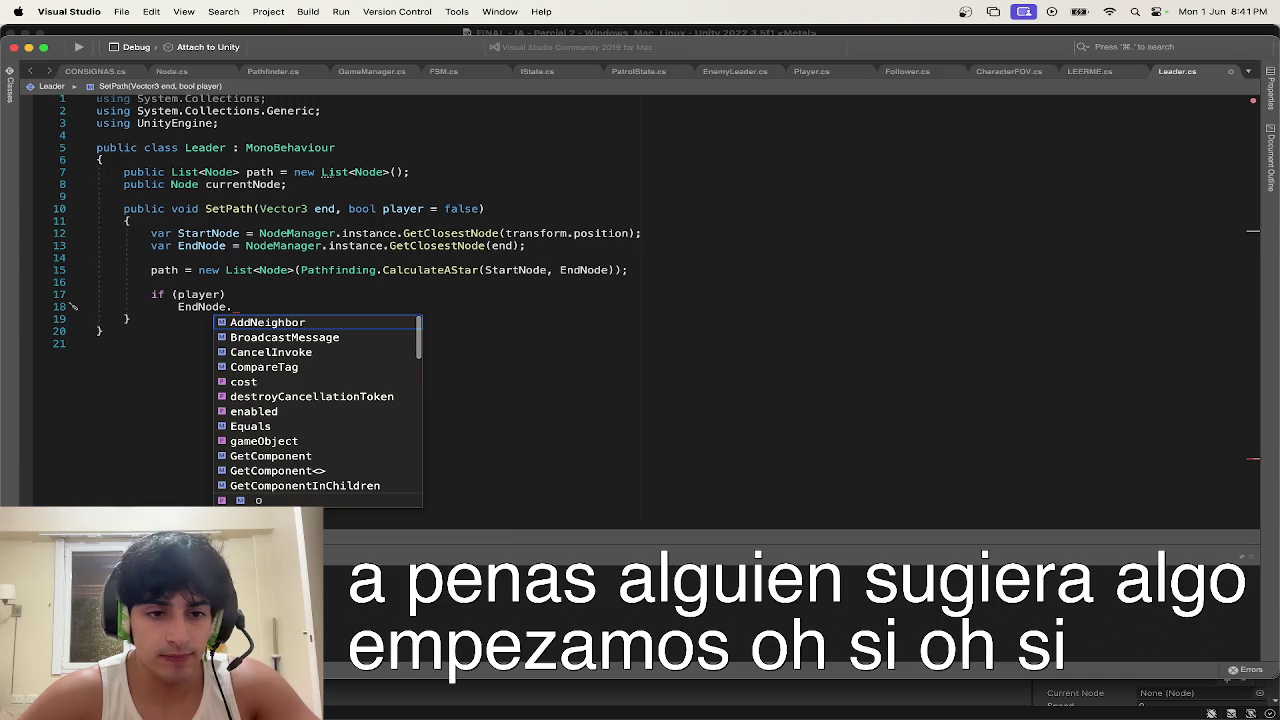
key(Down)
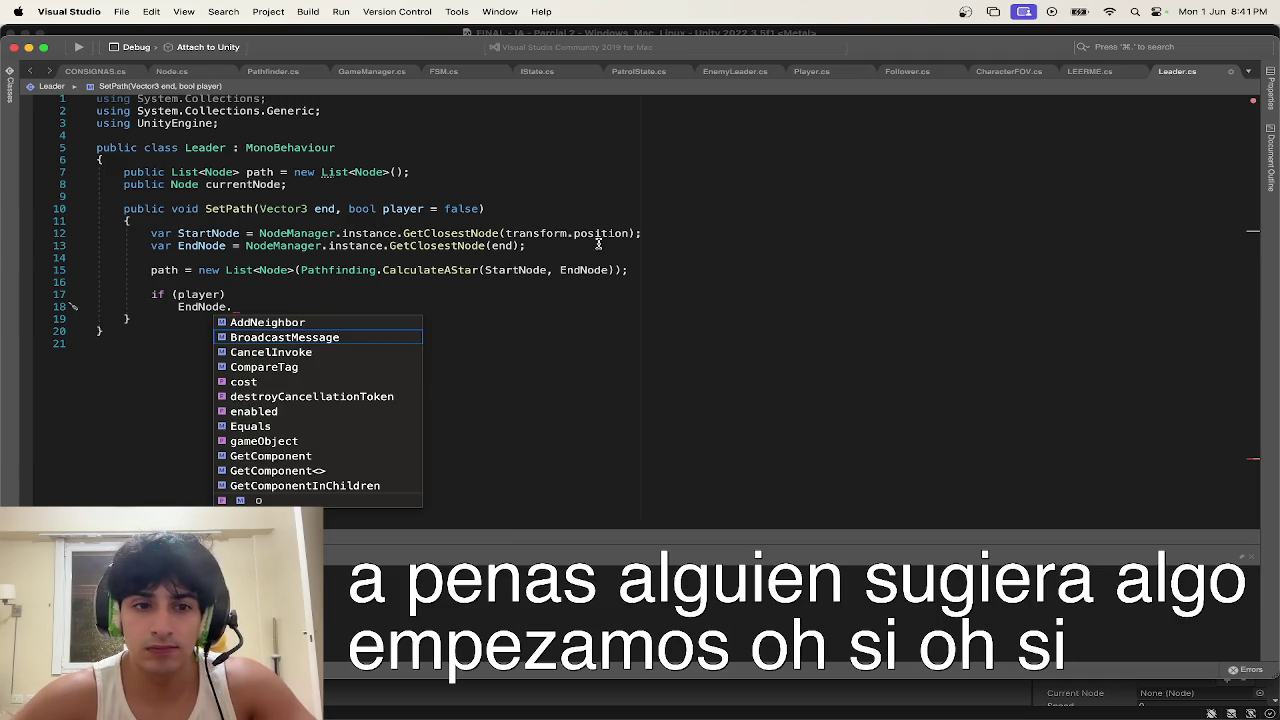
click(331, 294)
click(187, 185)
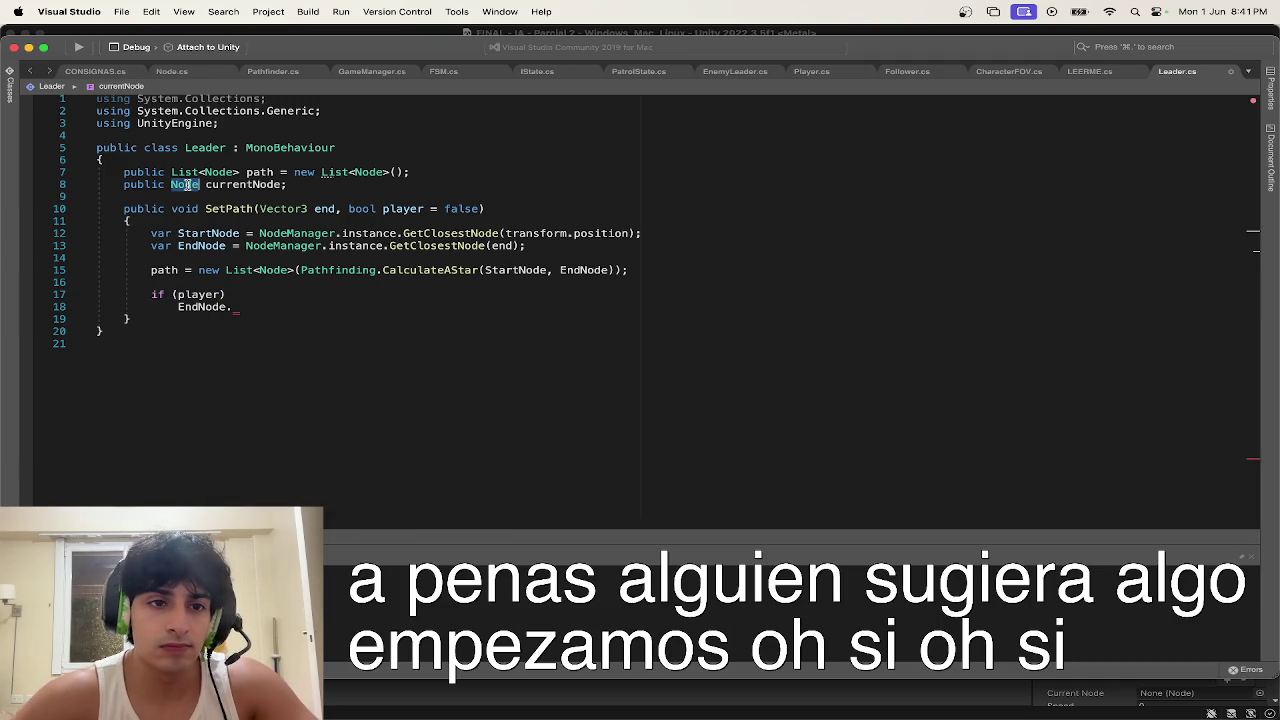
right_click(189, 185)
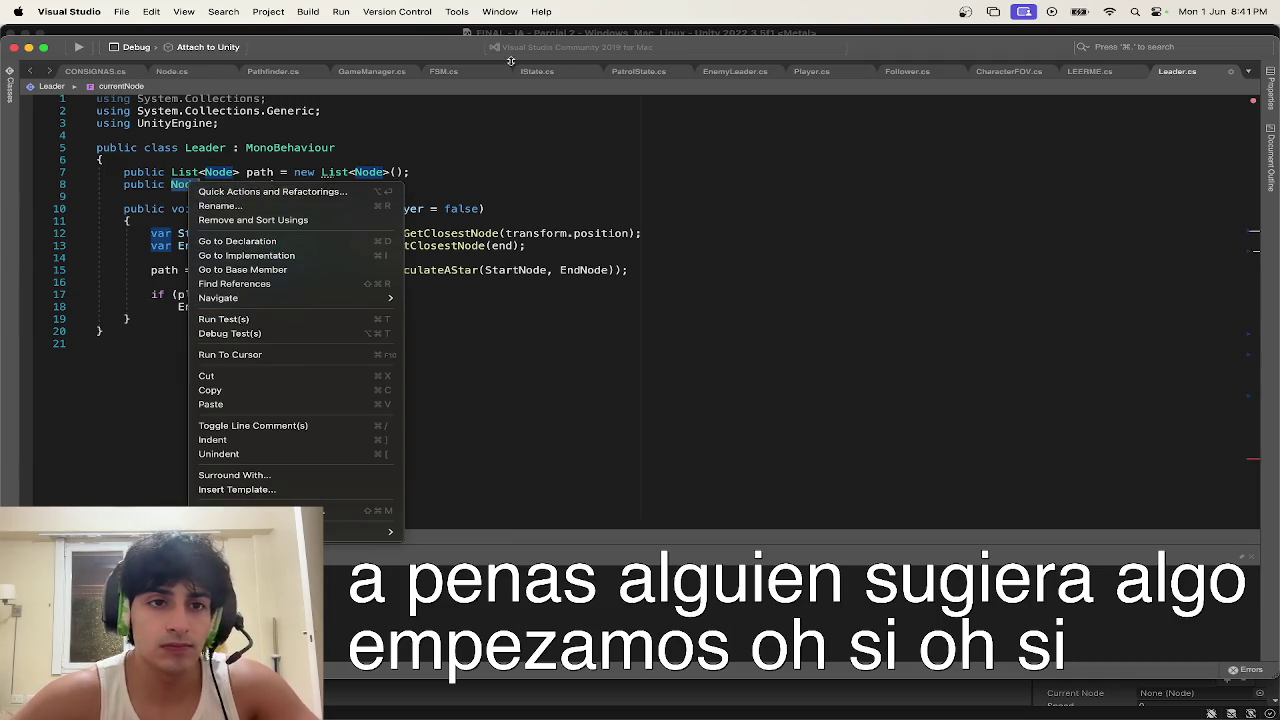
click(175, 72)
click(186, 74)
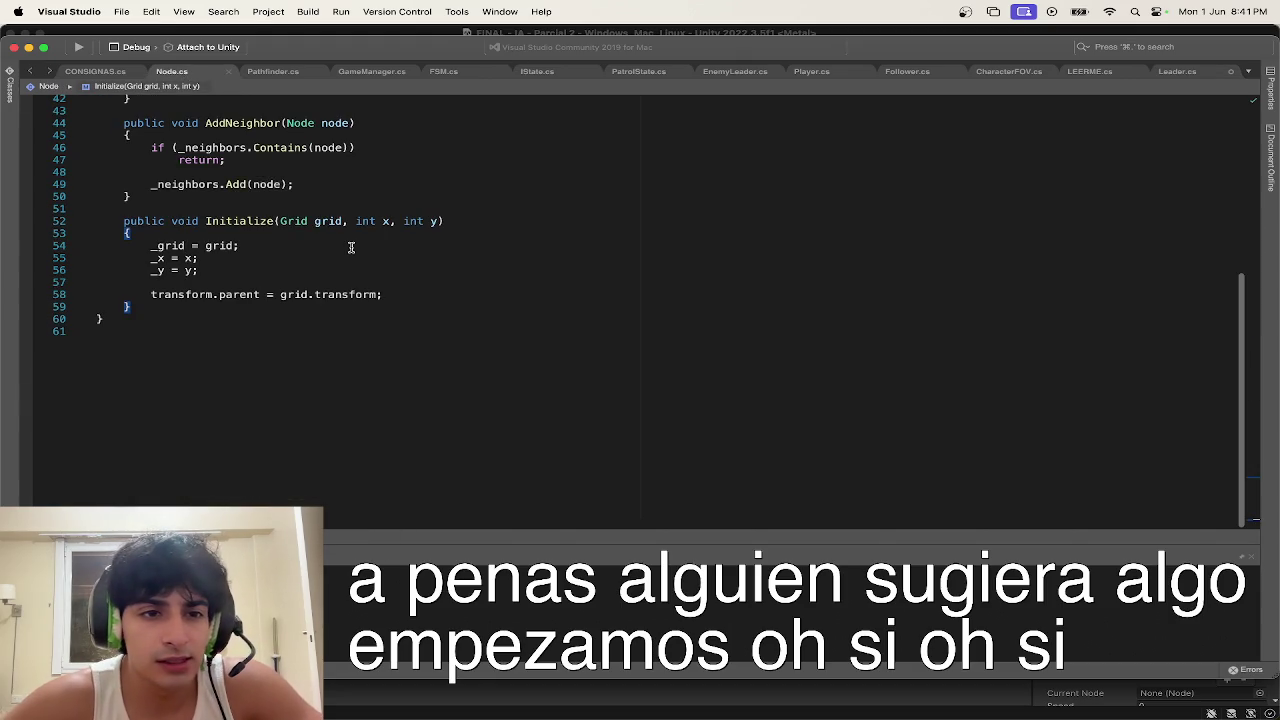
scroll(352, 246, up, 3)
scroll(352, 246, up, 10)
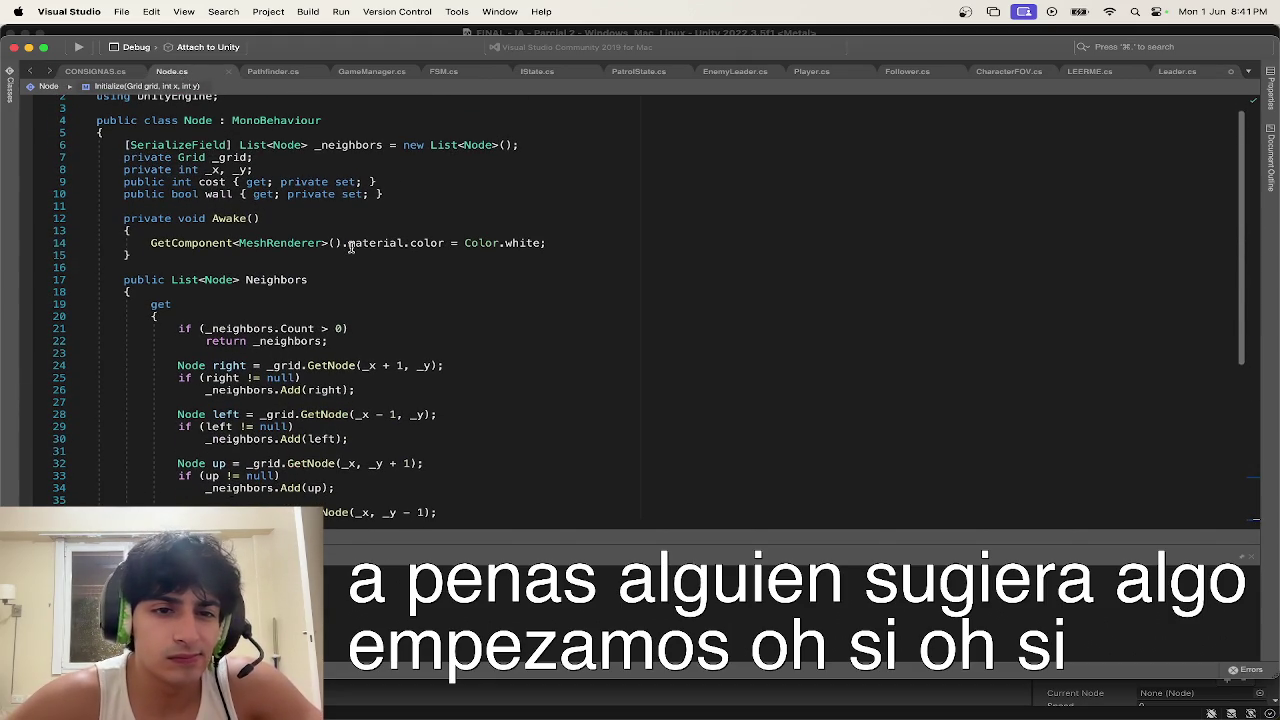
triple_click(350, 247)
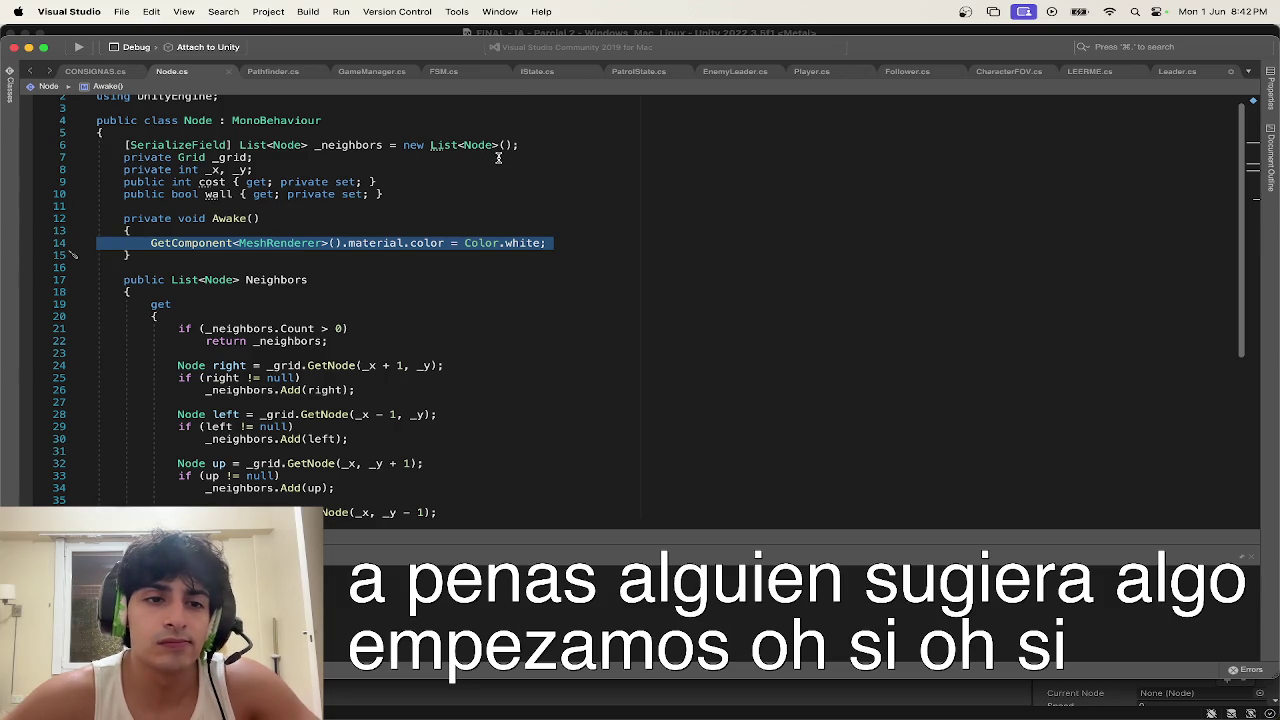
click(505, 242)
scroll(506, 241, down, 10)
scroll(506, 241, up, 1)
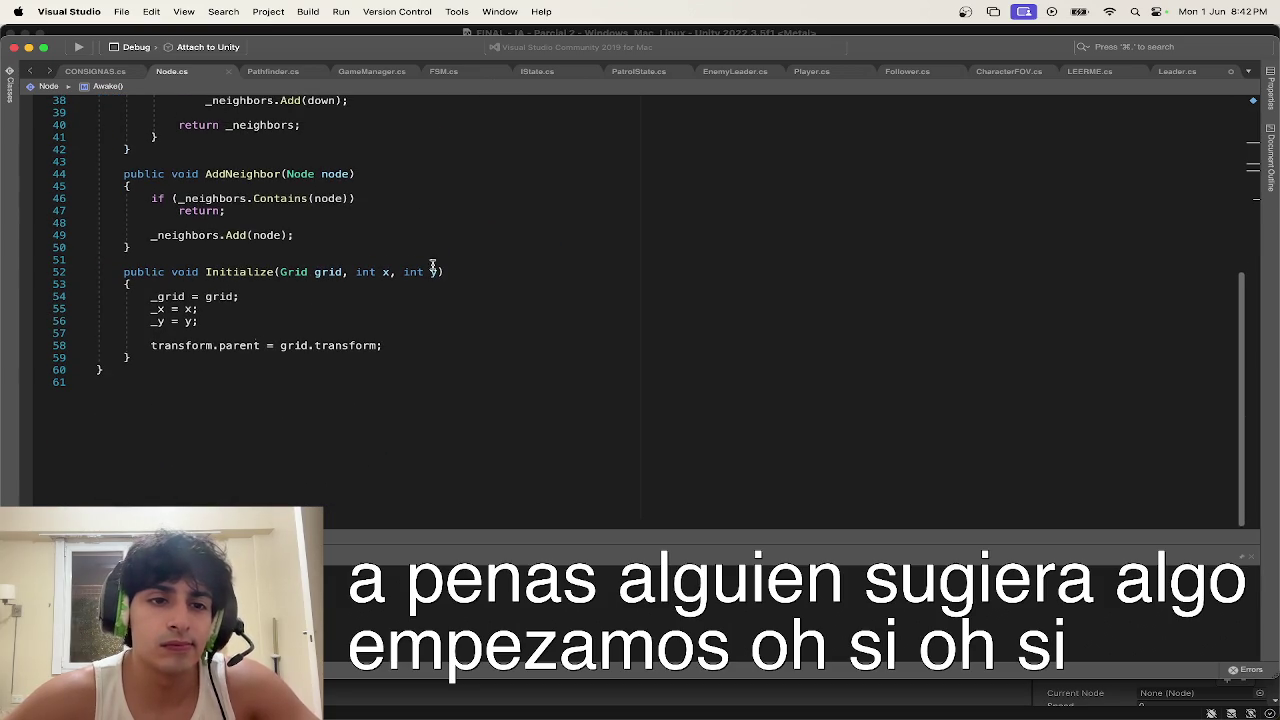
click(172, 356)
Step: Add an empty public void changeColor(Color newColor) method with braces below Initialize
key(Return)
text(pub)
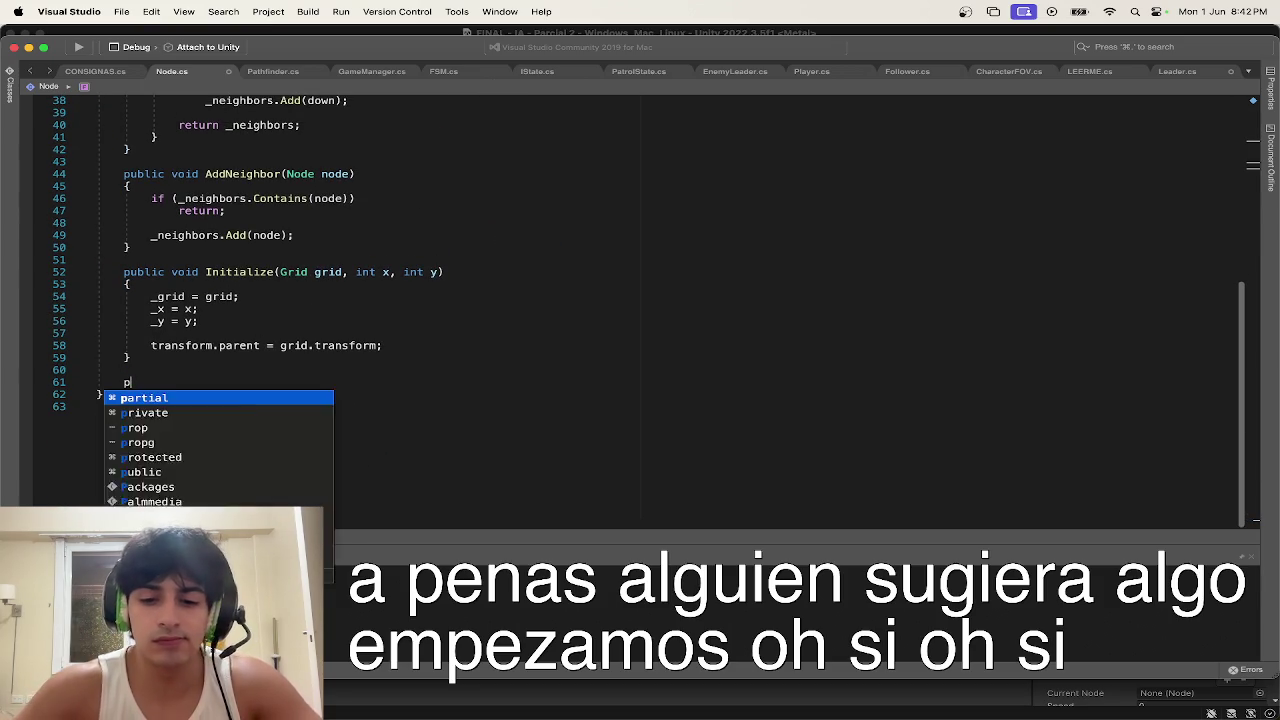
key(BackSpace)
key(BackSpace)
key(BackSpace)
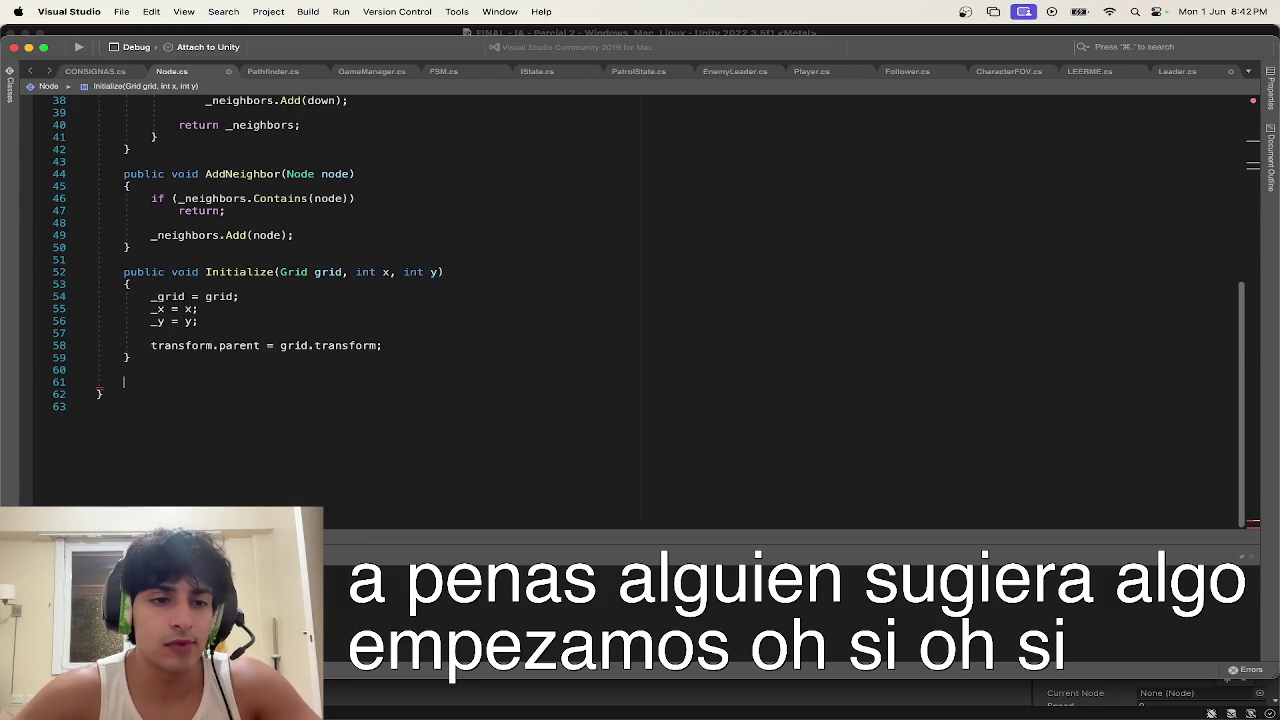
text(public void )
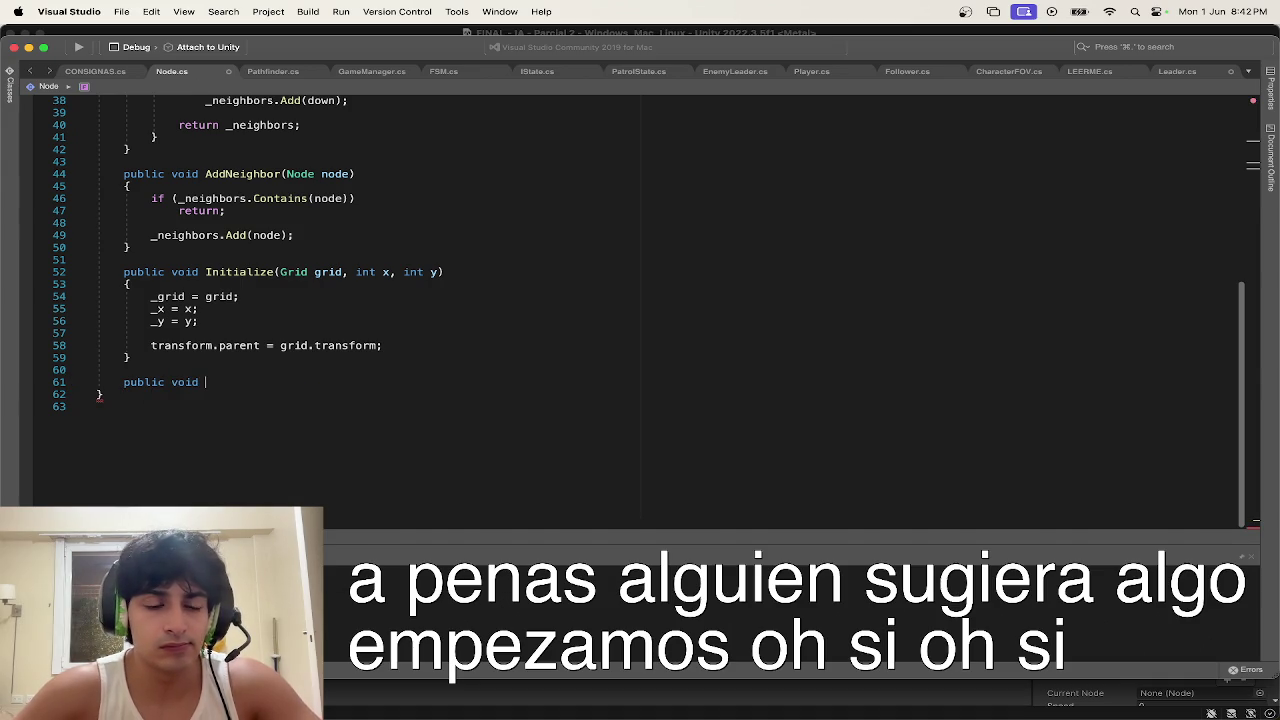
text(c)
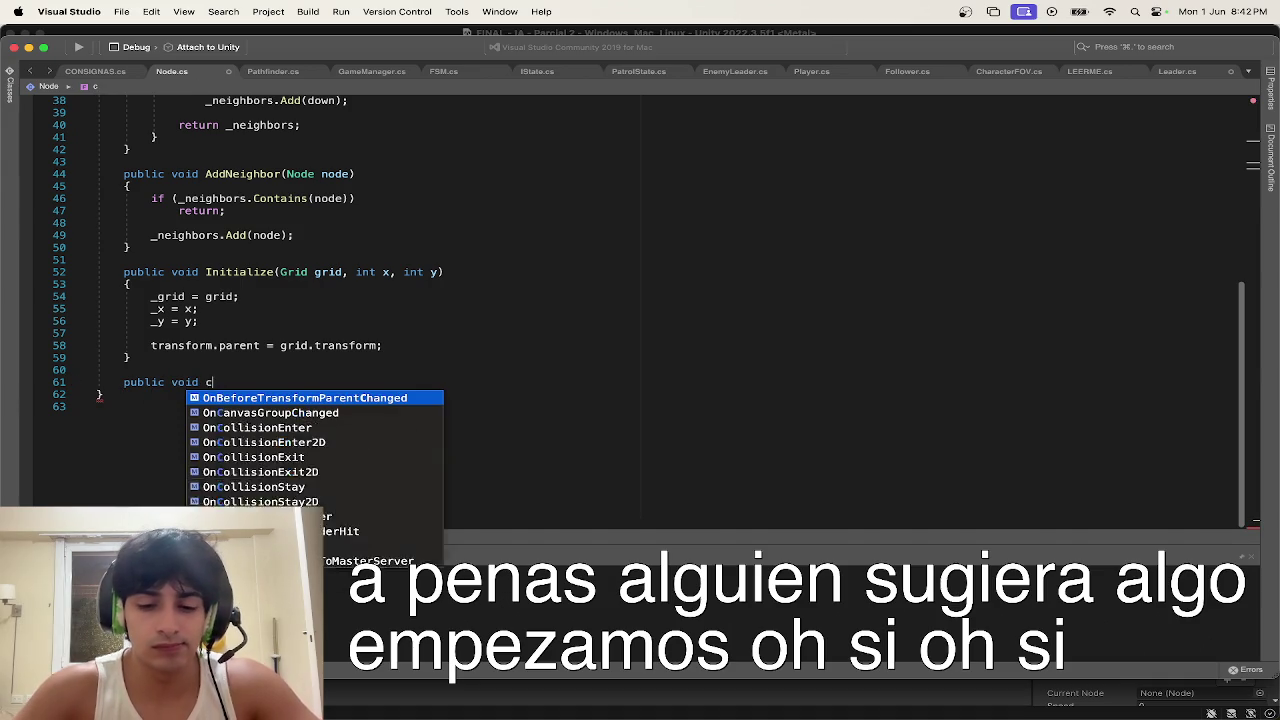
text(hangeColor(c)
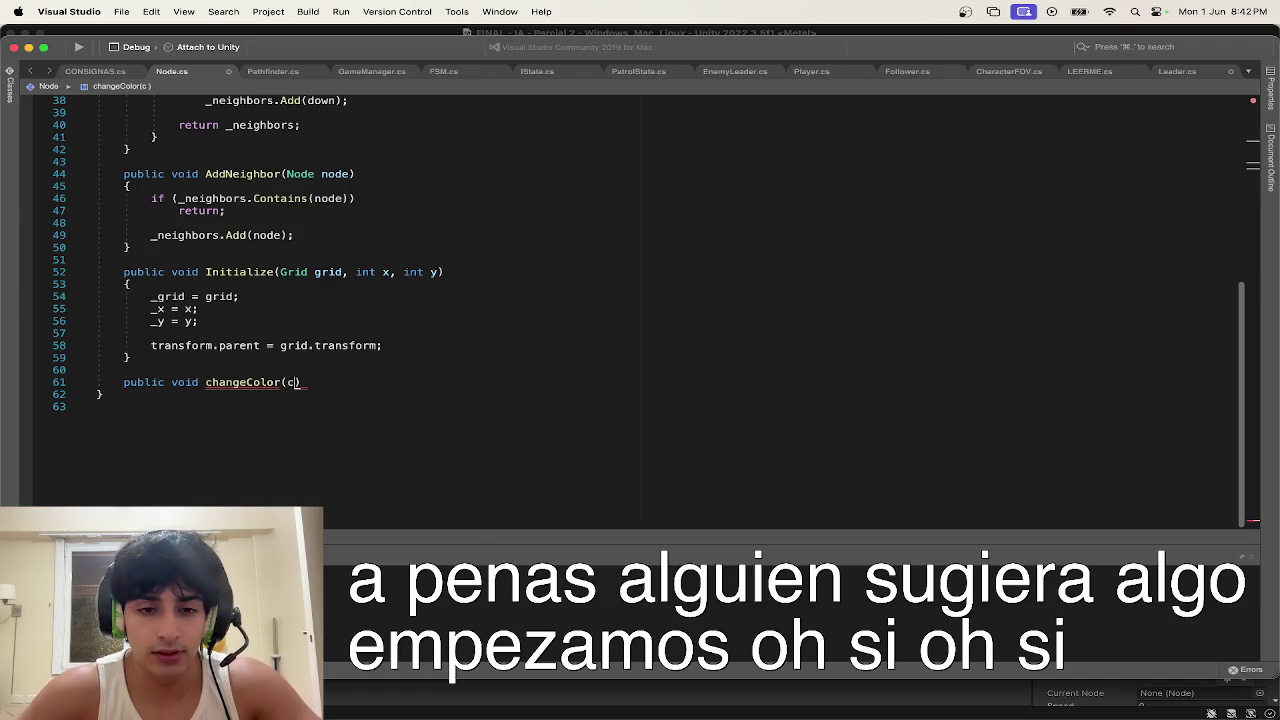
key(ctrl+space)
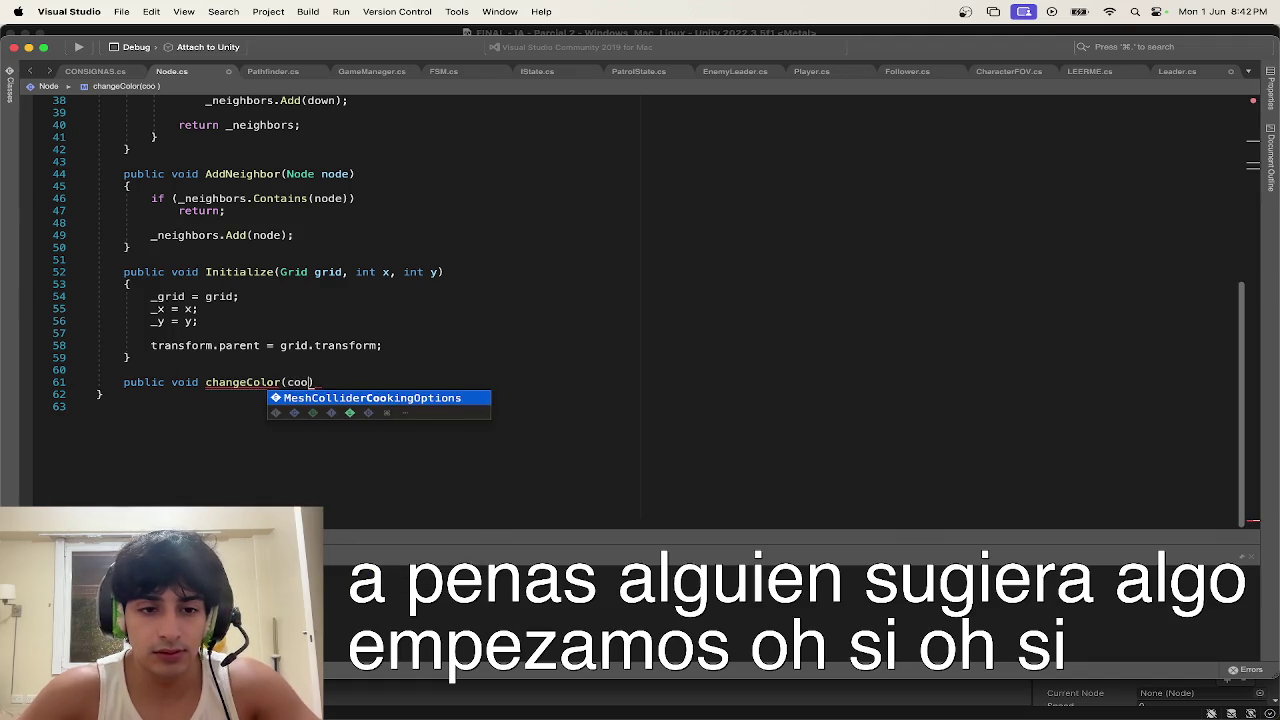
text(Color)
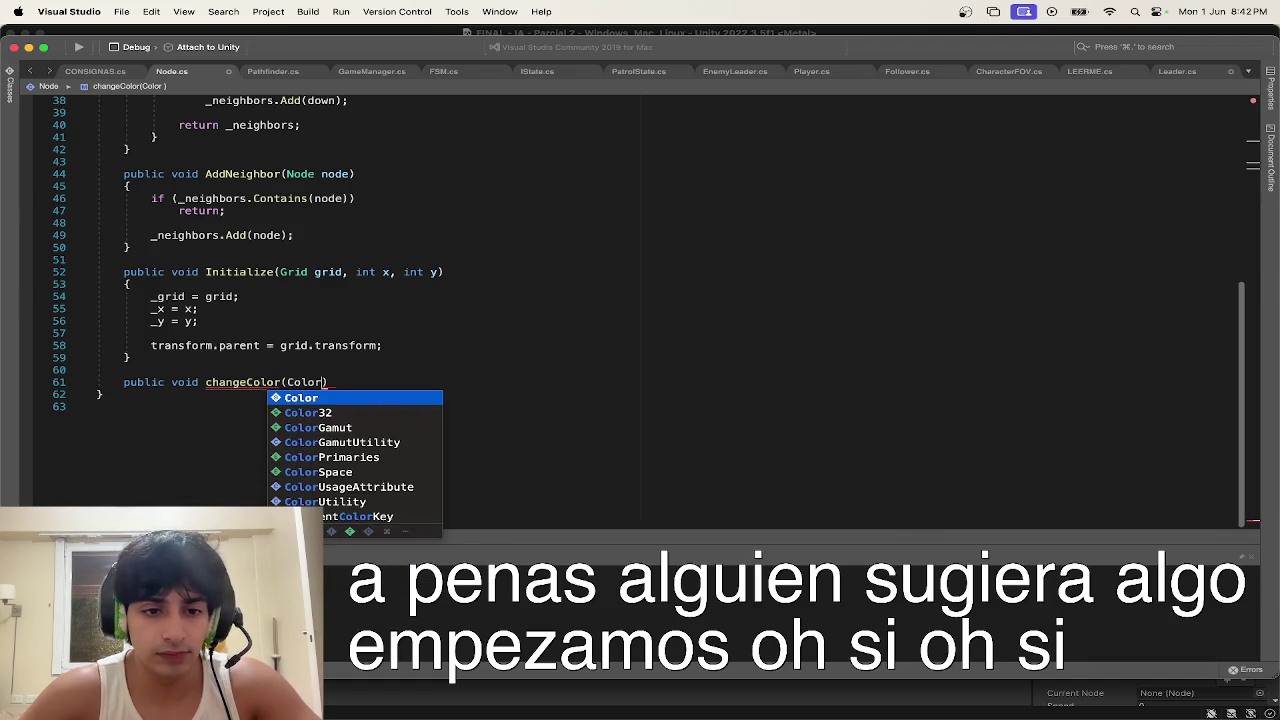
key(Return)
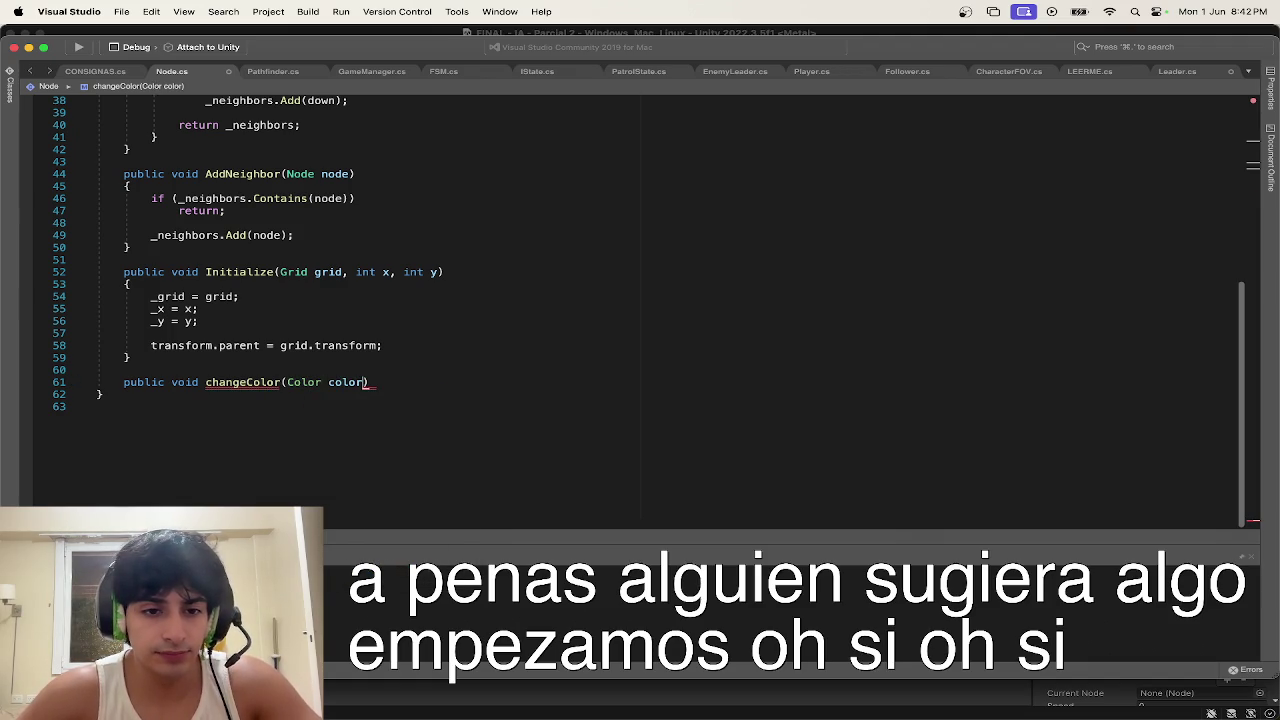
text(newC)
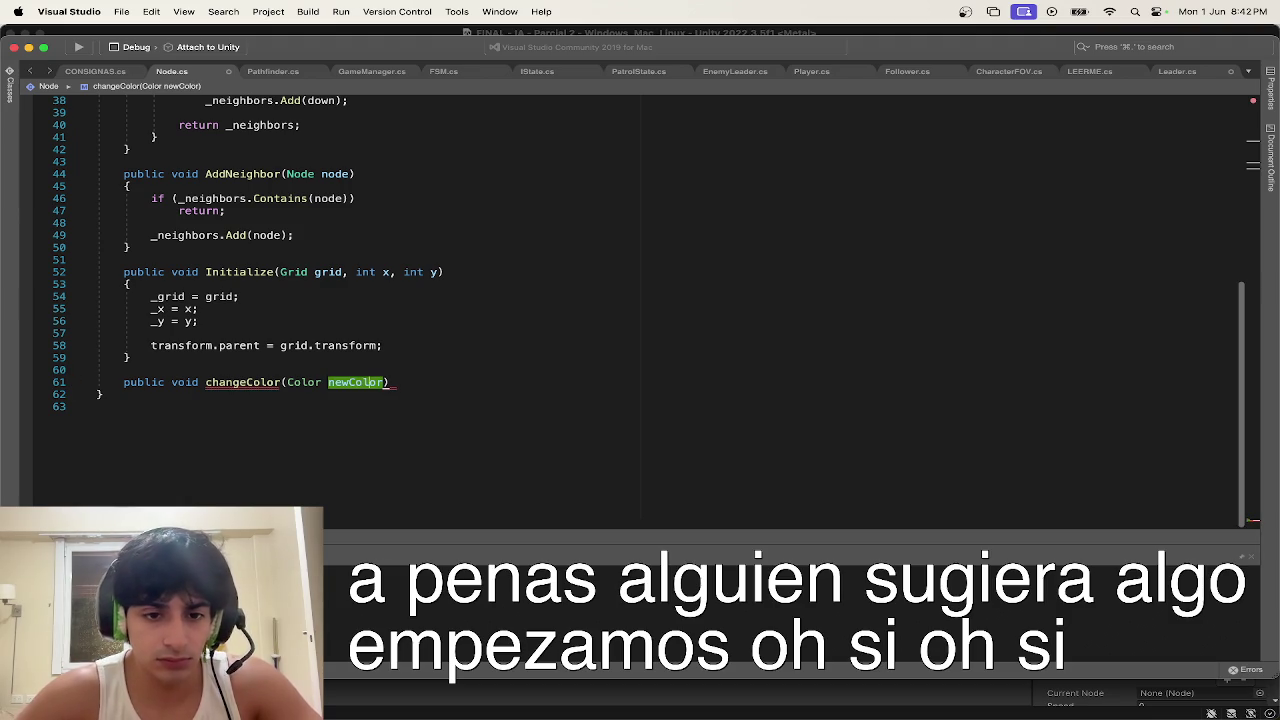
key(Return)
key(Return)
text({)
key(Return)
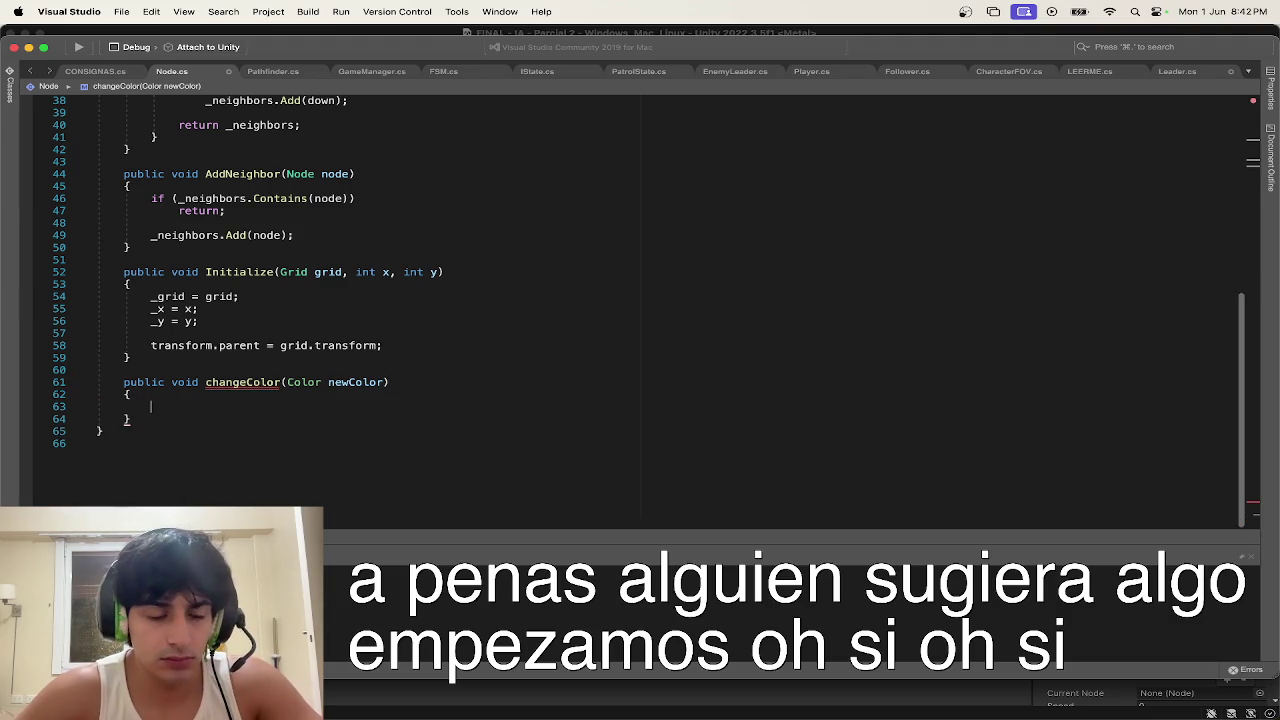
scroll(277, 429, up, 10)
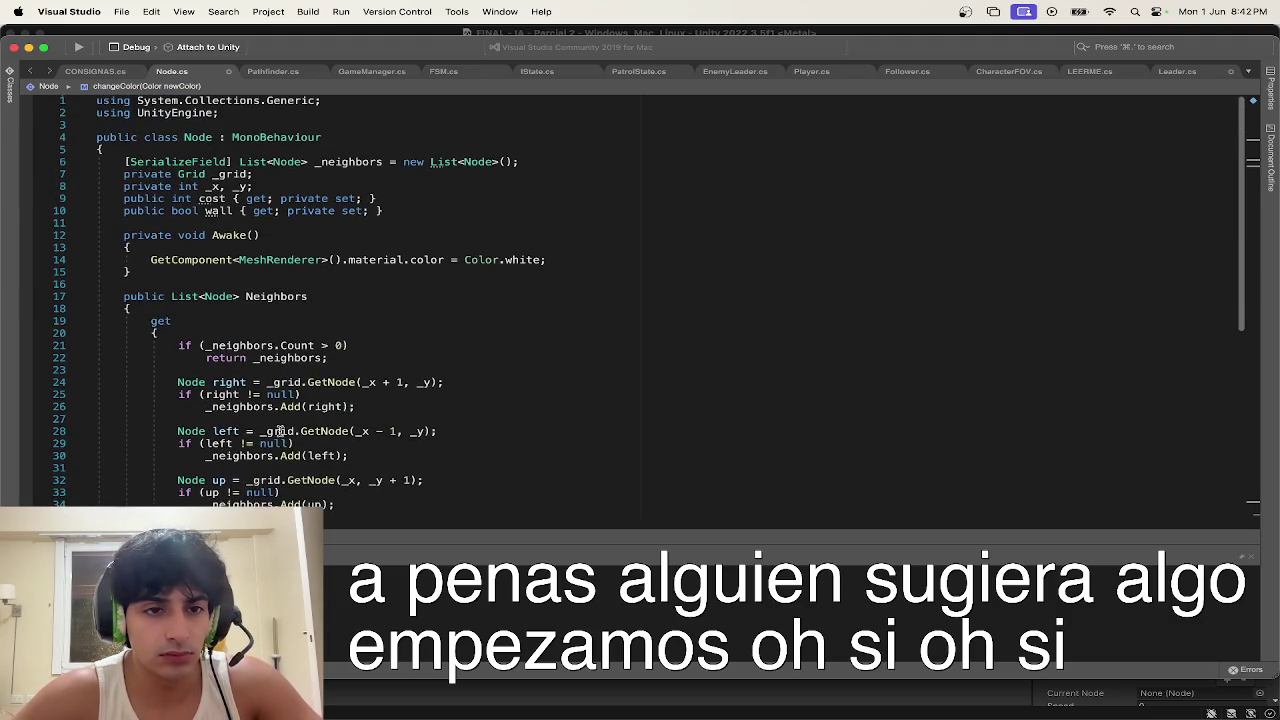
Step: Add a private MeshRenderer meshRenderer; field below the wall property
click(409, 211)
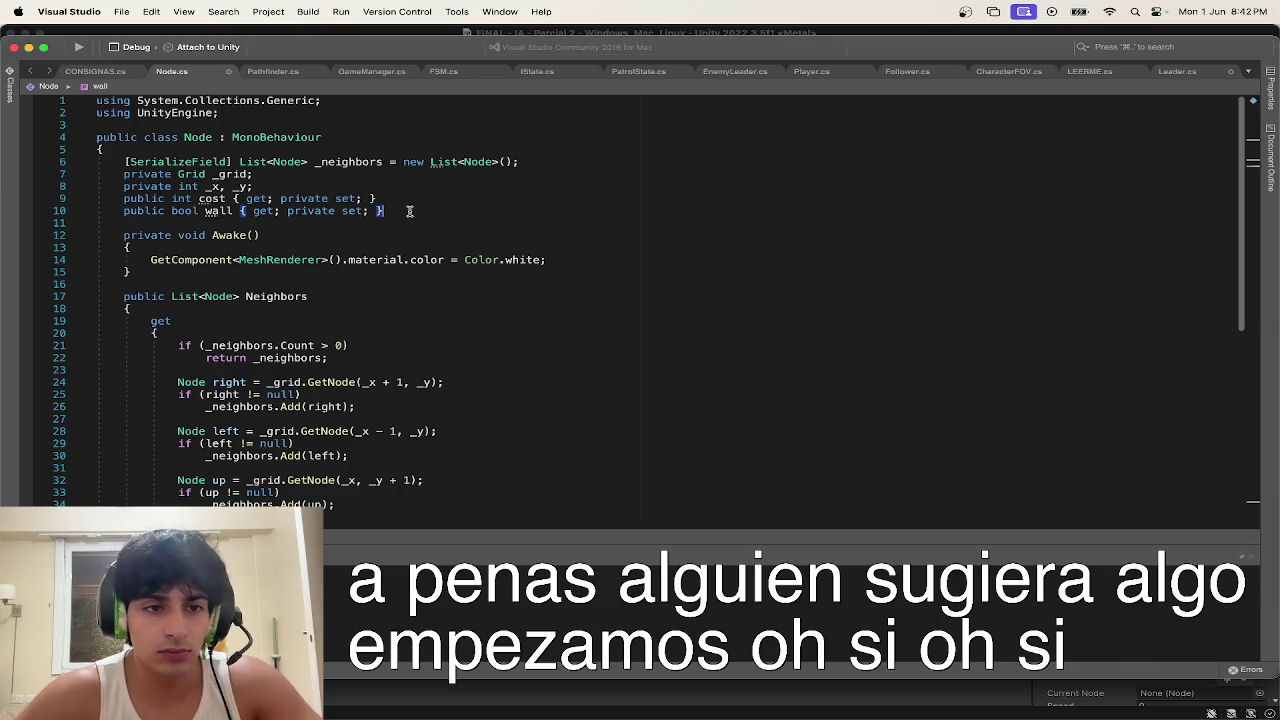
key(Return)
text(pri)
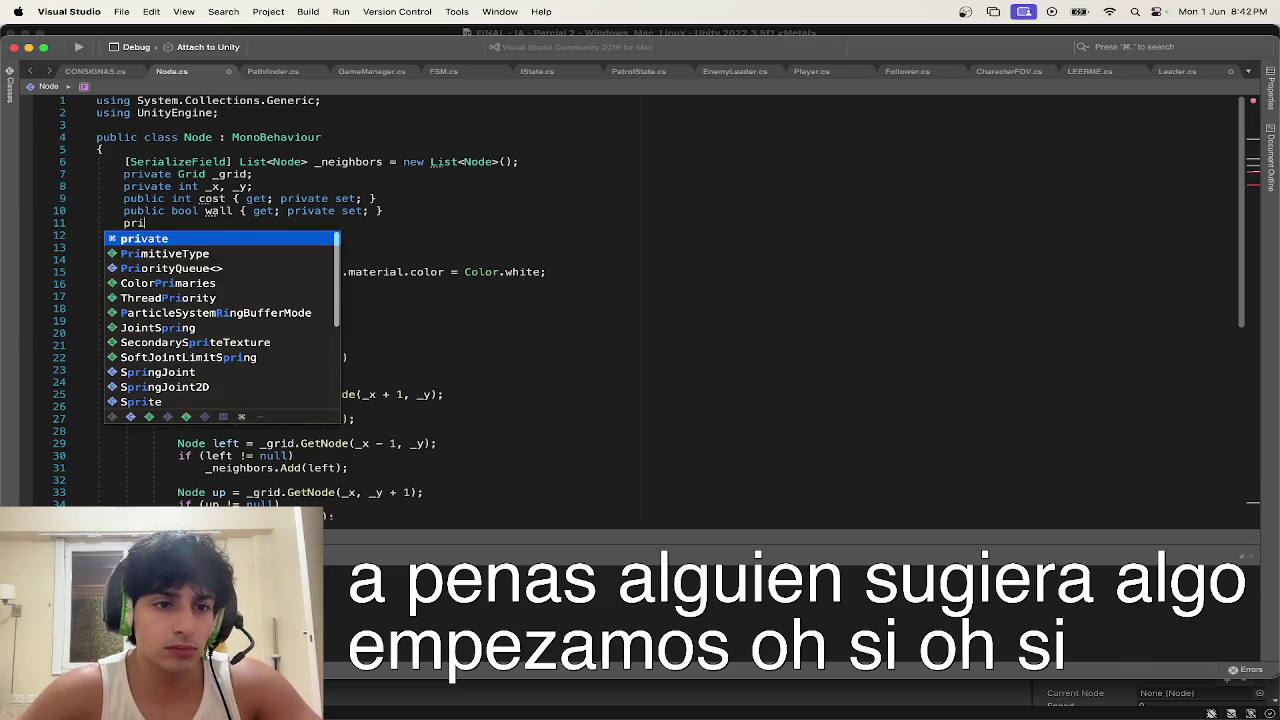
text(vate mat)
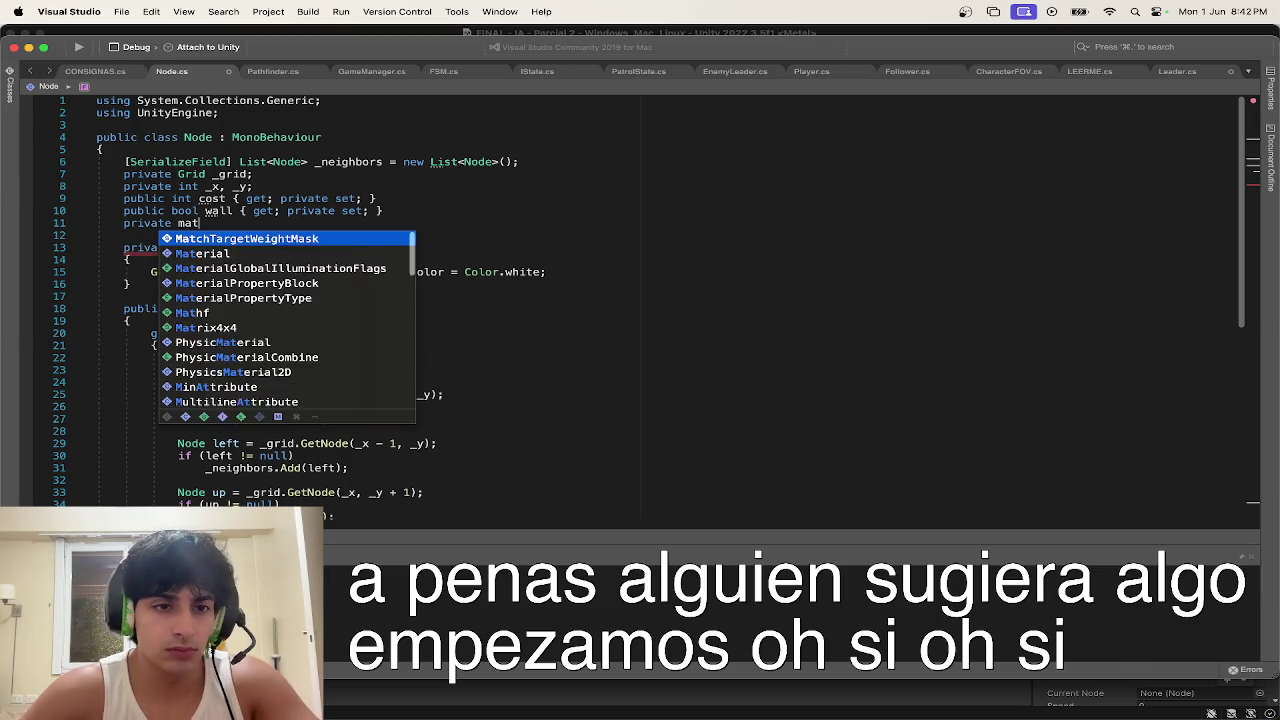
key(Escape)
key(BackSpace)
key(BackSpace)
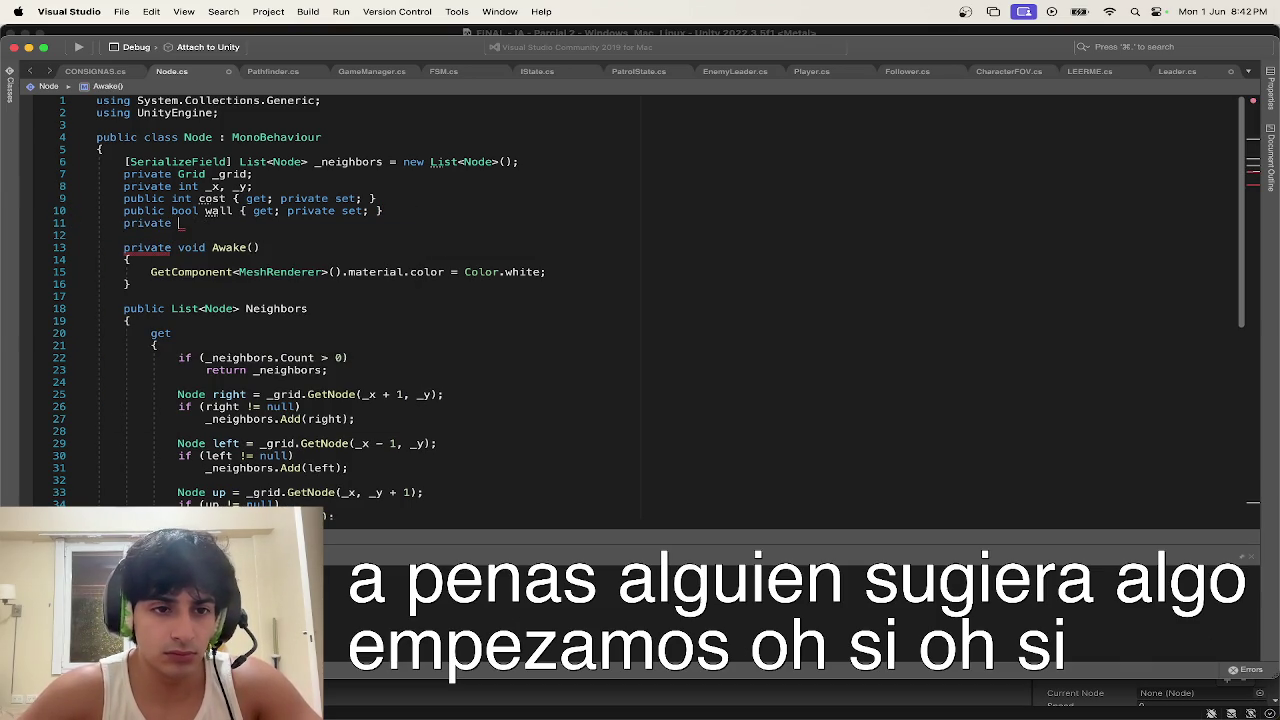
text(Mesh)
key(Down)
key(Down)
key(Down)
key(Down)
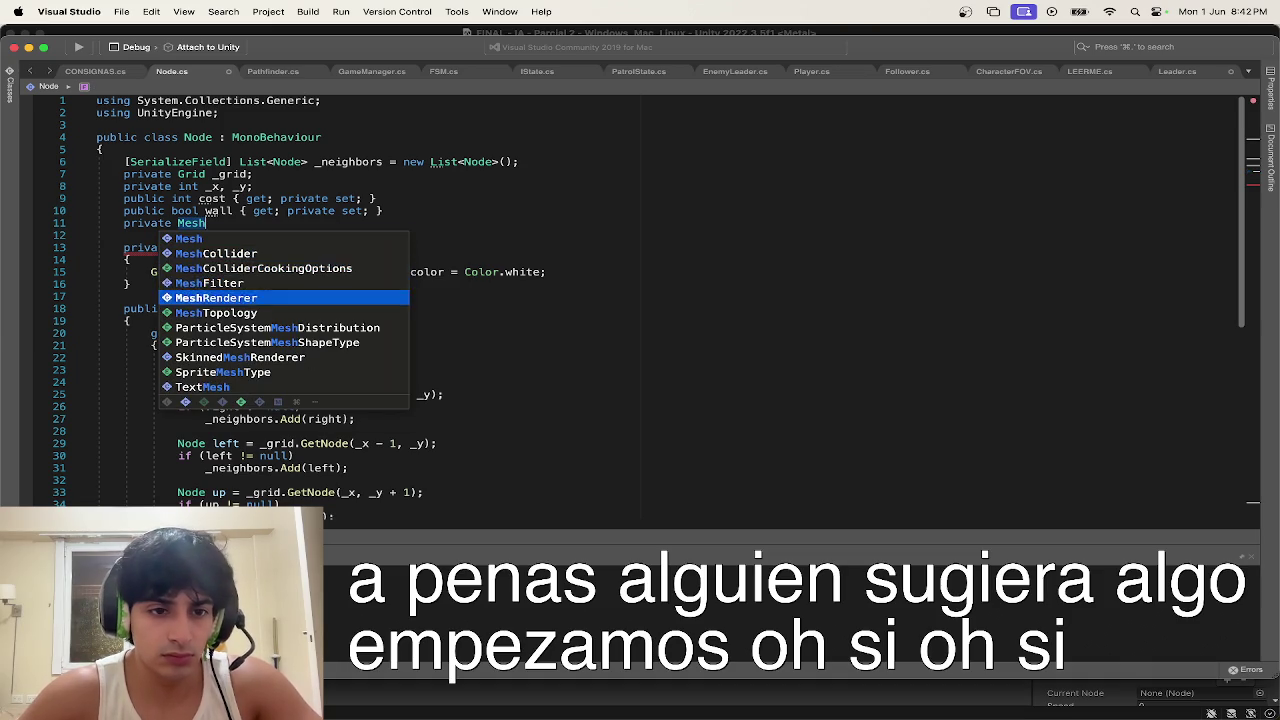
key(Return)
key(Up)
key(Up)
key(Up)
key(Return)
text(;)
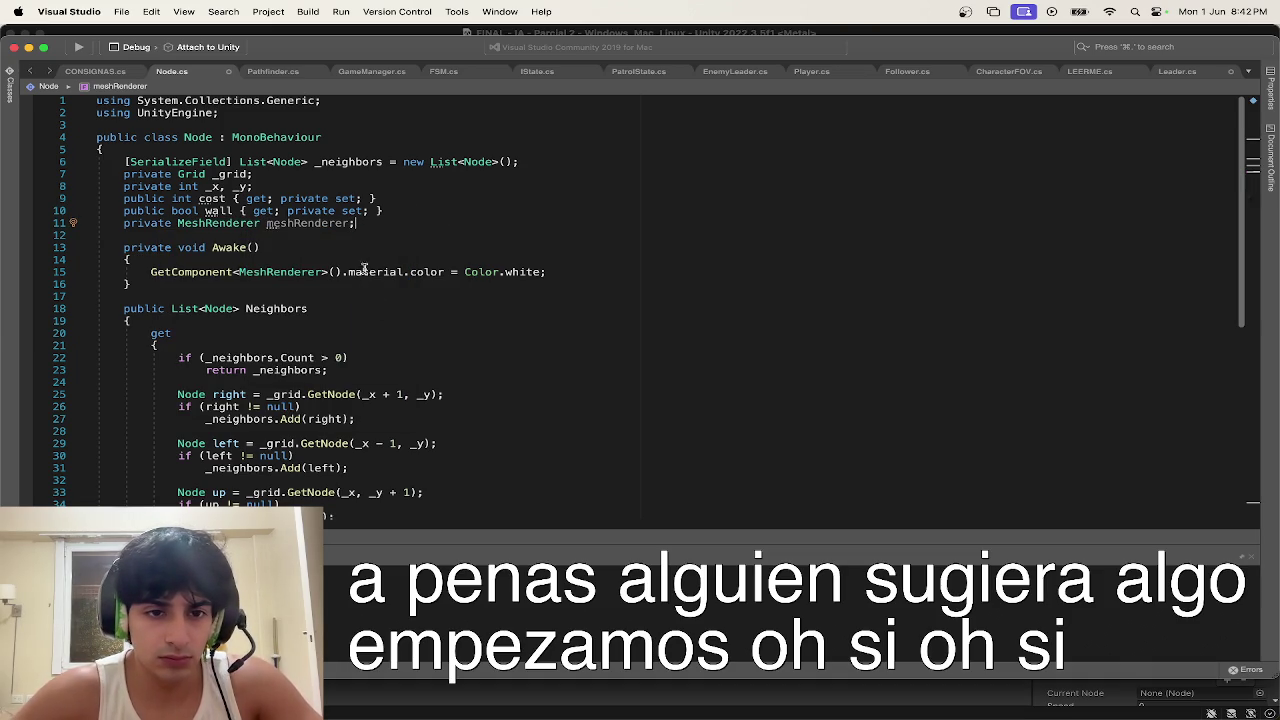
Step: Strip the material color assignment off the GetComponent line in Awake
drag(348, 272, 549, 271)
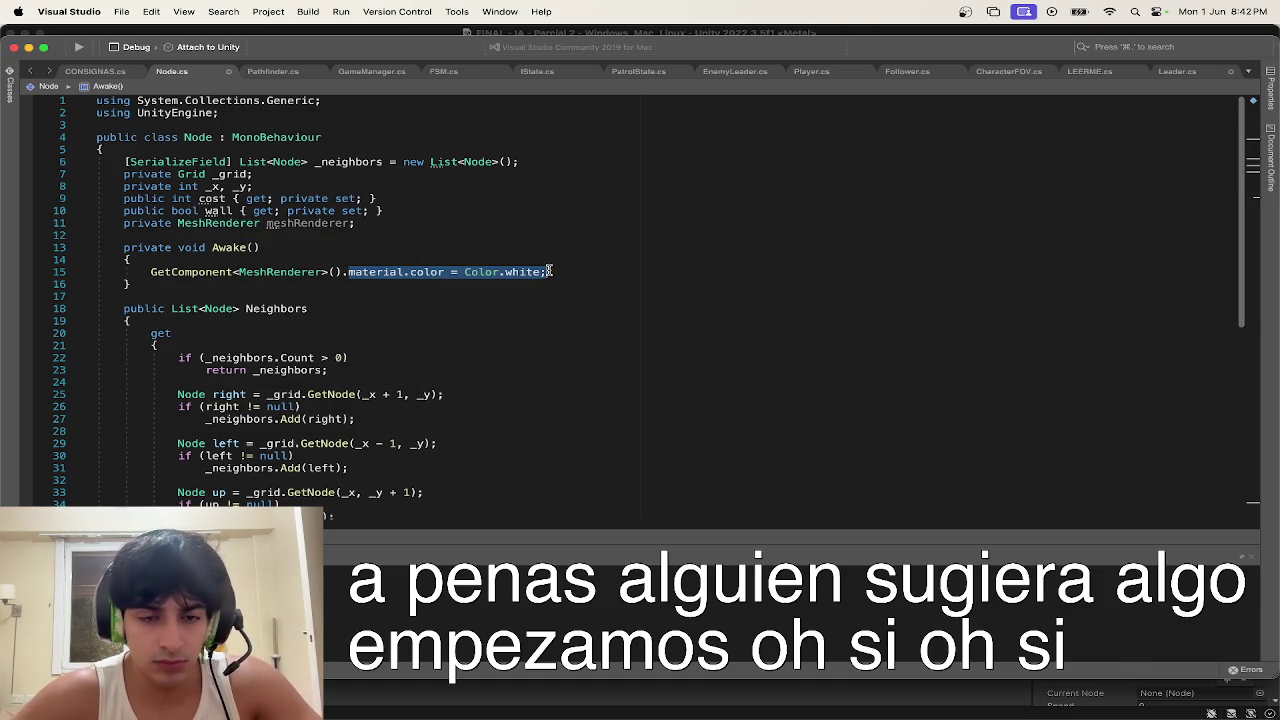
key(Left)
key(BackSpace)
text(= )
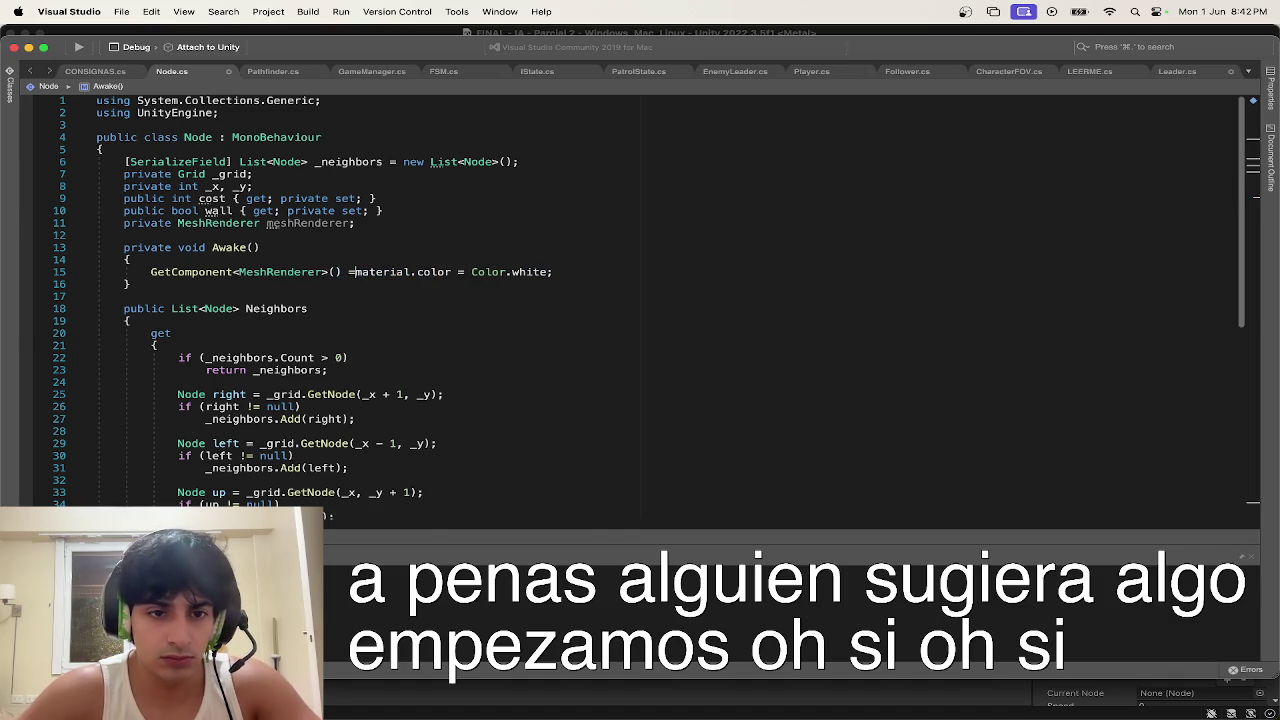
text(mesh)
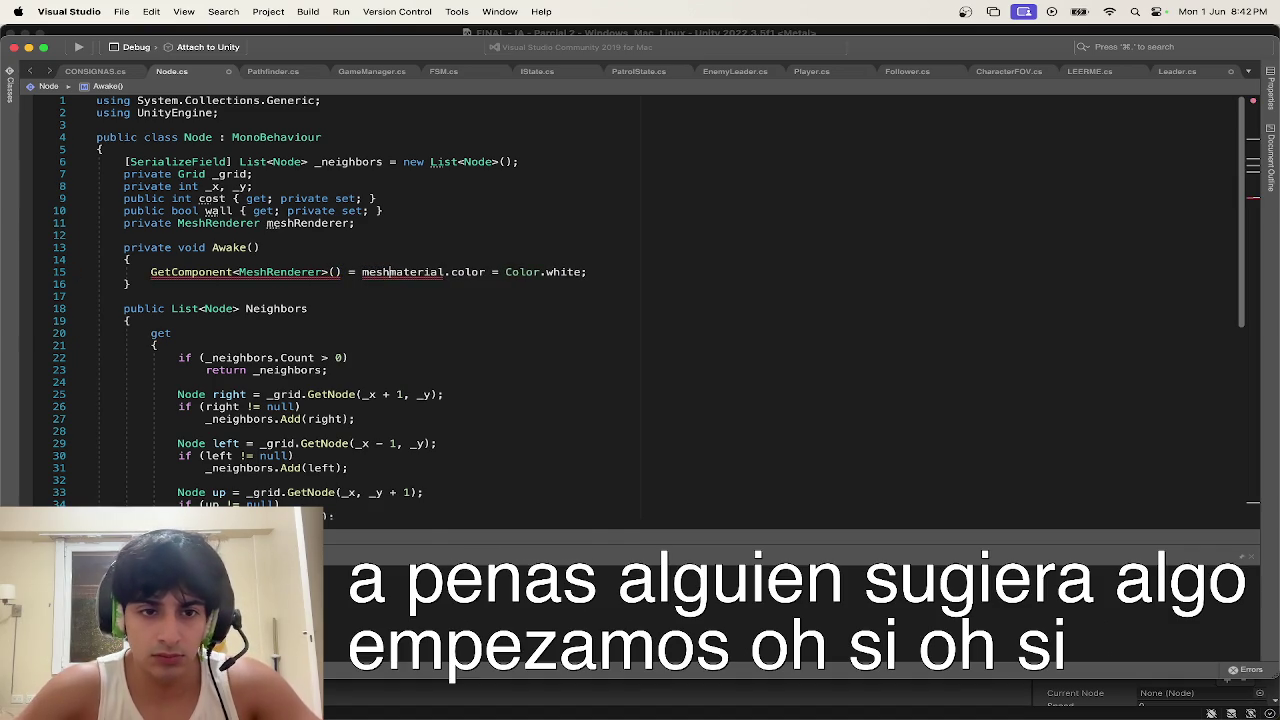
key(BackSpace)
key(BackSpace)
key(BackSpace)
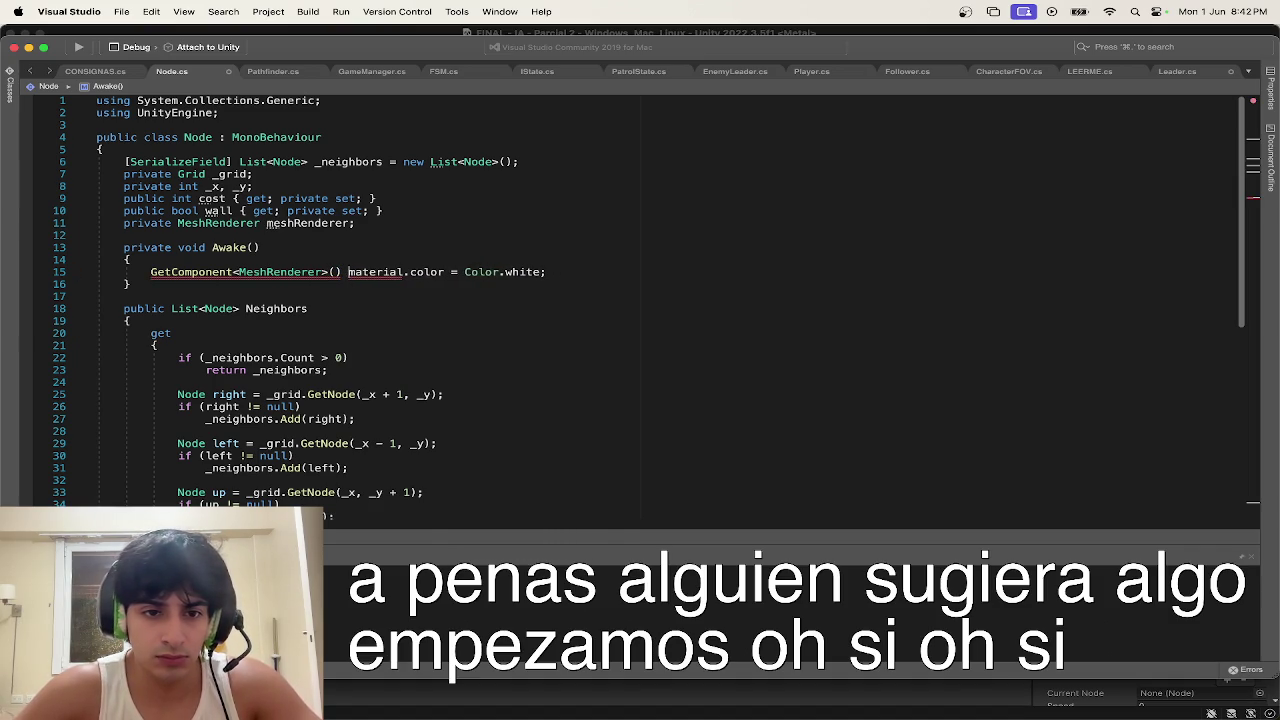
text(.)
mouse_move(548, 272)
mouse_down()
mouse_move(120, 272)
mouse_move(355, 270)
mouse_up()
key(super+c)
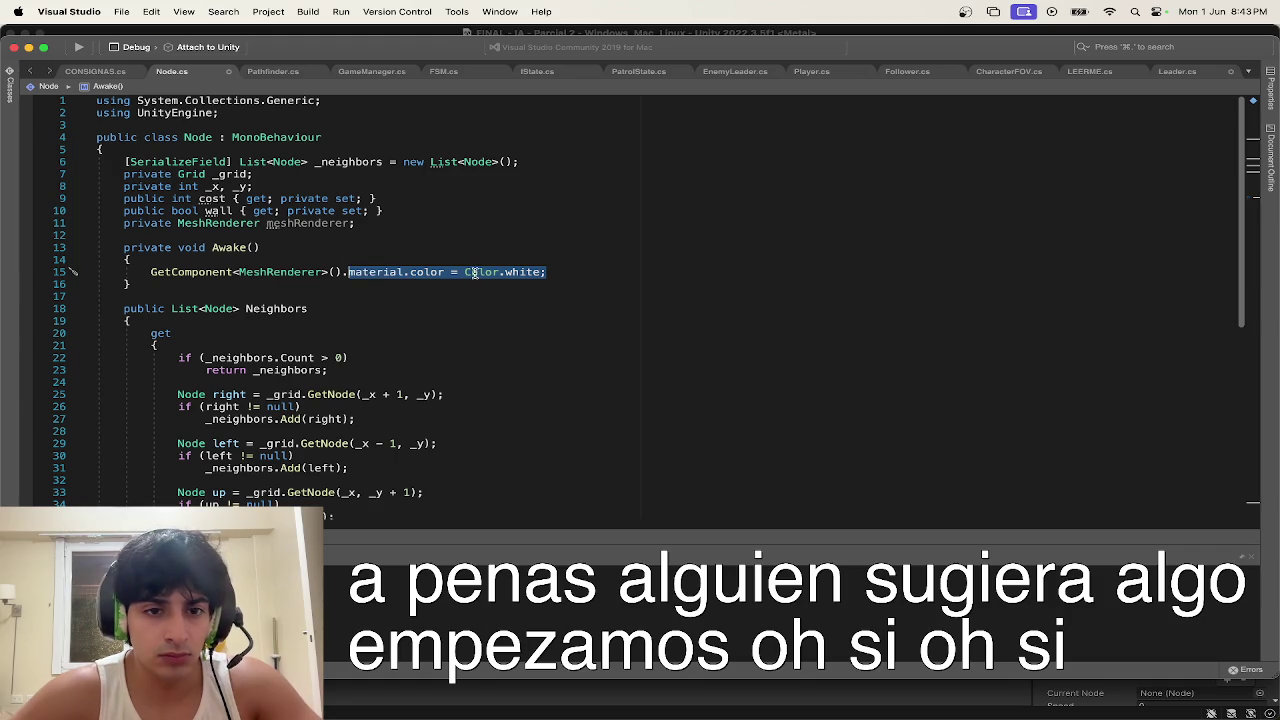
key(BackSpace)
key(BackSpace)
text(;)
Step: Assign meshRenderer from GetComponent and set meshRenderer.material.color to Color.white on the next line
click(151, 272)
text(m)
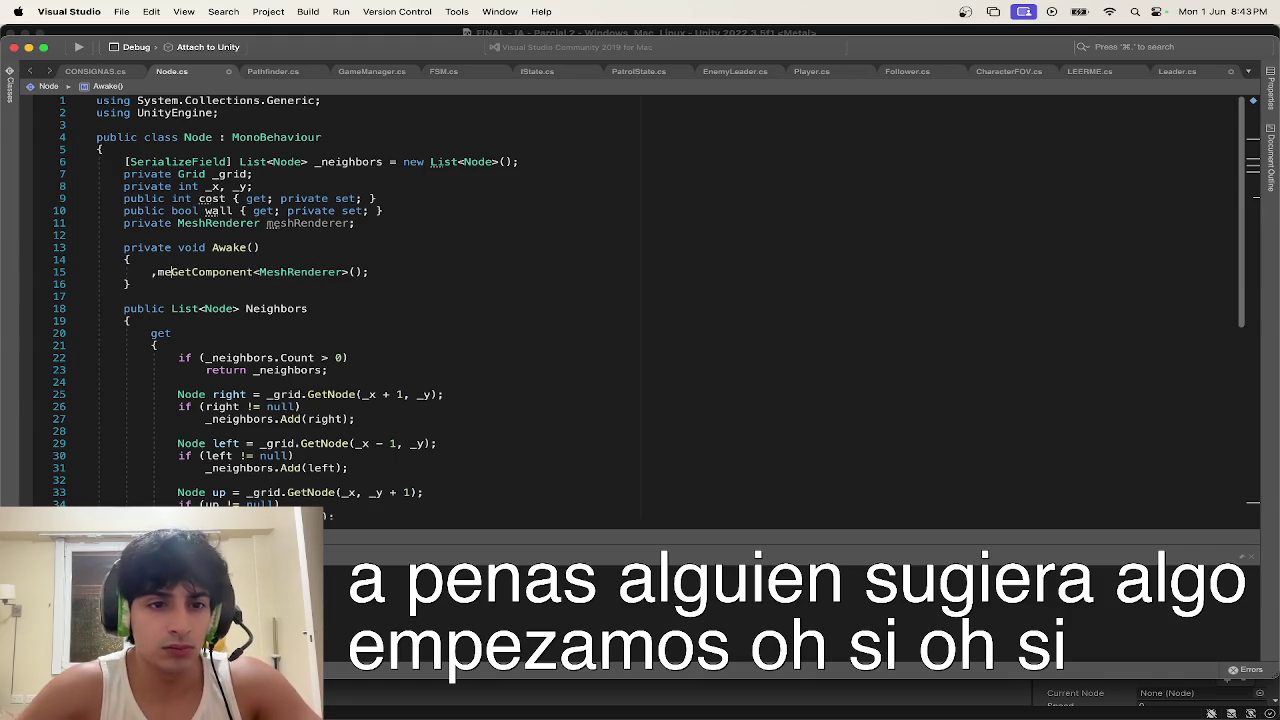
text(eshrE)
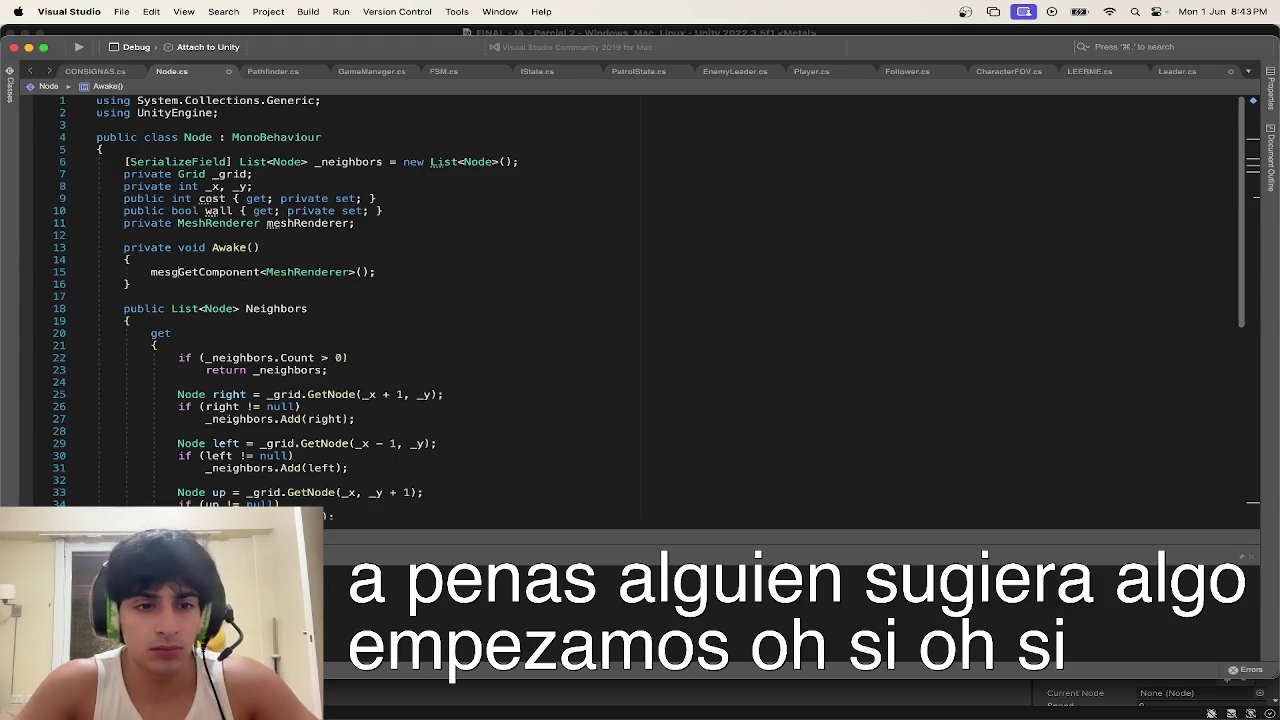
key(BackSpace)
key(BackSpace)
text(Renderer)
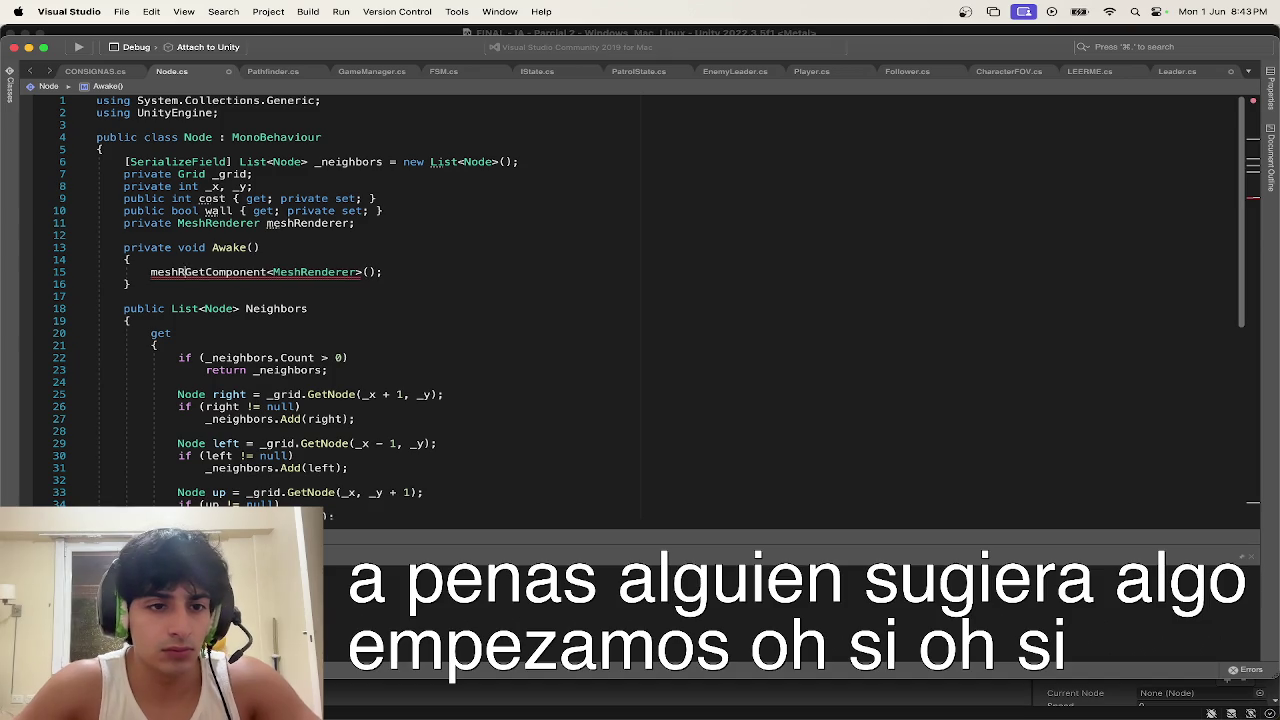
text( =)
click(483, 271)
key(Return)
key(super+v)
key(Home)
text(,e)
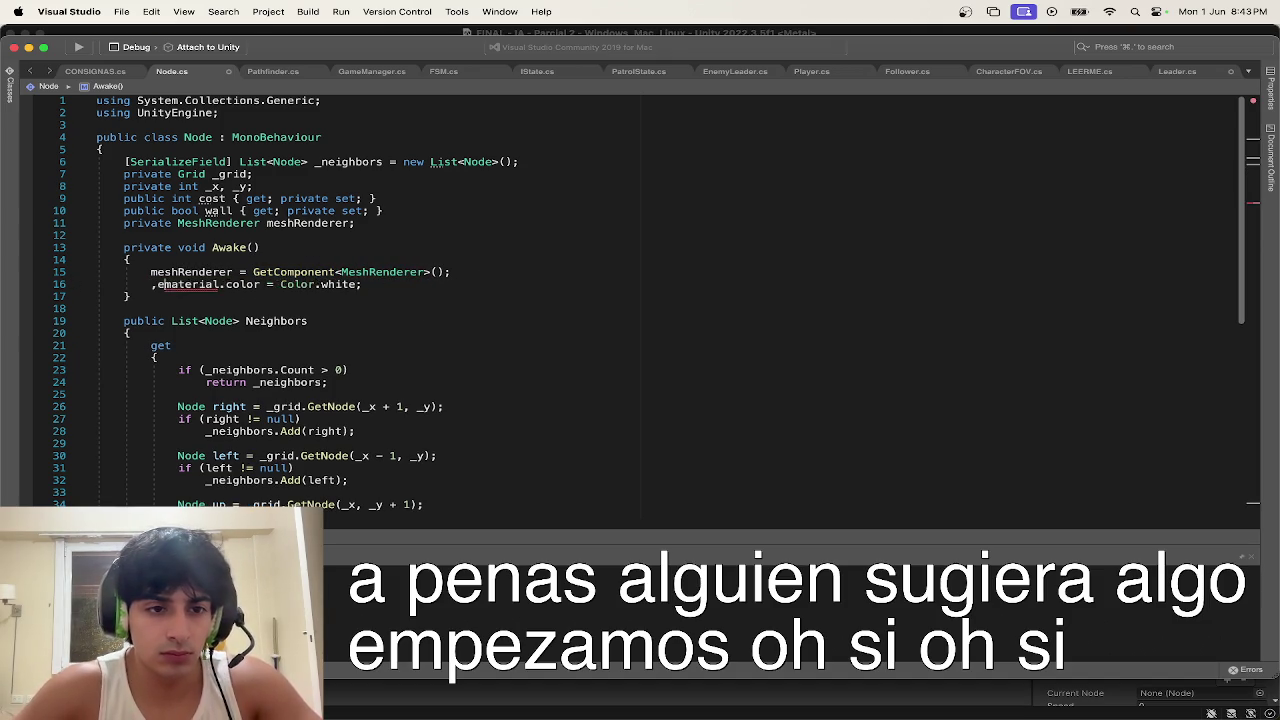
key(BackSpace)
key(BackSpace)
text(meshRenderer.)
click(493, 239)
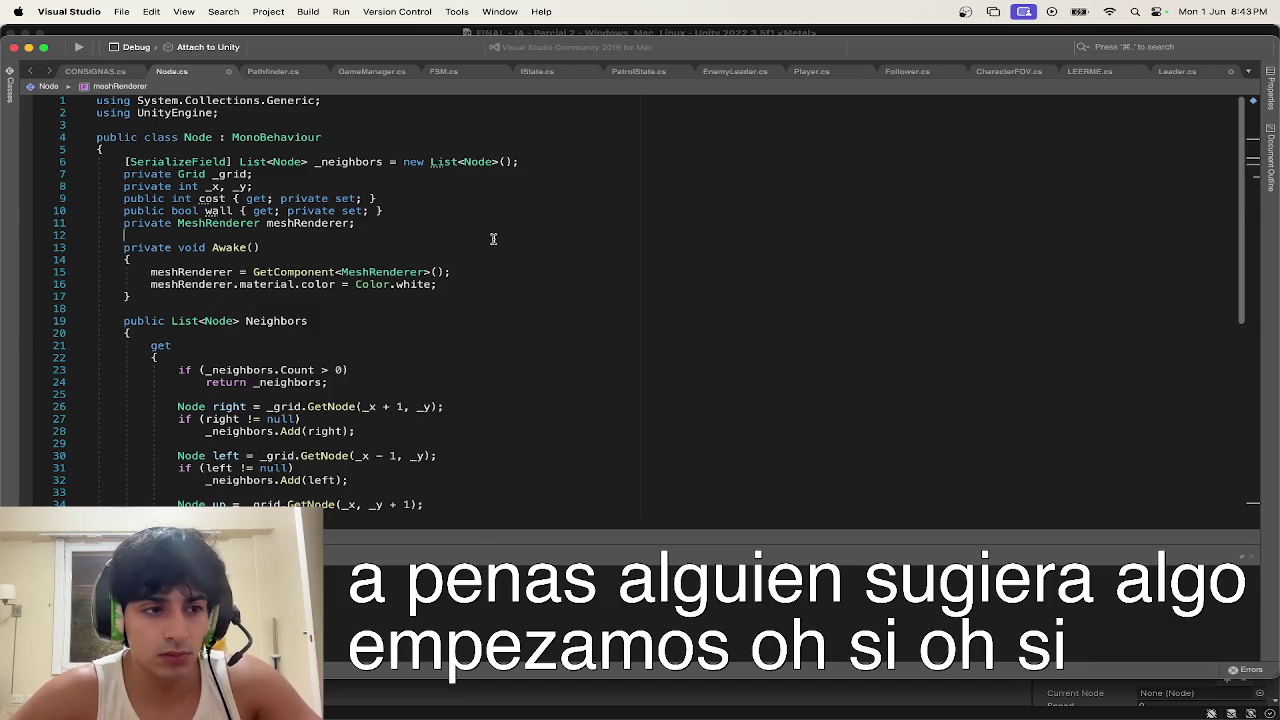
scroll(435, 336, down, 14)
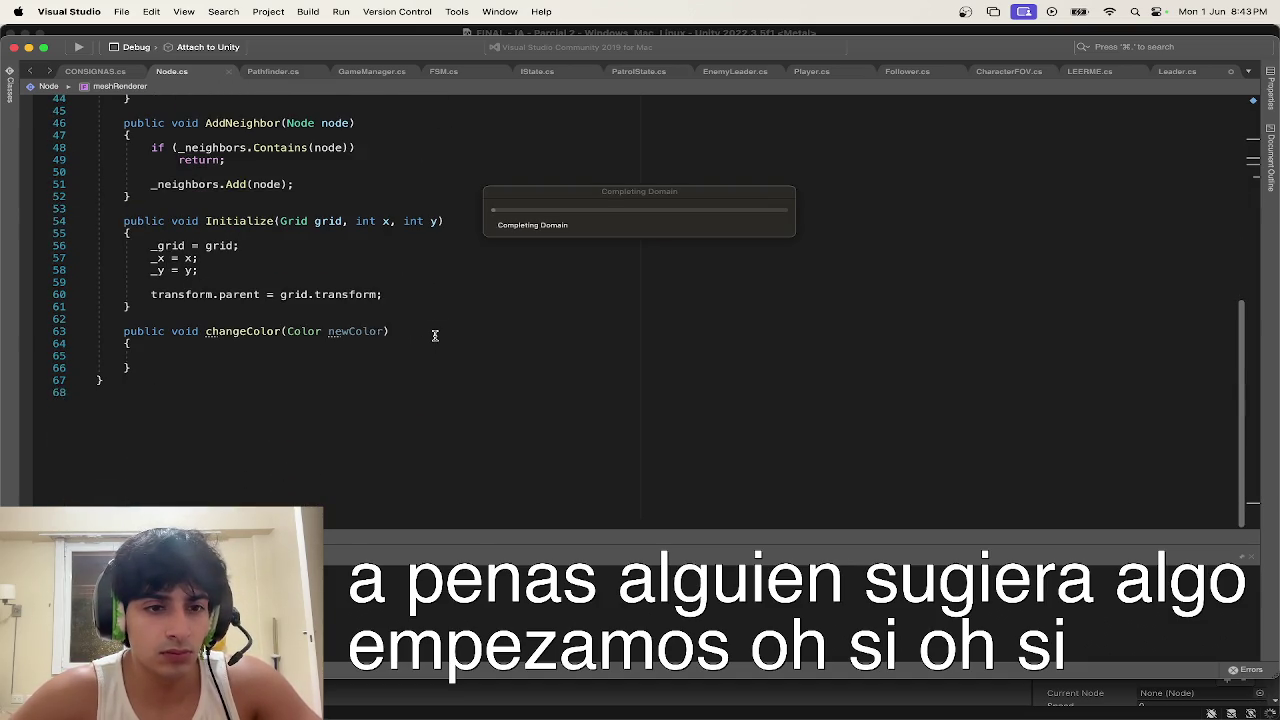
Step: Write meshRenderer.material.color = newColor; inside changeColor, then switch to Leader.cs
scroll(435, 336, down, 1)
click(435, 336)
click(370, 351)
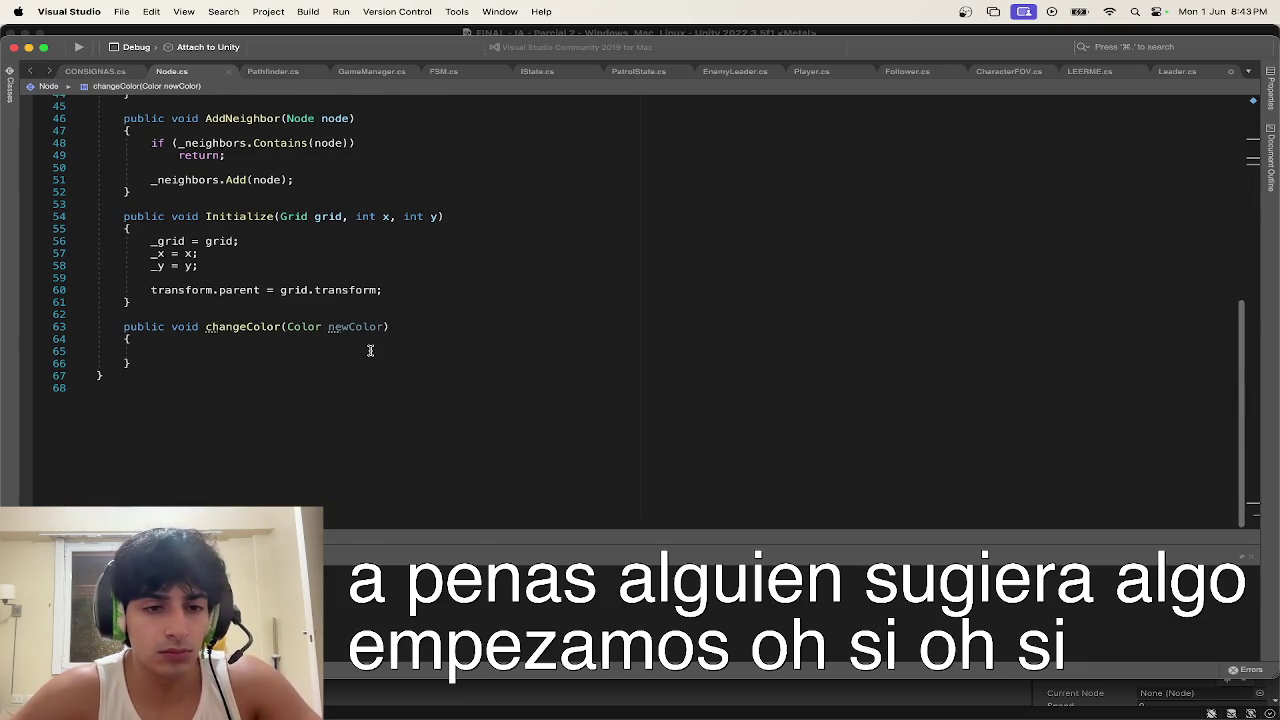
text(new)
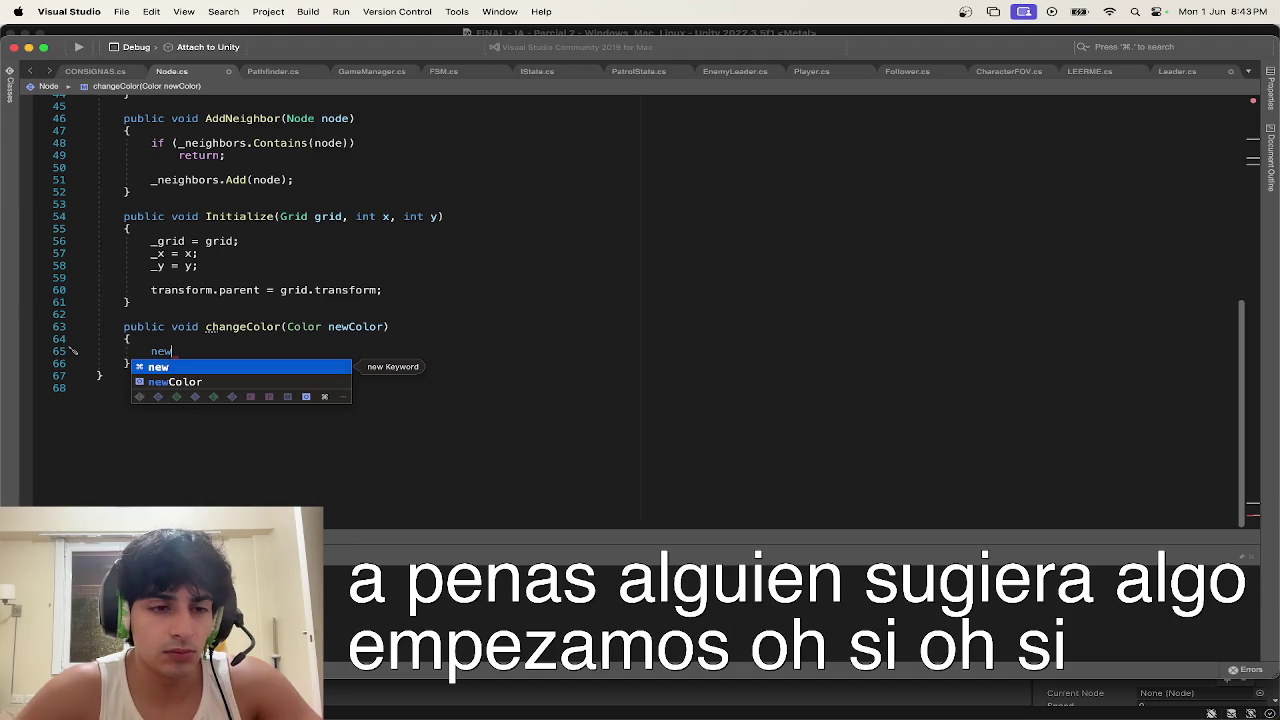
key(BackSpace)
key(BackSpace)
key(BackSpace)
text(mesh)
key(Escape)
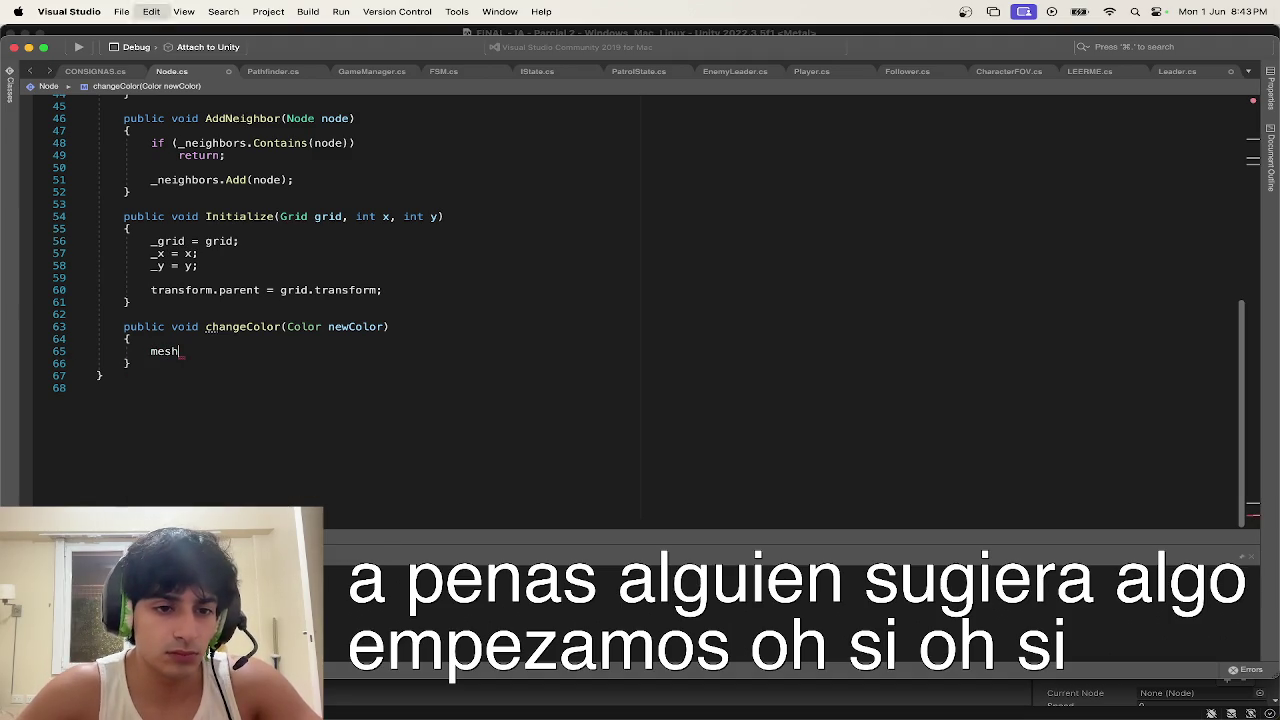
text(Ren)
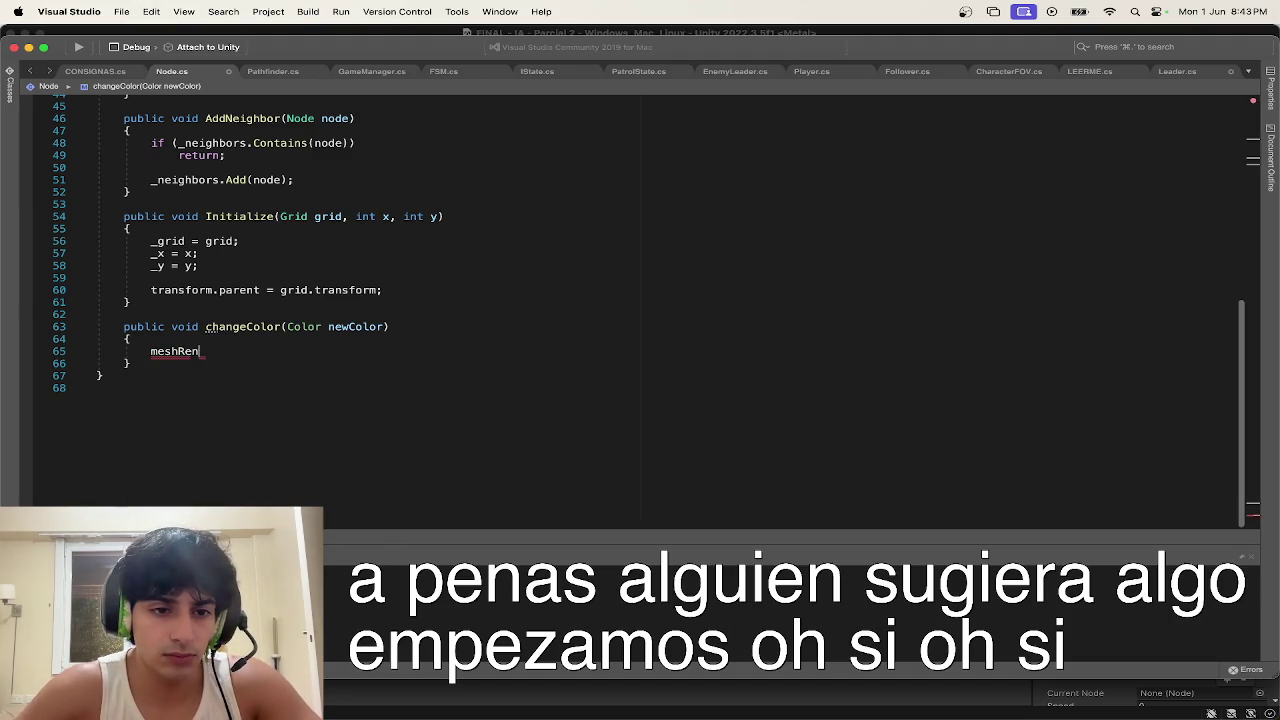
text(derer)
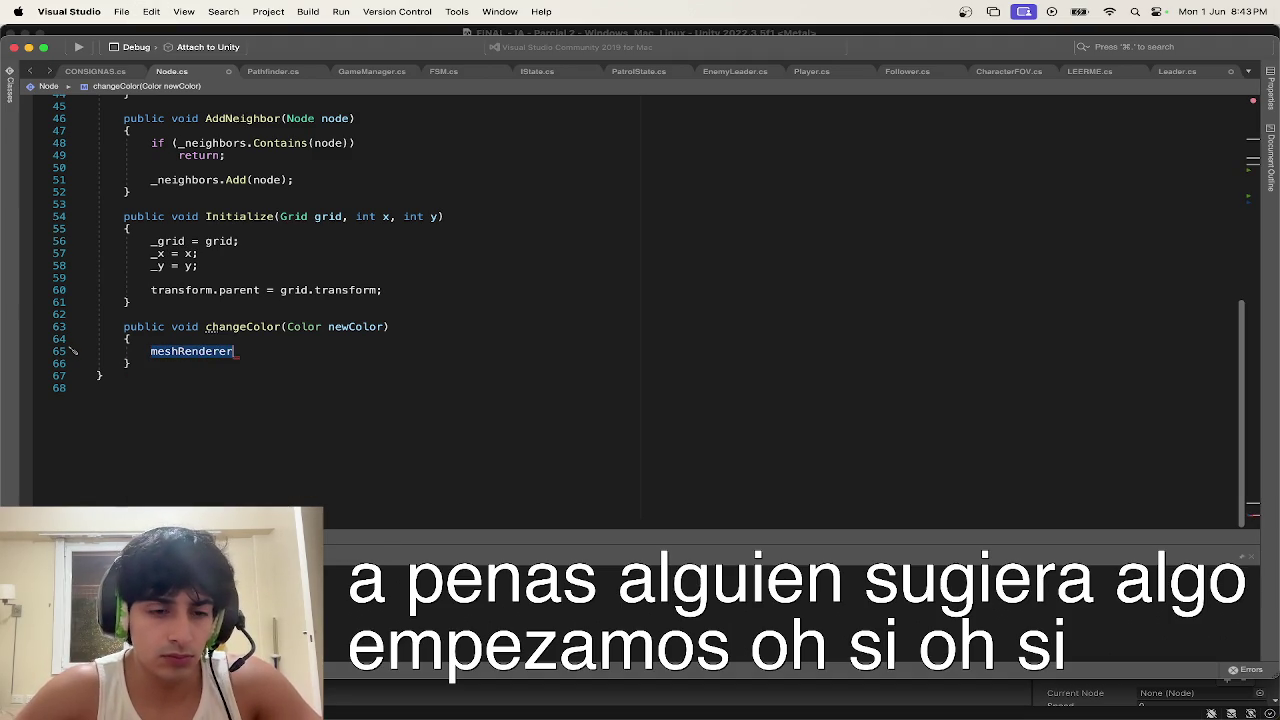
text(.colo)
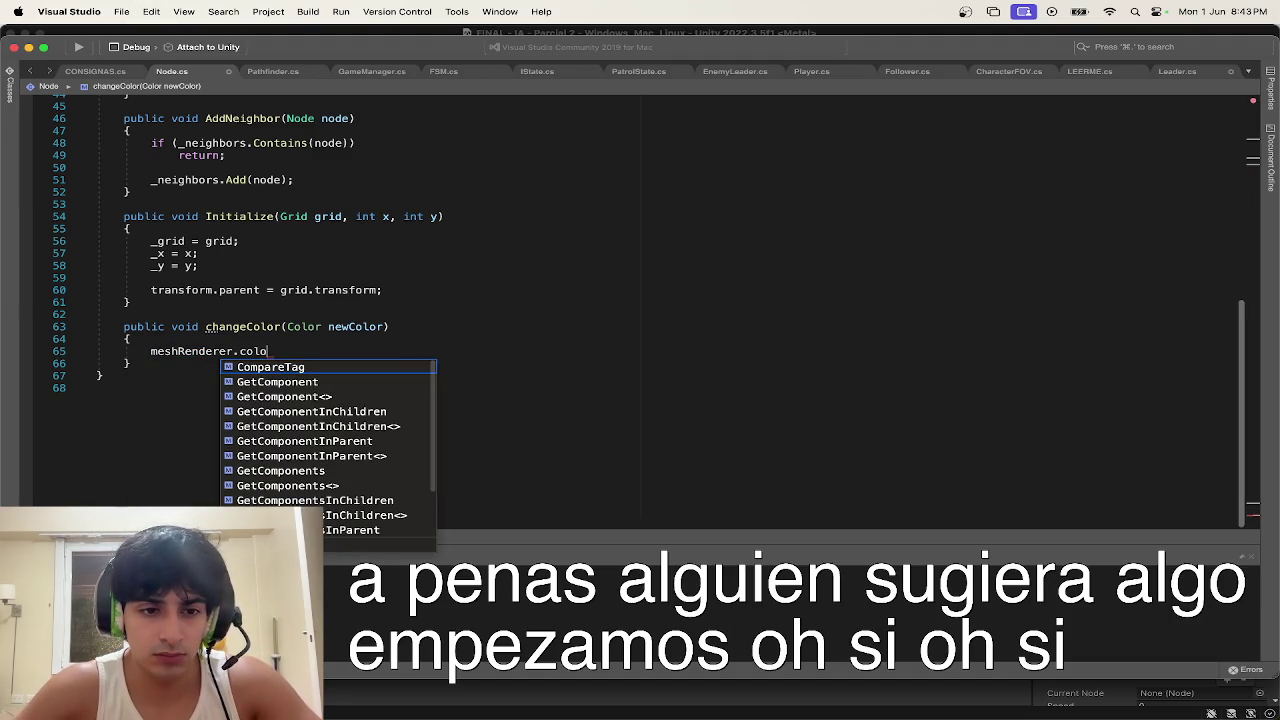
scroll(349, 290, up, 15)
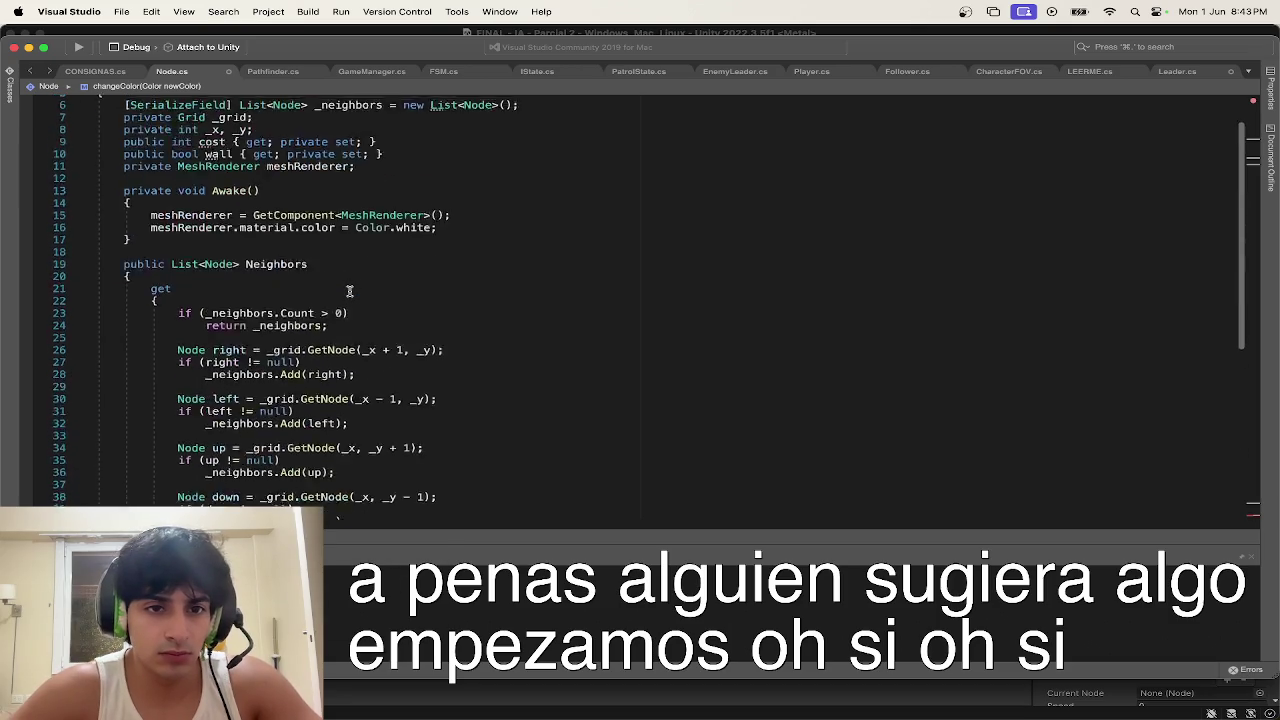
scroll(349, 290, down, 10)
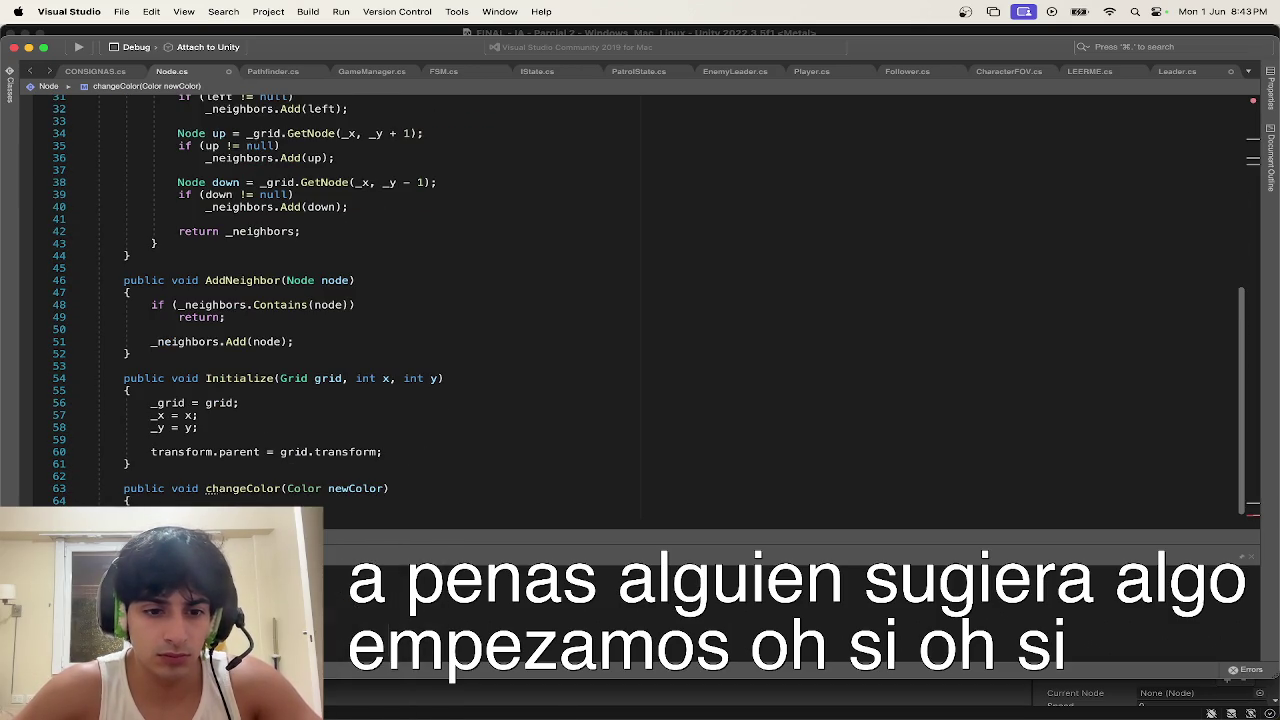
text(.material.color = )
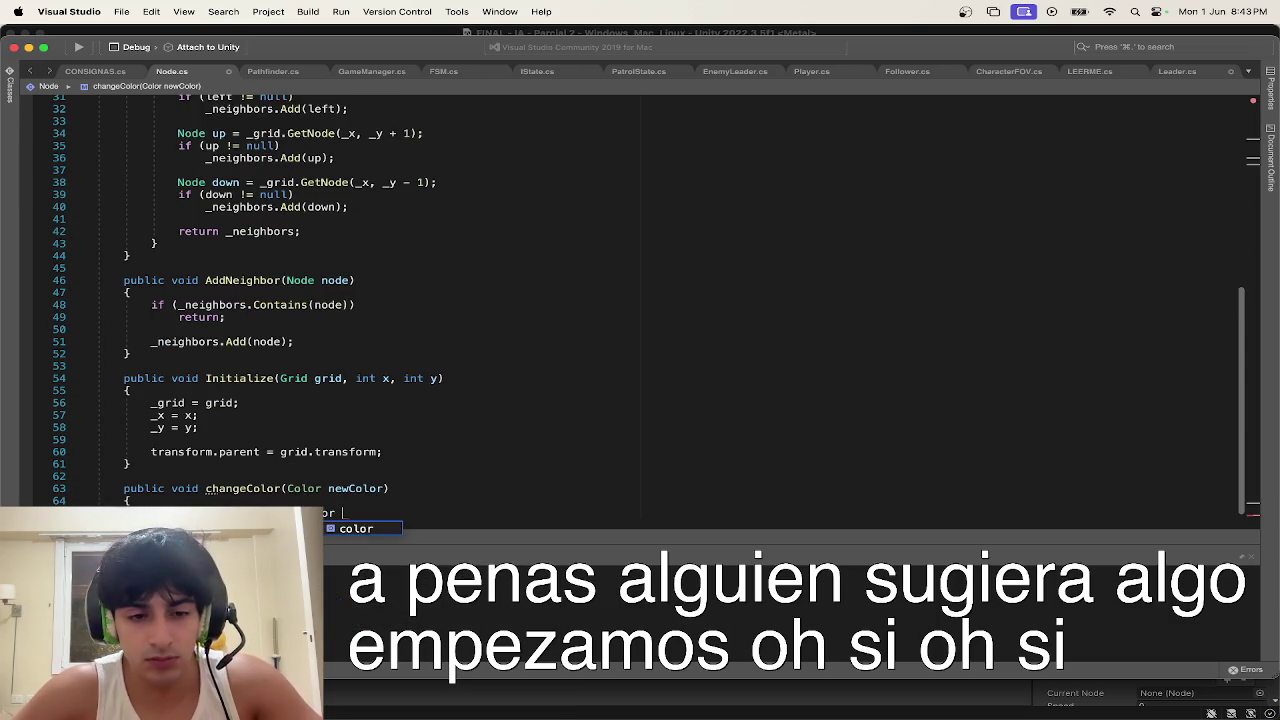
text(new)
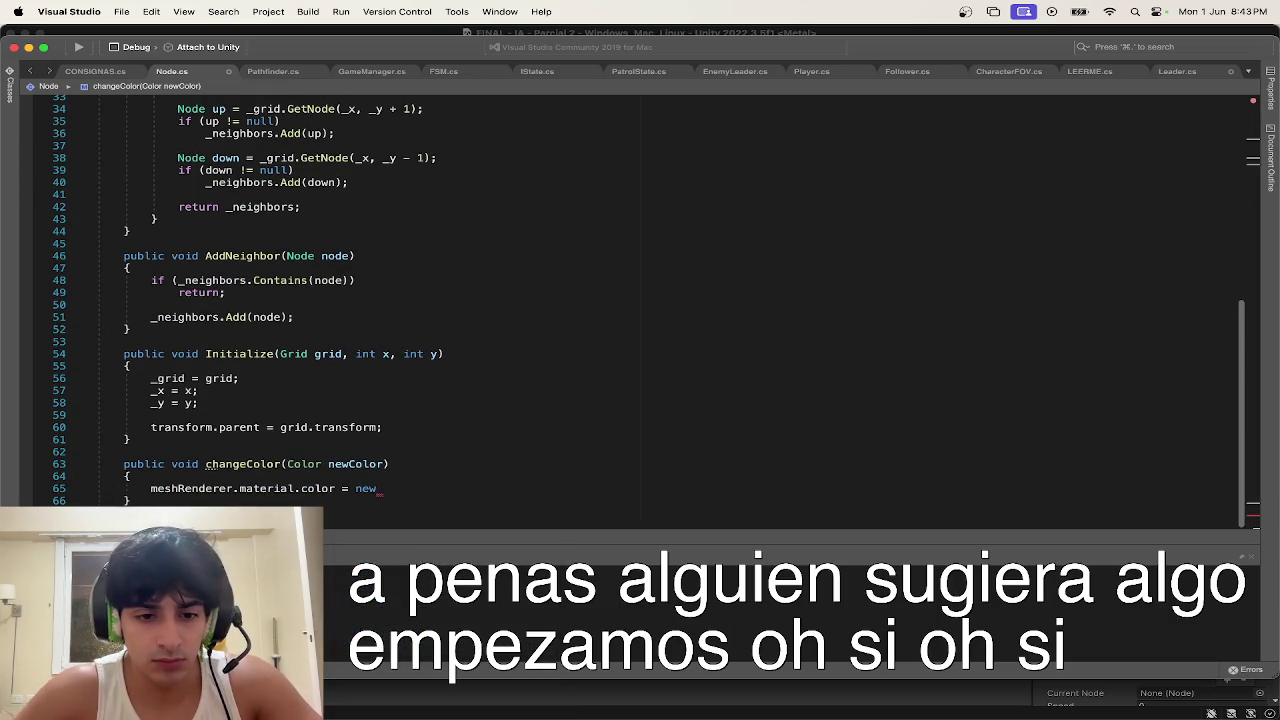
text(Color;)
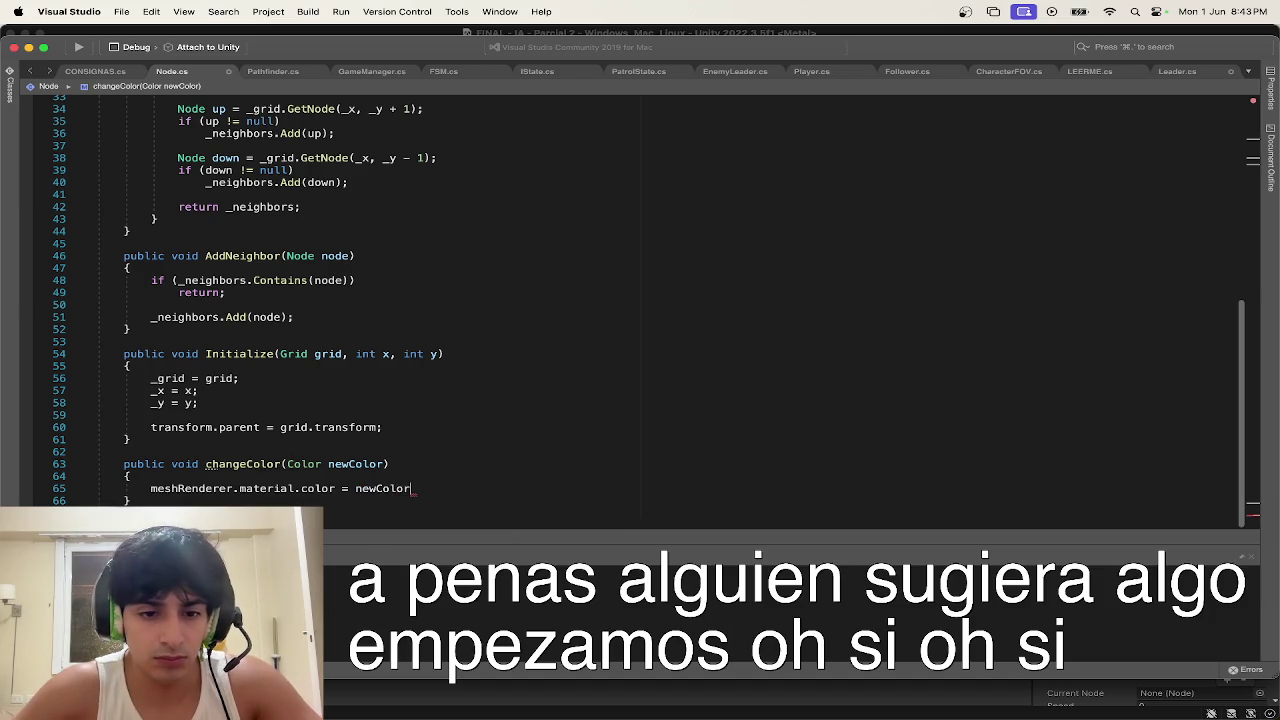
click(551, 332)
click(1177, 71)
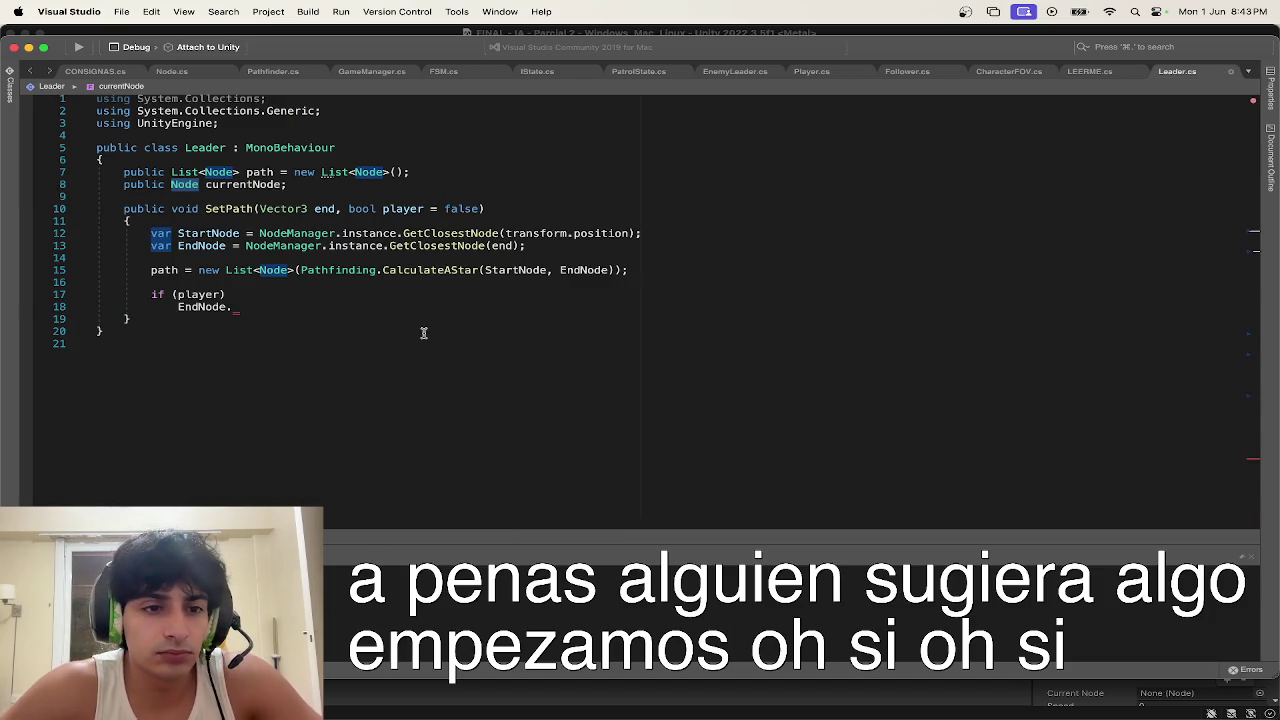
Step: Complete the player check as EndNode.changeColor(Color.yellow); and save Leader.cs
click(362, 310)
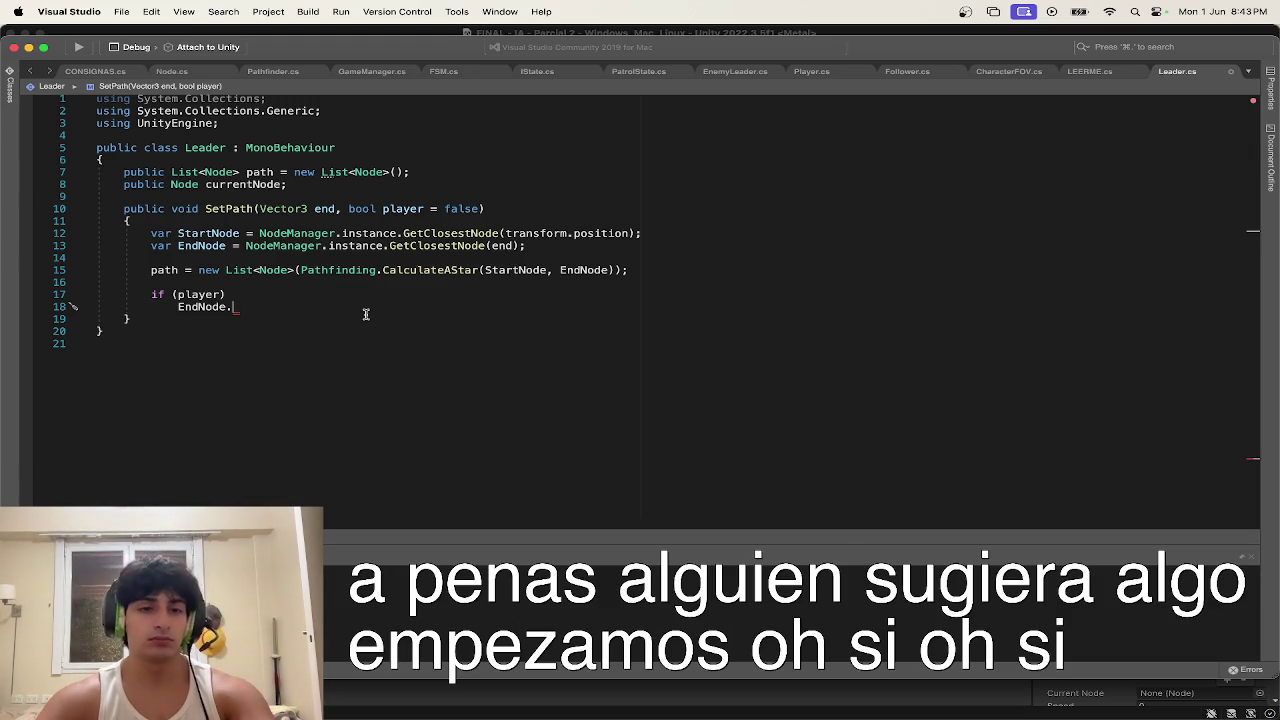
text(chan)
key(Return)
text(()
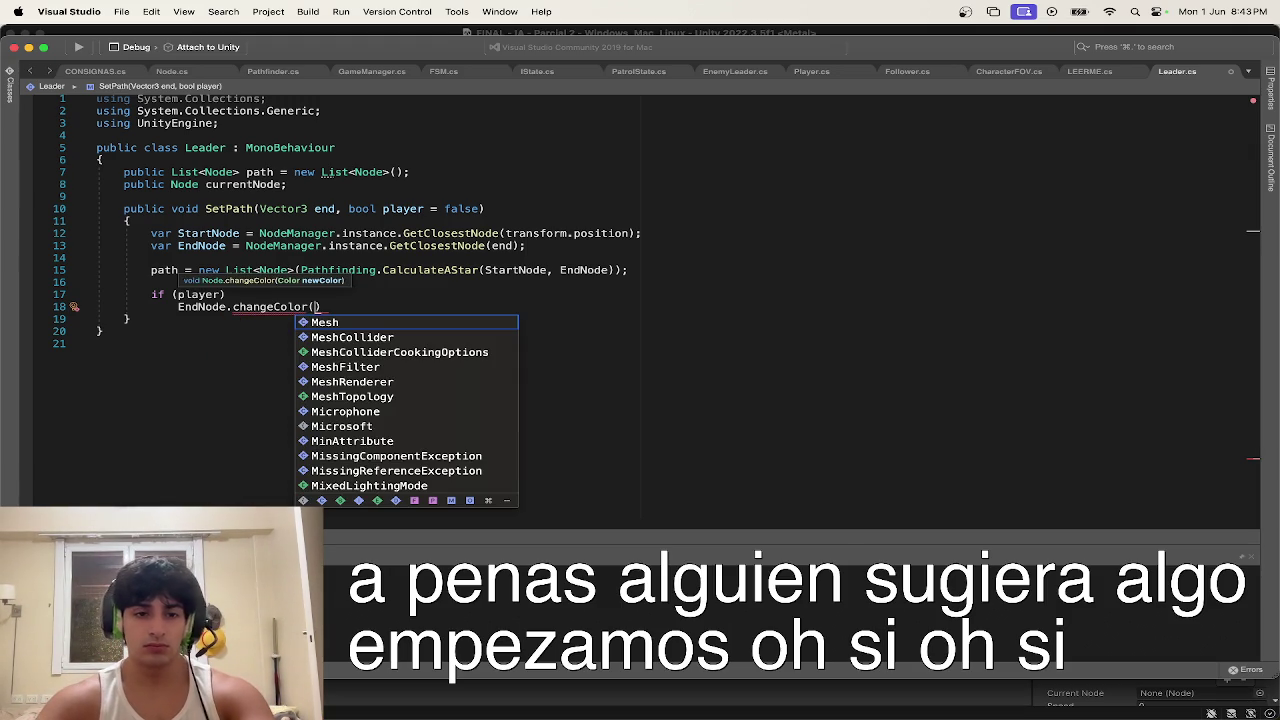
text(col.)
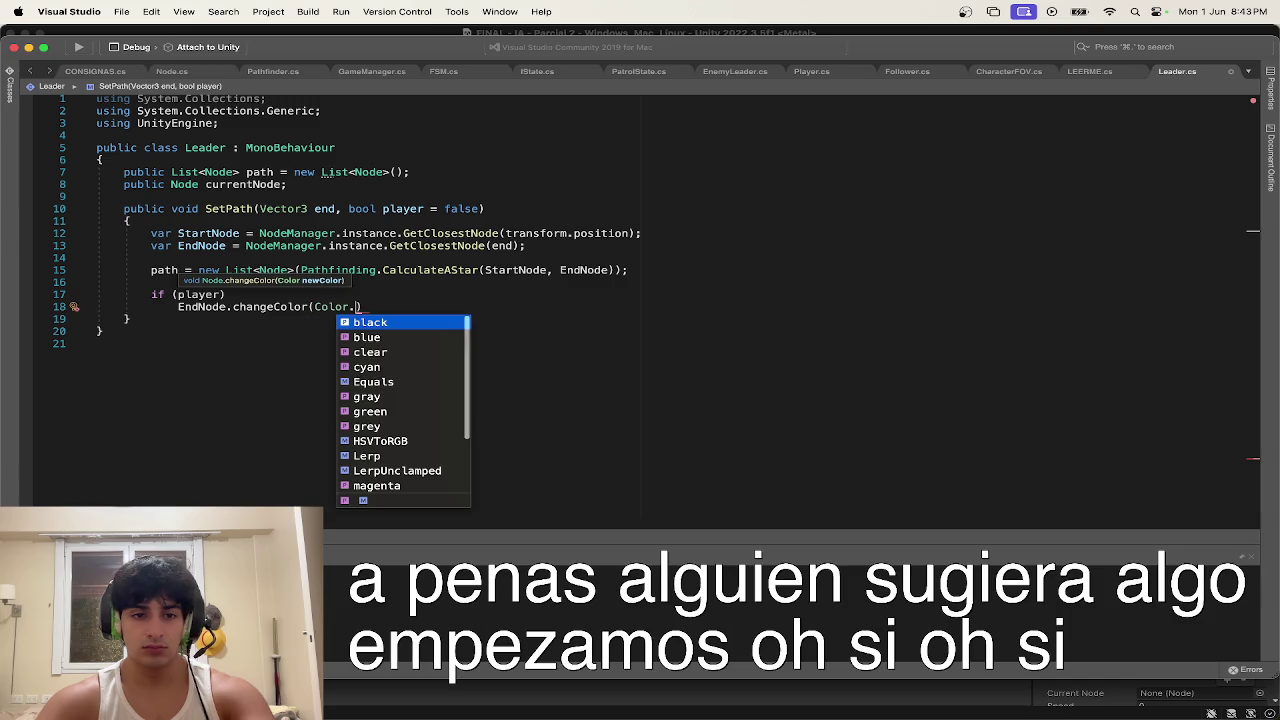
text(ye)
key(Return)
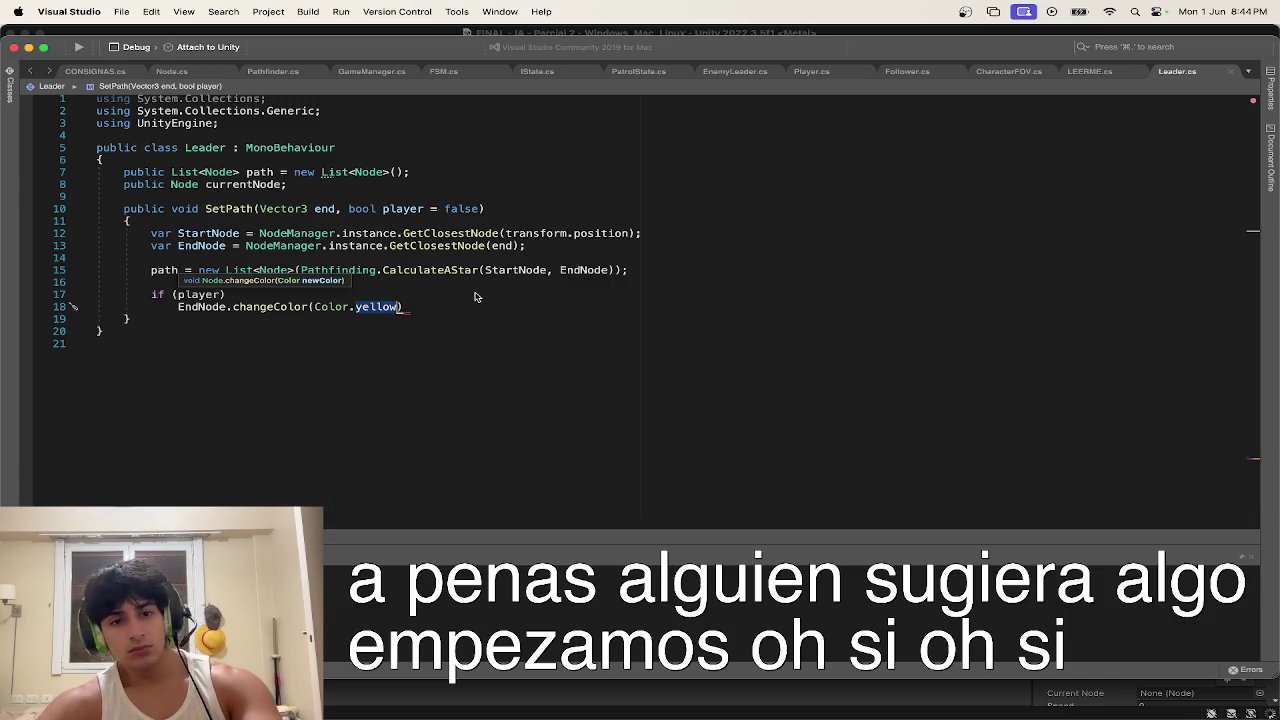
click(430, 307)
text(;)
key(super+s)
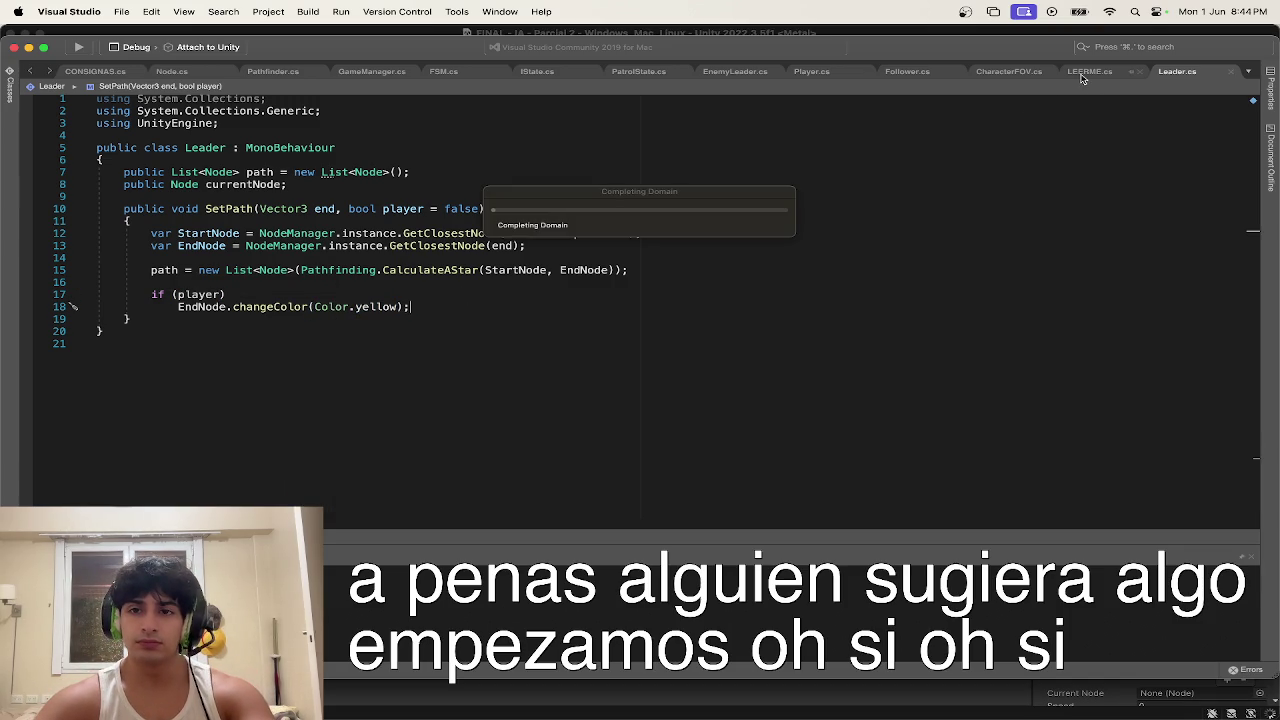
Step: In Player.cs, add ', true' to the click-to-move SetPath call
click(823, 80)
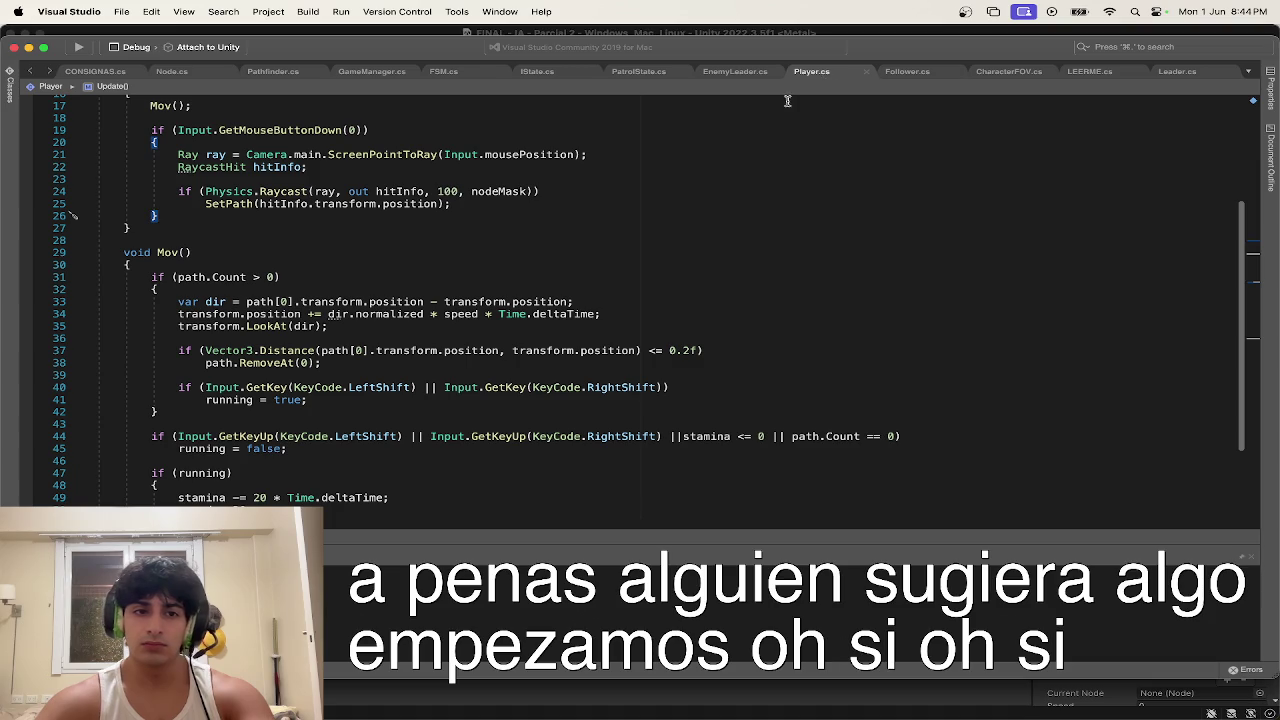
scroll(738, 197, up, 4)
click(450, 297)
text(, true)
Step: Review the transform usage in Player's Mov() code, then return to Leader.cs
click(465, 392)
scroll(465, 392, down, 5)
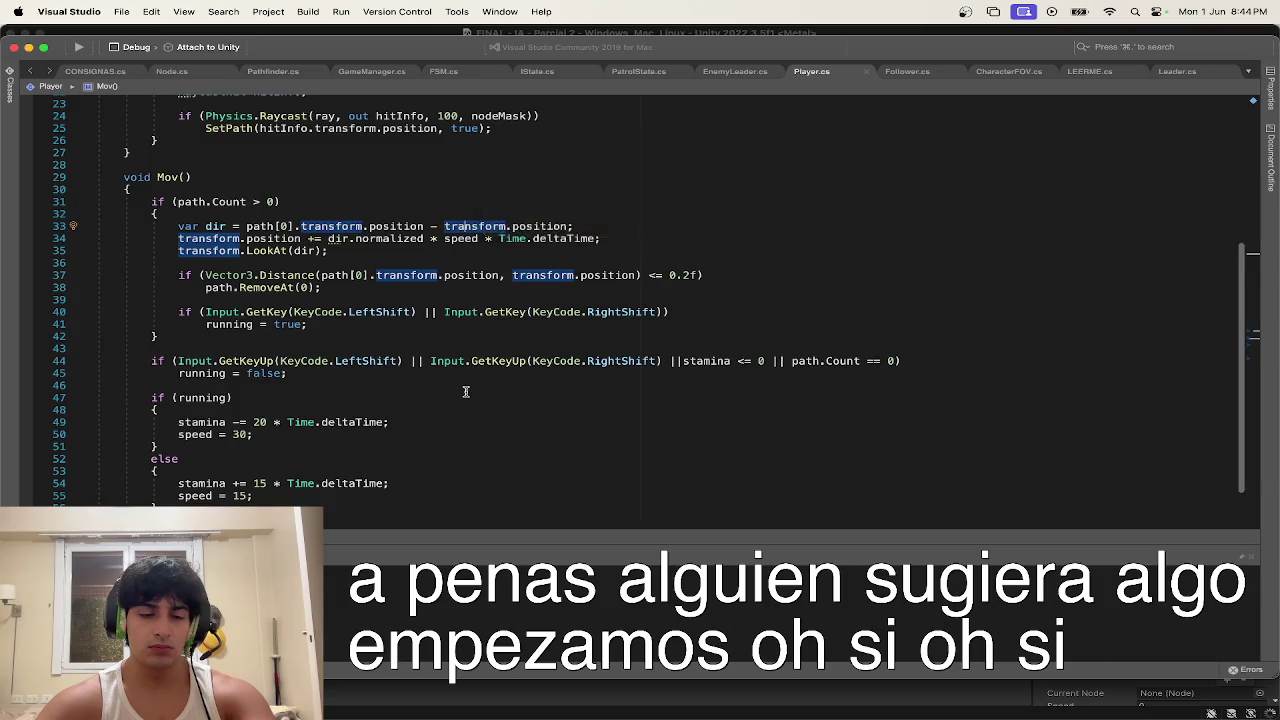
scroll(465, 392, down, 3)
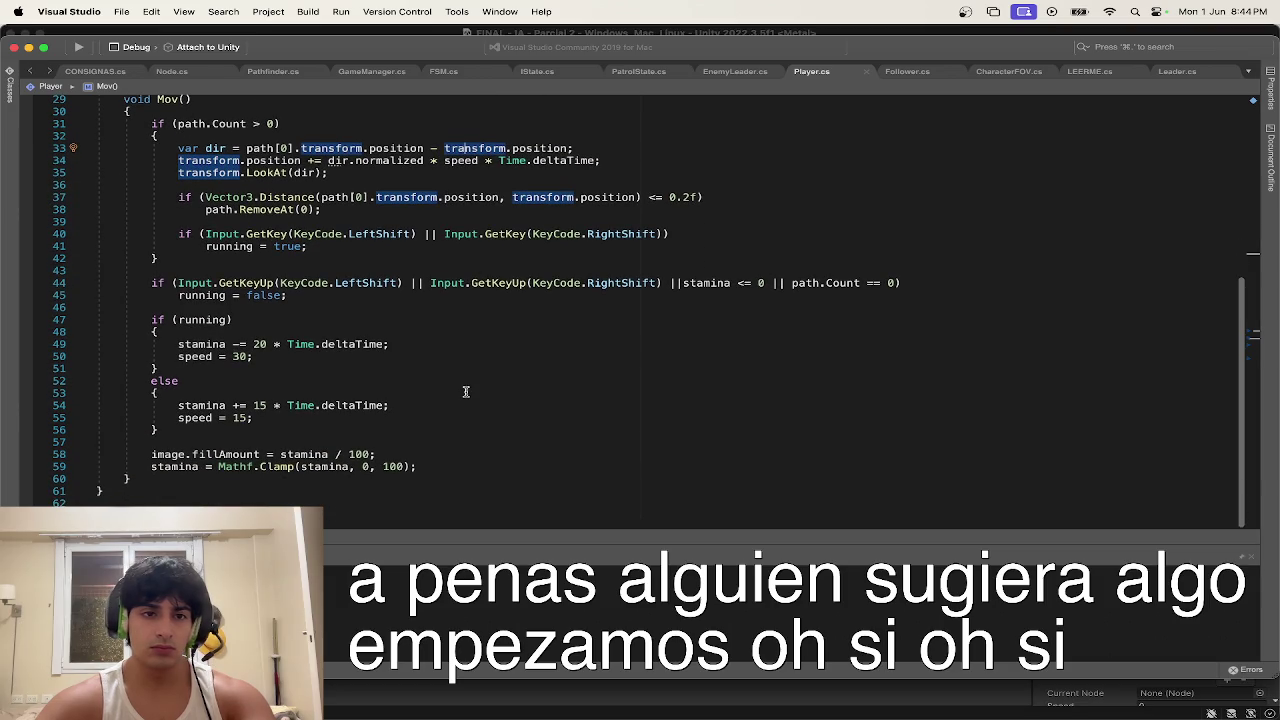
scroll(465, 392, up, 3)
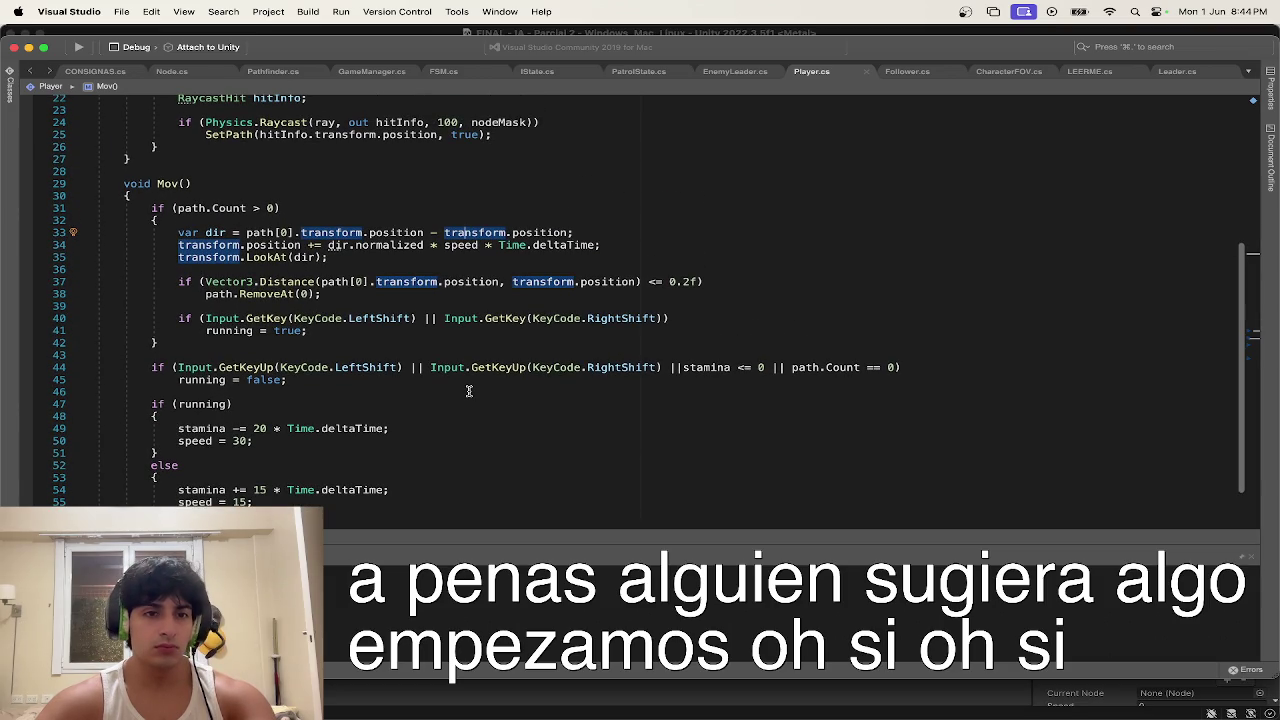
scroll(469, 391, down, 1)
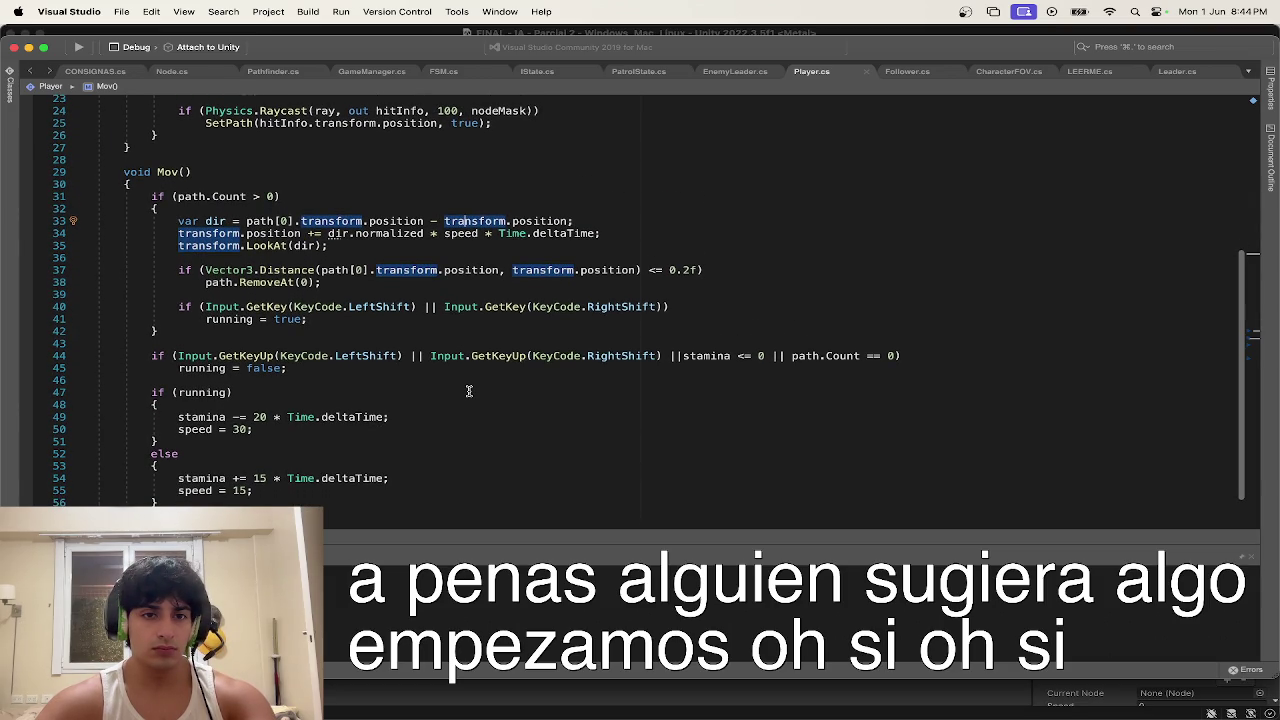
scroll(469, 391, up, 1)
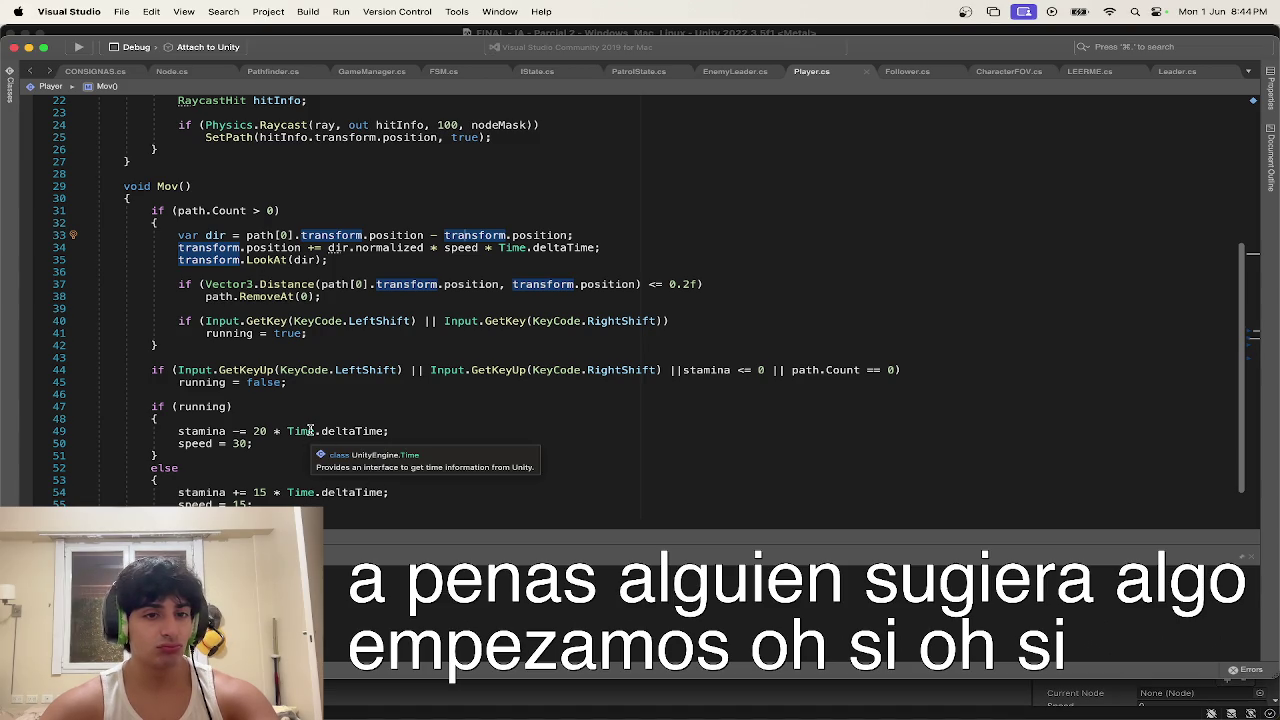
scroll(310, 430, down, 5)
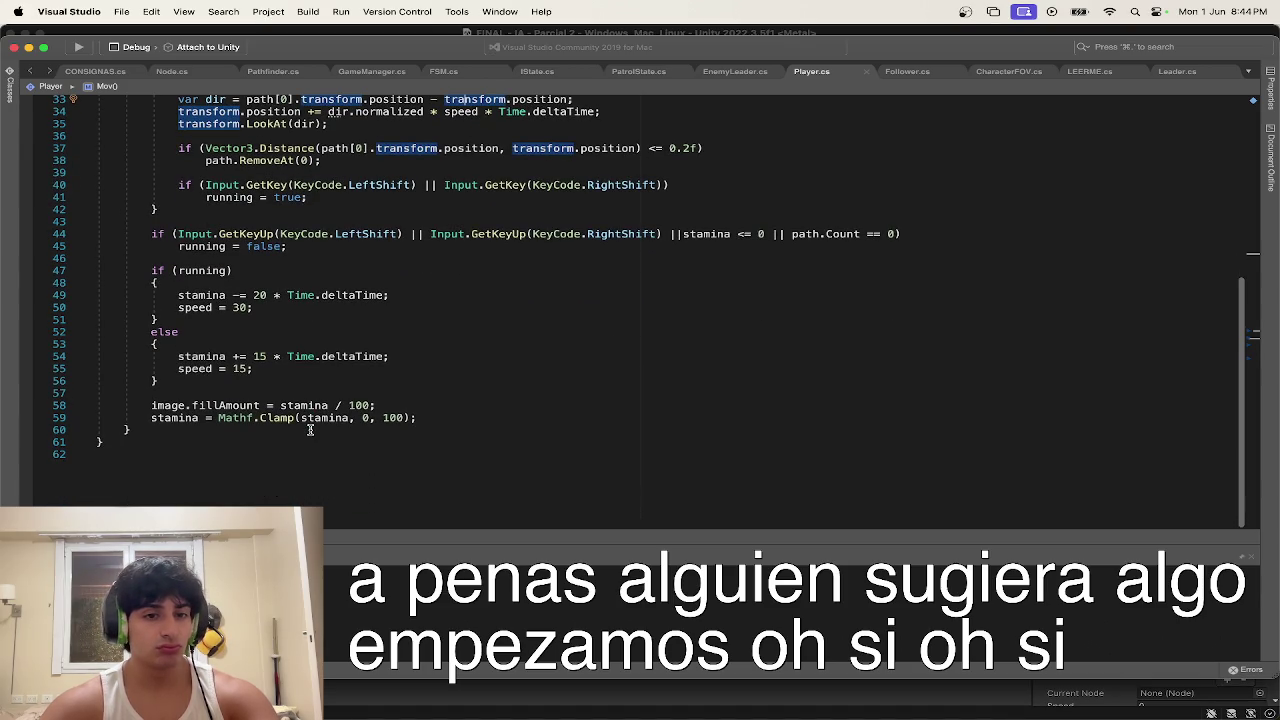
scroll(310, 430, up, 5)
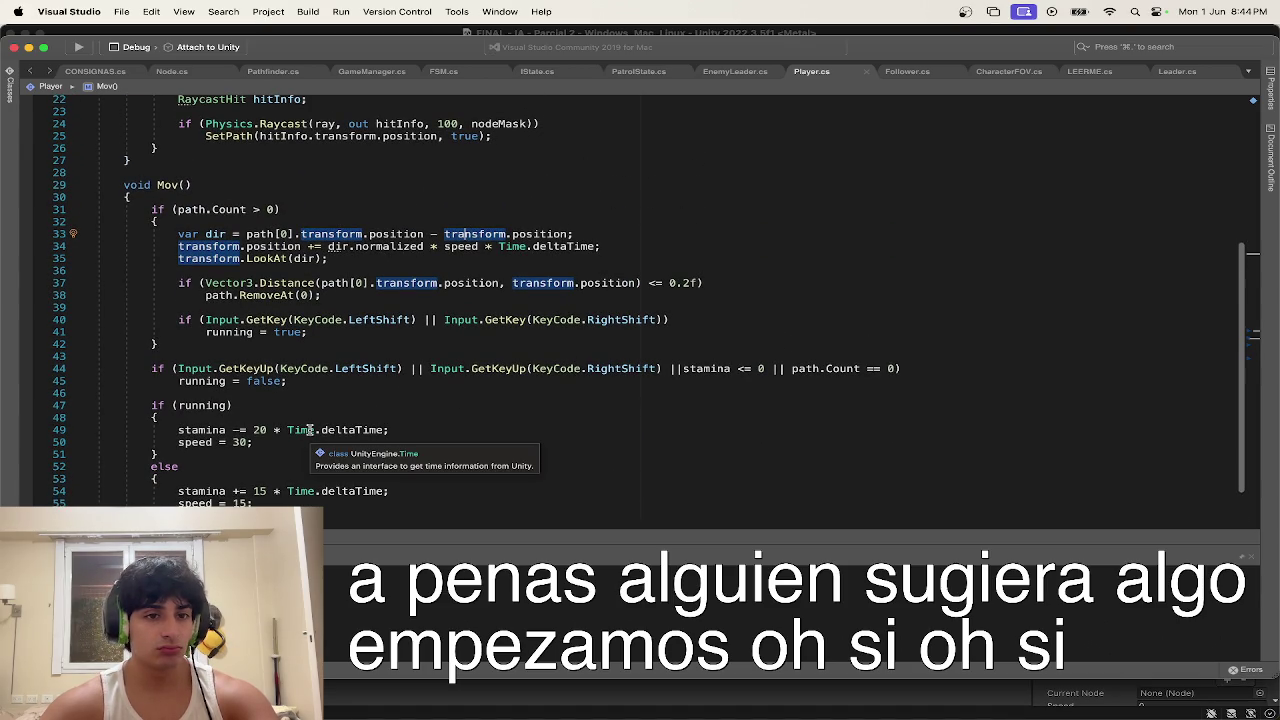
scroll(310, 430, up, 3)
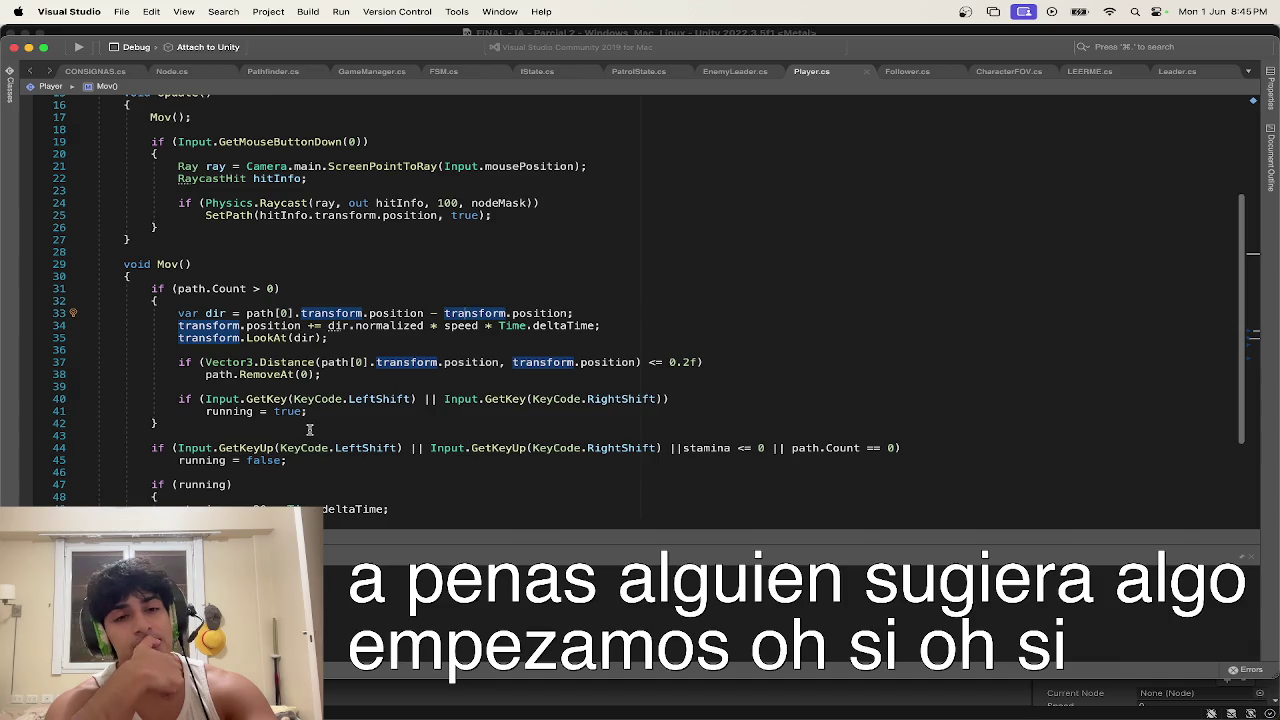
scroll(310, 430, up, 5)
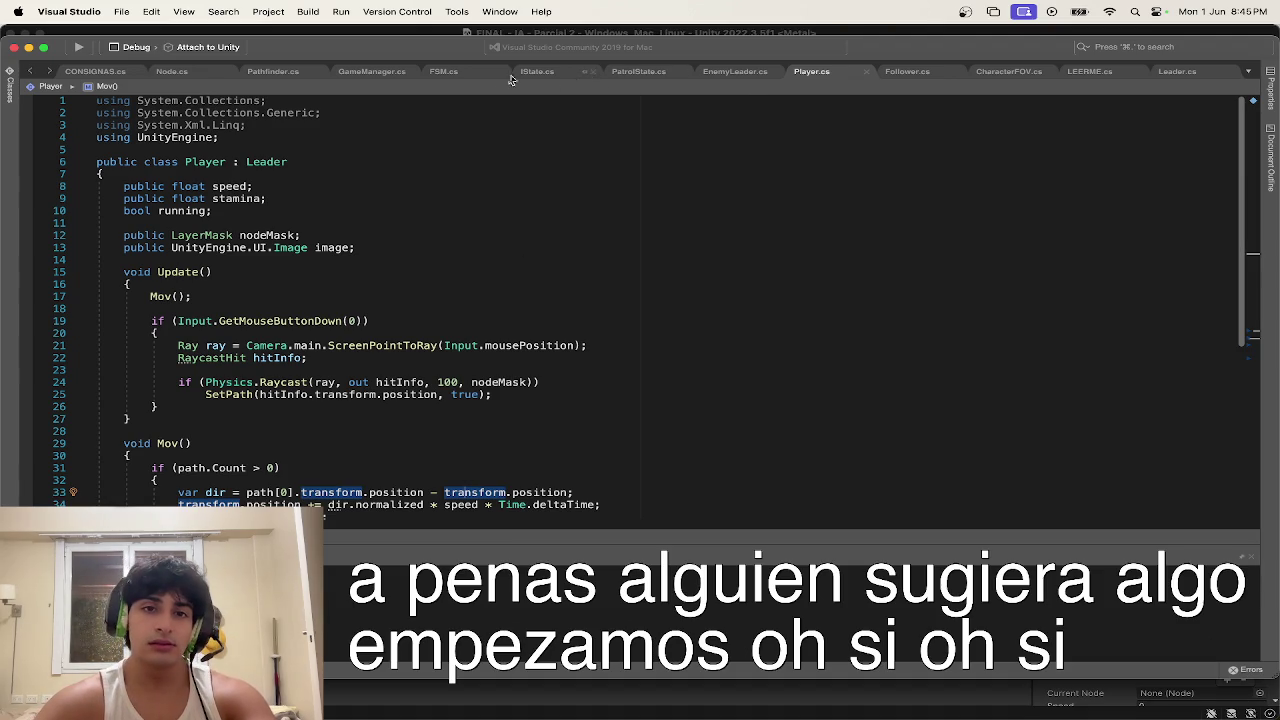
click(1184, 74)
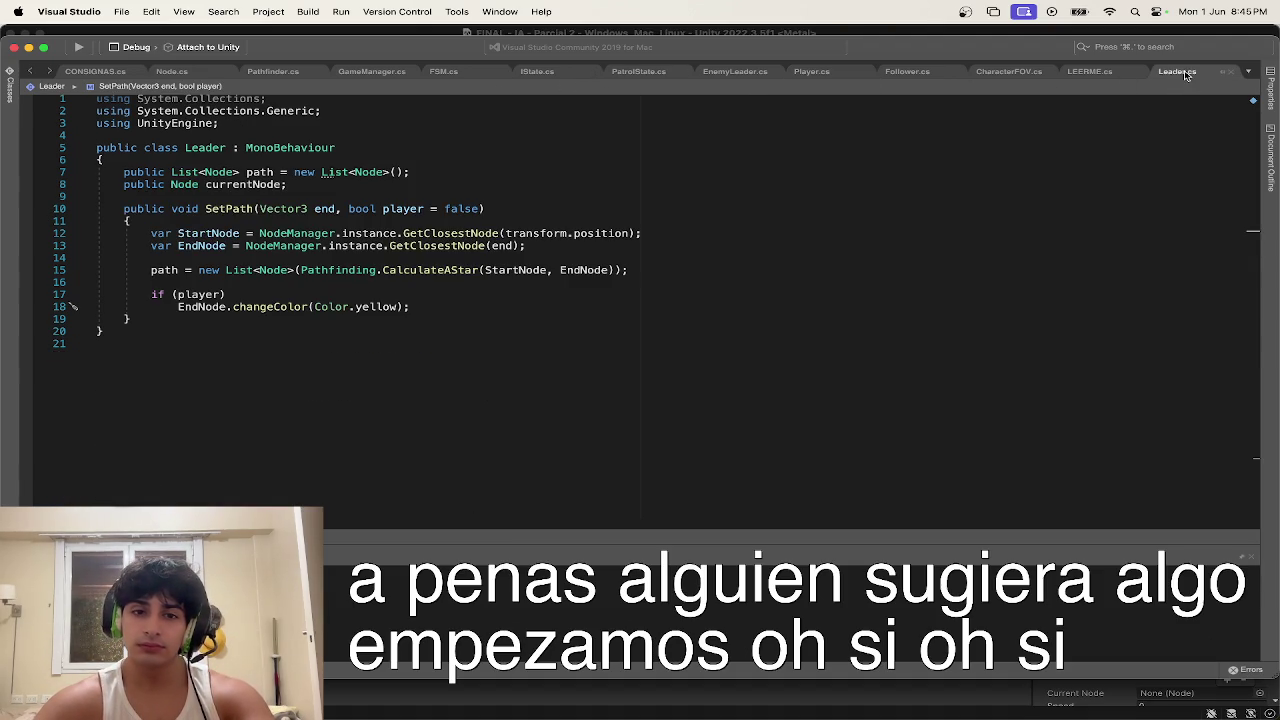
Step: In Leader.cs, delete the if (player) yellow block and SetPath's bool player parameter
click(418, 313)
drag(418, 313, 33, 295)
click(86, 294)
drag(431, 305, 50, 279)
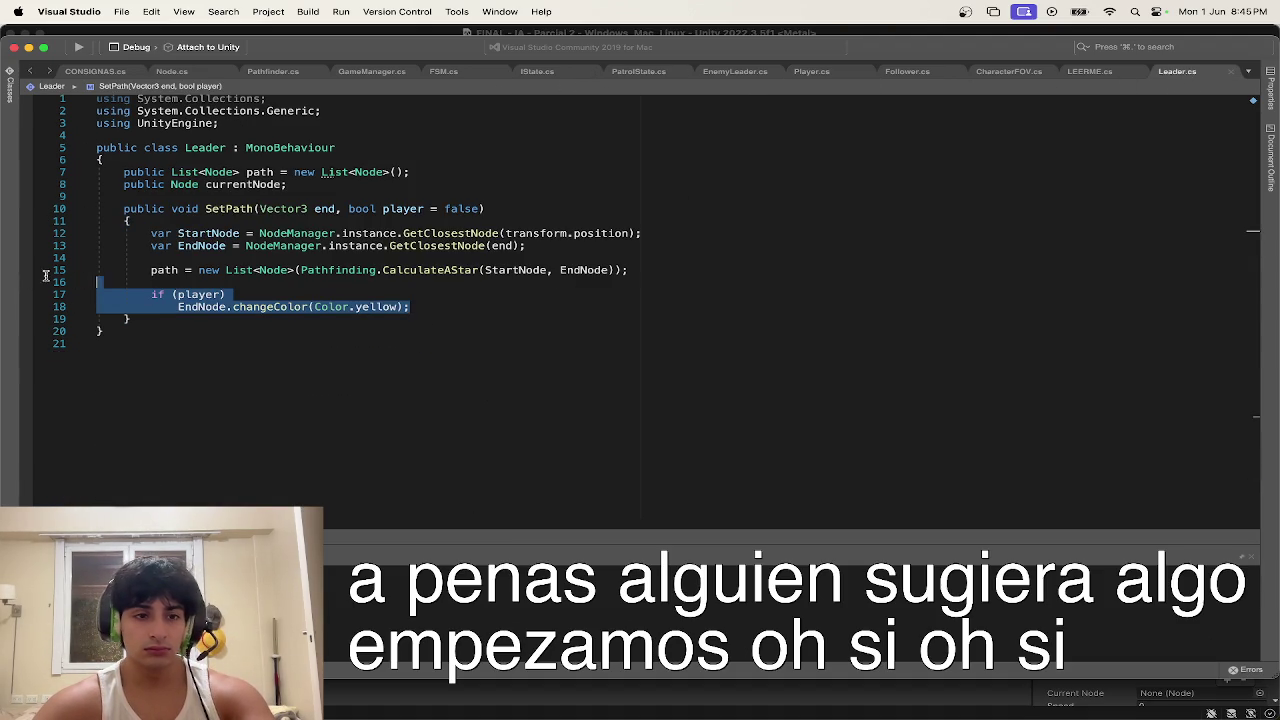
key(BackSpace)
key(BackSpace)
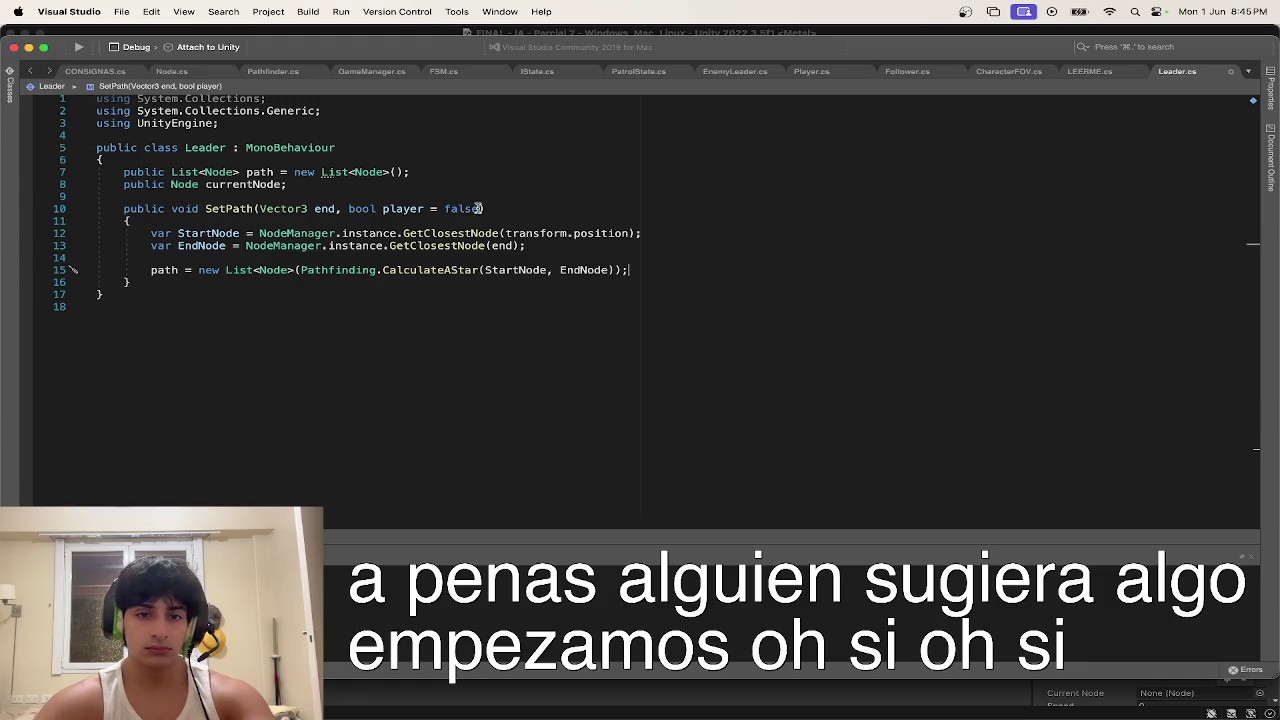
drag(483, 208, 344, 202)
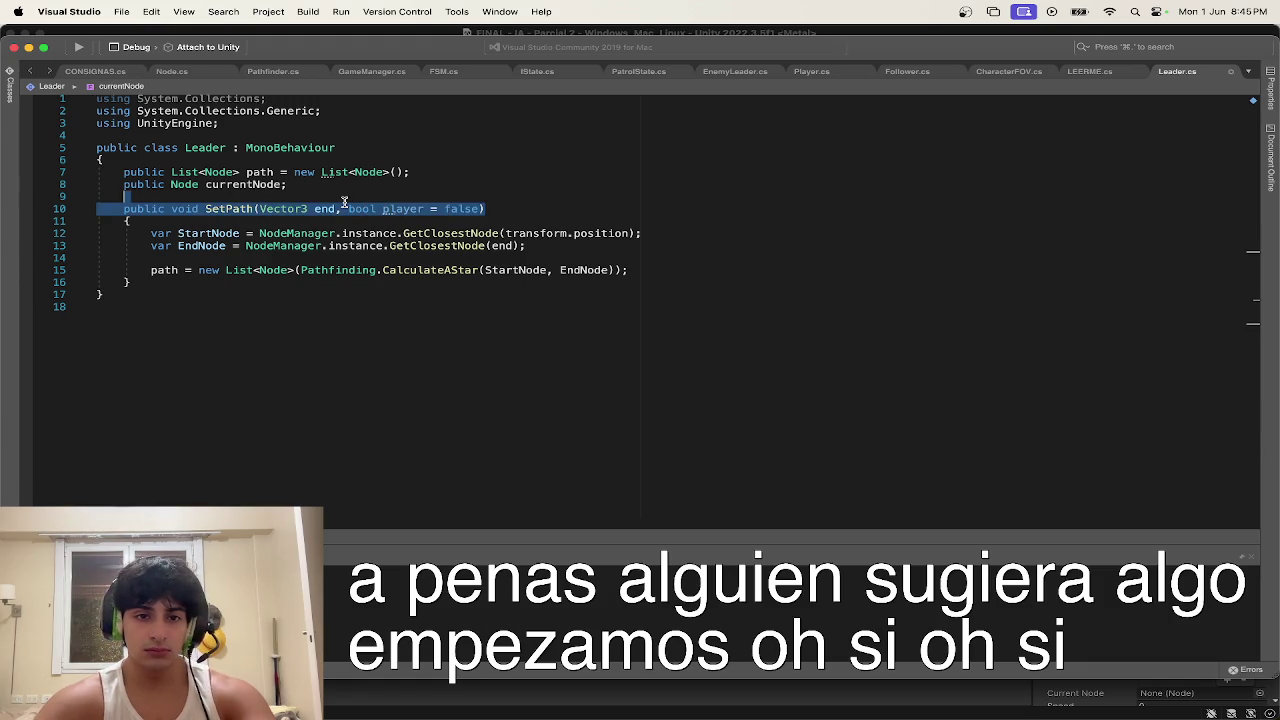
drag(478, 209, 335, 209)
key(BackSpace)
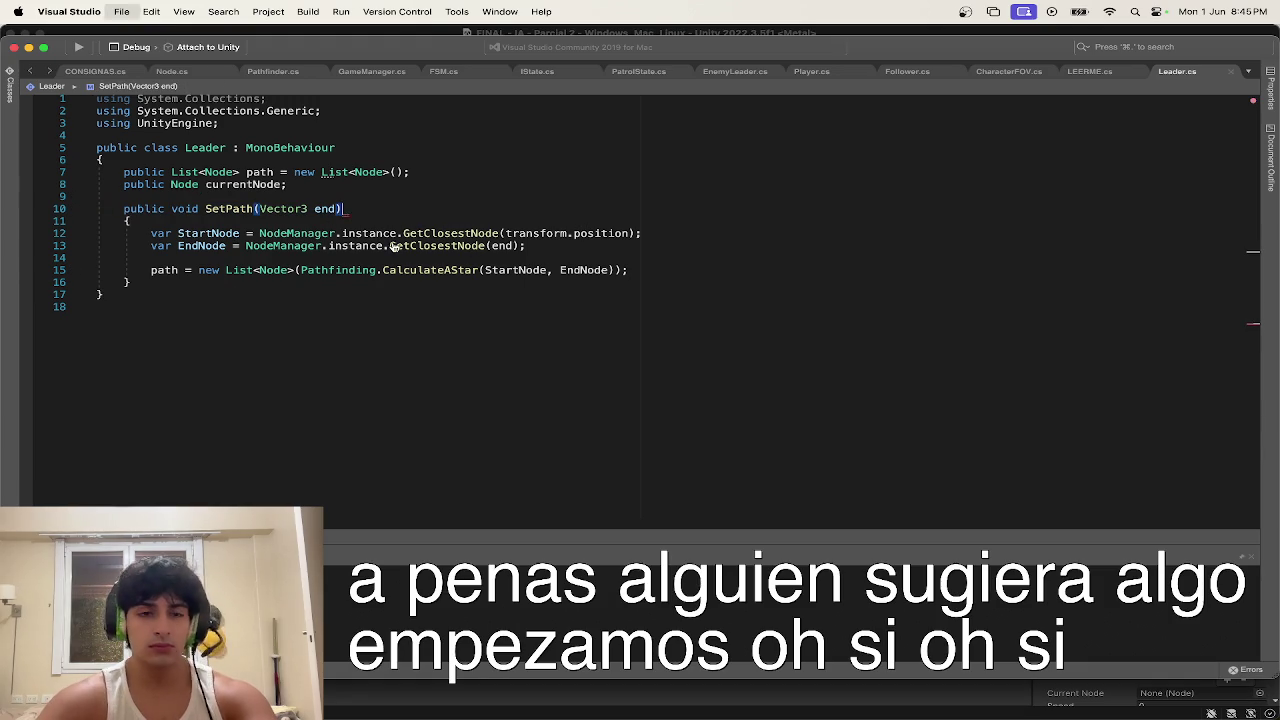
Step: In Player.cs, remove the true argument from the SetPath call and save
click(1085, 72)
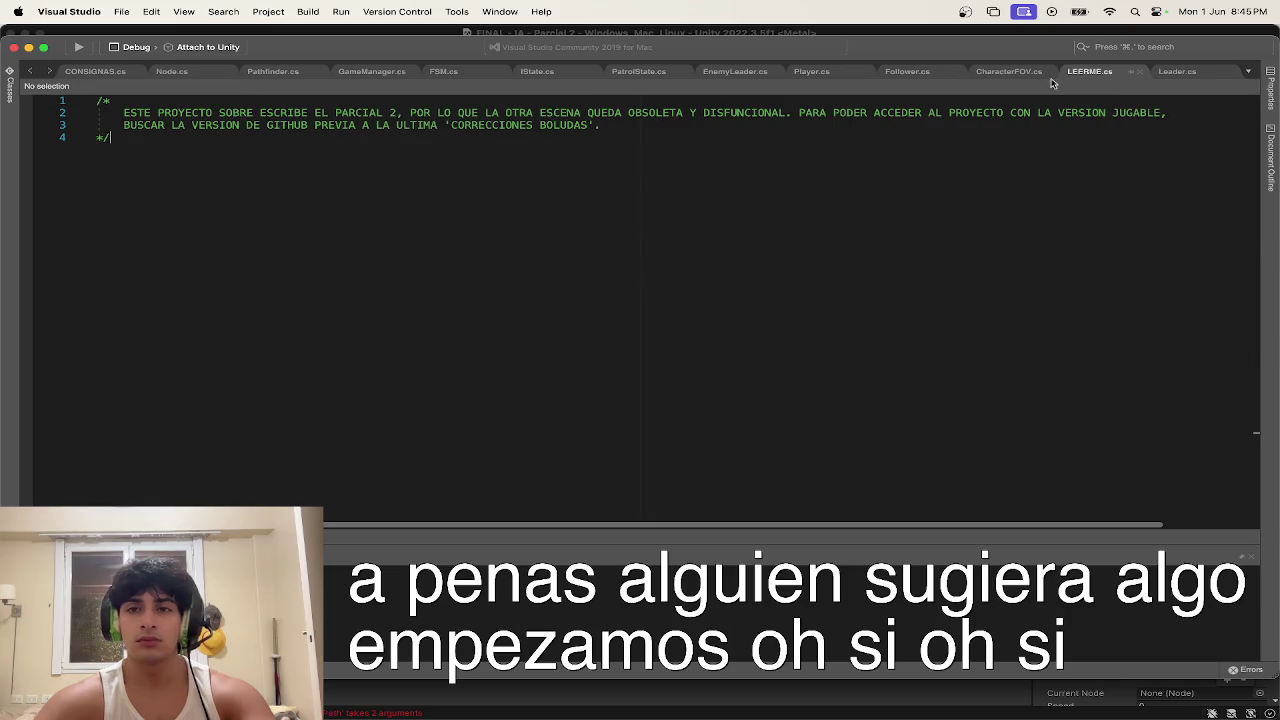
click(993, 73)
click(808, 72)
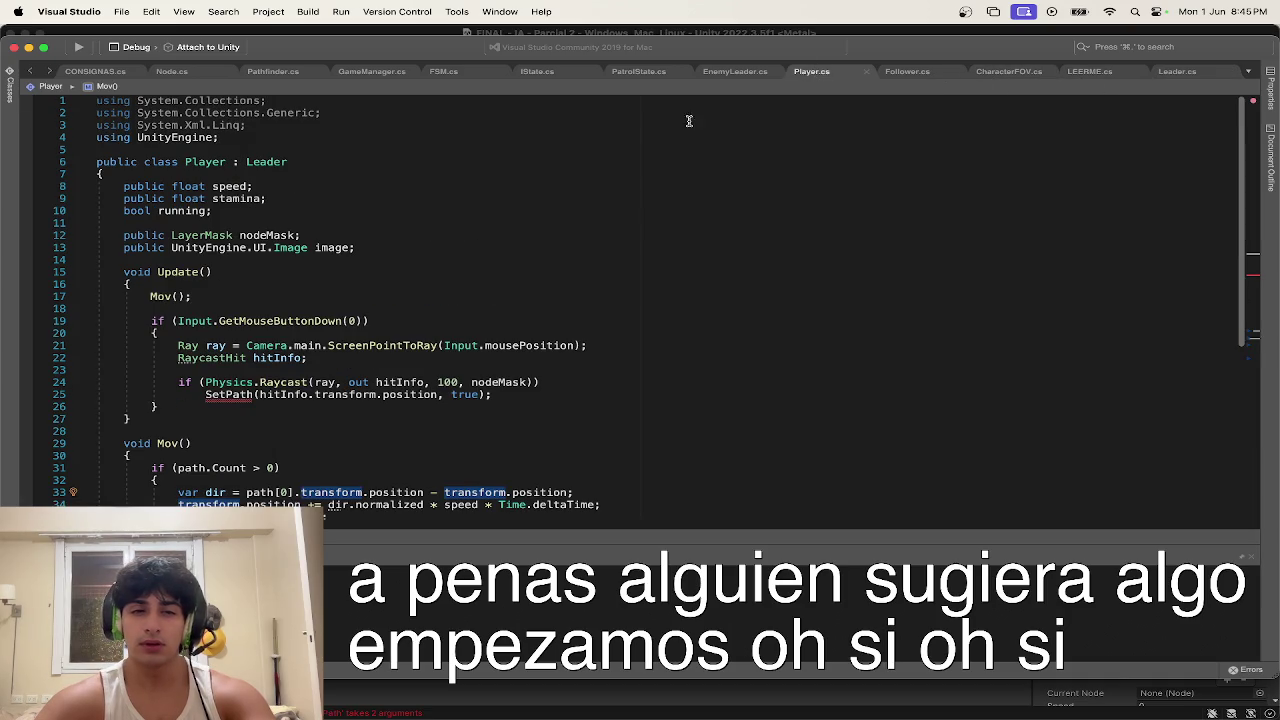
double_click(464, 395)
key(BackSpace)
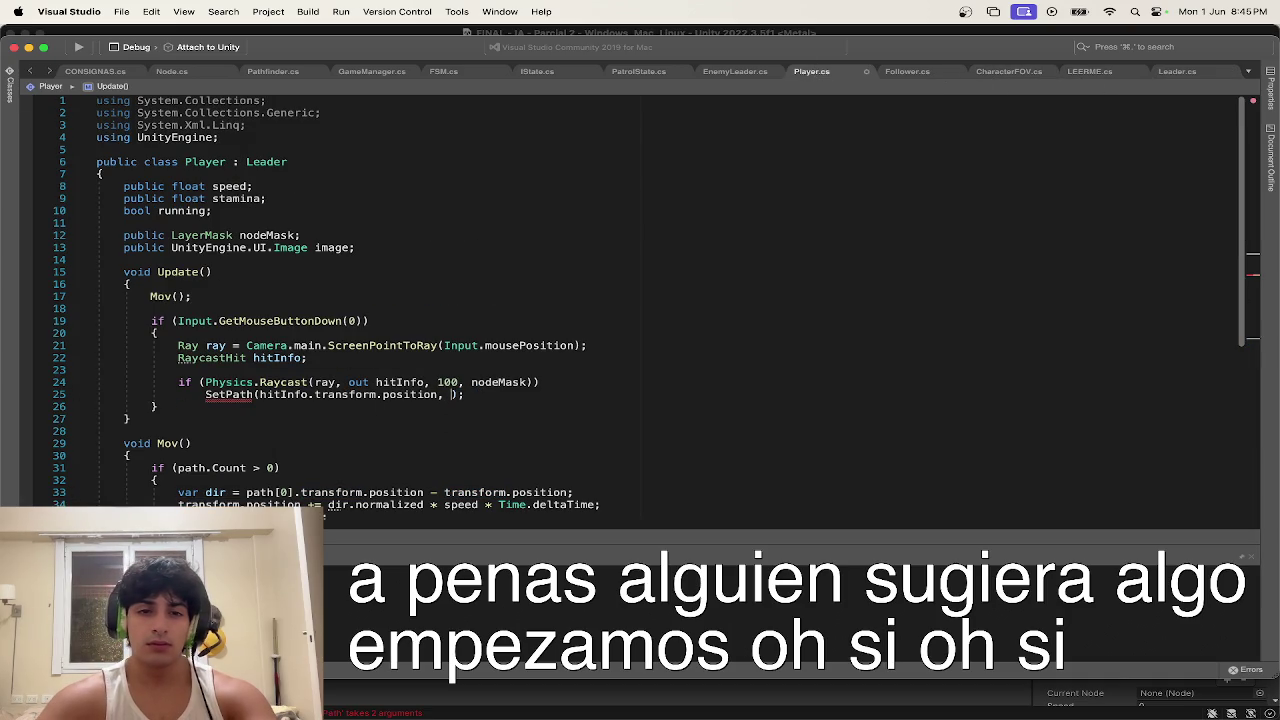
key(super+s)
scroll(425, 408, down, 10)
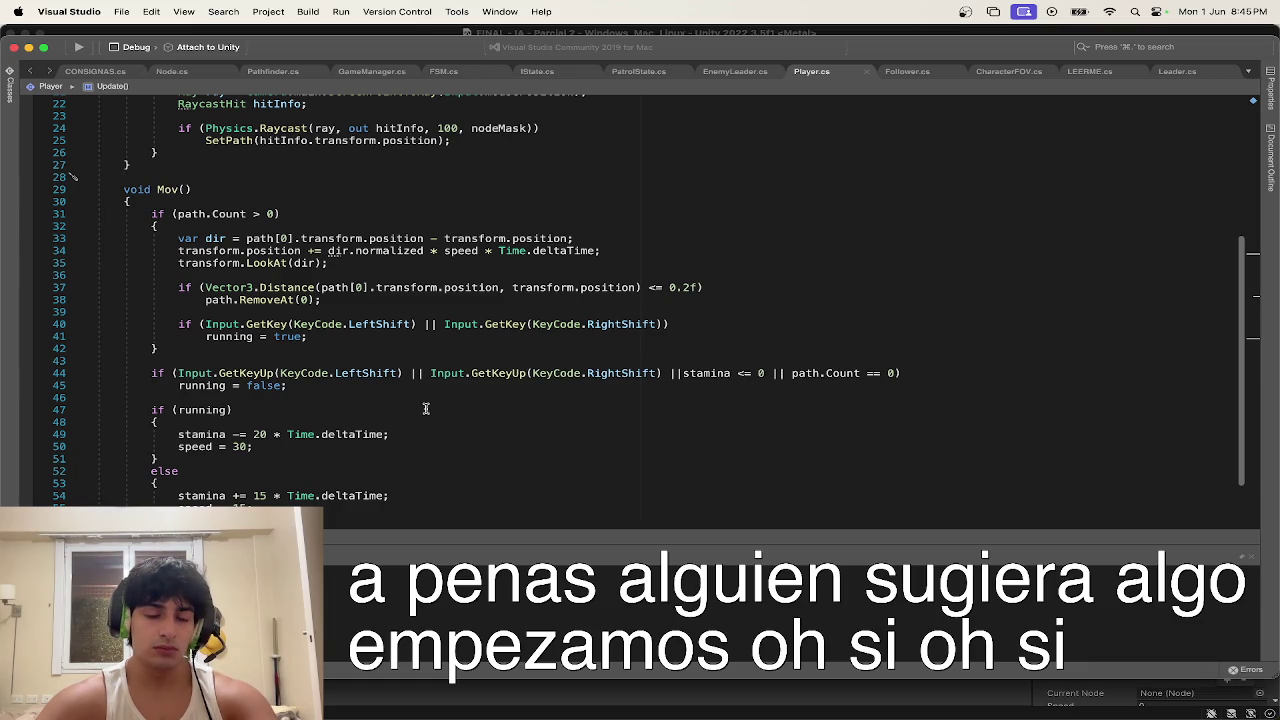
scroll(425, 408, down, 4)
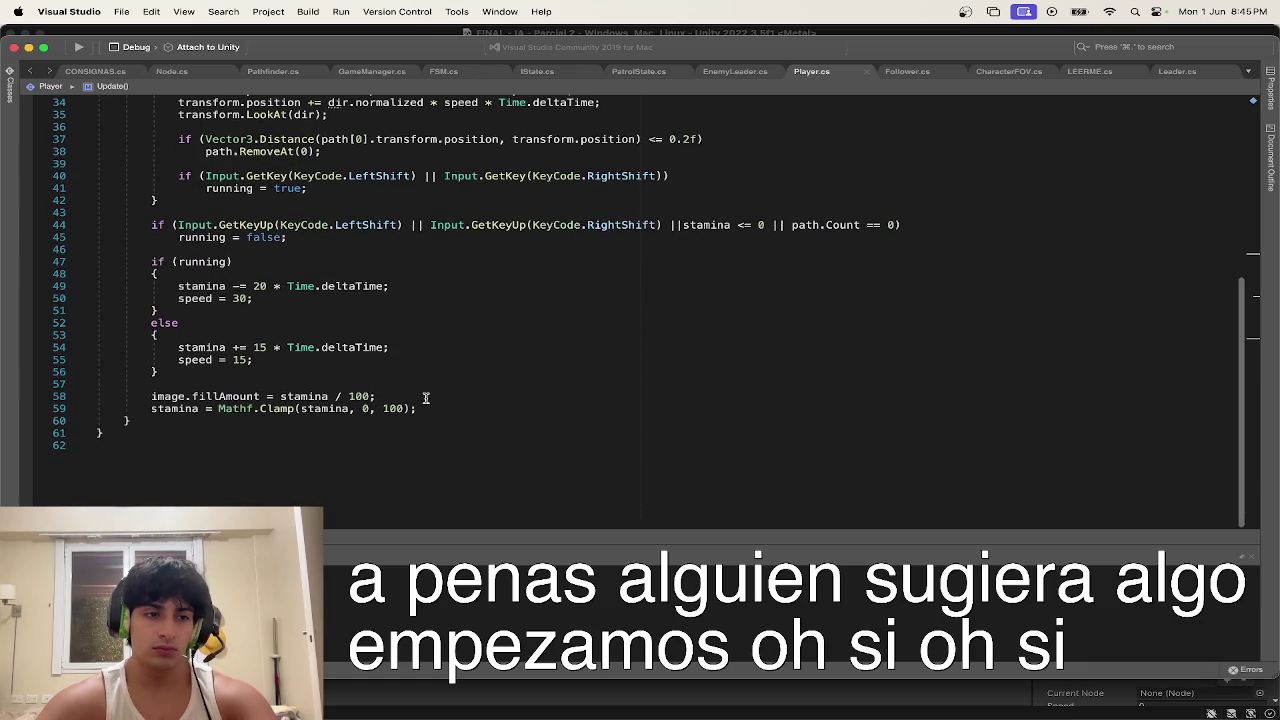
Step: Begin an 'if (path.' check on a new line after Mov()'s stamina clamp
click(442, 408)
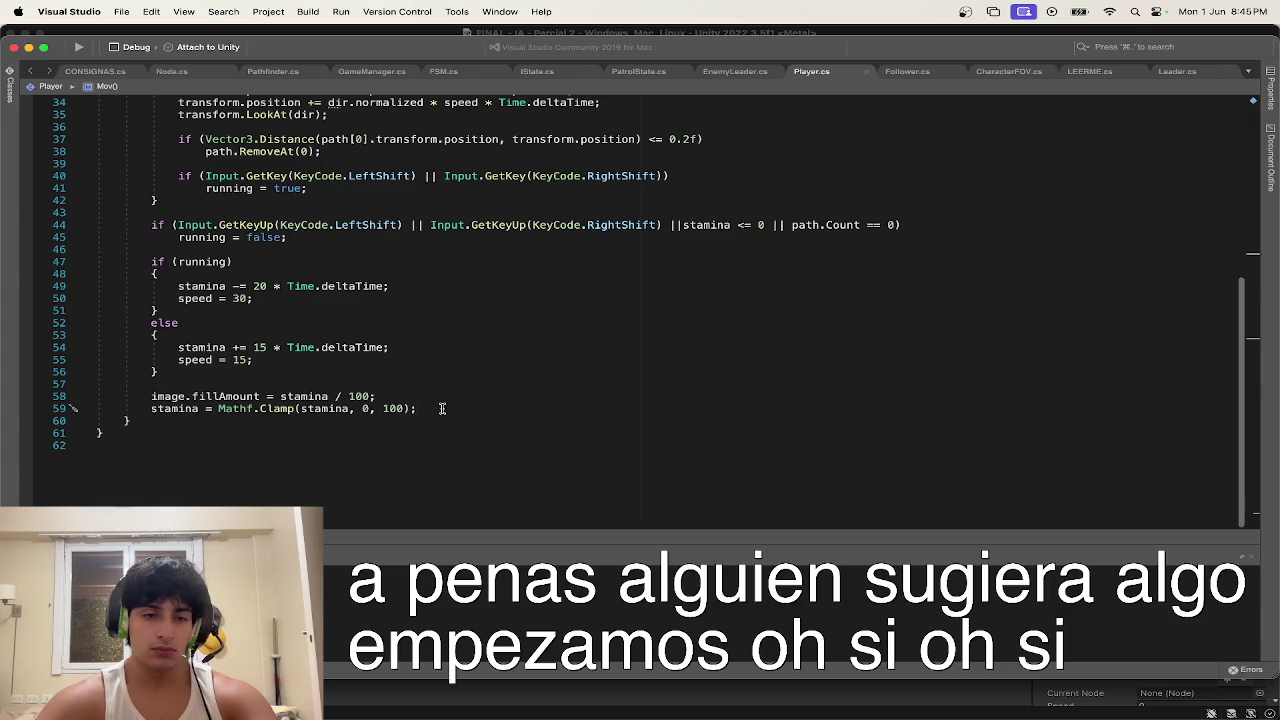
key(Return)
key(Return)
text(if)
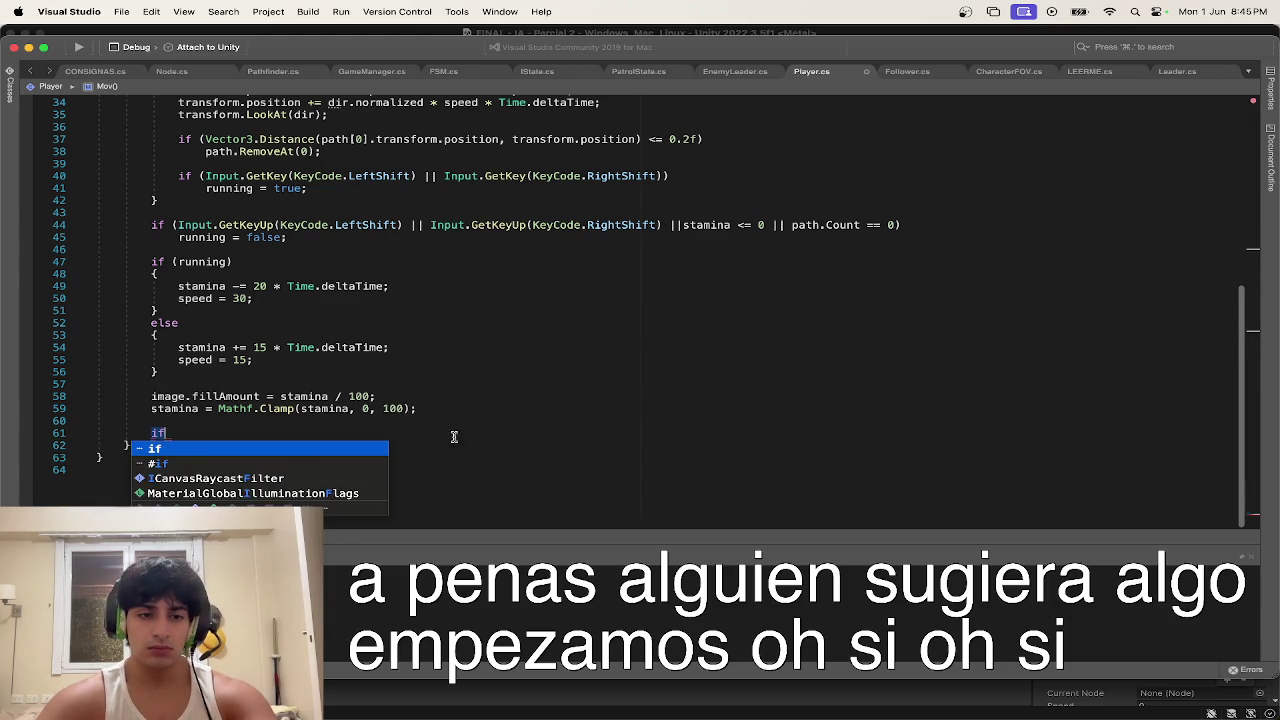
scroll(409, 398, up, 10)
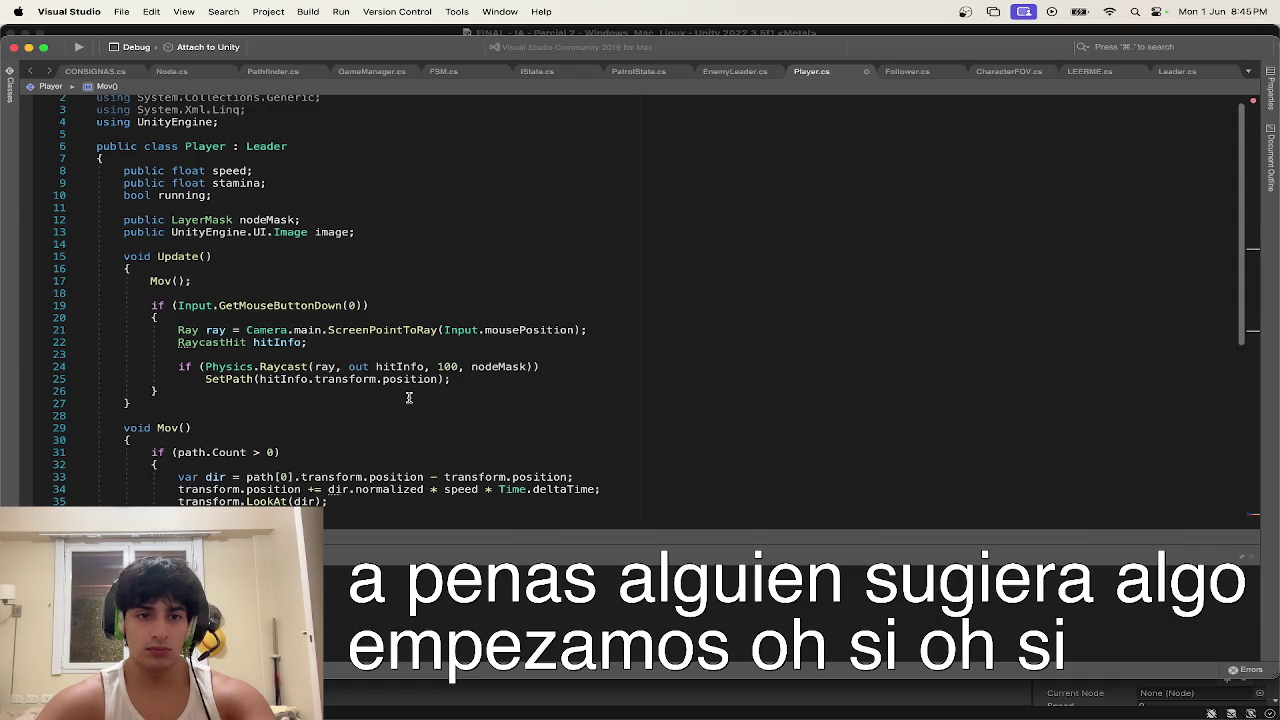
scroll(409, 398, down, 10)
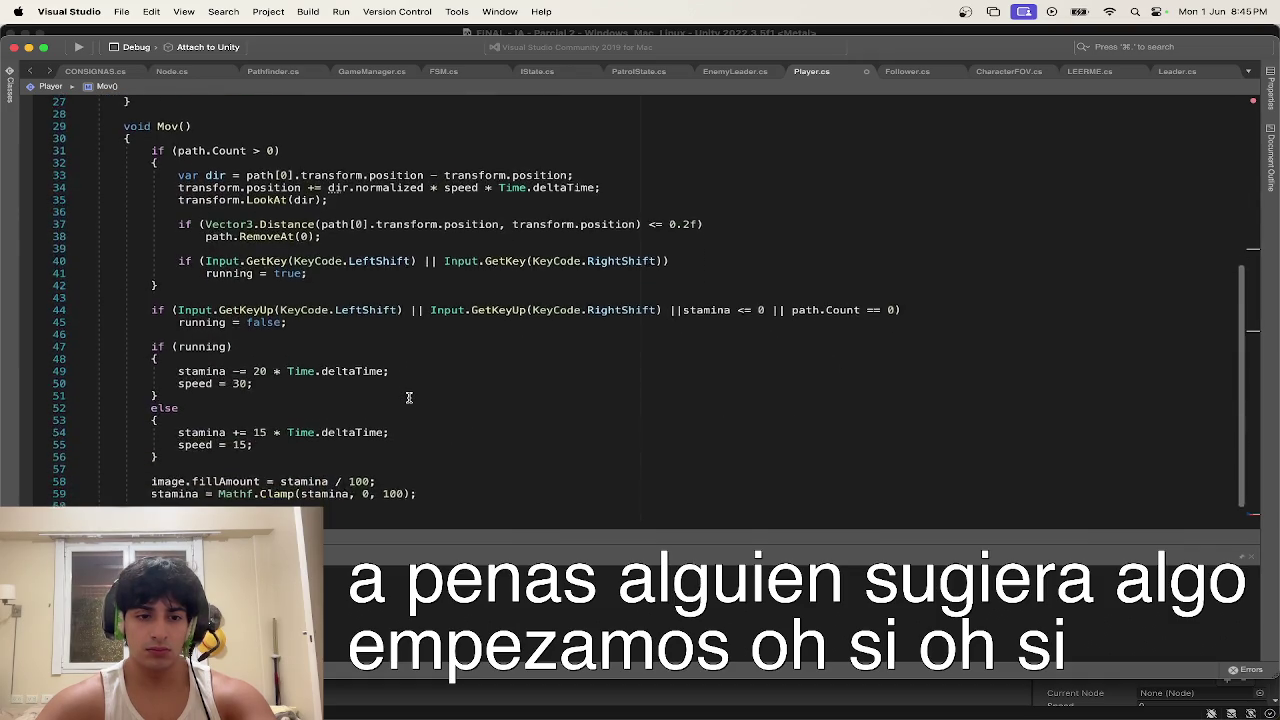
text(if(path)
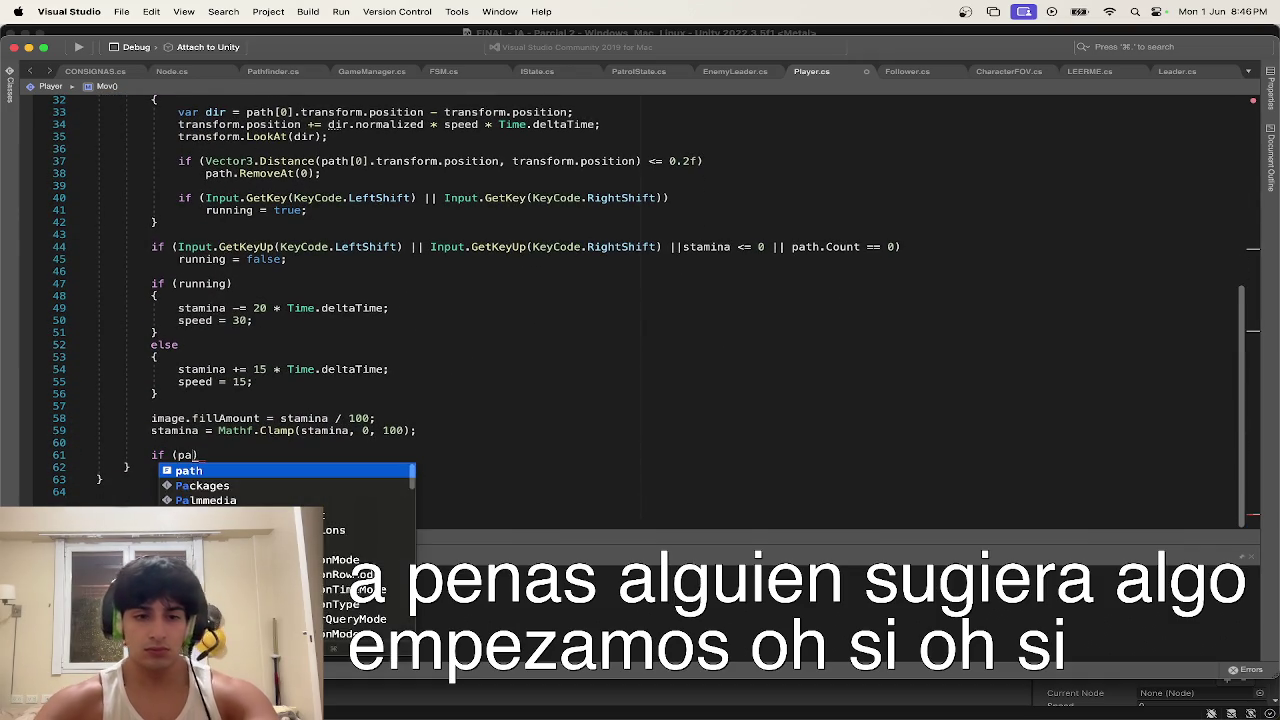
text(.)
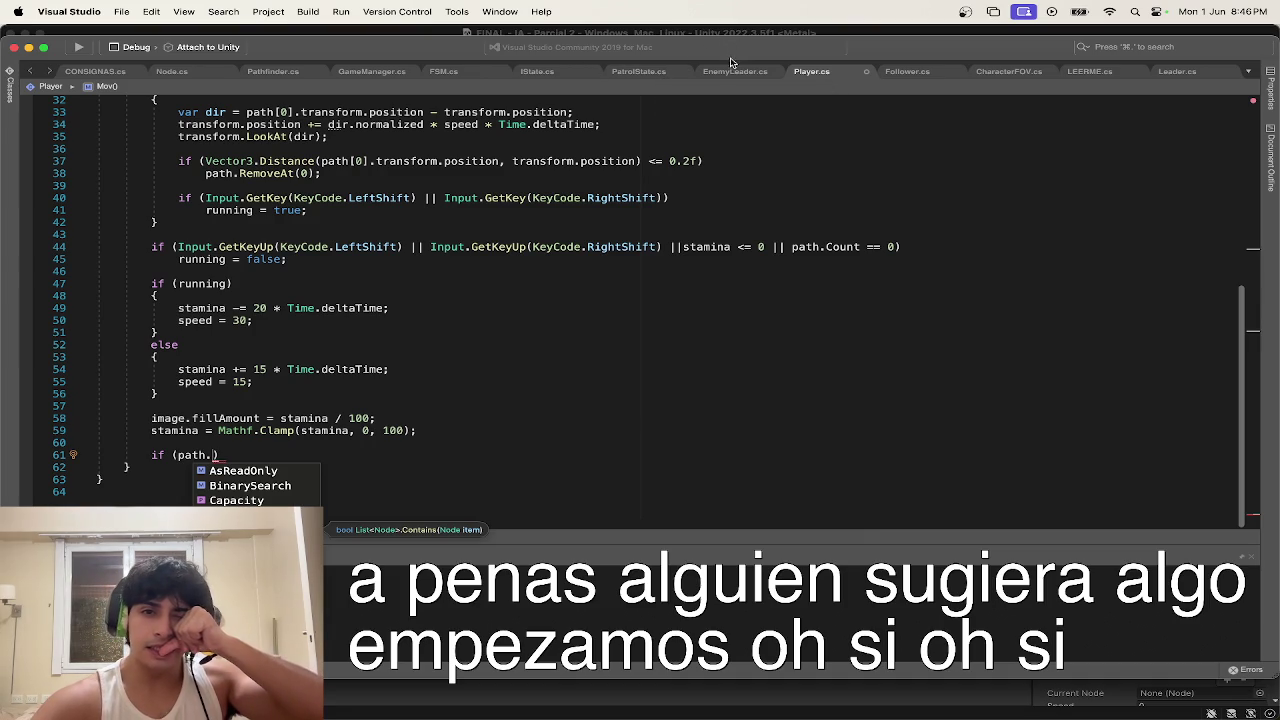
click(172, 73)
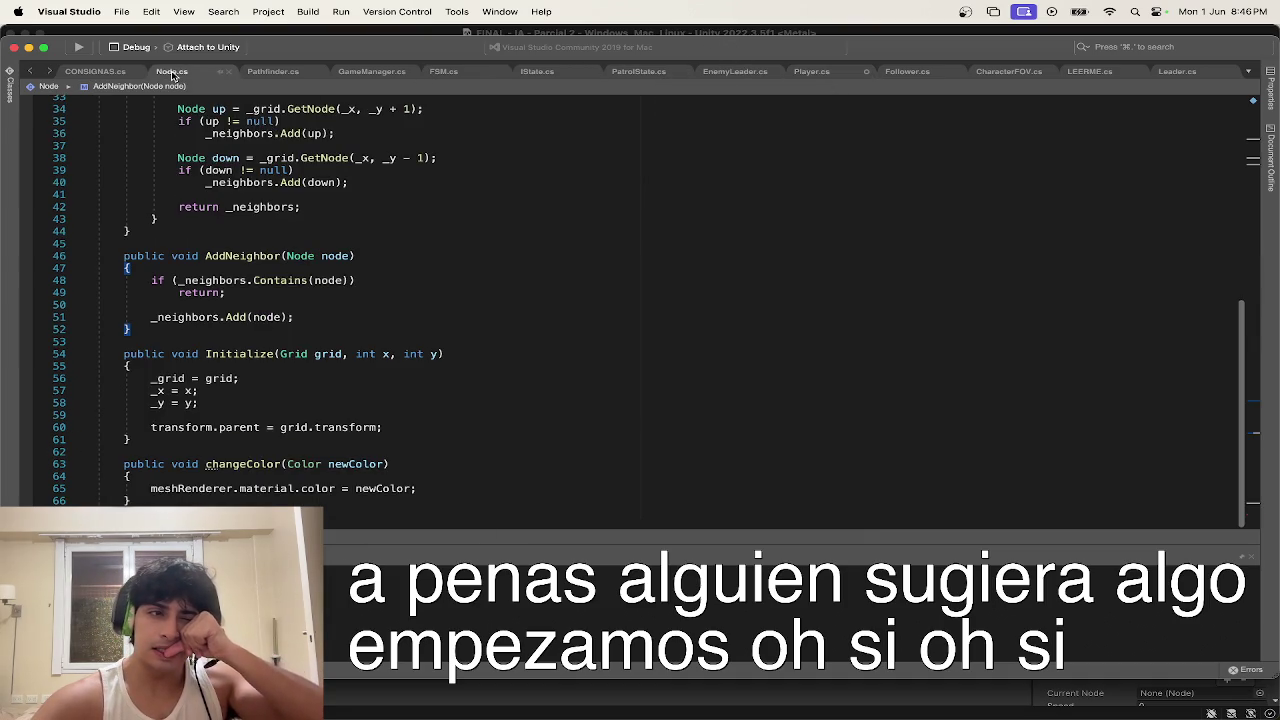
Step: In Node.cs, change the meshRenderer field from private to public
scroll(268, 150, up, 10)
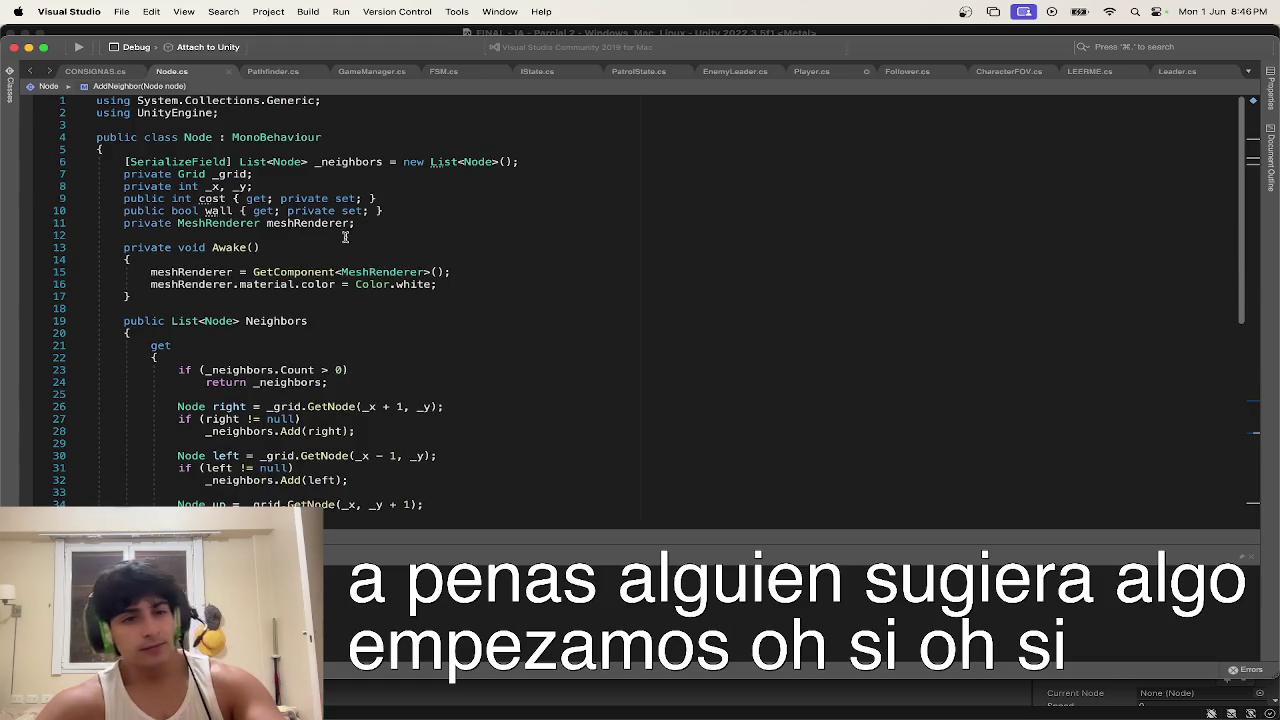
double_click(162, 223)
text(pu)
key(Return)
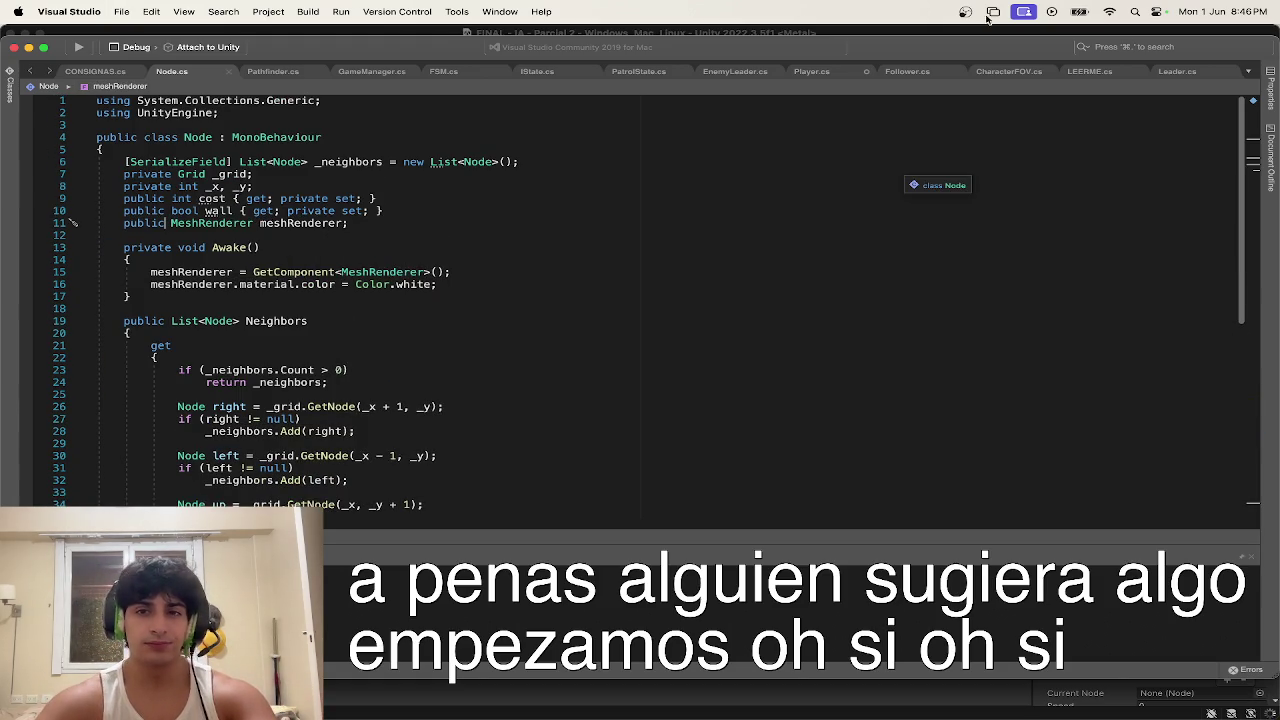
Step: Make the Player.cs if condition read path[path.Count].meshRenderer.material.color
click(813, 72)
click(211, 455)
text(co)
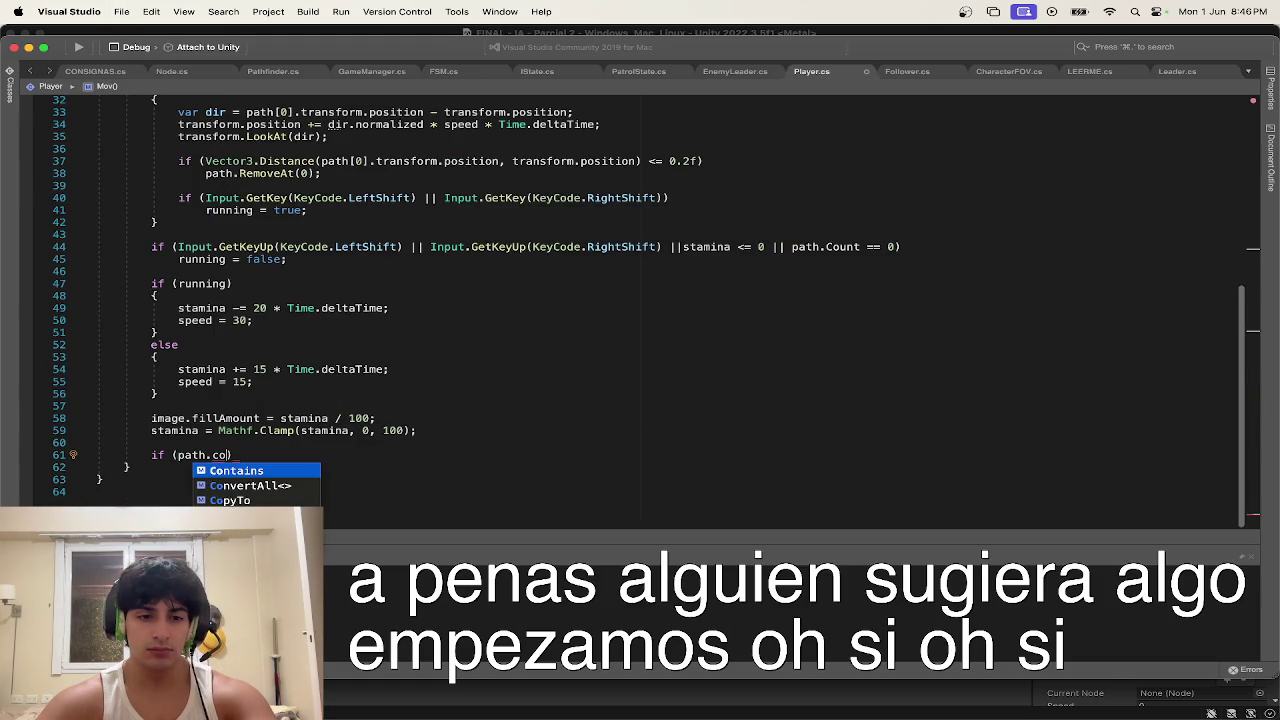
key(Down)
key(Down)
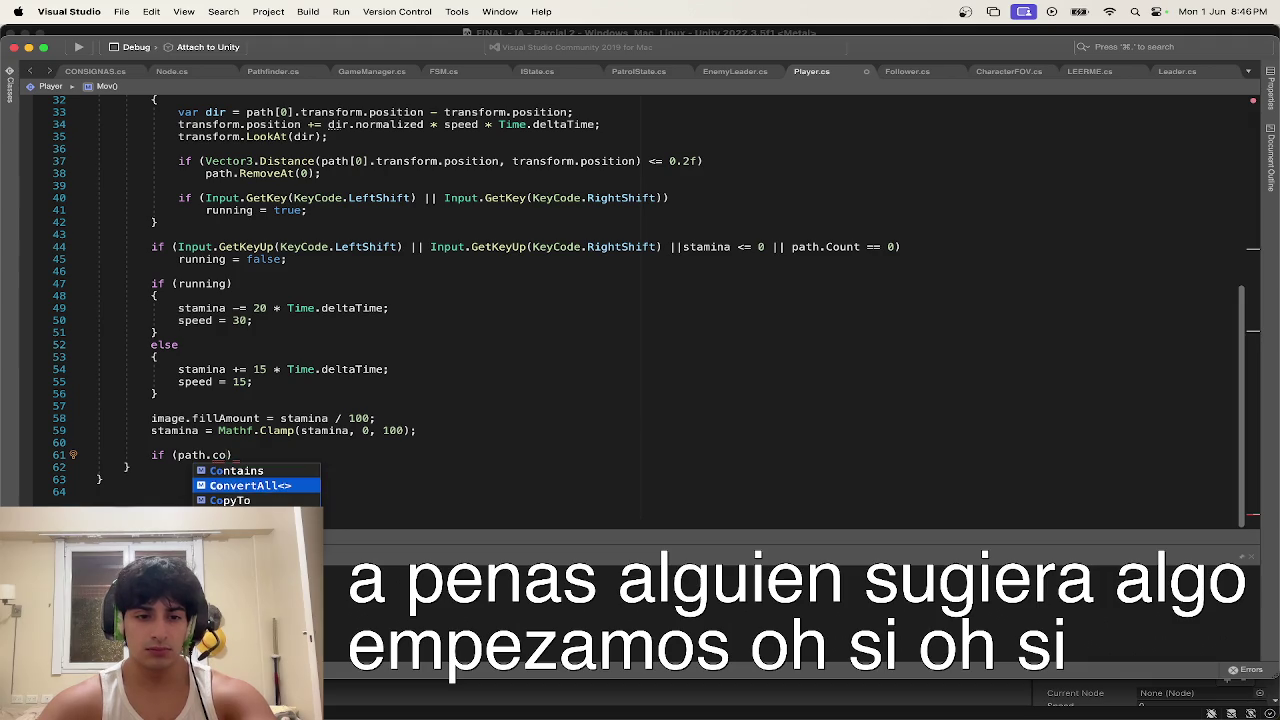
key(BackSpace)
key(BackSpace)
key(BackSpace)
text([)
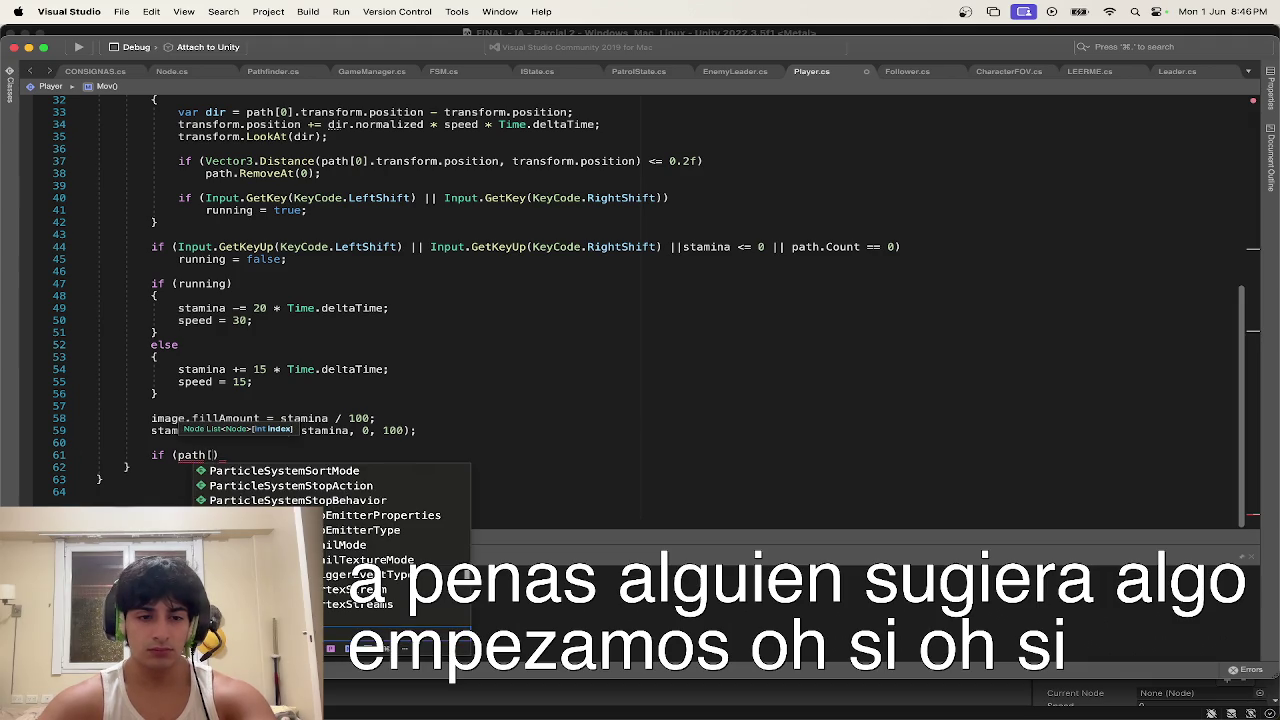
text([)
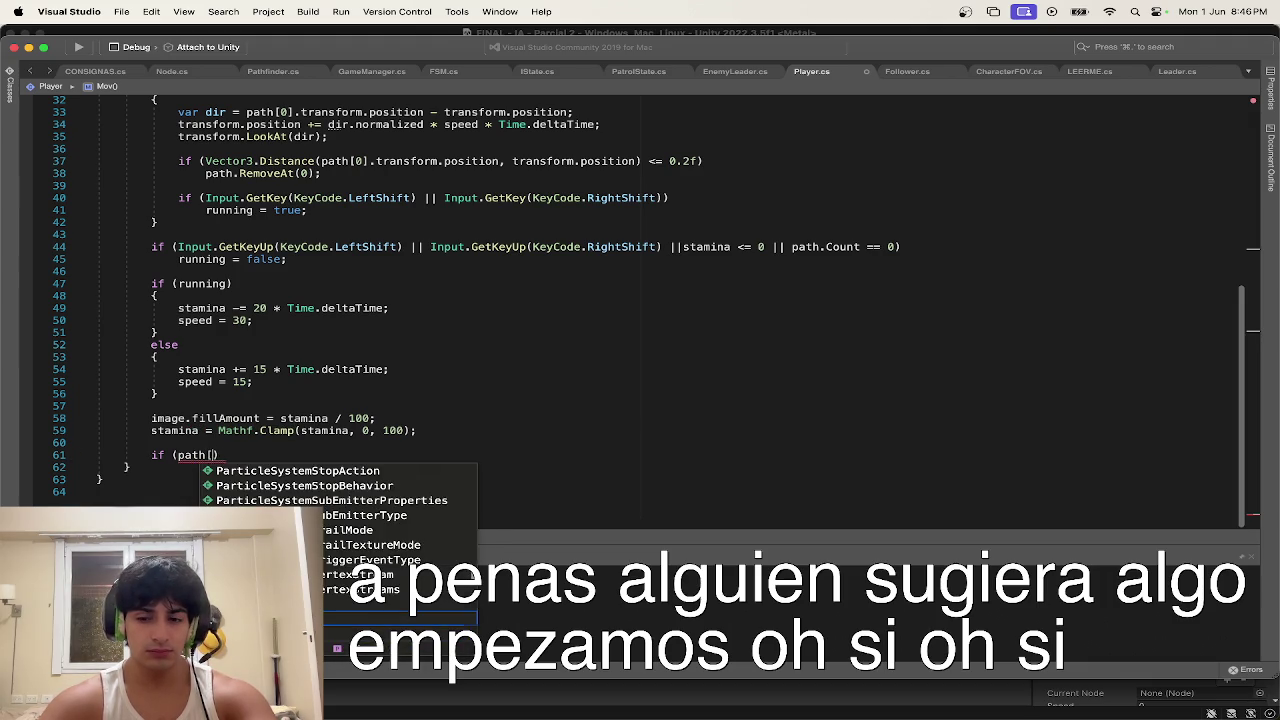
key(BackSpace)
text(a)
key(BackSpace)
text(path.Count])
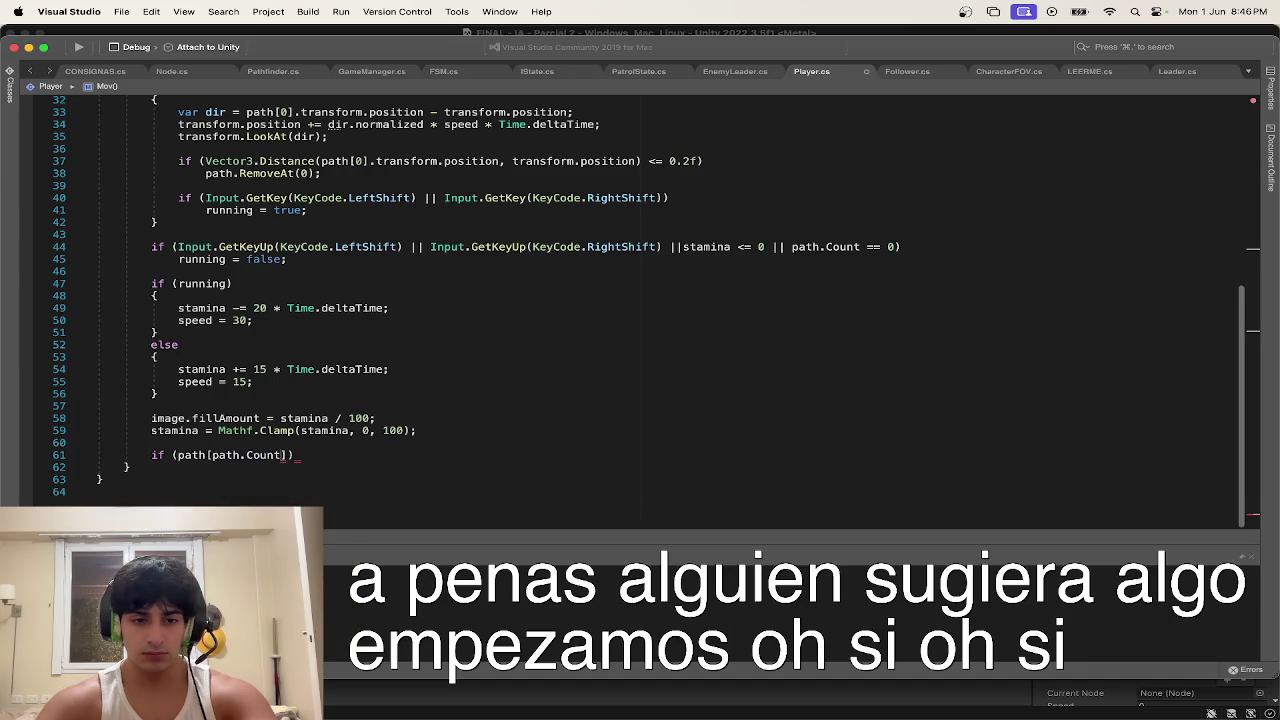
text(.)
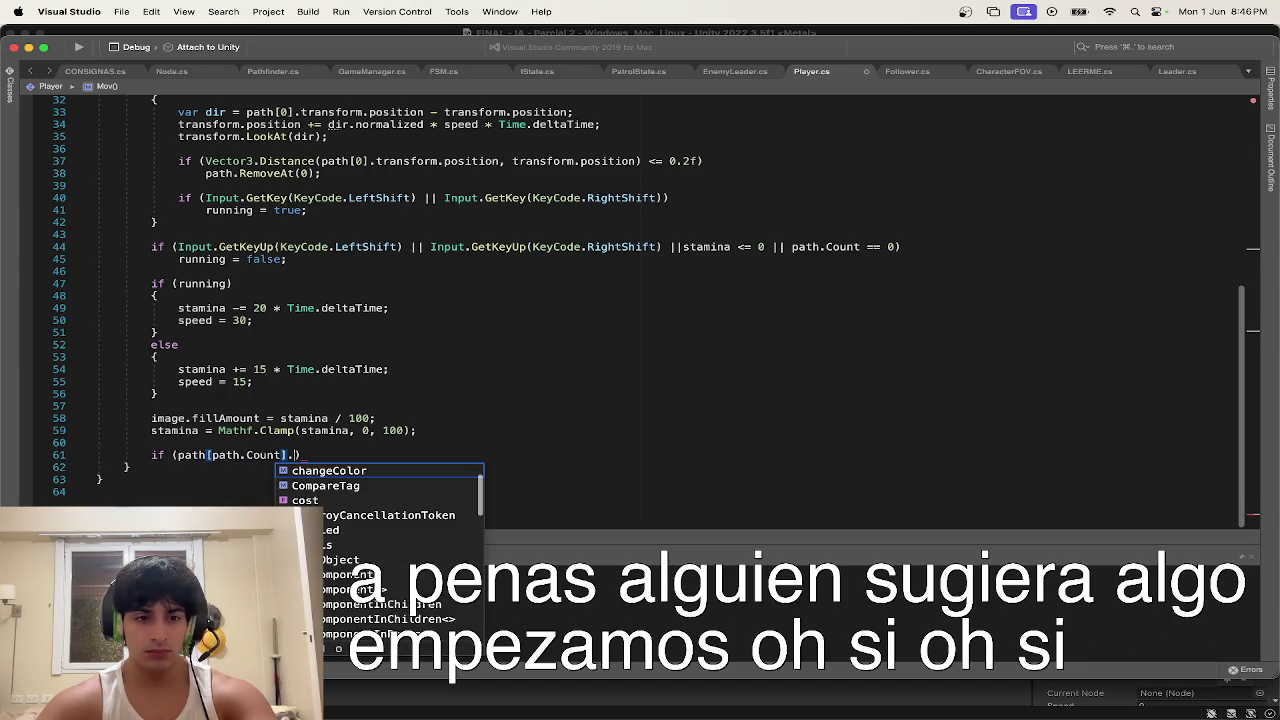
text(meshRenderer)
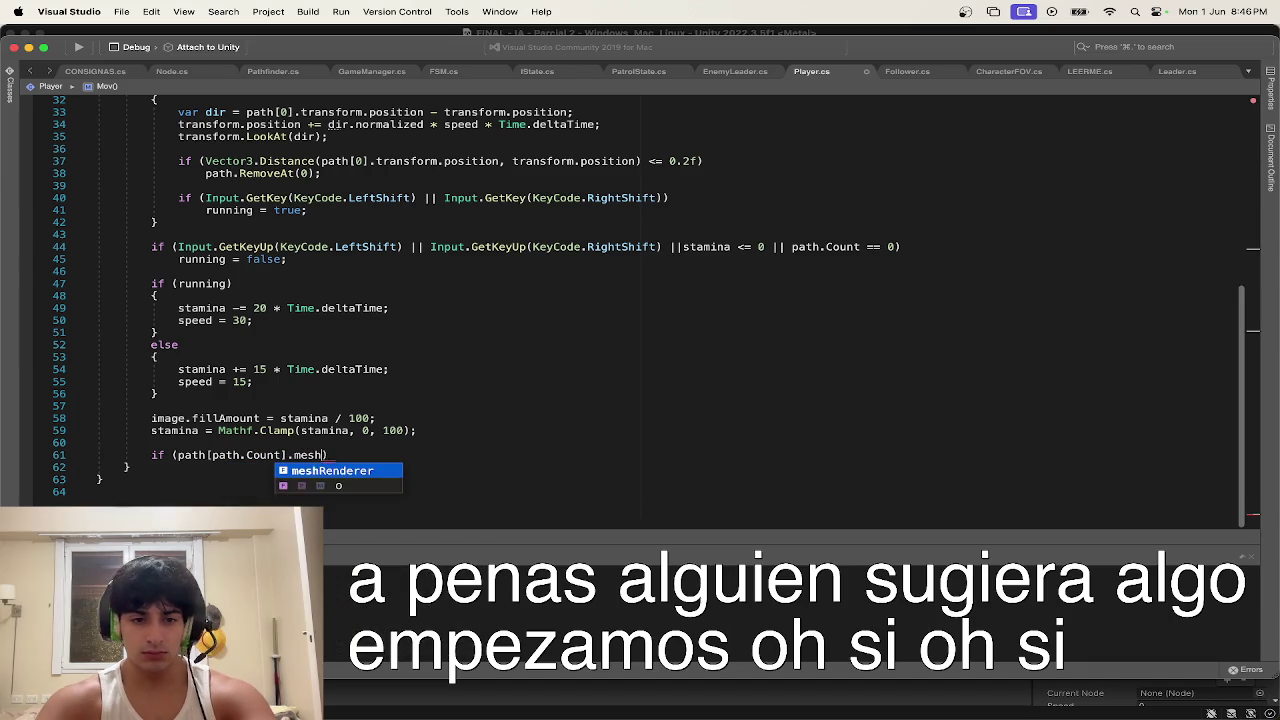
text(.mat)
key(Return)
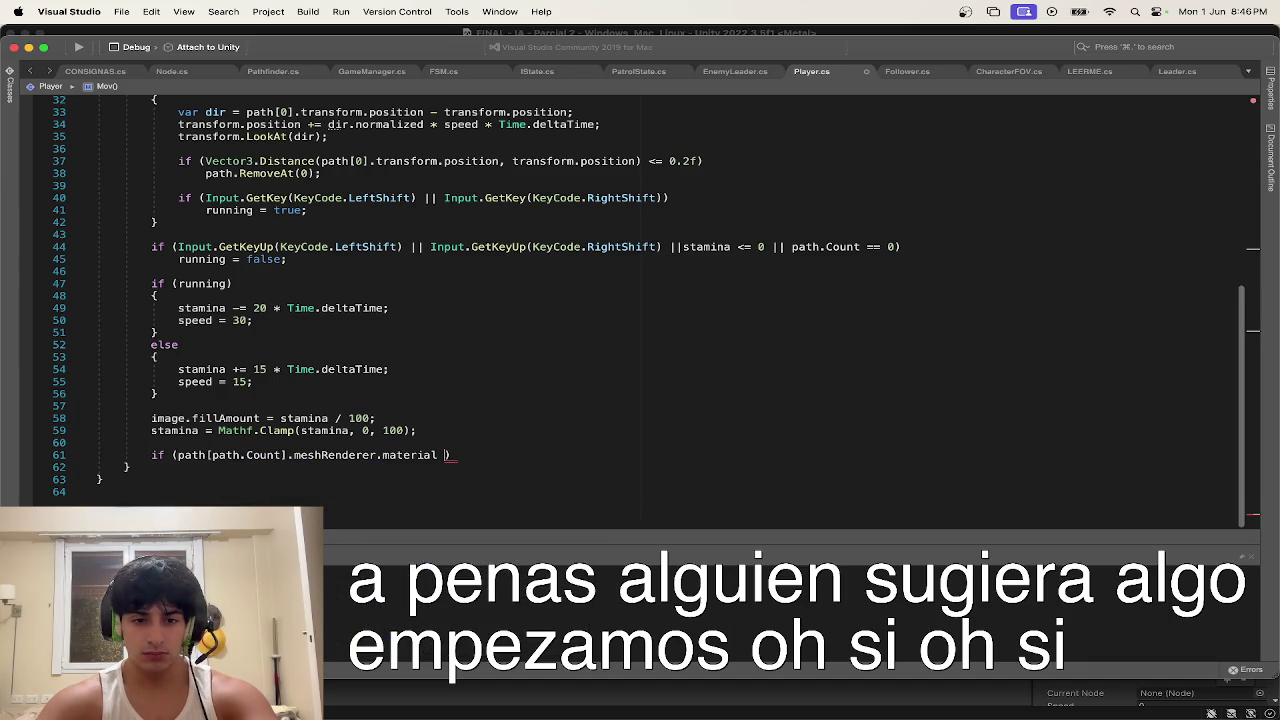
text(.col)
key(Return)
Step: Finish the condition with != Color.yellow and start the if body
text(!= cp)
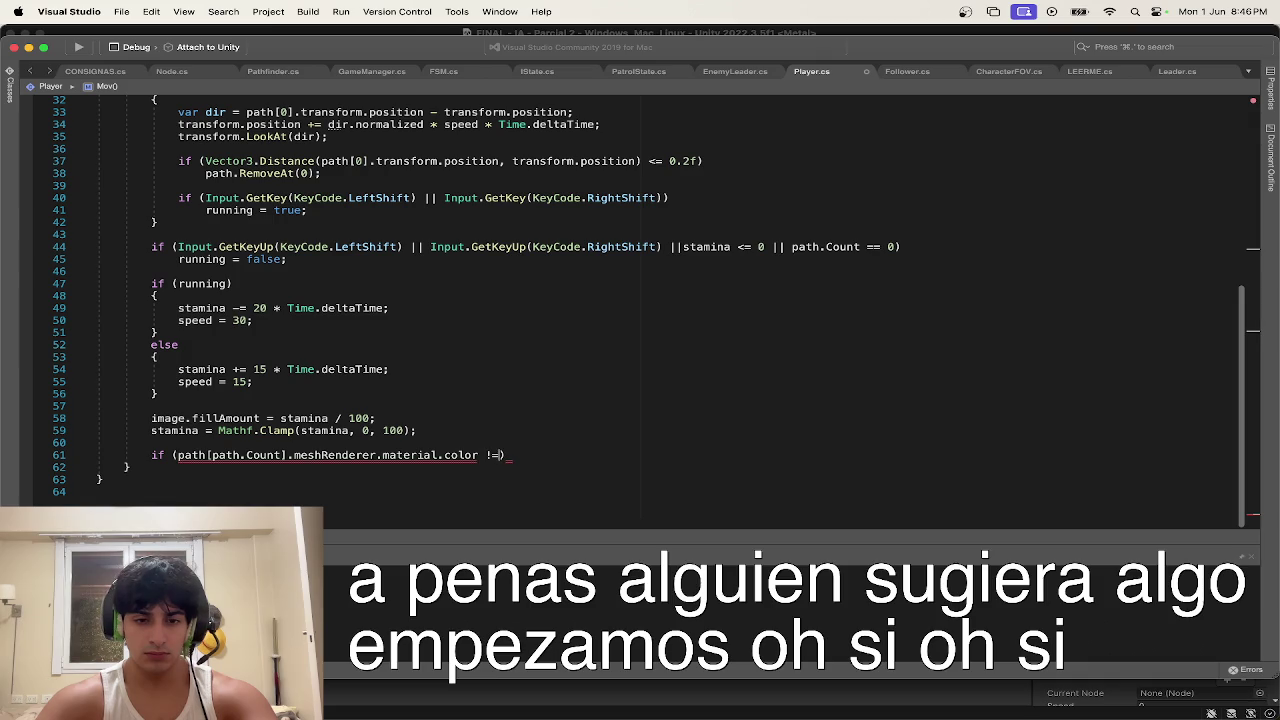
text(lo)
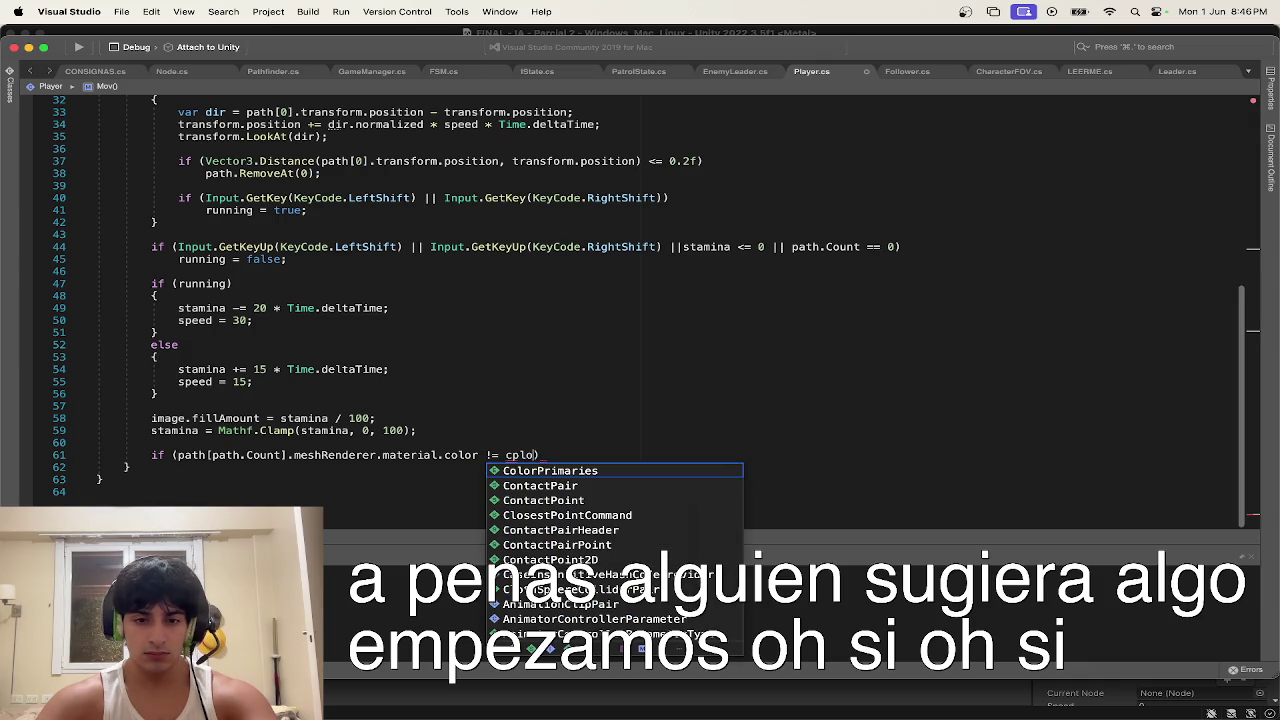
key(BackSpace)
key(BackSpace)
key(BackSpace)
text(col)
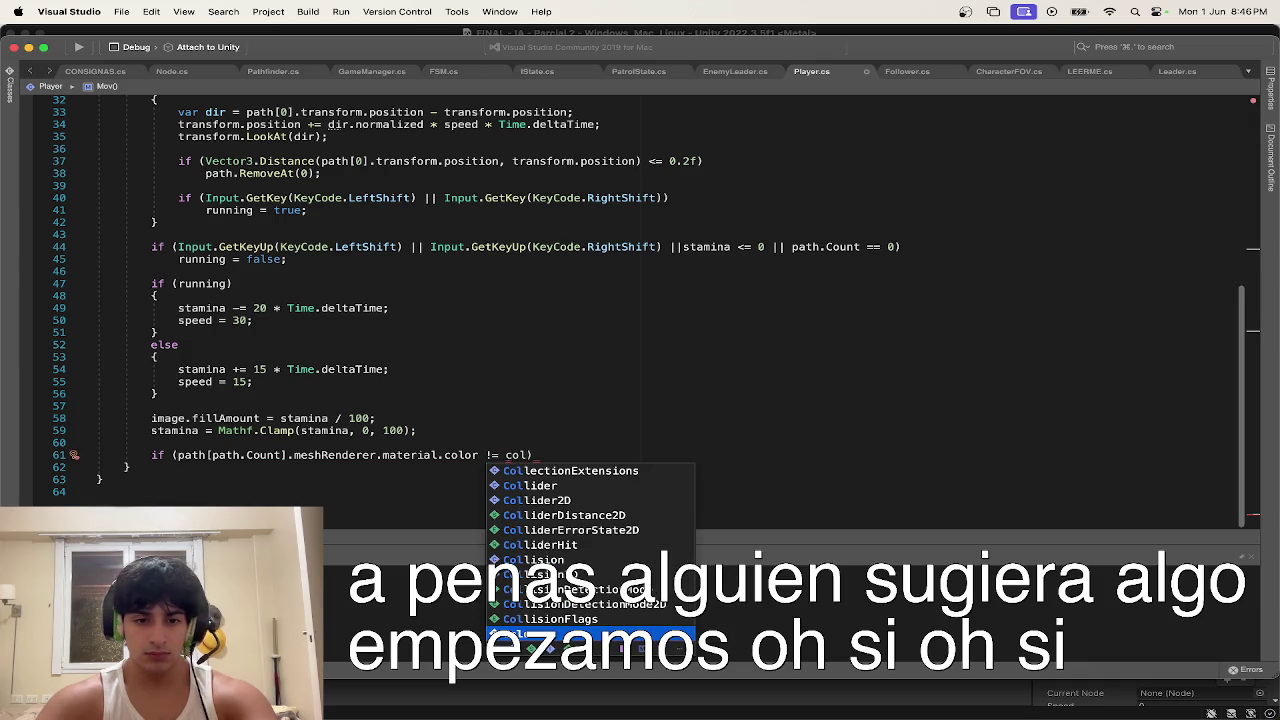
key(Return)
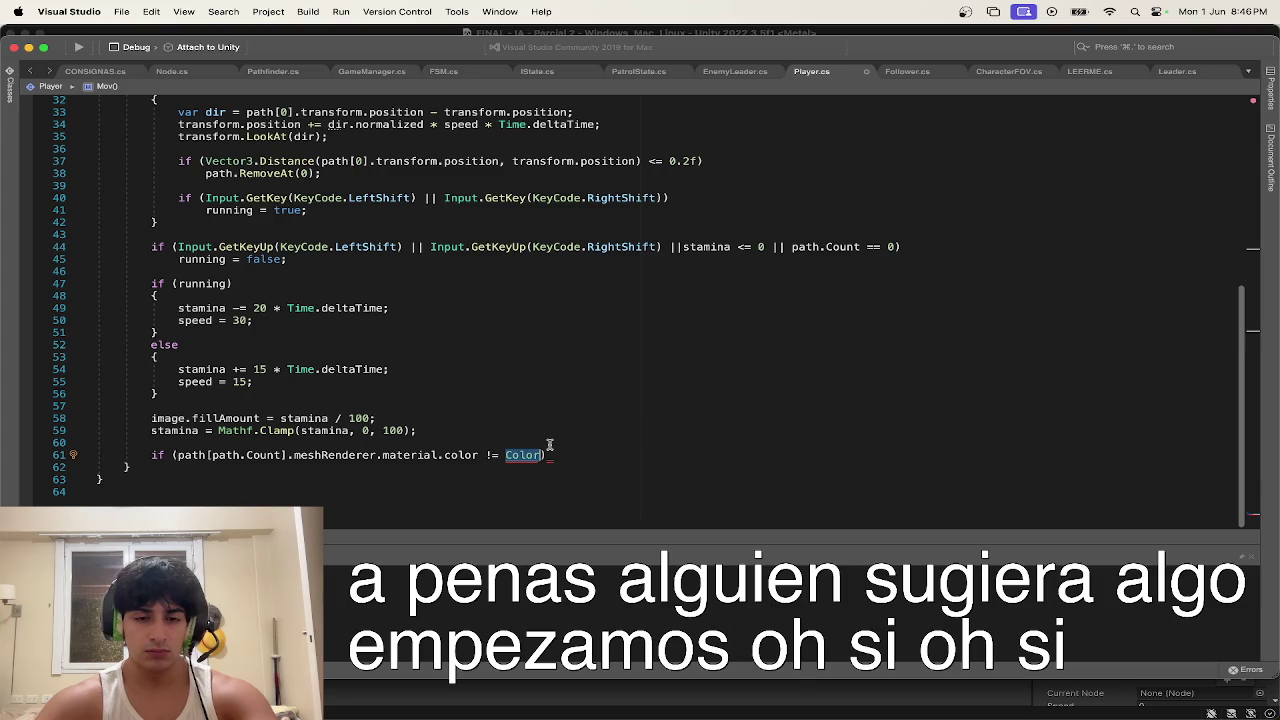
scroll(549, 444, up, 2)
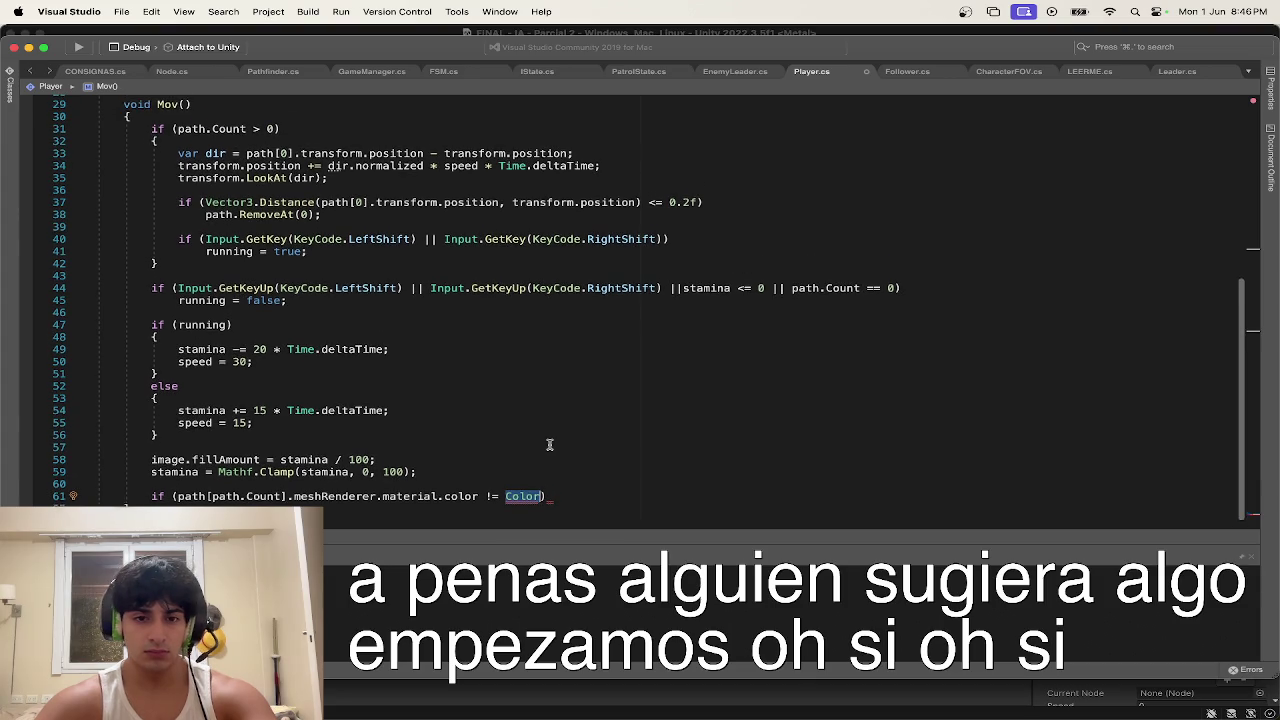
text(.yellow)
key(Right)
key(Return)
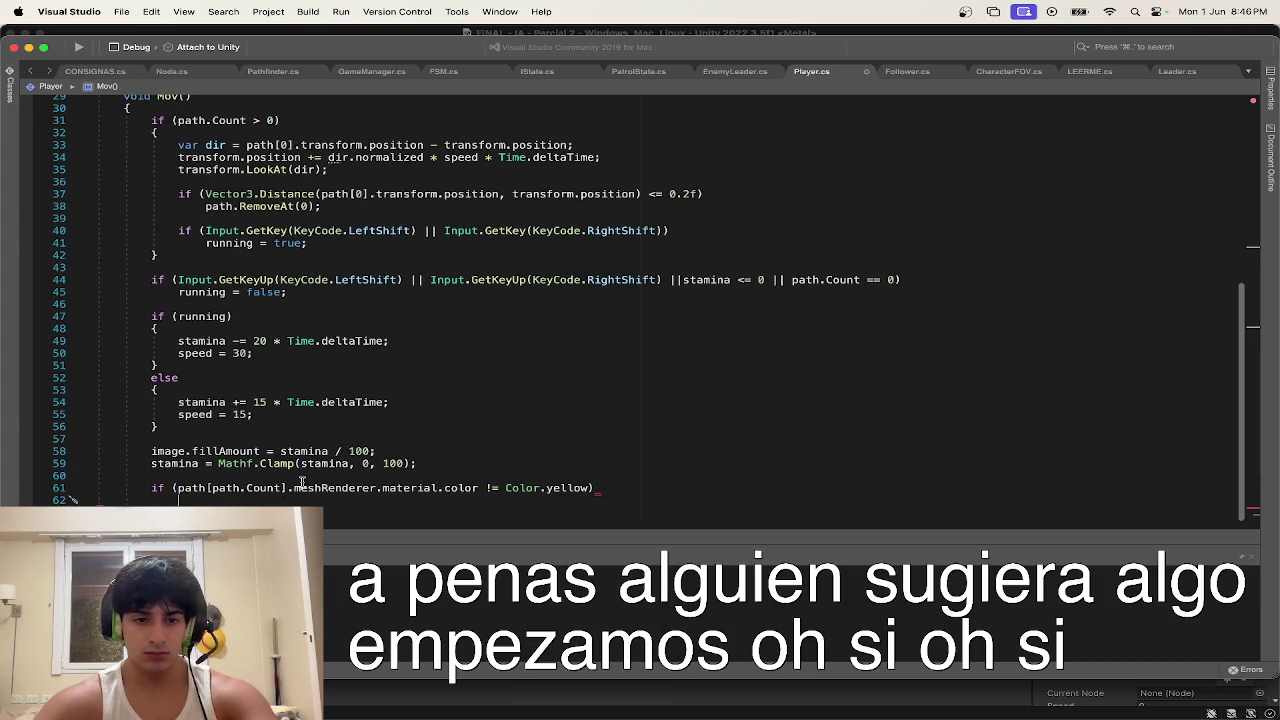
Step: Inside the if, call path[path.Count].changeColor(Color.yellow);
text(path)
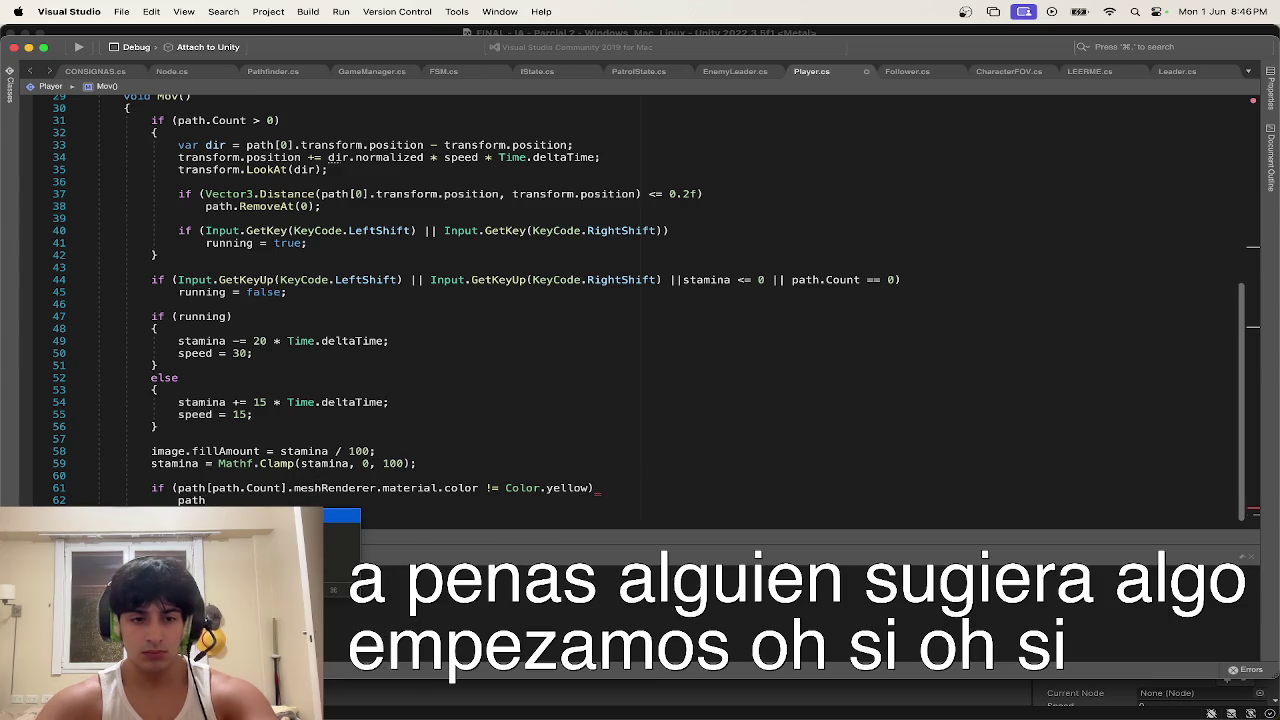
text(.)
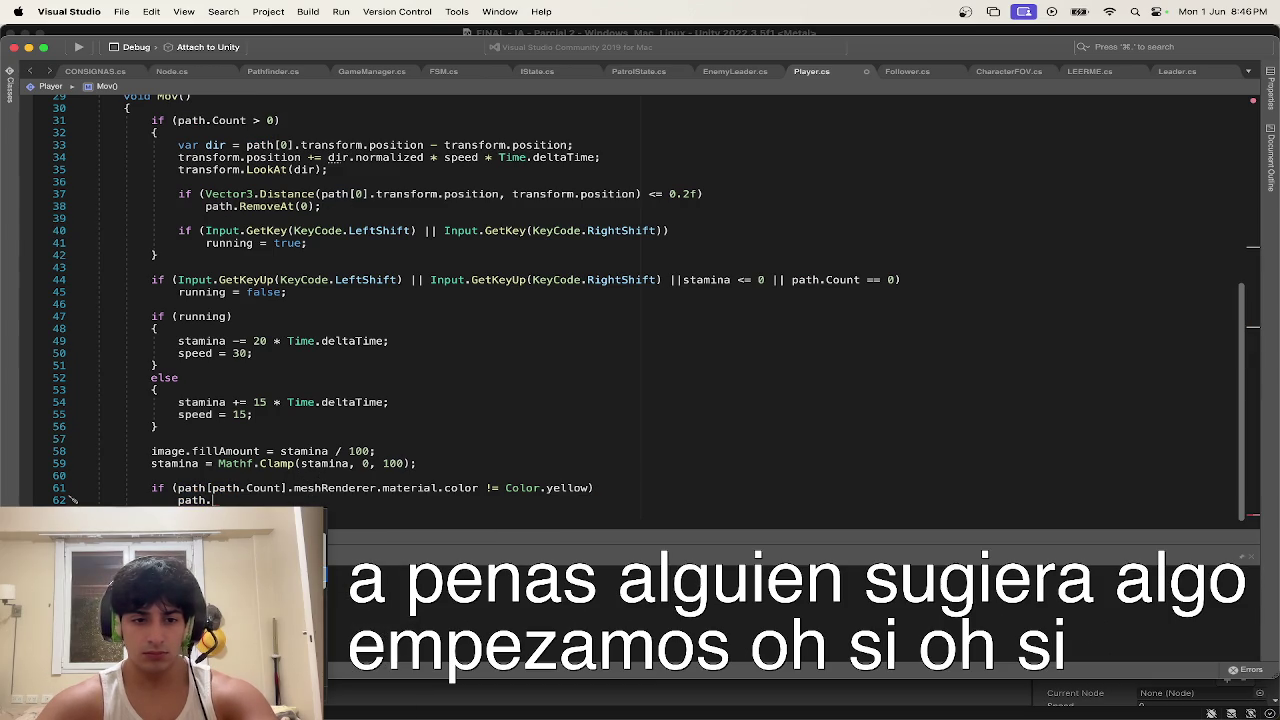
key(BackSpace)
text([)
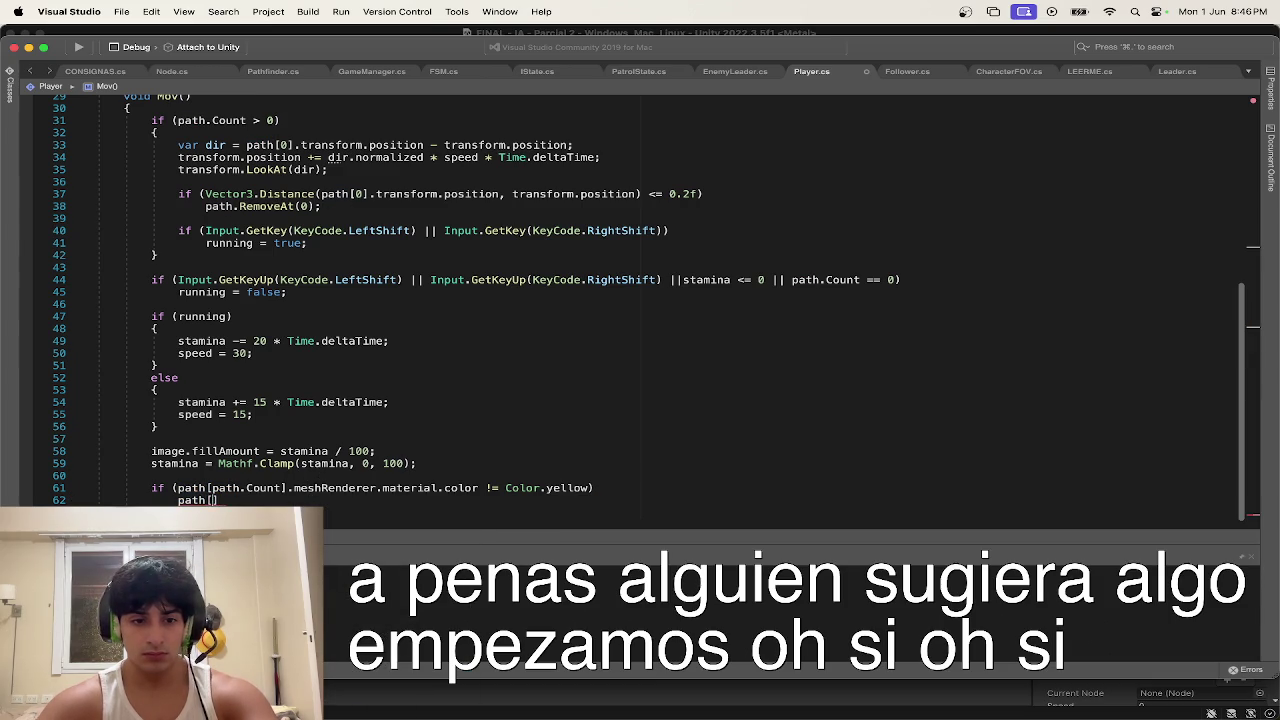
text(path.co)
key(Return)
text(].,)
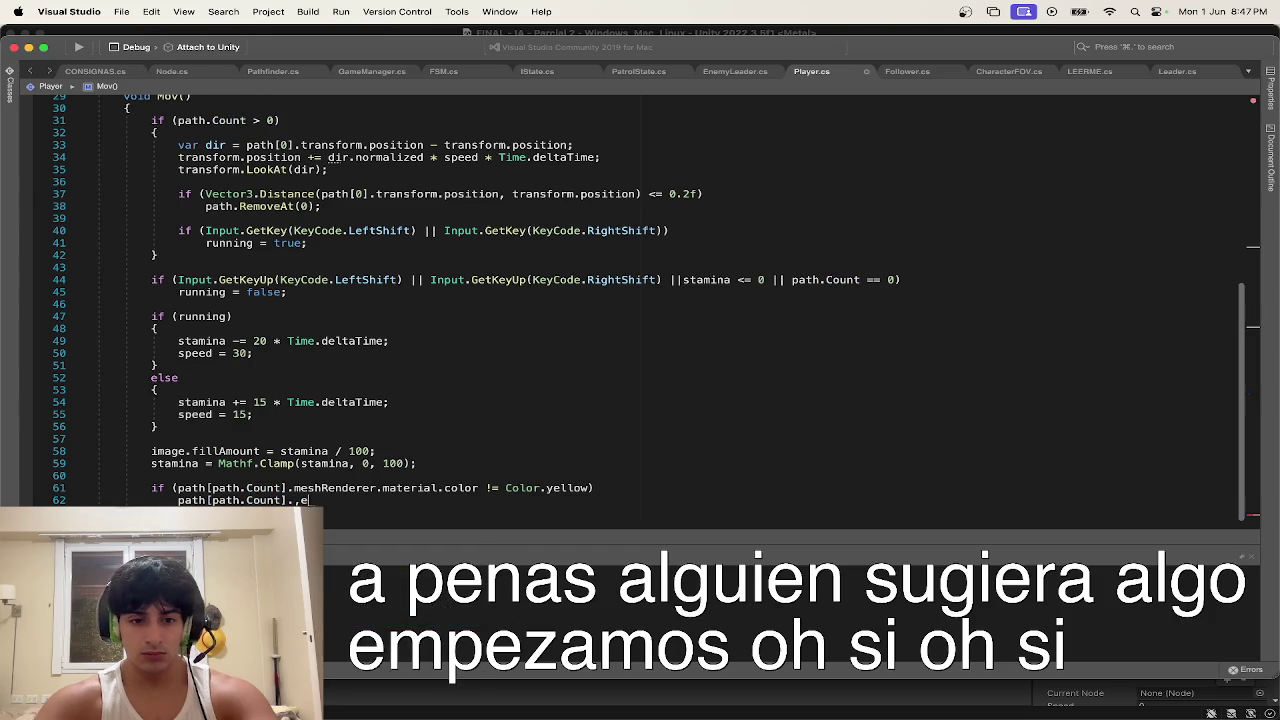
text(es)
key(Return)
key(BackSpace)
key(BackSpace)
key(BackSpace)
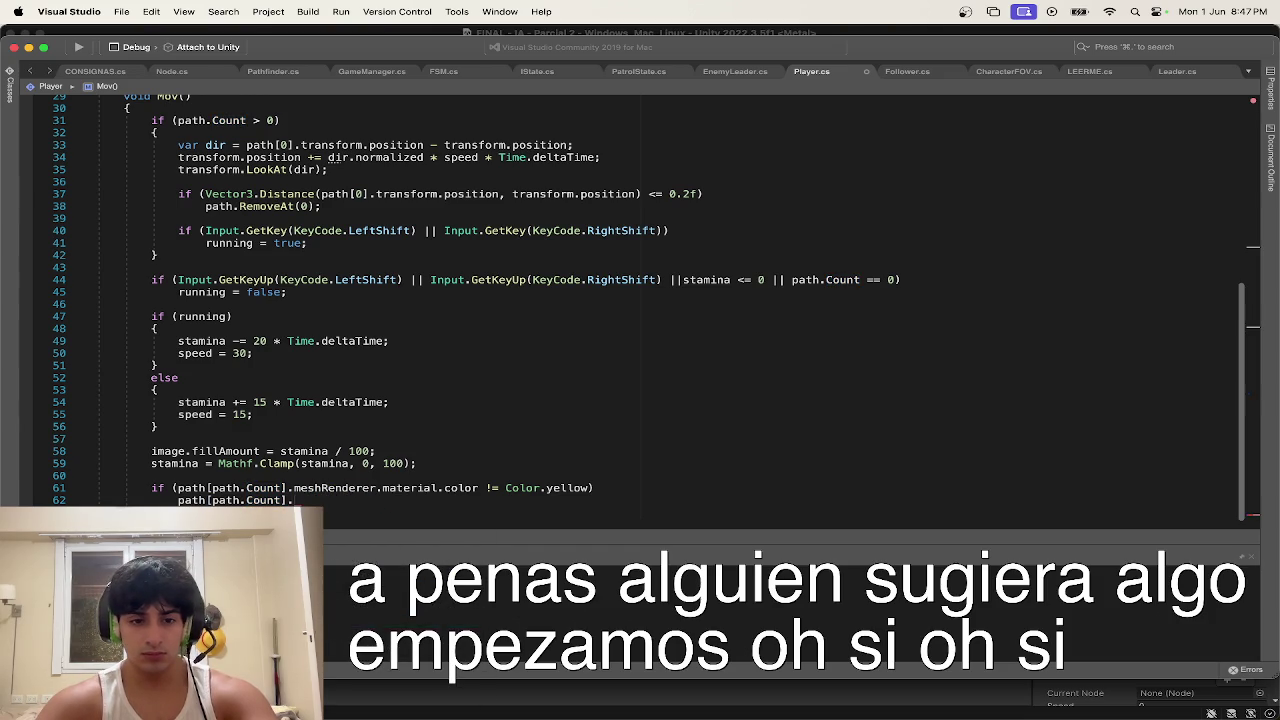
text(C)
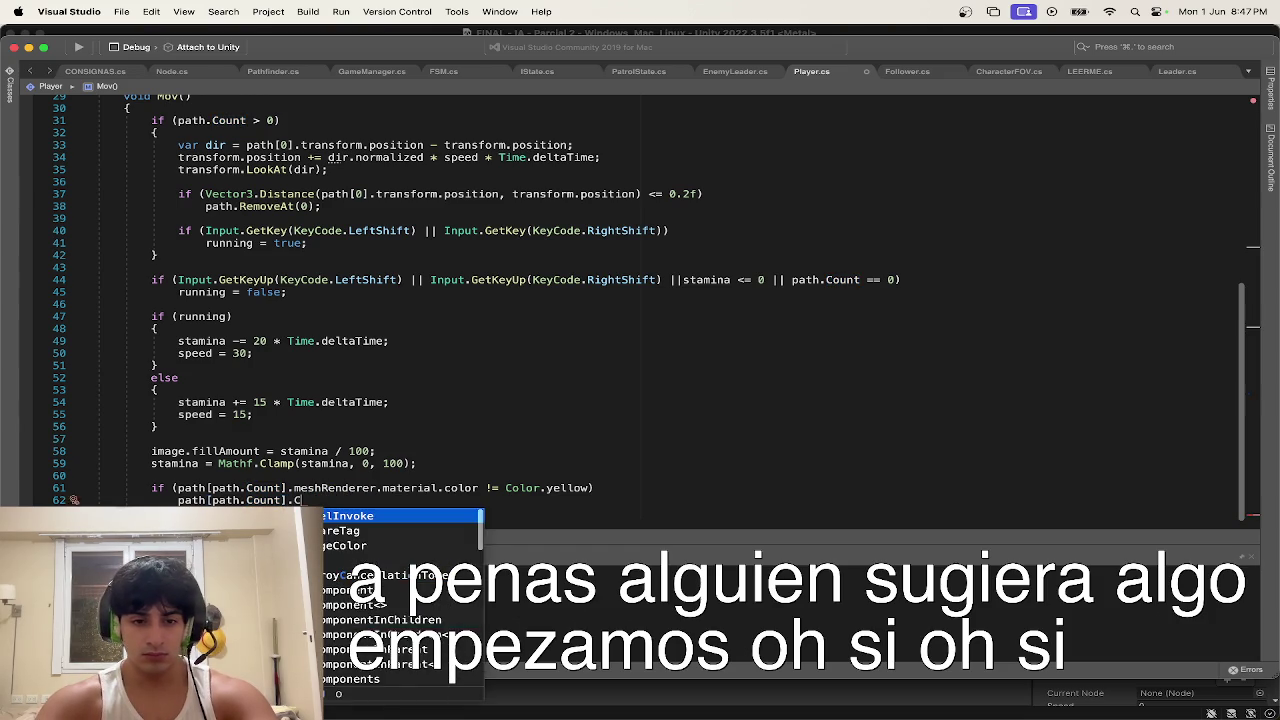
text(ha)
key(Return)
text(()
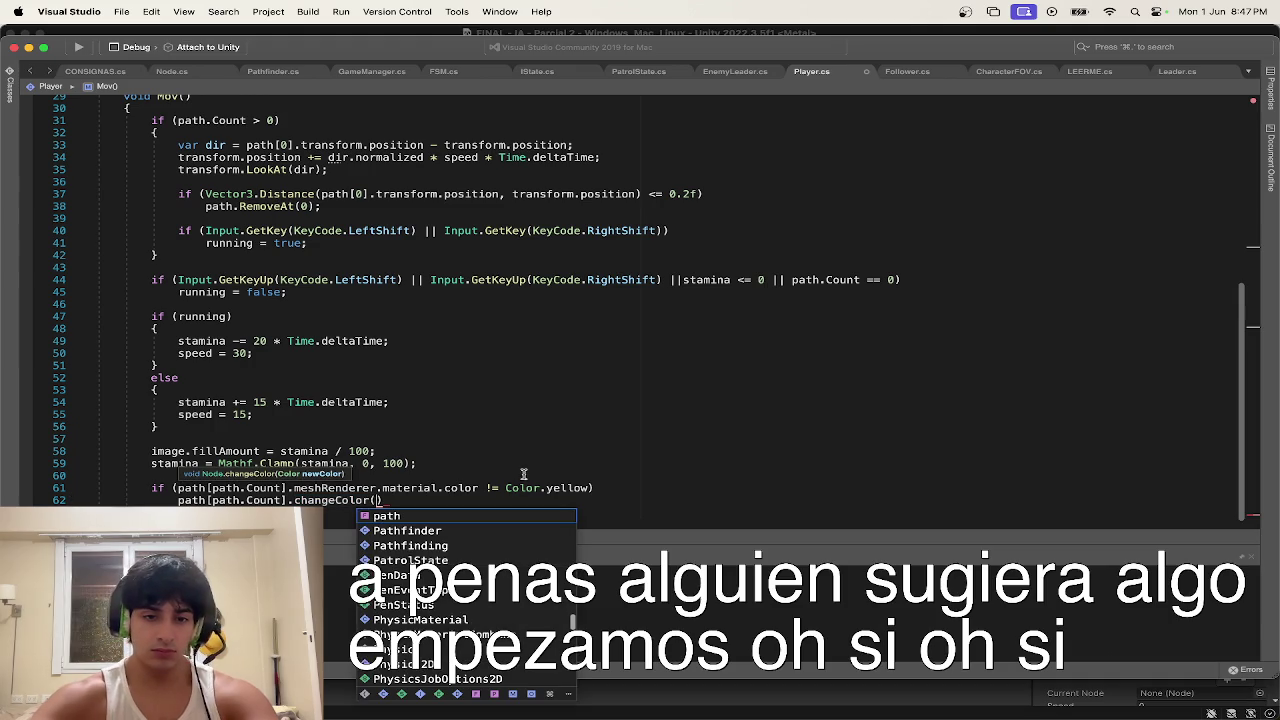
text(Color.)
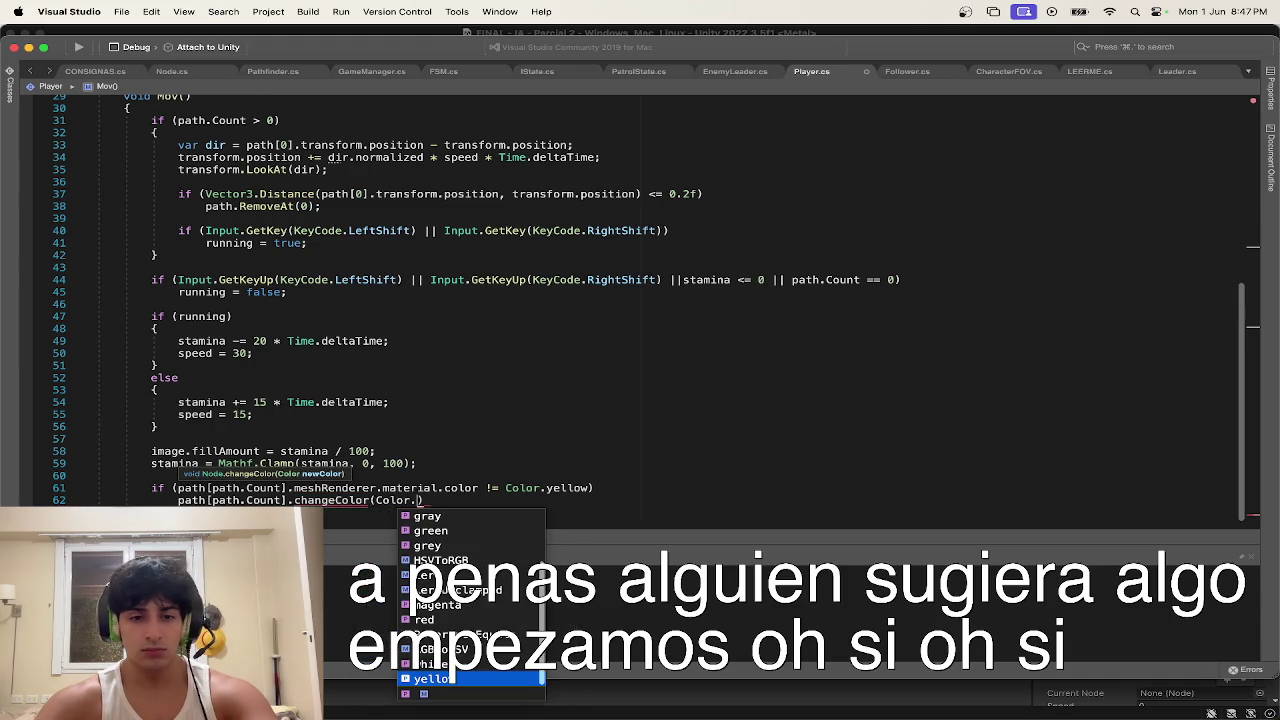
text(y)
key(Return)
text();)
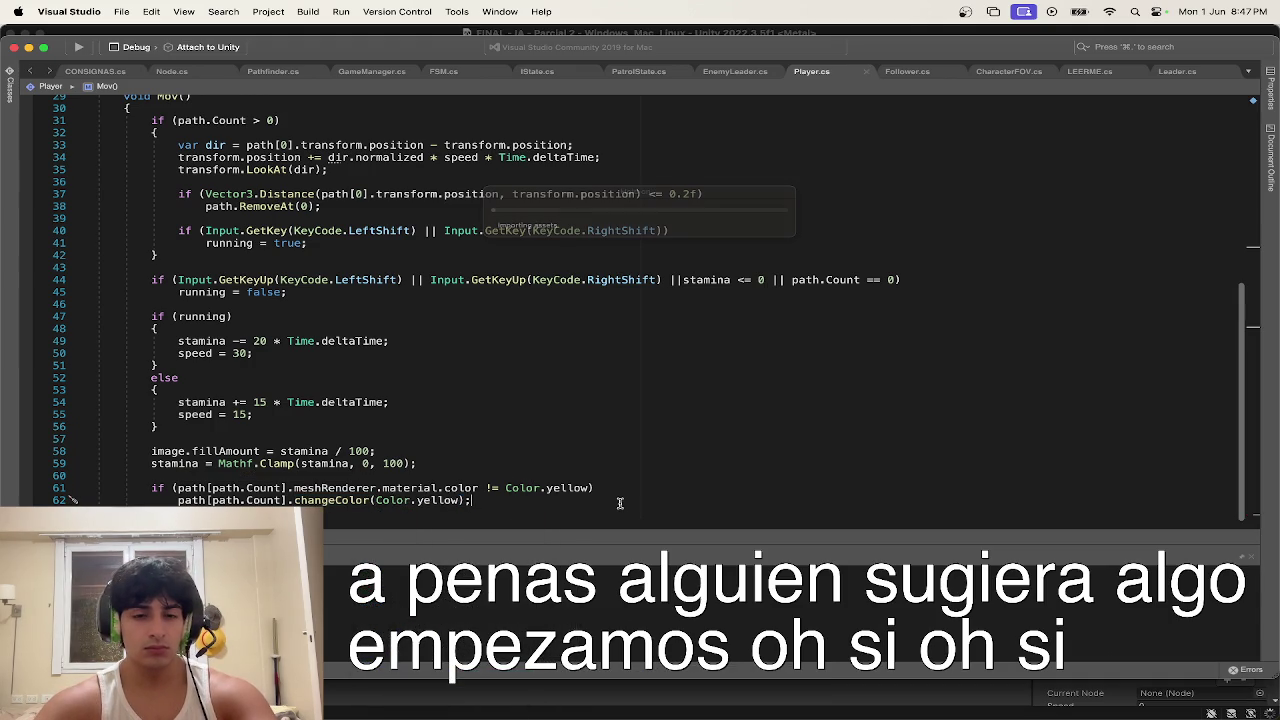
key(ctrl+Up)
click(617, 80)
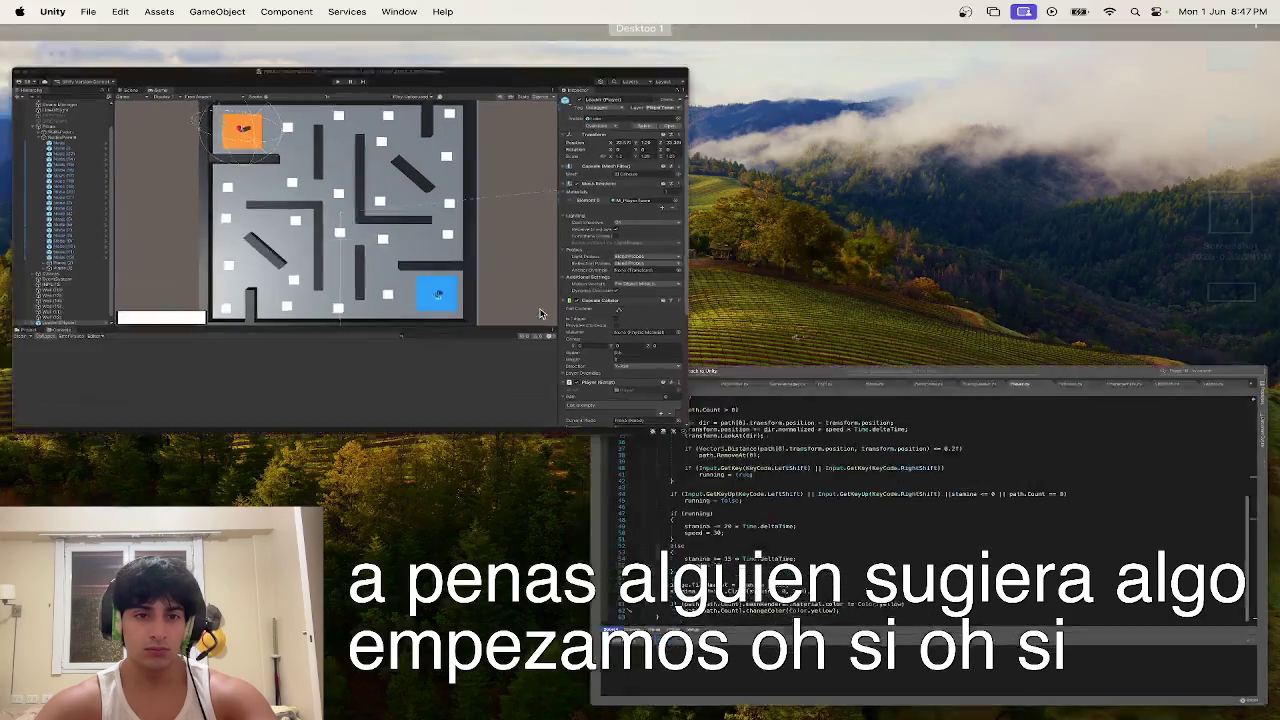
Step: Play-test in Unity, stop at the index-out-of-range error, and return to Player.cs
click(616, 52)
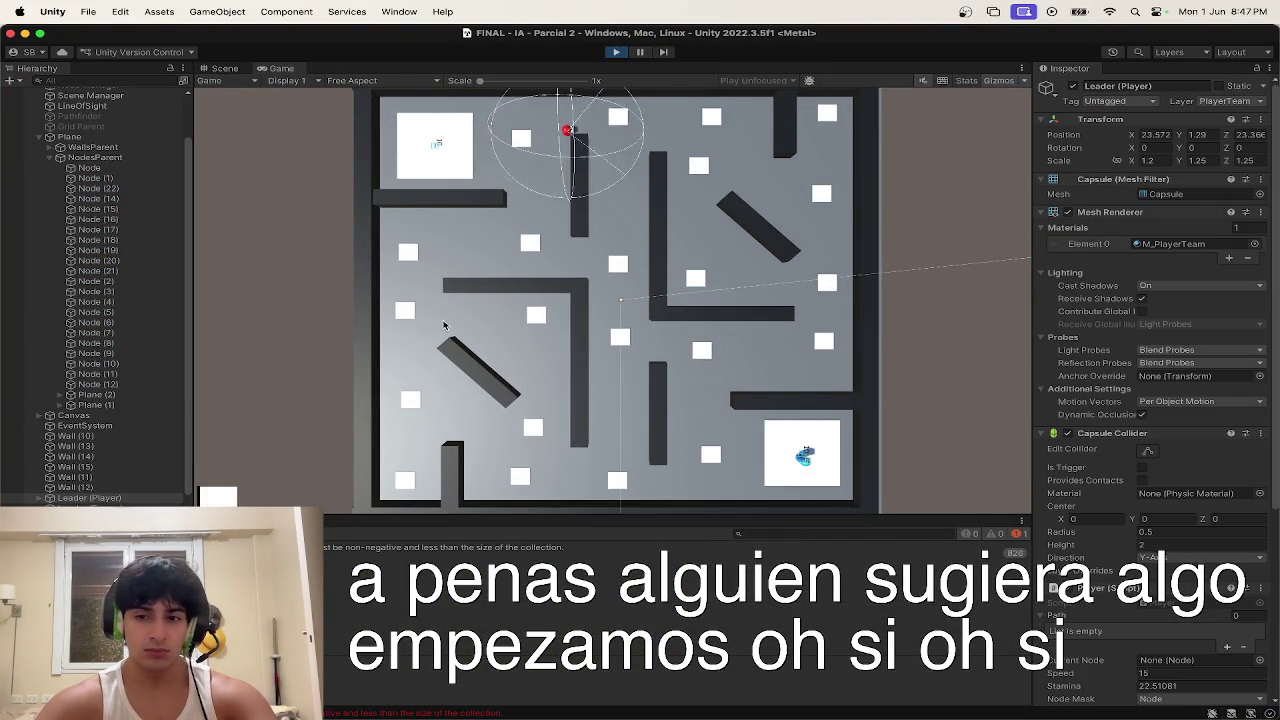
click(617, 51)
key(ctrl+Up)
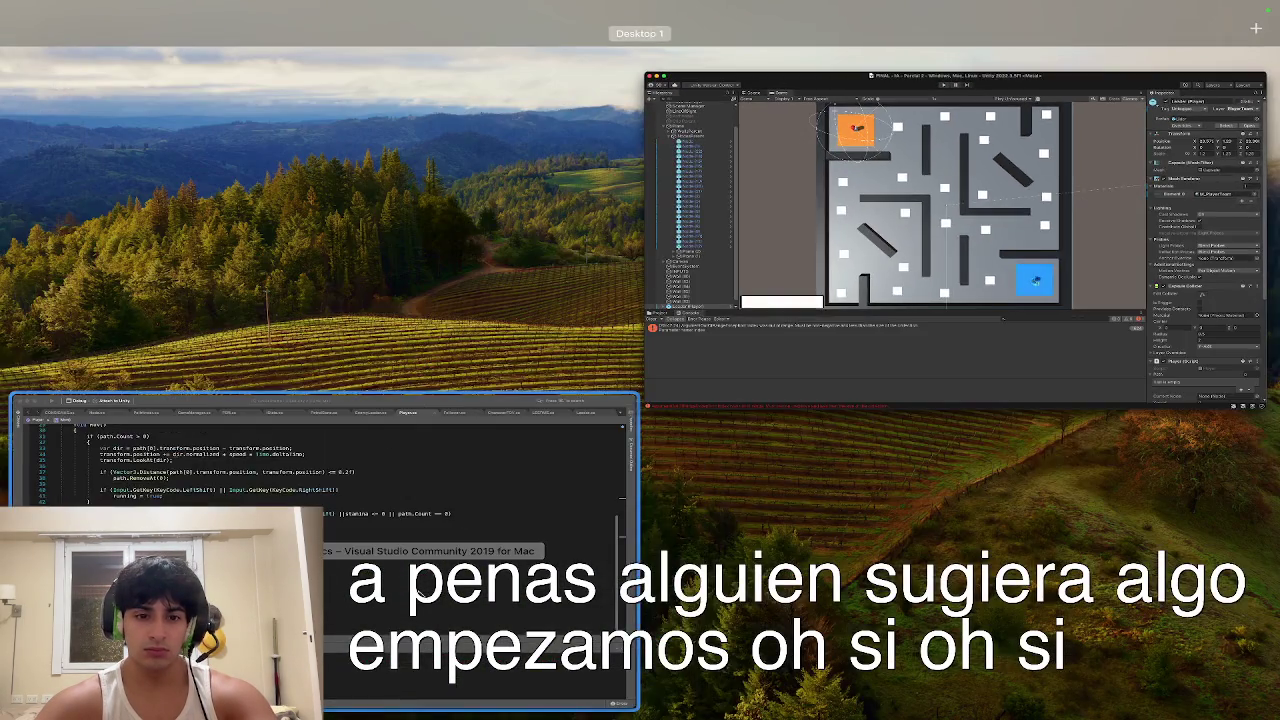
click(427, 558)
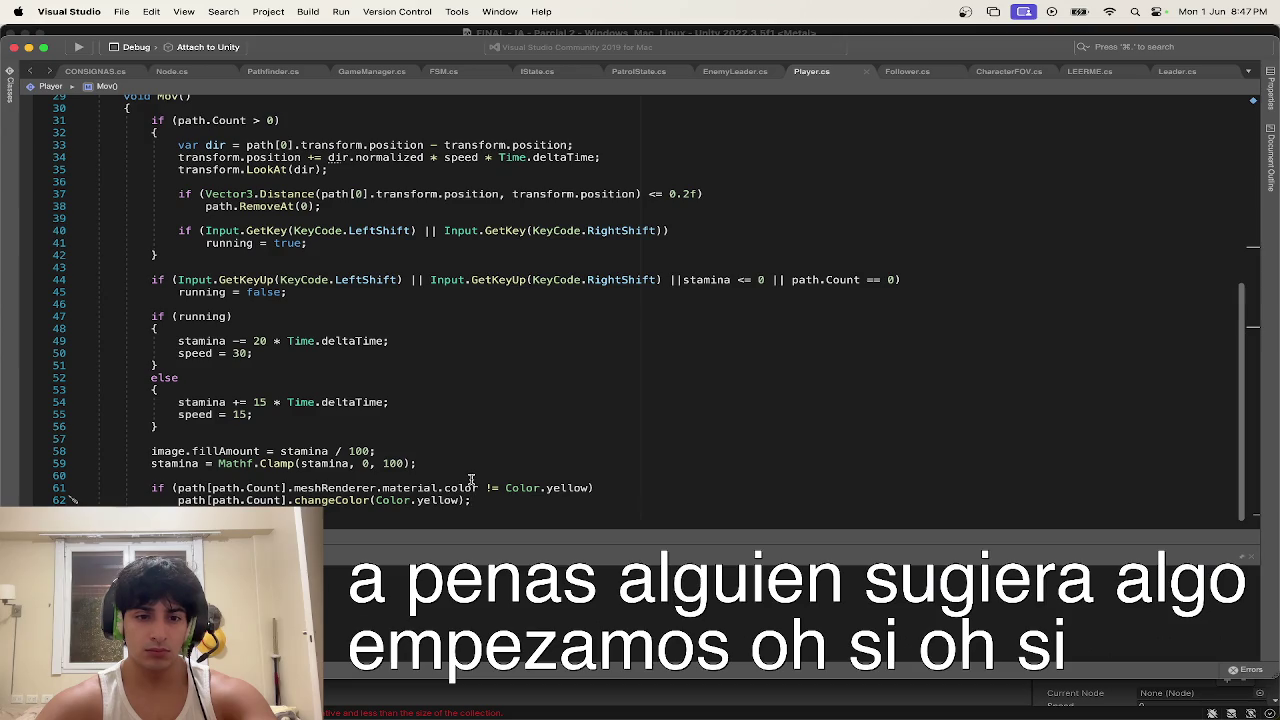
scroll(326, 462, up, 8)
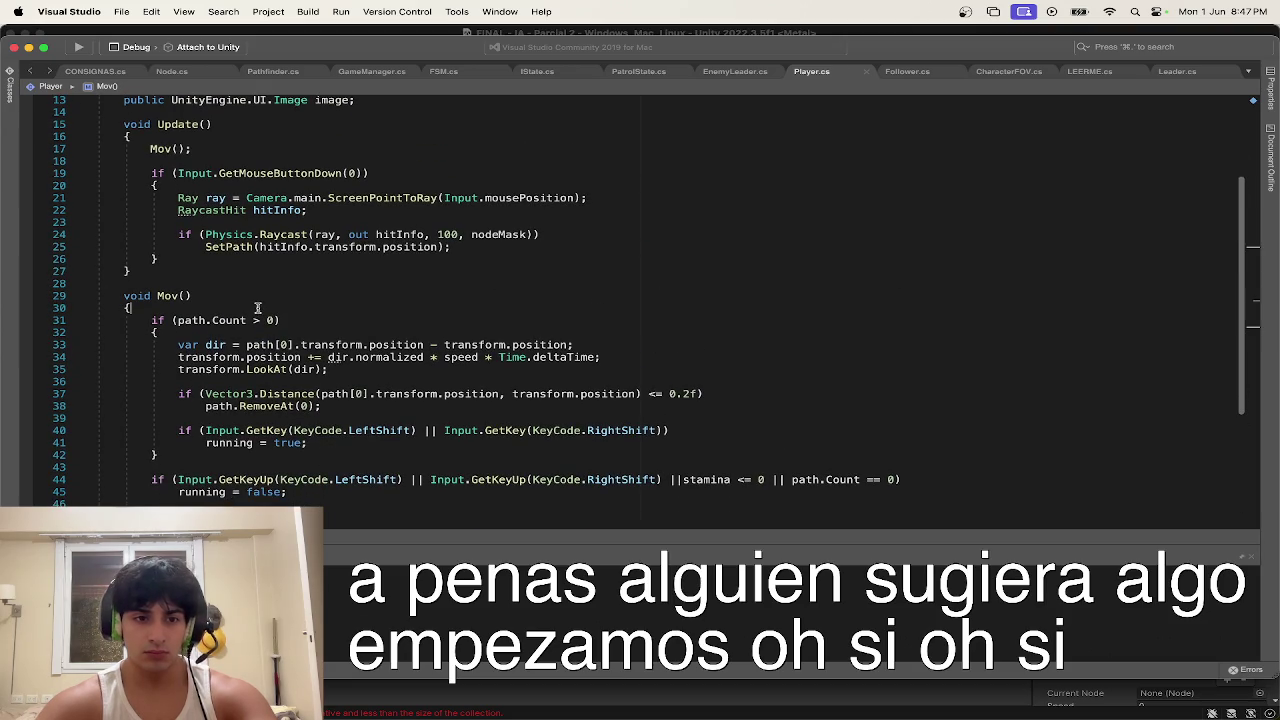
Step: Add 'if (path.Count == 0) return;' at the top of Mov()
key(Return)
key(Return)
key(Up)
text(if)
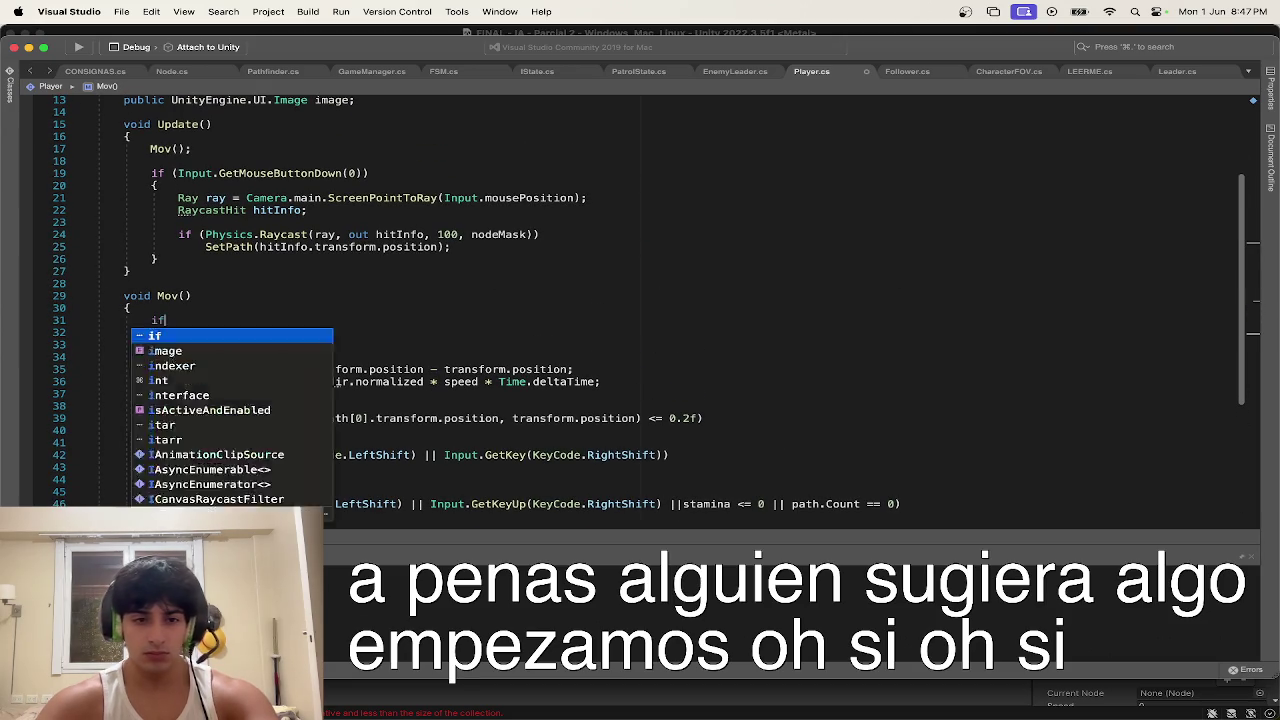
text( (path.co)
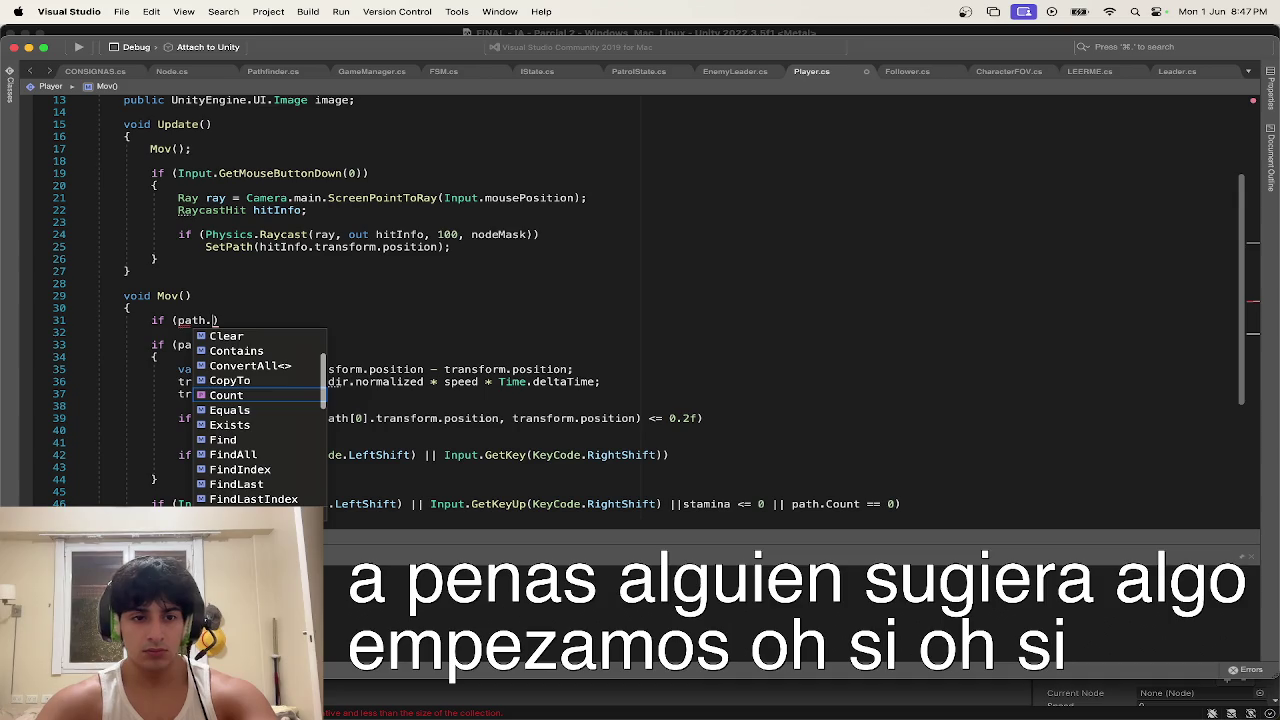
key(Return)
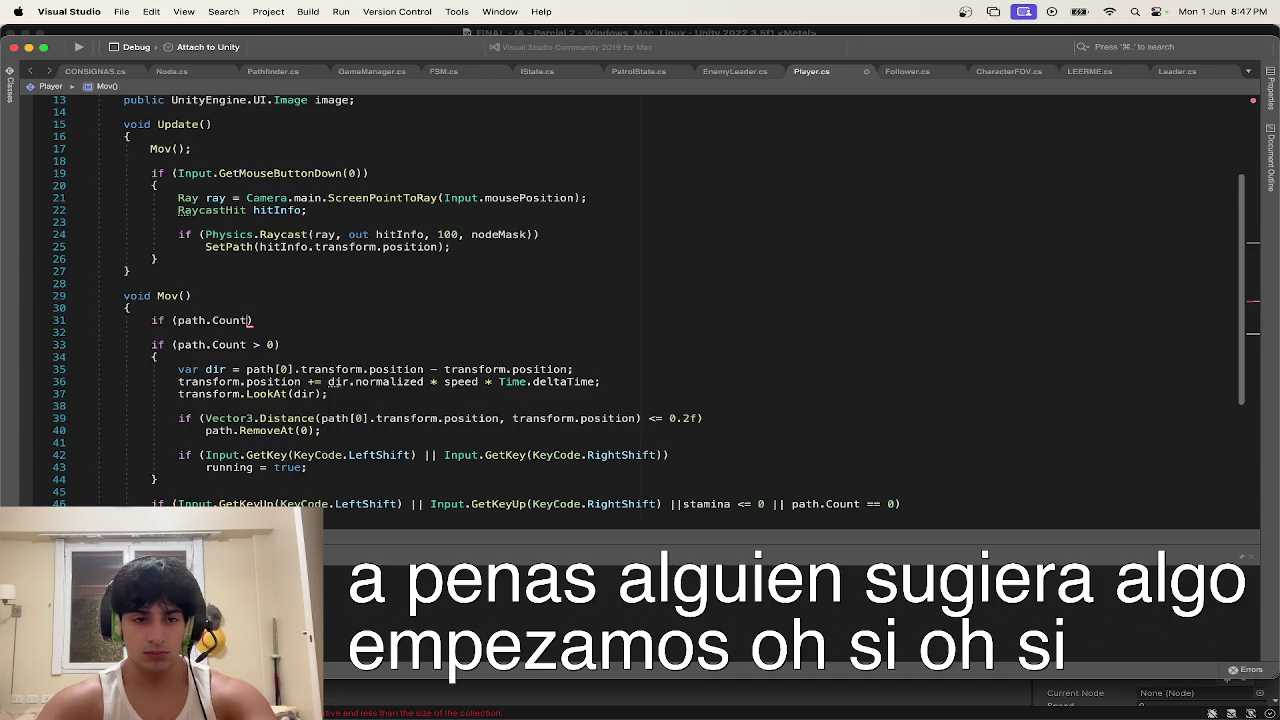
text())
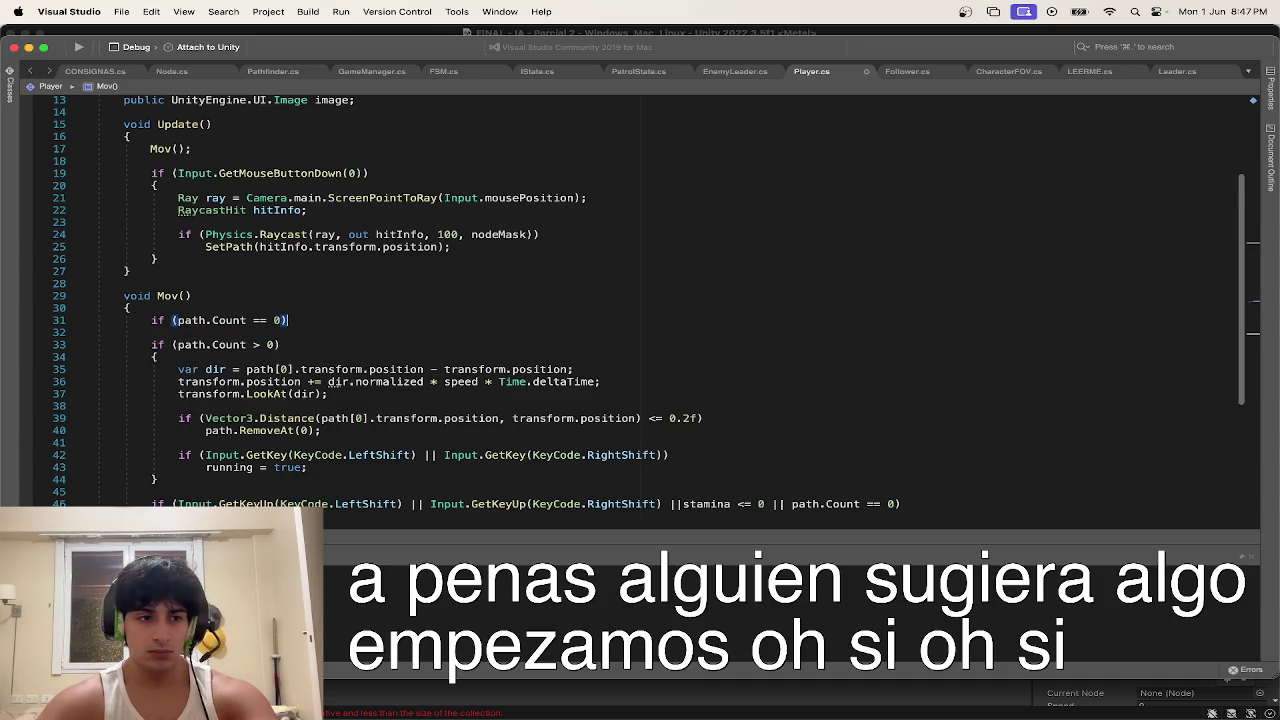
key(Return)
text(ret)
key(Return)
text(;)
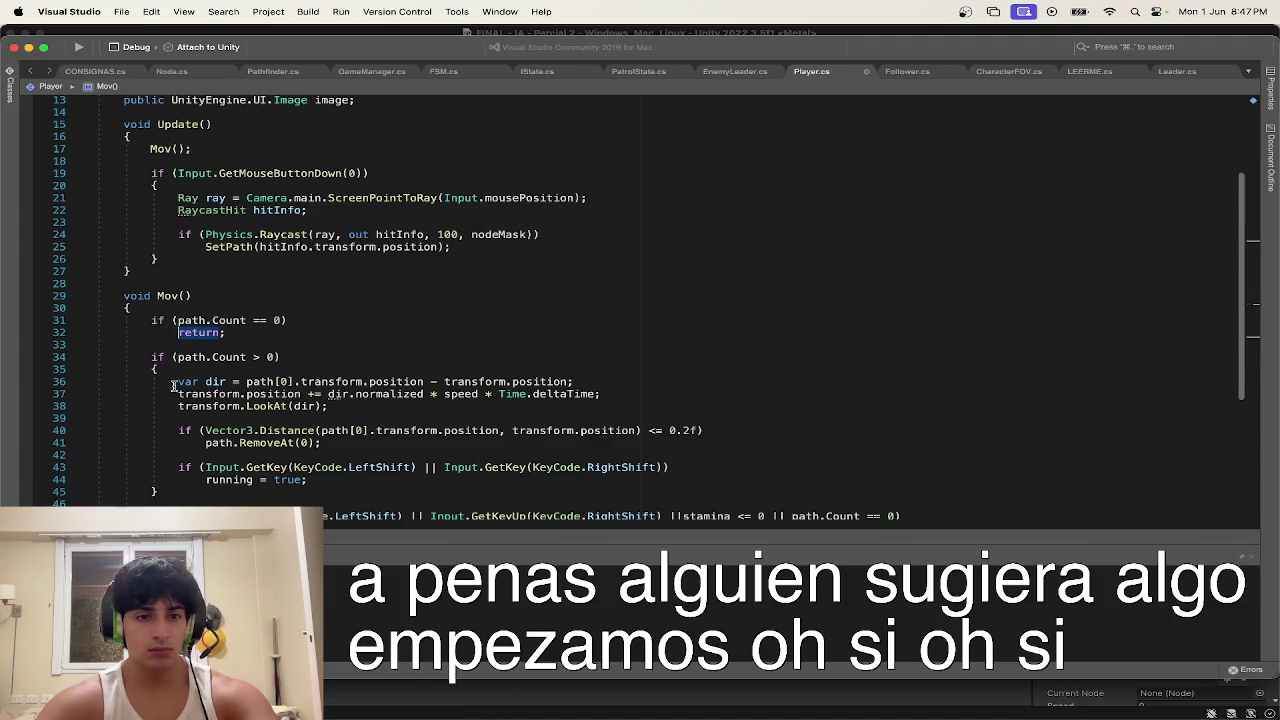
Step: Start the game in Unity to test the early return
key(ctrl+Up)
click(309, 340)
click(616, 52)
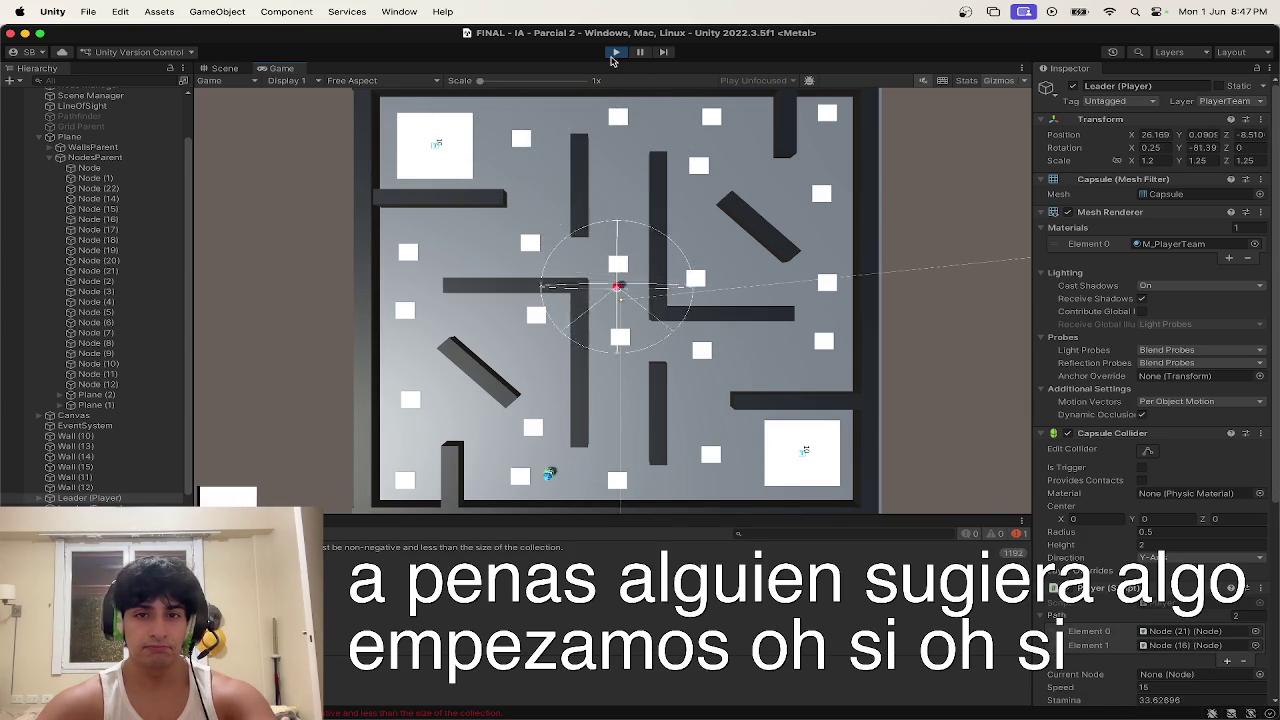
Step: Change path[path.Count] to path[path.Count - 1] on lines 64 and 65
key(super+Tab)
scroll(470, 308, up, 9)
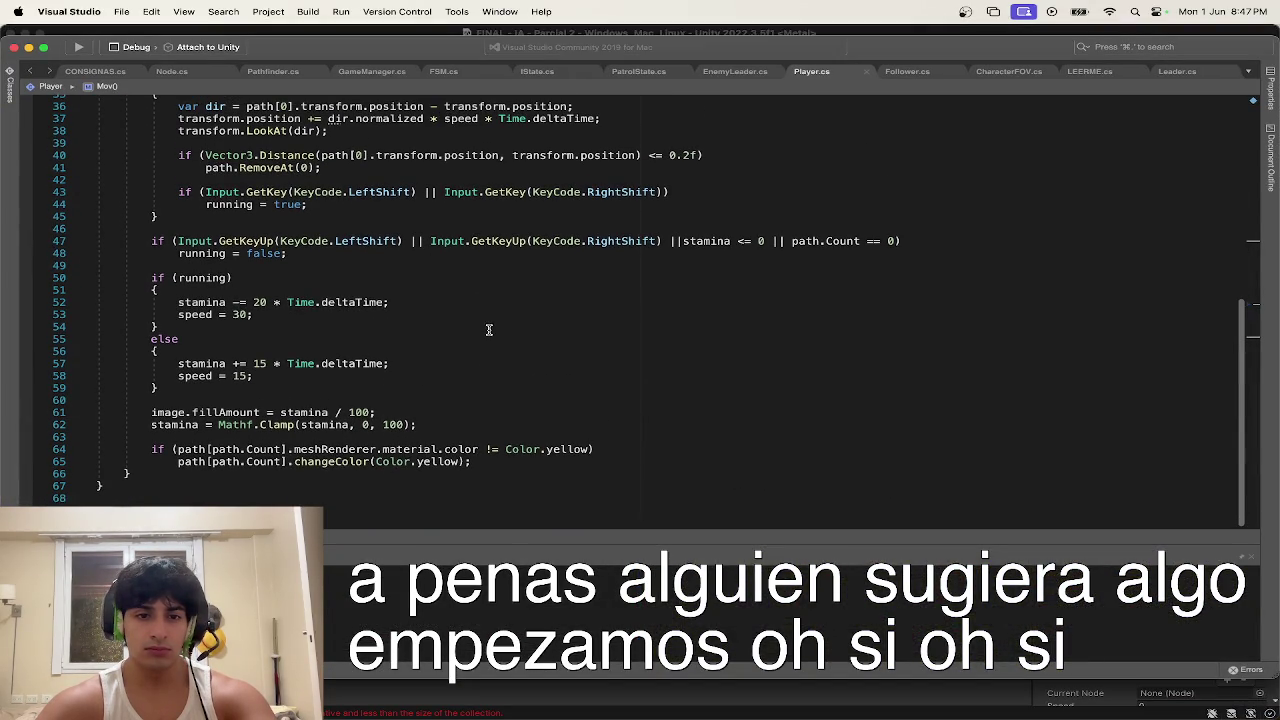
click(280, 447)
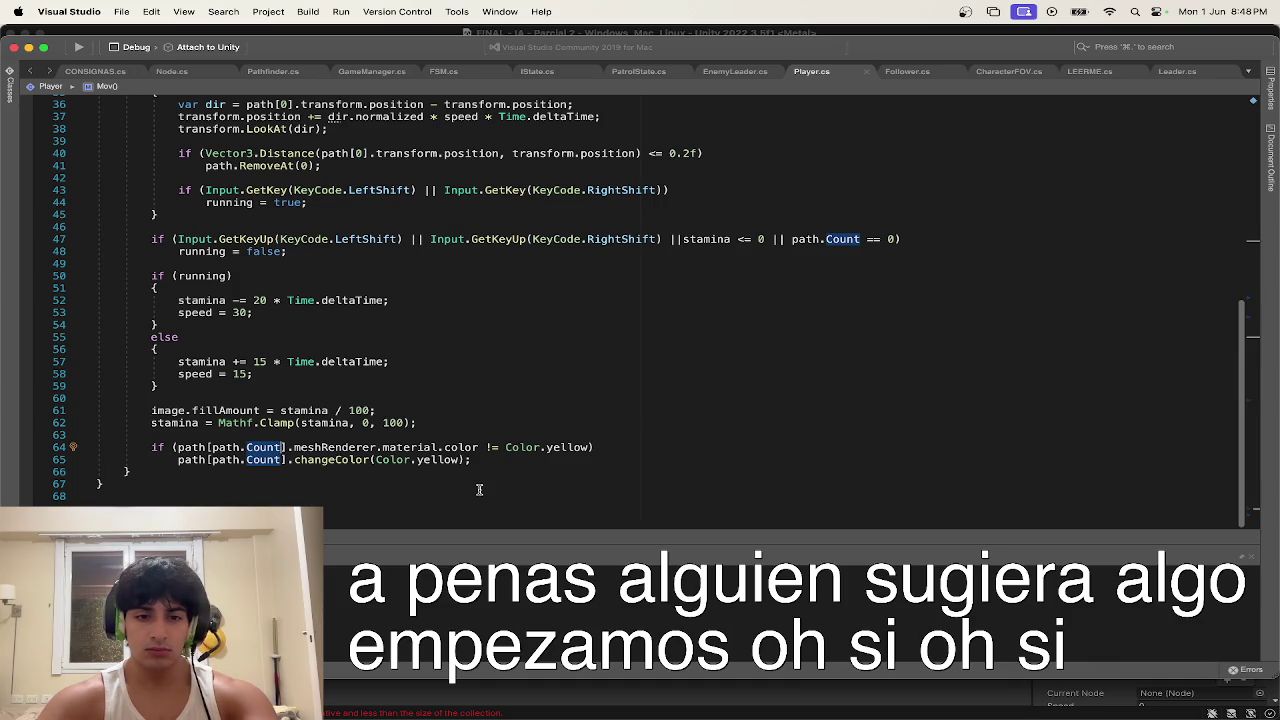
text(-1)
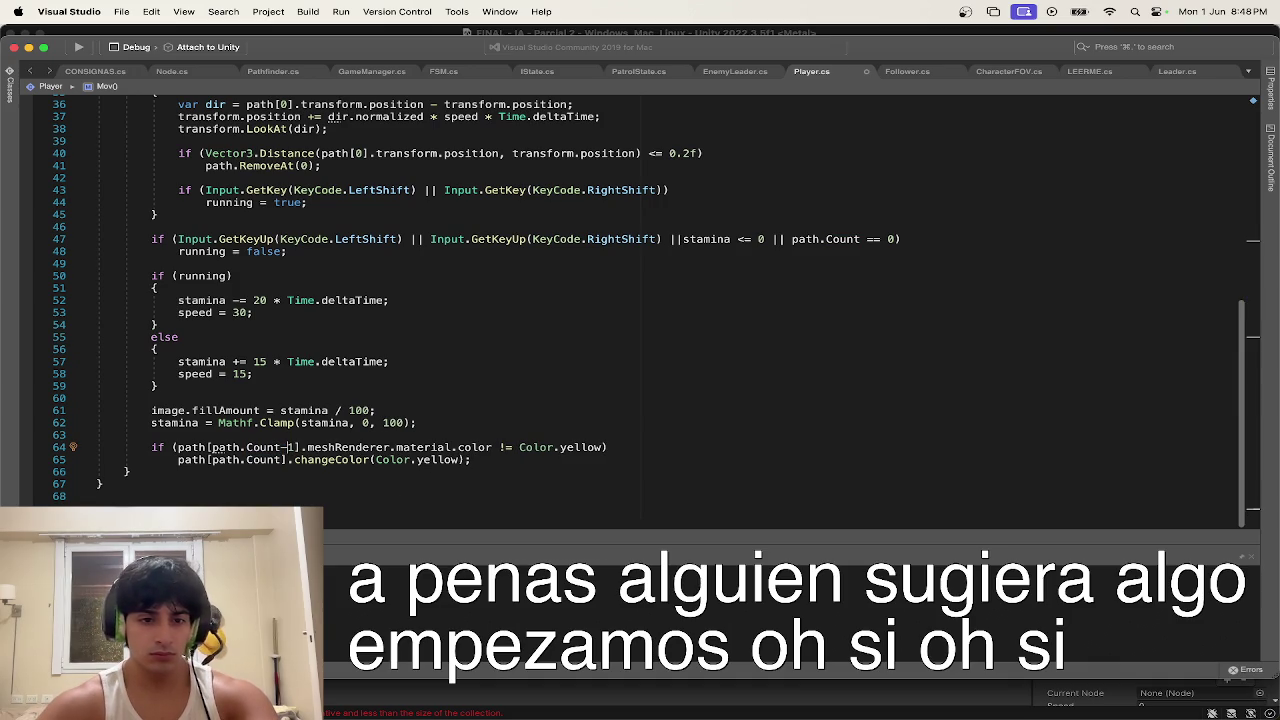
click(286, 459)
text(-1)
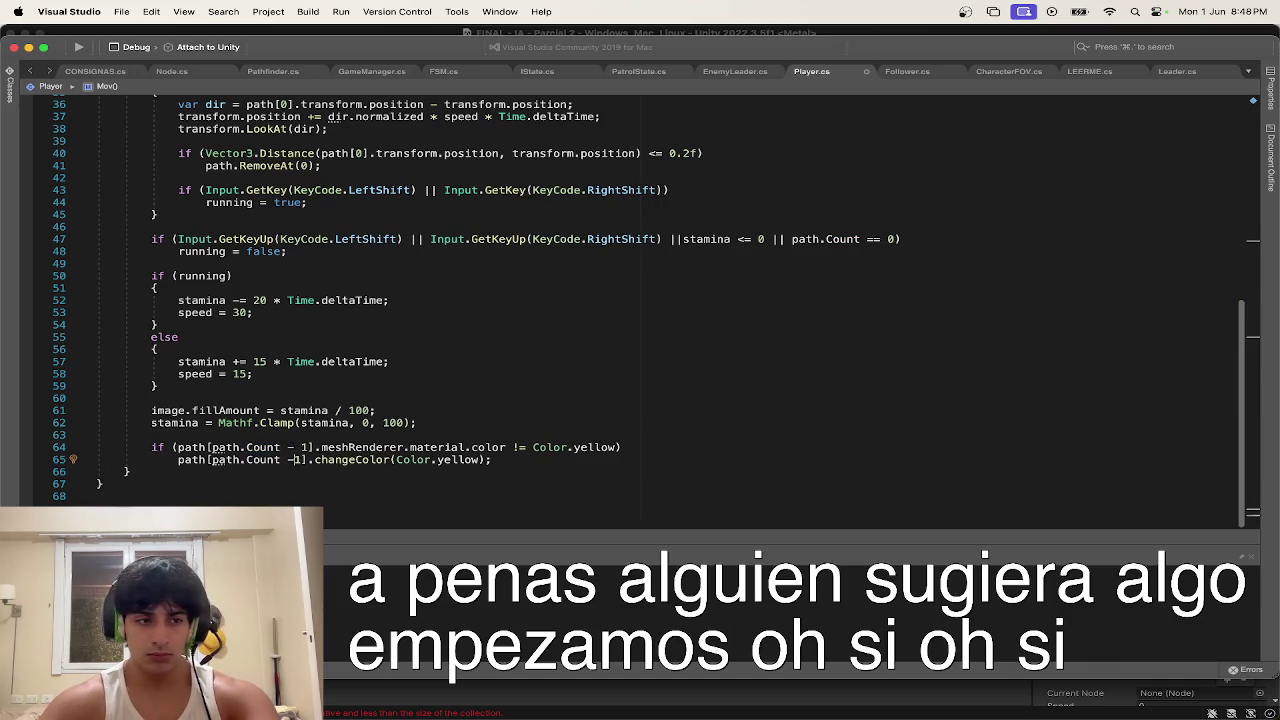
click(412, 459)
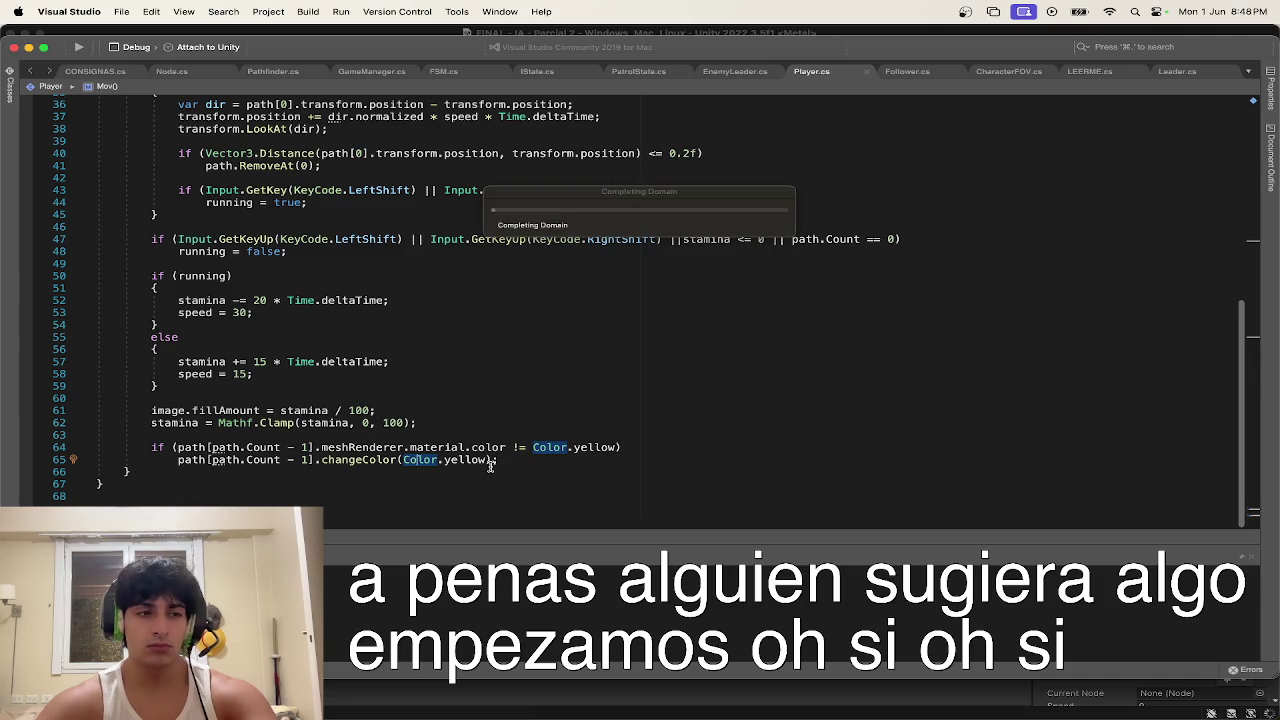
key(ctrl+Up)
click(433, 330)
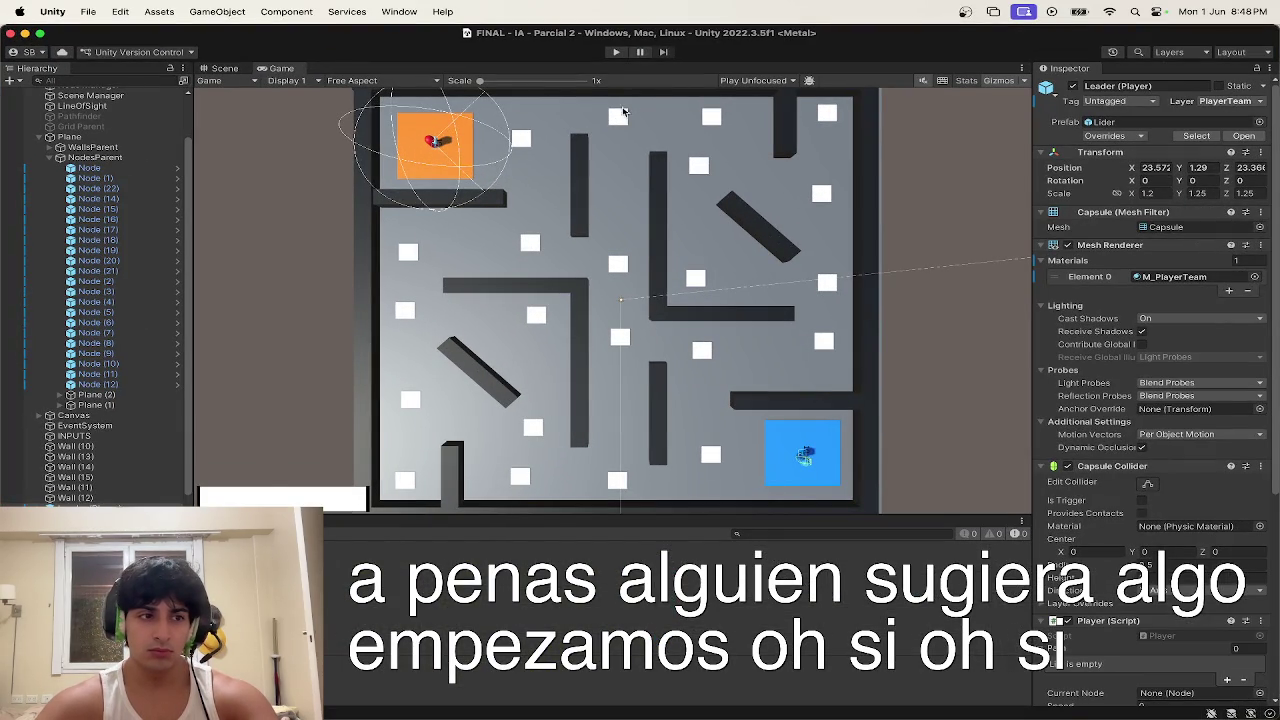
Step: Play the game, send the player to two nodes, then stop and return to Visual Studio
click(615, 52)
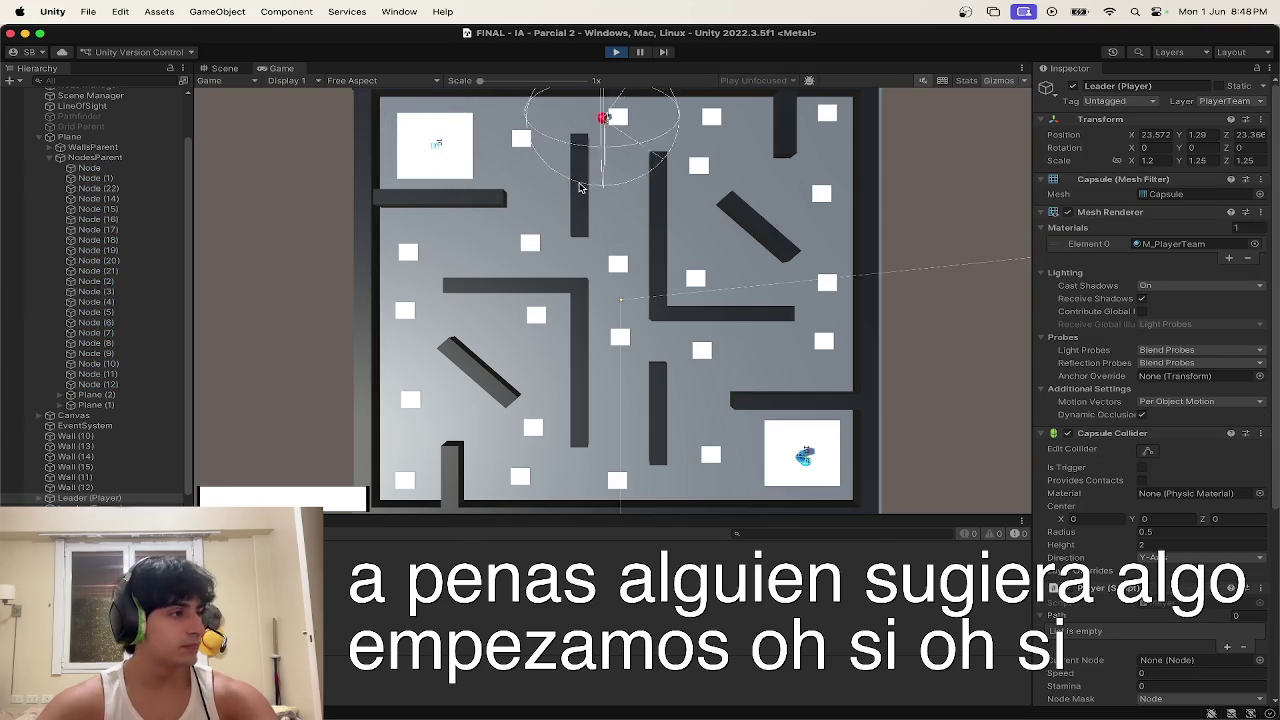
click(532, 426)
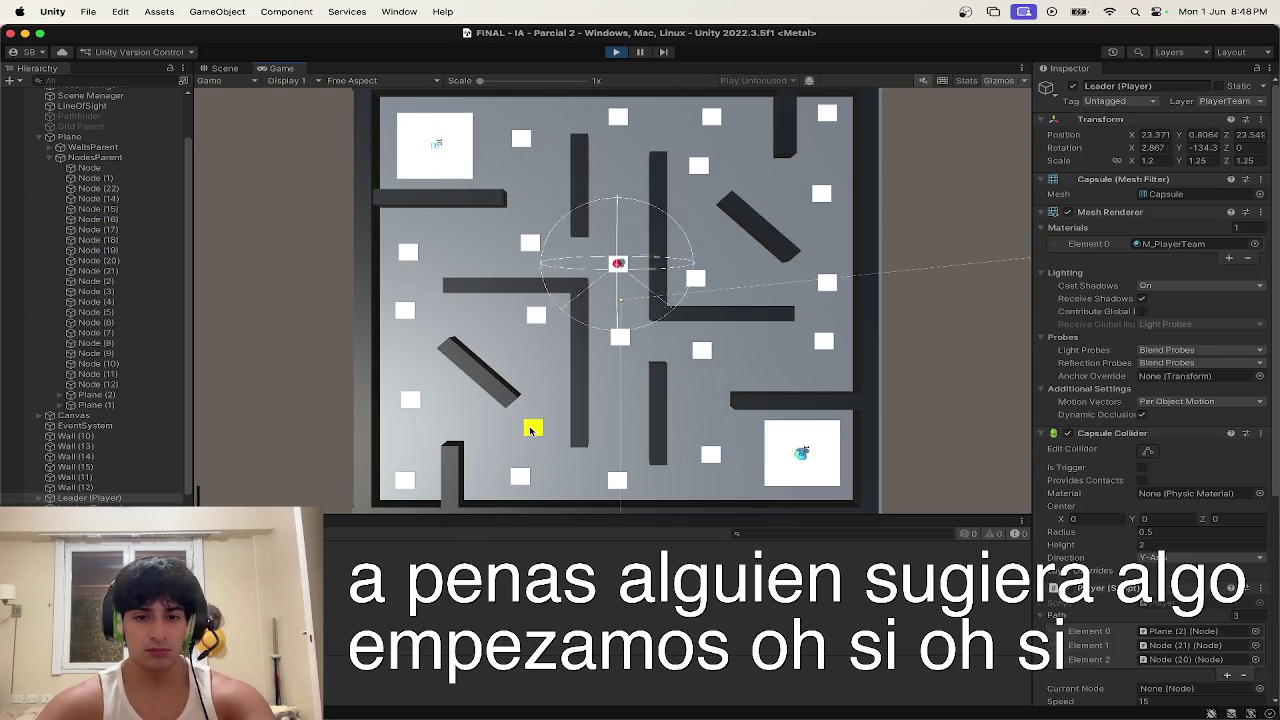
click(826, 283)
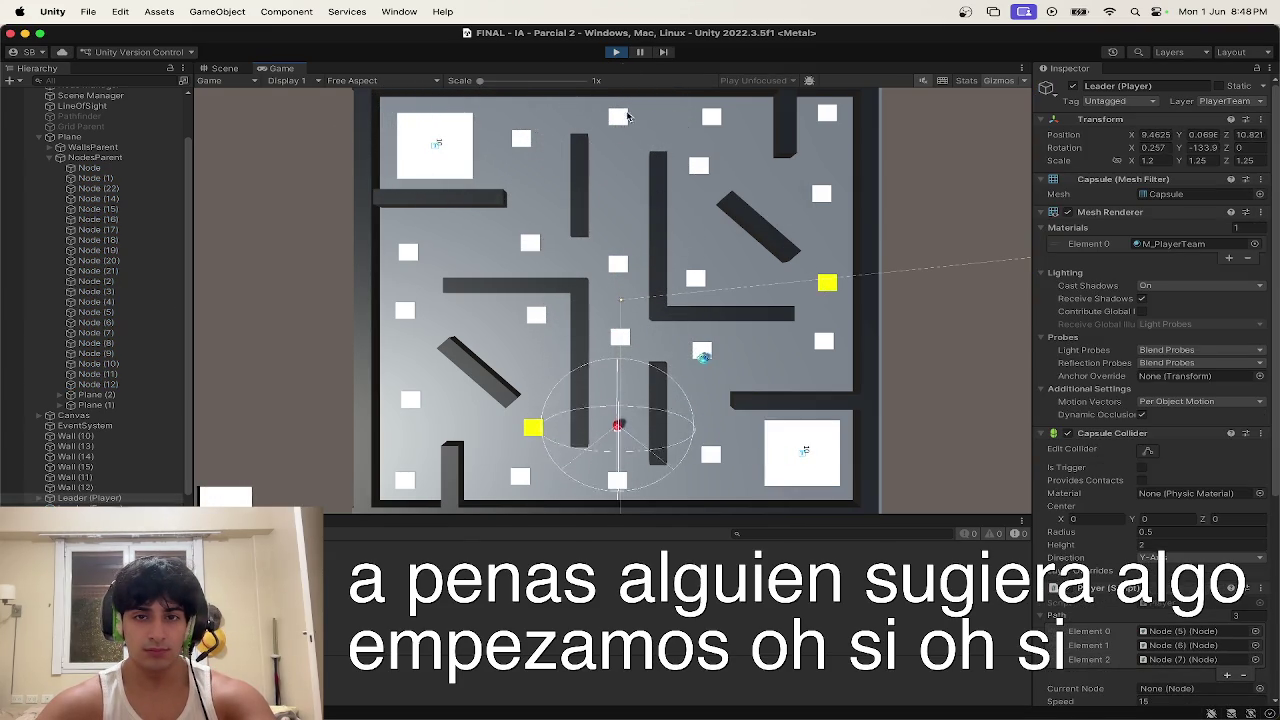
click(612, 56)
key(ctrl+Up)
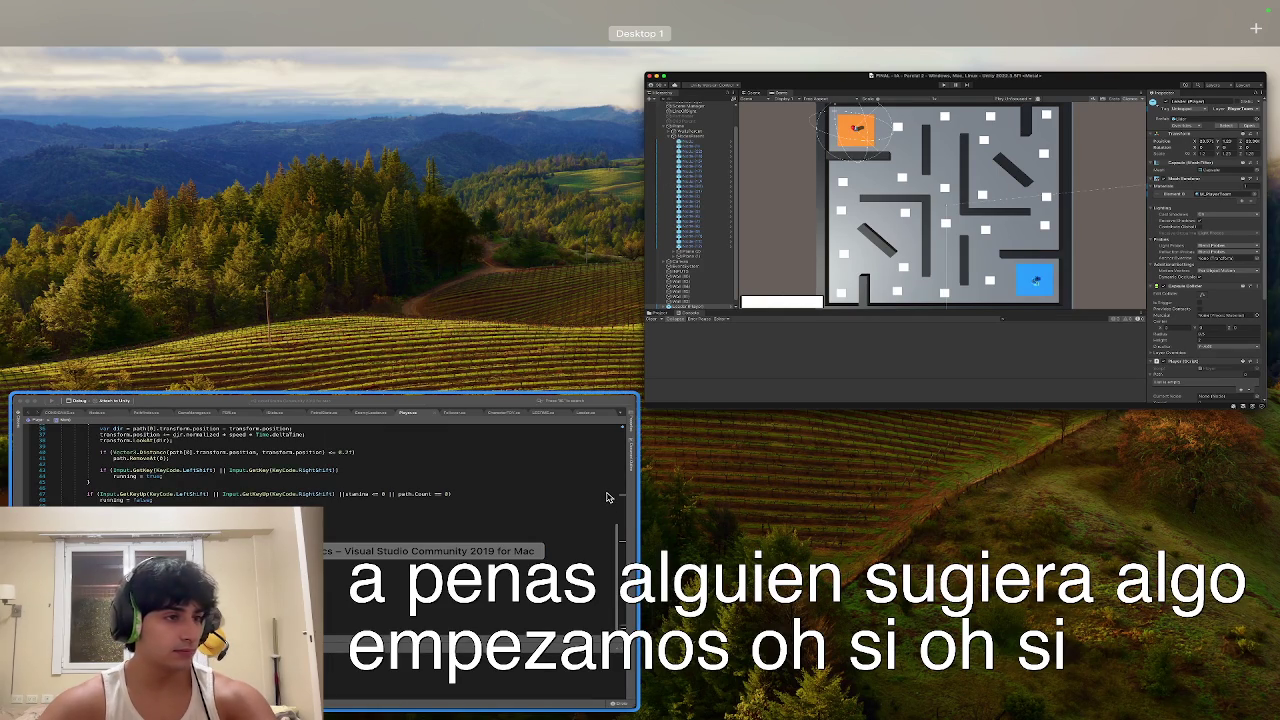
click(607, 497)
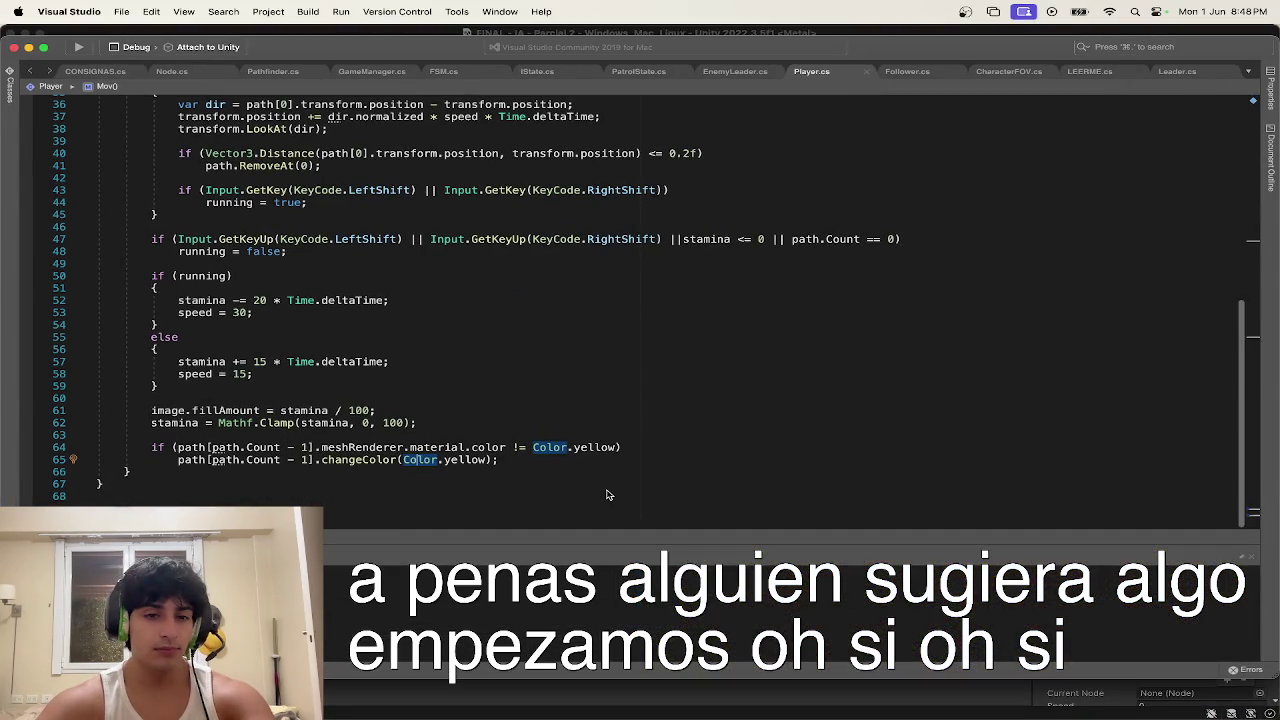
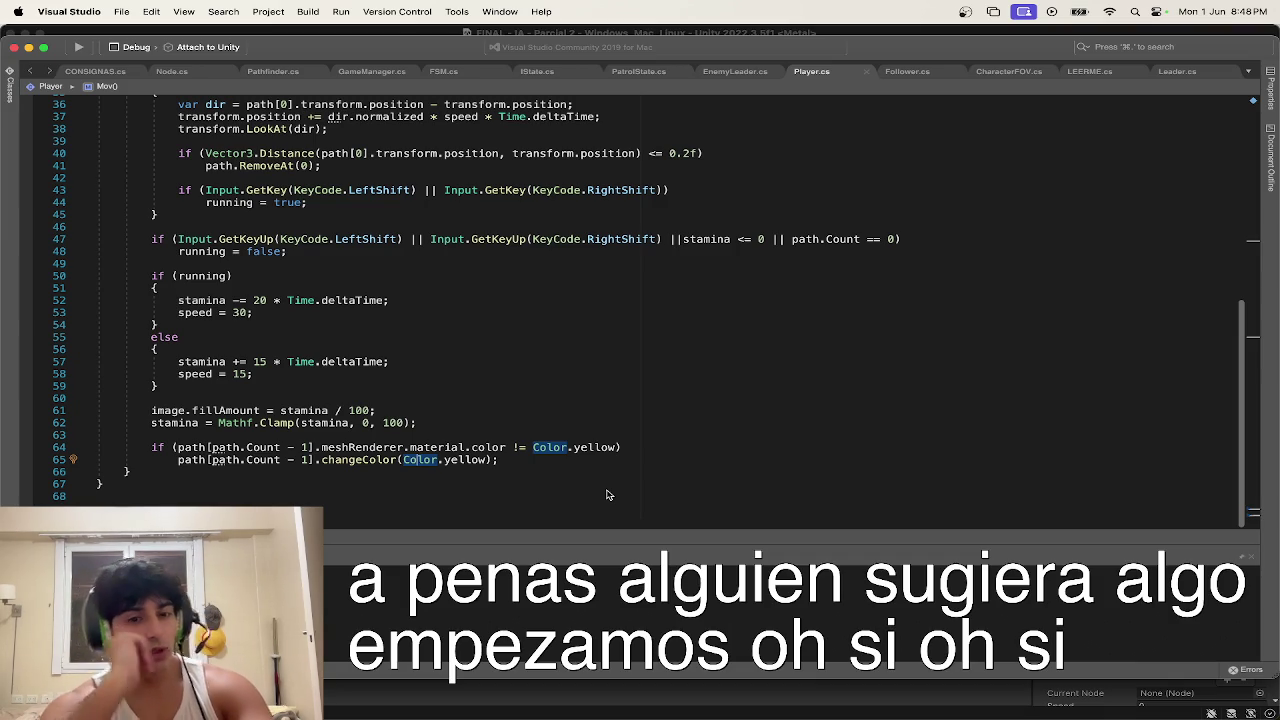
Step: Delete the leftover Color.yellow check lines at the end of Player.cs's Mov method
mouse_move(505, 467)
mouse_down()
mouse_move(178, 460)
mouse_move(418, 423)
mouse_up()
key(BackSpace)
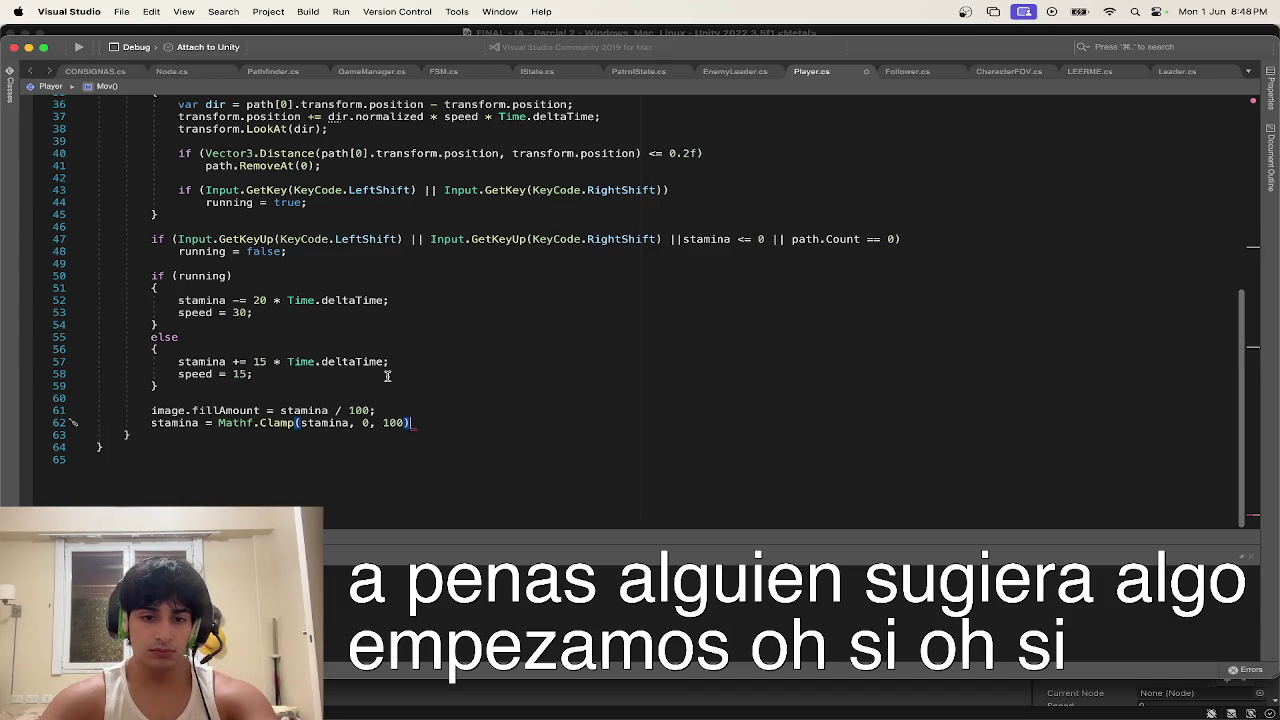
scroll(387, 376, up, 5)
scroll(692, 110, down, 1)
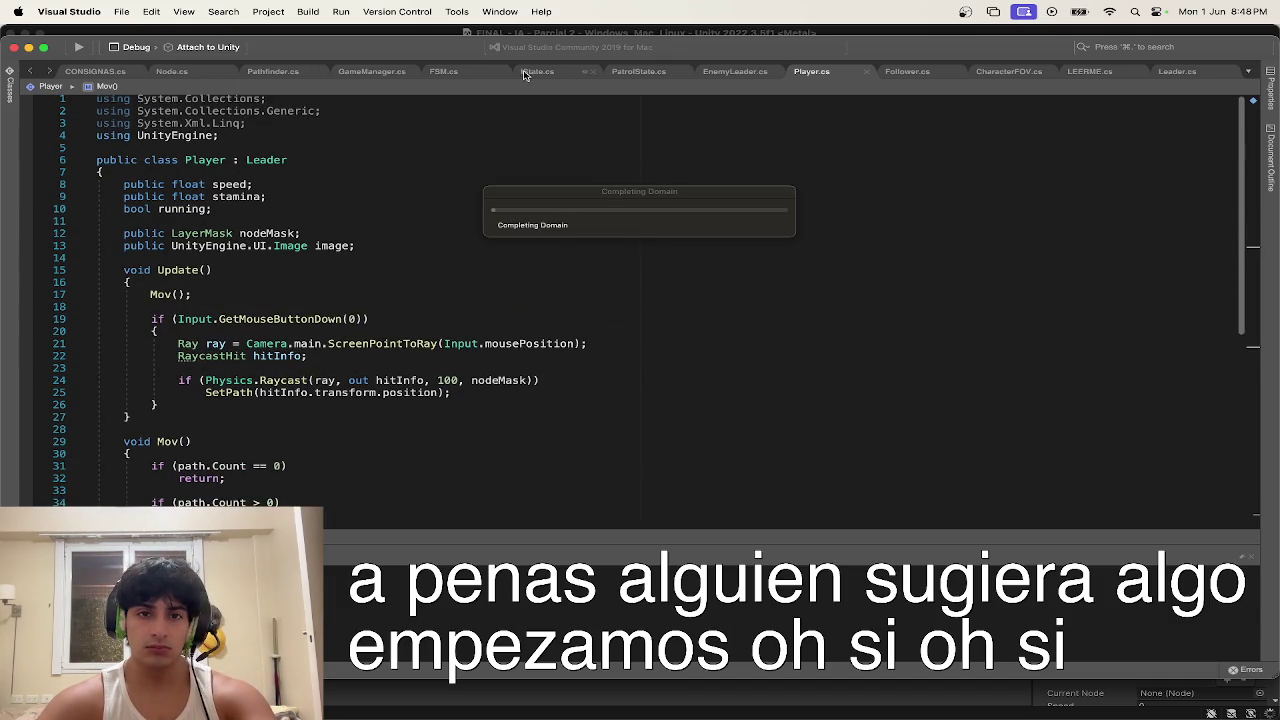
click(187, 72)
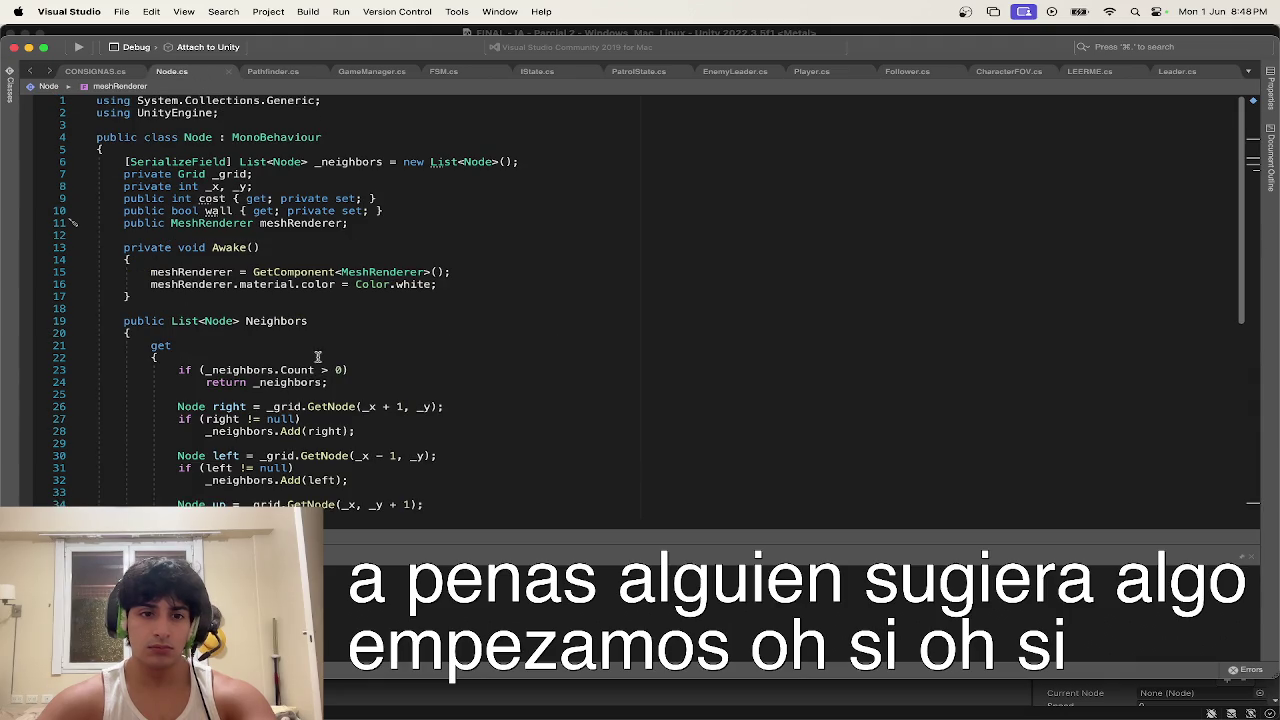
Step: Make Node.cs's meshRenderer field private and move it up below the _neighbors list
double_click(140, 223)
text(p)
key(Return)
key(alt+Up)
key(alt+Up)
key(alt+Up)
key(alt+Up)
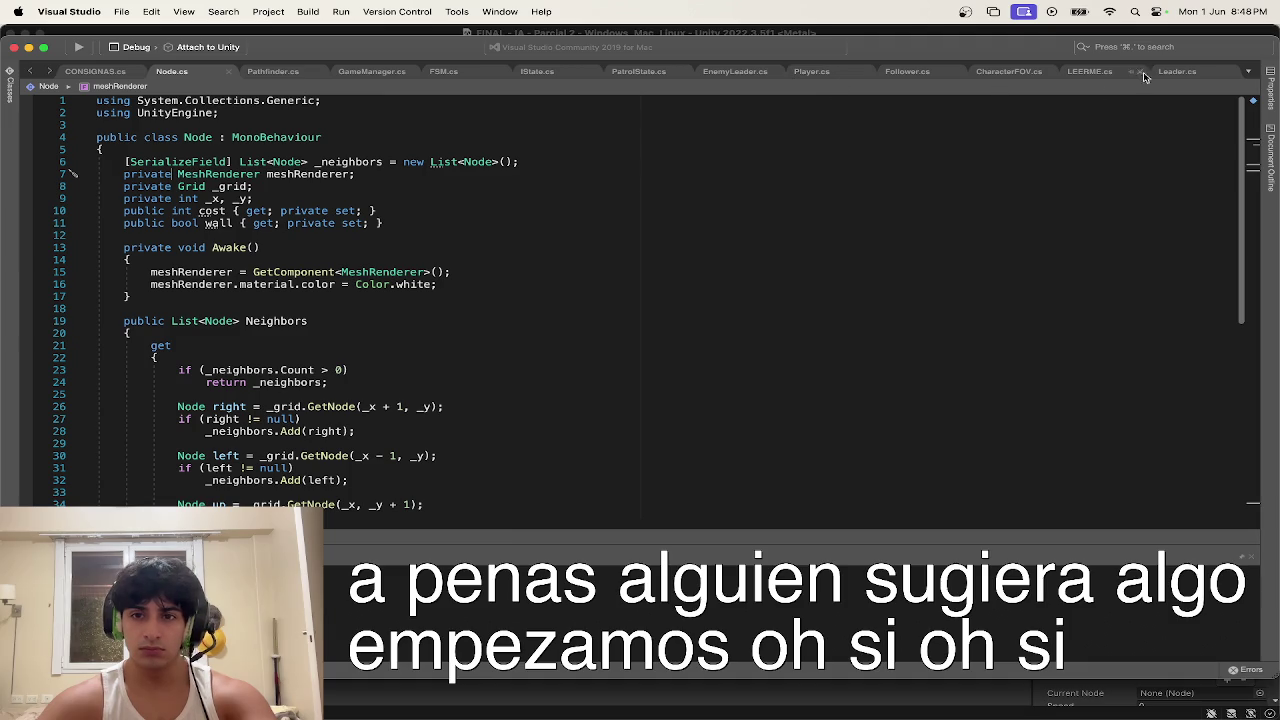
scroll(448, 135, down, 2)
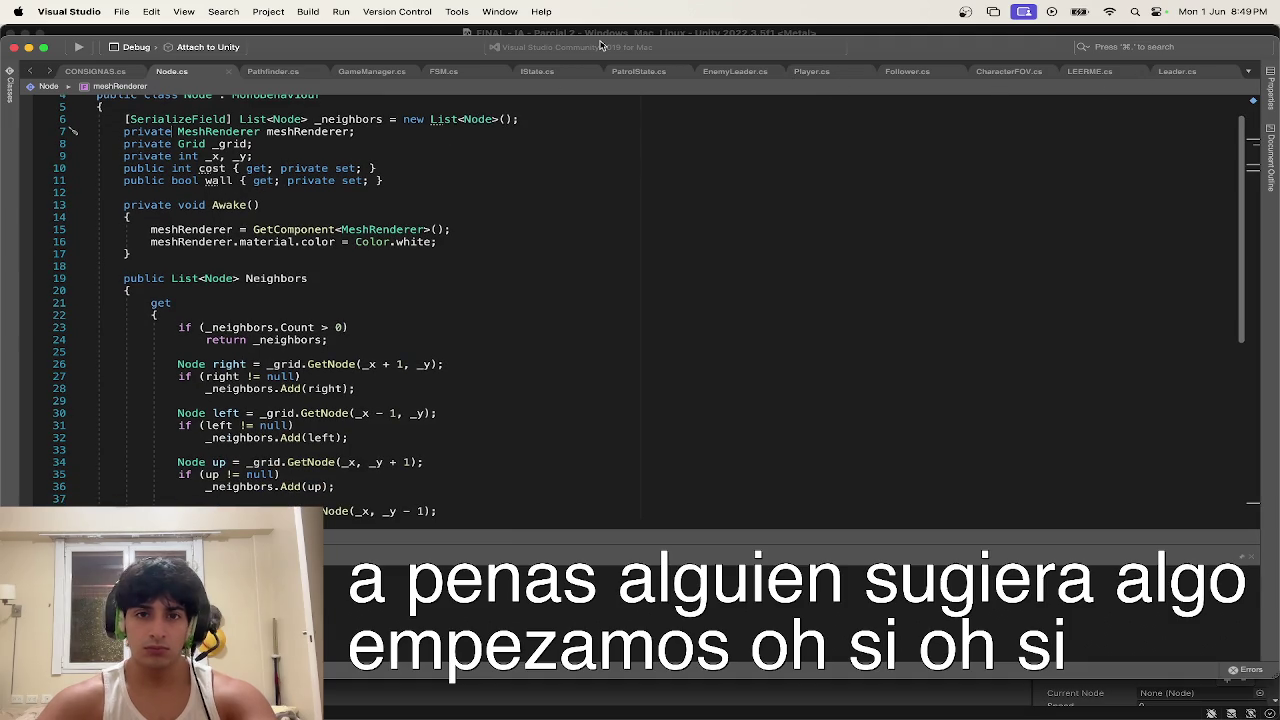
click(1166, 47)
Step: Open NodeManager.cs and duplicate the _allNodes declaration, dropping the array brackets
text(node)
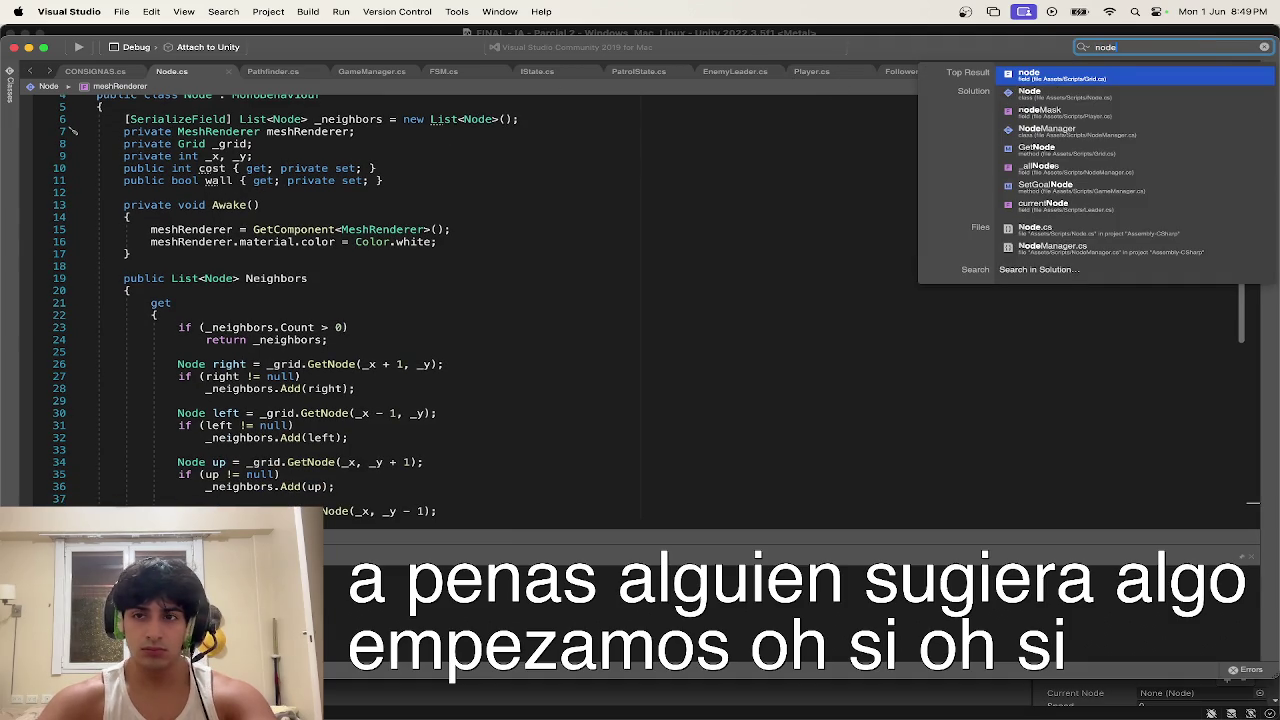
key(Down)
key(Down)
key(Down)
key(Return)
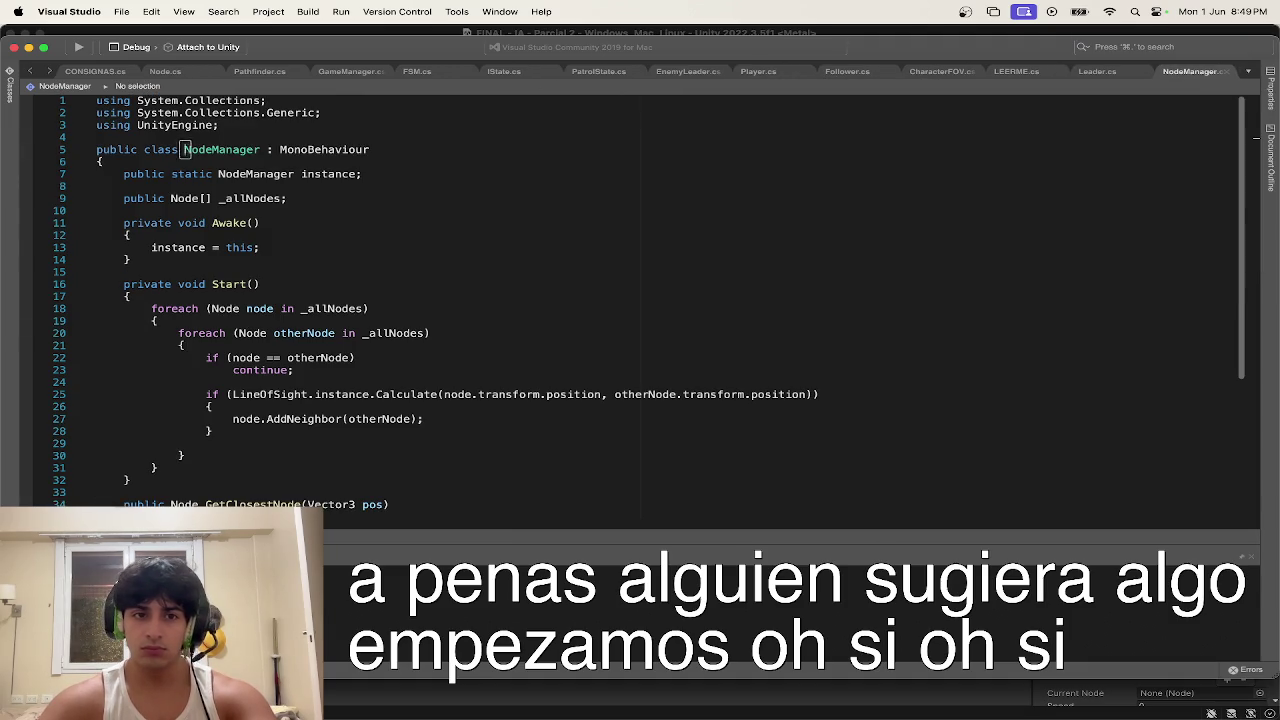
click(349, 192)
key(super+d)
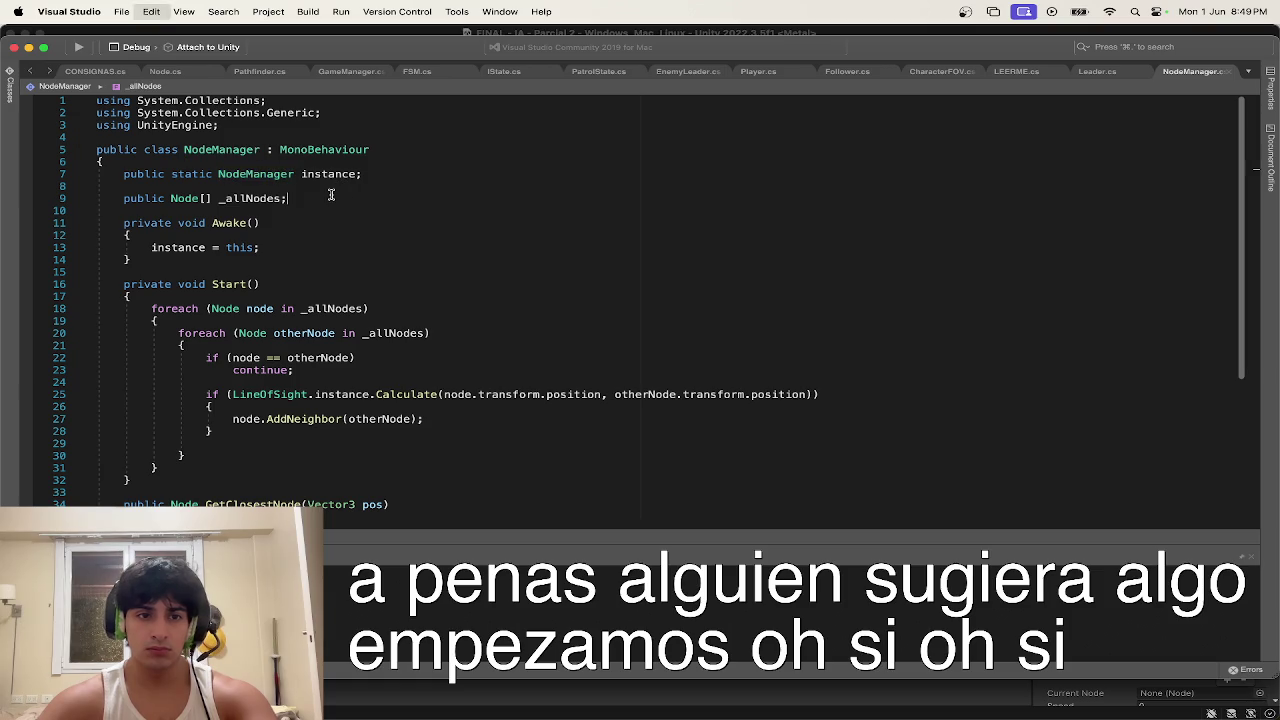
key(BackSpace)
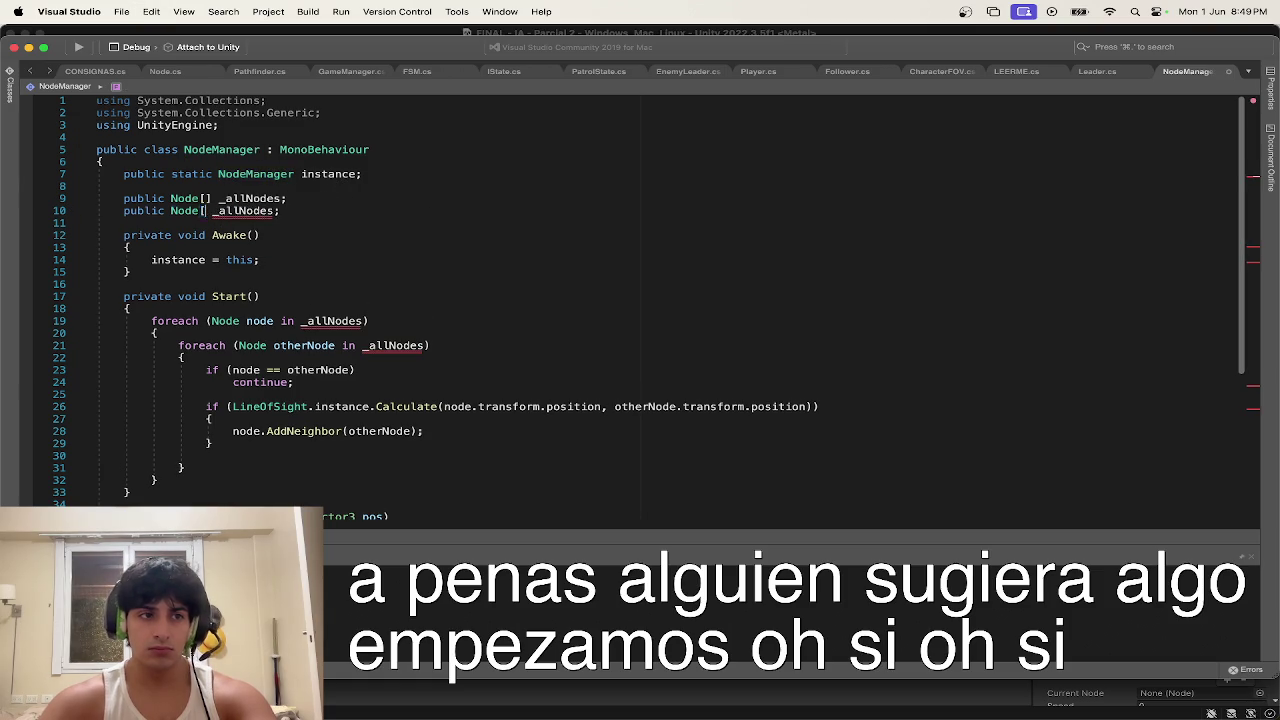
Step: Rename the duplicated Node field to currentTargetNode
double_click(238, 211)
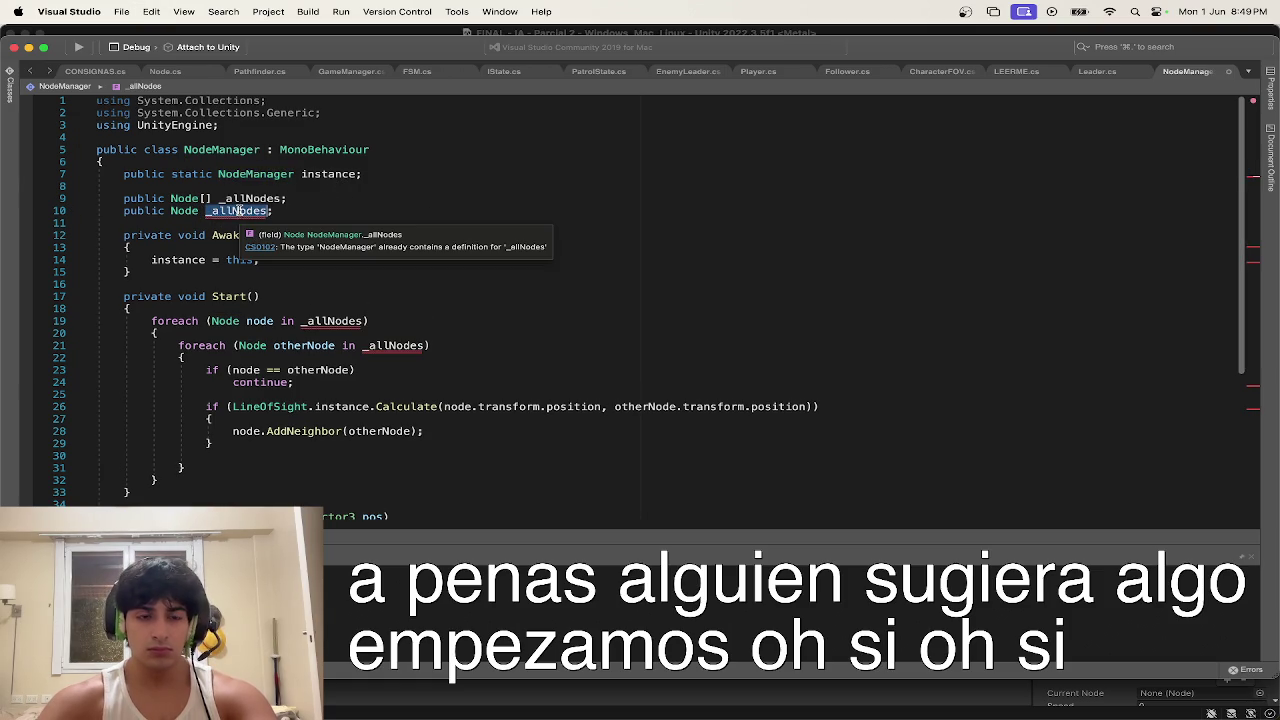
text(public)
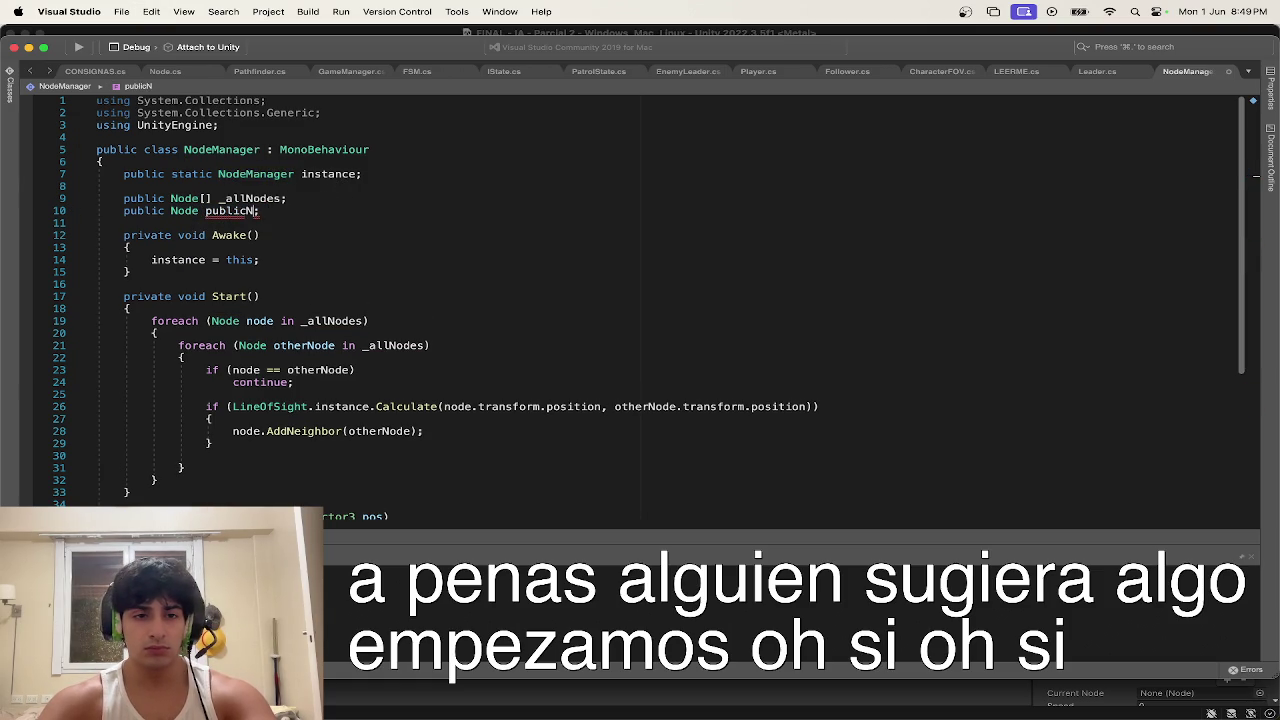
key(BackSpace)
text(current)
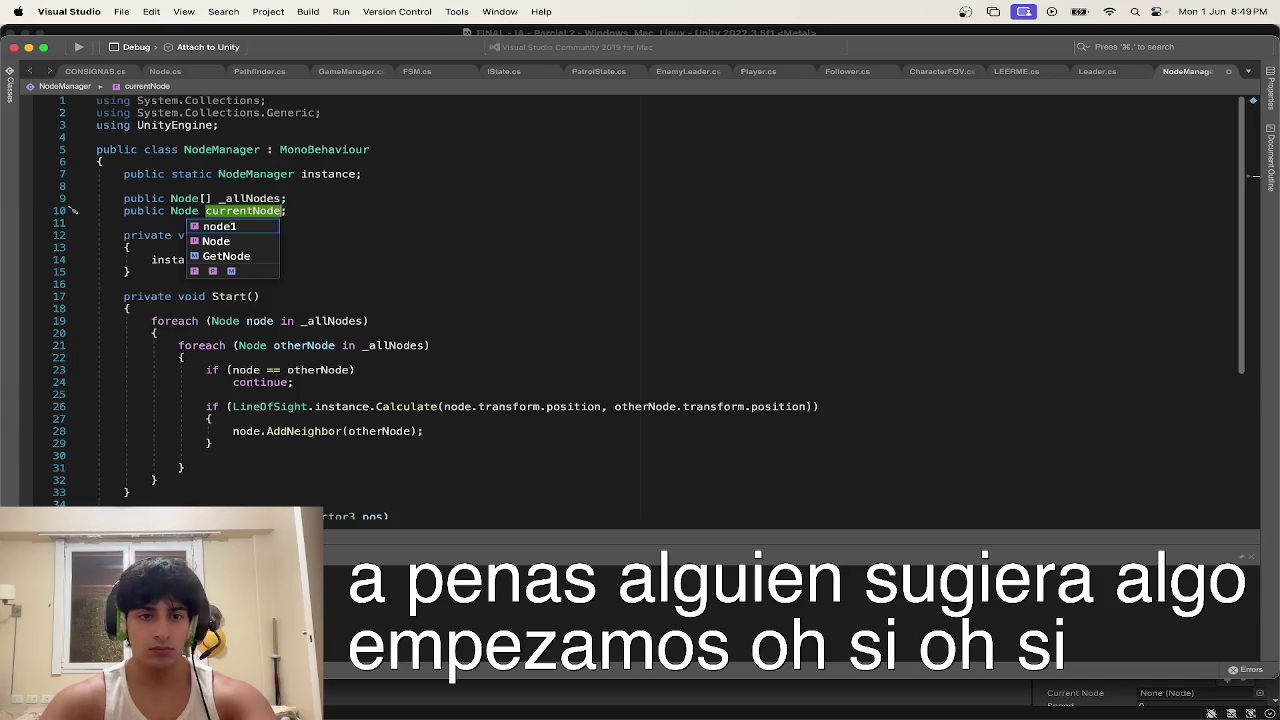
text(Target)
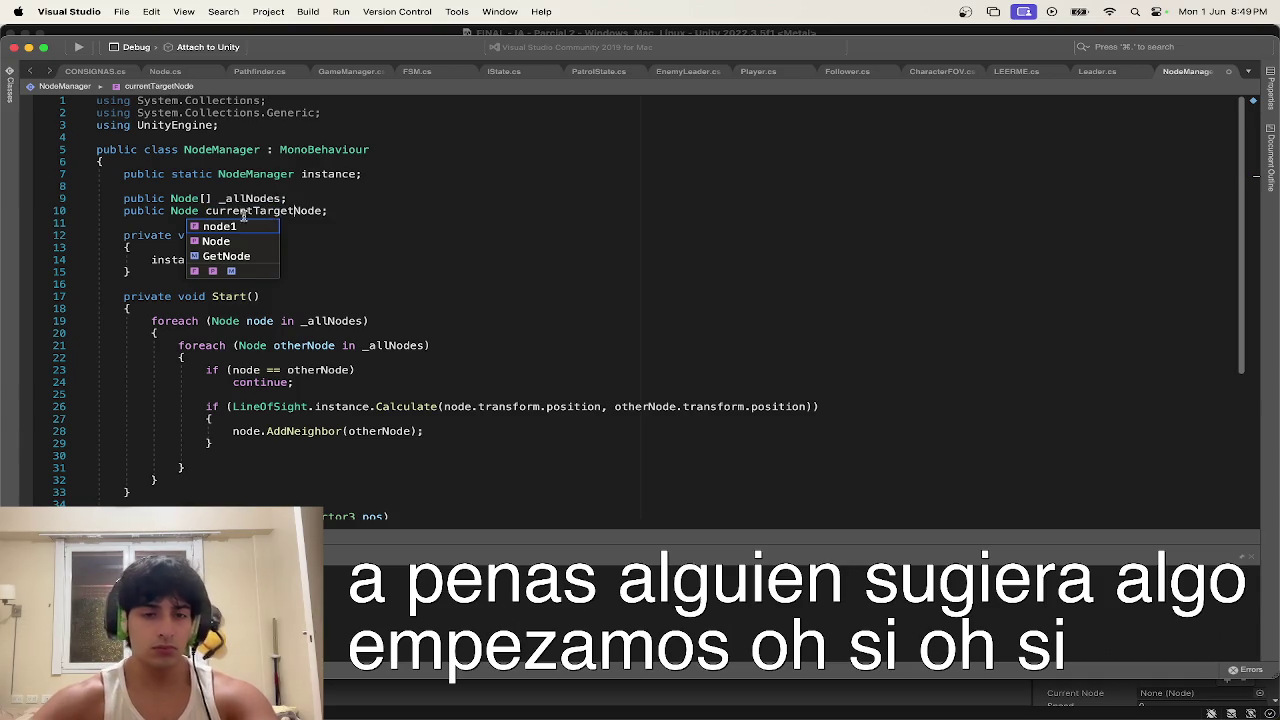
key(Escape)
scroll(322, 341, down, 10)
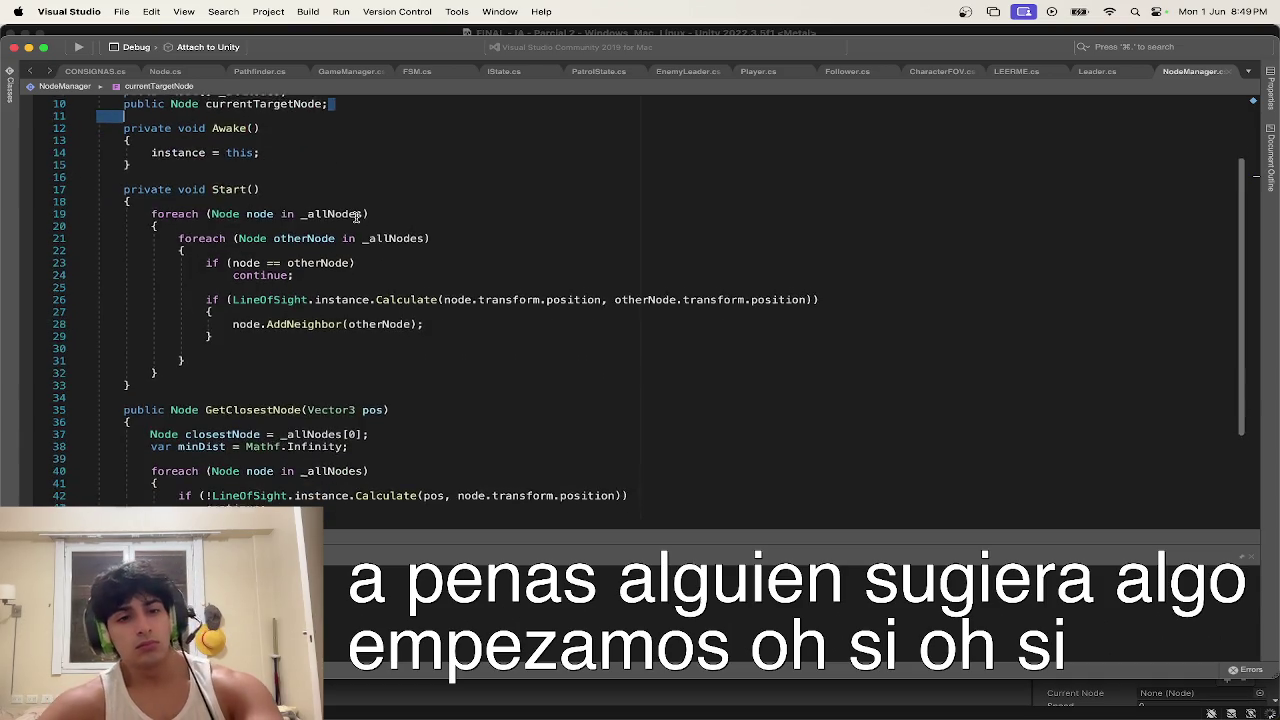
click(322, 341)
click(216, 375)
Step: Declare a public void SetTargetNode(Node newNode) method with an empty body
key(Return)
key(Return)
text(public no)
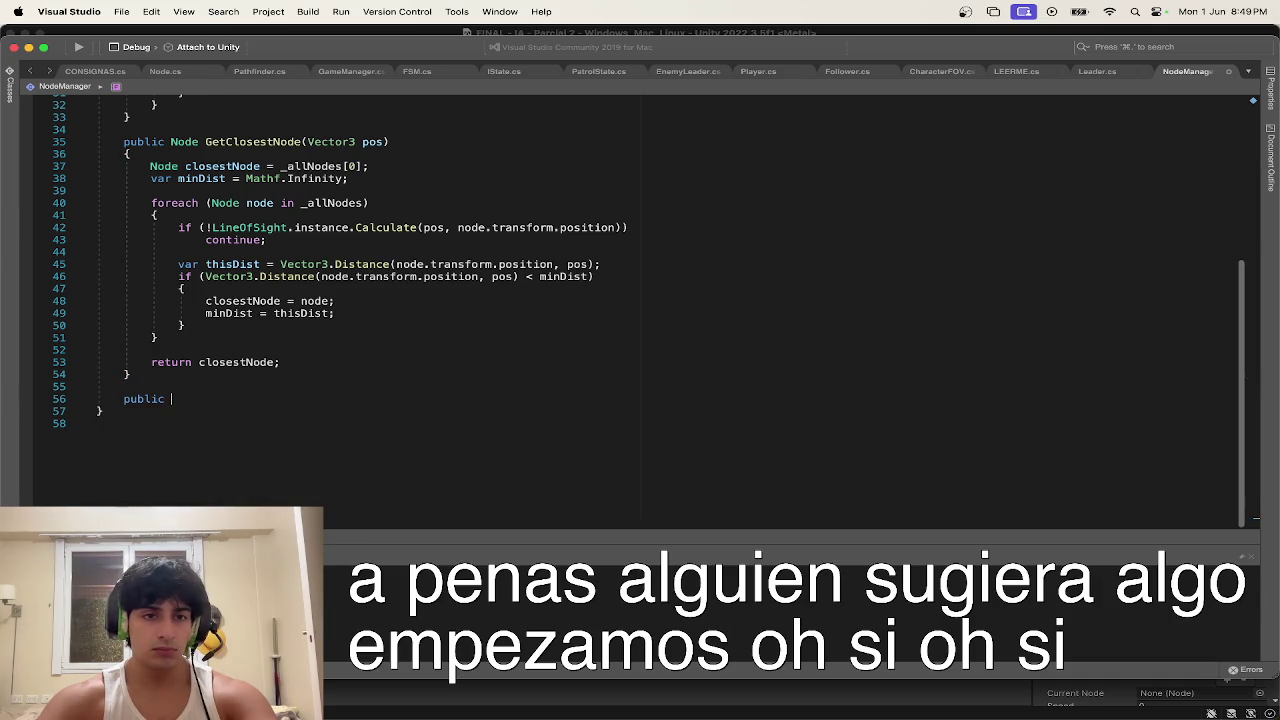
key(BackSpace)
key(BackSpace)
text(m)
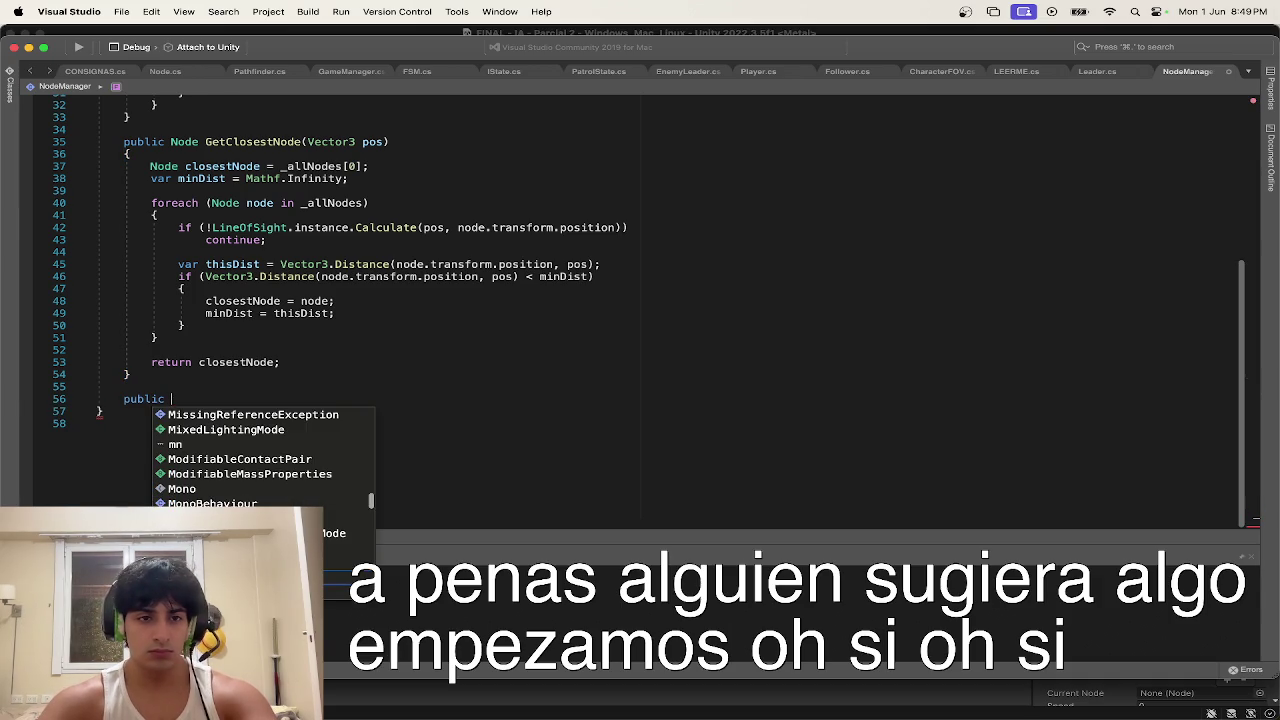
text(void SetTarget)
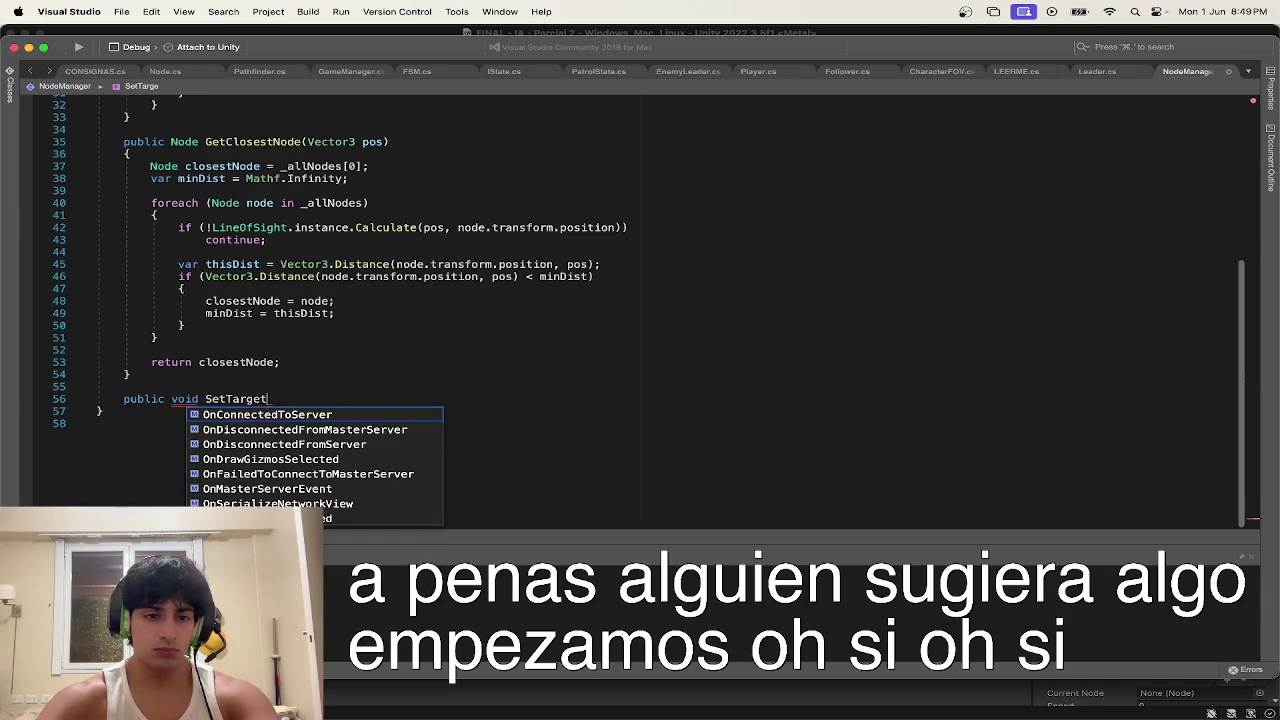
text(de(Node)
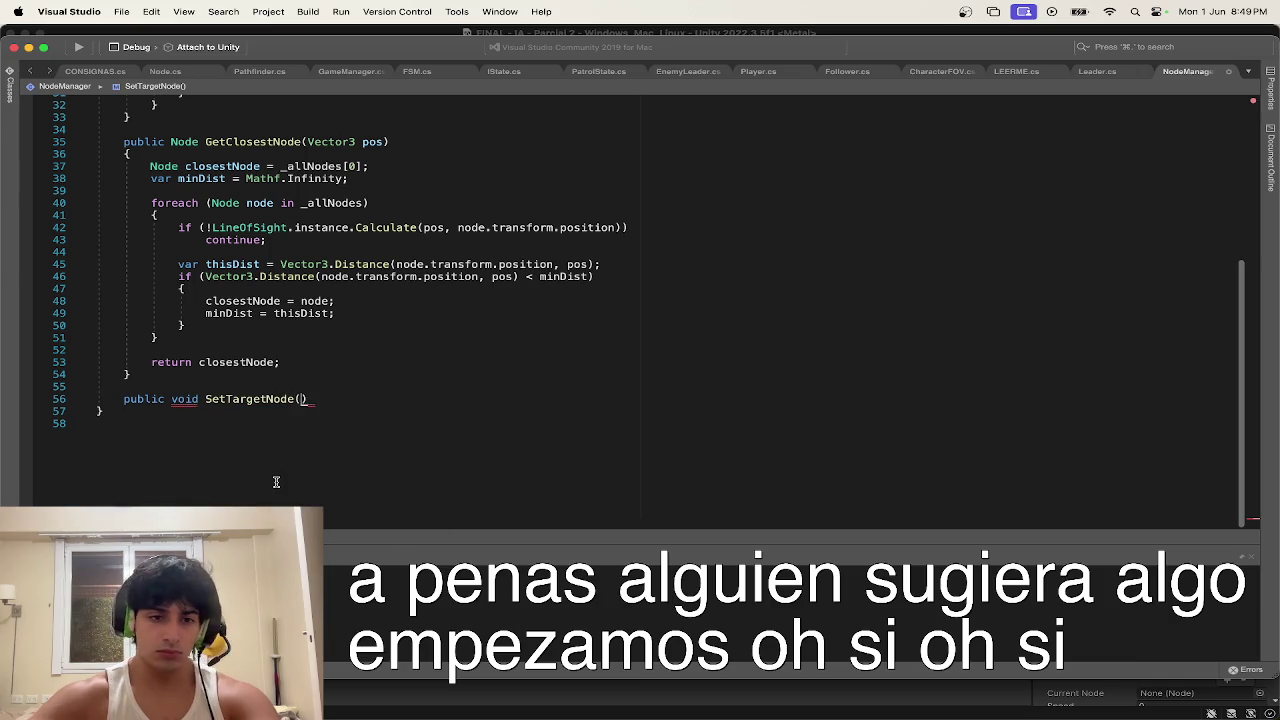
text();)
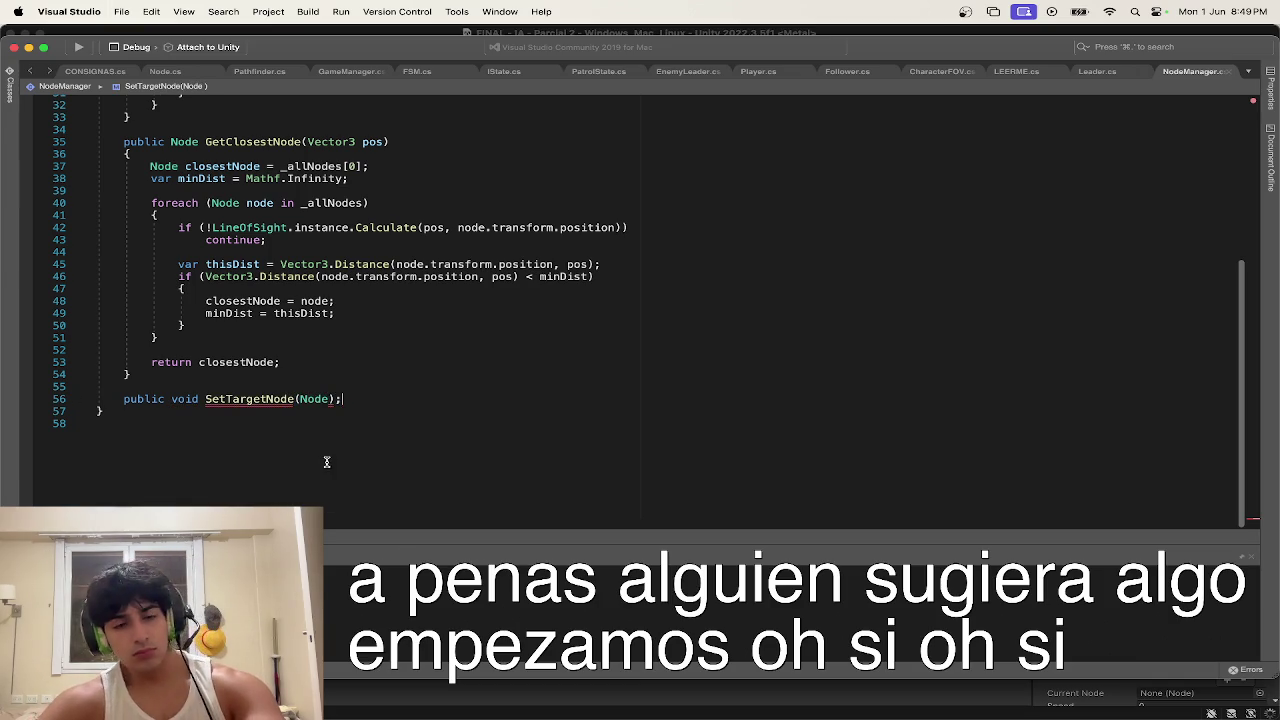
text( newNode)
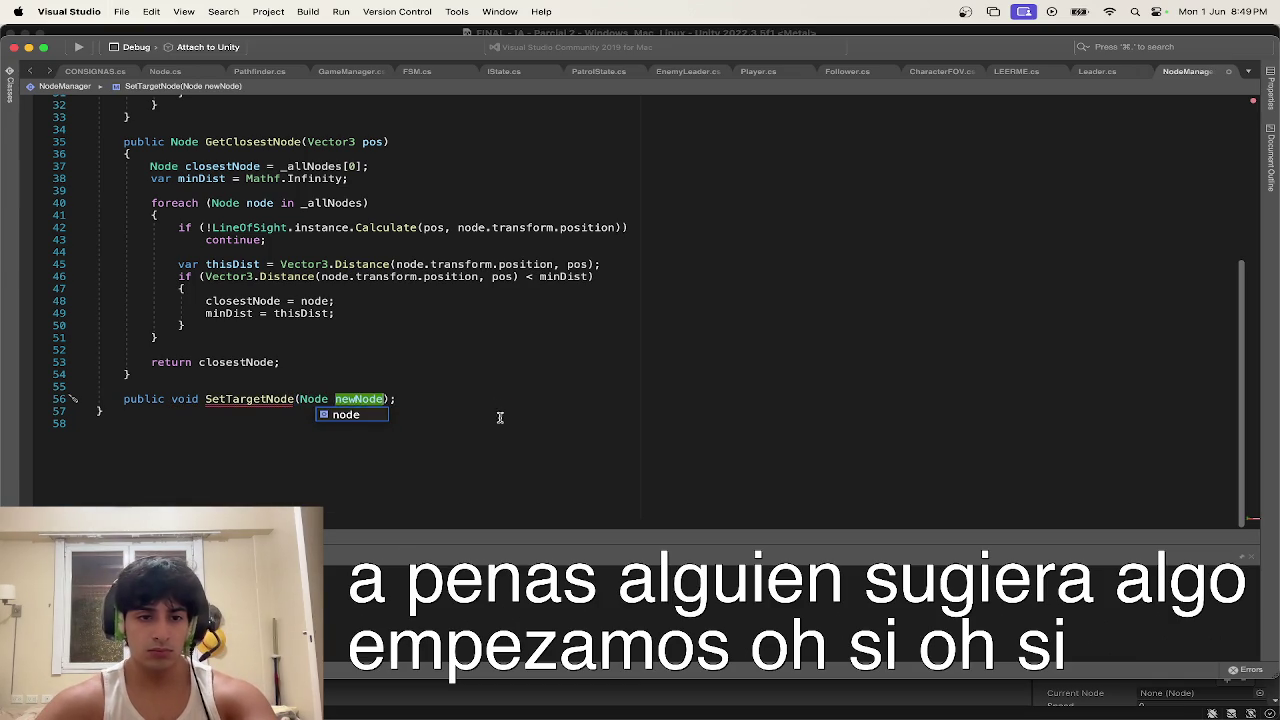
click(472, 403)
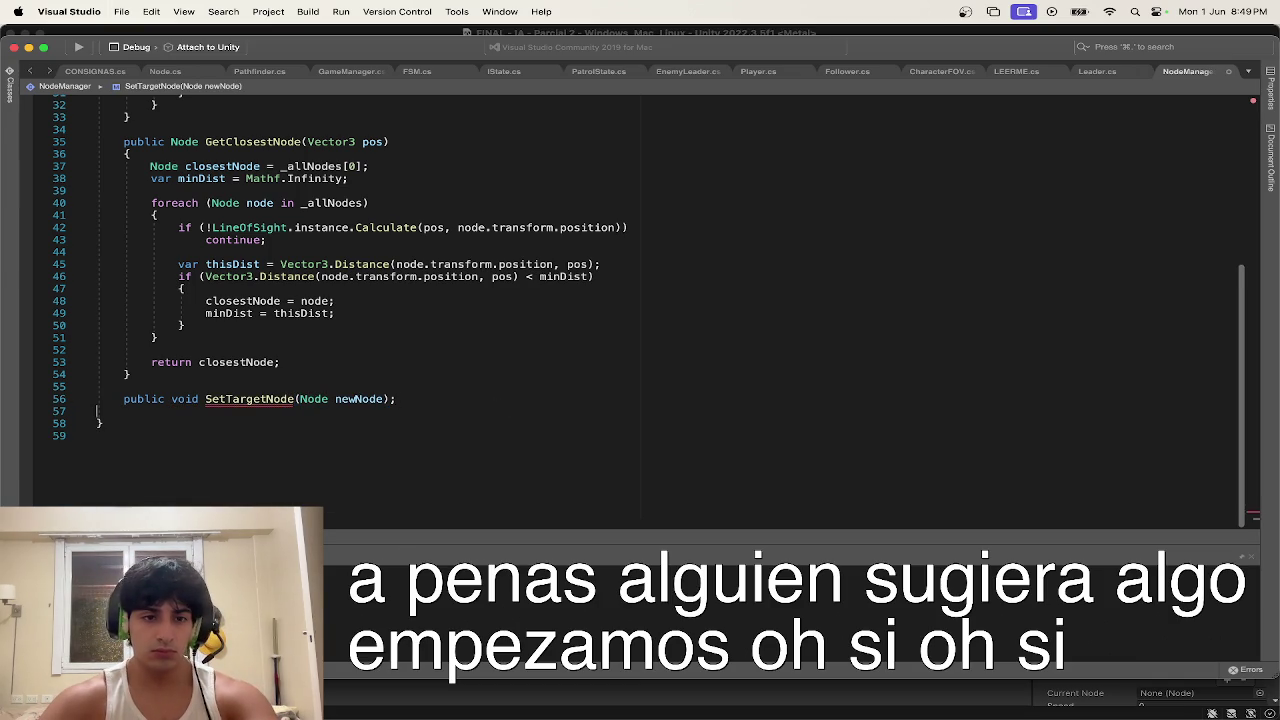
text({)
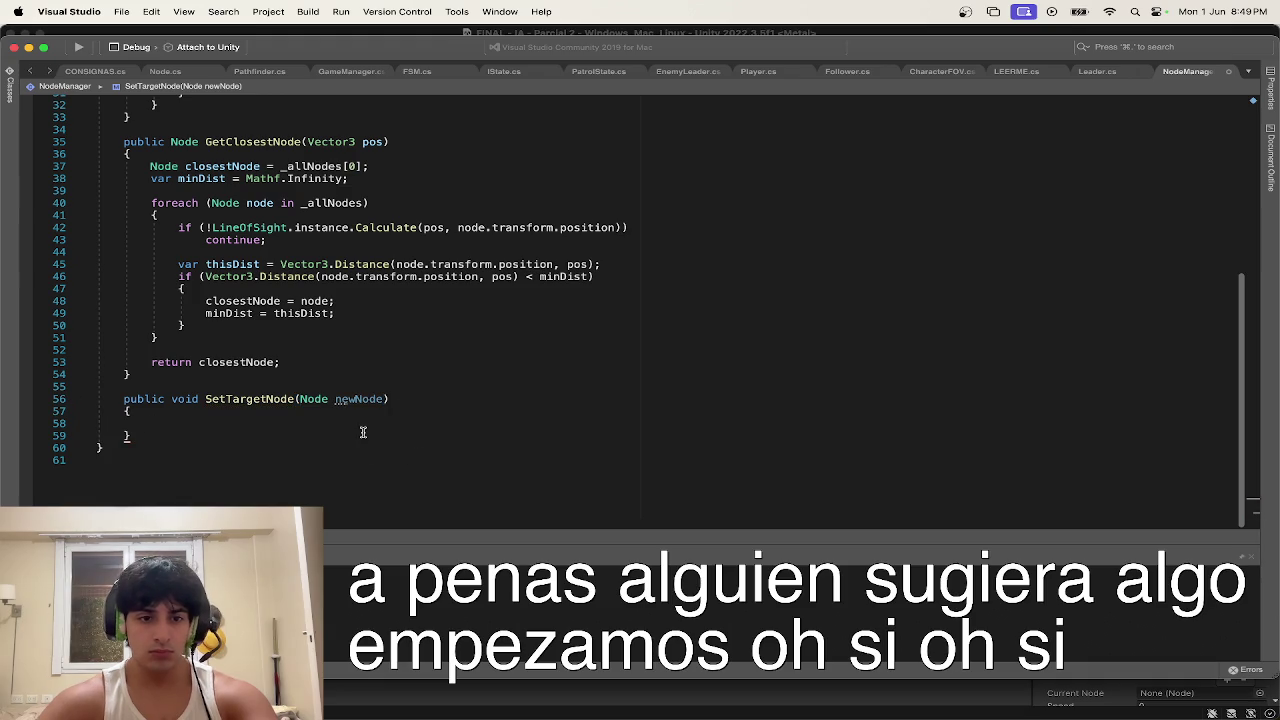
key(Return)
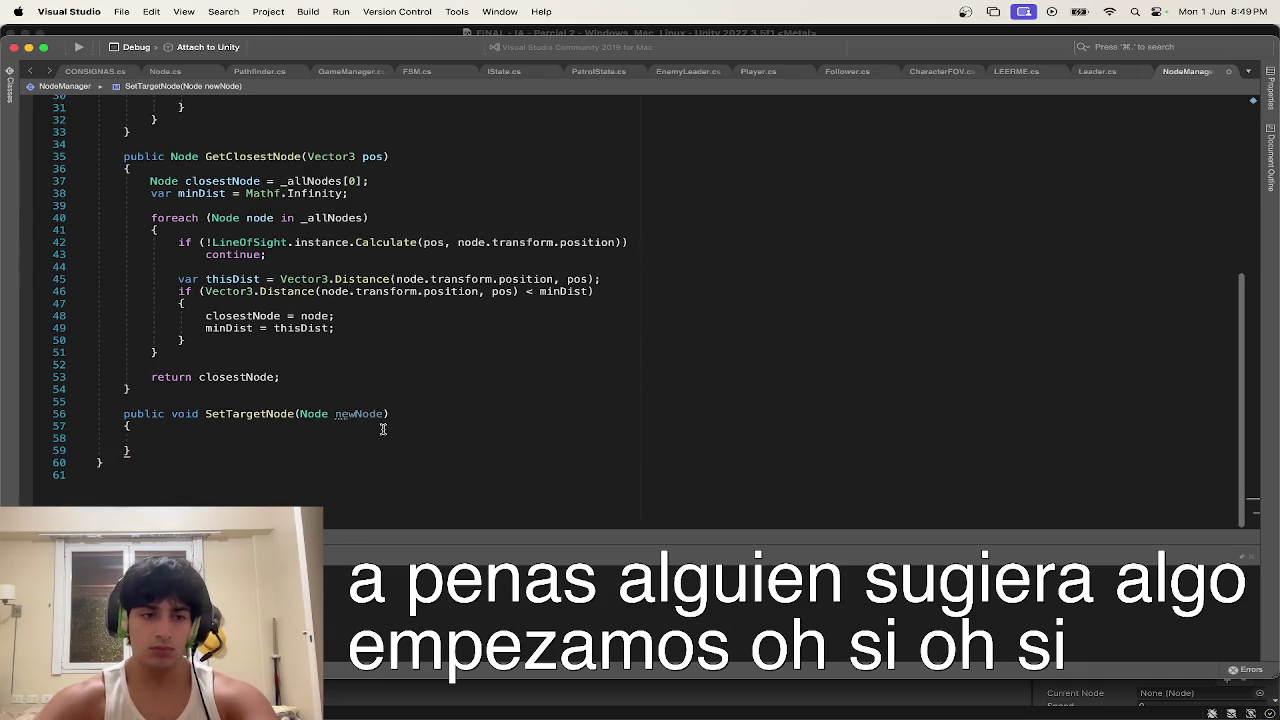
Step: Reset the old target first with currentTargetNode.changeColor(Color.white)
text(cu)
key(Down)
key(Down)
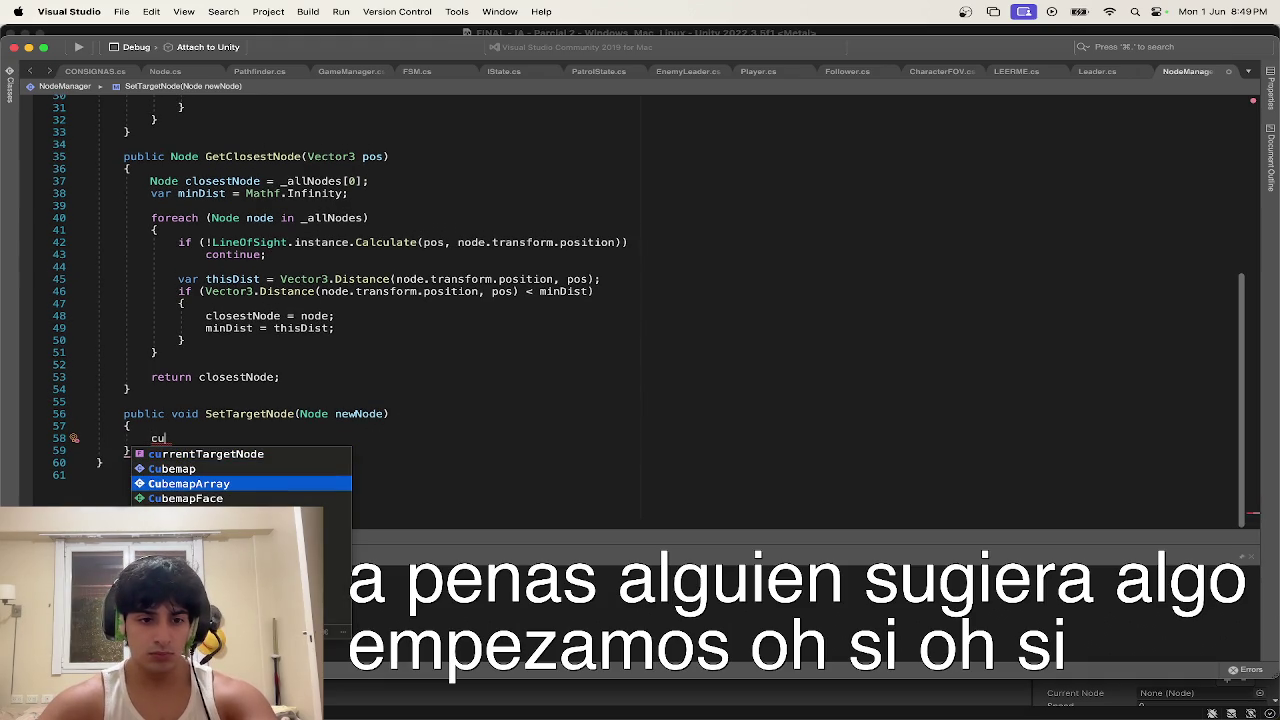
key(Up)
key(Up)
text(.)
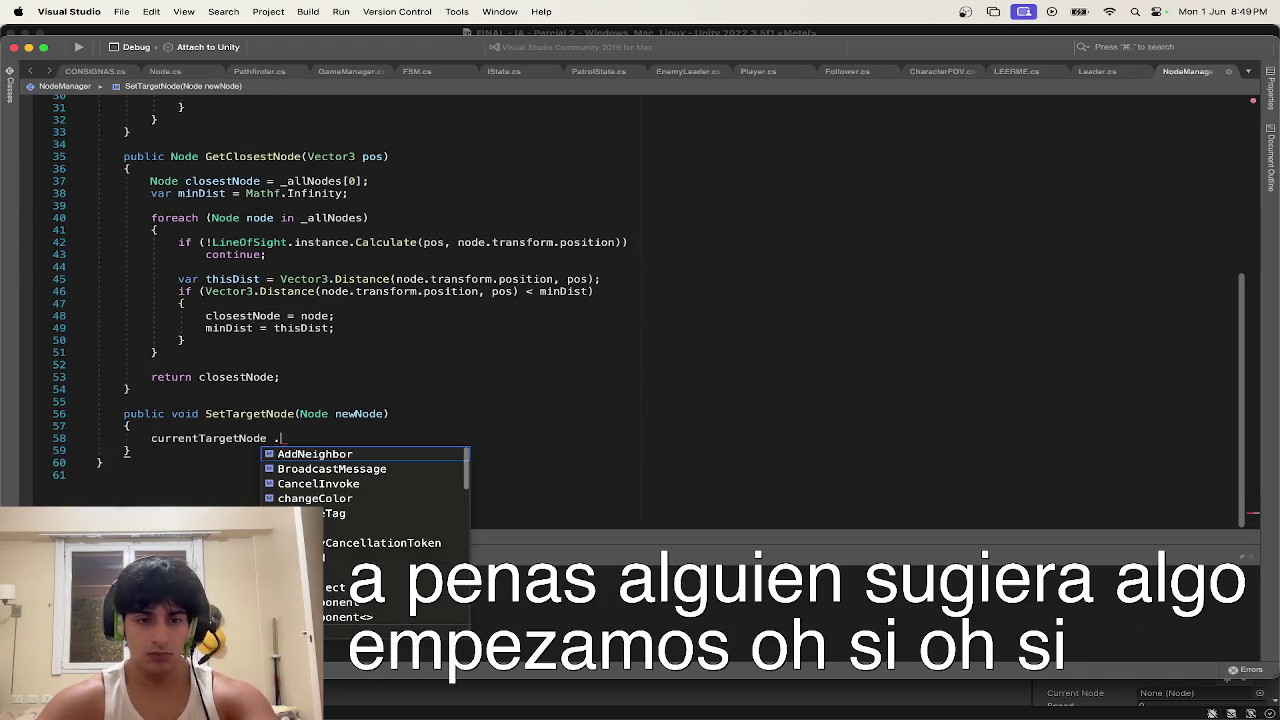
key(BackSpace)
key(BackSpace)
text(.chan)
key(Return)
text((Color.)
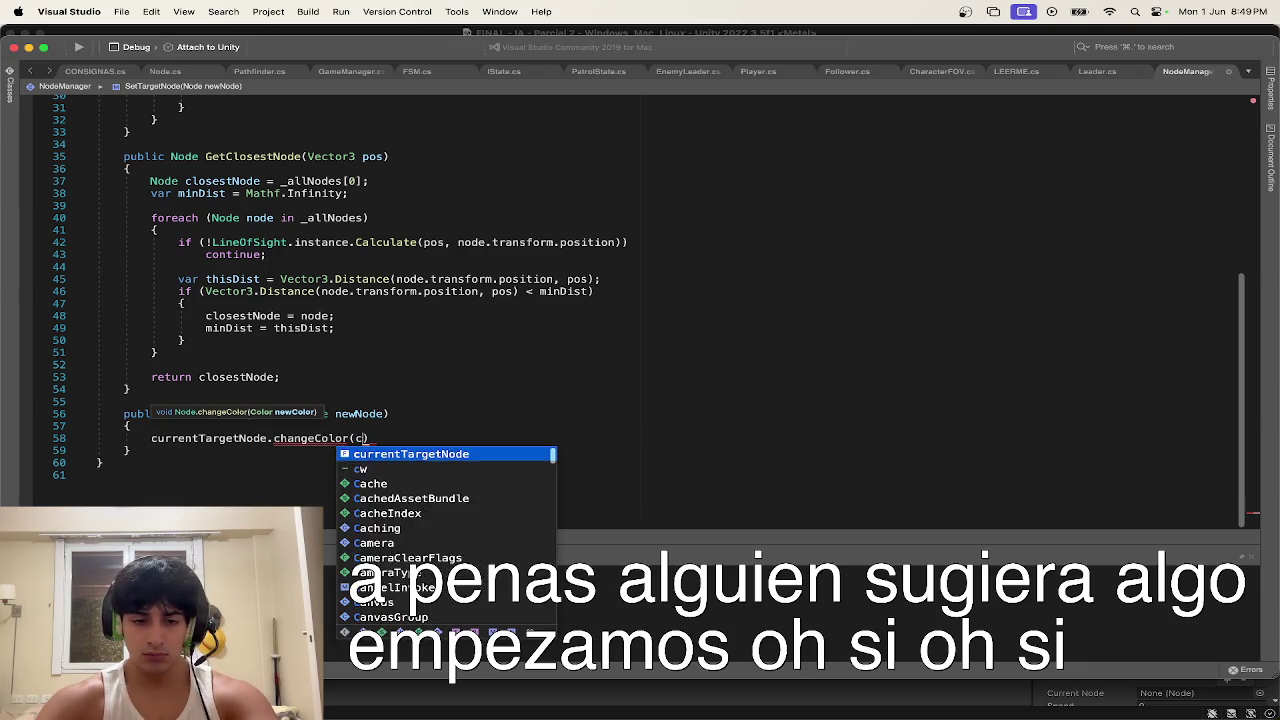
text(white)
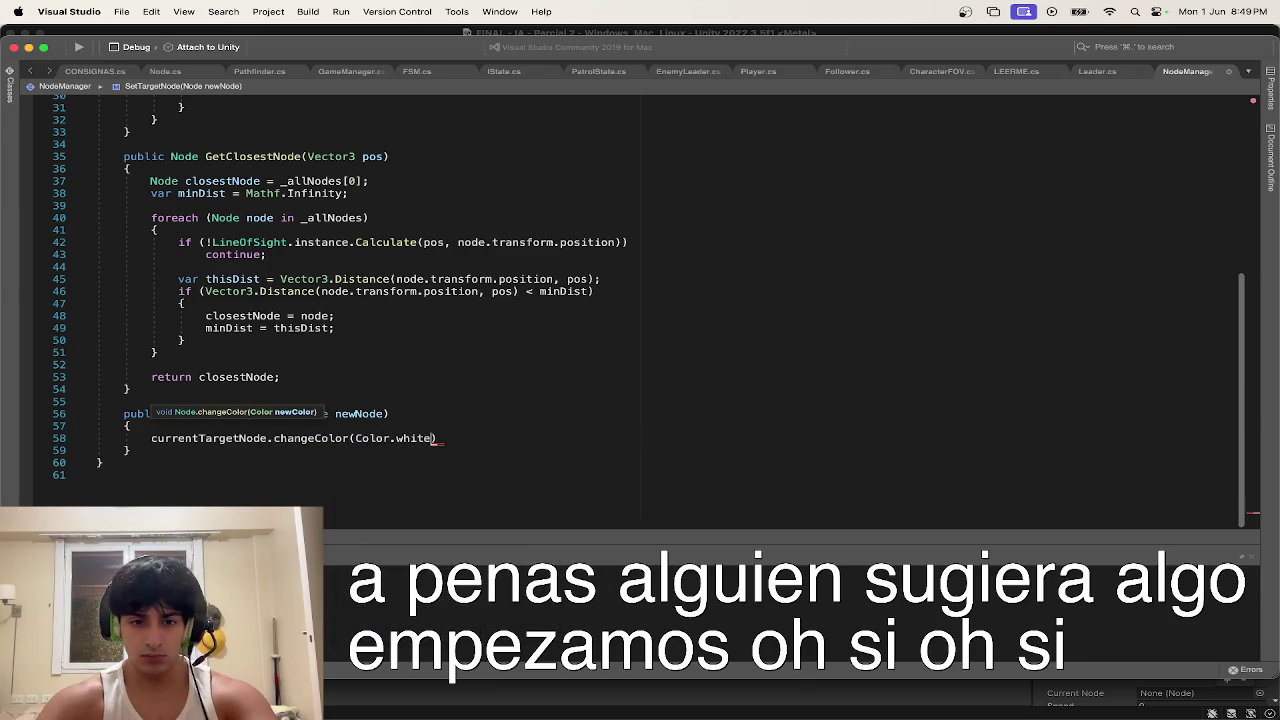
text())
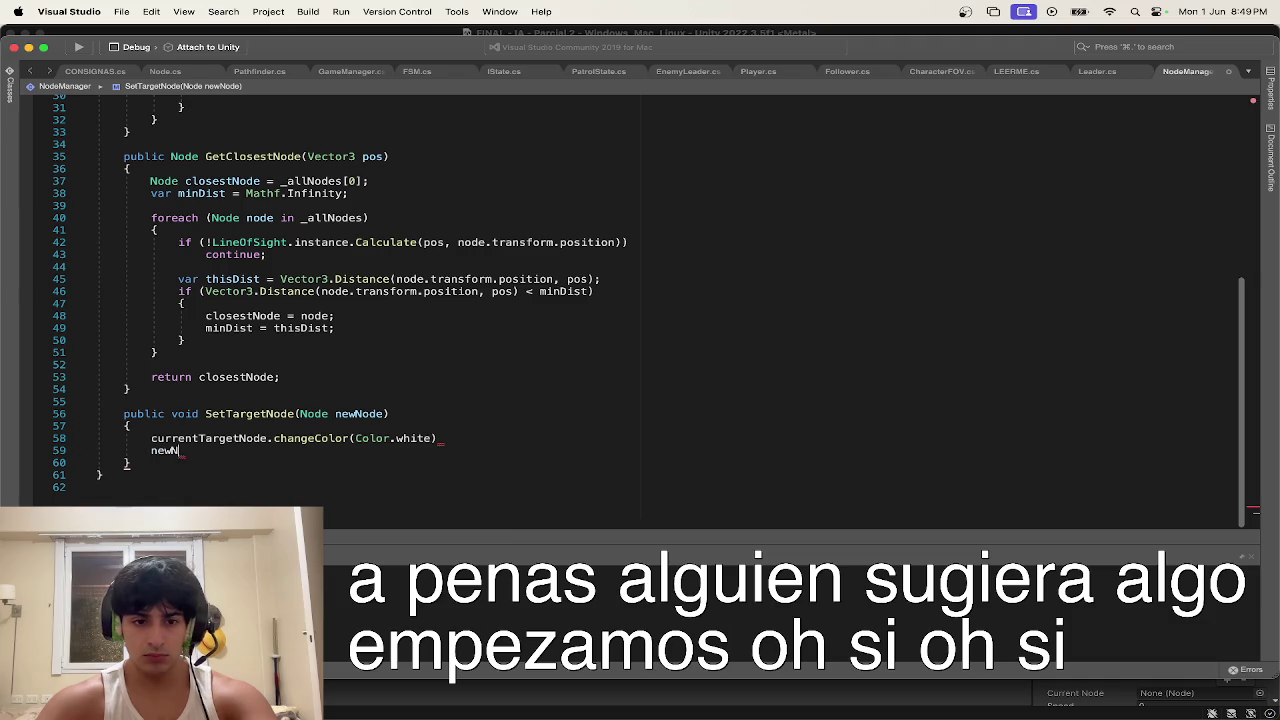
text(;)
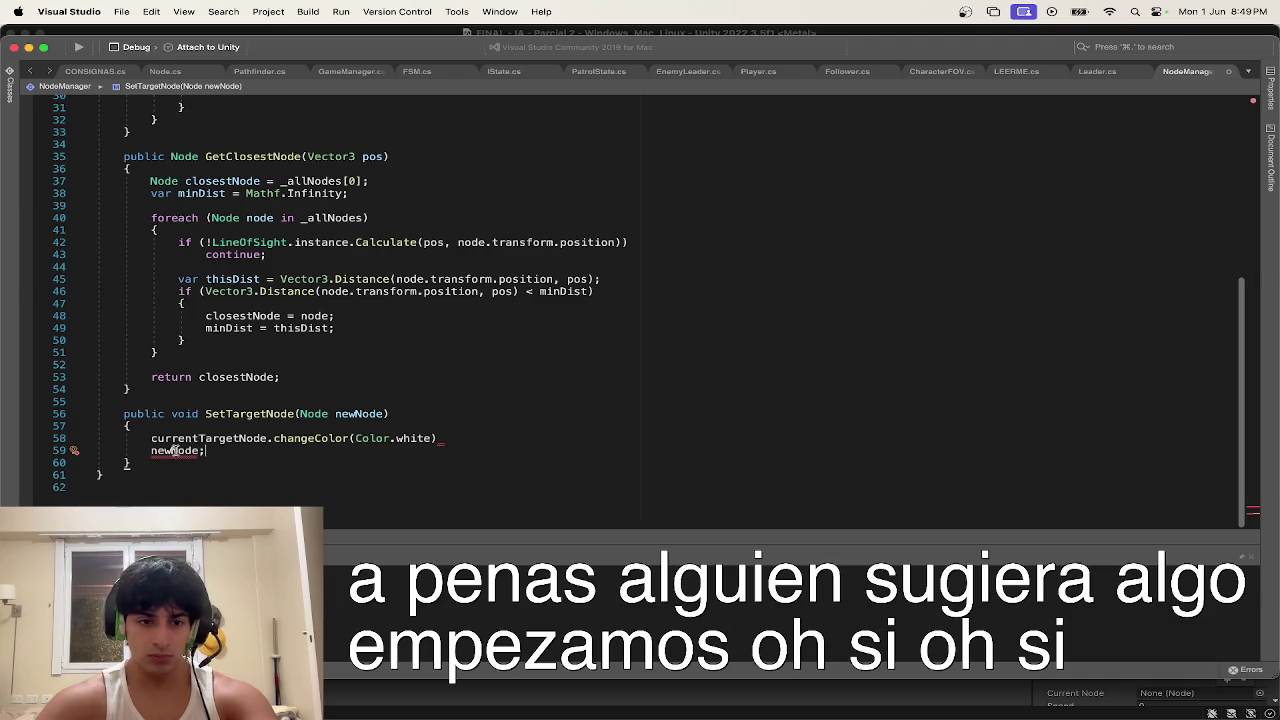
Step: Assign currentTargetNode = newNode and call currentTargetNode.changeColor(Color.yellow)
click(150, 451)
text(current)
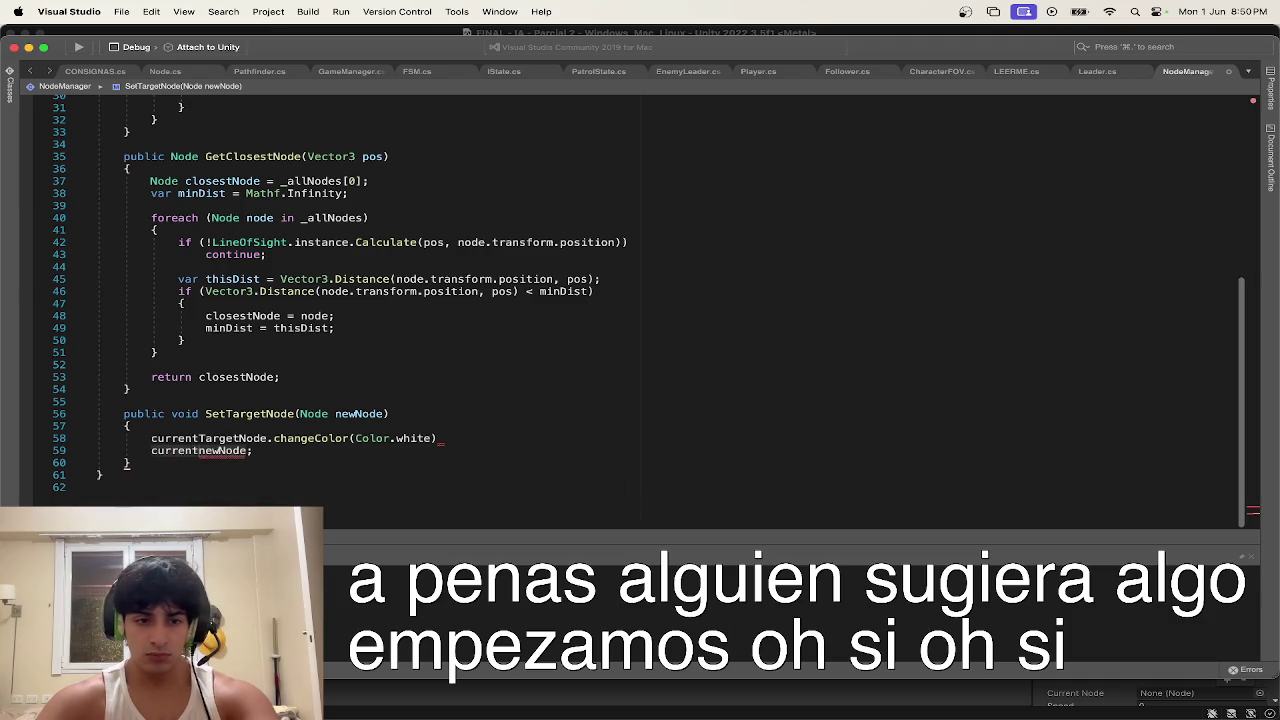
text(Targe )
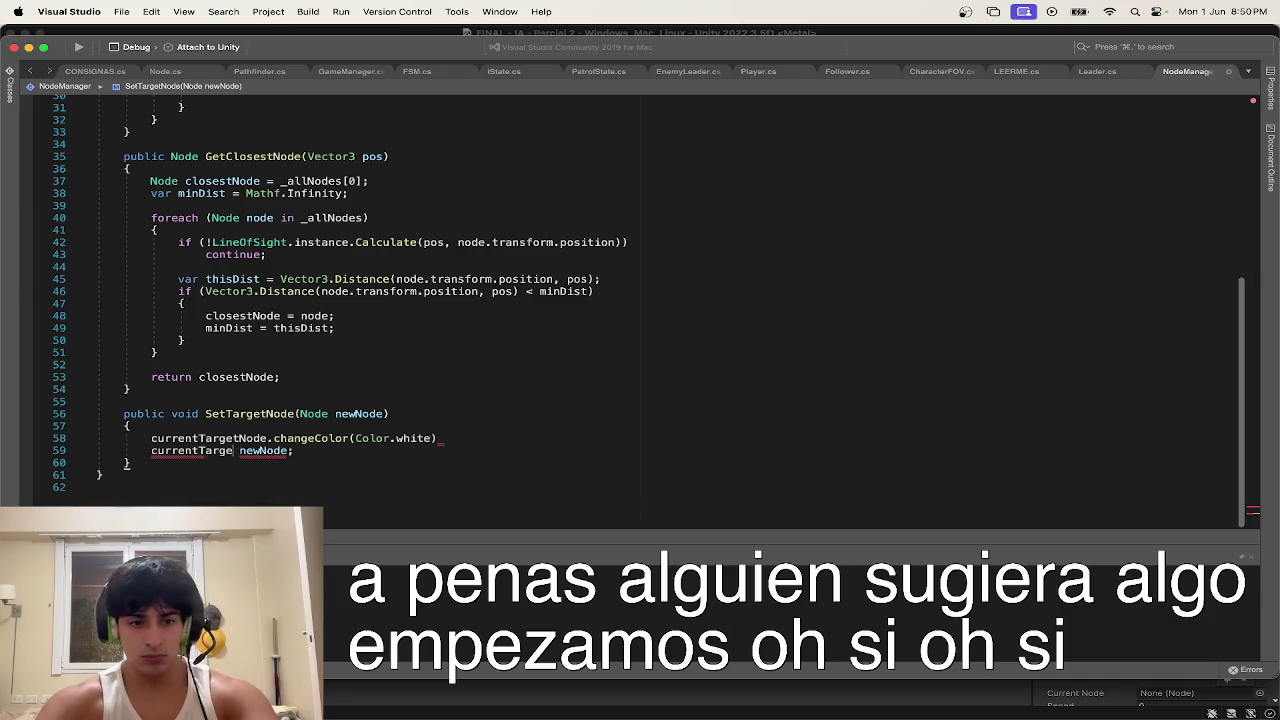
text(de)
key(Tab)
text(=)
text(;)
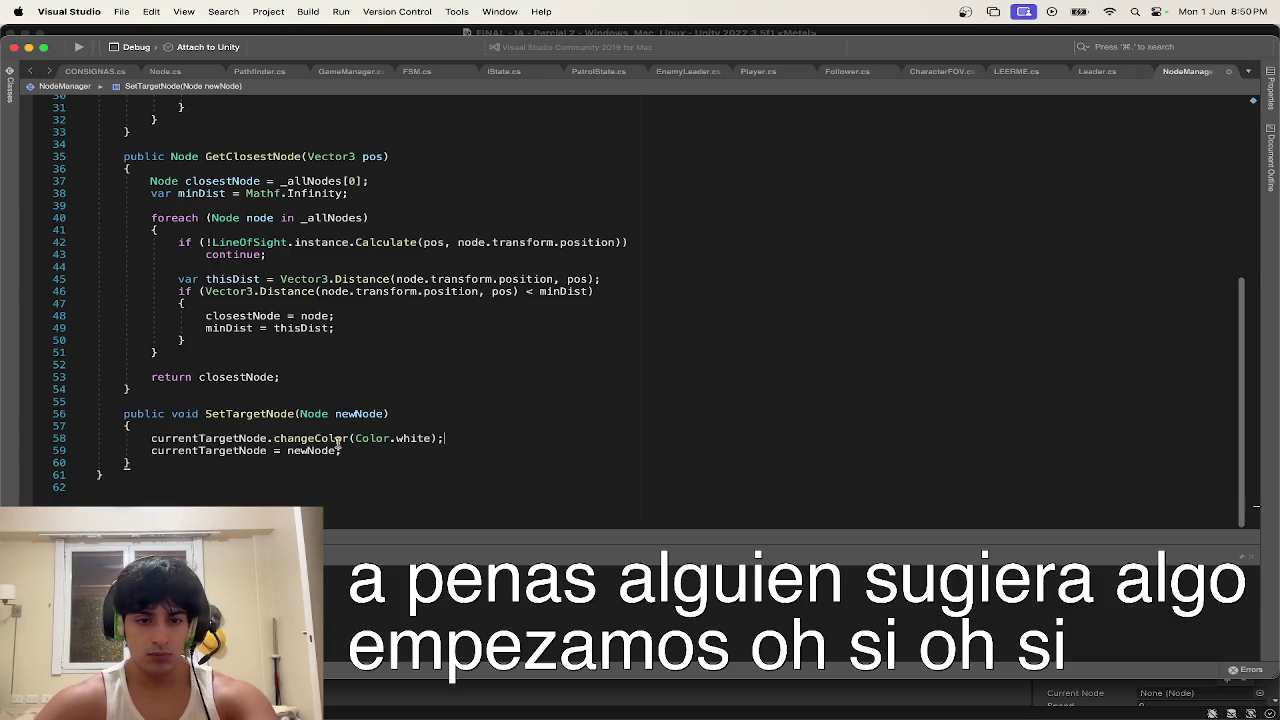
double_click(256, 450)
key(ctrl+c)
key(Down)
key(ctrl+v)
text(.changeColor)
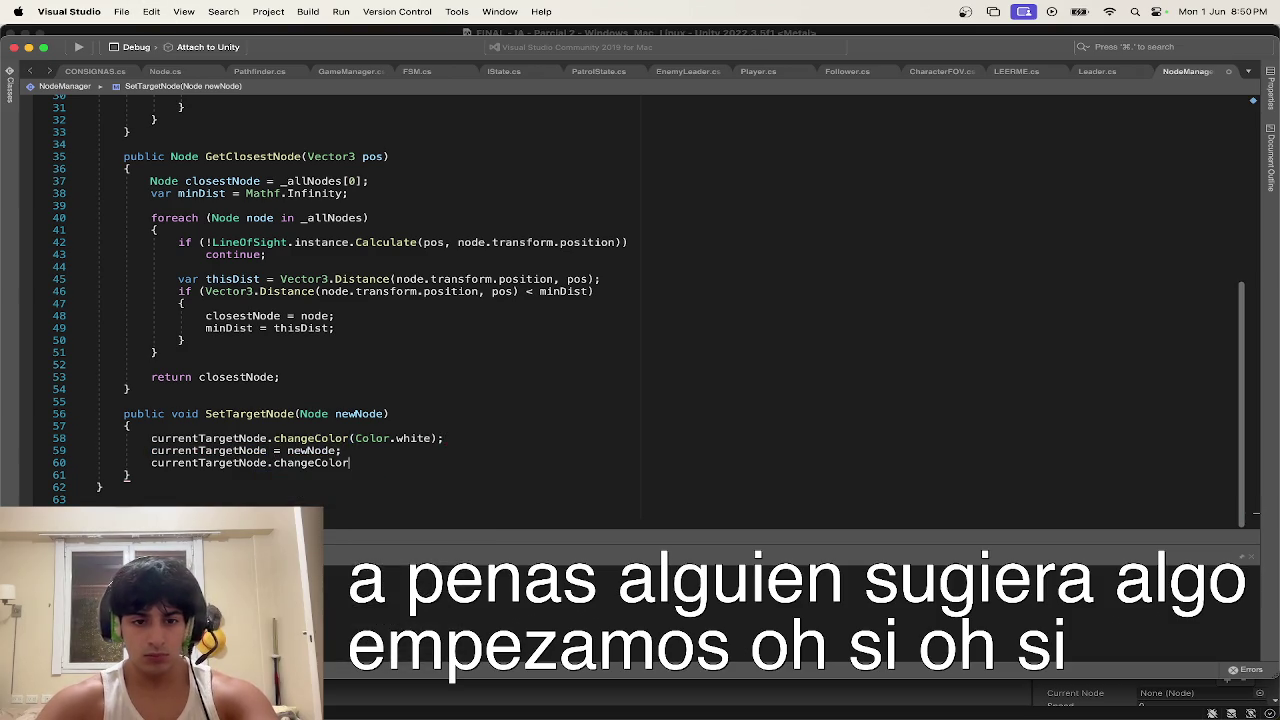
text((Color.)
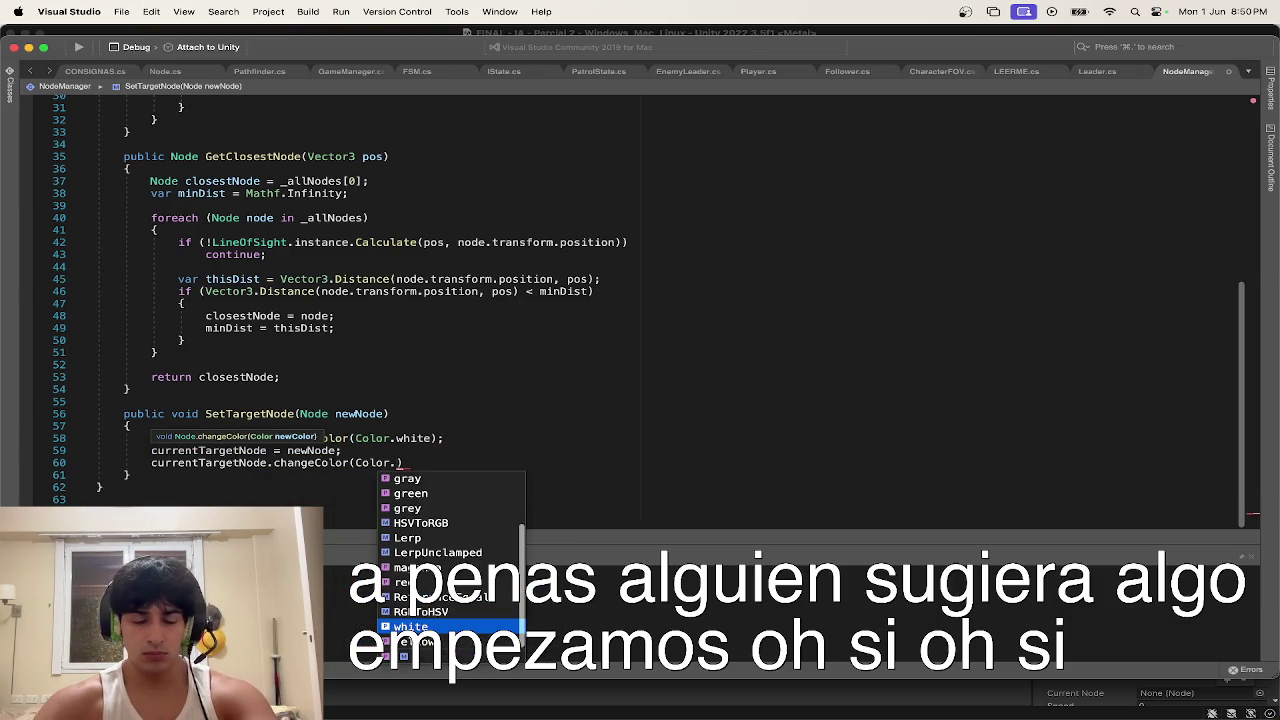
text(ye)
key(Tab)
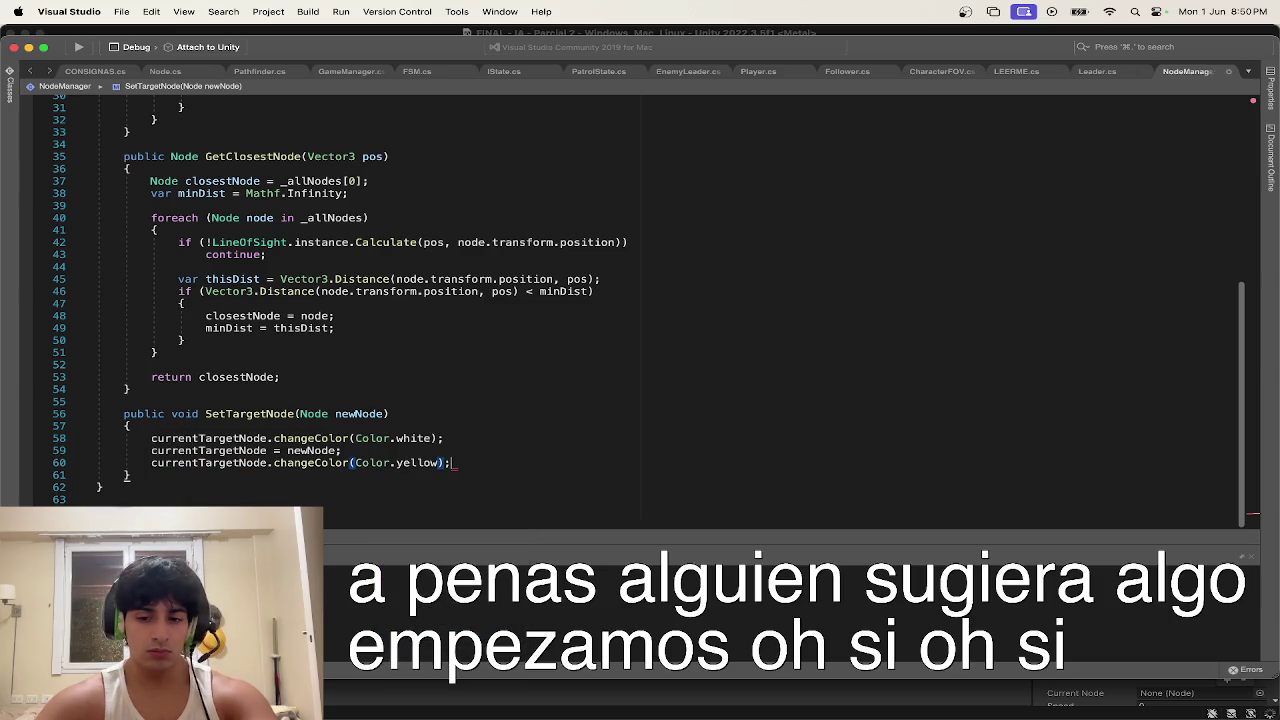
Step: Review SetTargetNode, then bring up the Leader.cs and Player.cs scripts
scroll(419, 383, up, 10)
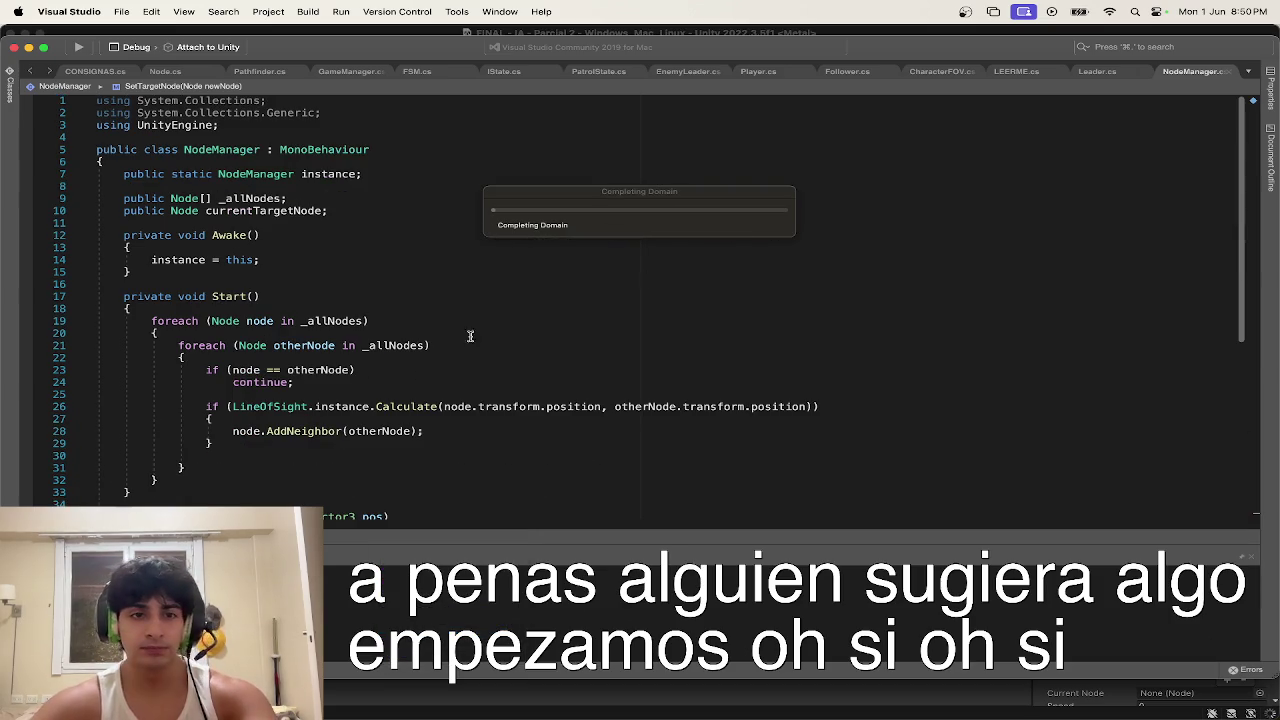
scroll(580, 306, down, 2)
scroll(277, 419, down, 5)
scroll(843, 143, up, 2)
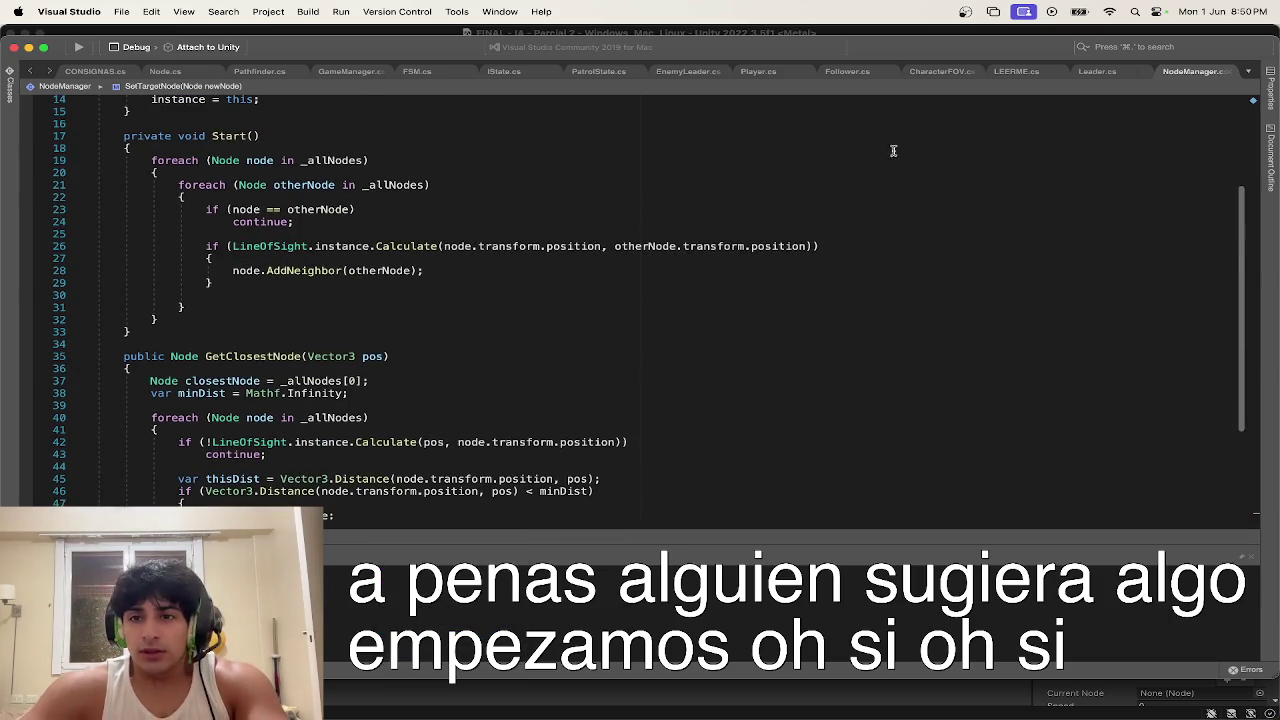
click(1098, 72)
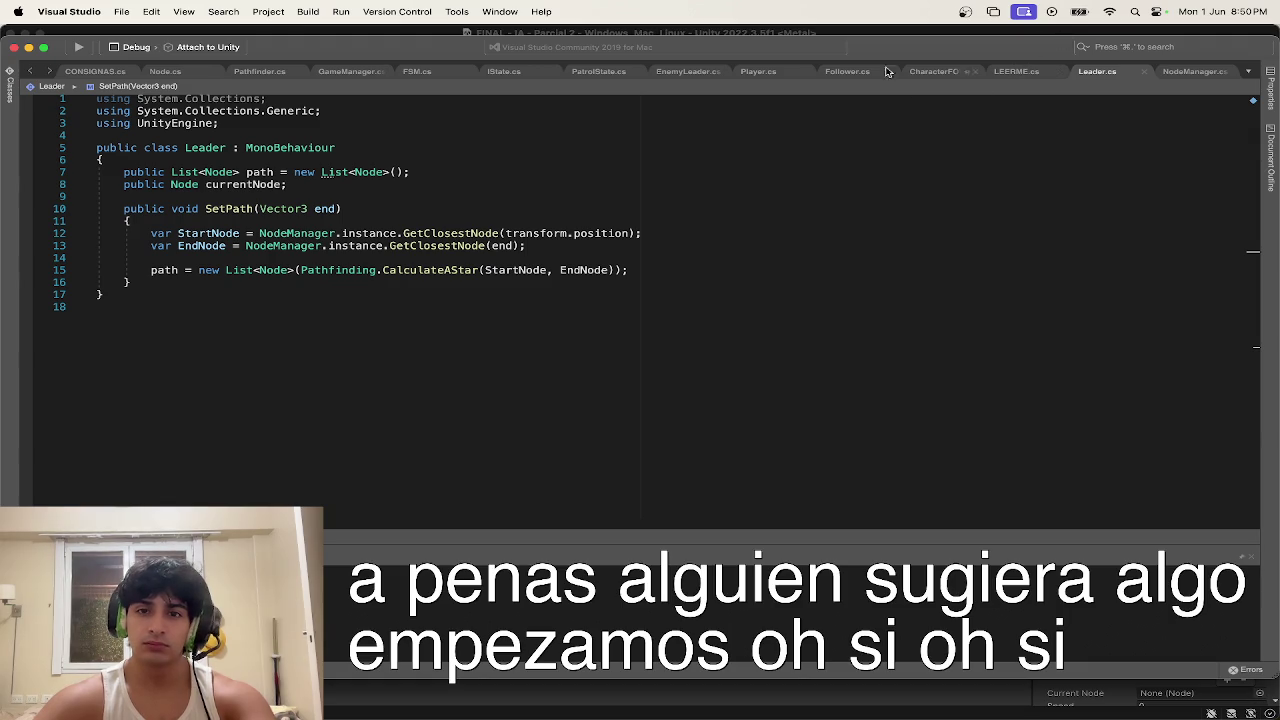
click(750, 73)
Step: In Player.cs, pass true as the extra player argument to the SetPath call
scroll(667, 269, down, 2)
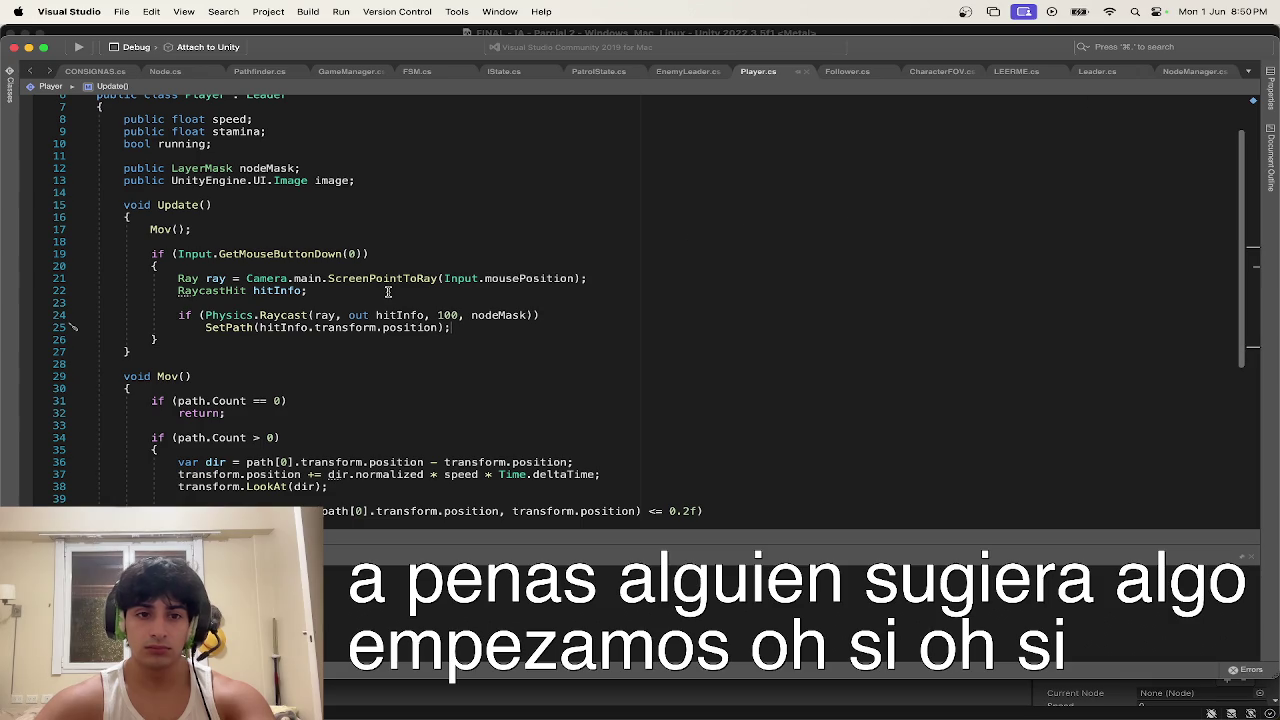
text(, p)
key(BackSpace)
text(true)
click(668, 281)
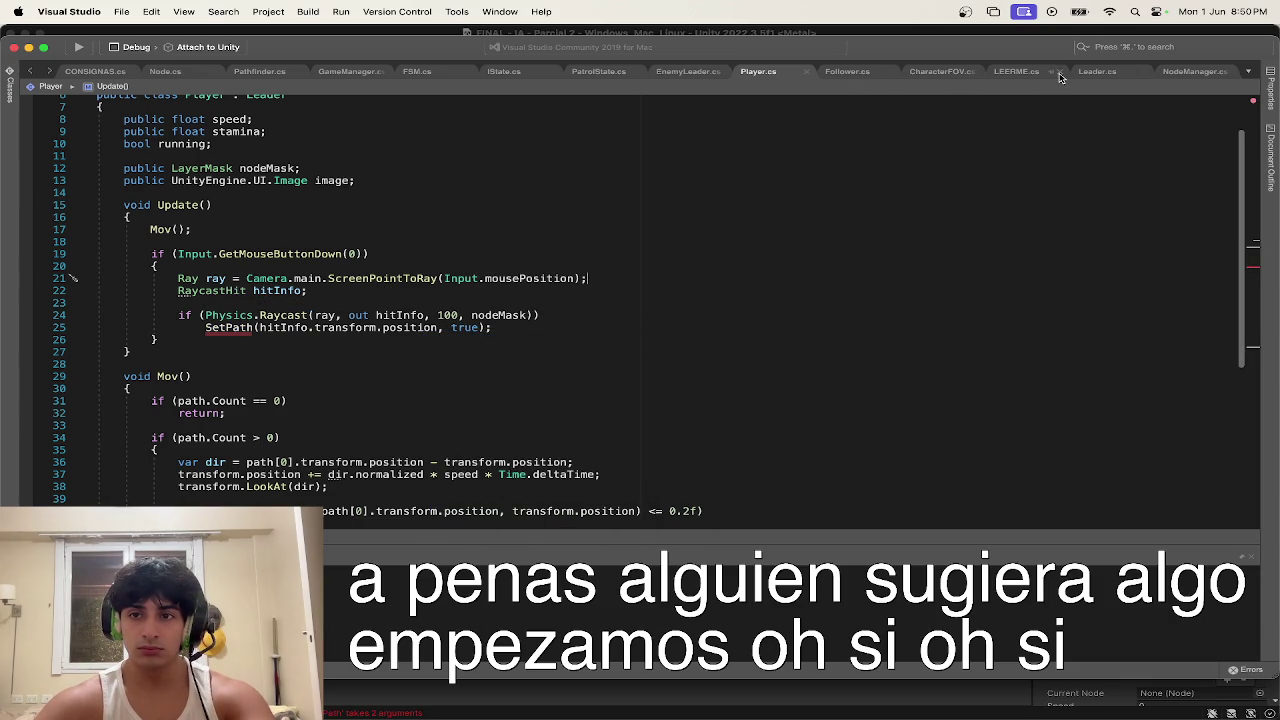
Step: In Leader.cs, add a bool player parameter defaulting to false to SetPath
click(1097, 72)
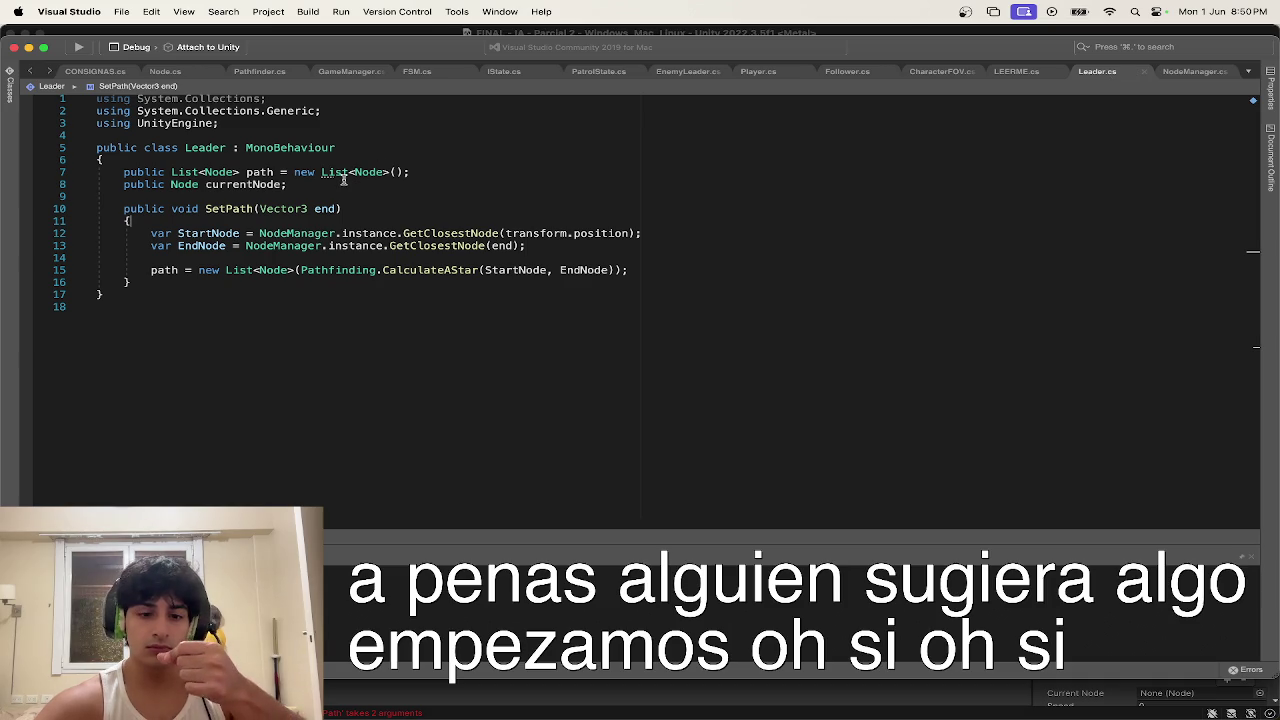
click(339, 208)
text(, )
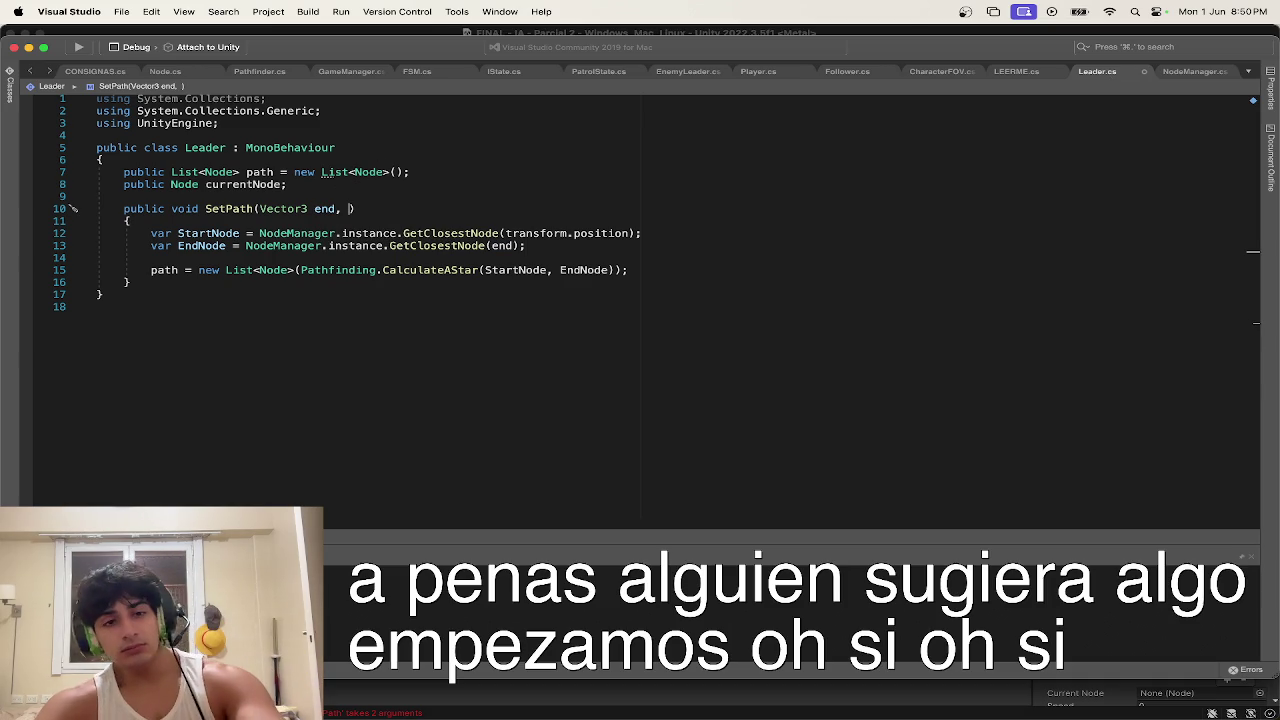
text(bool t)
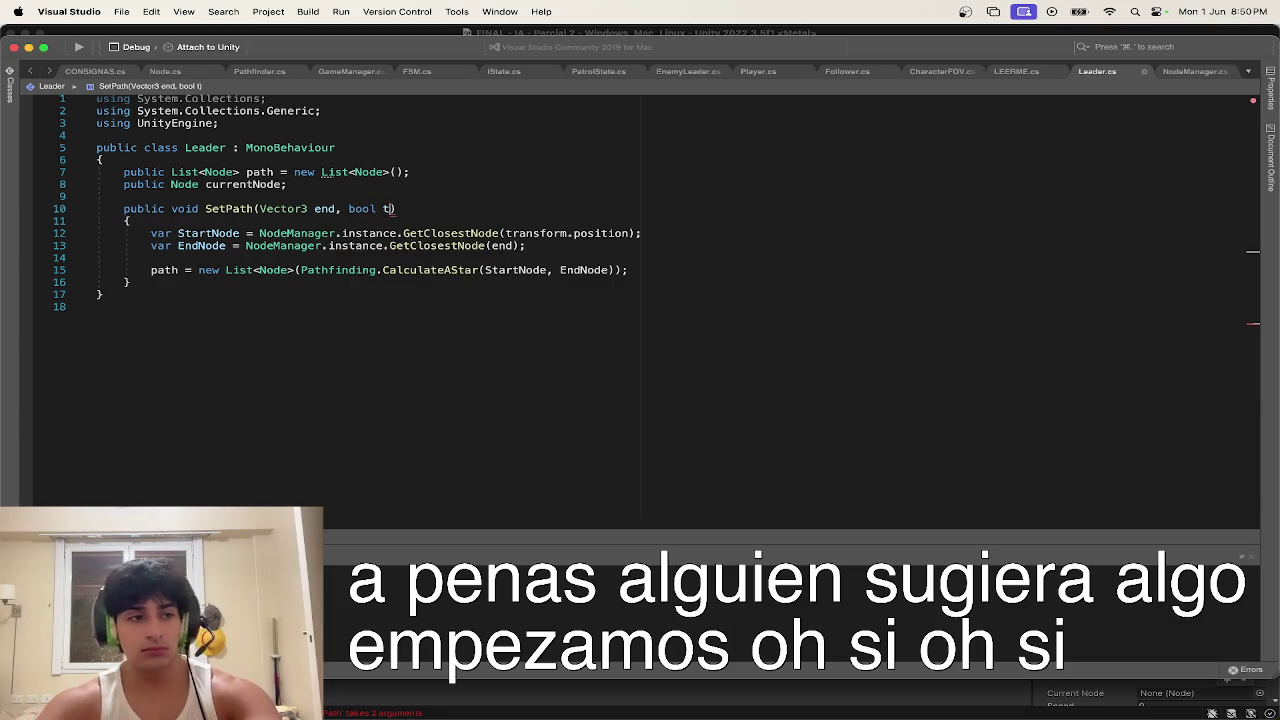
text(er,)
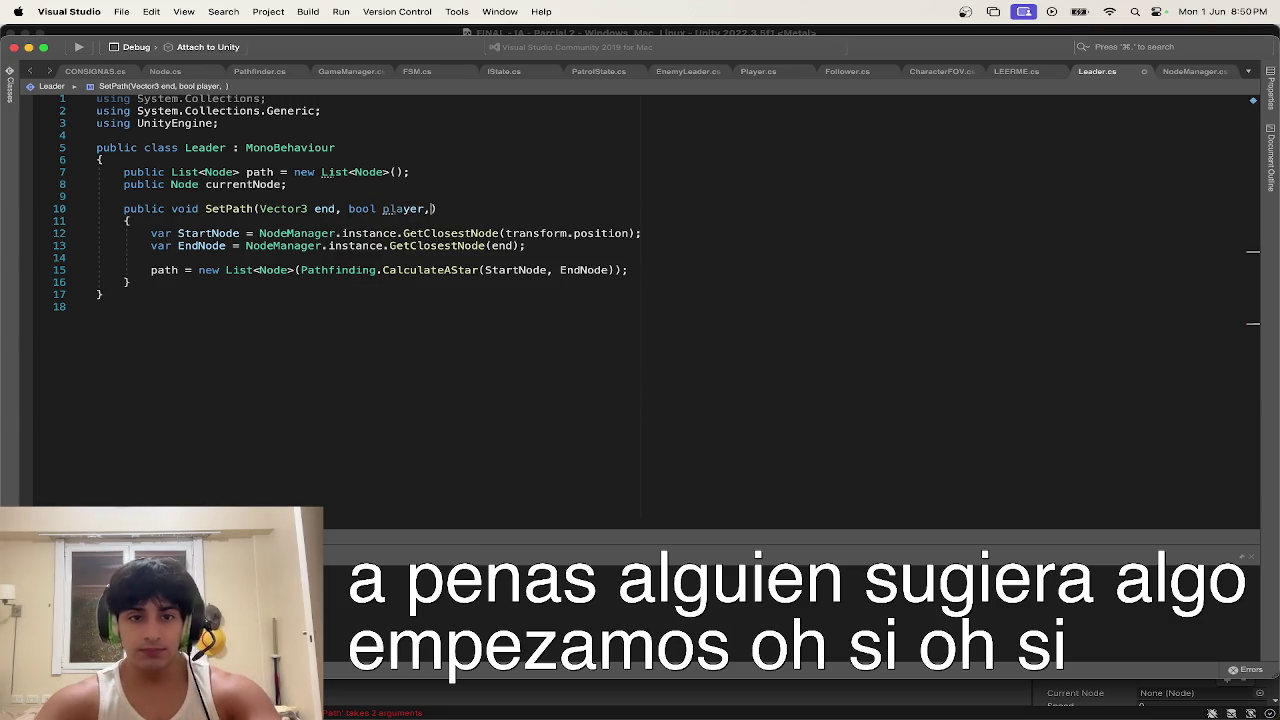
text(fal)
key(Return)
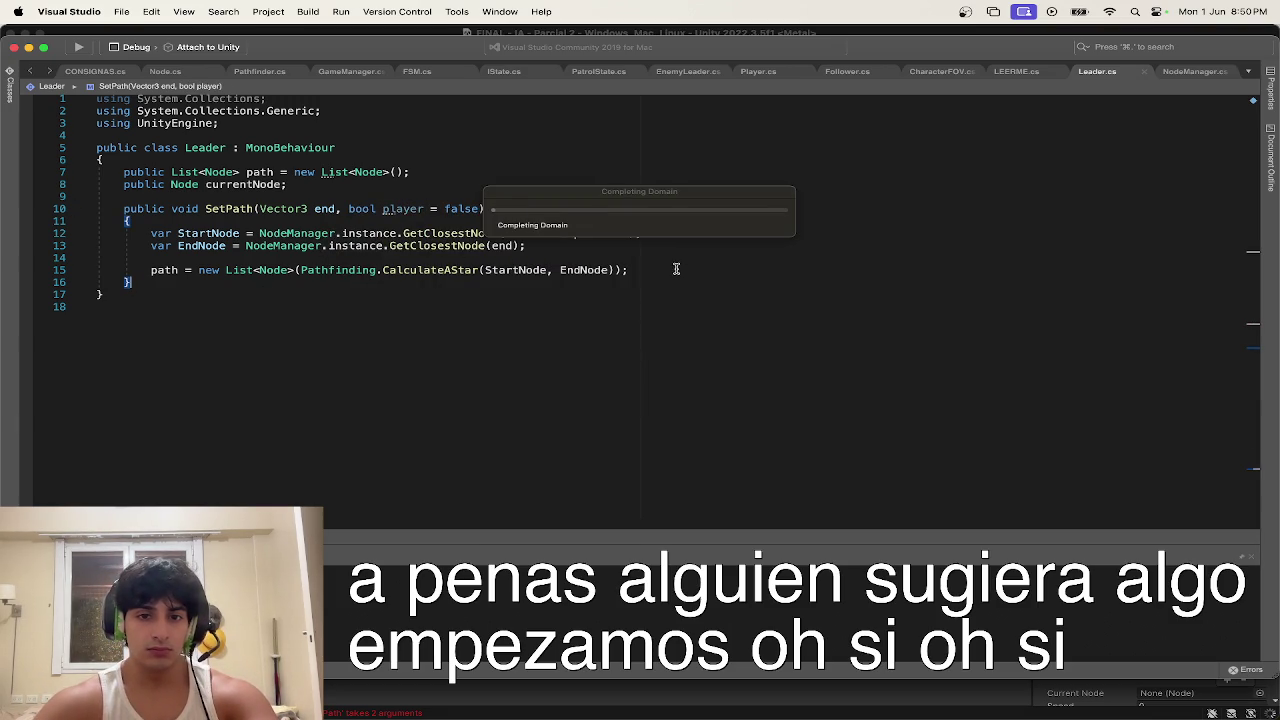
Step: Add 'if (player) NodeManager.instance.SetTargetNode(EndNode);' inside SetPath
key(Return)
key(Return)
text(layer)
key(Return)
text(Node)
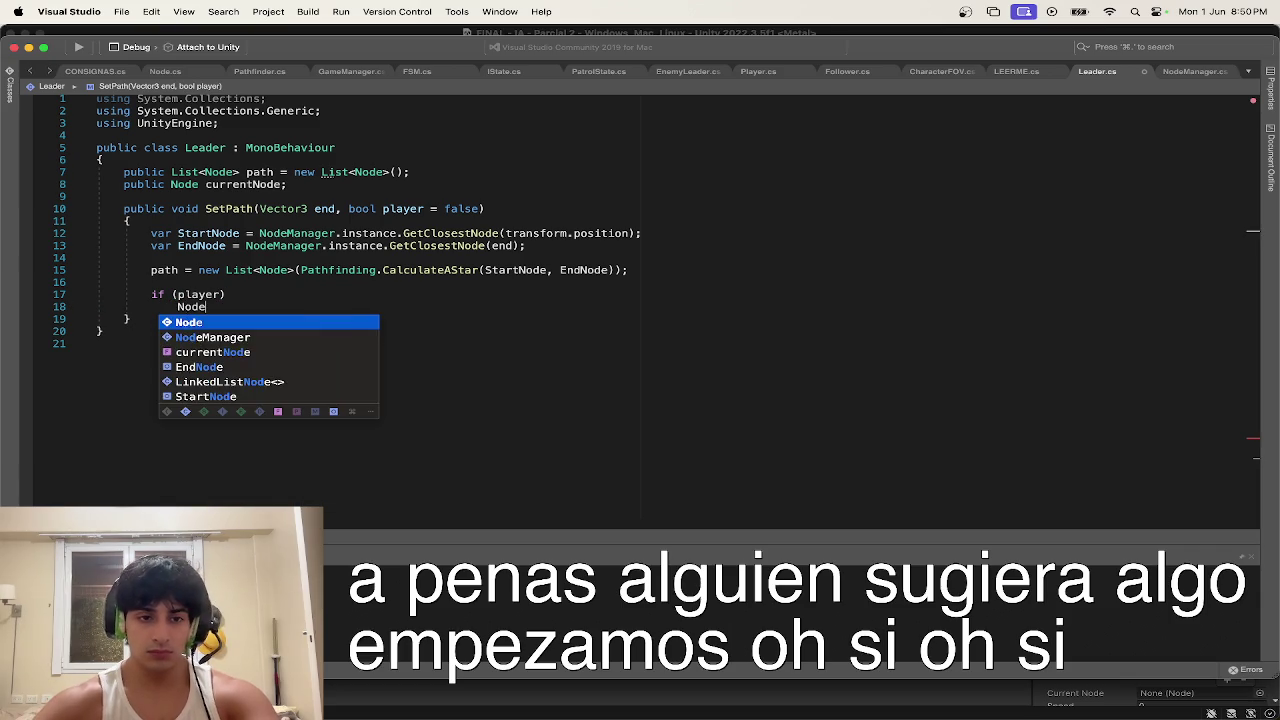
text(Manager.s)
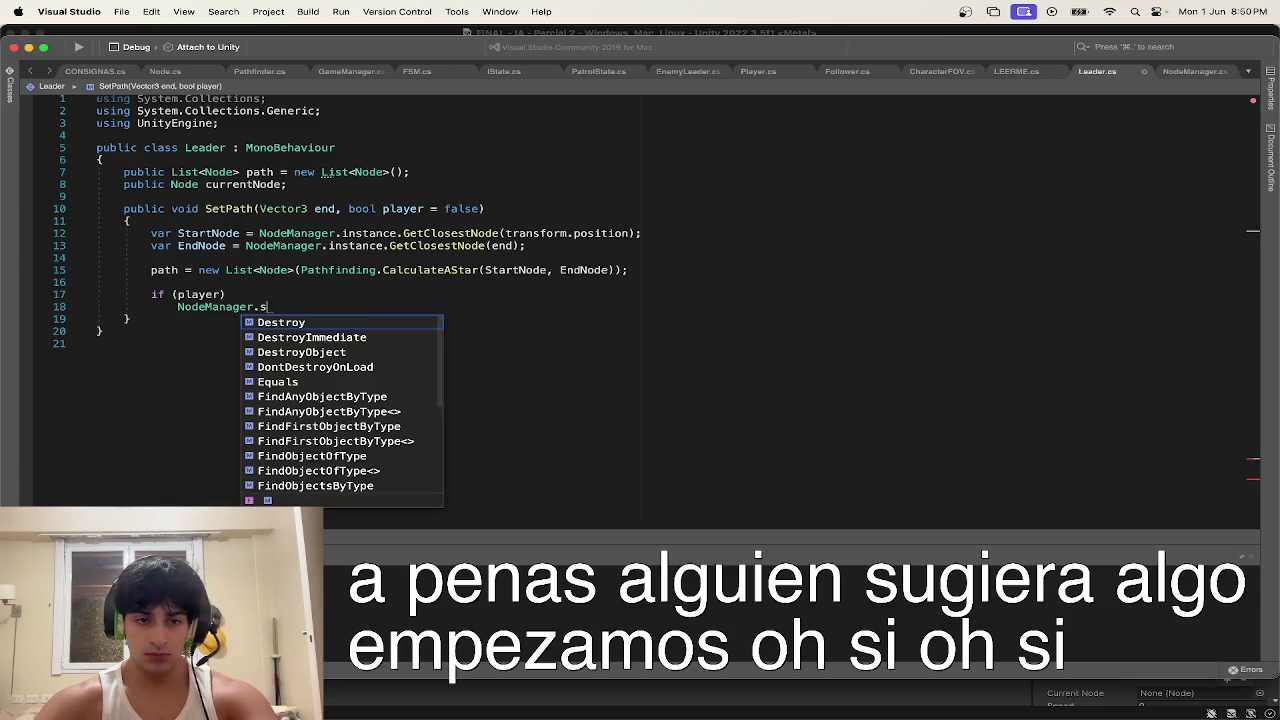
key(BackSpace)
text(instance.set)
key(Return)
text(()
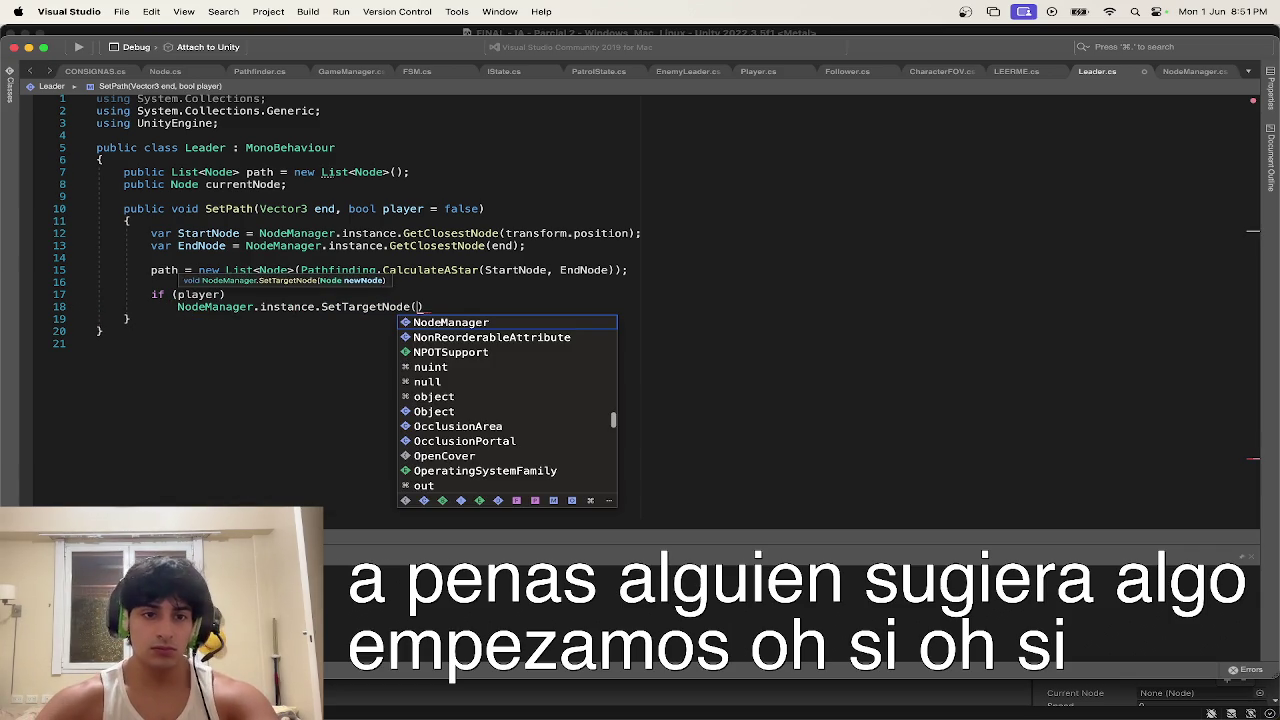
text(EndNod)
key(Return)
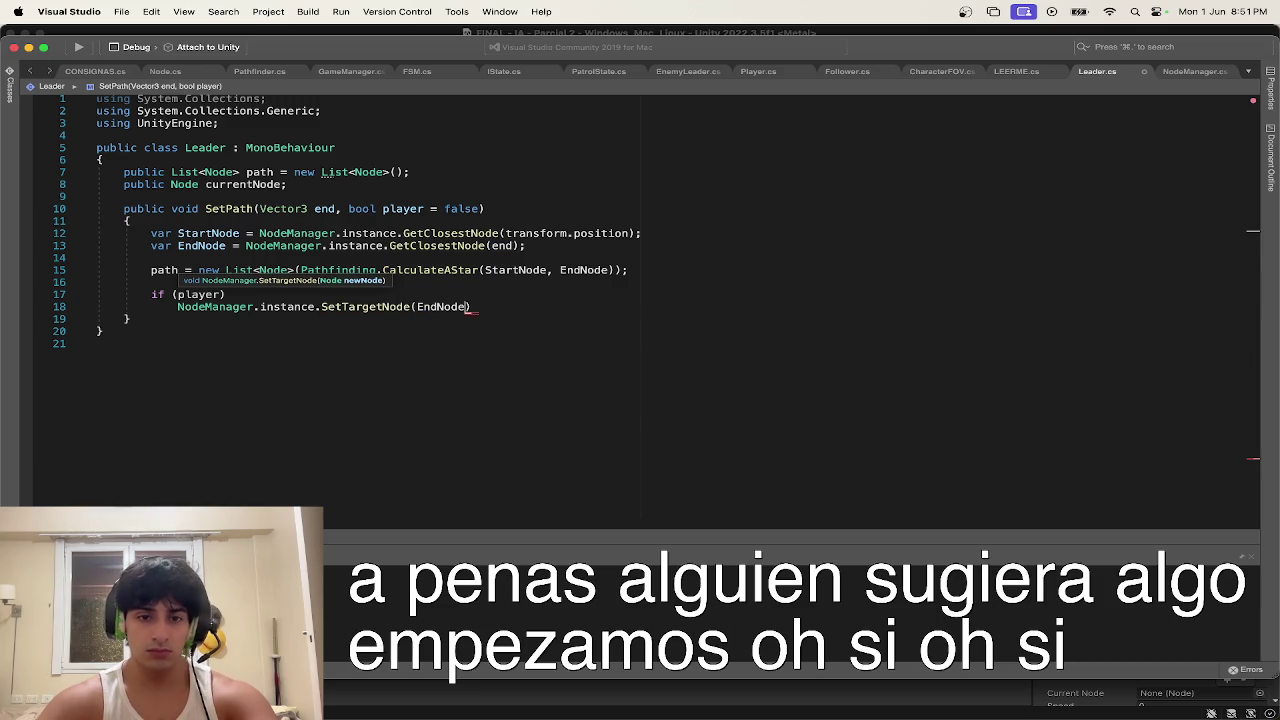
text(;)
Step: Save Leader.cs and return to the Unity editor
key(super+s)
click(719, 298)
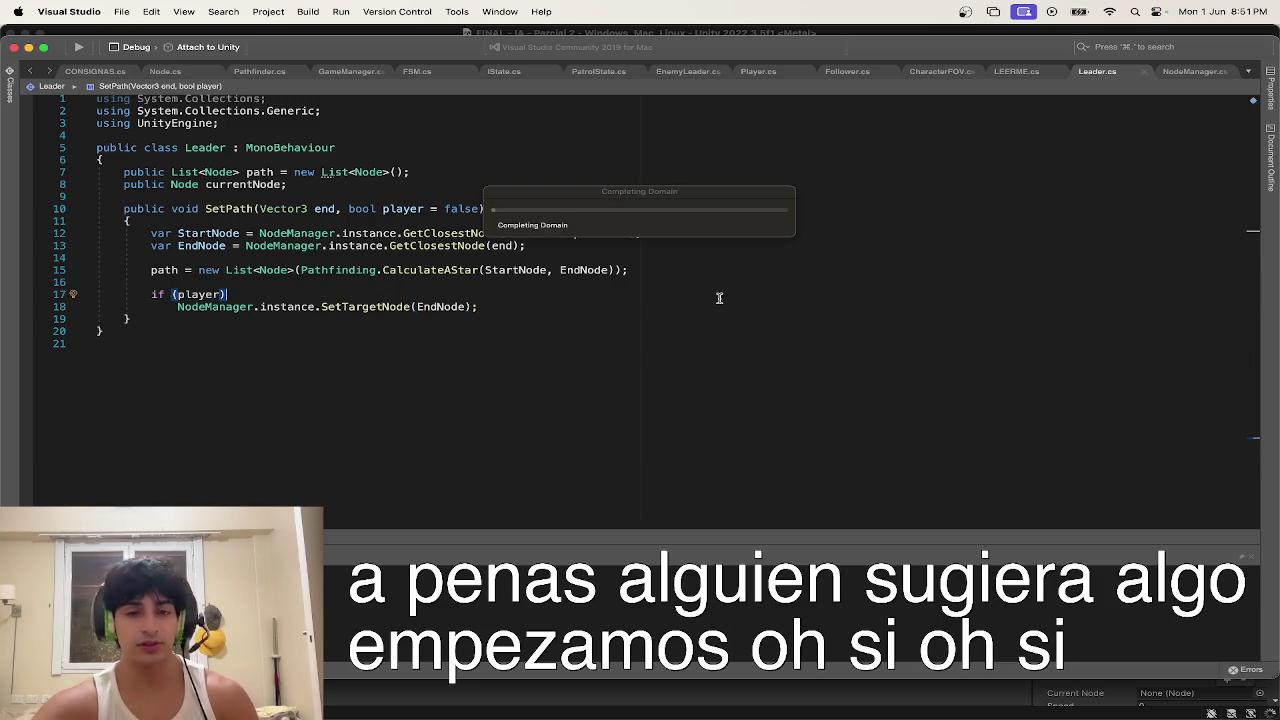
key(super+Tab)
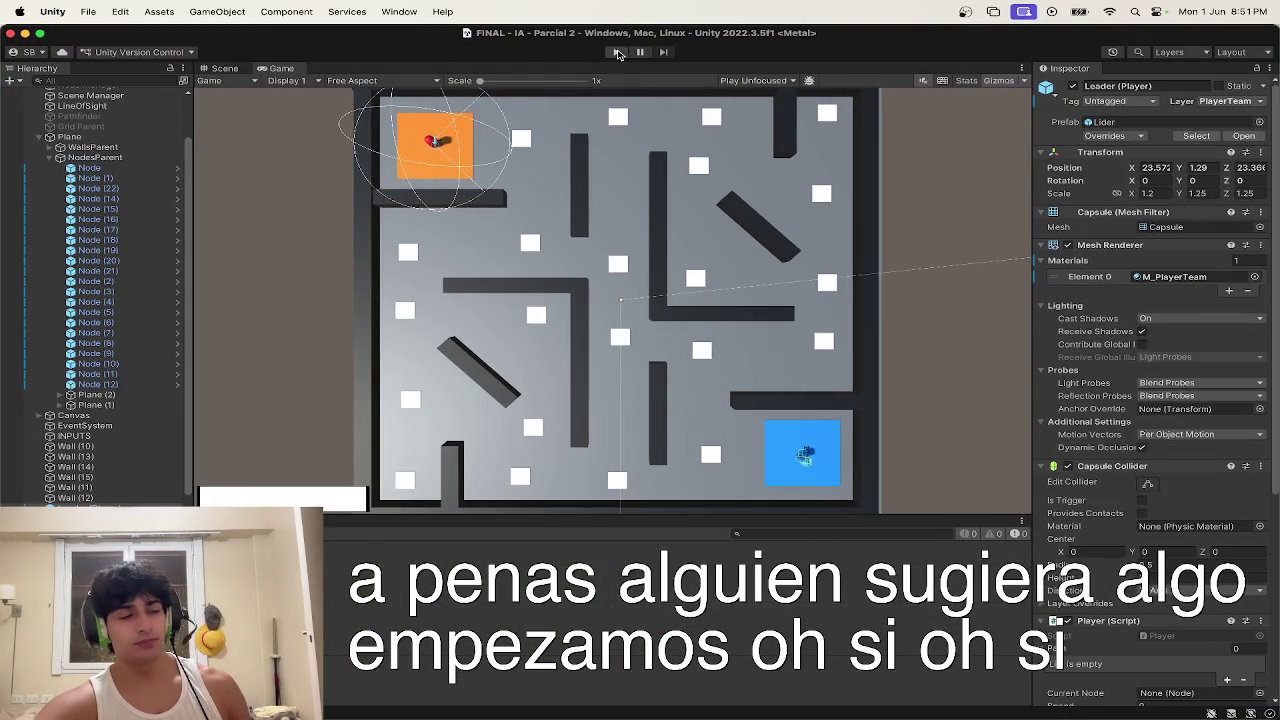
Step: Play-test the maze in Unity, then go back to NodeManager.cs after the console error
click(618, 54)
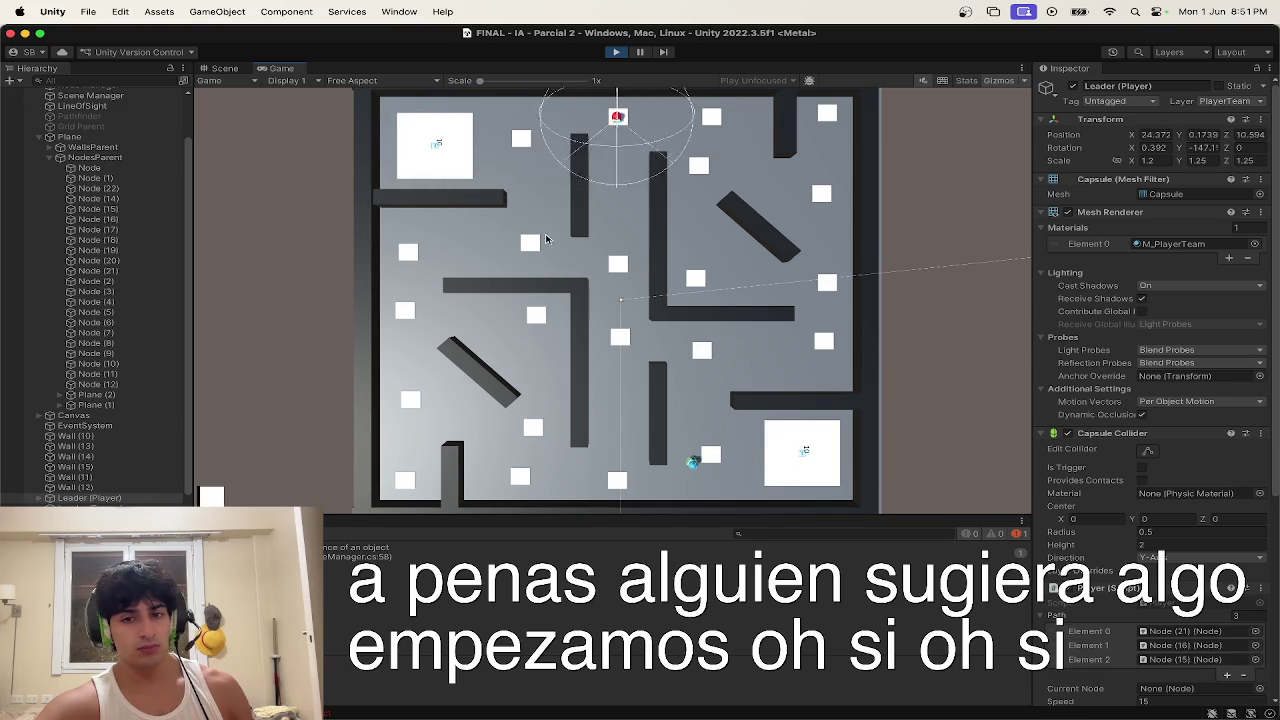
key(ctrl+Up)
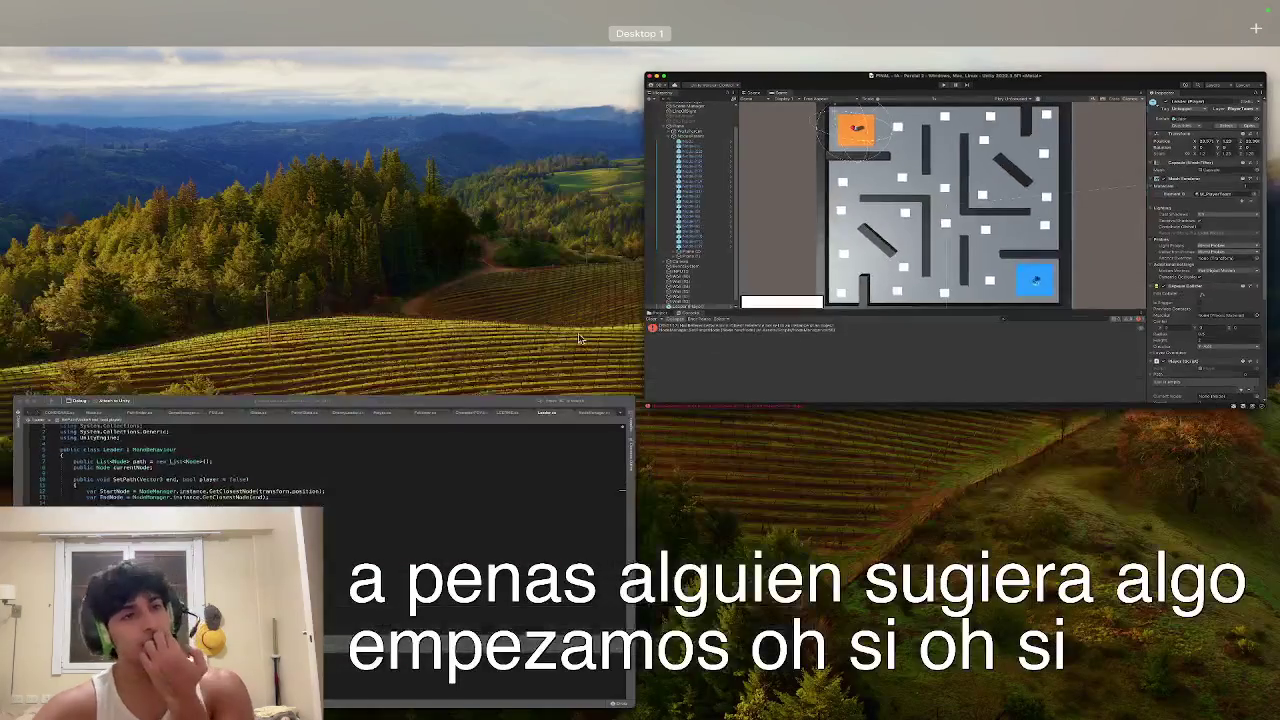
click(445, 461)
click(1210, 72)
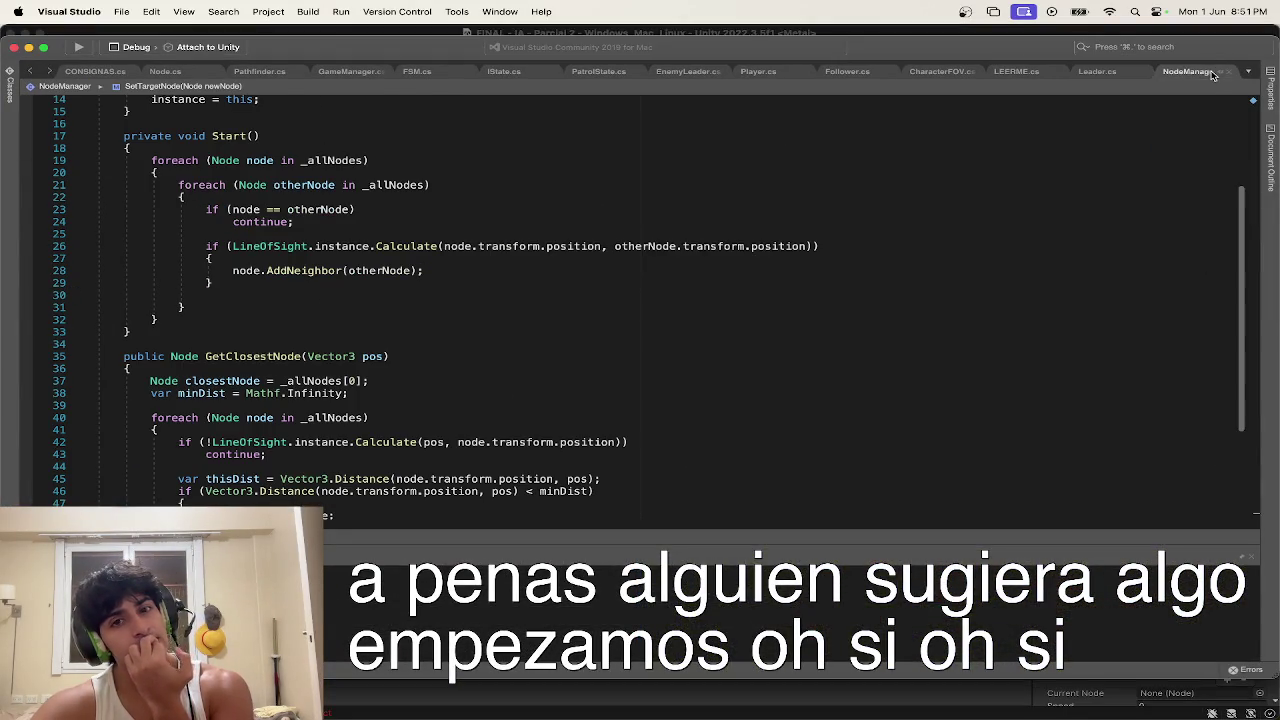
Step: Make the white reset null-safe with currentTargetNode?.changeColor, save NodeManager.cs, and return to Unity
scroll(564, 308, down, 8)
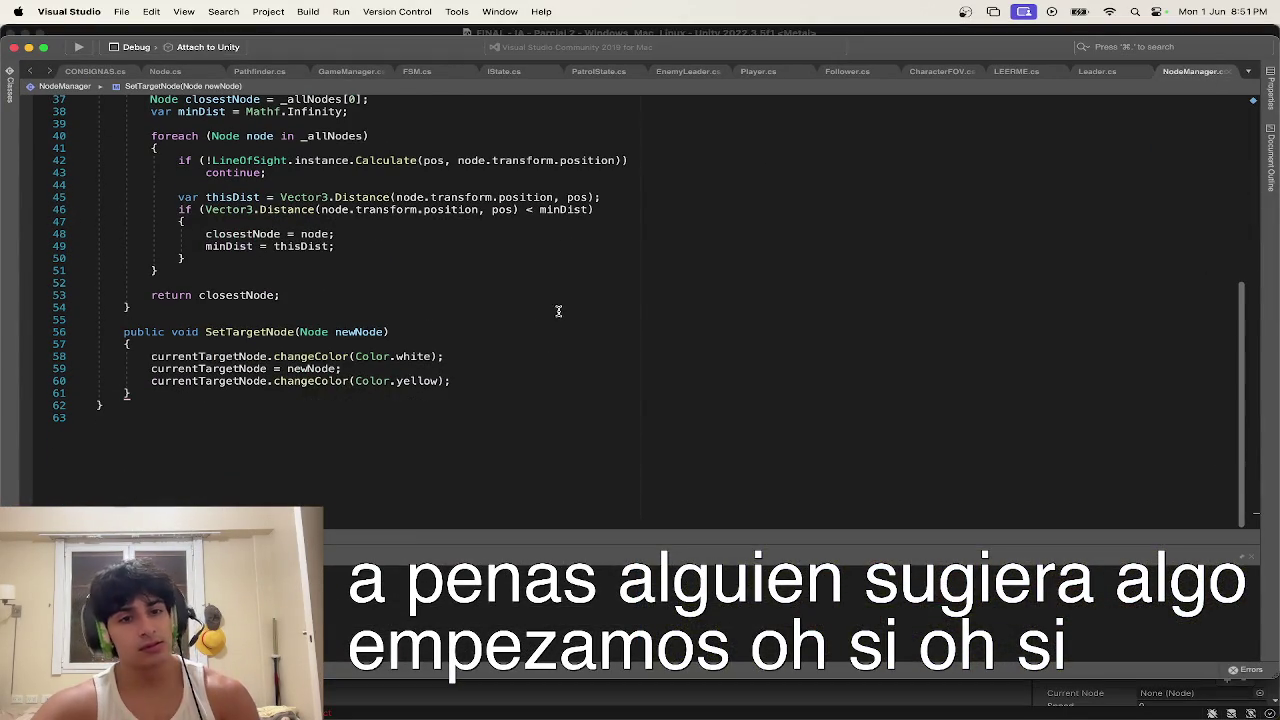
key(Left)
text(?)
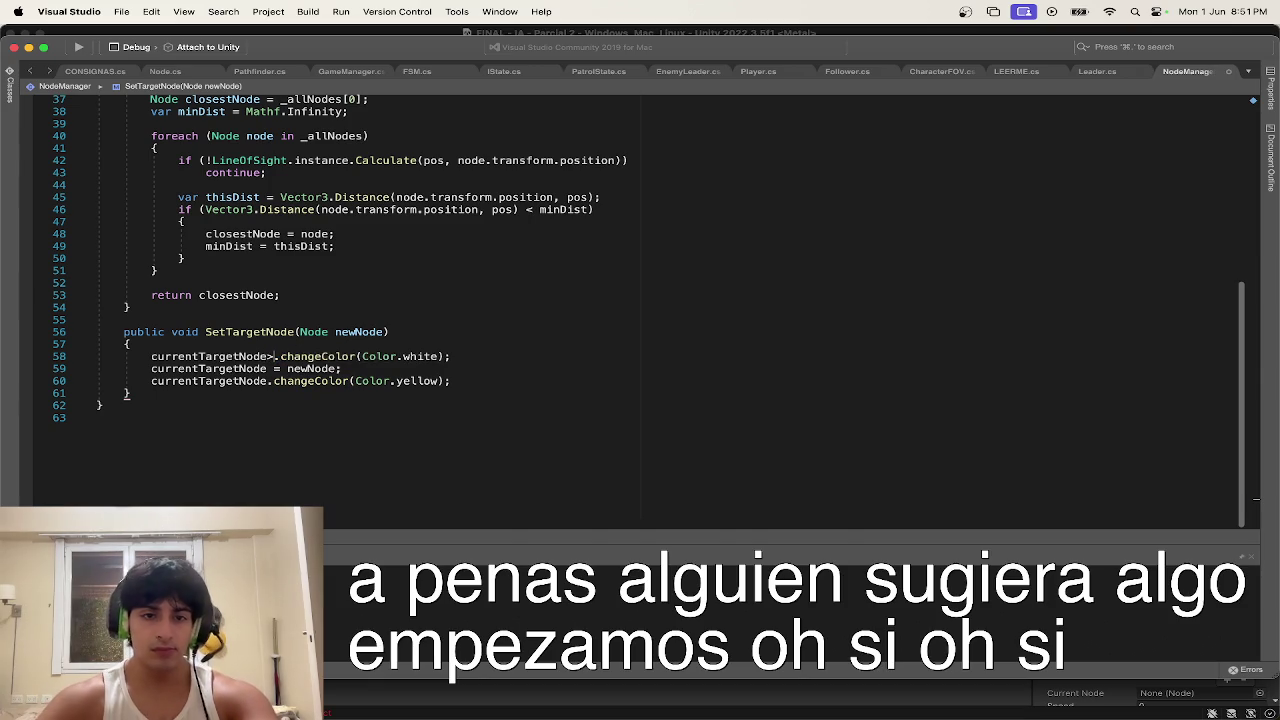
key(super+s)
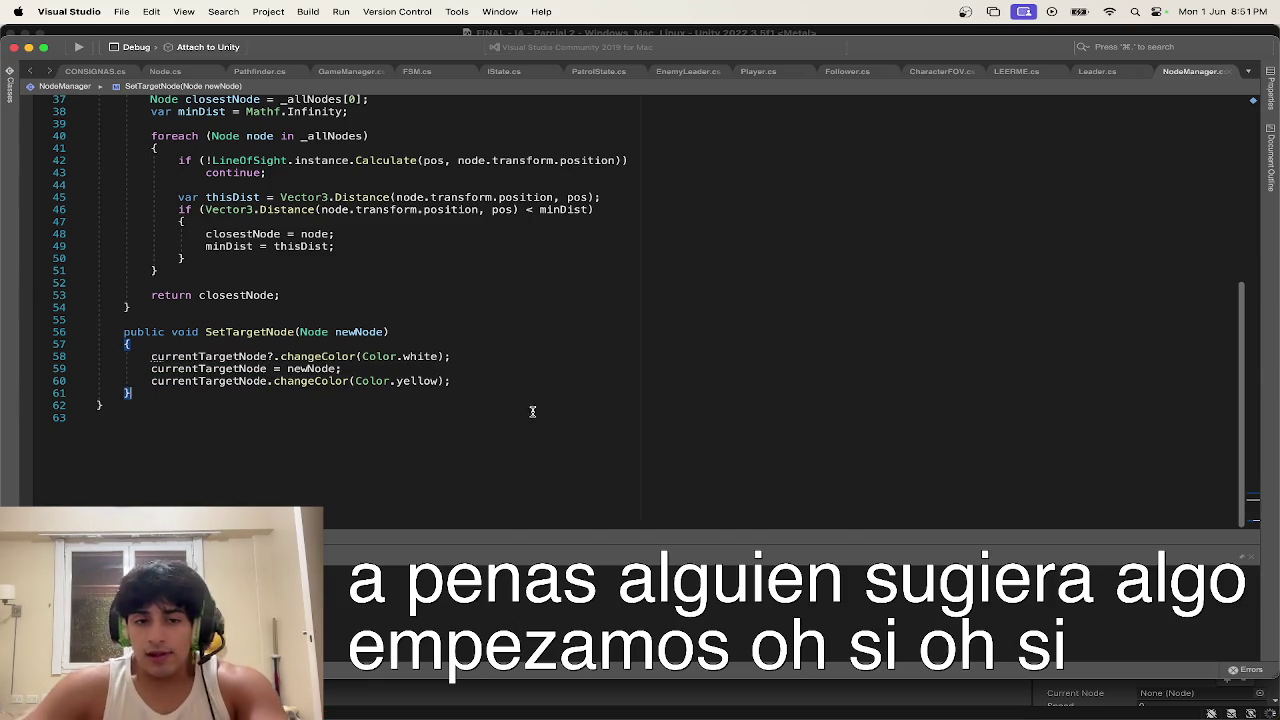
key(ctrl+Up)
click(603, 88)
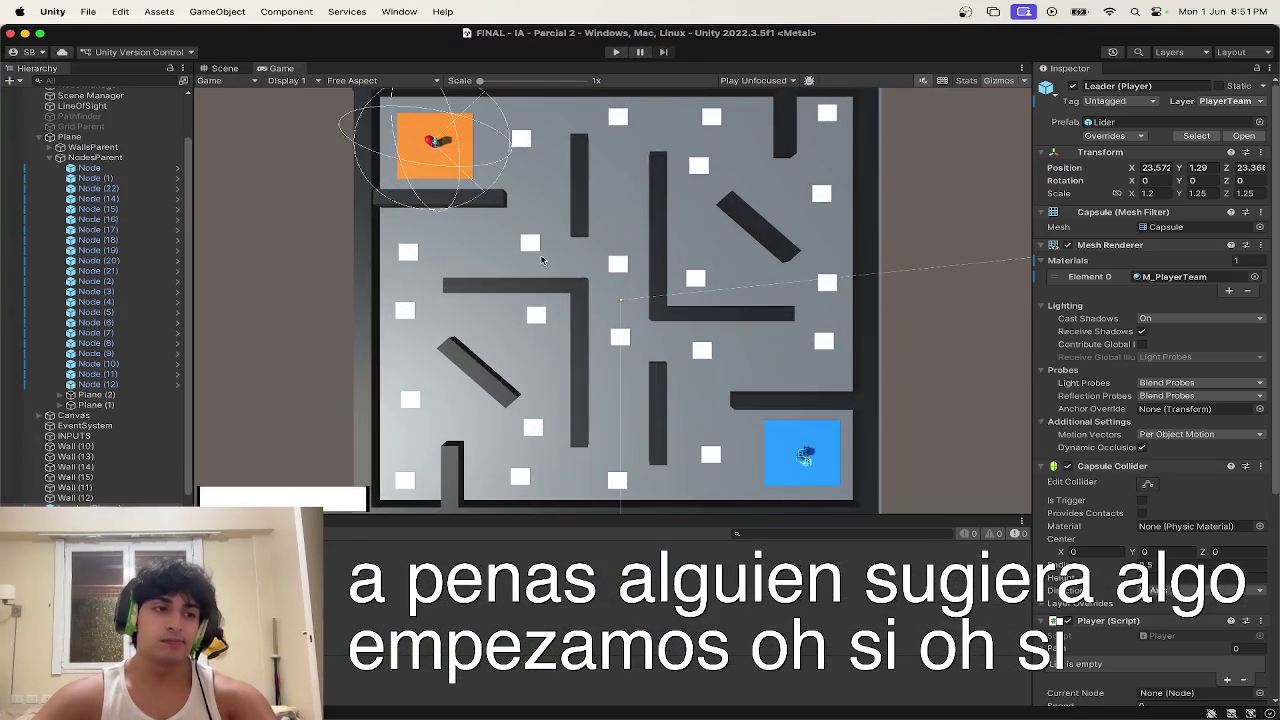
Step: Run the game and click nine maze nodes, checking each new target turns yellow
click(614, 52)
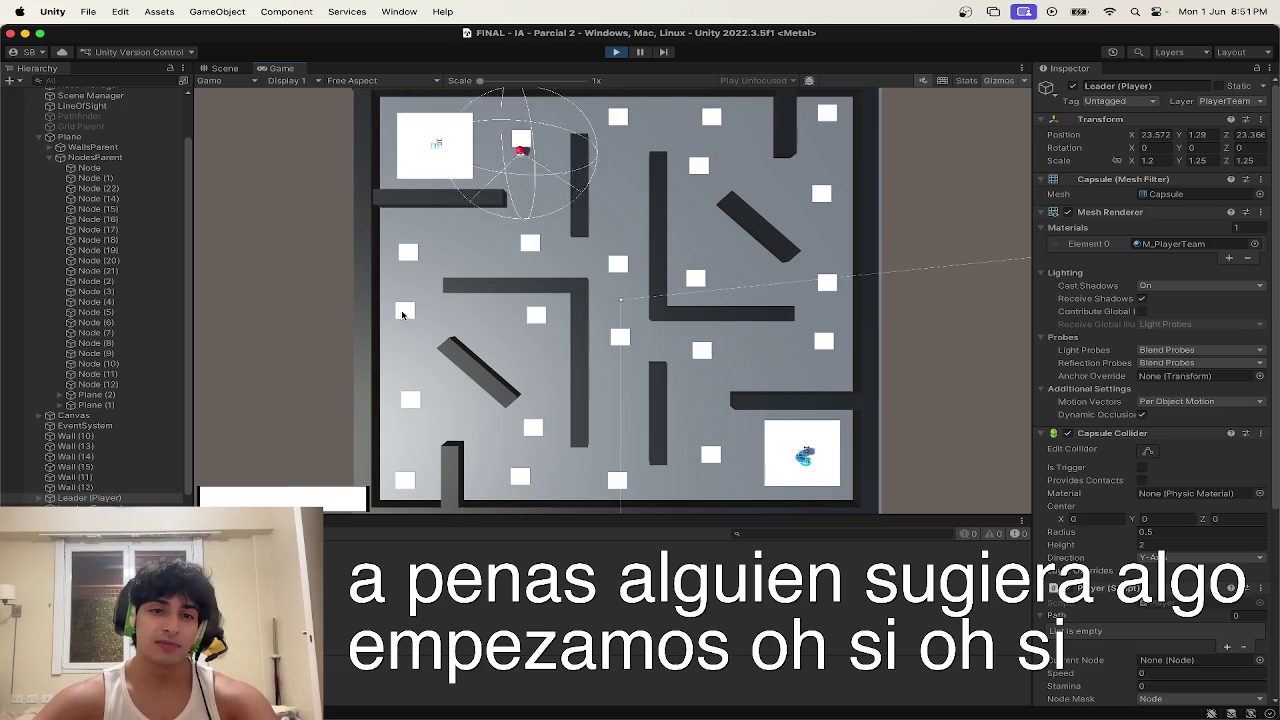
click(405, 310)
click(825, 284)
click(821, 193)
click(618, 117)
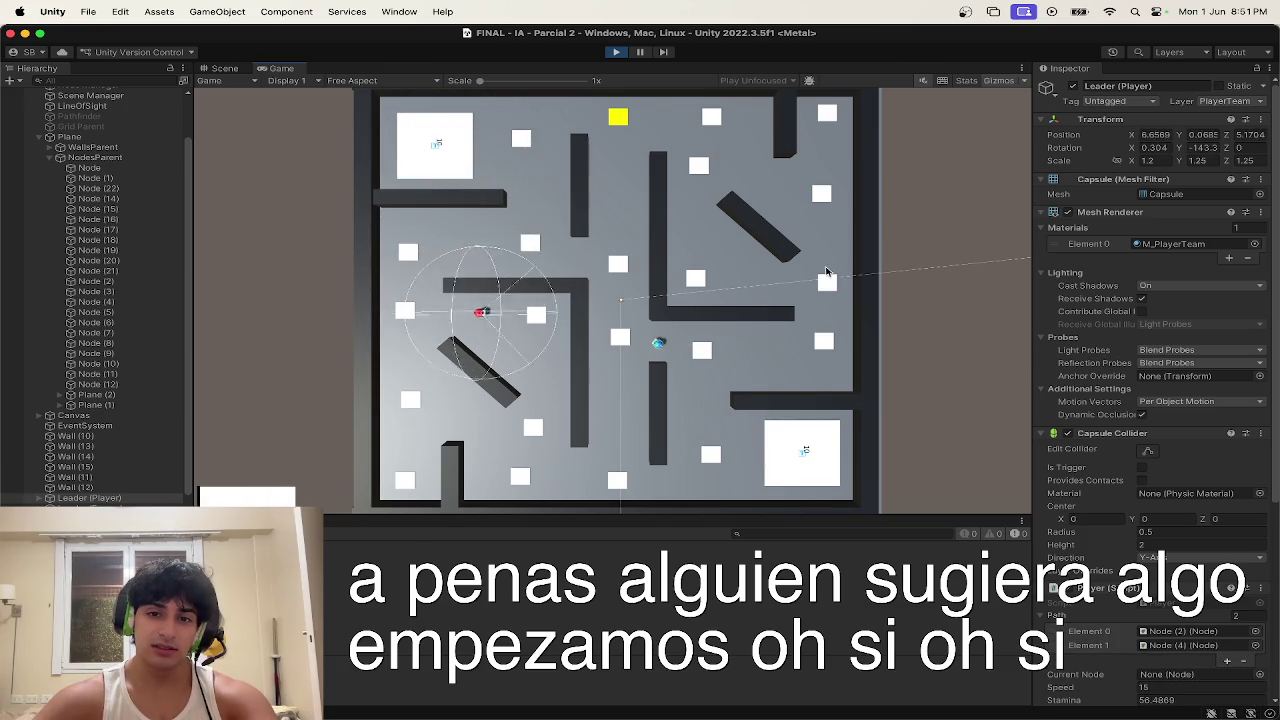
click(823, 342)
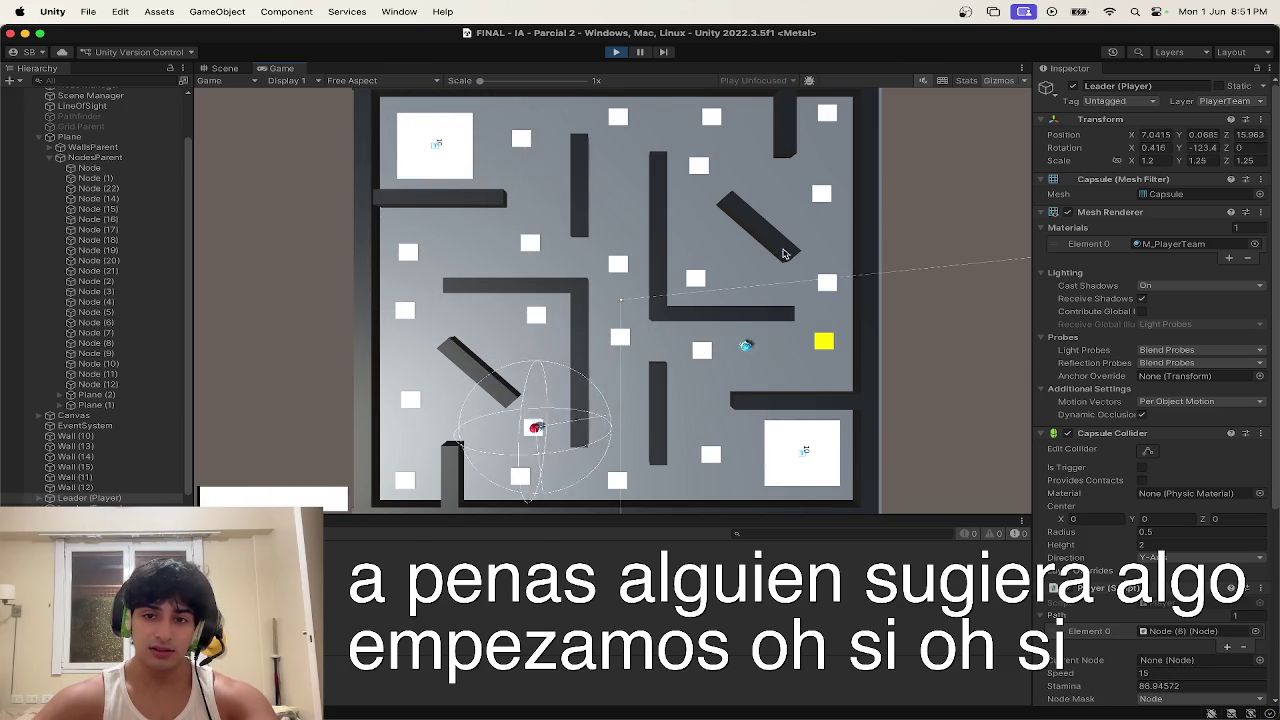
click(827, 114)
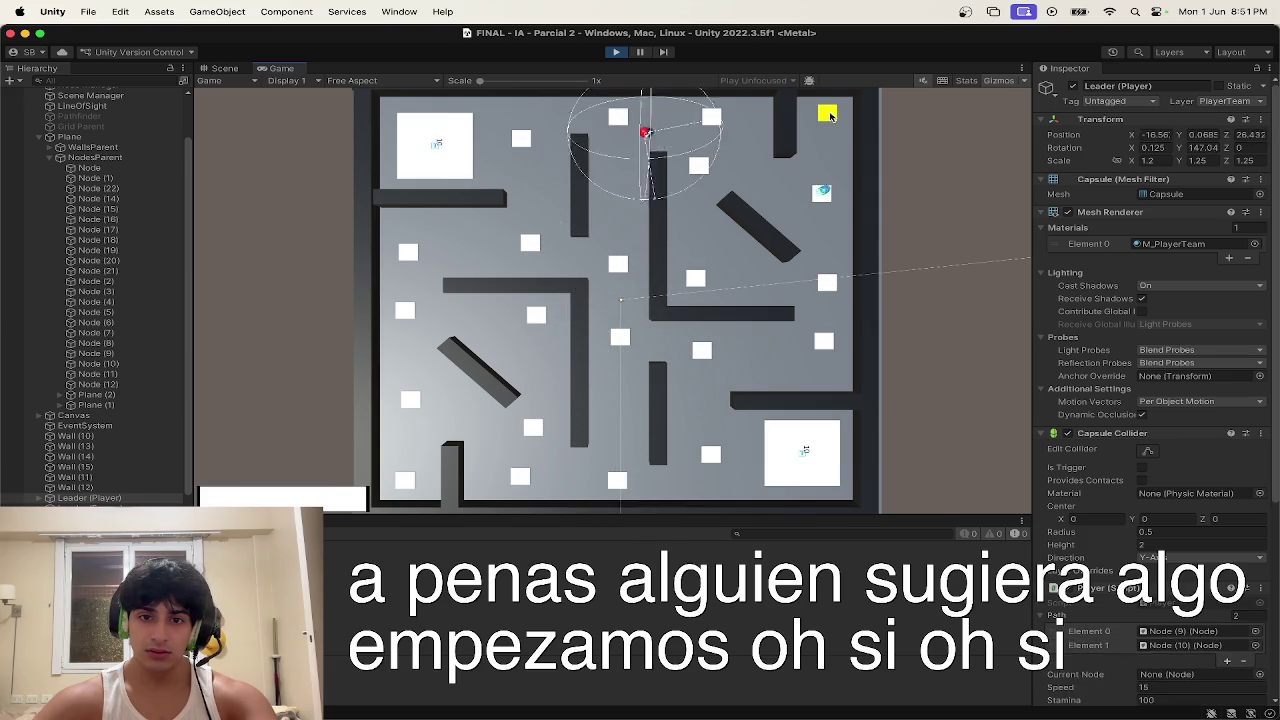
click(618, 480)
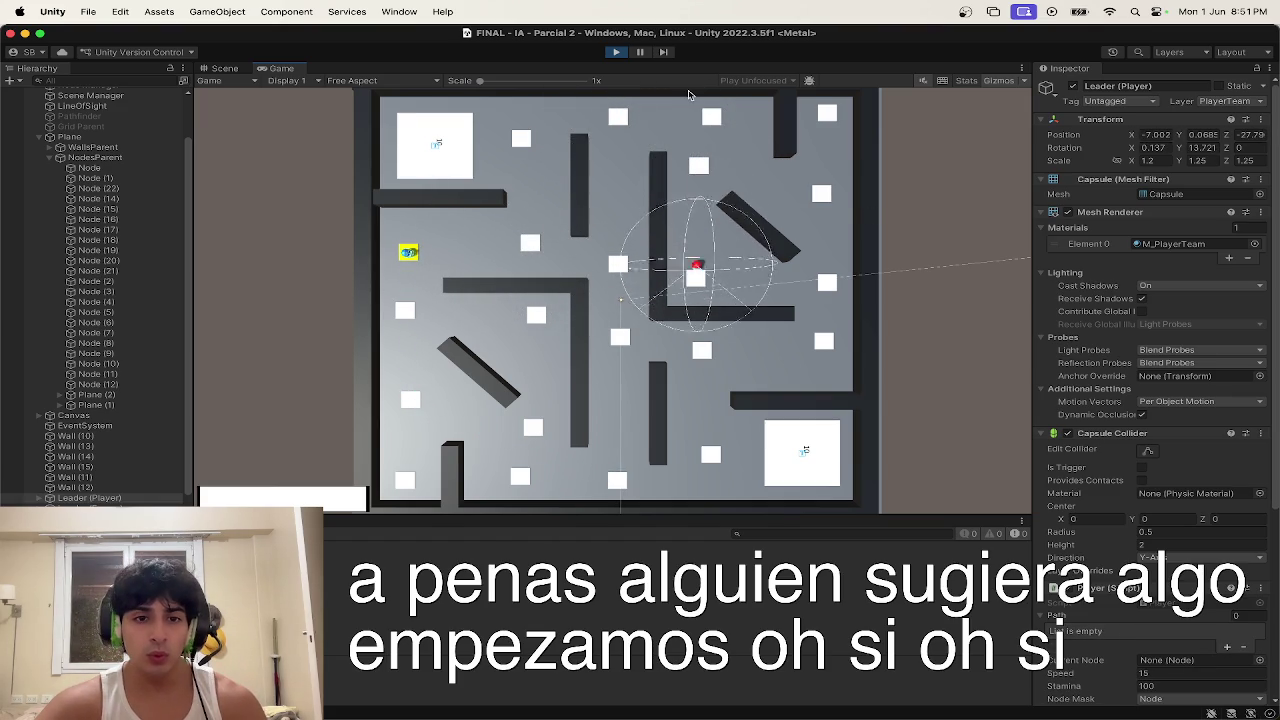
click(621, 338)
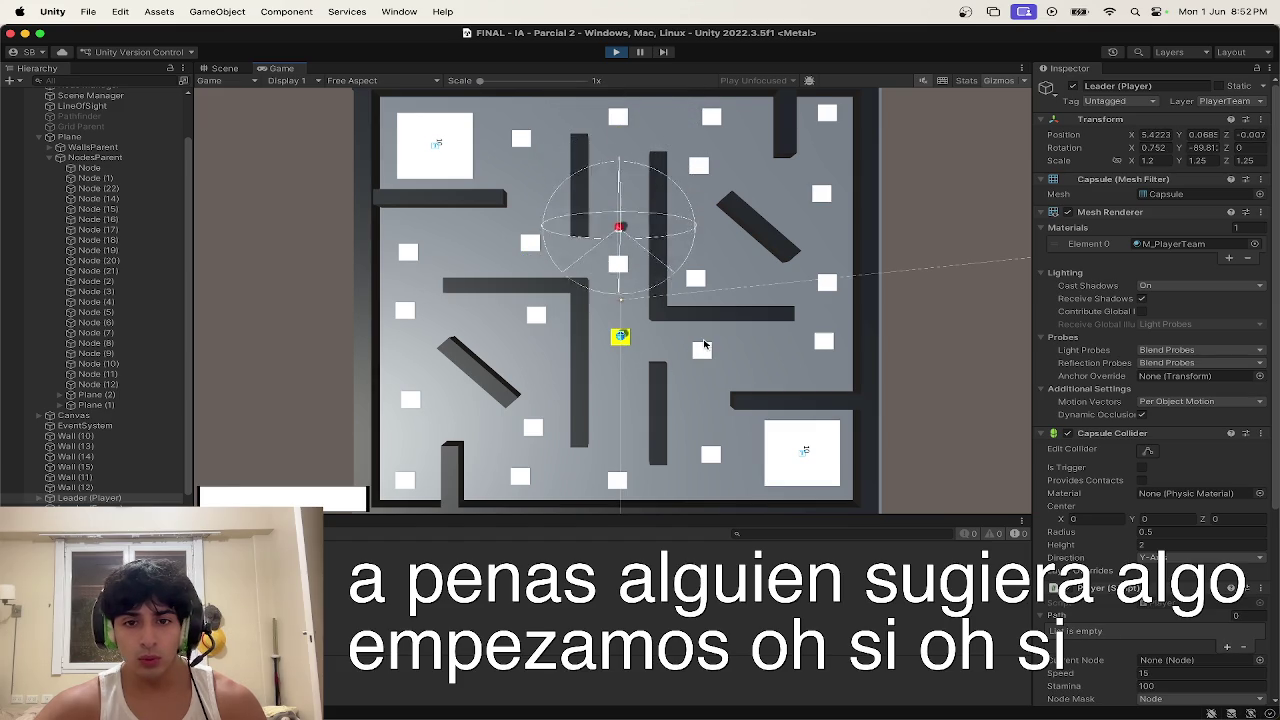
click(702, 350)
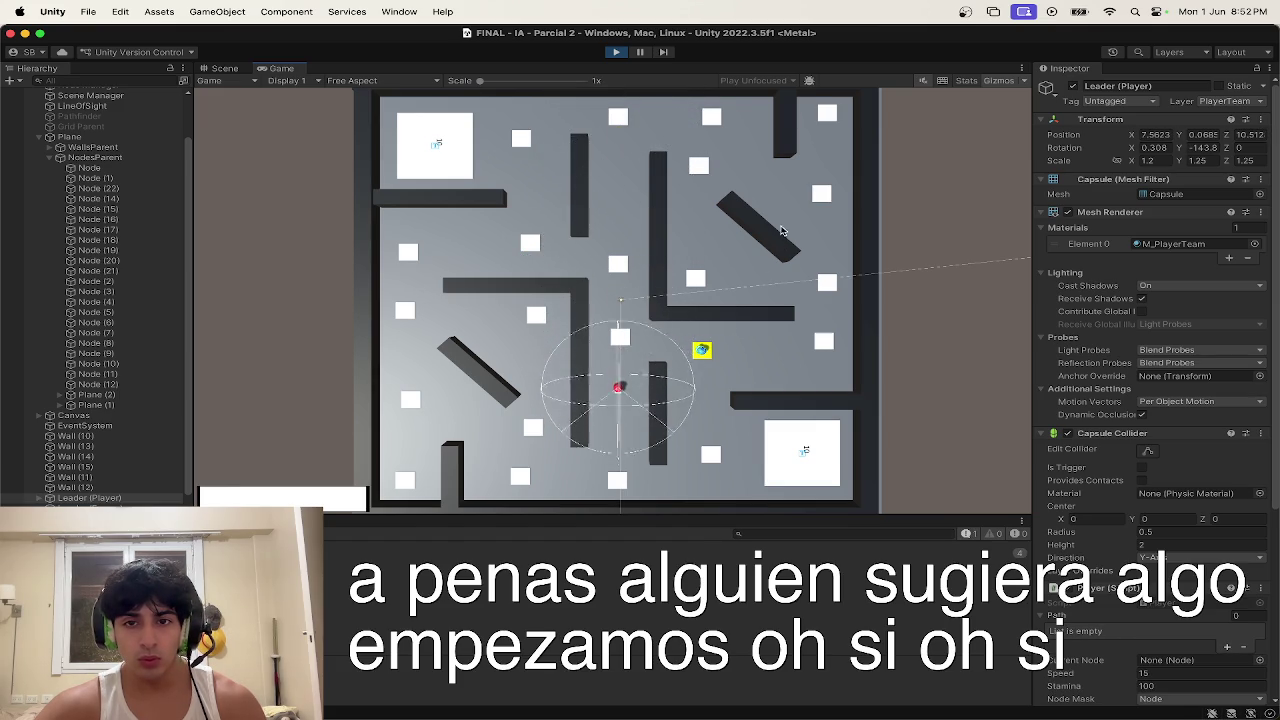